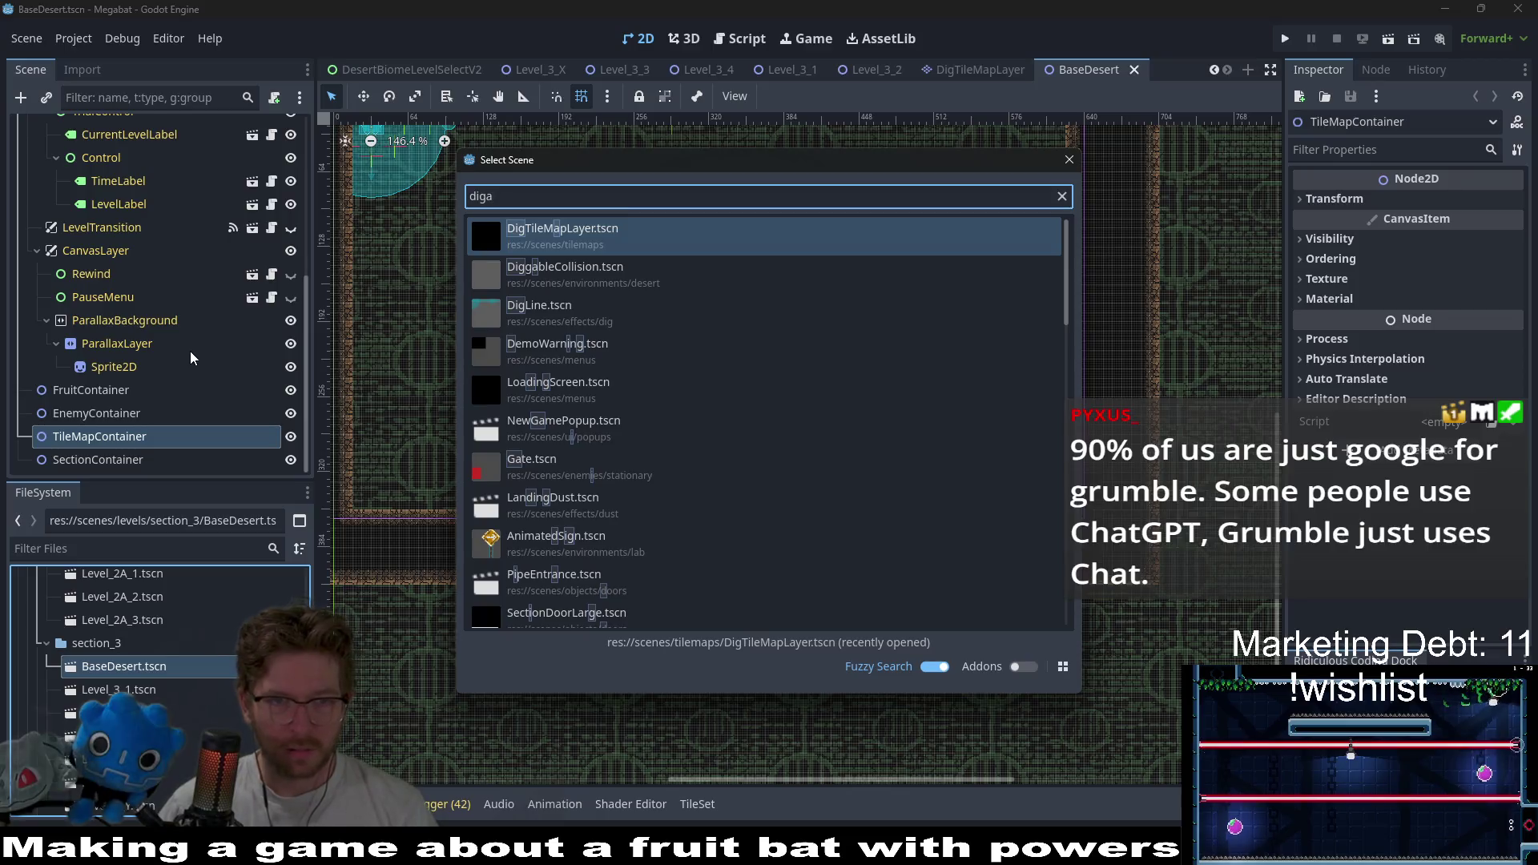
- Add the DigTileMapLayer instance under TileMapContainer and close the BaseDesert and DigTileMapLayer scene tabs
{"action": "key", "text": "Return"}
{"action": "middle_click", "coordinate": [1073, 74]}
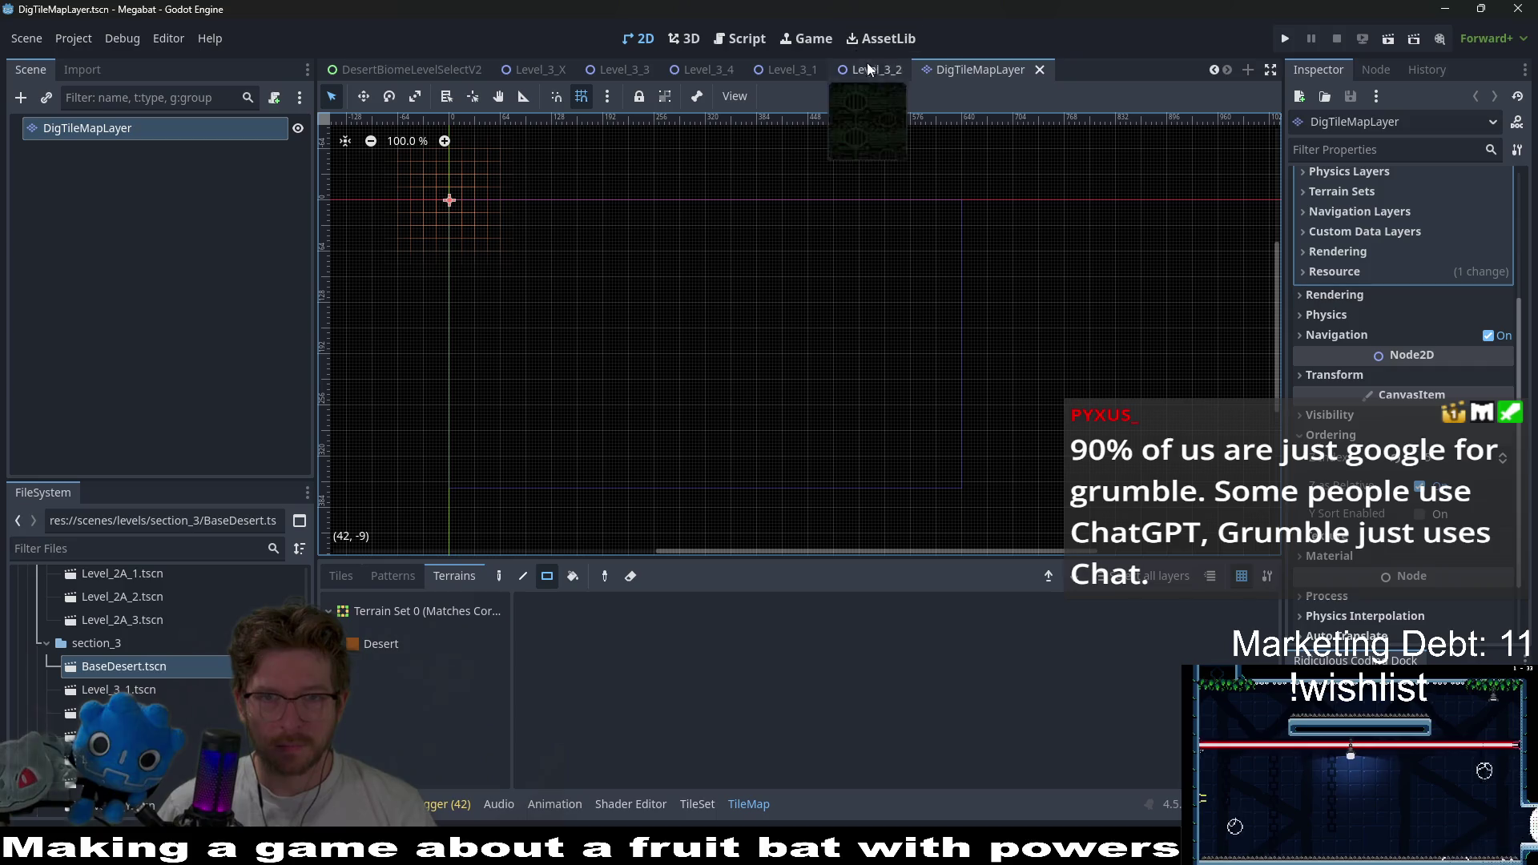
{"action": "middle_click", "coordinate": [977, 70]}
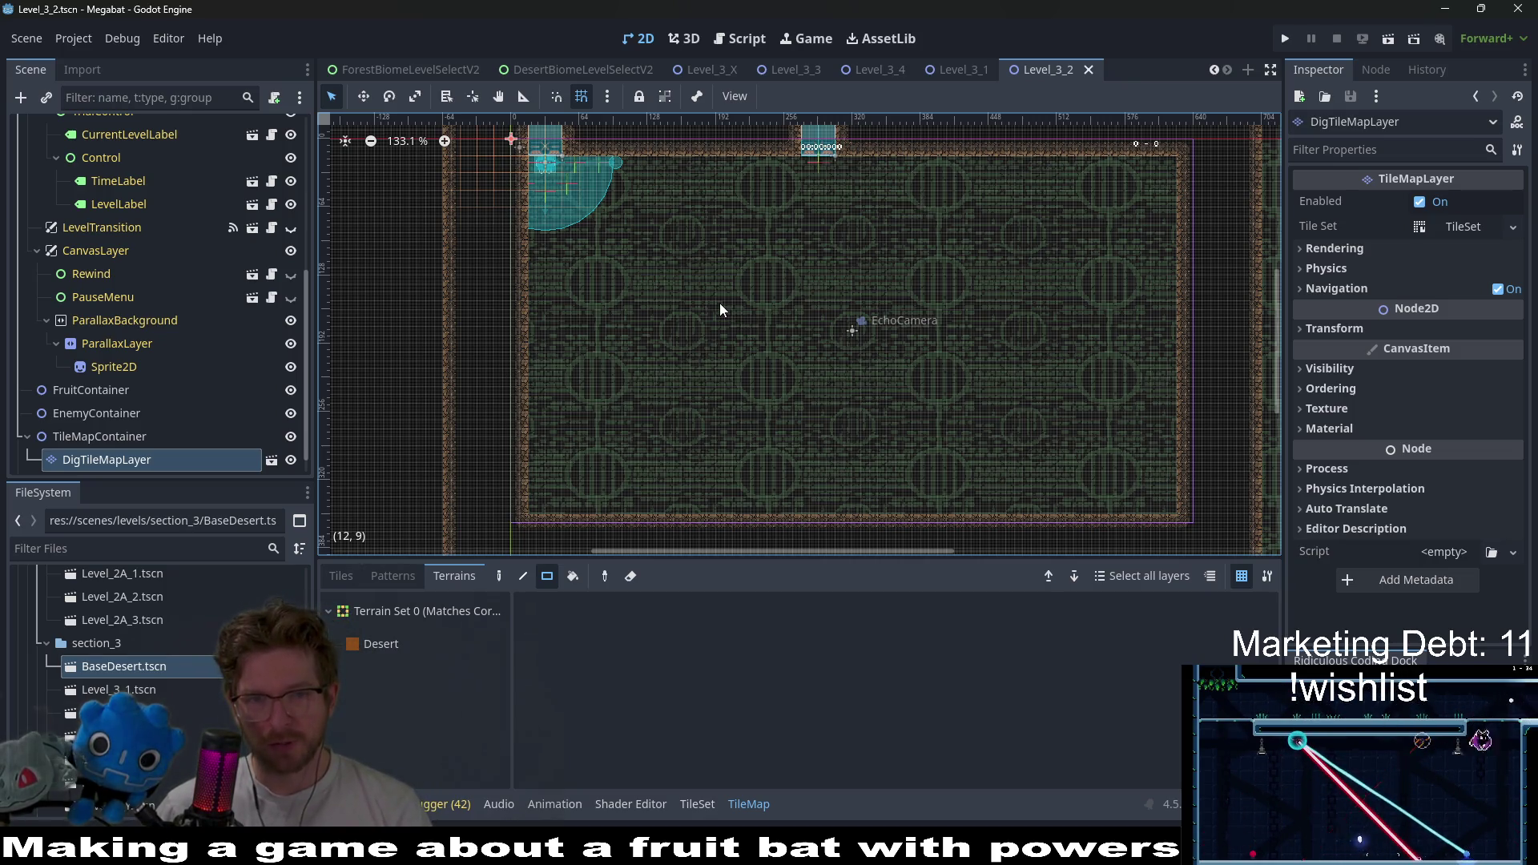
{"action": "scroll", "coordinate": [655, 315], "scroll_direction": "down", "scroll_amount": 2}
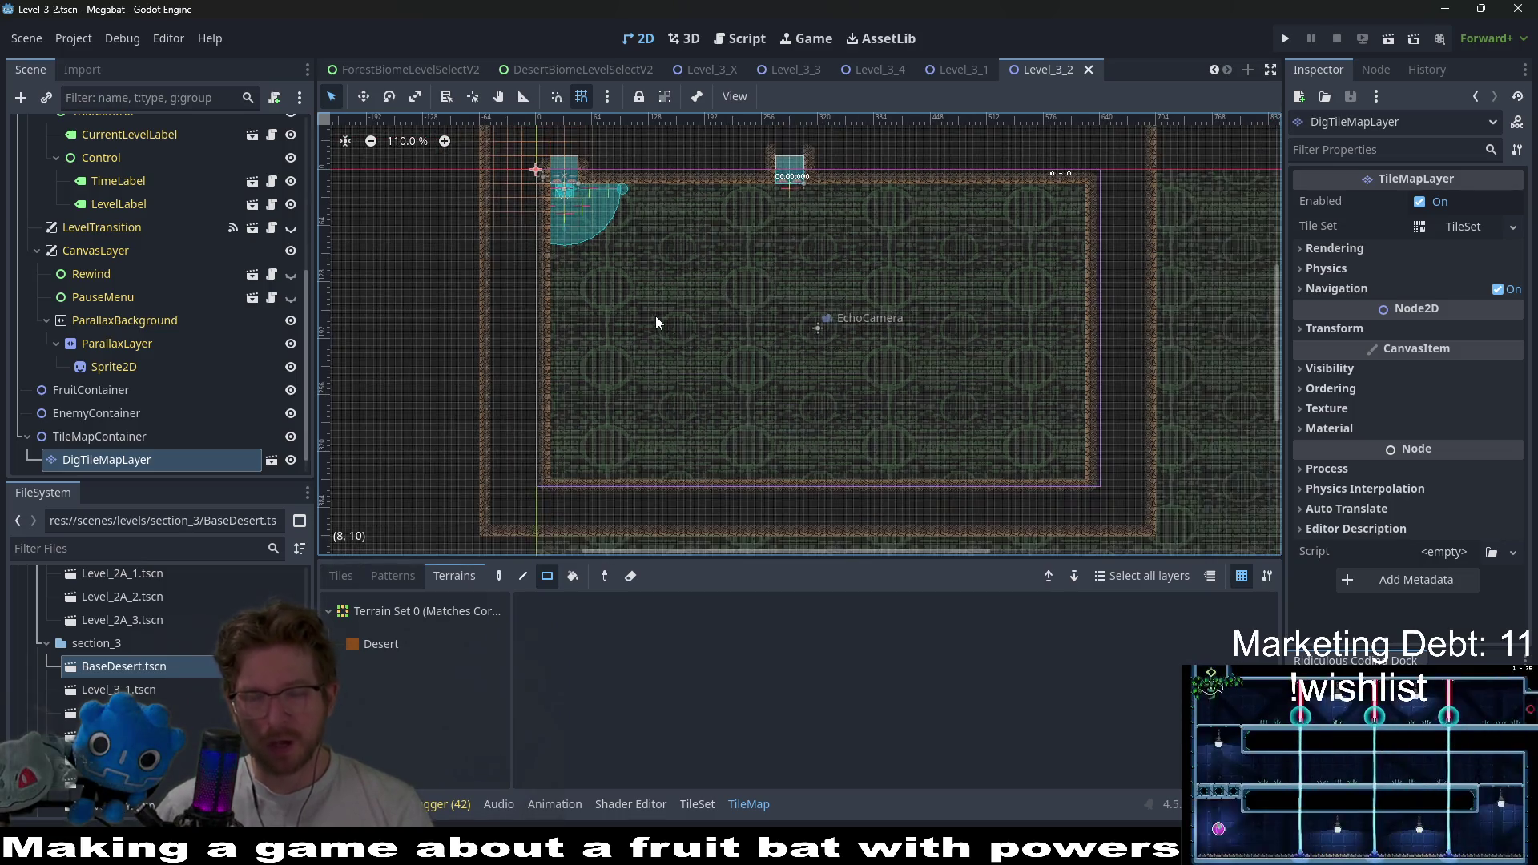
{"action": "scroll", "coordinate": [777, 371], "scroll_direction": "down", "scroll_amount": 2}
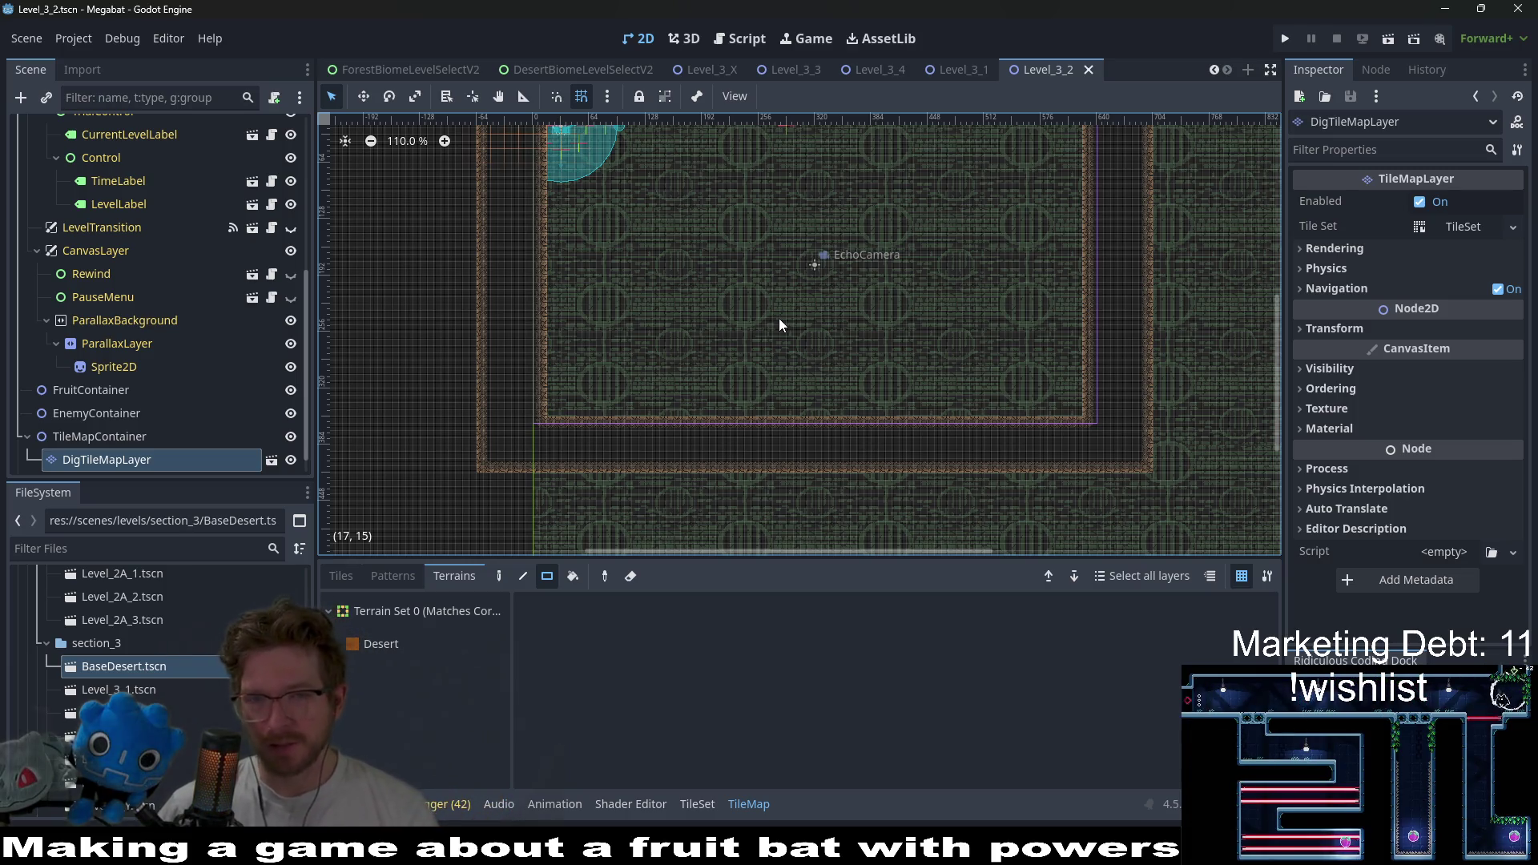
{"action": "left_click_drag", "start_coordinate": [677, 244], "coordinate": [681, 328]}
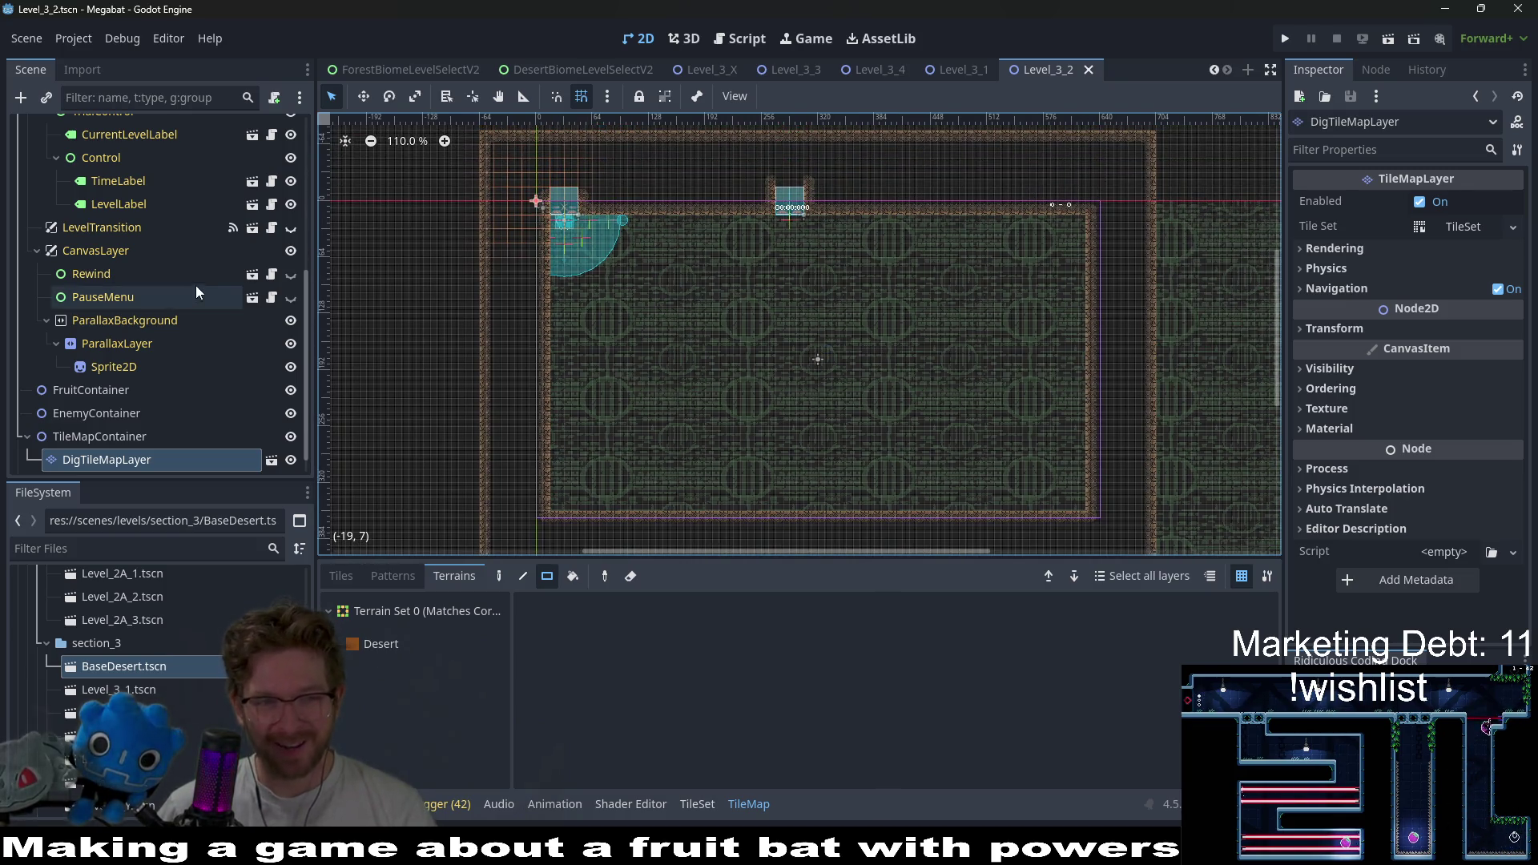
{"action": "scroll", "coordinate": [117, 411], "scroll_direction": "down", "scroll_amount": 1}
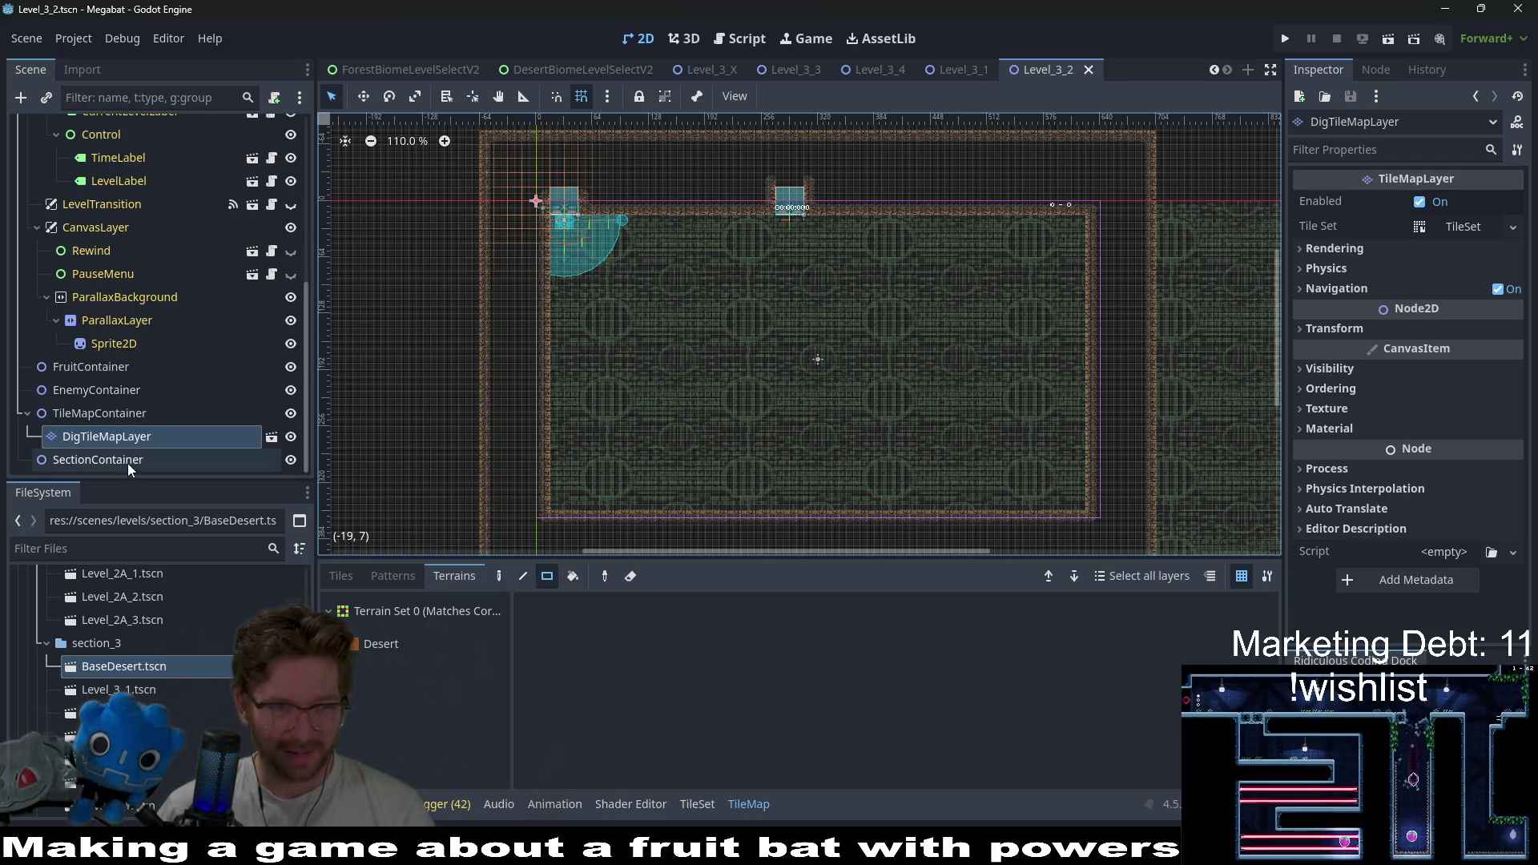
- Open the Instantiate Child Scene picker for the SectionContainer node
{"action": "right_click", "coordinate": [127, 461]}
{"action": "left_click", "coordinate": [222, 362]}
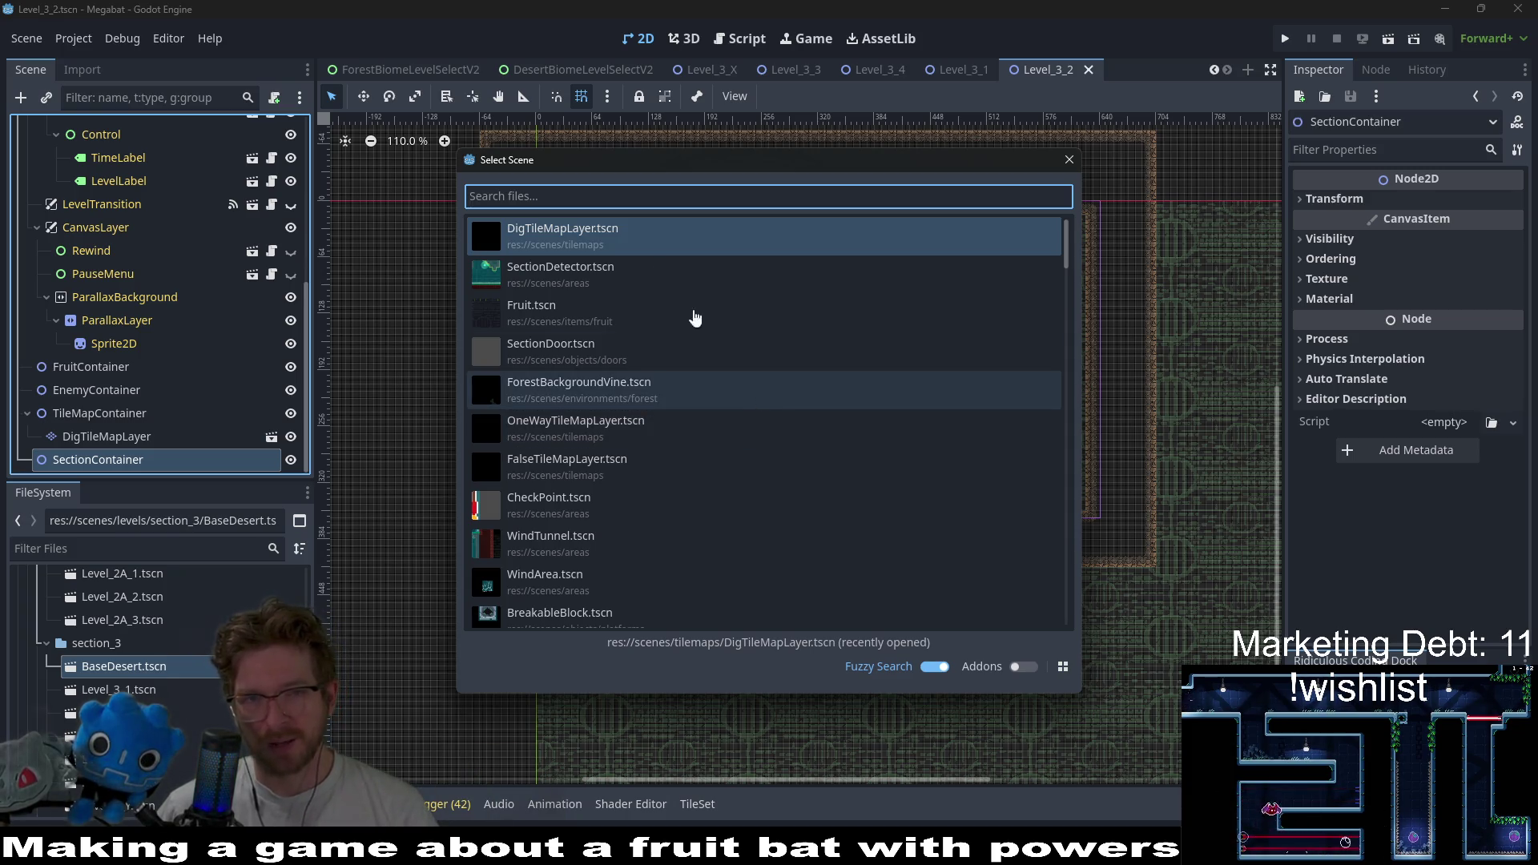
{"action": "left_click_drag", "start_coordinate": [671, 166], "coordinate": [685, 166]}
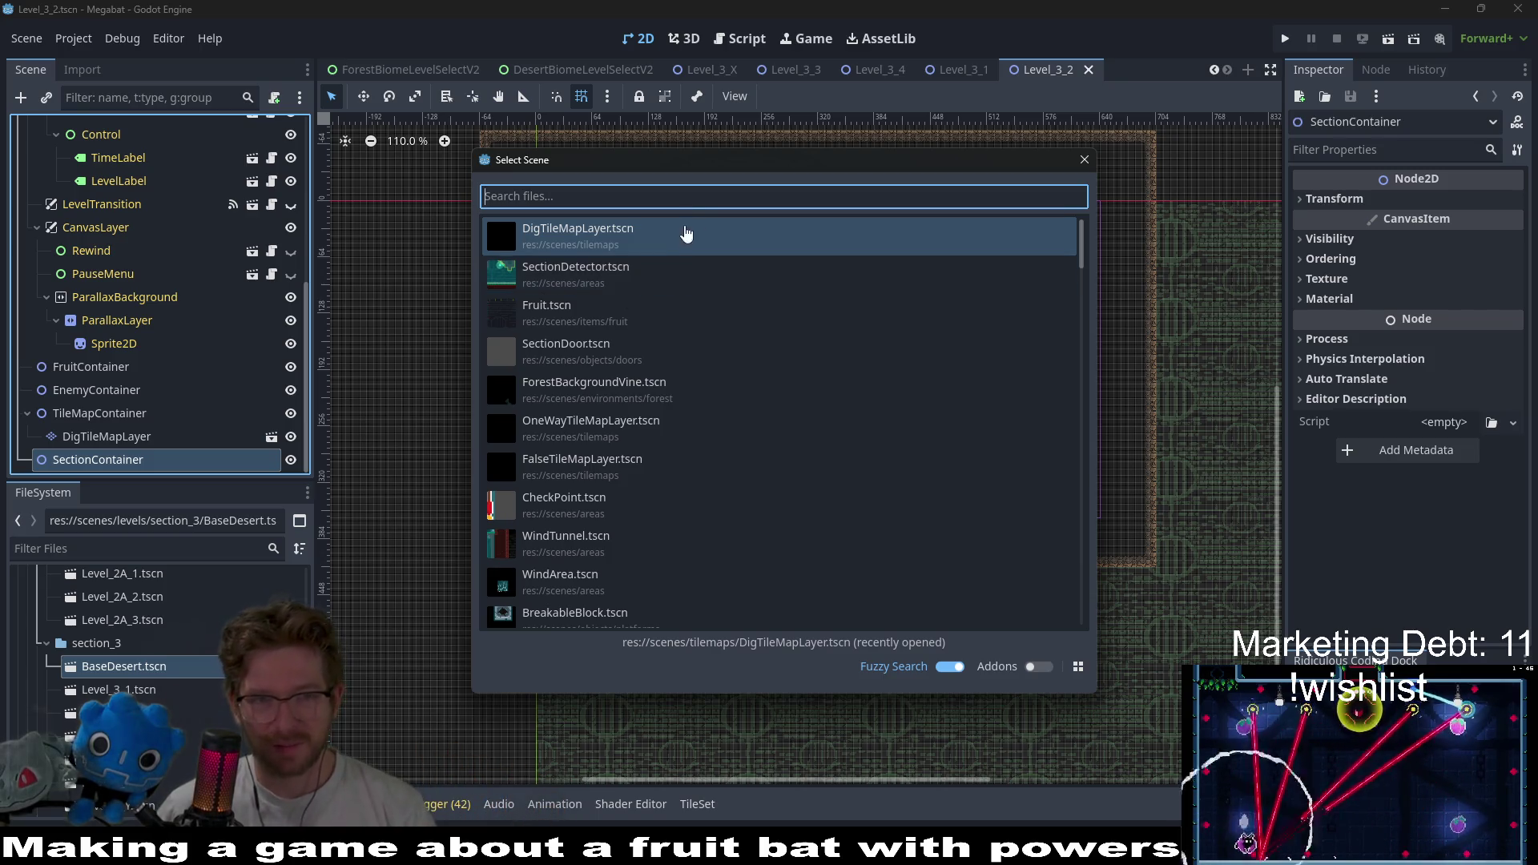
{"action": "left_click", "coordinate": [161, 458]}
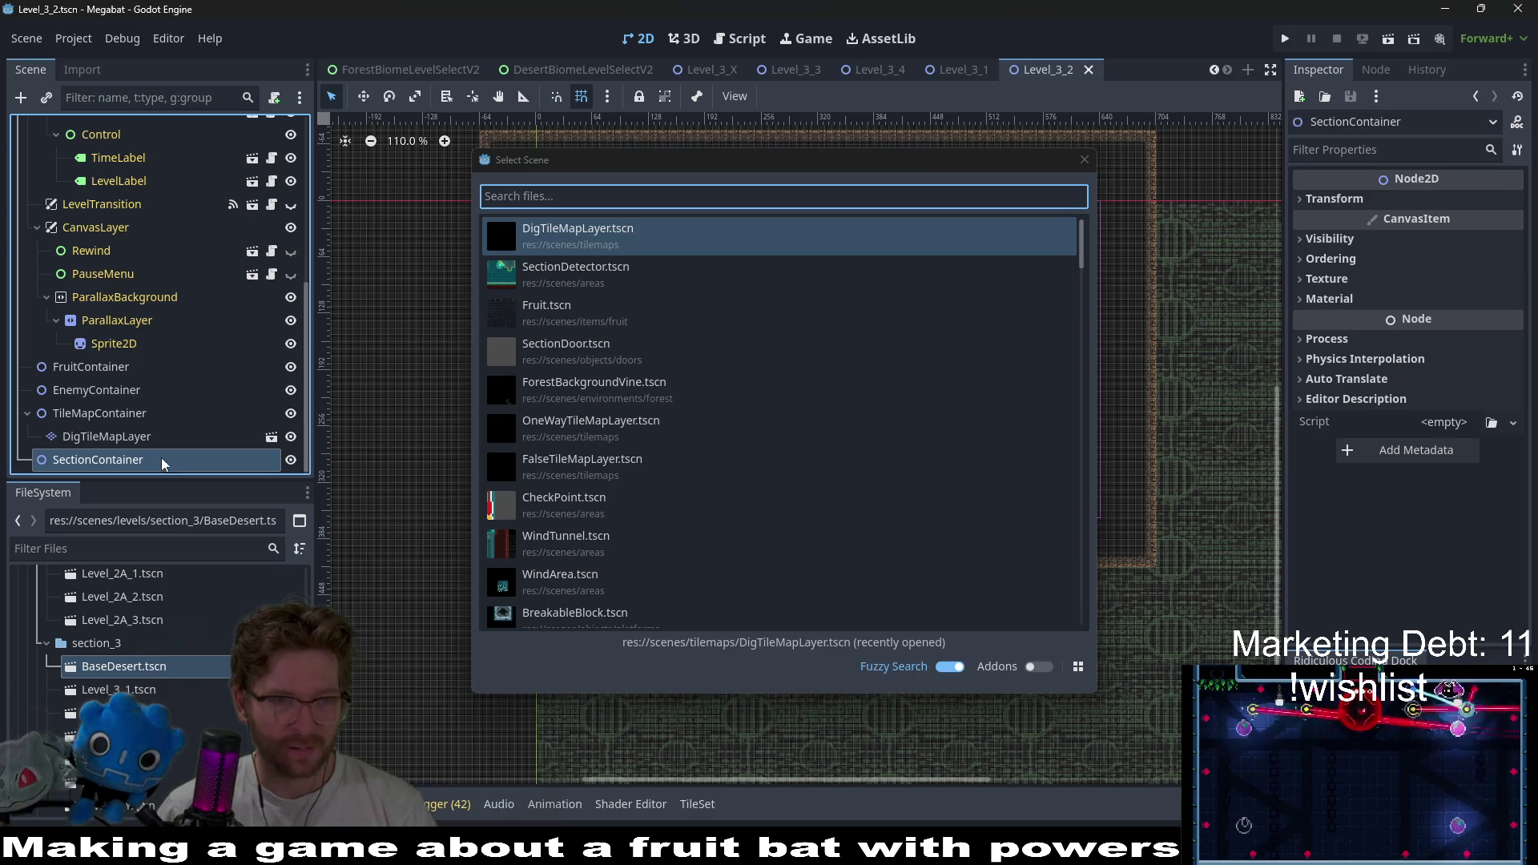
- Search 'section', instance SectionDetector.tscn, and move it onto the room's top-left corner
{"action": "type", "text": "section"}
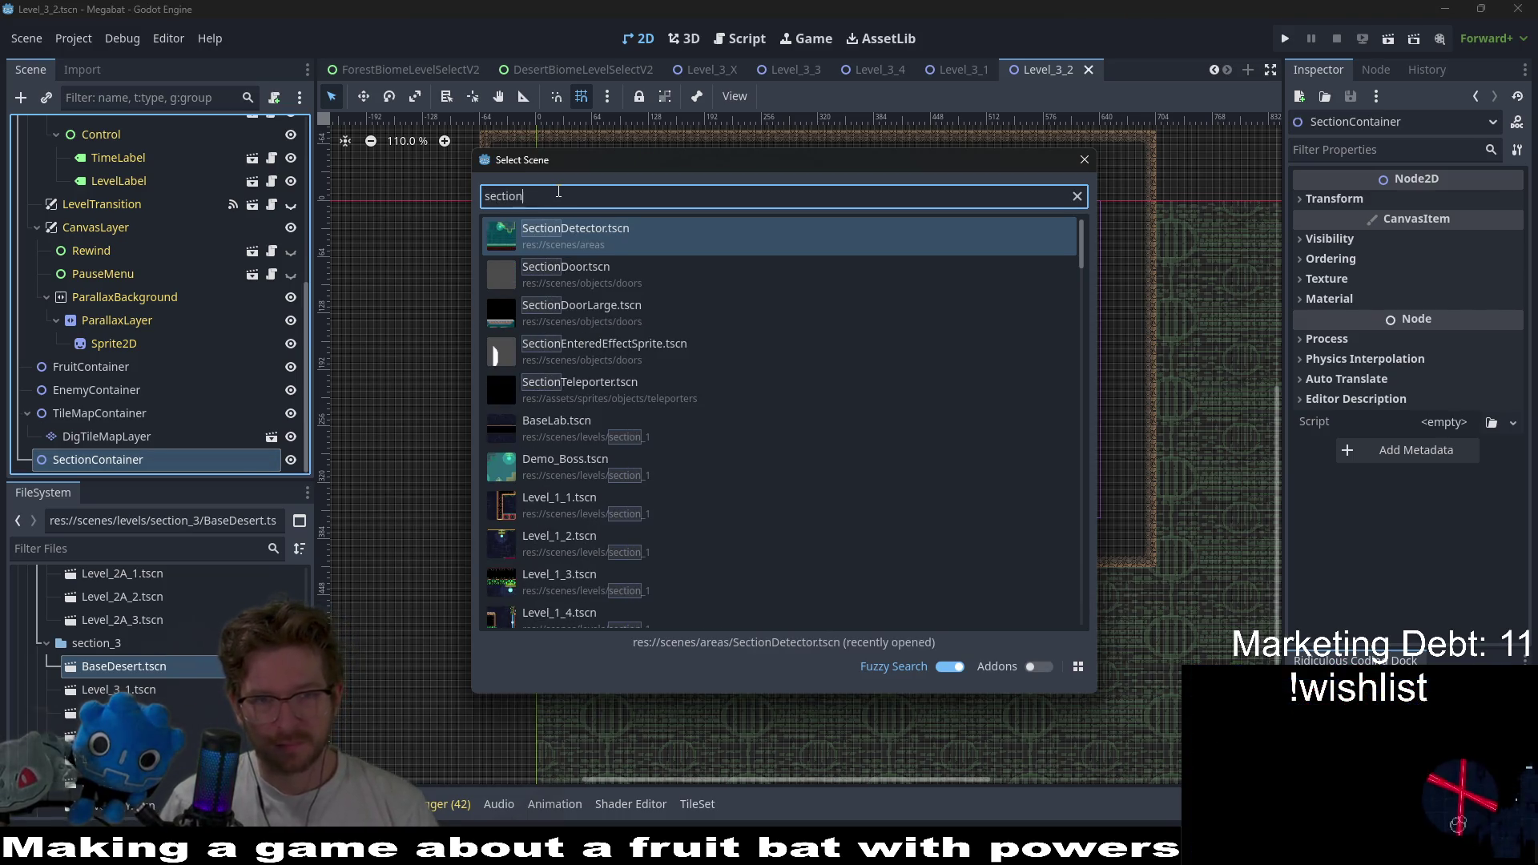
{"action": "key", "text": "Return"}
{"action": "scroll", "coordinate": [684, 301], "scroll_direction": "up", "scroll_amount": 3}
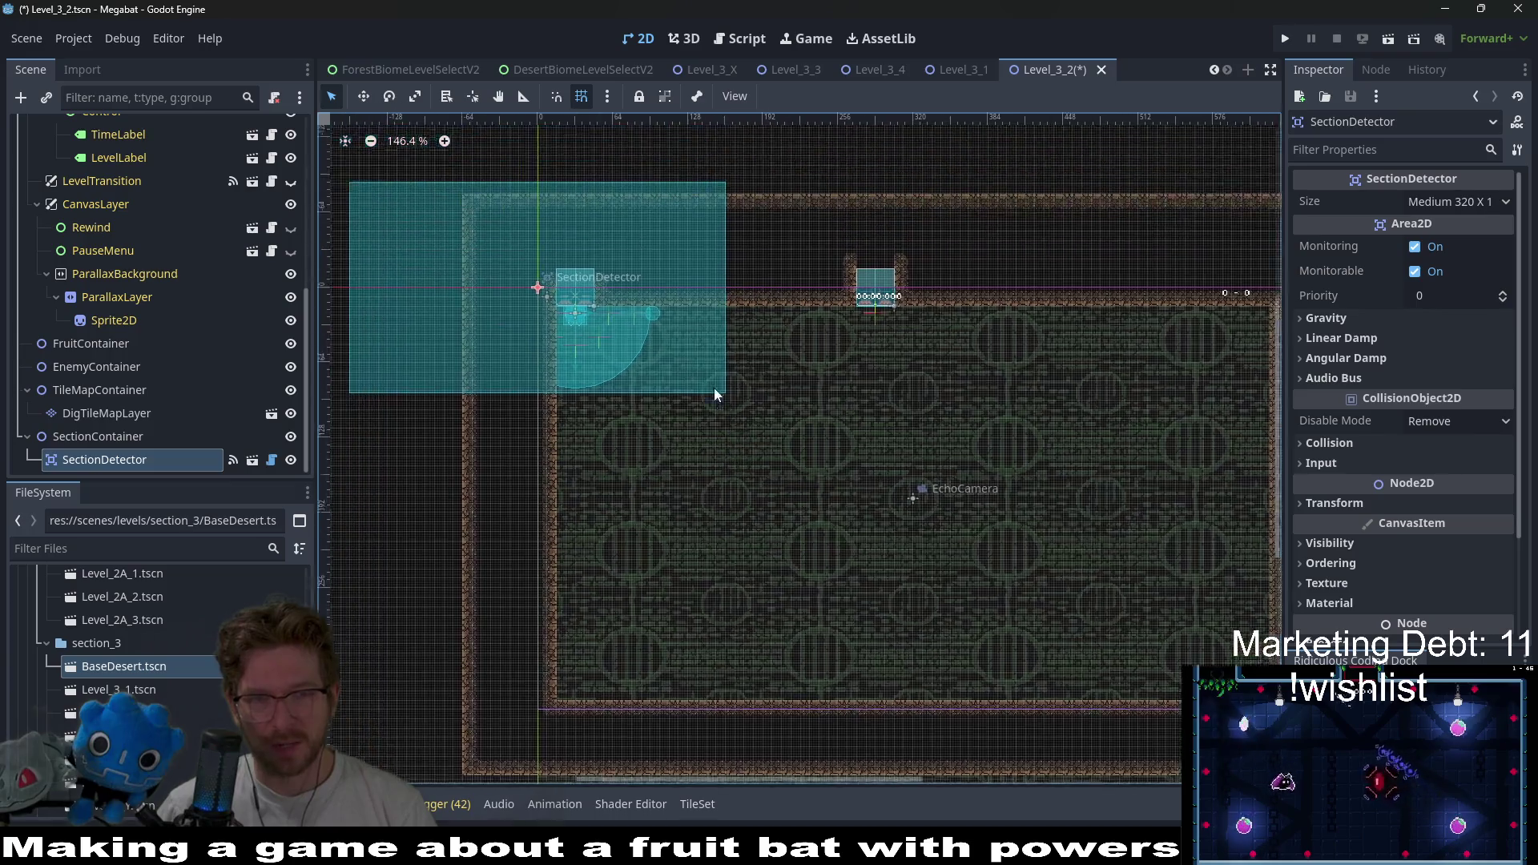
{"action": "key", "text": "w"}
{"action": "left_click_drag", "start_coordinate": [569, 308], "coordinate": [764, 412]}
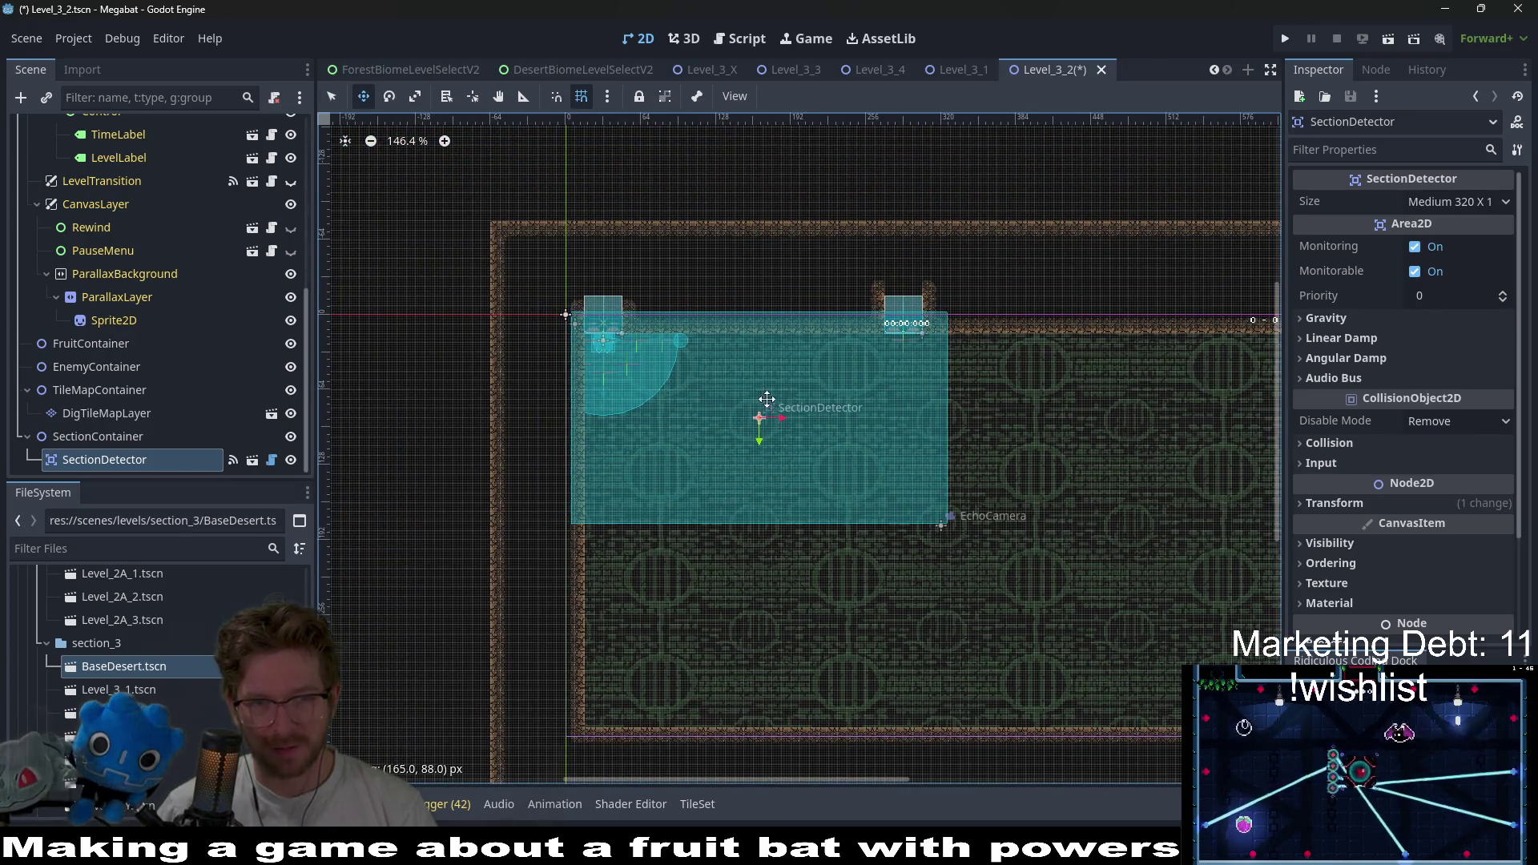
{"action": "scroll", "coordinate": [641, 332], "scroll_direction": "up", "scroll_amount": 4}
{"action": "scroll", "coordinate": [639, 329], "scroll_direction": "up", "scroll_amount": 4}
{"action": "left_click_drag", "start_coordinate": [638, 329], "coordinate": [632, 331]}
{"action": "scroll", "coordinate": [761, 401], "scroll_direction": "down", "scroll_amount": 4}
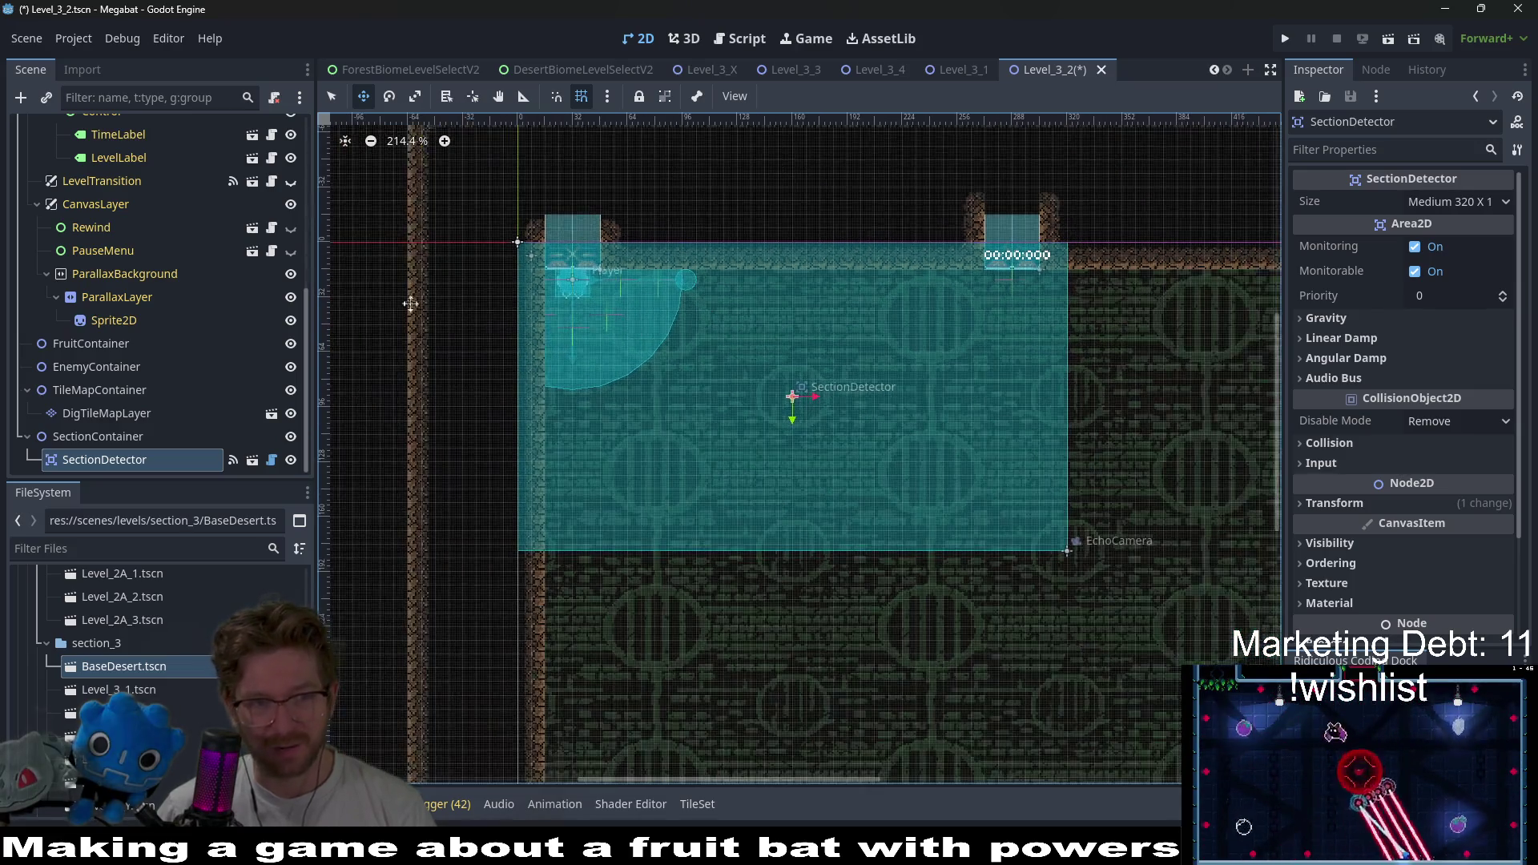
{"action": "scroll", "coordinate": [289, 308], "scroll_direction": "up", "scroll_amount": 3}
{"action": "scroll", "coordinate": [290, 308], "scroll_direction": "up", "scroll_amount": 3}
- Choose DESERT terrain on WorldTileMapLayer, return to select mode, and select the SectionDetector
{"action": "left_click", "coordinate": [151, 221]}
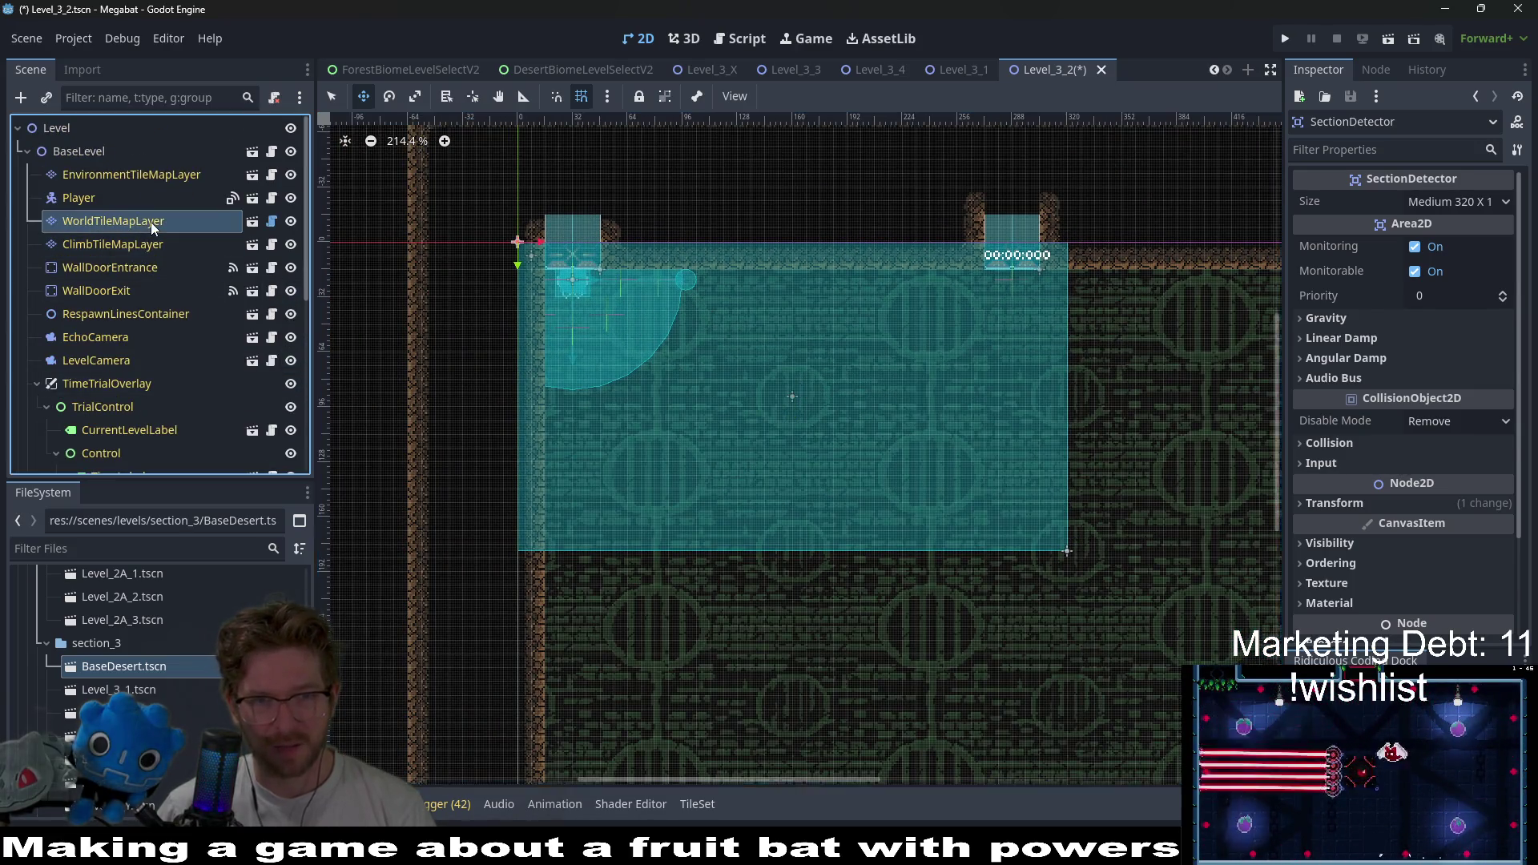
{"action": "left_click", "coordinate": [424, 708]}
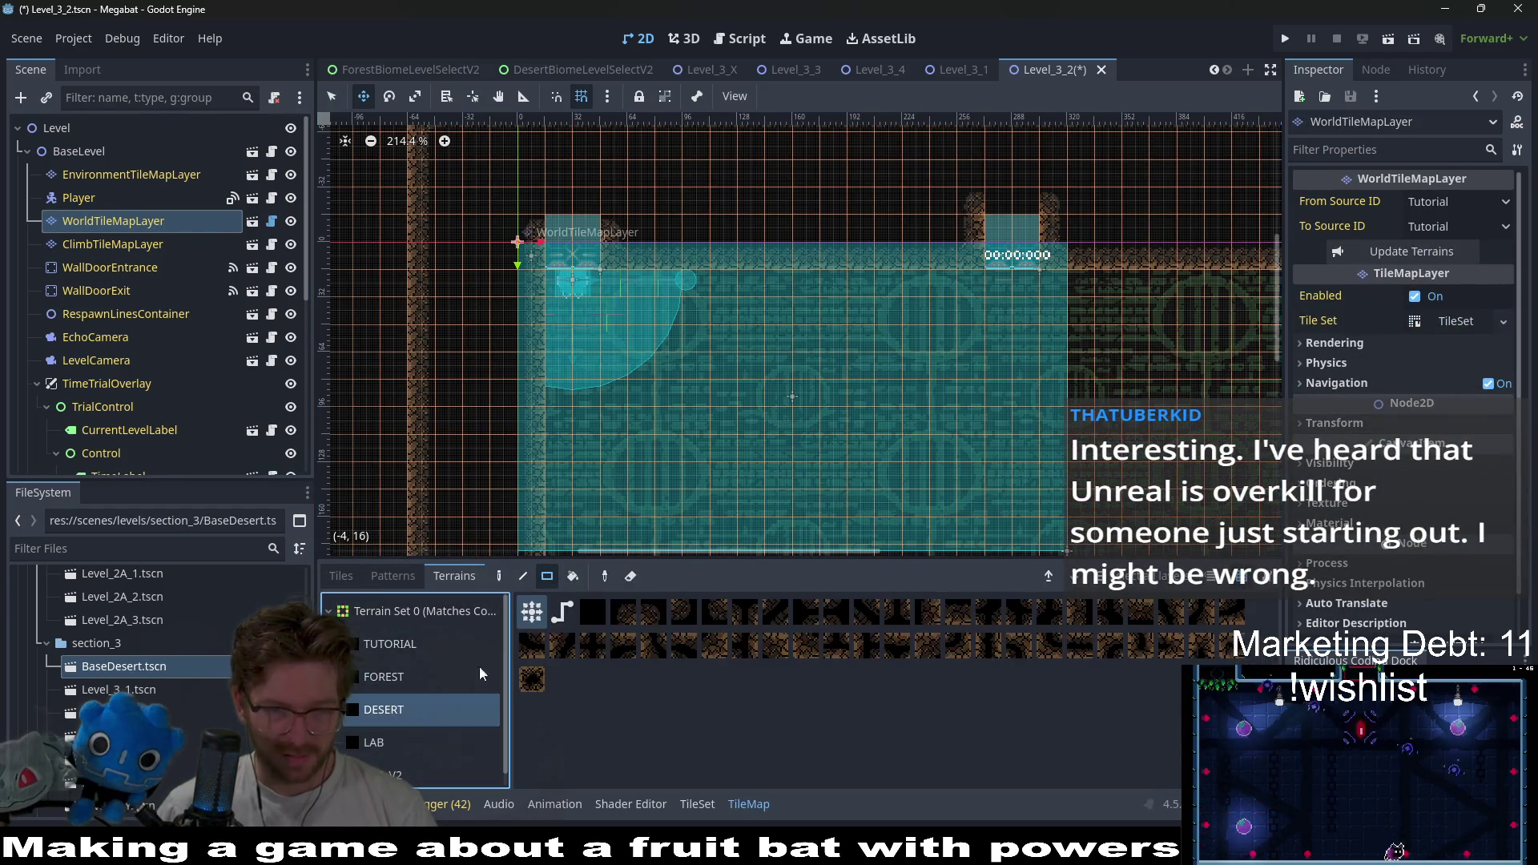
{"action": "scroll", "coordinate": [660, 501], "scroll_direction": "down", "scroll_amount": 2}
{"action": "key", "text": "q"}
{"action": "scroll", "coordinate": [669, 388], "scroll_direction": "down", "scroll_amount": 2}
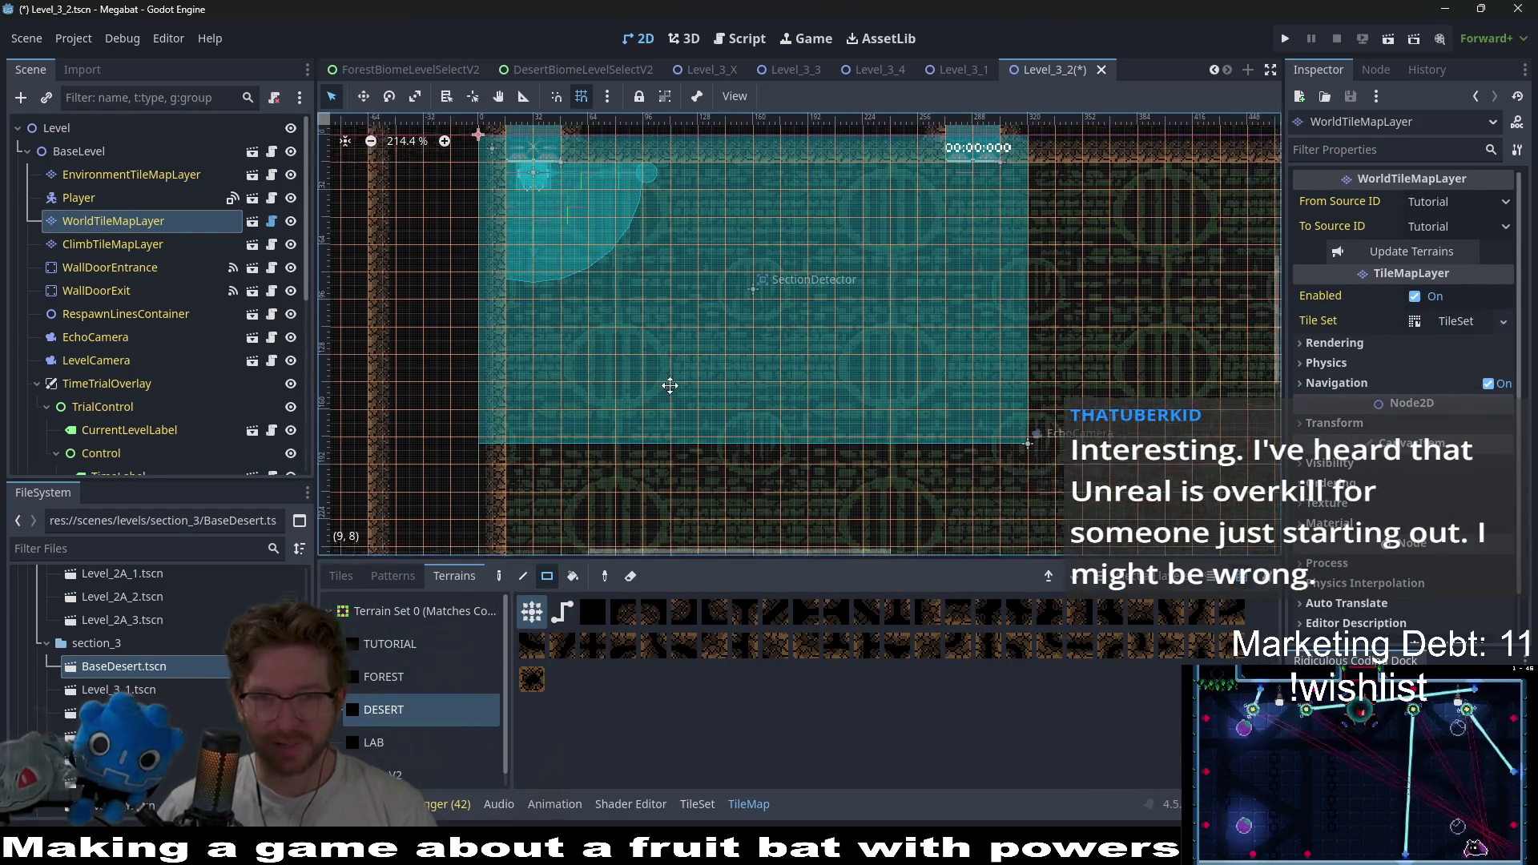
{"action": "scroll", "coordinate": [701, 400], "scroll_direction": "down", "scroll_amount": 3}
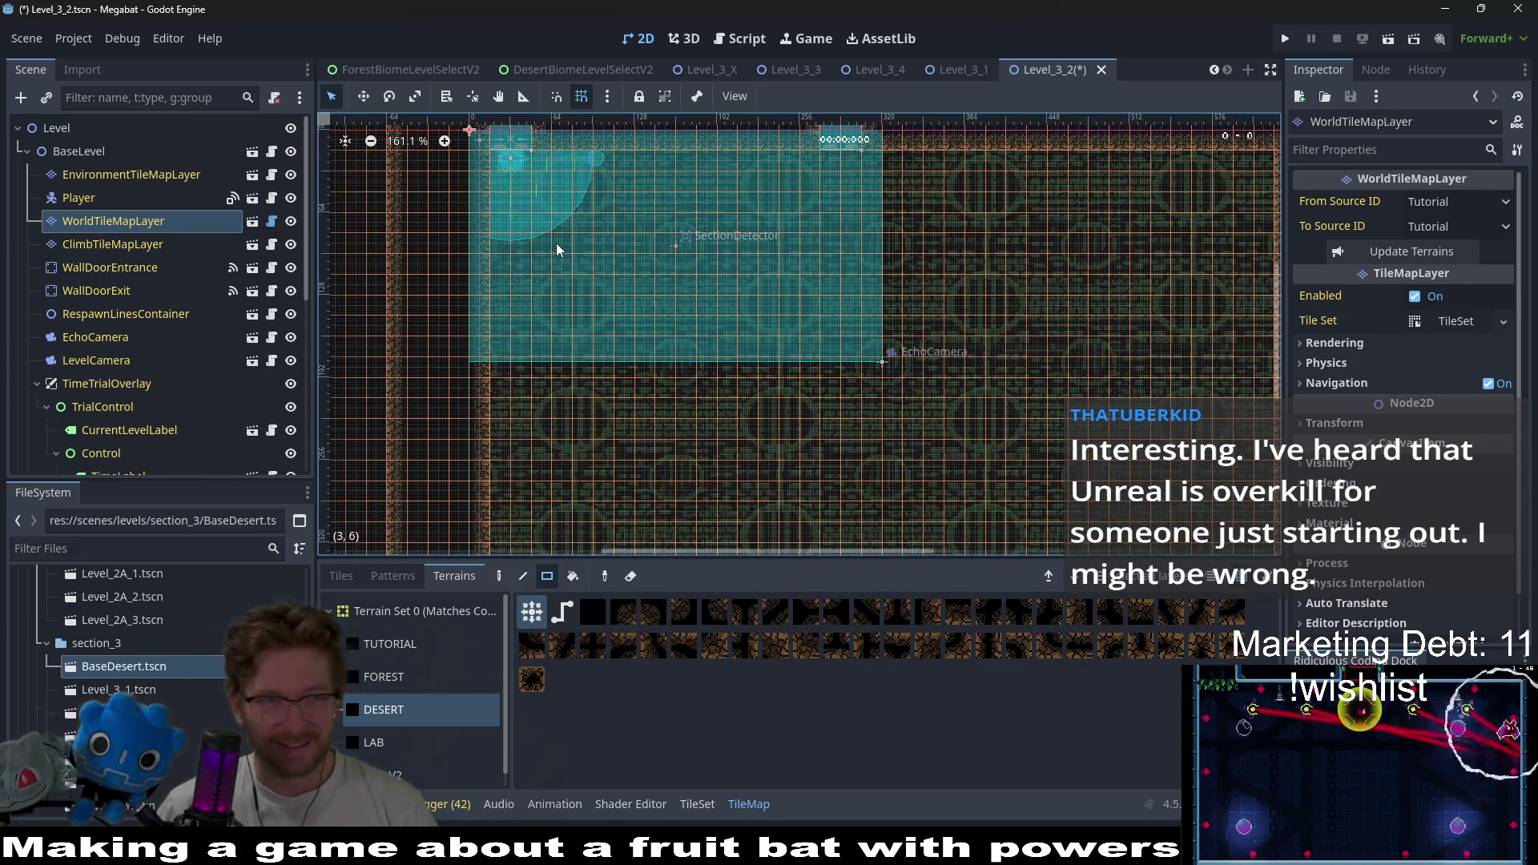
{"action": "scroll", "coordinate": [141, 272], "scroll_direction": "down", "scroll_amount": 5}
{"action": "left_click", "coordinate": [138, 412]}
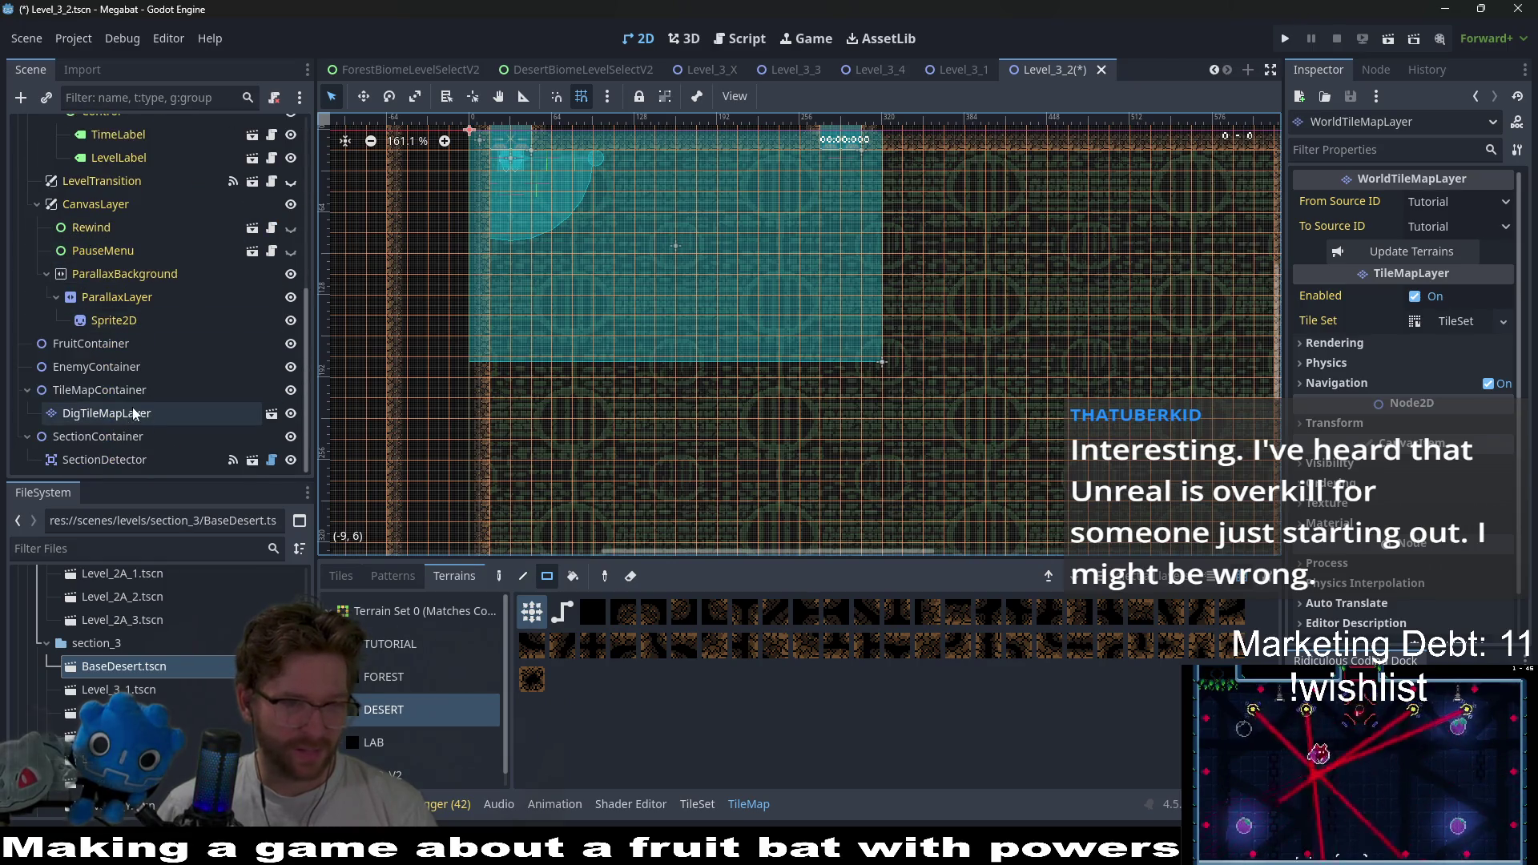
{"action": "left_click", "coordinate": [133, 458]}
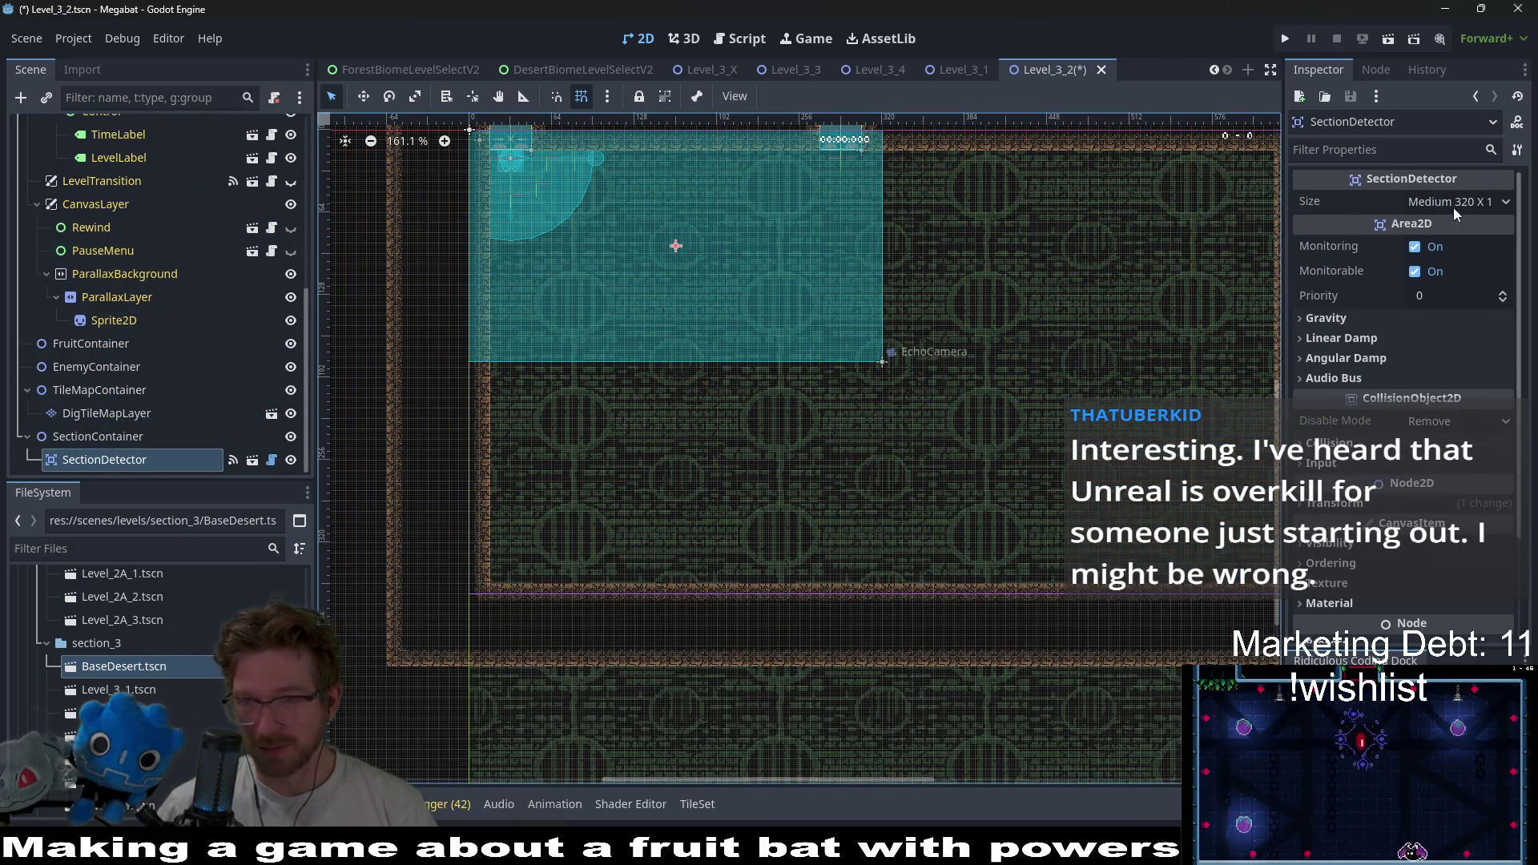
- Set the SectionDetector size to Large 384 X 216 and shift it right and down over the room
{"action": "left_click", "coordinate": [1452, 207]}
{"action": "left_click", "coordinate": [1458, 320]}
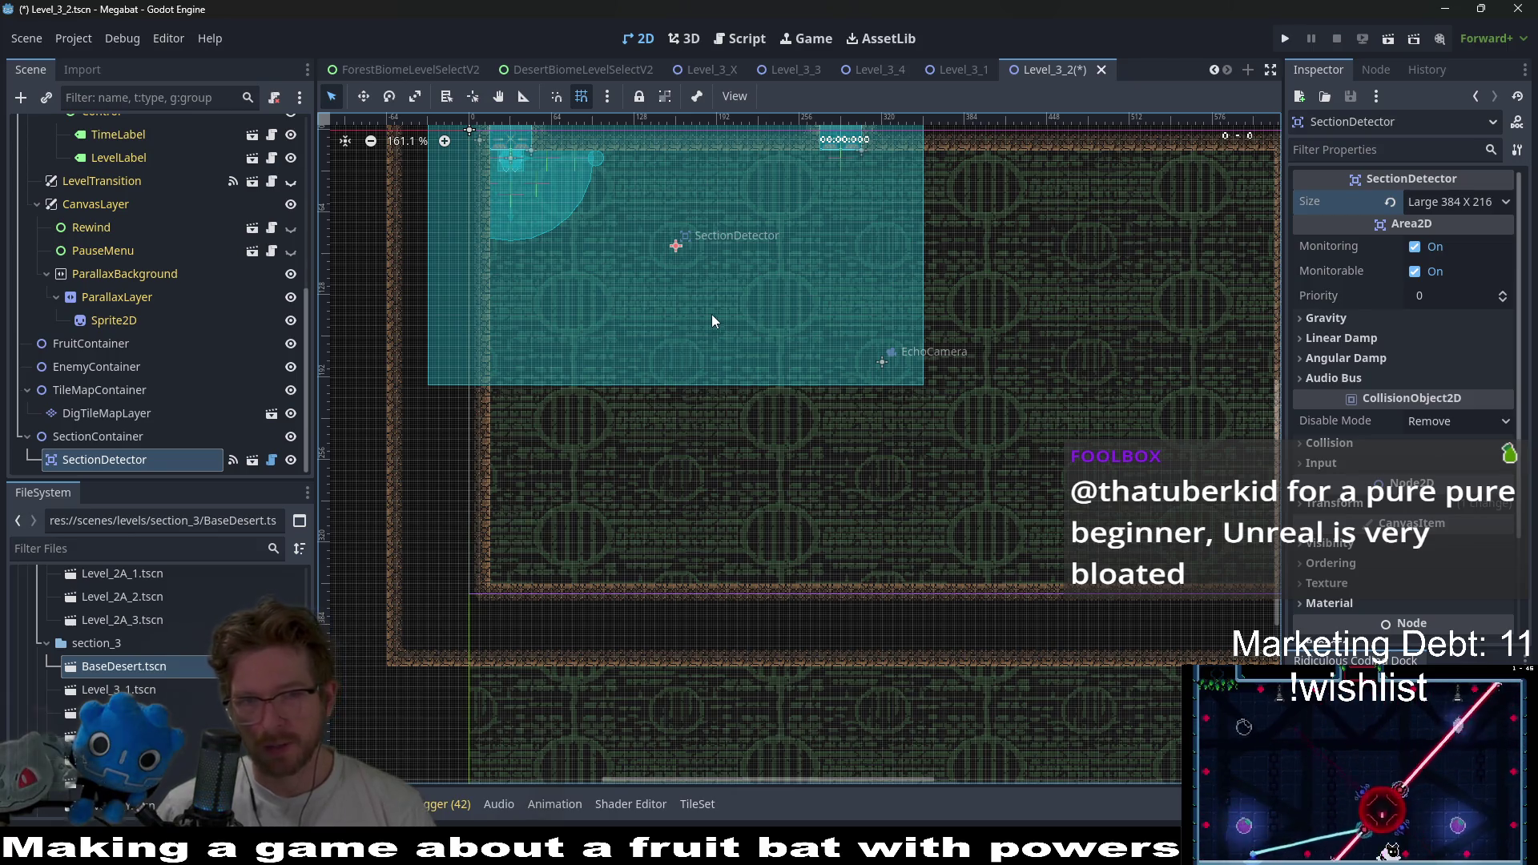
{"action": "scroll", "coordinate": [713, 316], "scroll_direction": "up", "scroll_amount": 3}
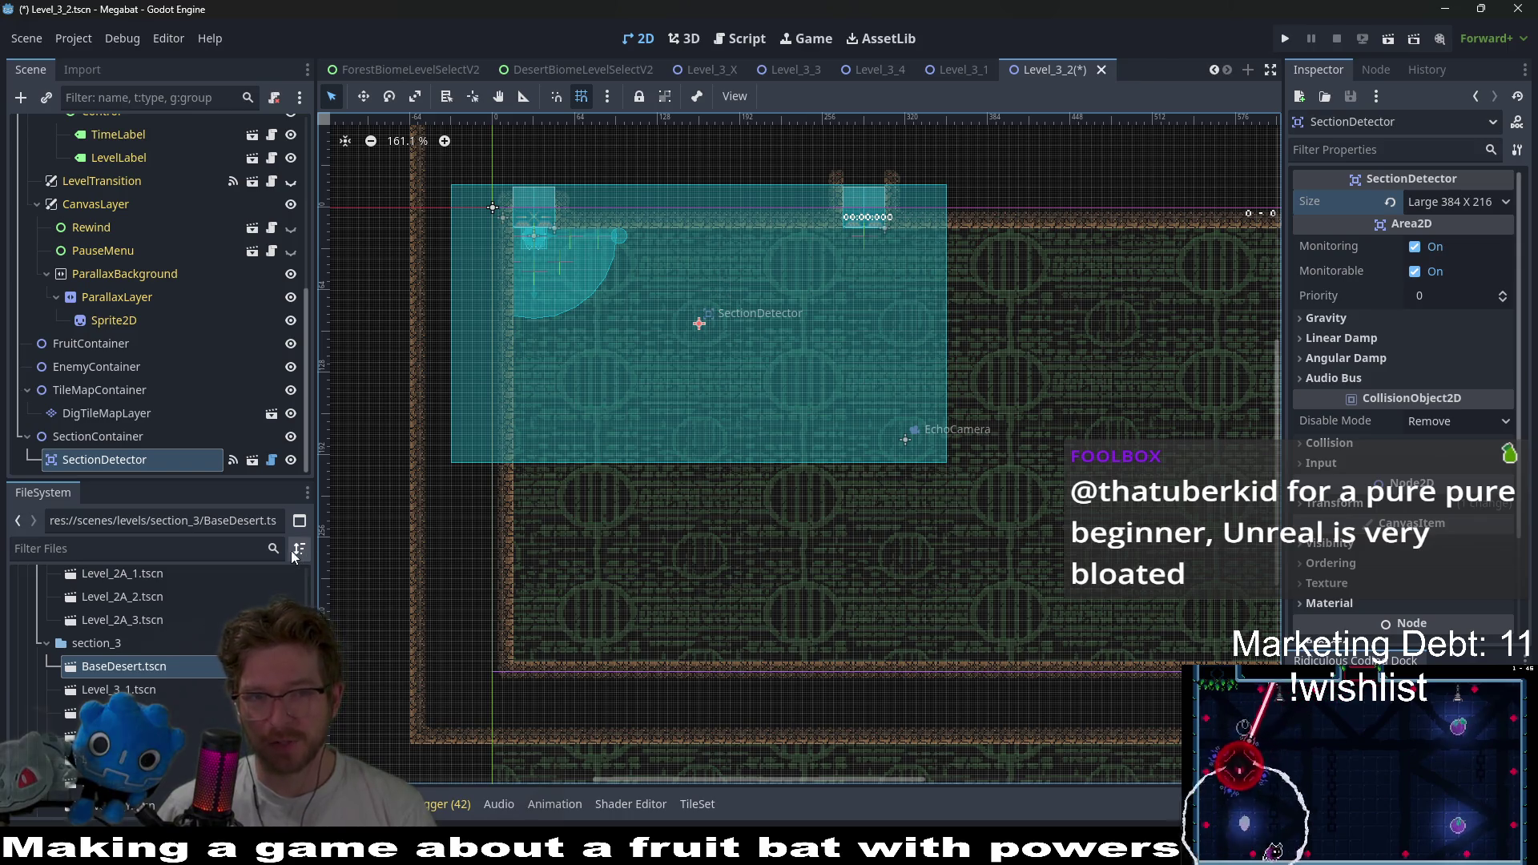
{"action": "key", "text": "w"}
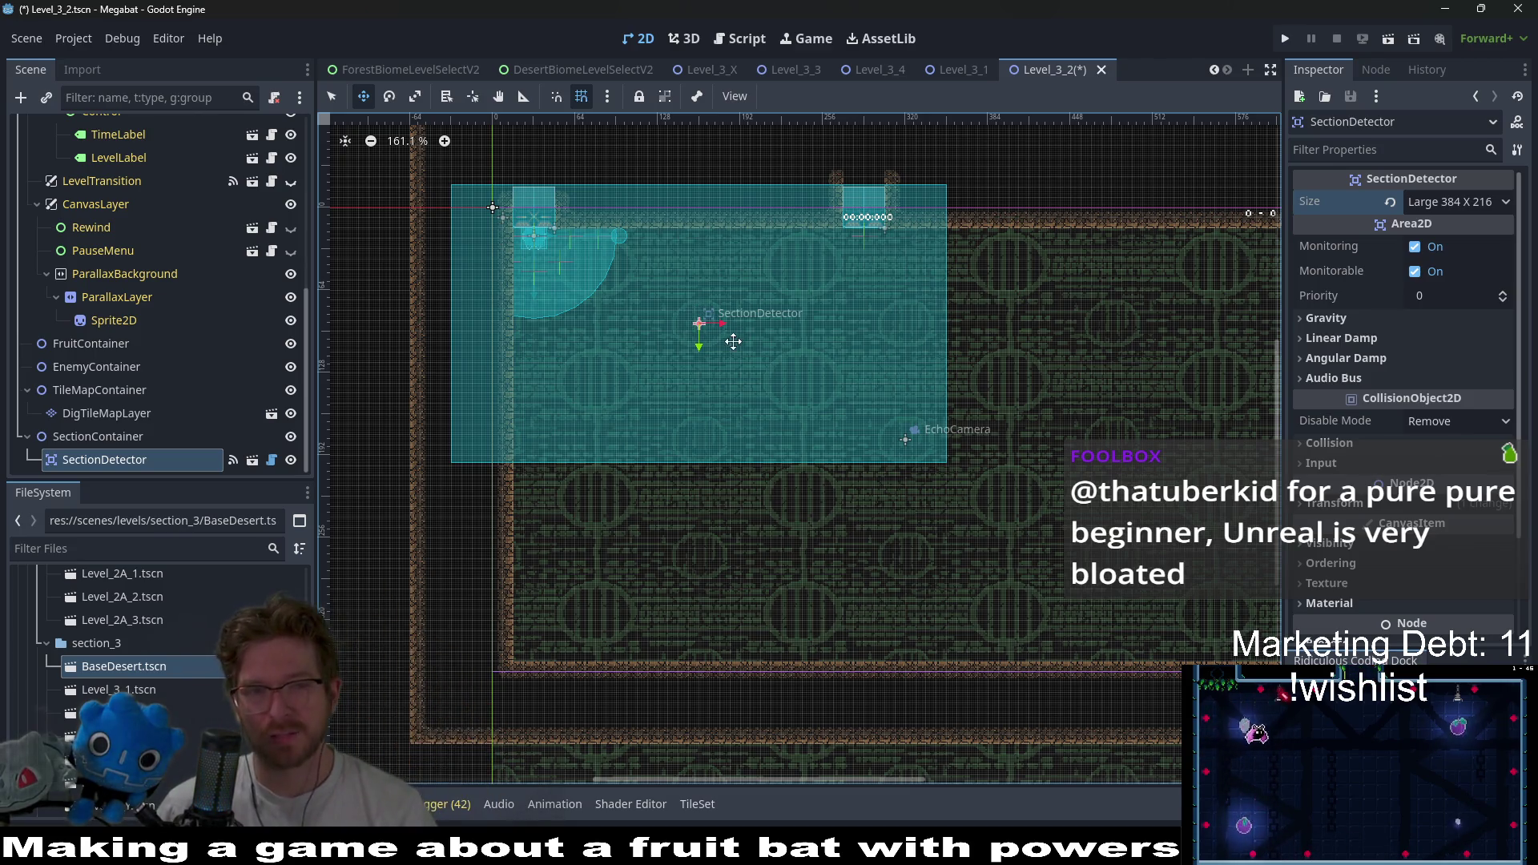
{"action": "left_click_drag", "start_coordinate": [539, 222], "coordinate": [577, 243]}
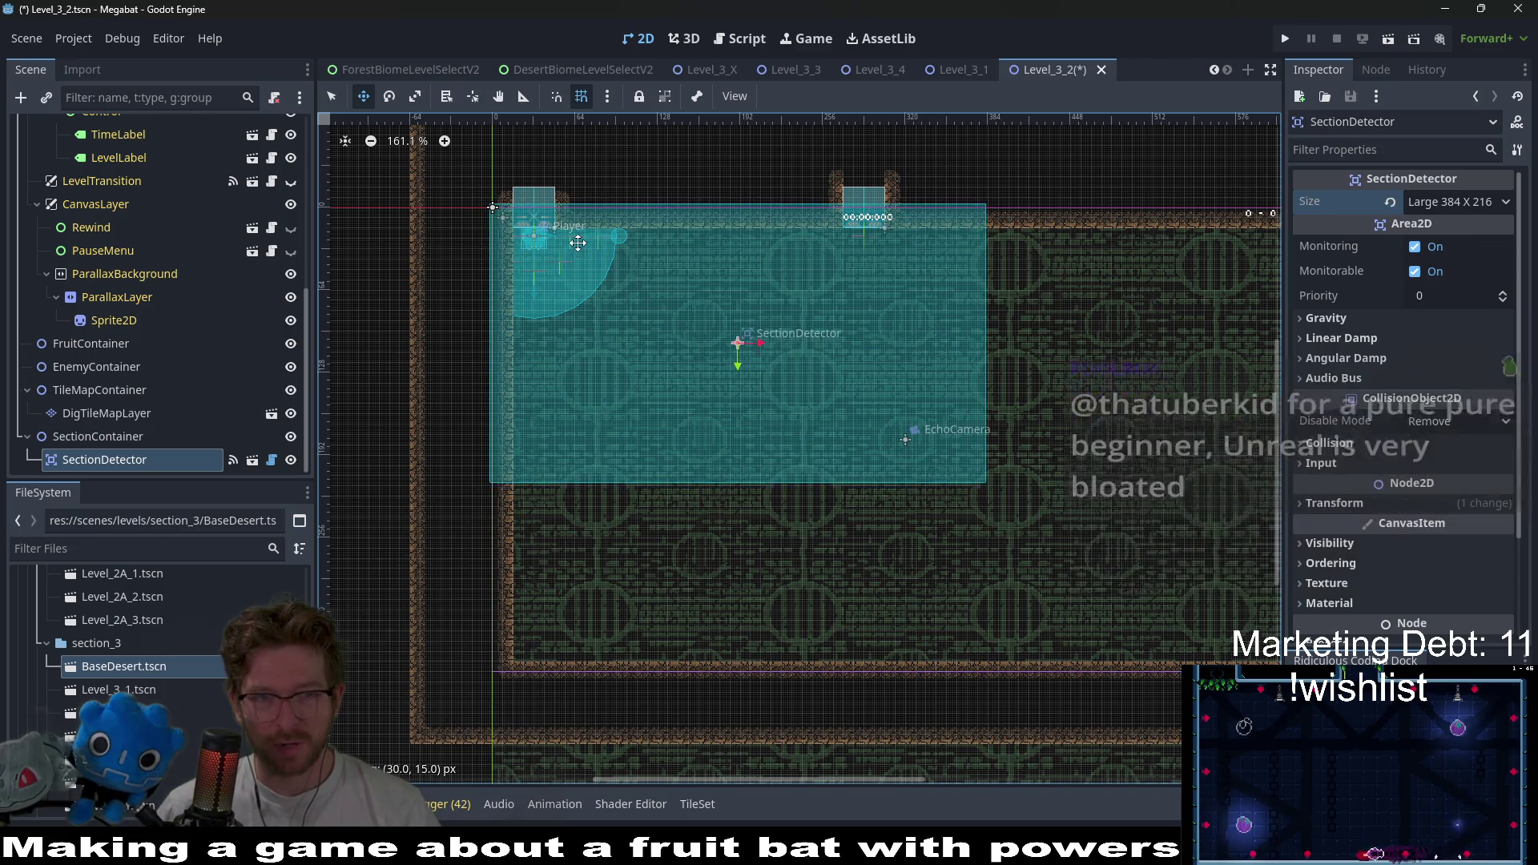
{"action": "scroll", "coordinate": [562, 236], "scroll_direction": "up", "scroll_amount": 4}
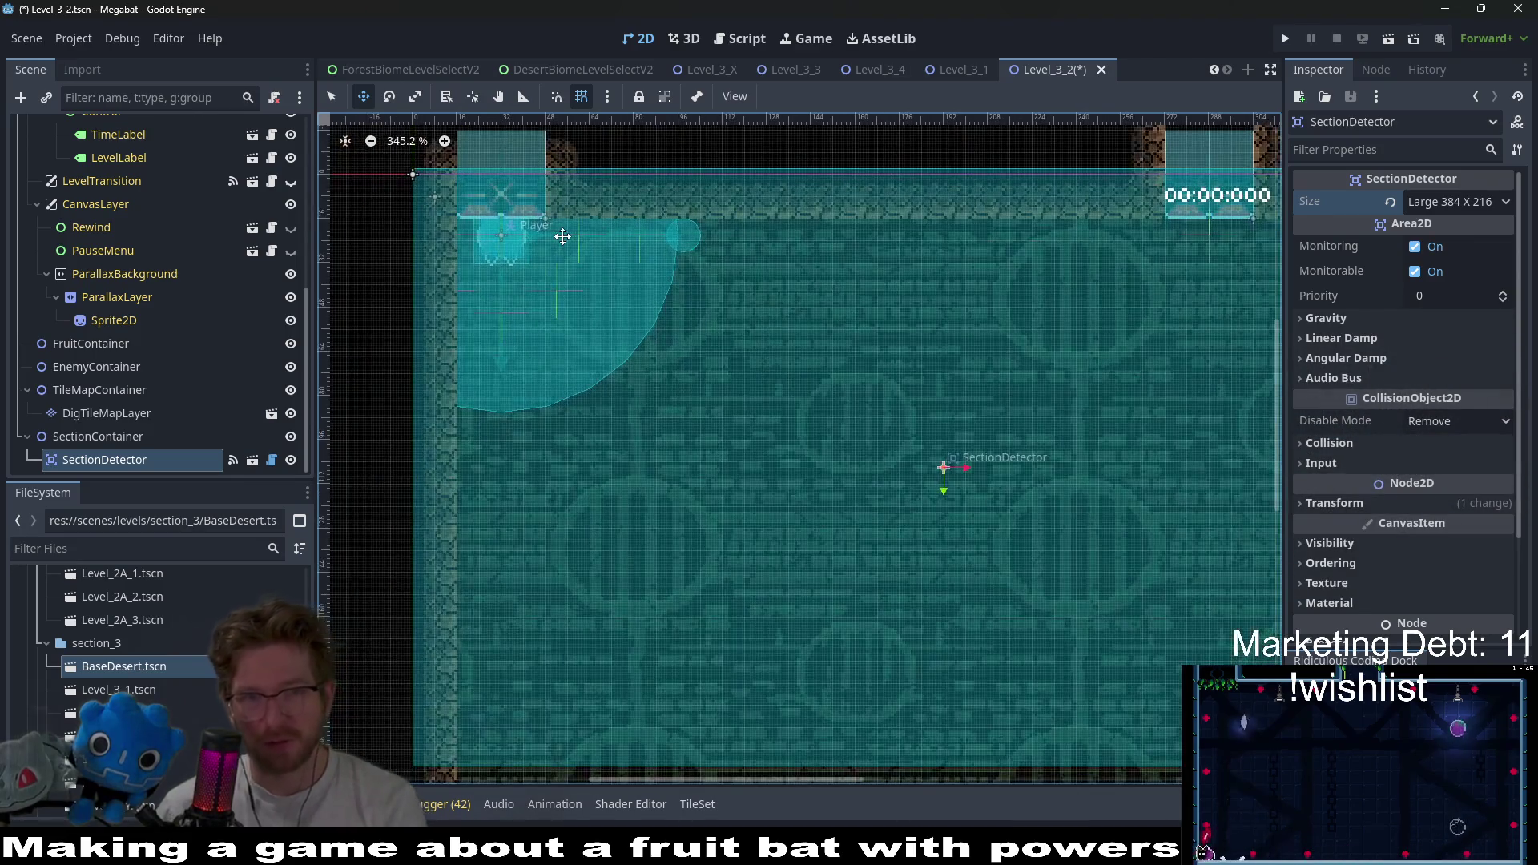
{"action": "key", "text": "Down"}
{"action": "key", "text": "Down"}
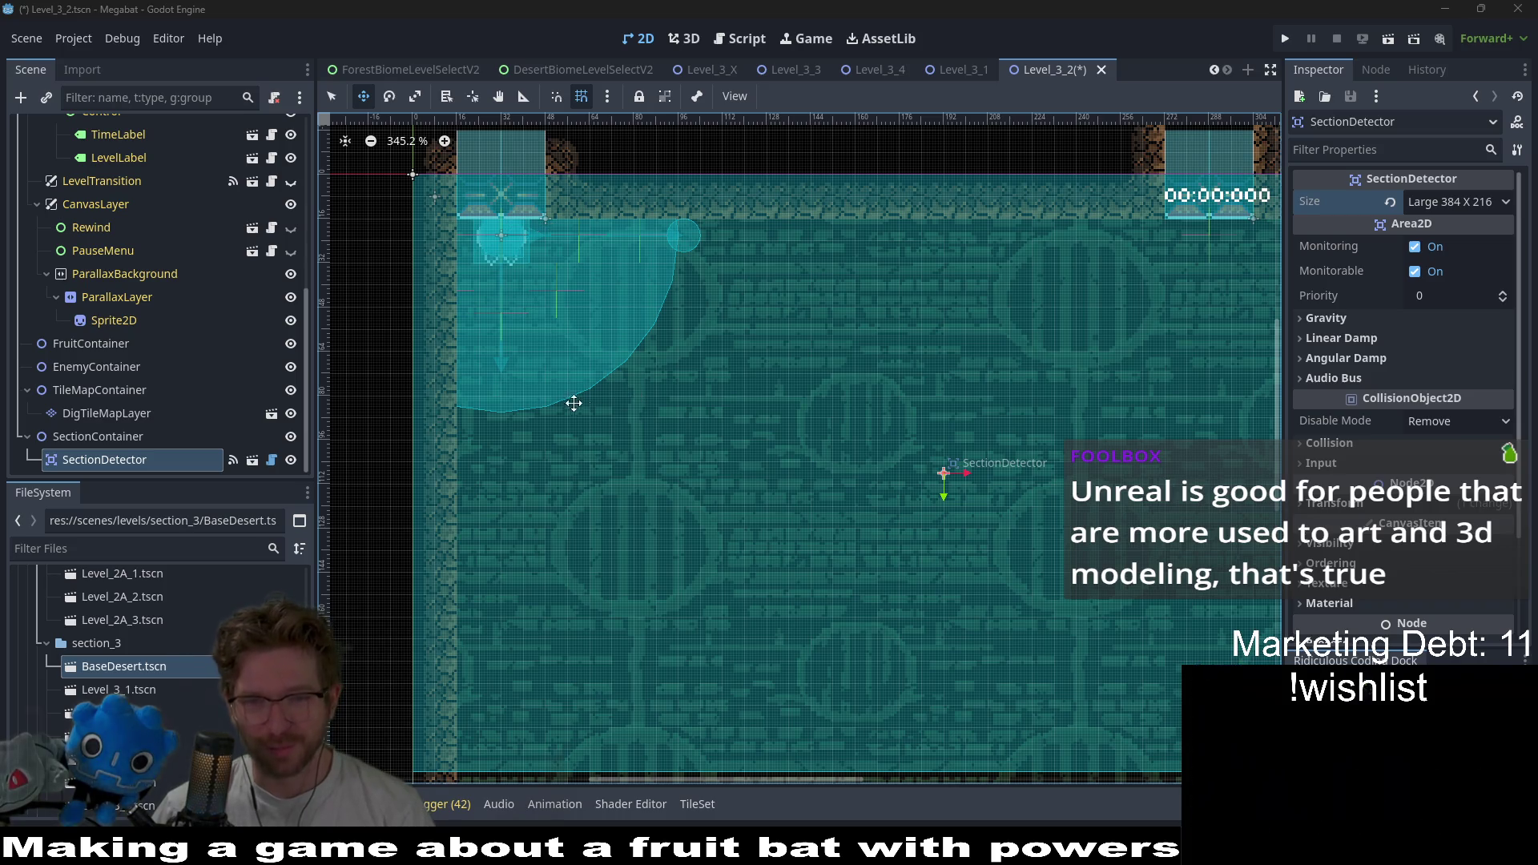
{"action": "scroll", "coordinate": [861, 452], "scroll_direction": "down", "scroll_amount": 2}
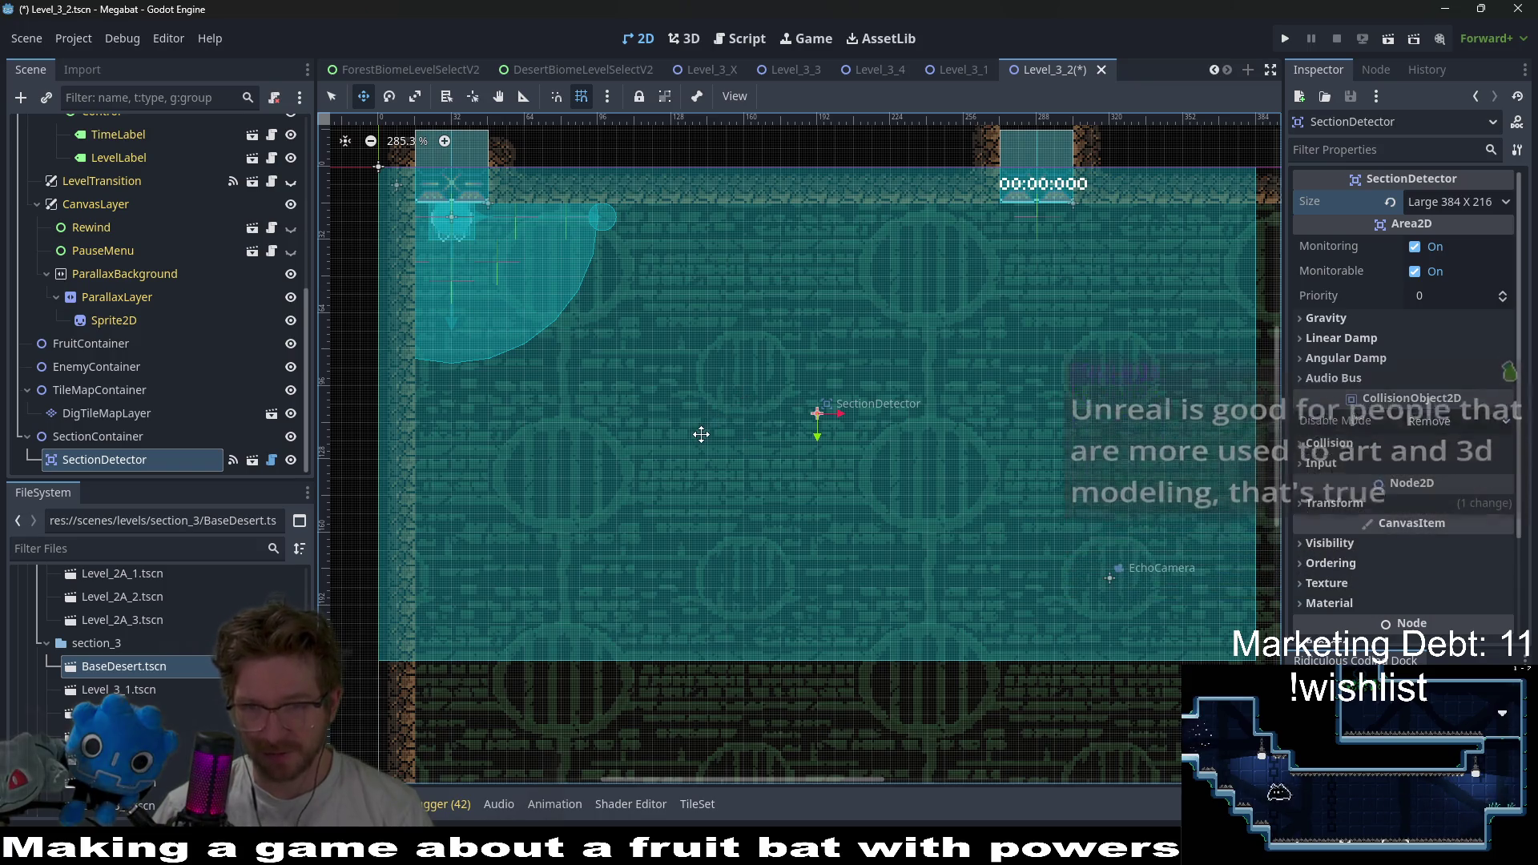
{"action": "scroll", "coordinate": [708, 430], "scroll_direction": "down", "scroll_amount": 1}
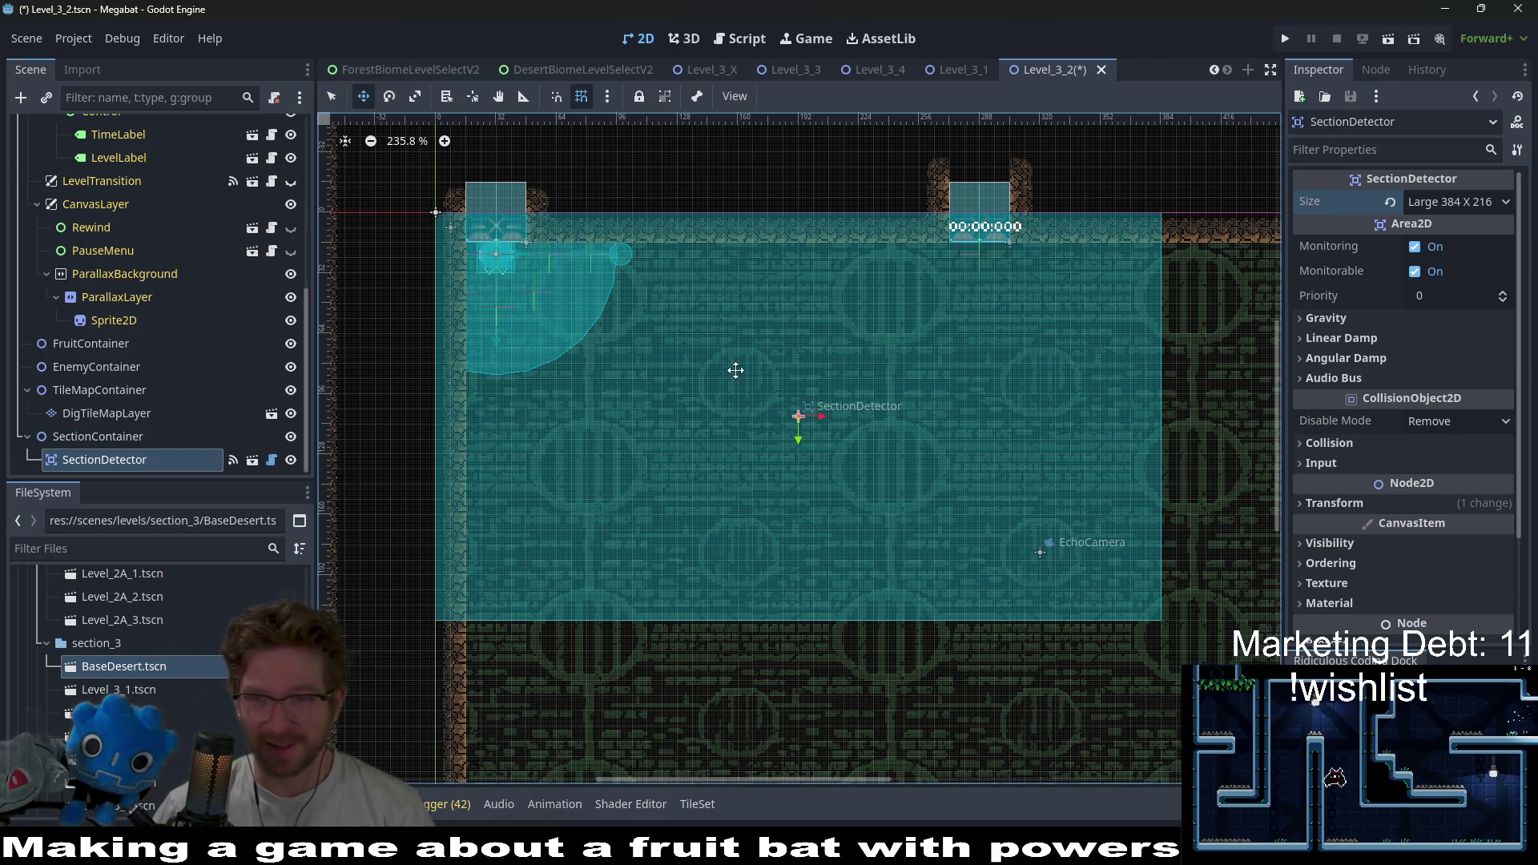
{"action": "scroll", "coordinate": [213, 338], "scroll_direction": "up", "scroll_amount": 5}
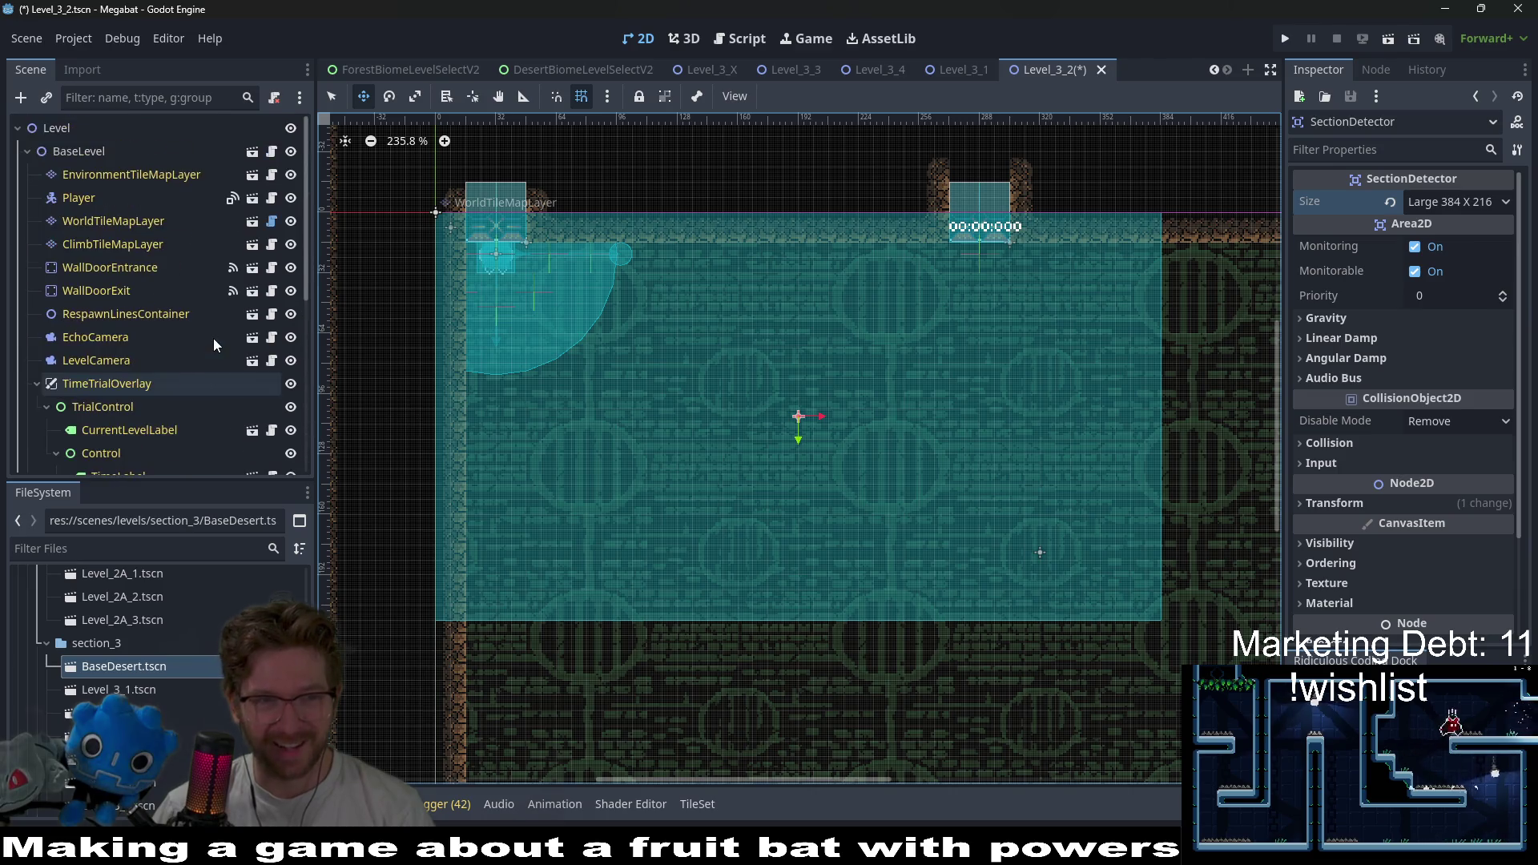
- On WorldTileMapLayer, pick the DESERT terrain after browsing FOREST, TUTORIAL and LAB
{"action": "left_click", "coordinate": [142, 224]}
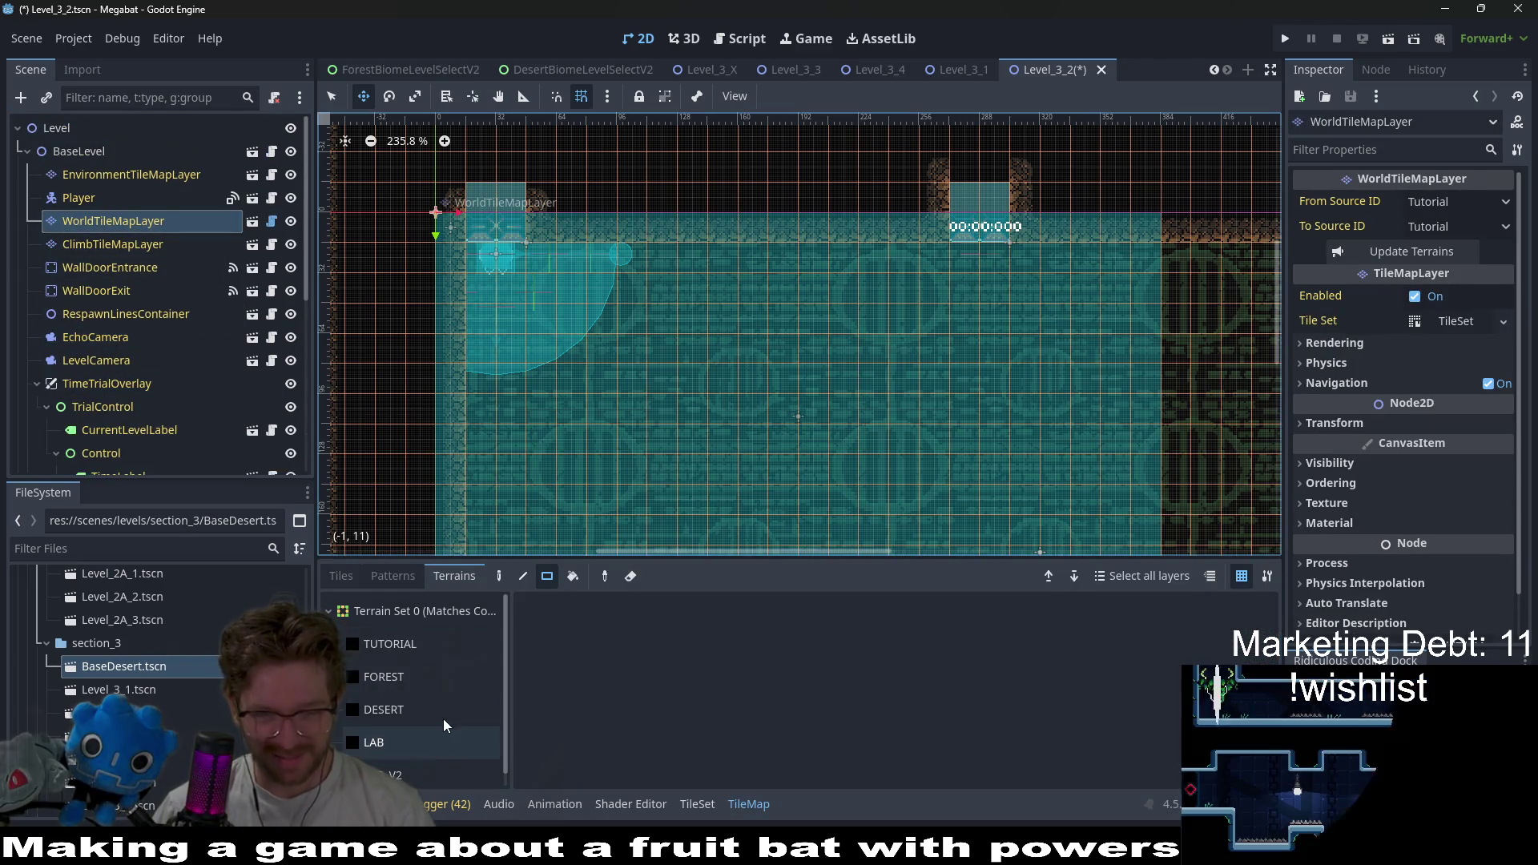
{"action": "left_click", "coordinate": [422, 676]}
{"action": "left_click", "coordinate": [431, 651]}
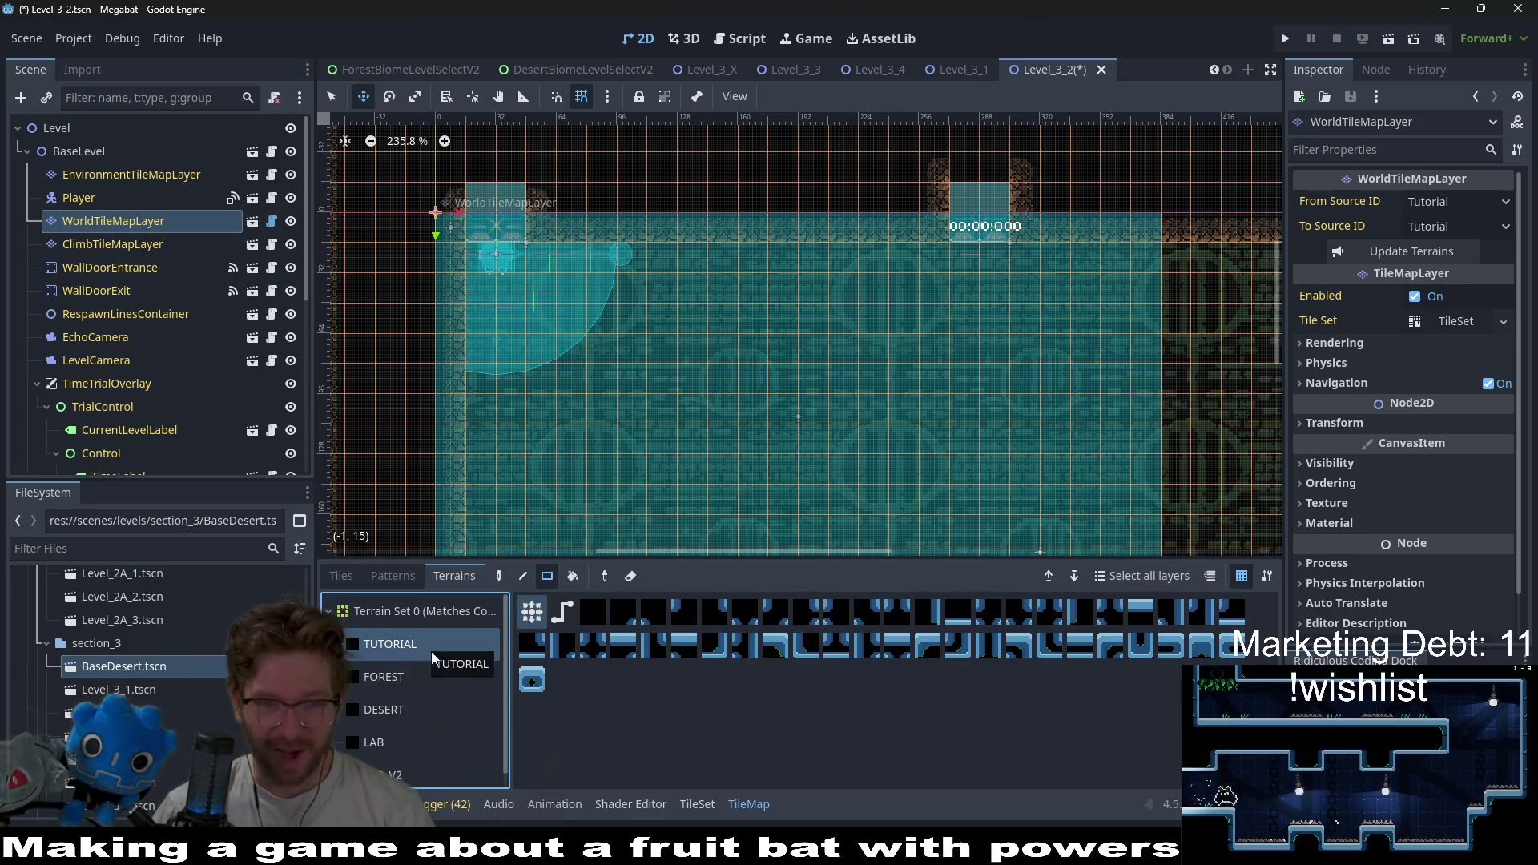
{"action": "left_click", "coordinate": [418, 737]}
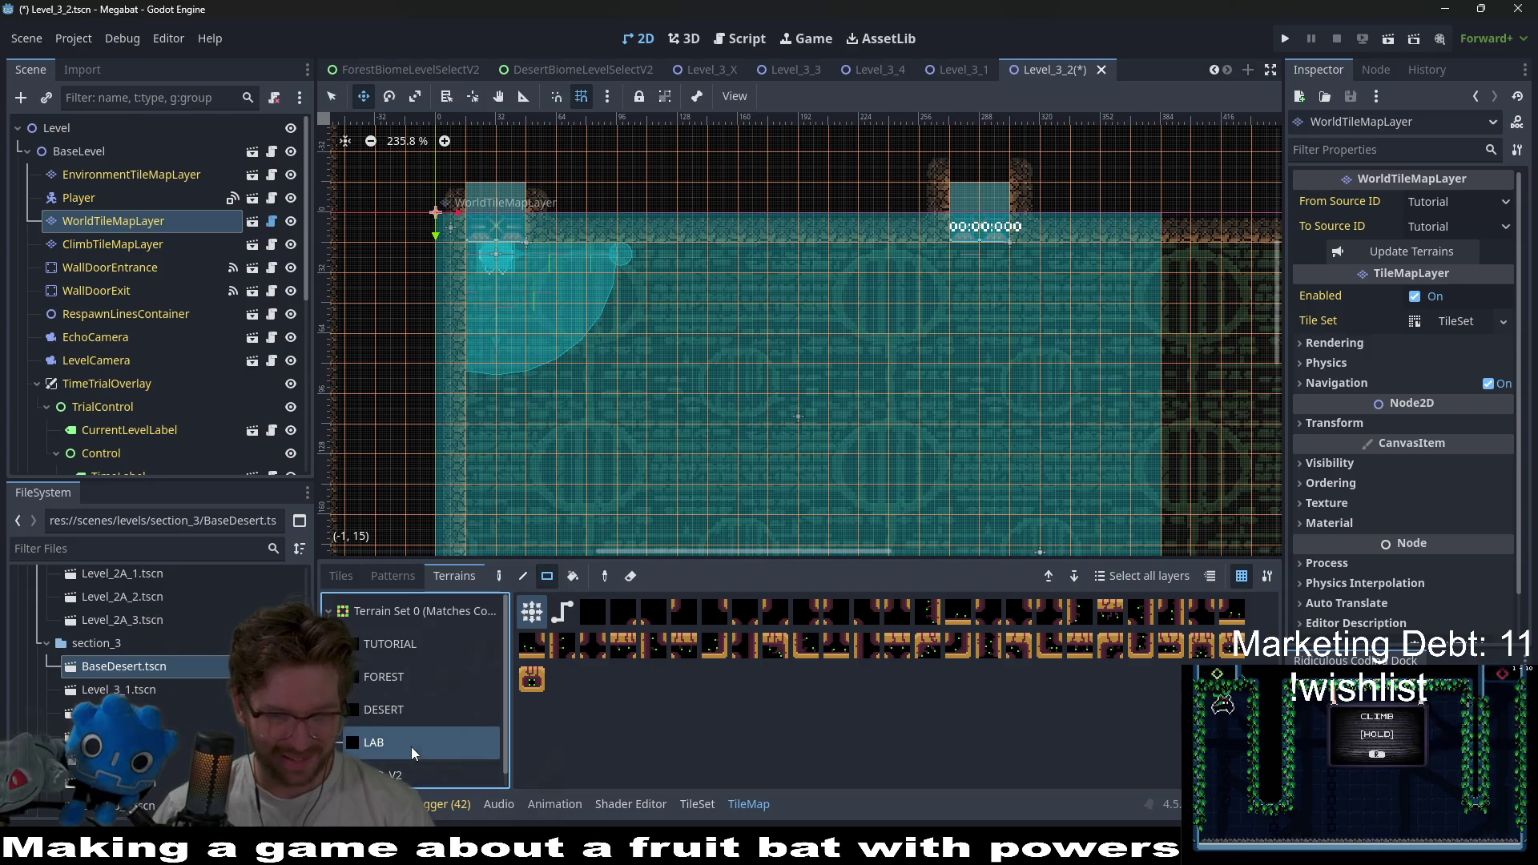
{"action": "scroll", "coordinate": [411, 747], "scroll_direction": "down", "scroll_amount": 1}
{"action": "left_click", "coordinate": [402, 693]}
{"action": "scroll", "coordinate": [726, 457], "scroll_direction": "down", "scroll_amount": 3}
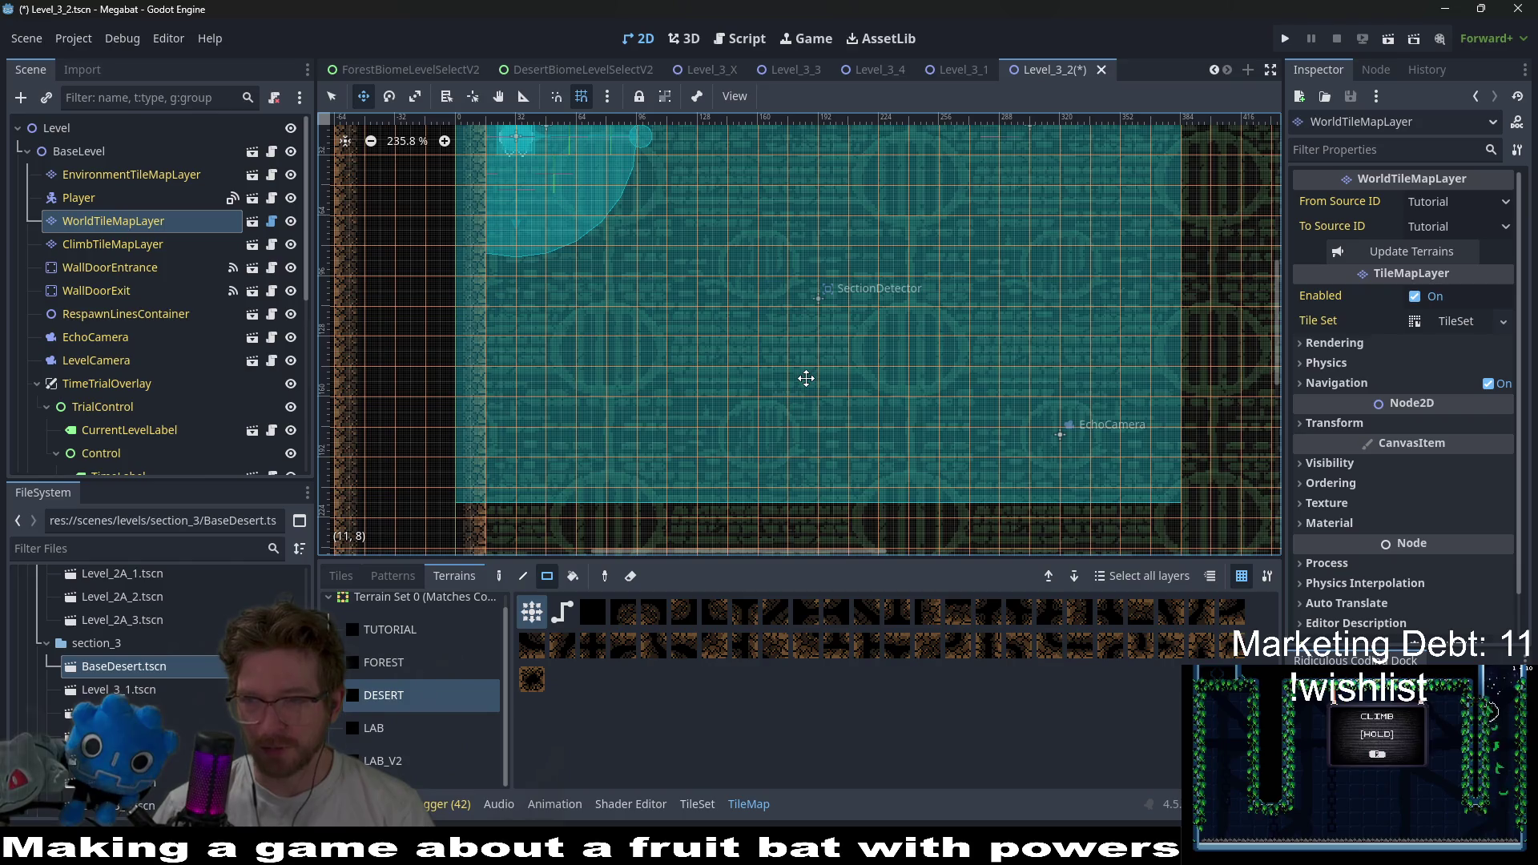
{"action": "scroll", "coordinate": [876, 395], "scroll_direction": "down", "scroll_amount": 4}
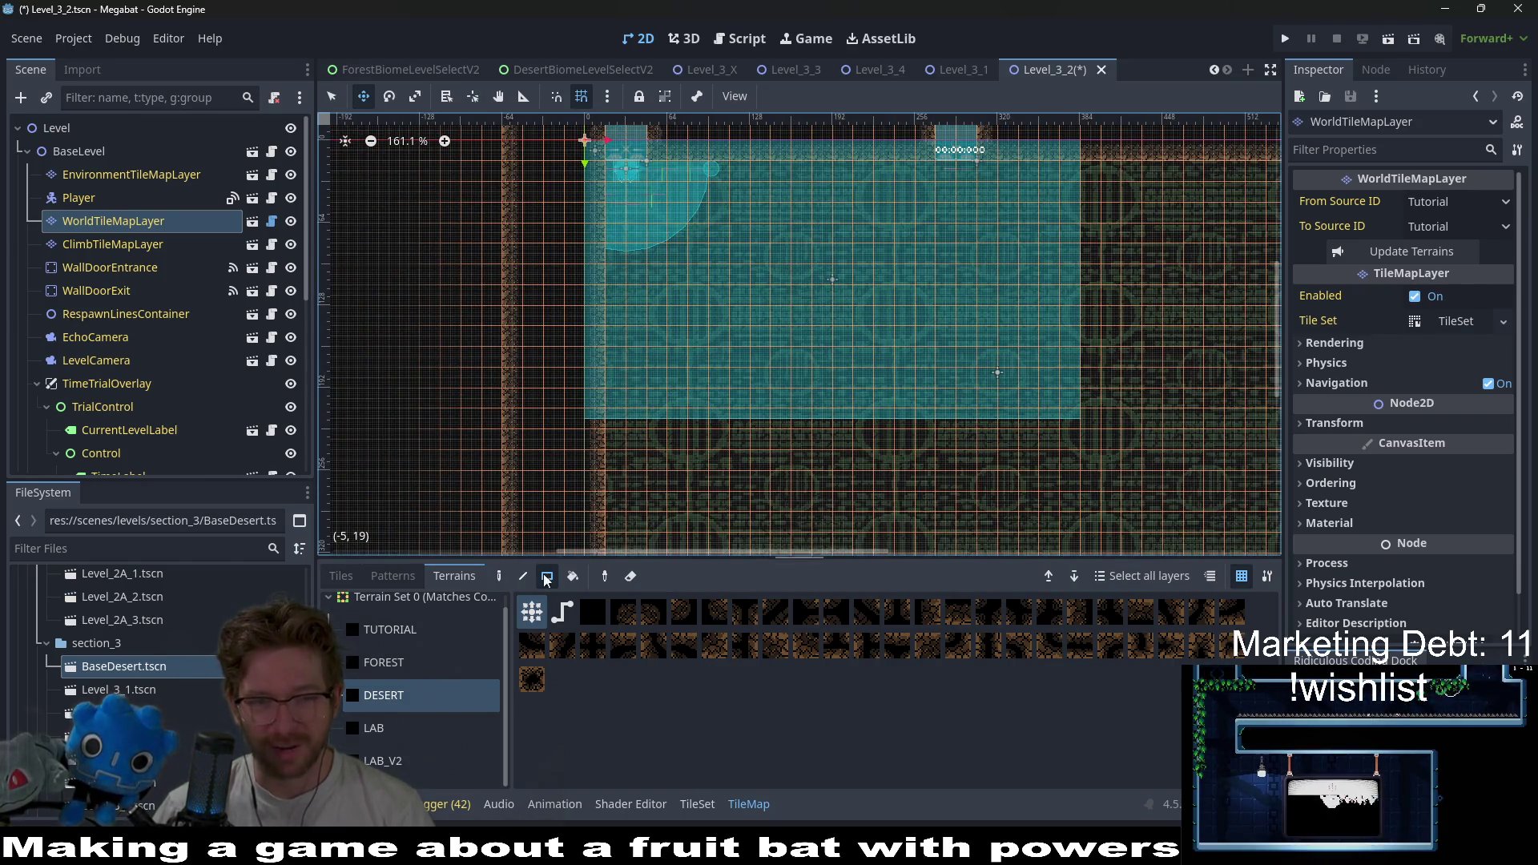
- Paint desert terrain in a row along the room's bottom and a column along its right edge
{"action": "key", "text": "q"}
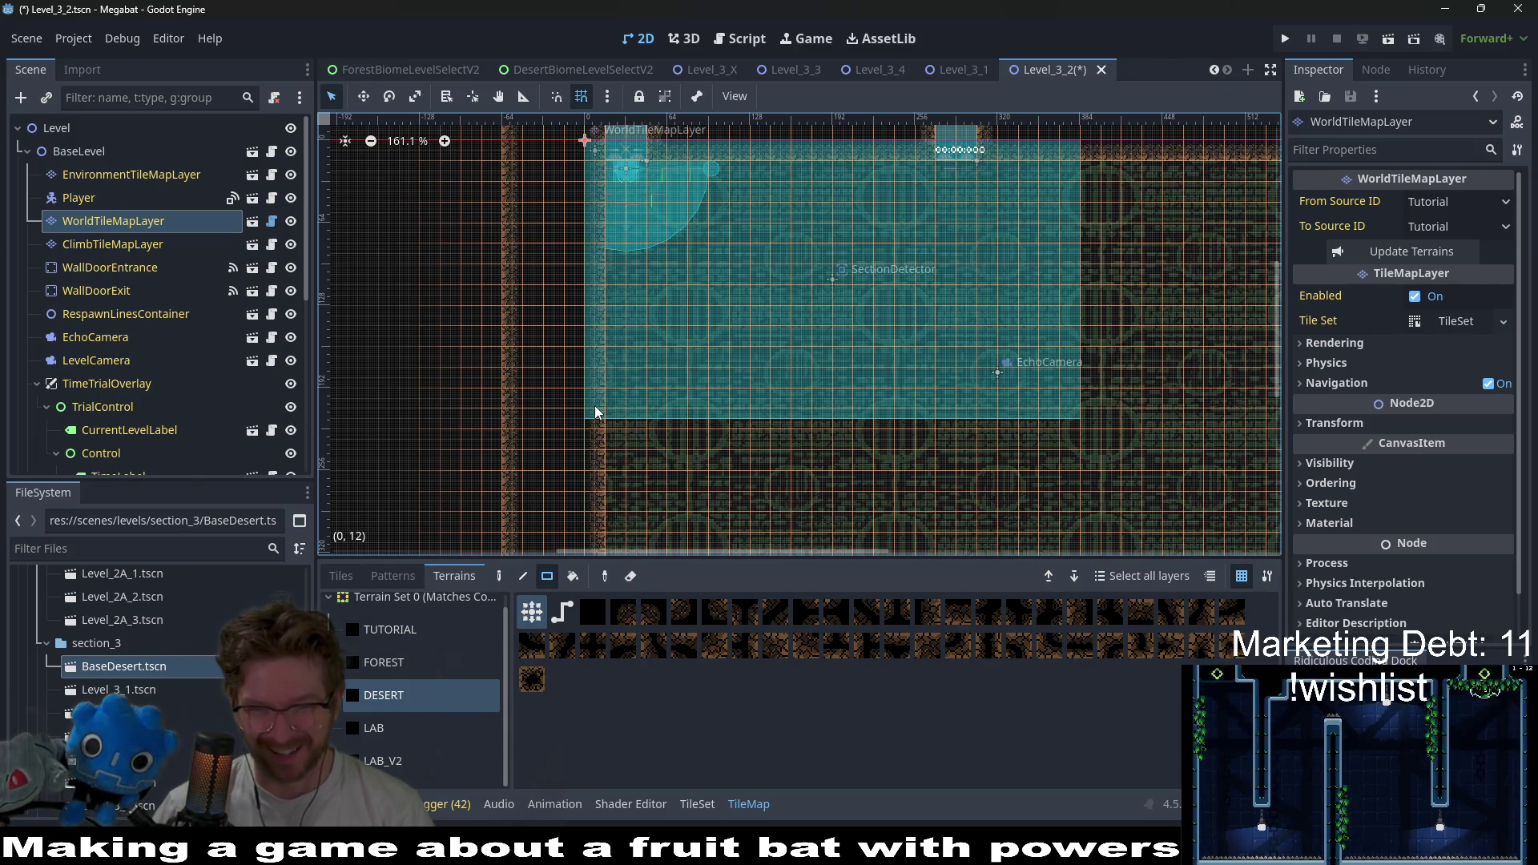
{"action": "left_click_drag", "start_coordinate": [596, 415], "coordinate": [1094, 437]}
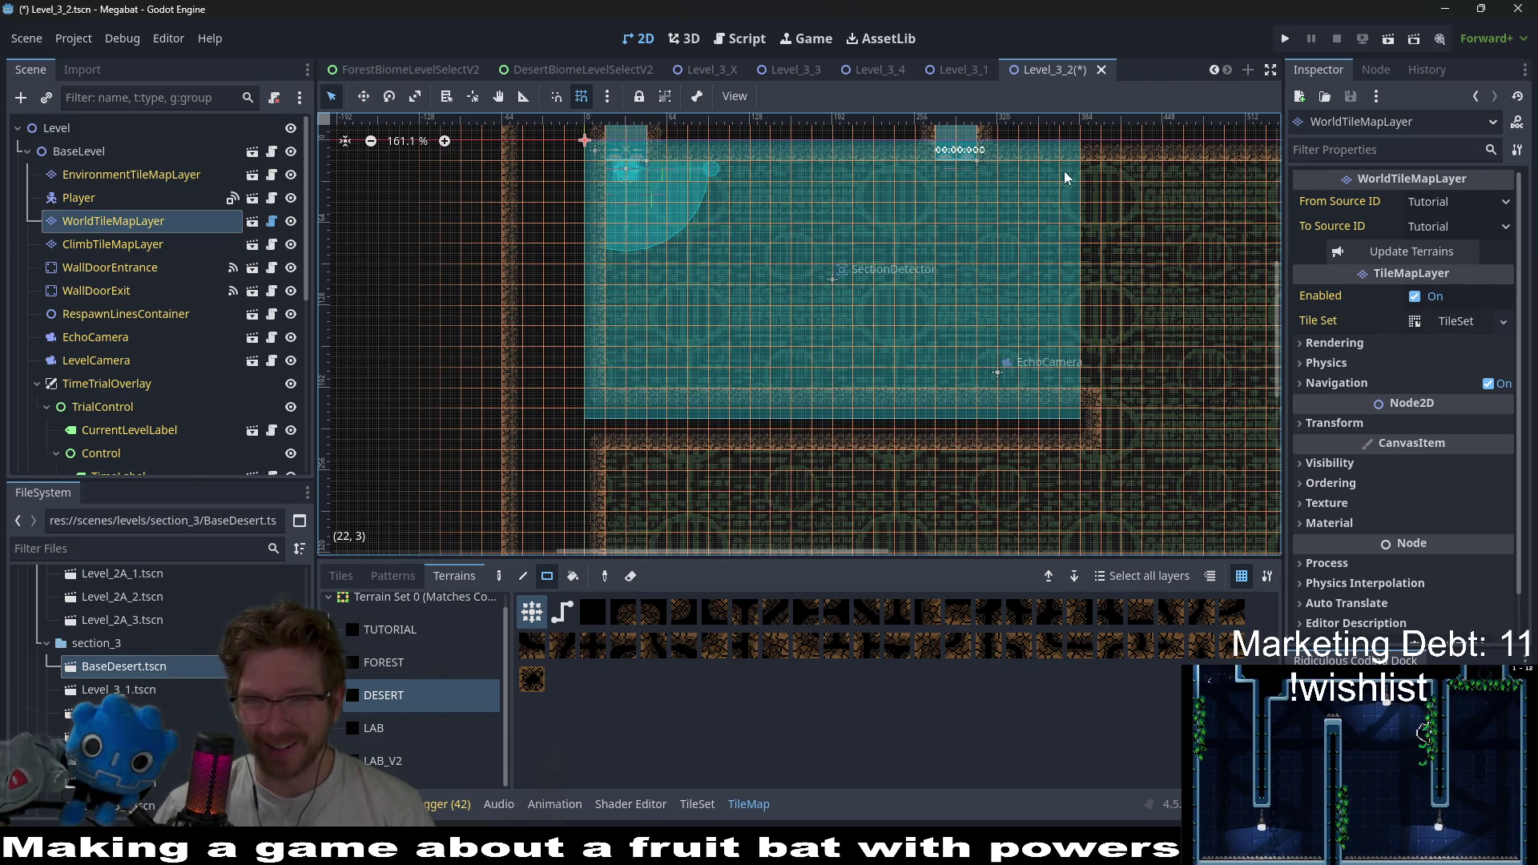
{"action": "left_click_drag", "start_coordinate": [1048, 160], "coordinate": [1075, 436]}
{"action": "scroll", "coordinate": [992, 381], "scroll_direction": "up", "scroll_amount": 3}
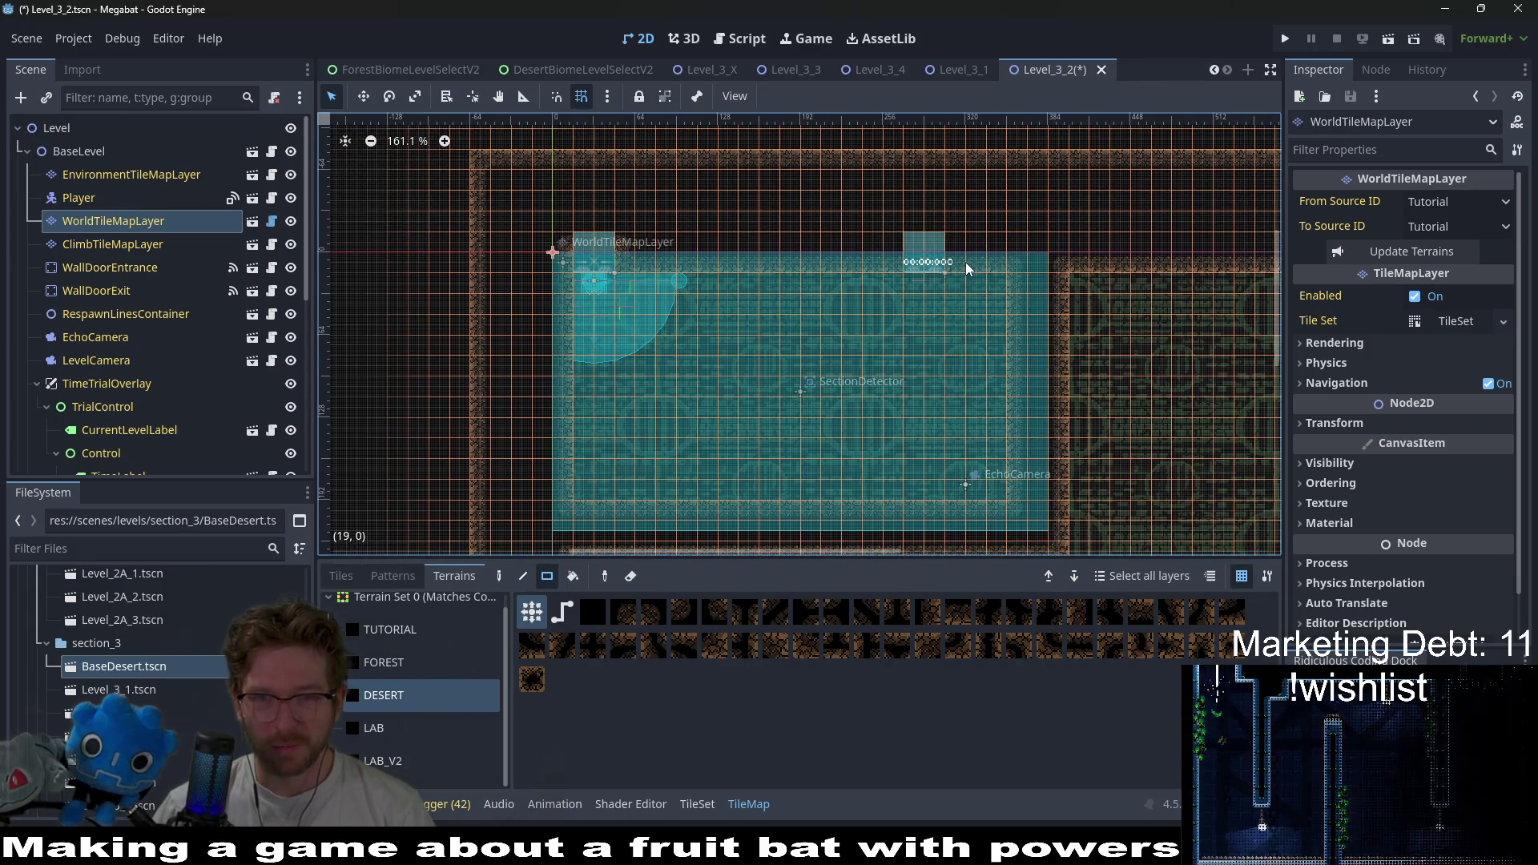
{"action": "left_click", "coordinate": [108, 272]}
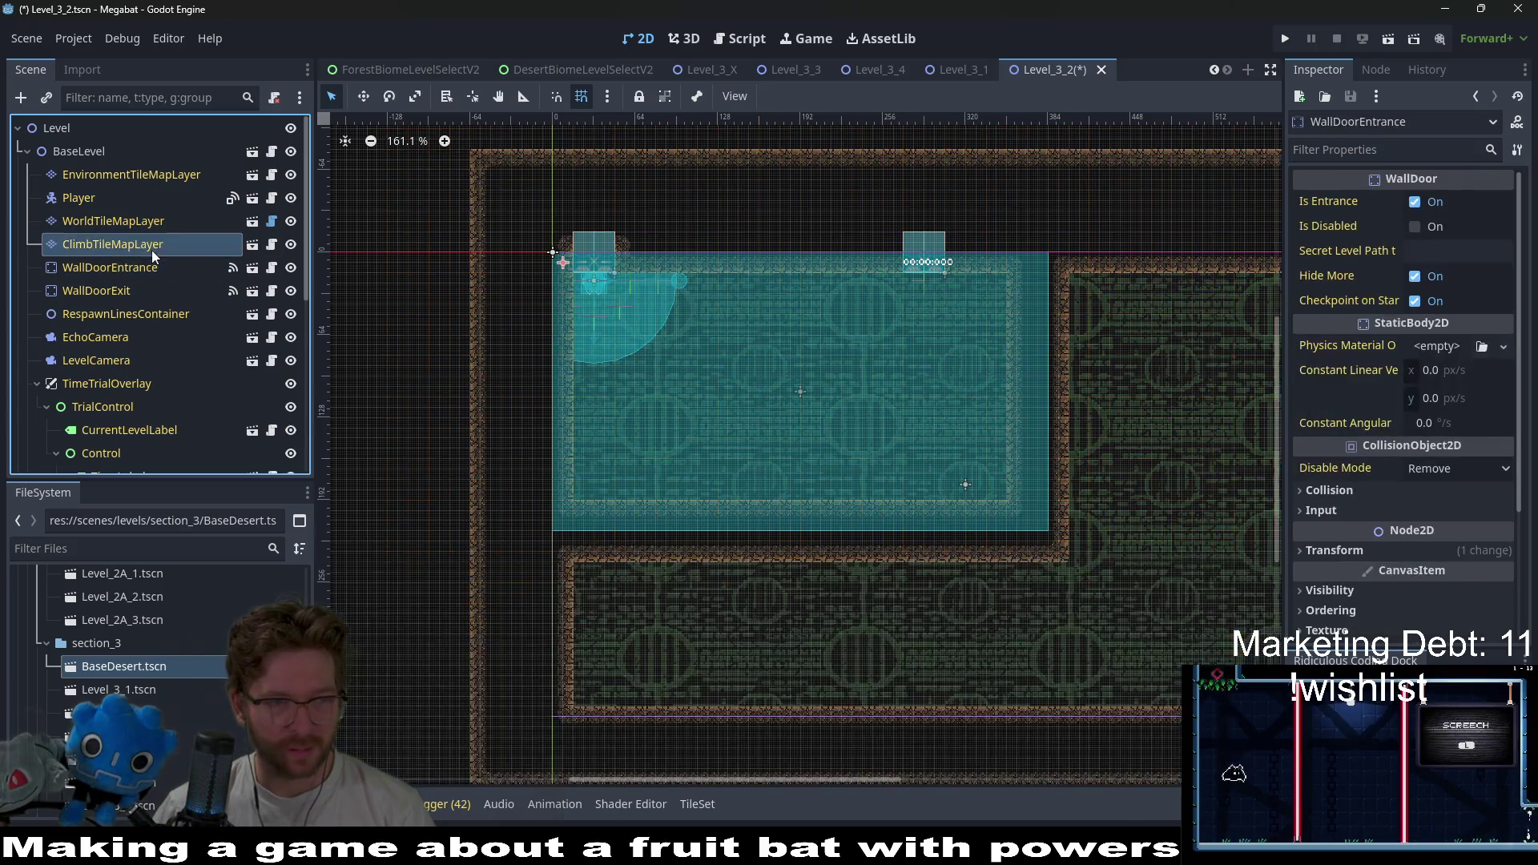
- Select WallDoorExit and move it up above the level's top wall
{"action": "left_click", "coordinate": [151, 250]}
{"action": "left_click", "coordinate": [120, 223]}
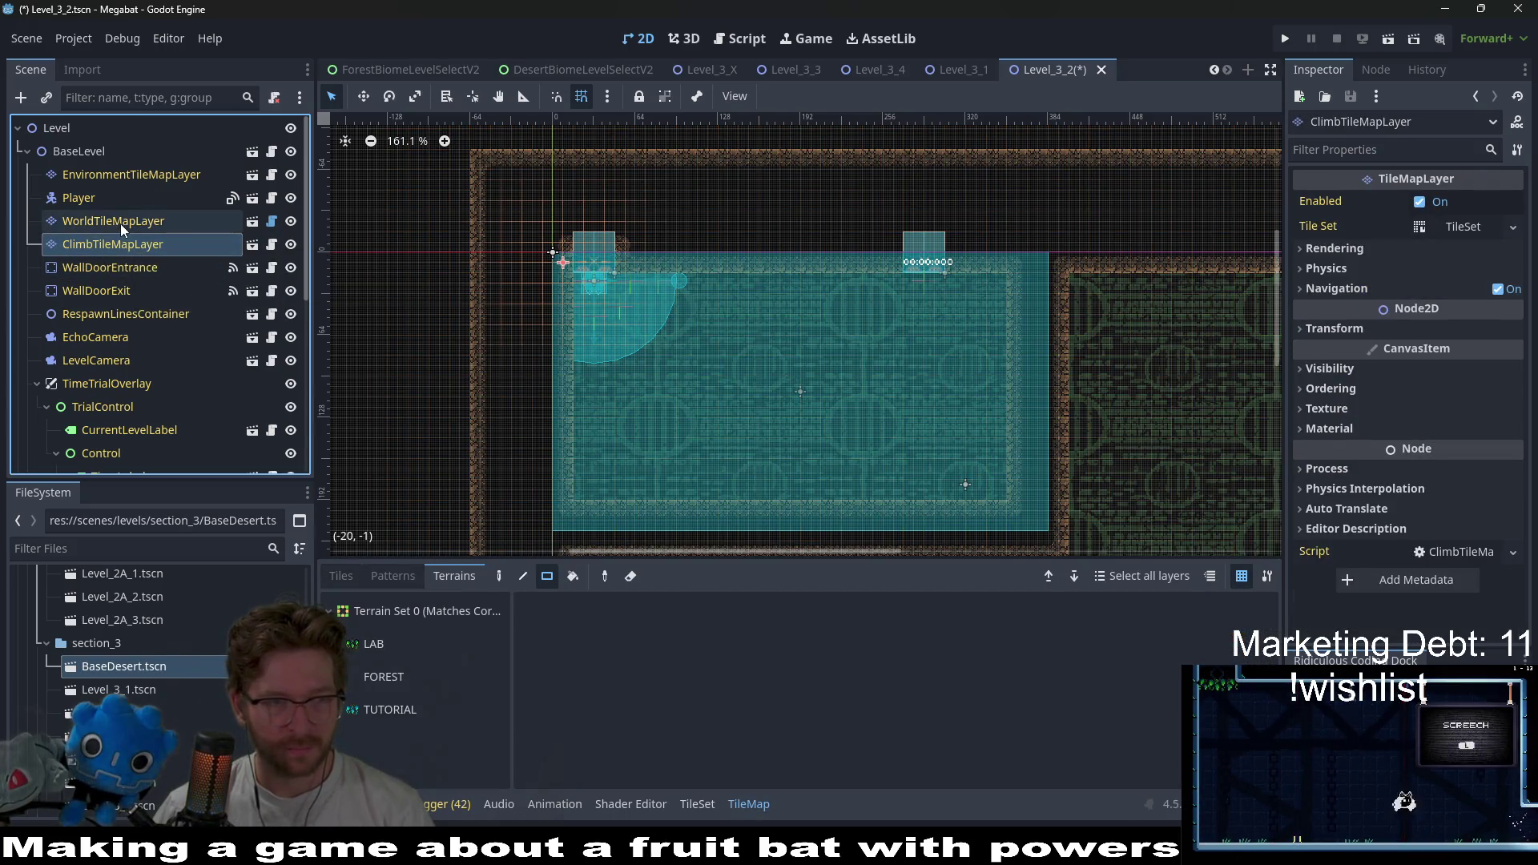
{"action": "left_click", "coordinate": [118, 245]}
{"action": "left_click", "coordinate": [125, 267]}
{"action": "left_click", "coordinate": [115, 290]}
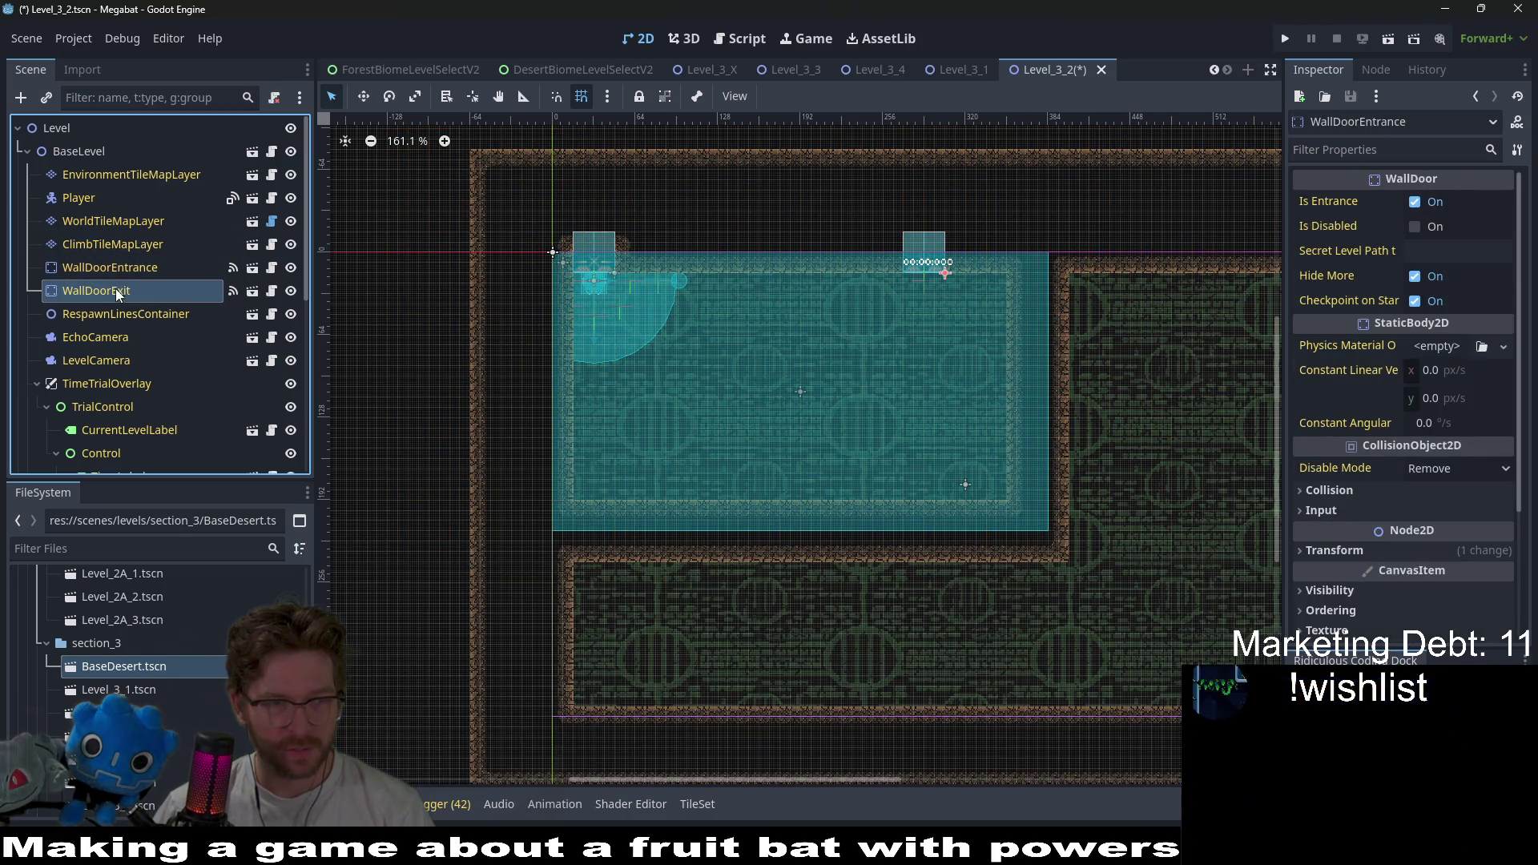
{"action": "scroll", "coordinate": [967, 204], "scroll_direction": "up", "scroll_amount": 2}
{"action": "scroll", "coordinate": [968, 204], "scroll_direction": "right", "scroll_amount": 2}
{"action": "key", "text": "w"}
{"action": "left_click_drag", "start_coordinate": [866, 438], "coordinate": [923, 282]}
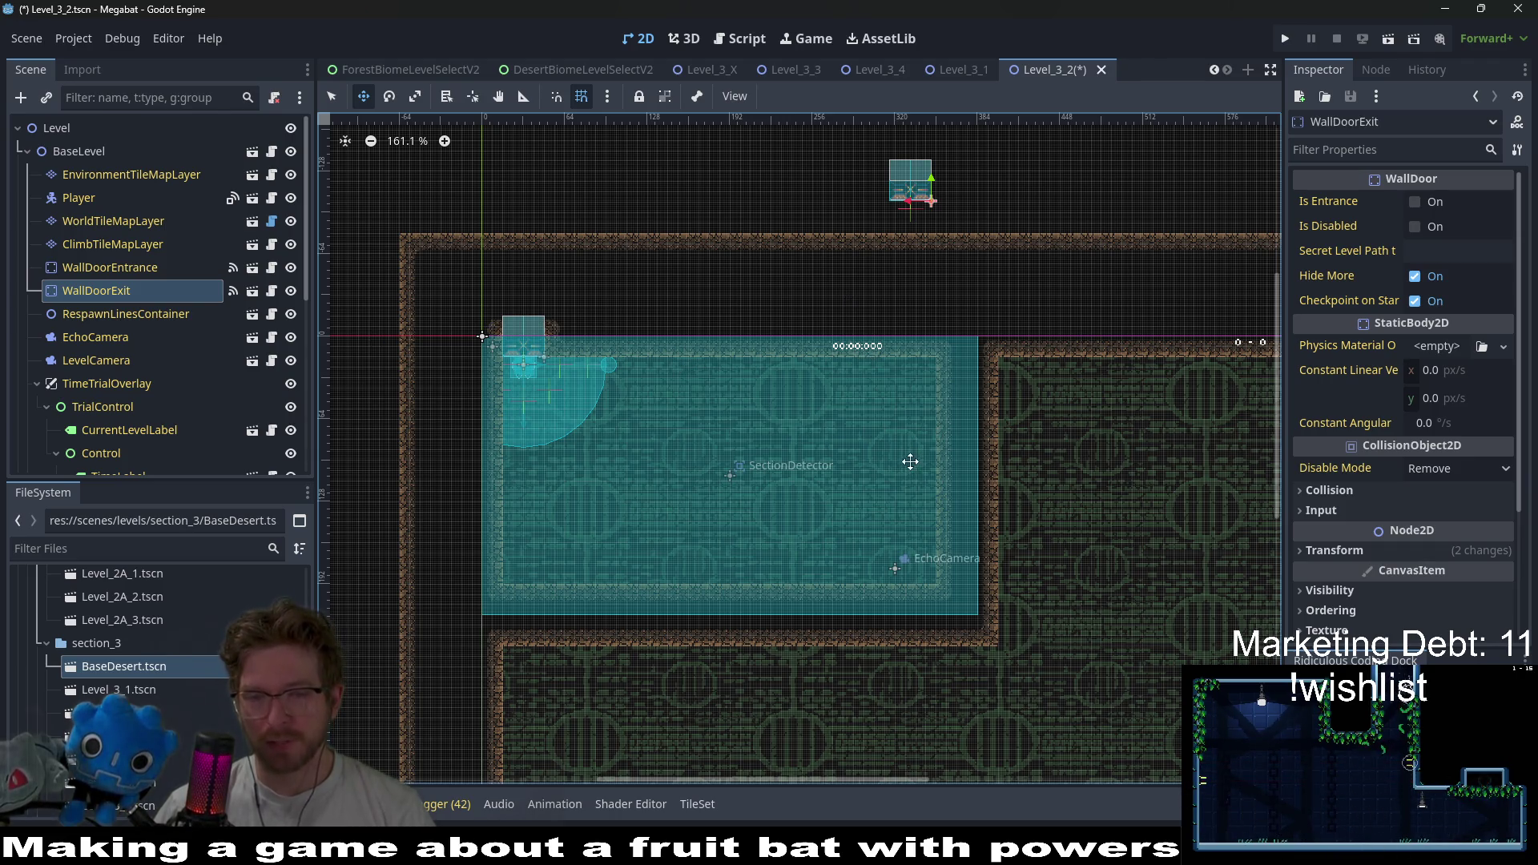
- Reselect WorldTileMapLayer for terrain painting
{"action": "scroll", "coordinate": [865, 456], "scroll_direction": "down", "scroll_amount": 2}
{"action": "scroll", "coordinate": [865, 457], "scroll_direction": "left", "scroll_amount": 1}
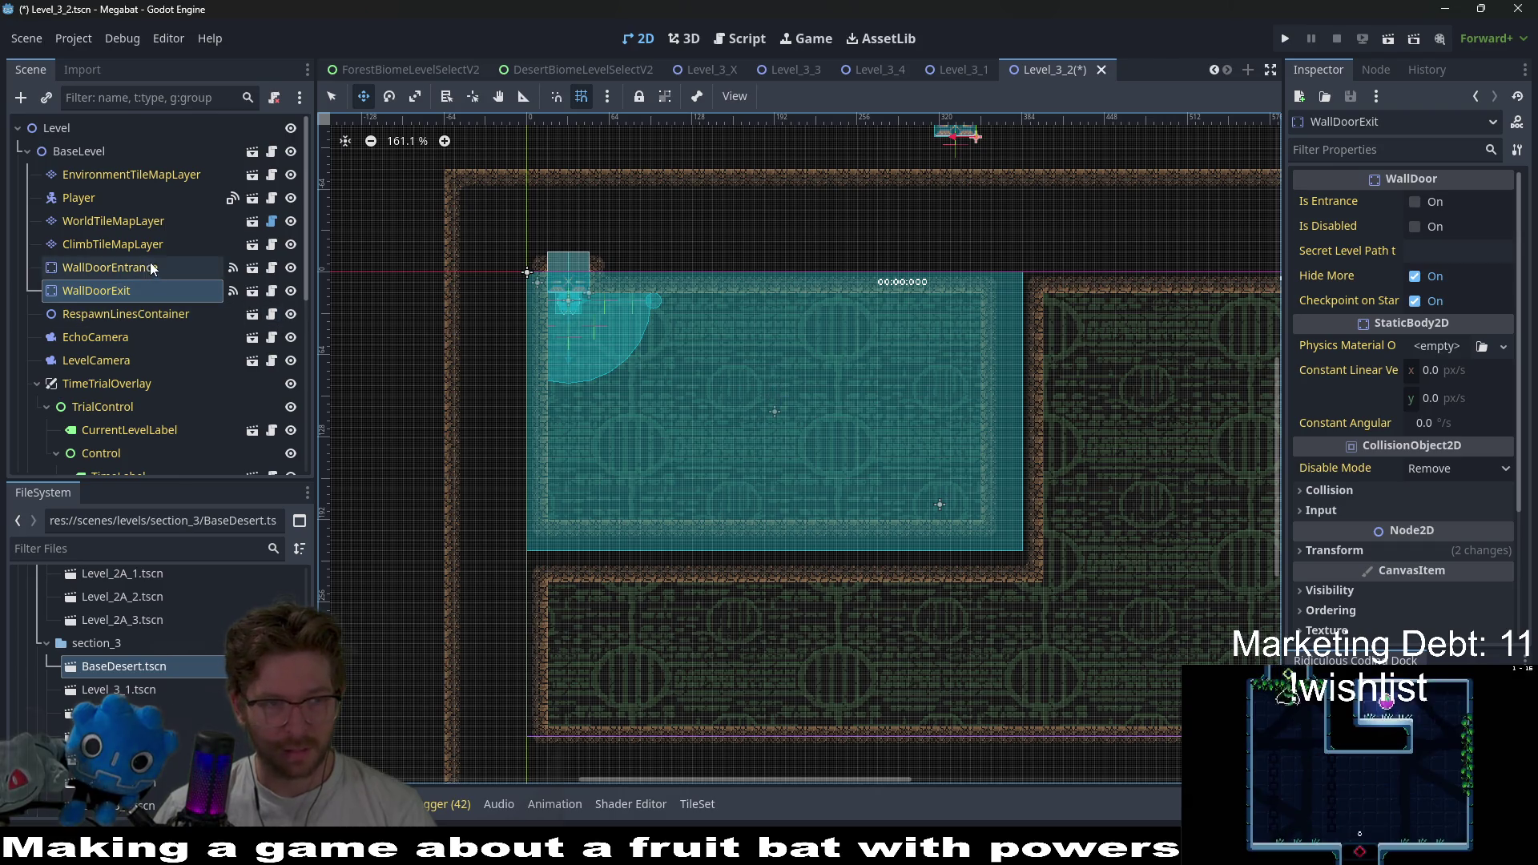
{"action": "left_click", "coordinate": [113, 221]}
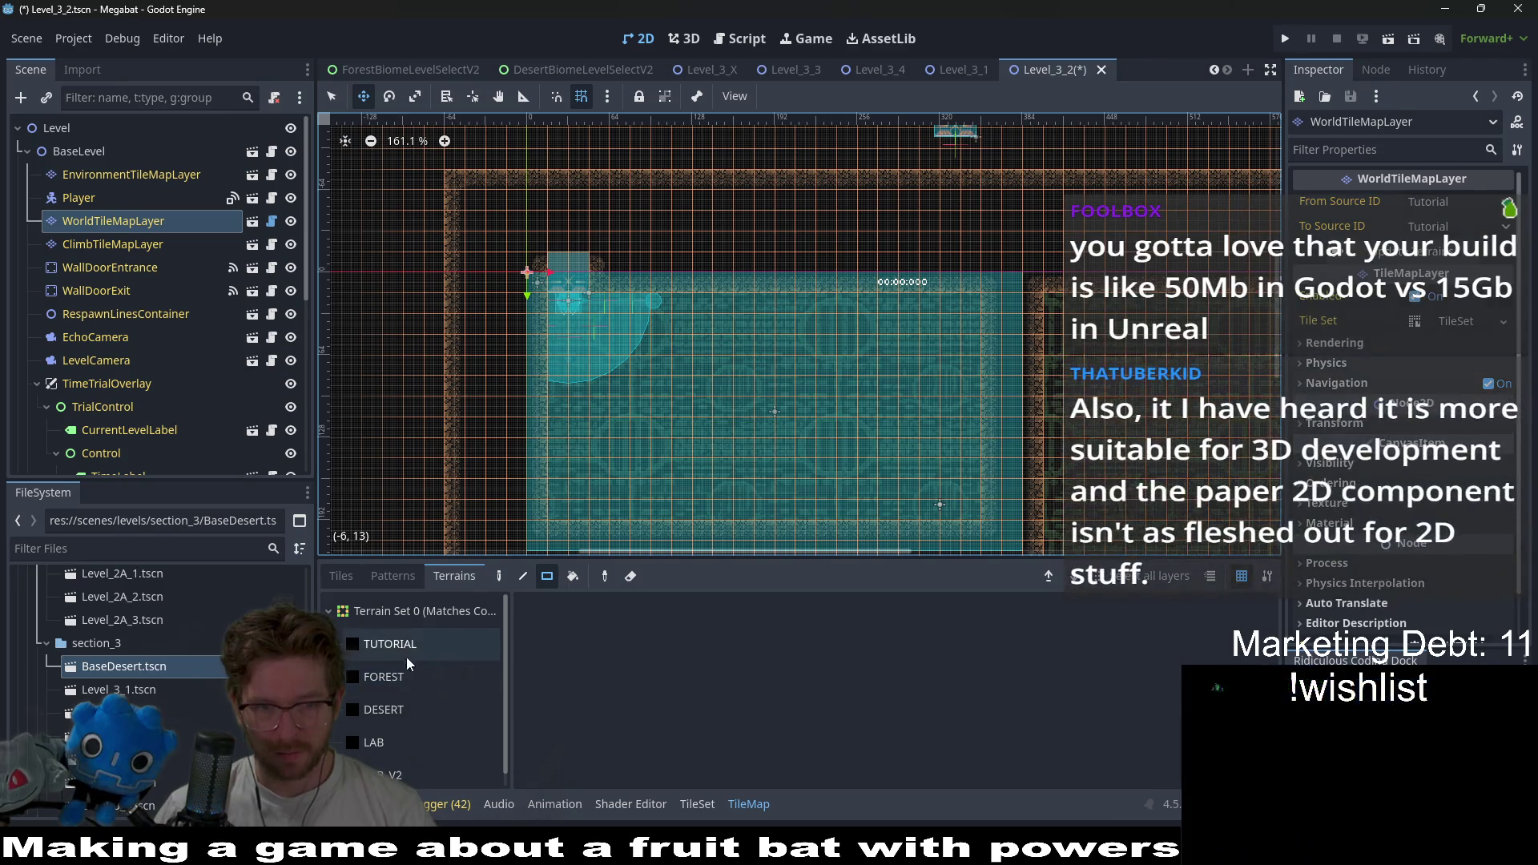
{"action": "left_click", "coordinate": [399, 676]}
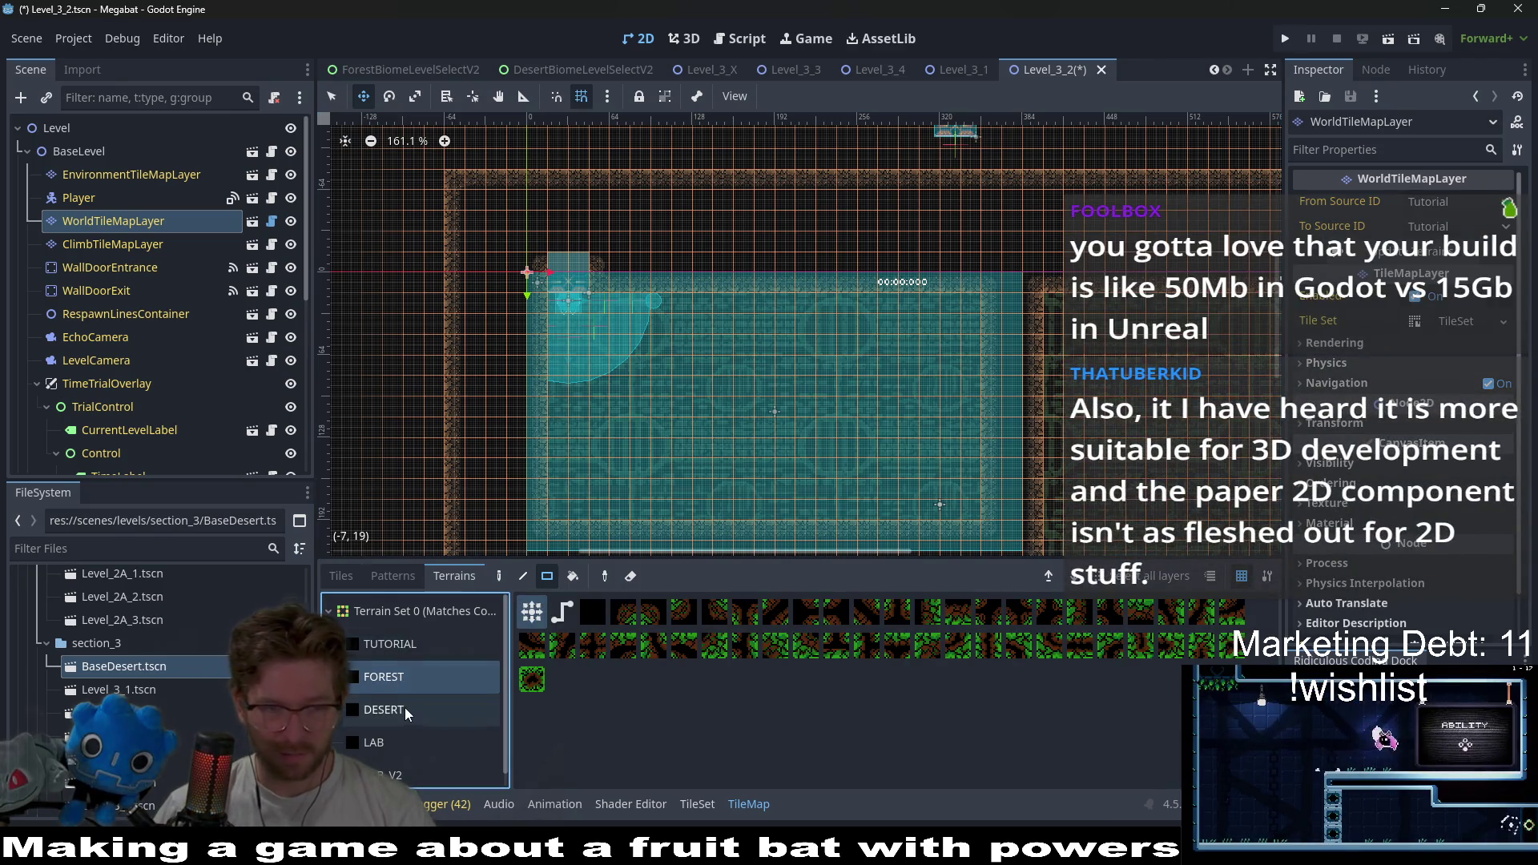
- Paint DESERT terrain for a right-side column, a row across row 15, and a strip down column 22
{"action": "left_click", "coordinate": [406, 708]}
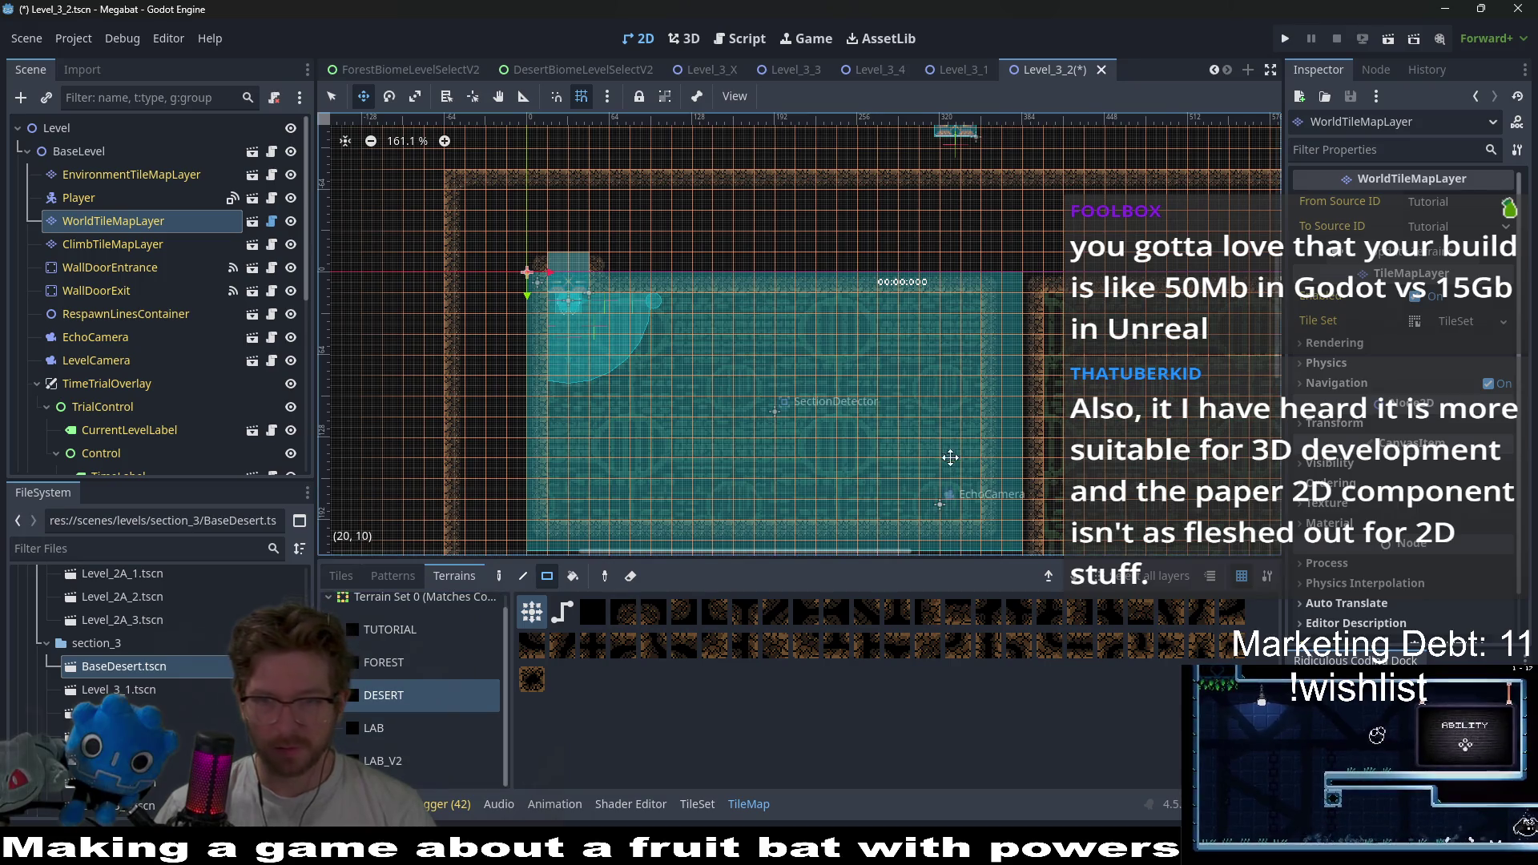
{"action": "scroll", "coordinate": [950, 458], "scroll_direction": "down", "scroll_amount": 3}
{"action": "left_click_drag", "start_coordinate": [1069, 183], "coordinate": [1073, 372]}
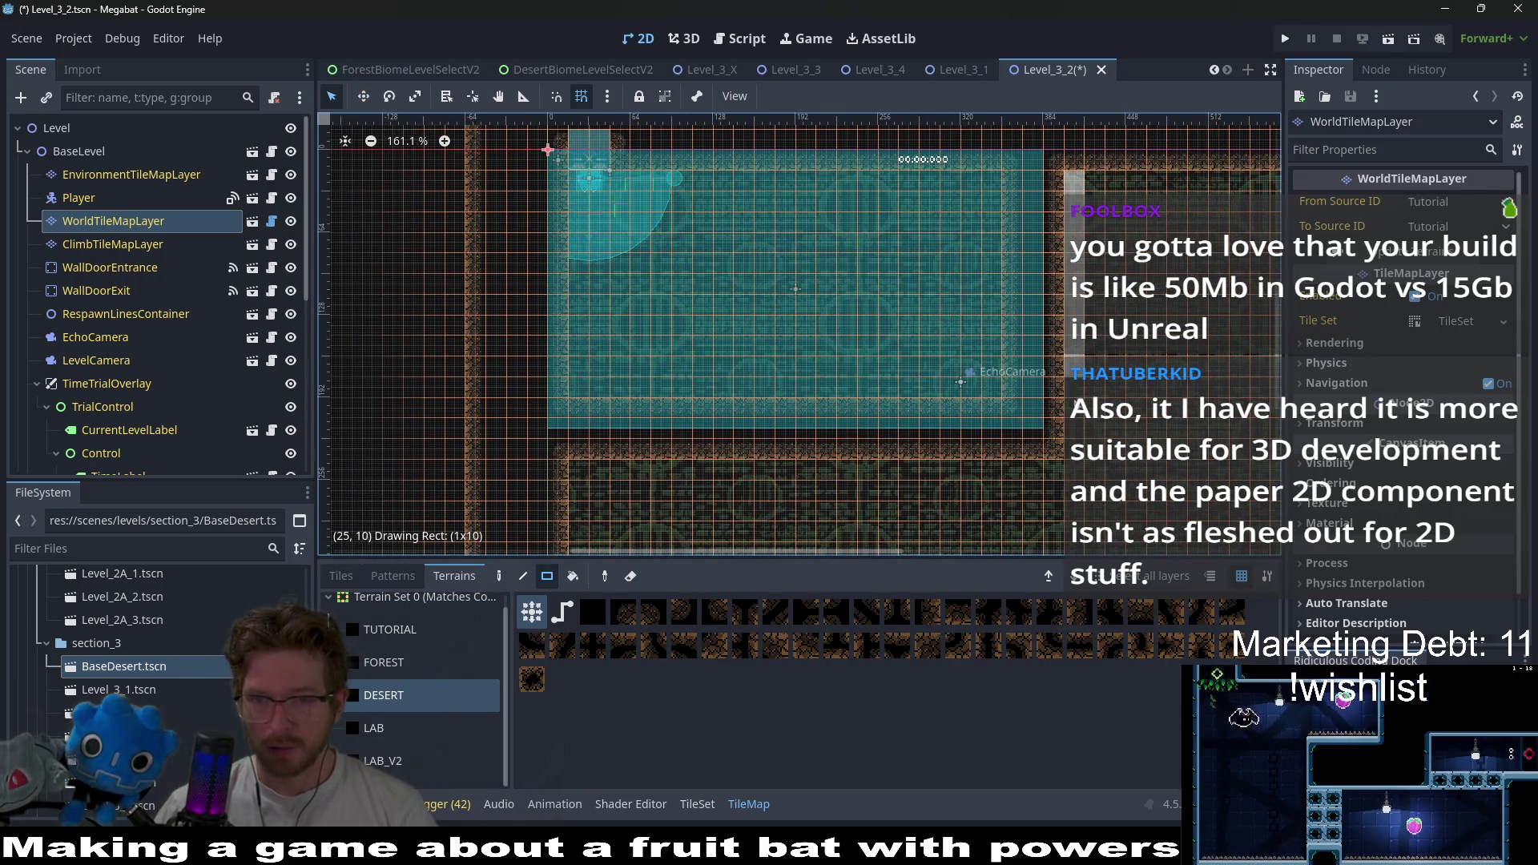
{"action": "left_click_drag", "start_coordinate": [1076, 454], "coordinate": [1073, 447]}
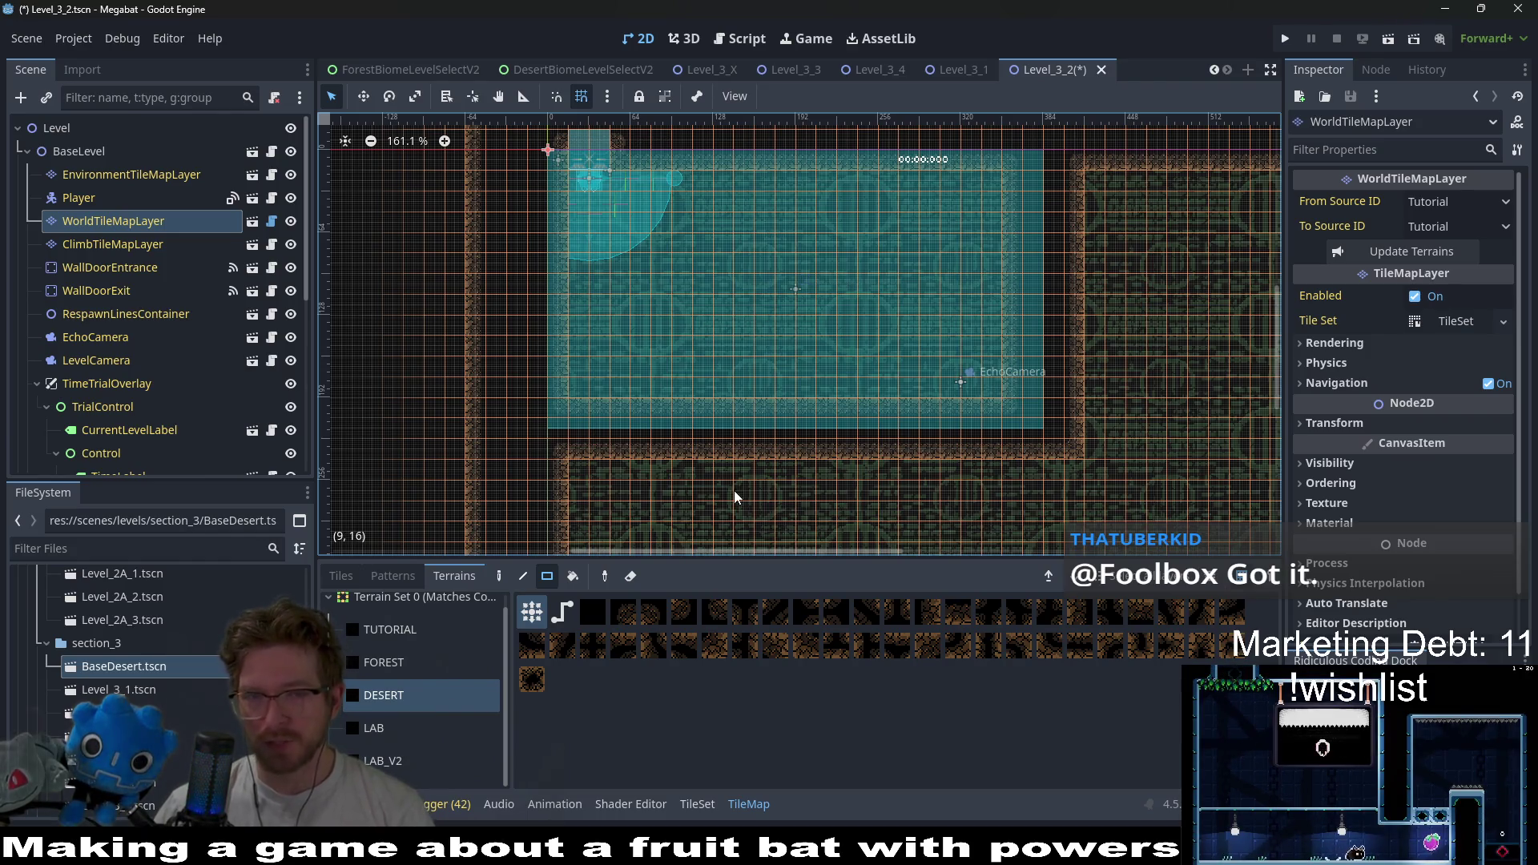
{"action": "left_click_drag", "start_coordinate": [580, 472], "coordinate": [1070, 481]}
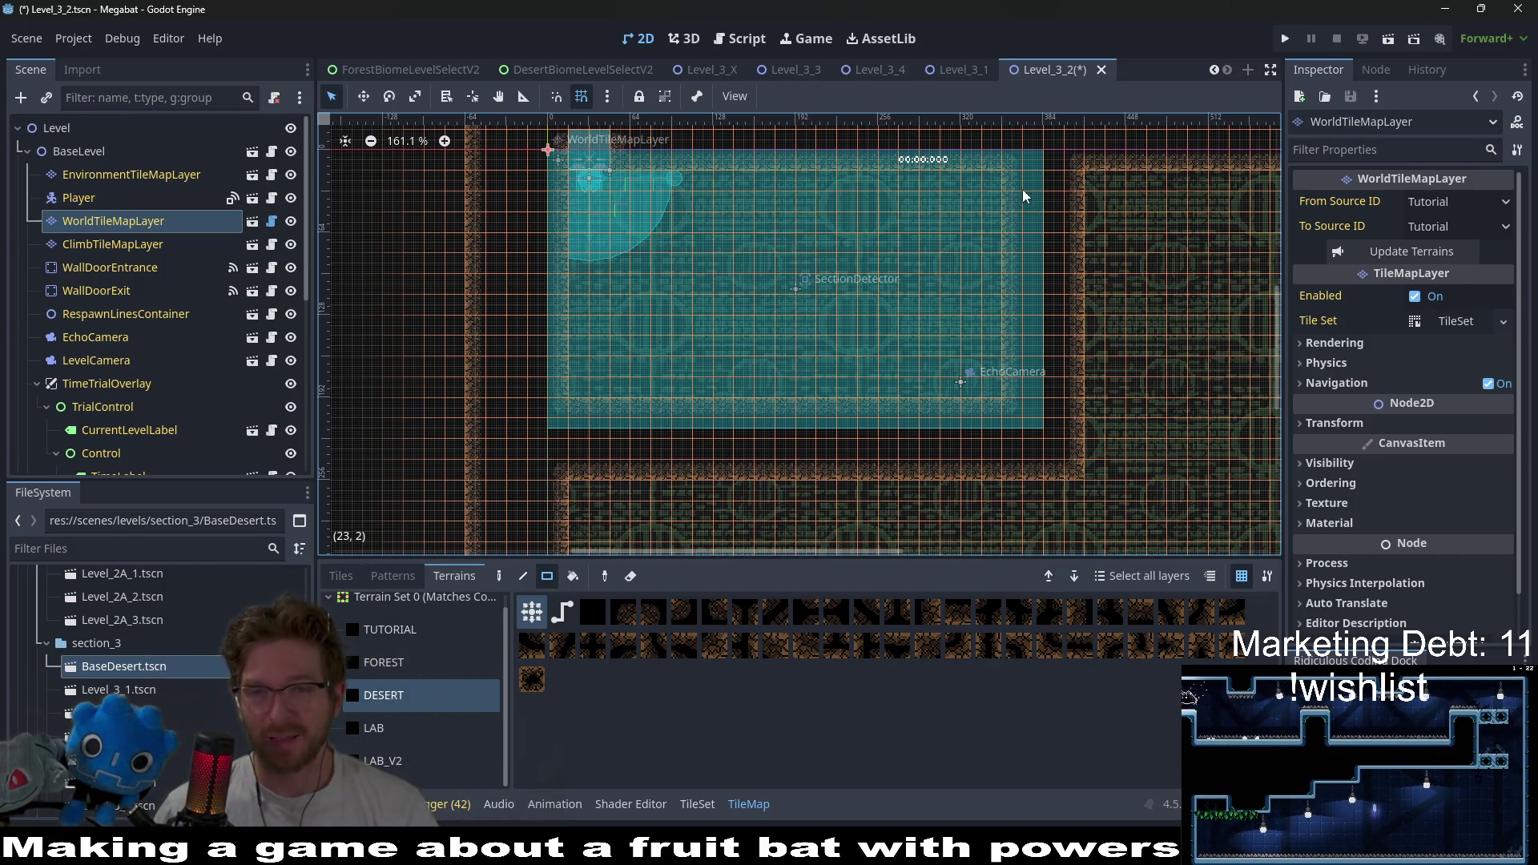
{"action": "mouse_move", "coordinate": [1007, 273]}
{"action": "left_mouse_down"}
{"action": "mouse_move", "coordinate": [1013, 409]}
{"action": "mouse_move", "coordinate": [595, 392]}
{"action": "mouse_move", "coordinate": [1006, 396]}
{"action": "mouse_move", "coordinate": [1022, 353]}
{"action": "left_mouse_up"}
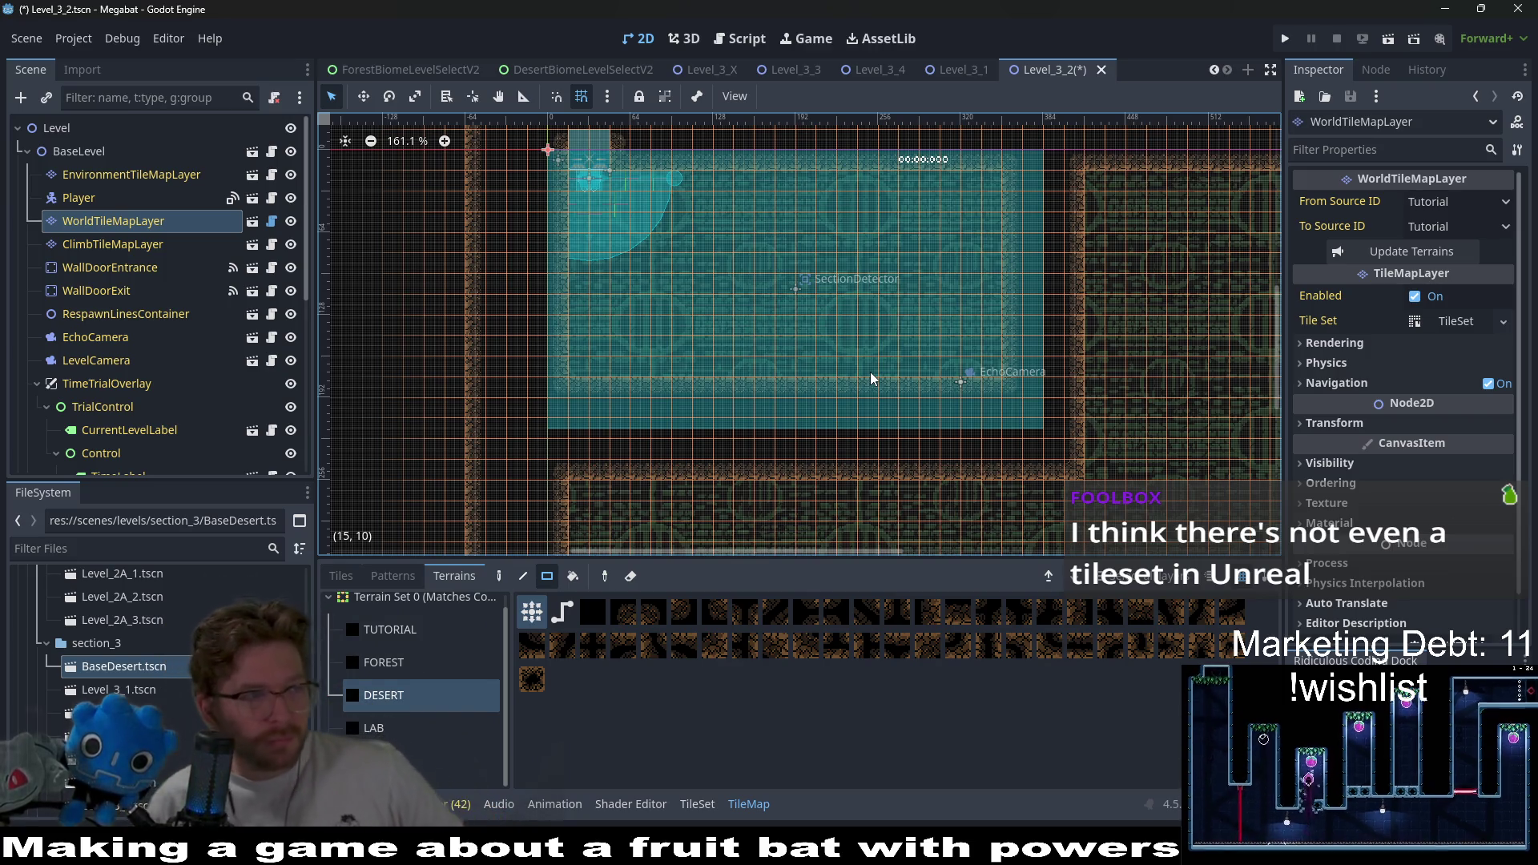
{"action": "scroll", "coordinate": [705, 337], "scroll_direction": "down", "scroll_amount": 3}
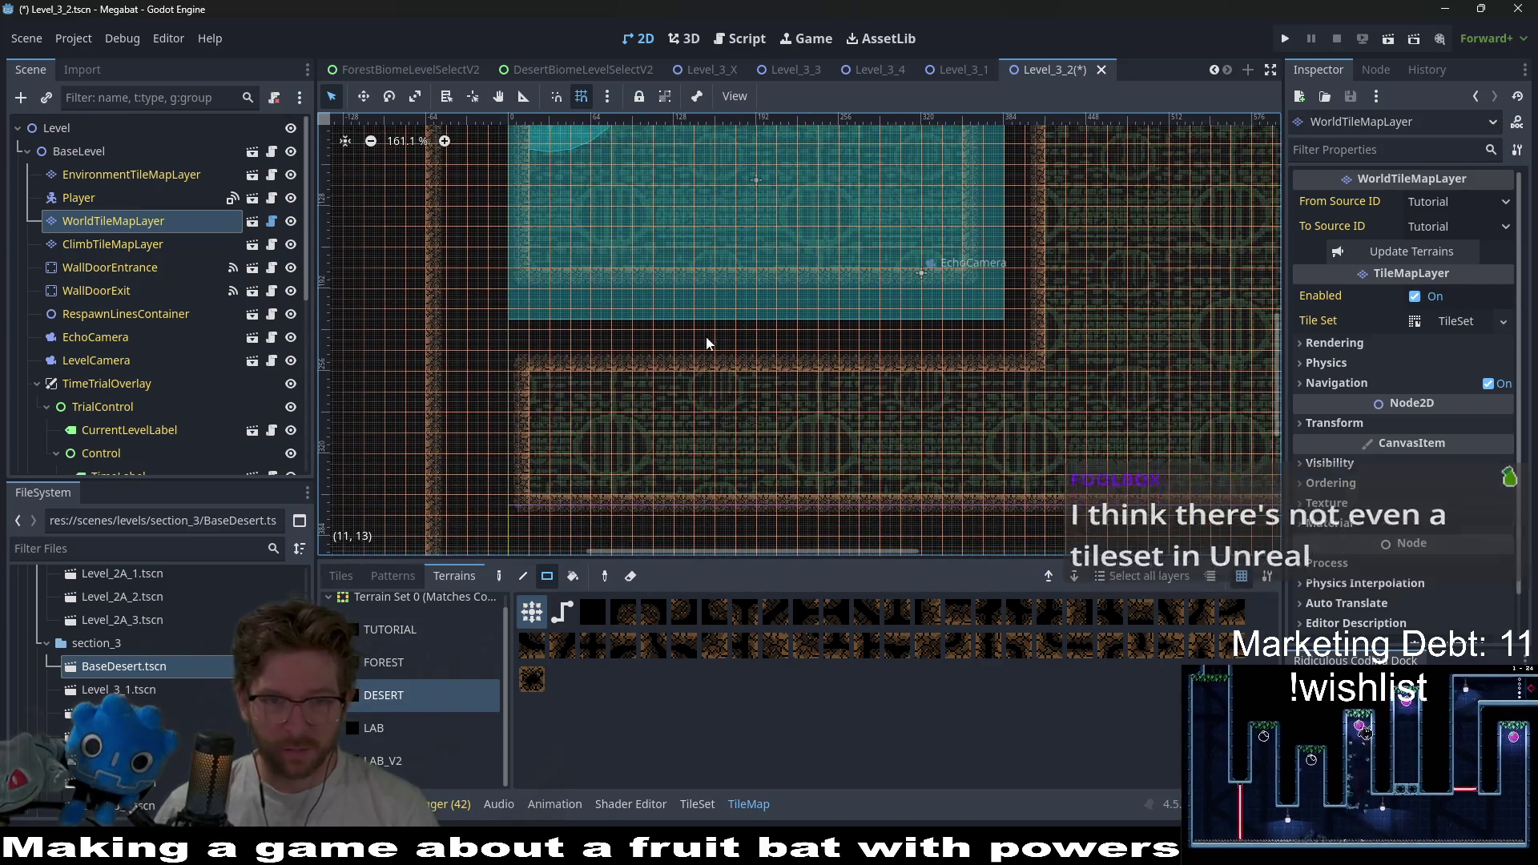
{"action": "scroll", "coordinate": [721, 343], "scroll_direction": "down", "scroll_amount": 3}
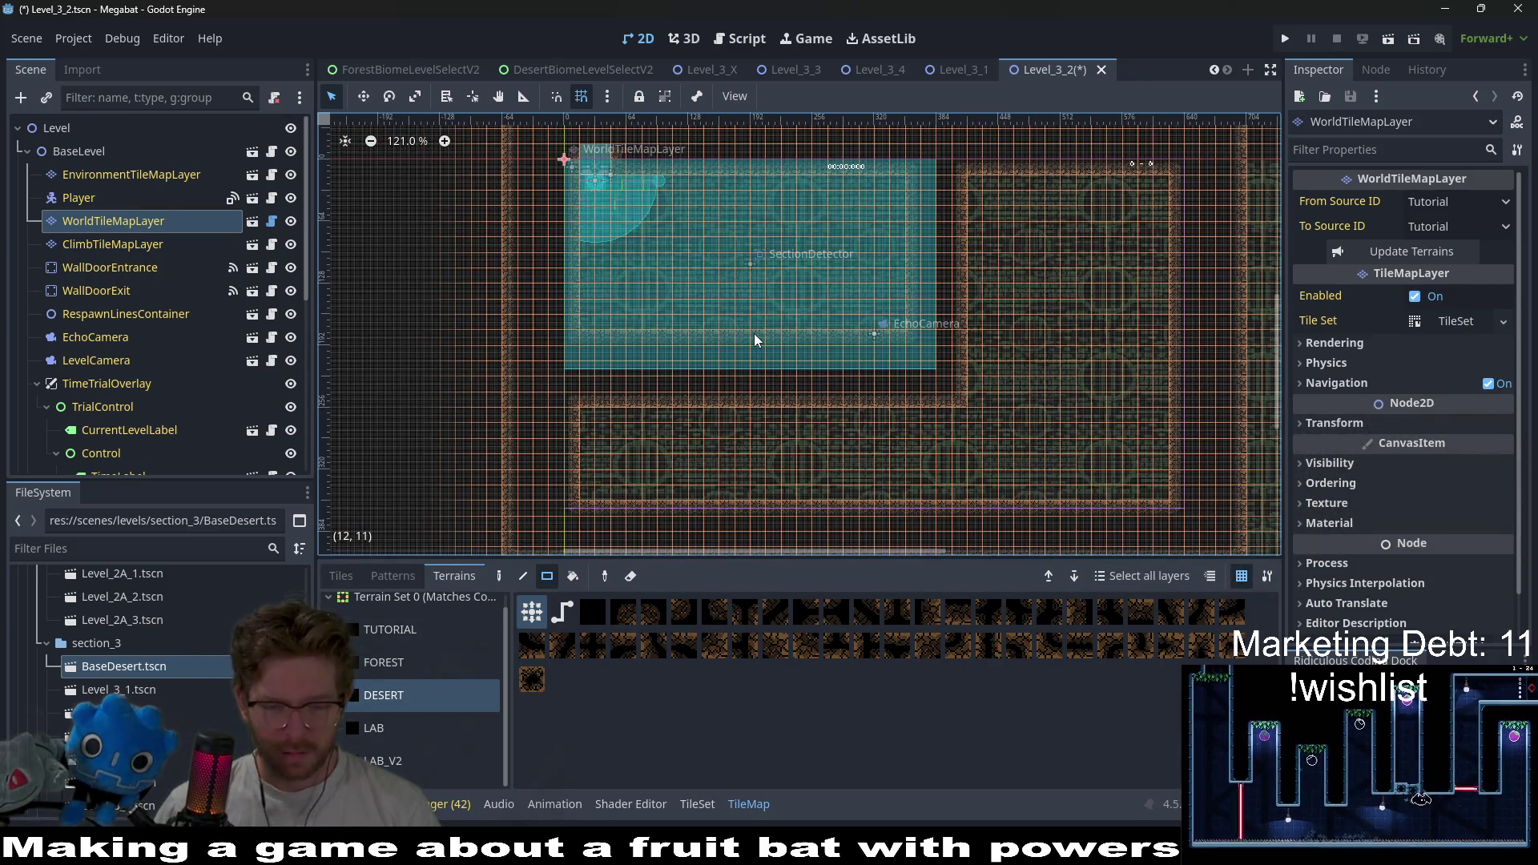
{"action": "scroll", "coordinate": [640, 257], "scroll_direction": "up", "scroll_amount": 1}
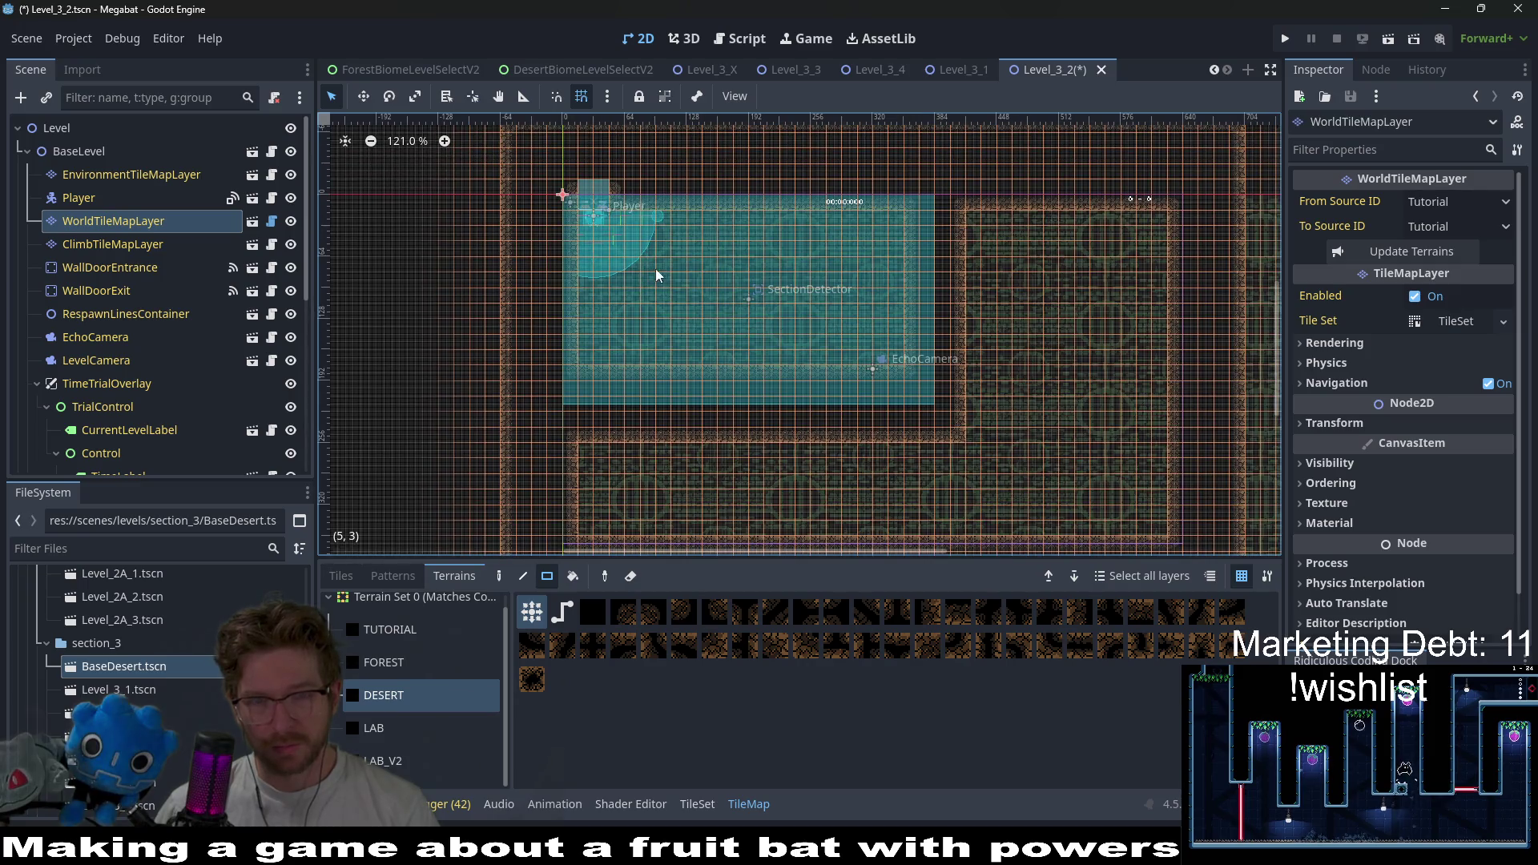
{"action": "scroll", "coordinate": [665, 288], "scroll_direction": "down", "scroll_amount": 2}
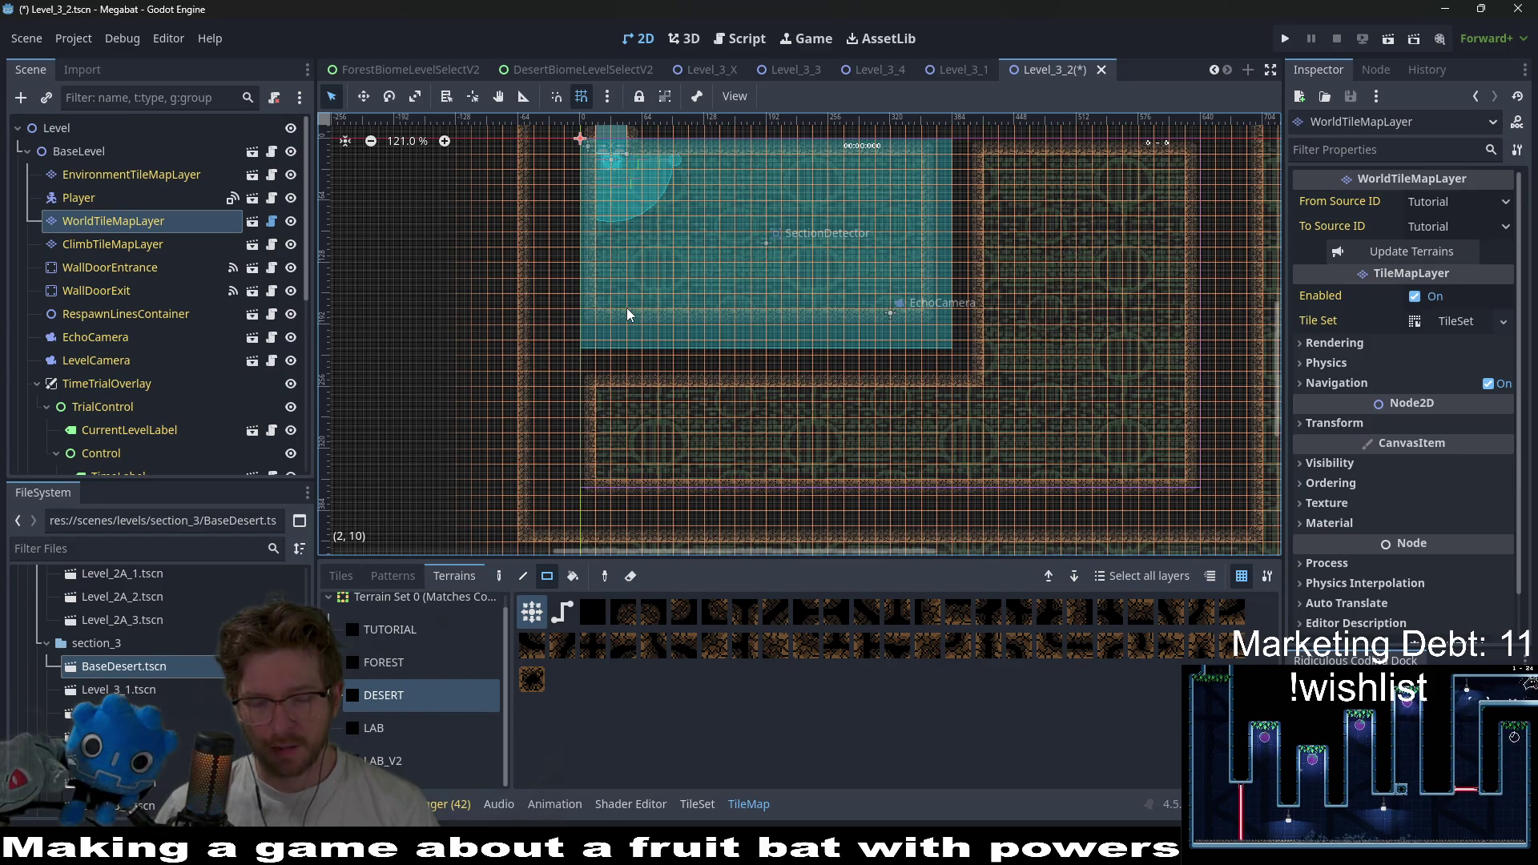
- Check Level_3_1 for reference, return to Level_3_2, and pick the DESERT terrain
{"action": "left_click", "coordinate": [958, 73]}
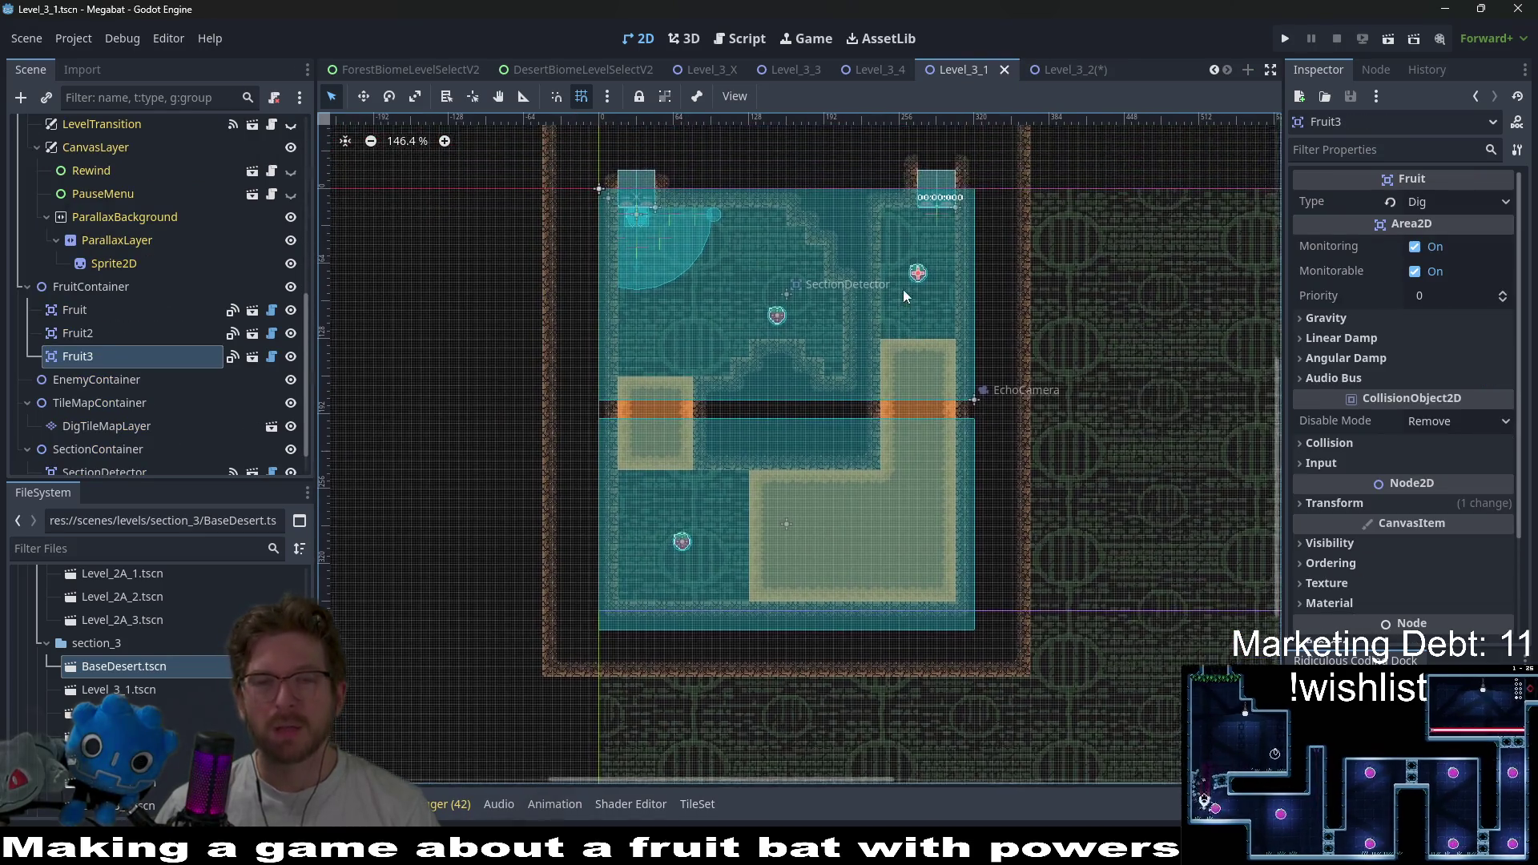
{"action": "left_click", "coordinate": [1056, 70]}
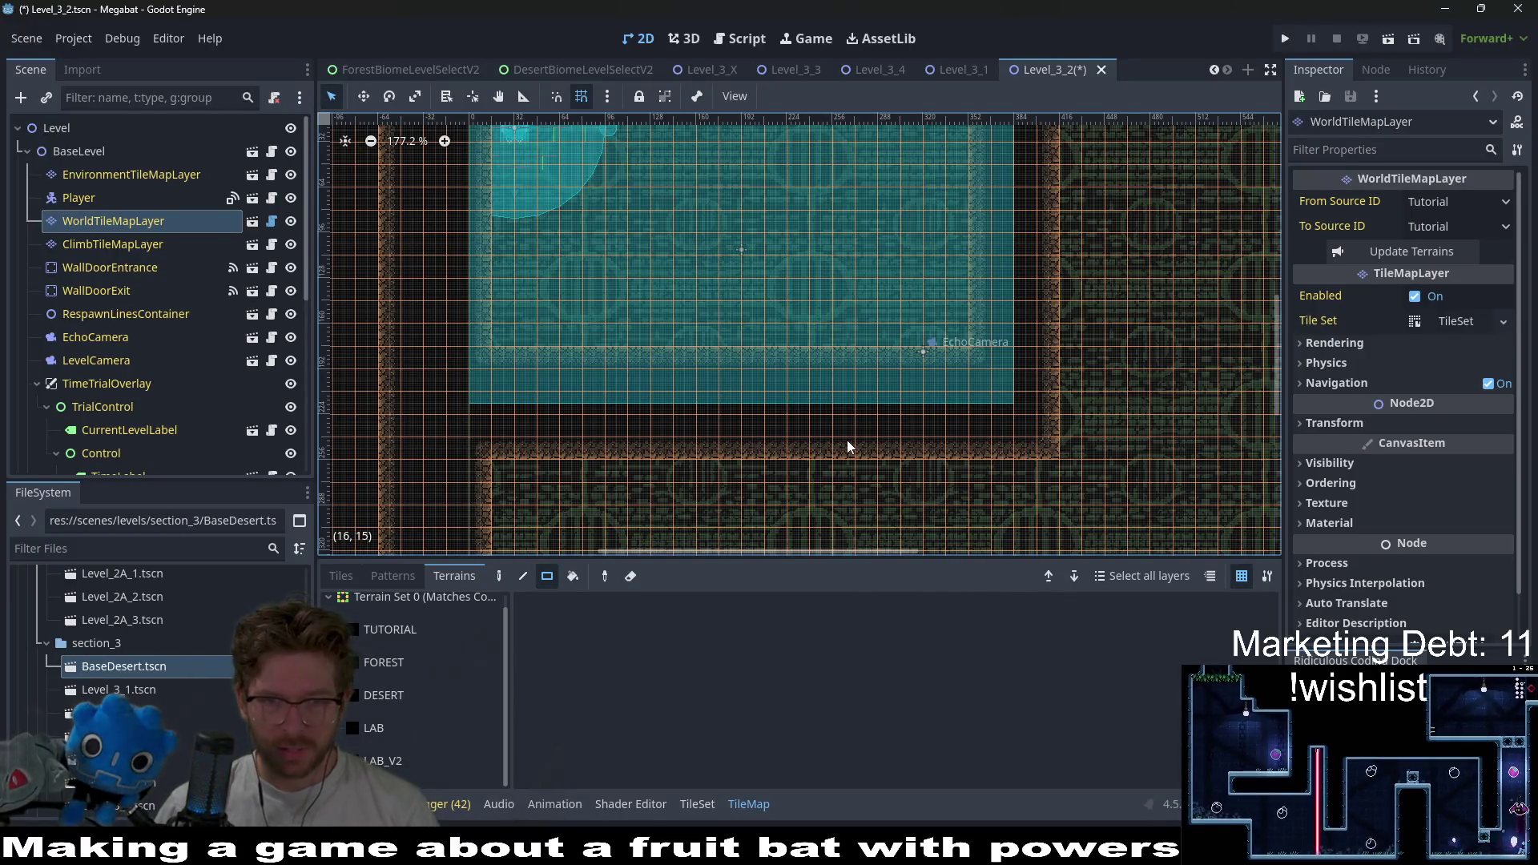
{"action": "left_click", "coordinate": [391, 761]}
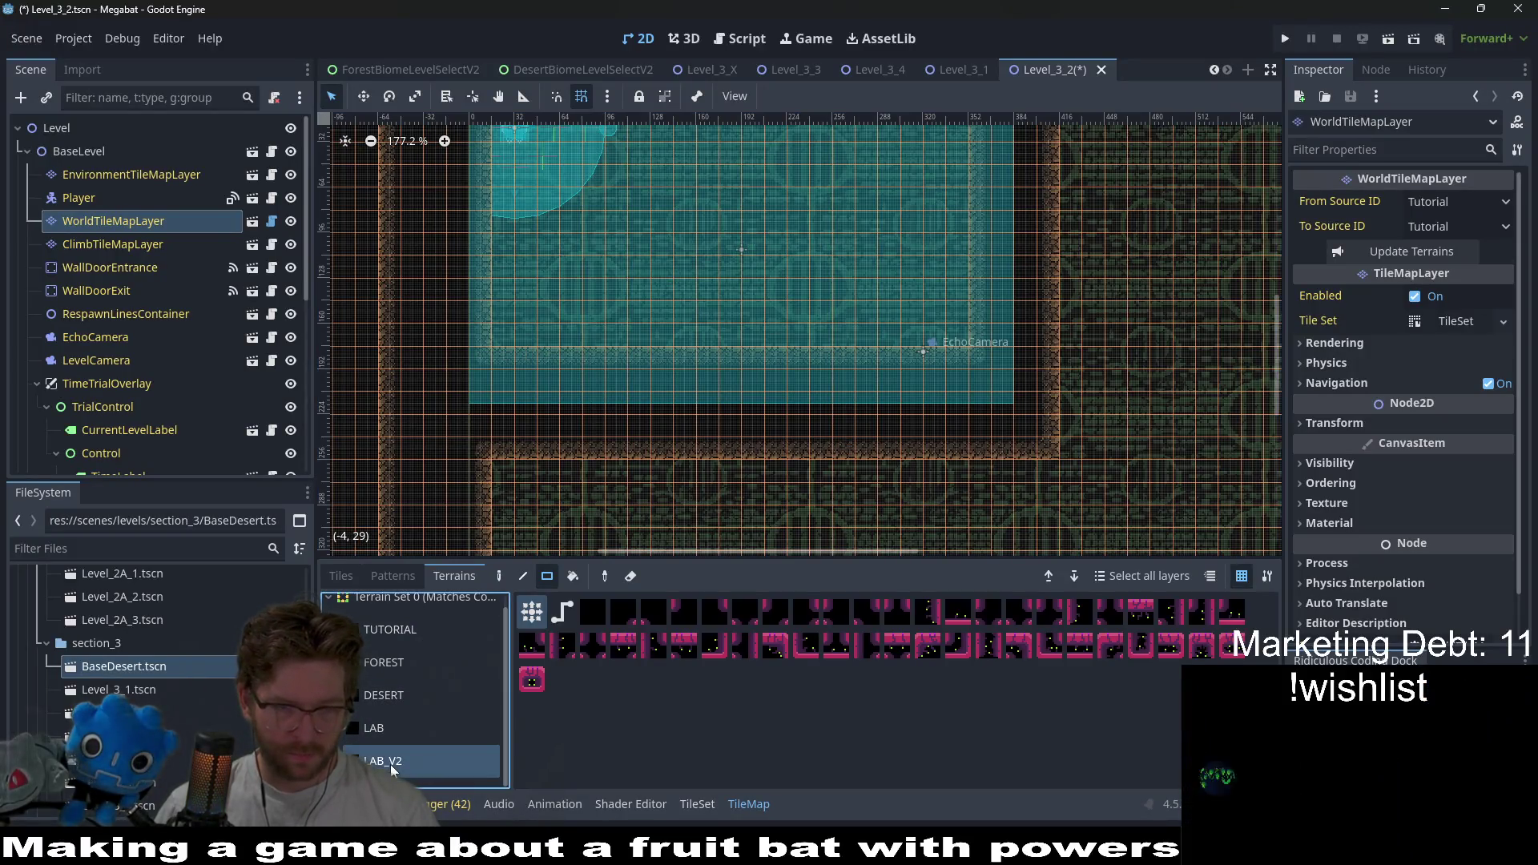
{"action": "left_click", "coordinate": [393, 728]}
{"action": "left_click", "coordinate": [398, 698]}
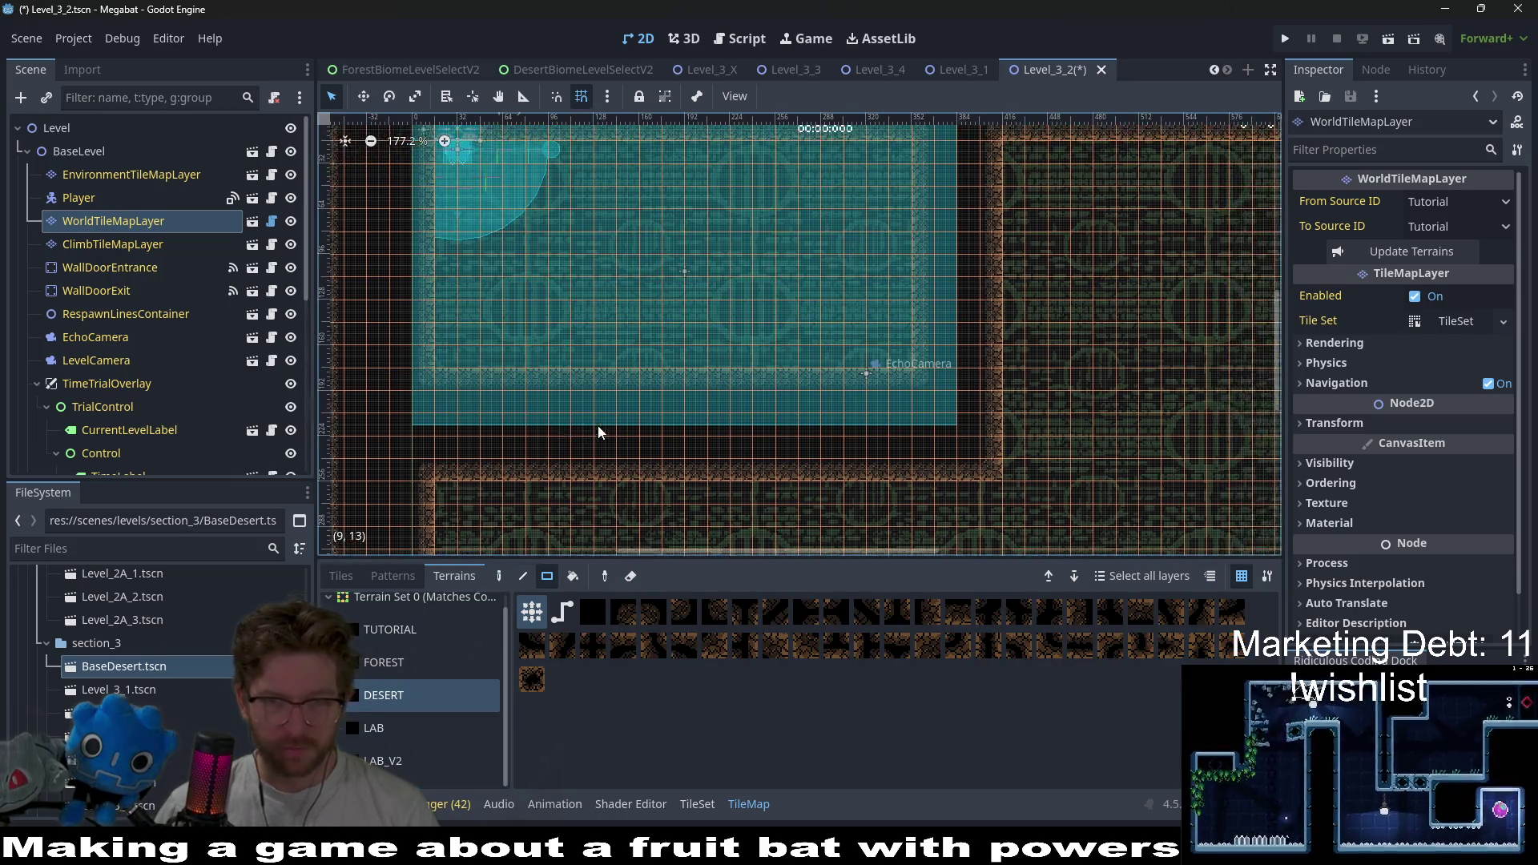
- Paint a 4×12 vertical desert strip on the right plus a short horizontal row
{"action": "scroll", "coordinate": [728, 391], "scroll_direction": "down", "scroll_amount": 3}
{"action": "mouse_move", "coordinate": [847, 207]}
{"action": "left_mouse_down"}
{"action": "mouse_move", "coordinate": [881, 400]}
{"action": "mouse_move", "coordinate": [865, 437]}
{"action": "left_mouse_up"}
{"action": "left_click_drag", "start_coordinate": [655, 452], "coordinate": [849, 456]}
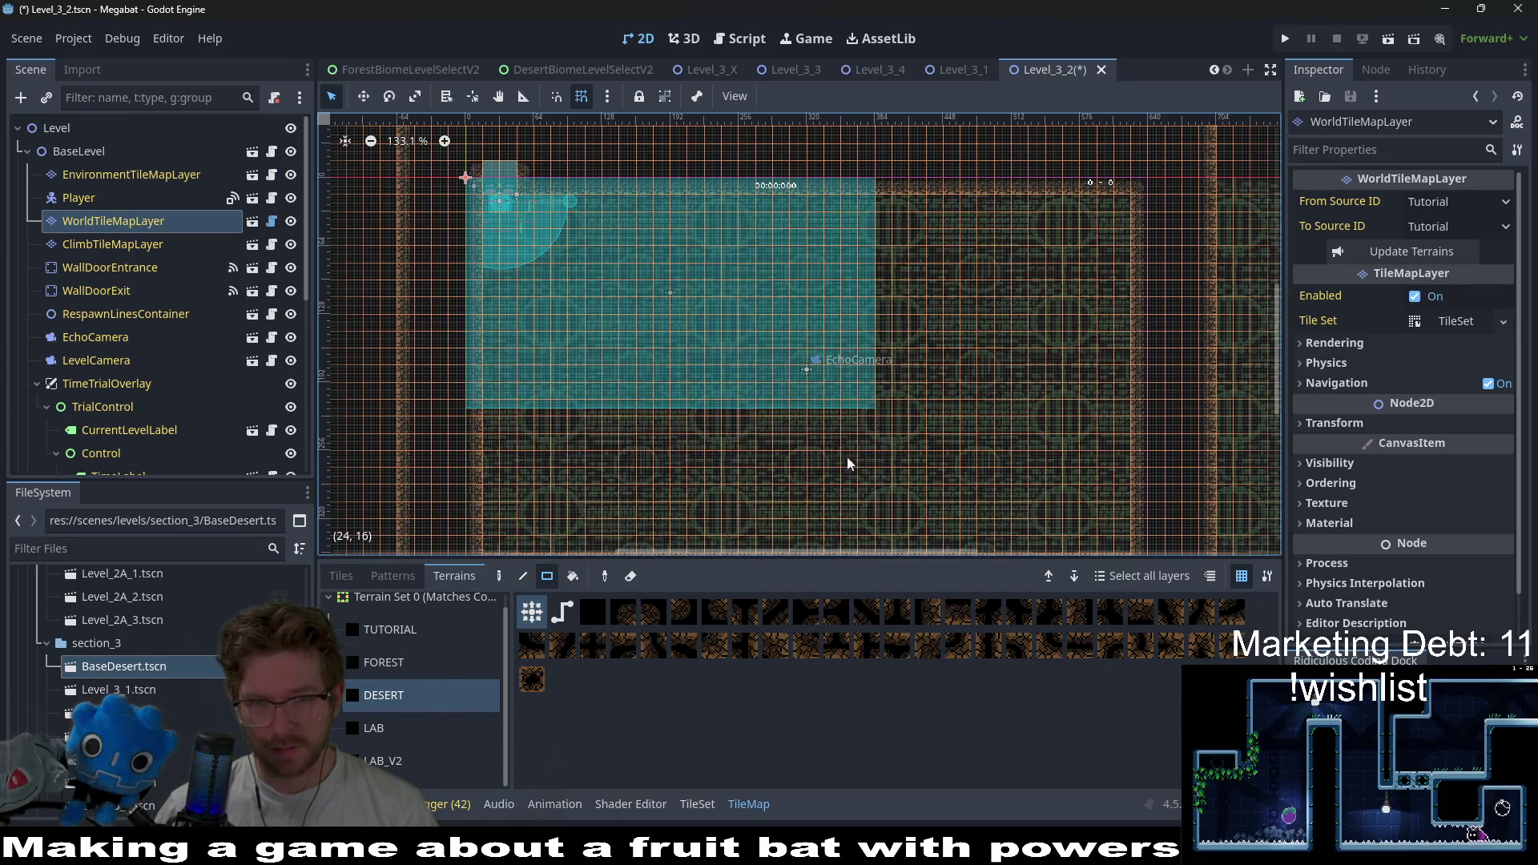
{"action": "scroll", "coordinate": [138, 461], "scroll_direction": "down", "scroll_amount": 5}
{"action": "left_click", "coordinate": [137, 460]}
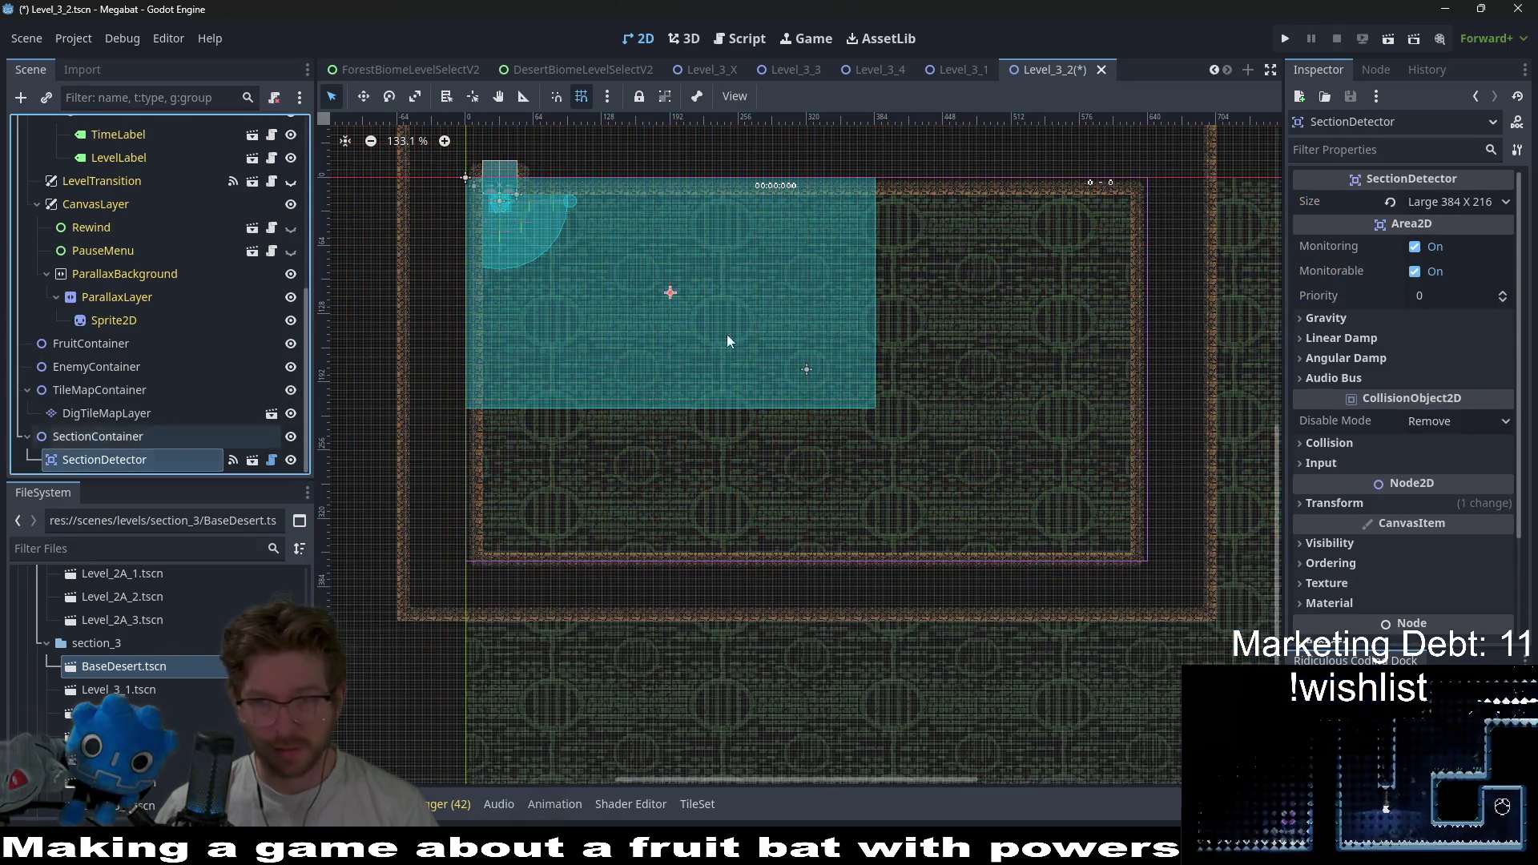
{"action": "left_click", "coordinate": [1453, 202]}
{"action": "left_click", "coordinate": [1429, 339]}
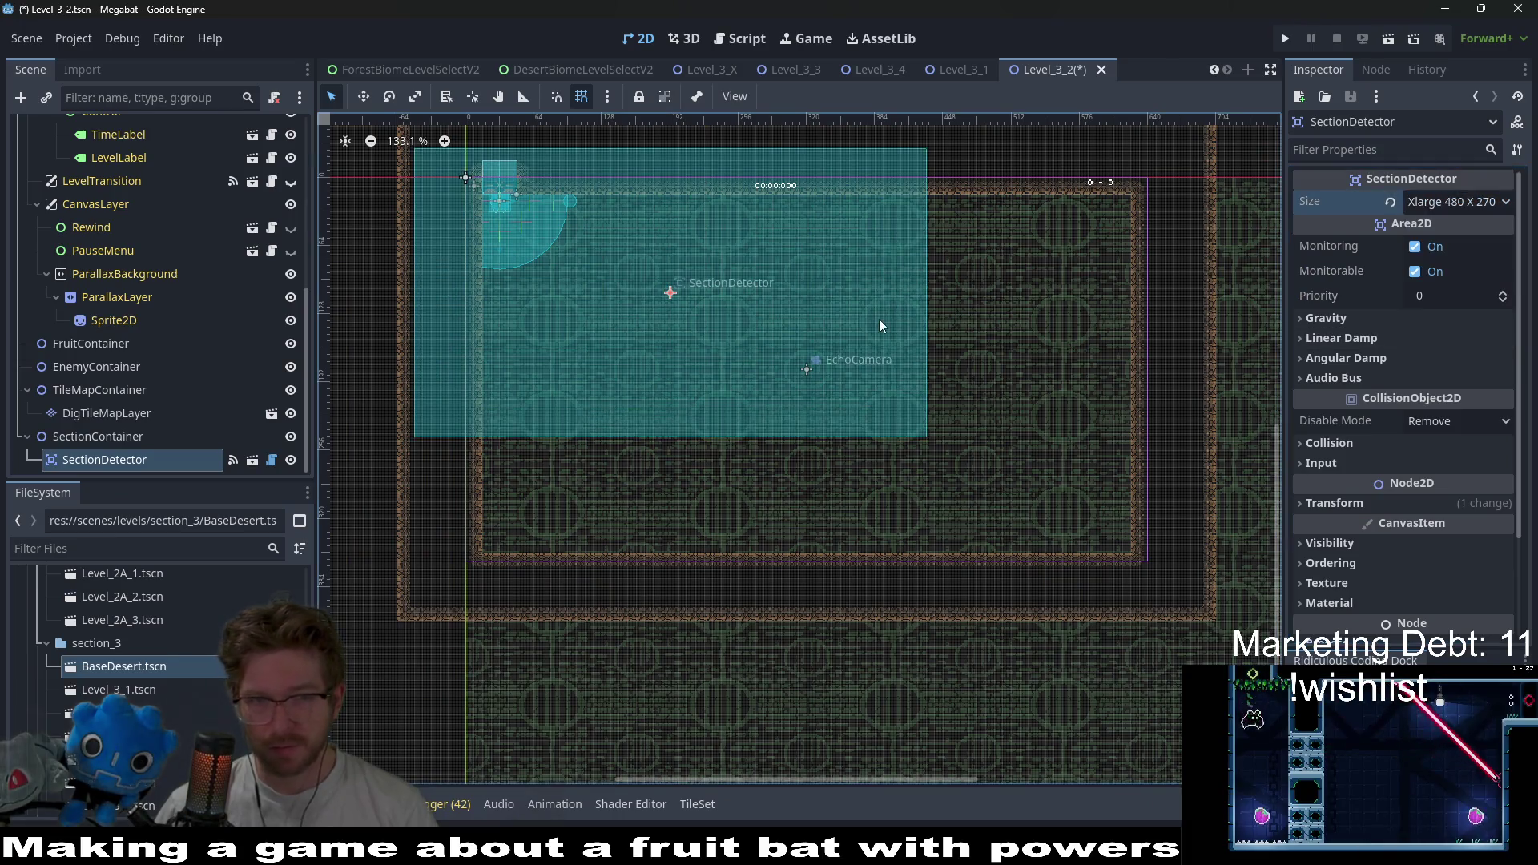
{"action": "key", "text": "w"}
{"action": "left_click_drag", "start_coordinate": [632, 276], "coordinate": [623, 277]}
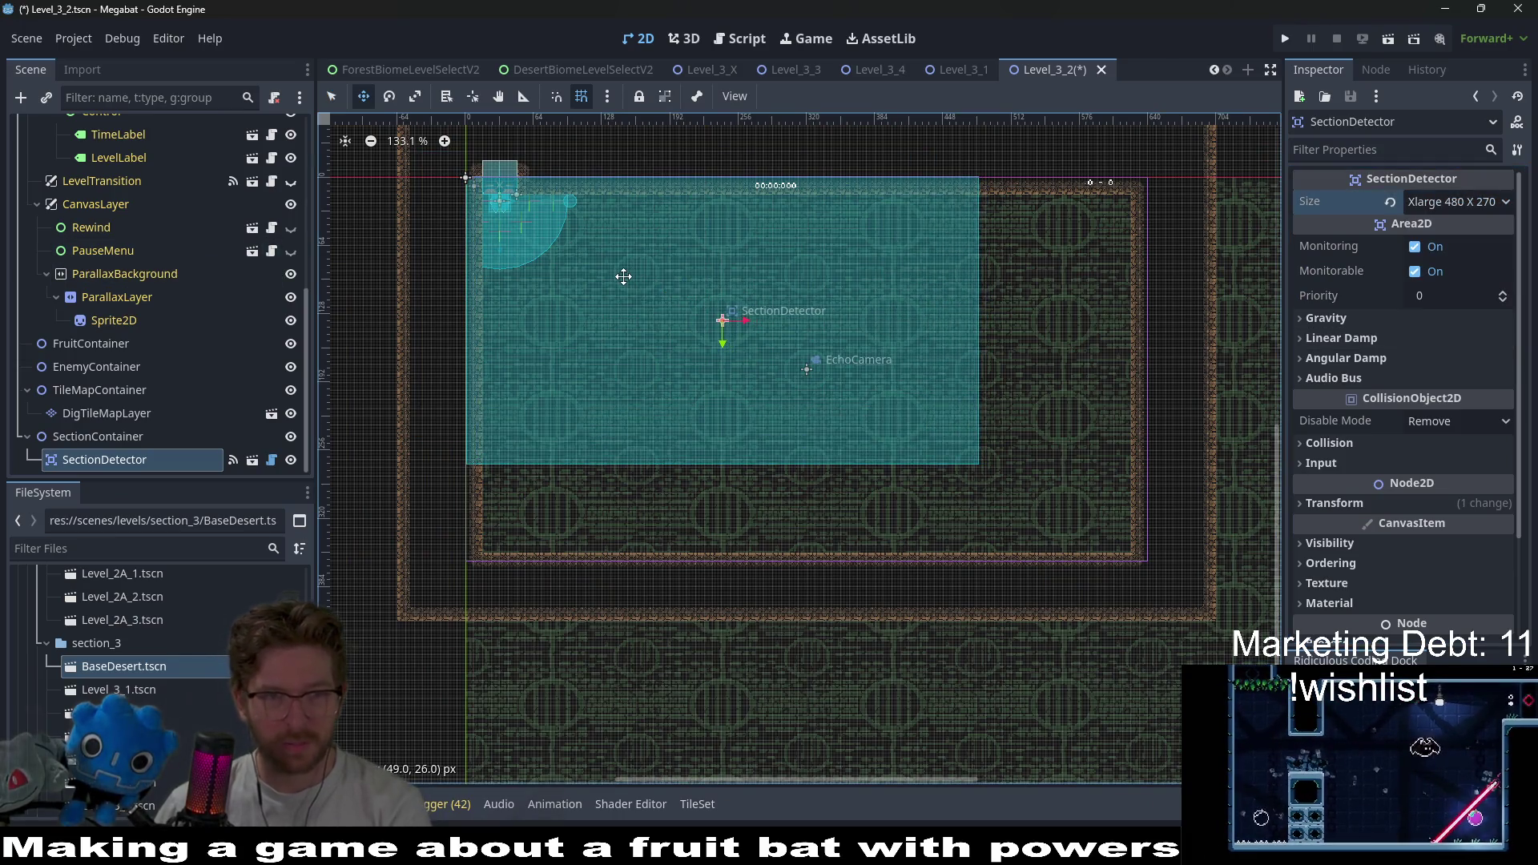
{"action": "scroll", "coordinate": [543, 257], "scroll_direction": "up", "scroll_amount": 5}
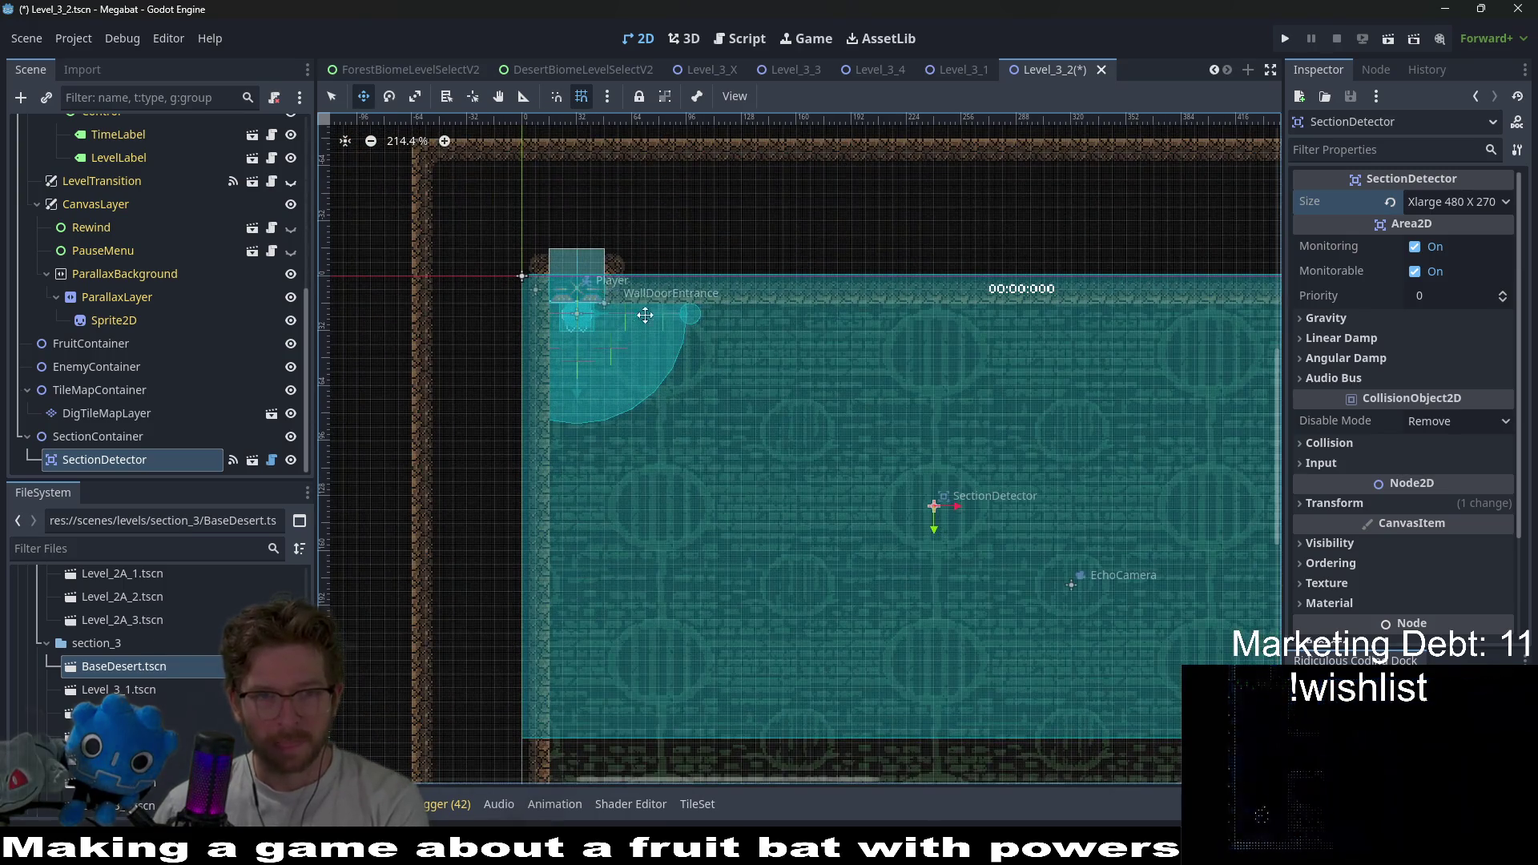
{"action": "scroll", "coordinate": [844, 388], "scroll_direction": "down", "scroll_amount": 3}
{"action": "scroll", "coordinate": [828, 381], "scroll_direction": "down", "scroll_amount": 4}
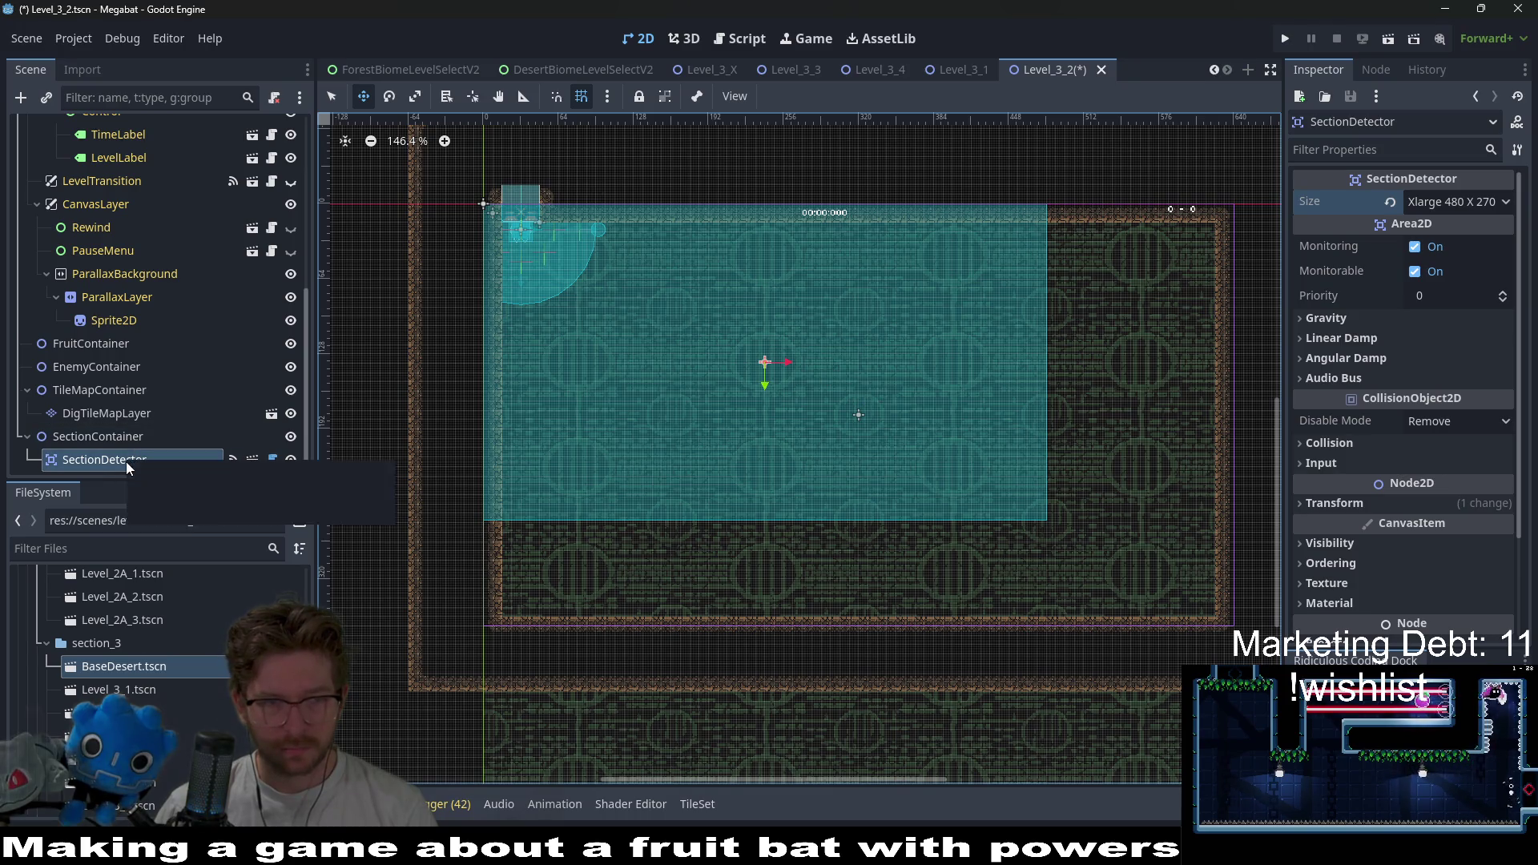
{"action": "scroll", "coordinate": [108, 442], "scroll_direction": "up", "scroll_amount": 5}
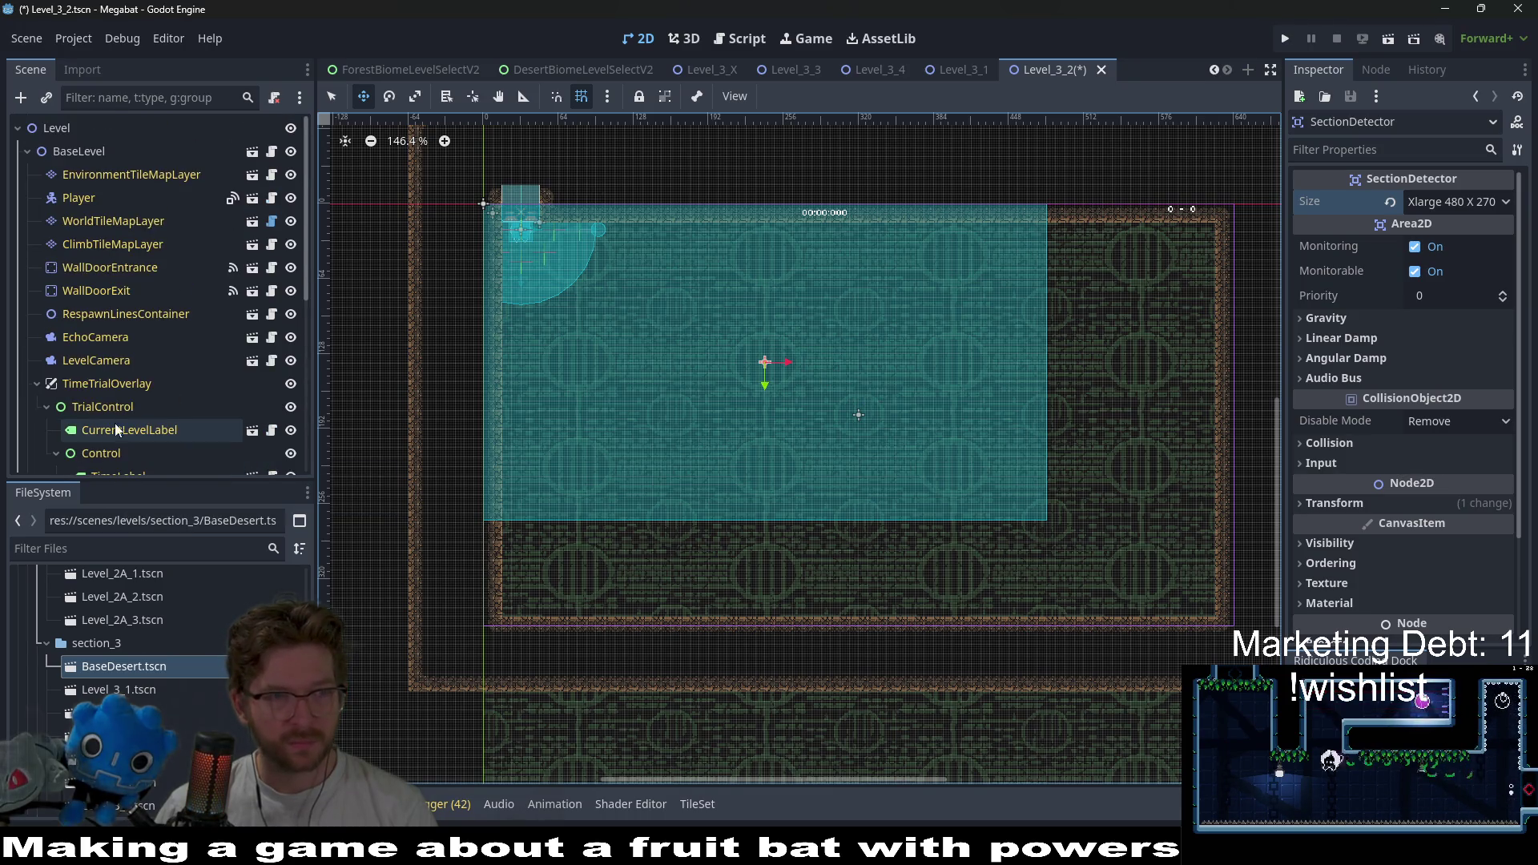
{"action": "left_click", "coordinate": [113, 221]}
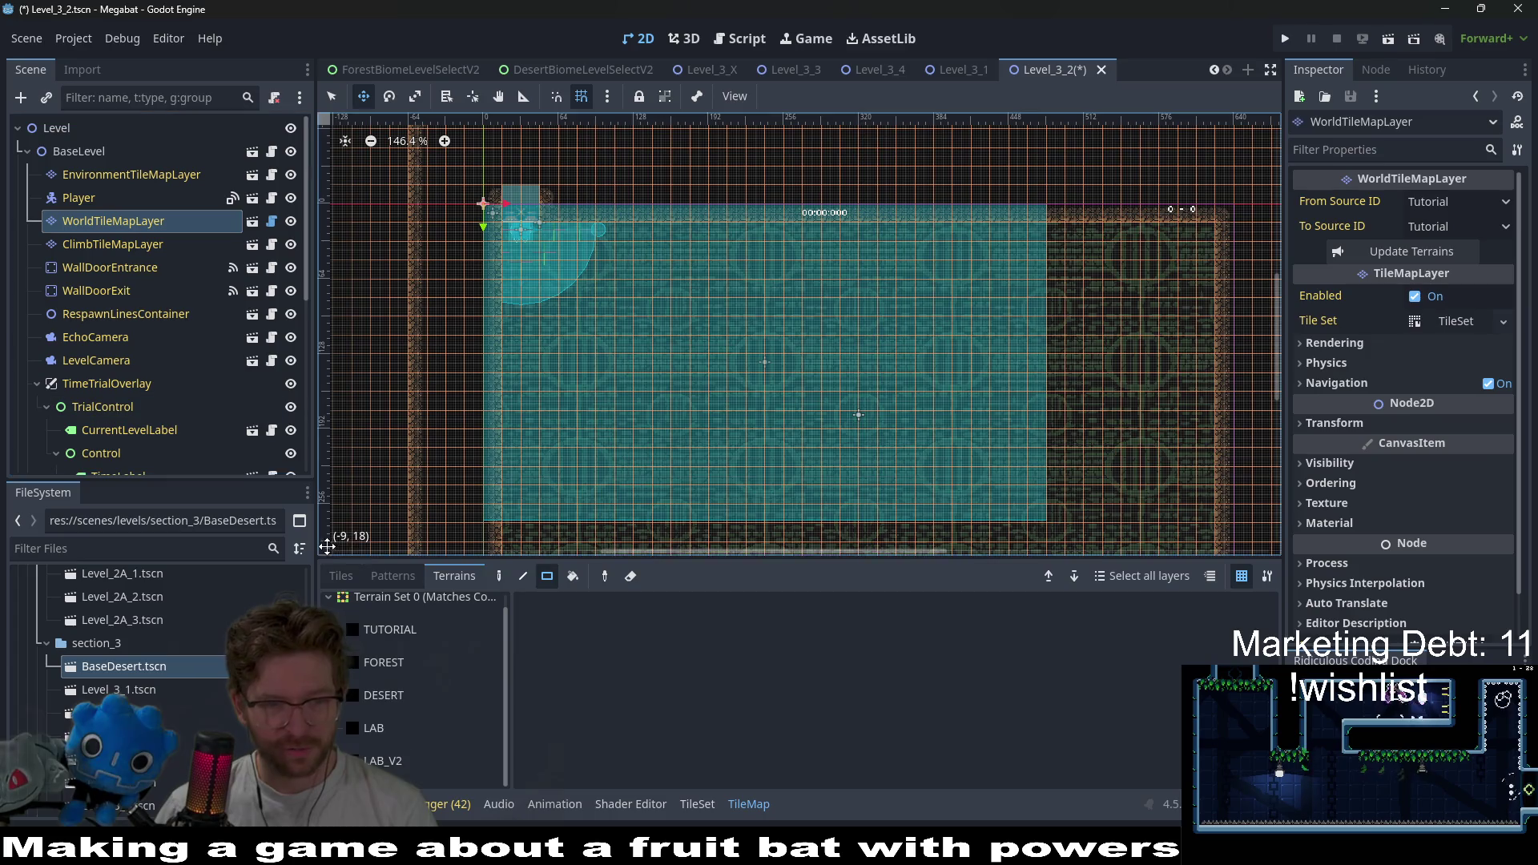
- With DESERT, paint then remove a strip below the room, and paint an 8x13 desert block
{"action": "left_click", "coordinate": [396, 703]}
{"action": "scroll", "coordinate": [640, 465], "scroll_direction": "down", "scroll_amount": 2}
{"action": "left_click_drag", "start_coordinate": [480, 433], "coordinate": [1045, 485]}
{"action": "scroll", "coordinate": [924, 331], "scroll_direction": "down", "scroll_amount": 2}
{"action": "scroll", "coordinate": [923, 331], "scroll_direction": "down", "scroll_amount": 2}
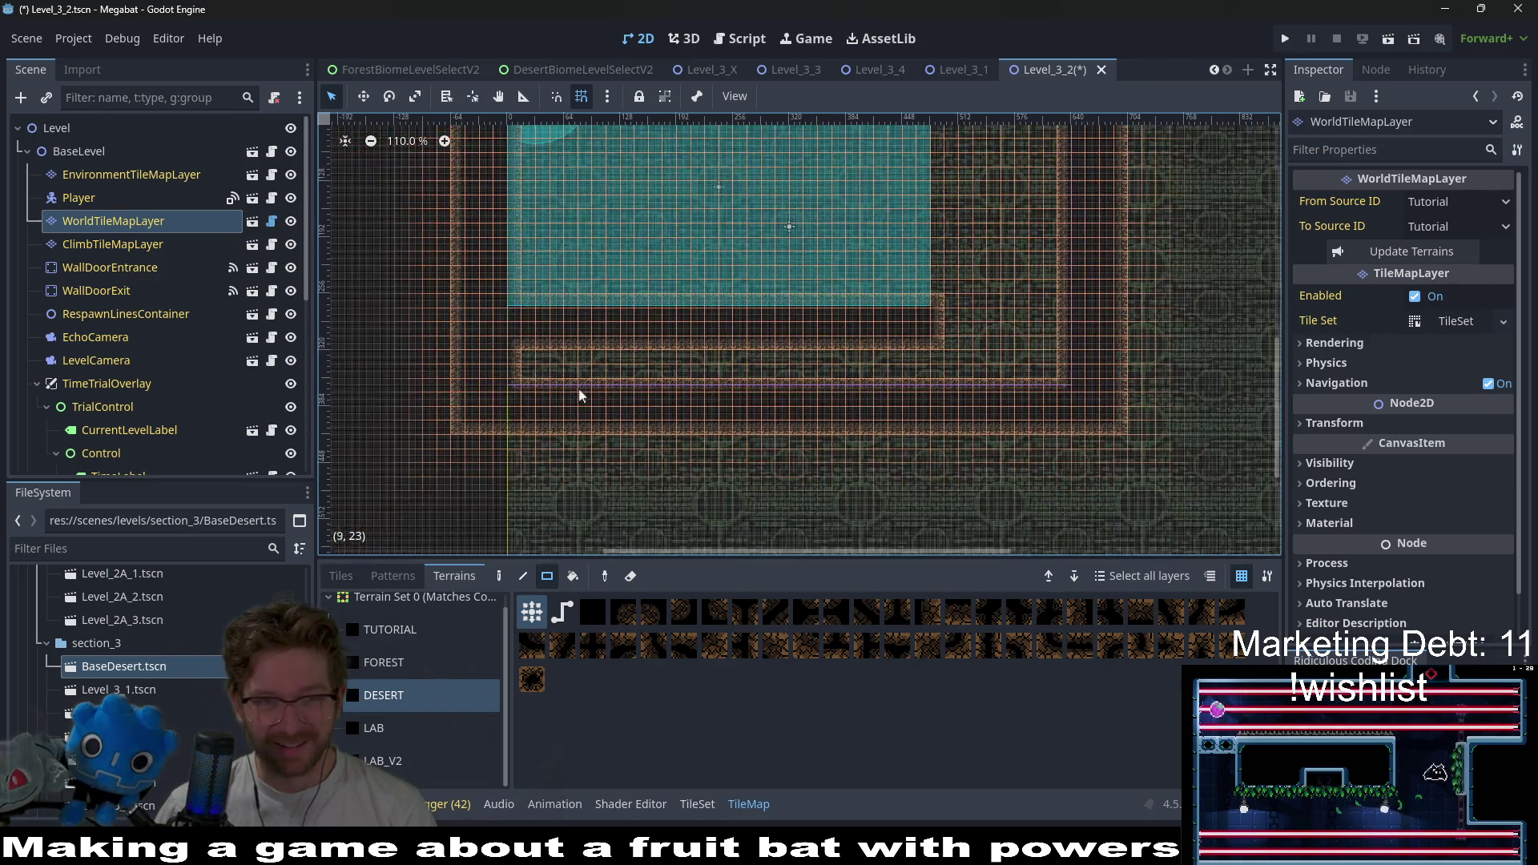
{"action": "mouse_move", "coordinate": [448, 352]}
{"action": "left_mouse_down"}
{"action": "mouse_move", "coordinate": [983, 415]}
{"action": "mouse_move", "coordinate": [1121, 353]}
{"action": "left_mouse_up"}
{"action": "scroll", "coordinate": [1017, 248], "scroll_direction": "up", "scroll_amount": 3}
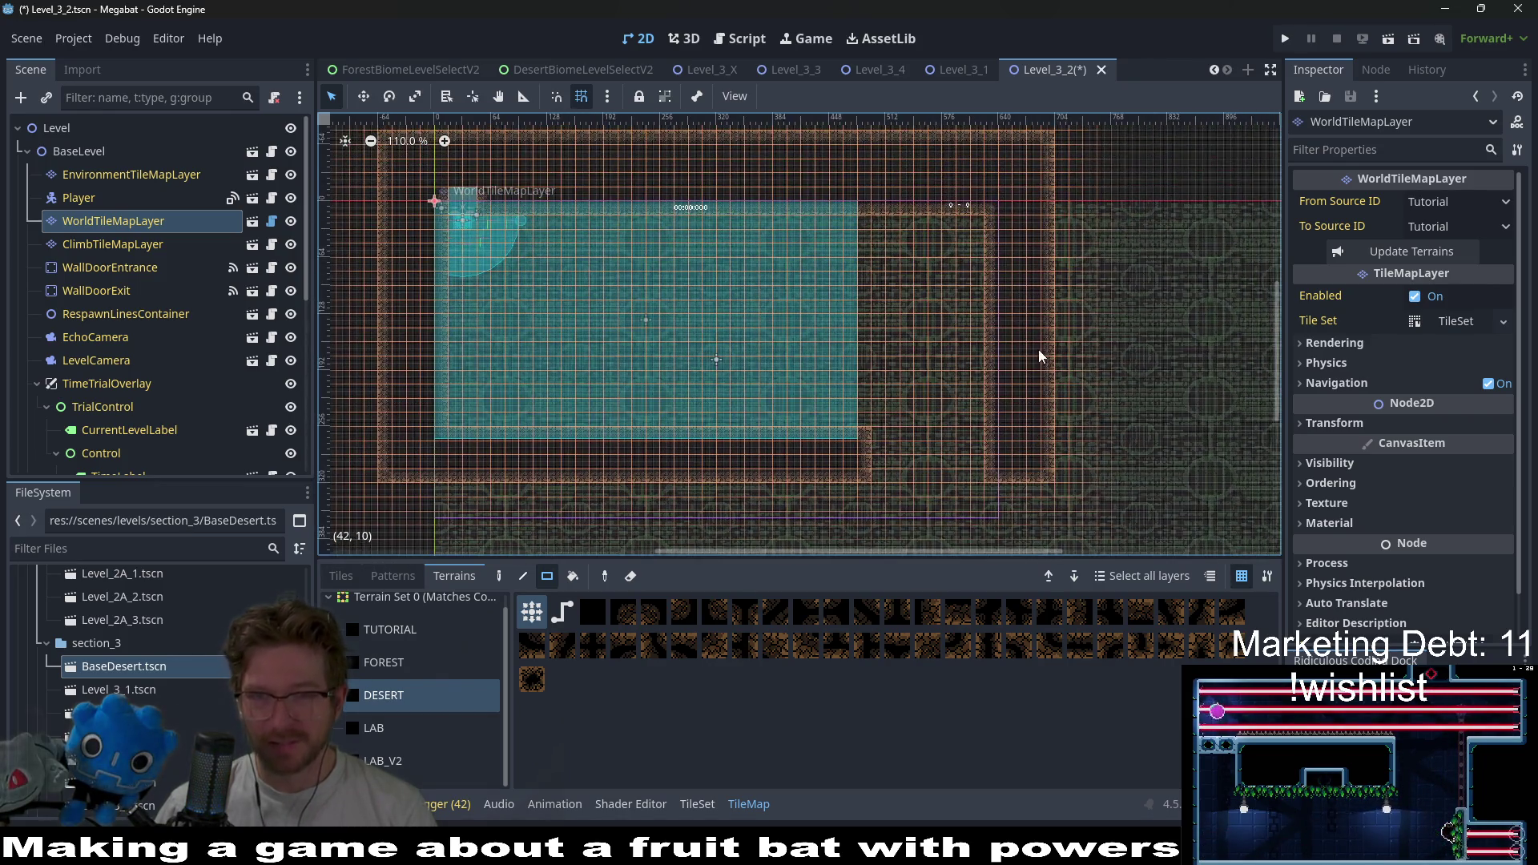
{"action": "scroll", "coordinate": [920, 206], "scroll_direction": "up", "scroll_amount": 1}
{"action": "mouse_move", "coordinate": [905, 264]}
{"action": "left_mouse_down"}
{"action": "mouse_move", "coordinate": [1061, 525]}
{"action": "mouse_move", "coordinate": [1001, 535]}
{"action": "left_mouse_up"}
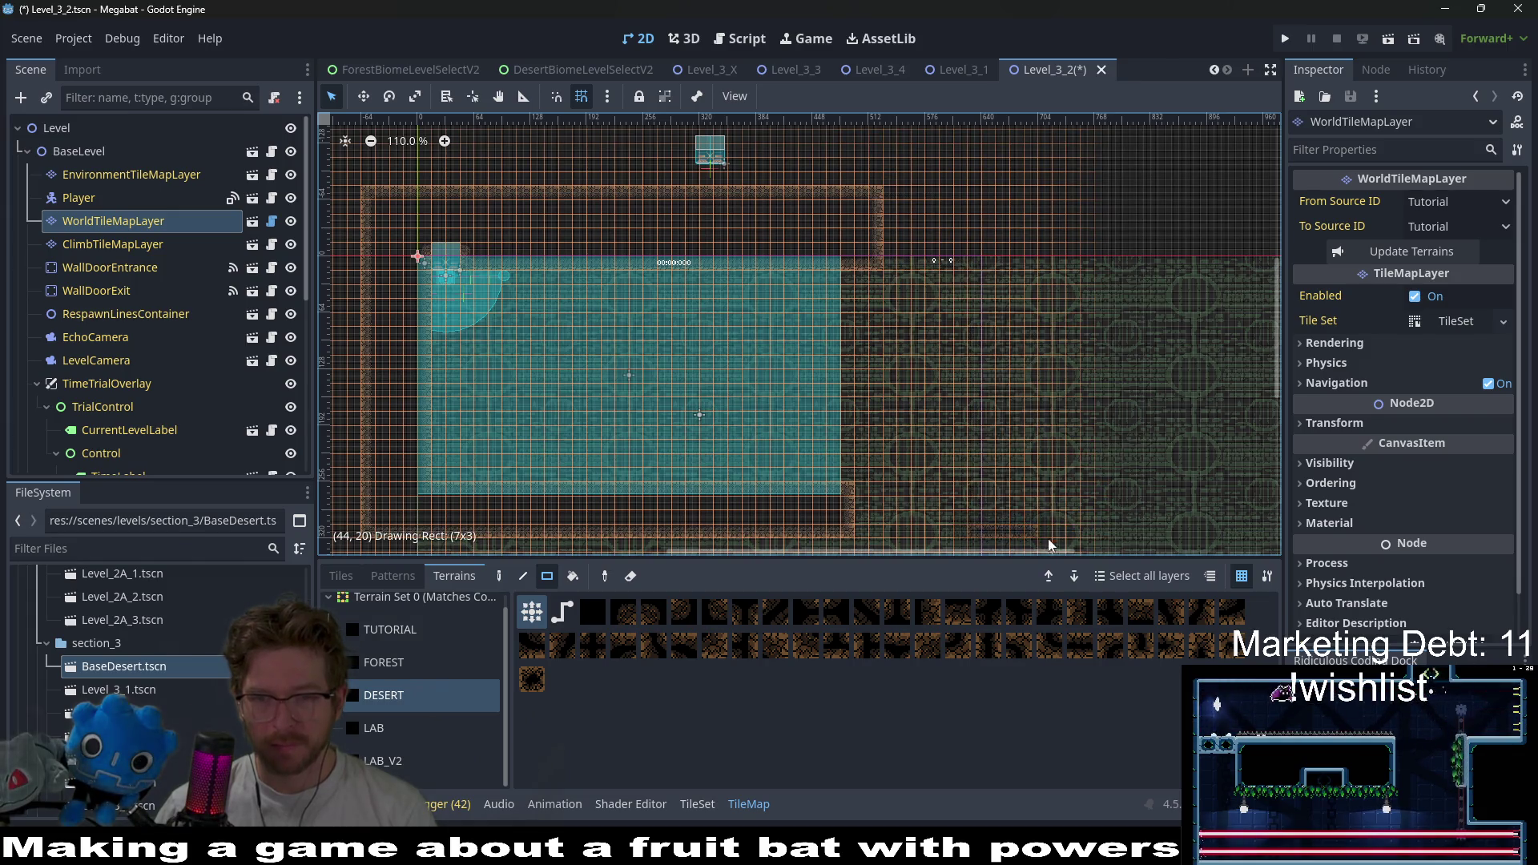
- Paint a tall desert wall column and extend another column down from the top wall
{"action": "scroll", "coordinate": [908, 208], "scroll_direction": "down", "scroll_amount": 2}
{"action": "scroll", "coordinate": [907, 207], "scroll_direction": "left", "scroll_amount": 1}
{"action": "scroll", "coordinate": [905, 208], "scroll_direction": "up", "scroll_amount": 1}
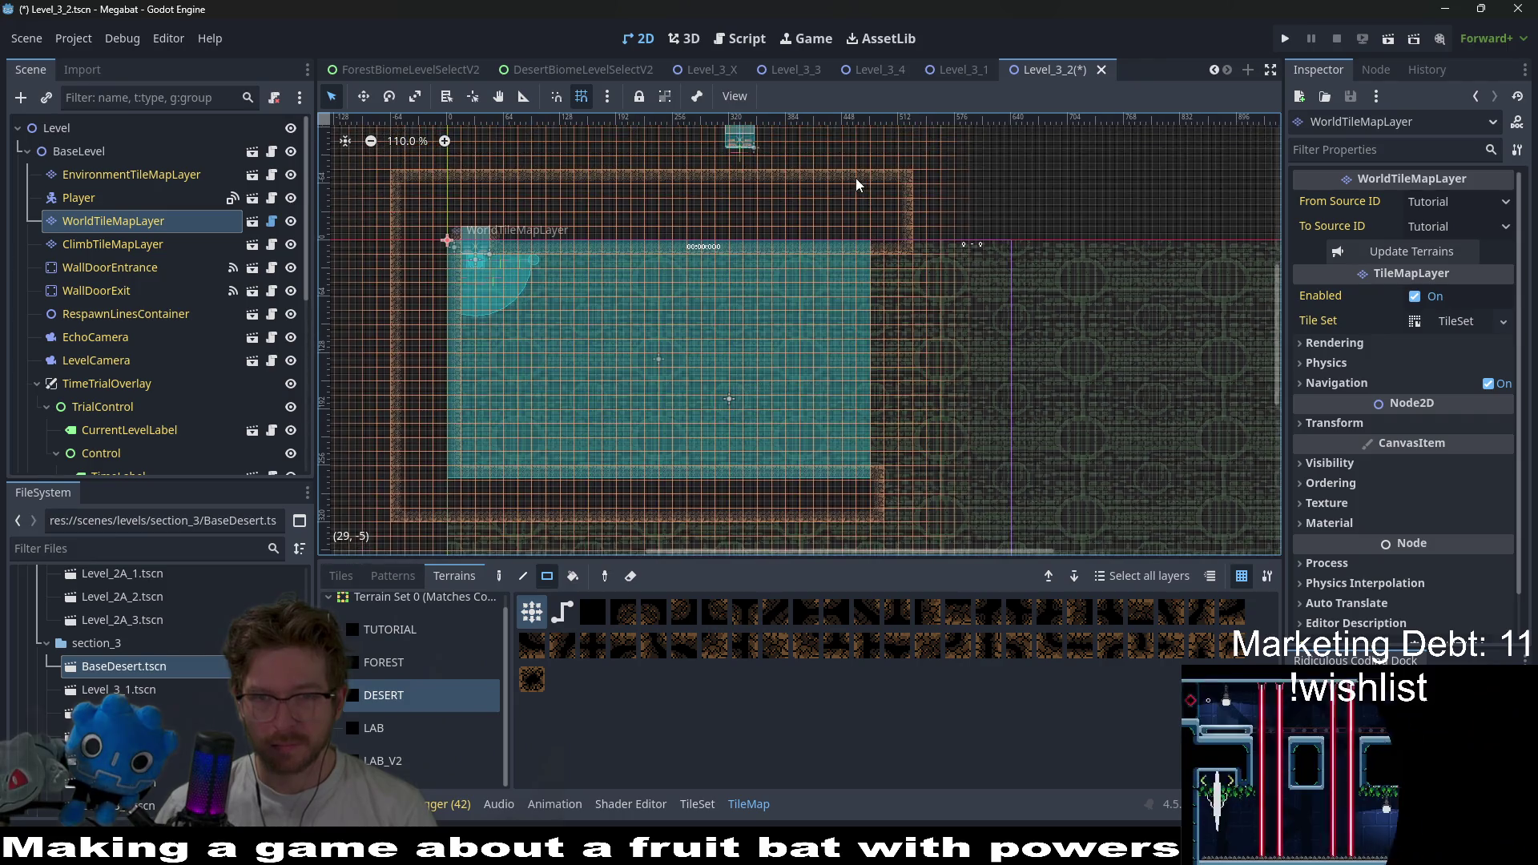
{"action": "left_click_drag", "start_coordinate": [857, 173], "coordinate": [897, 496]}
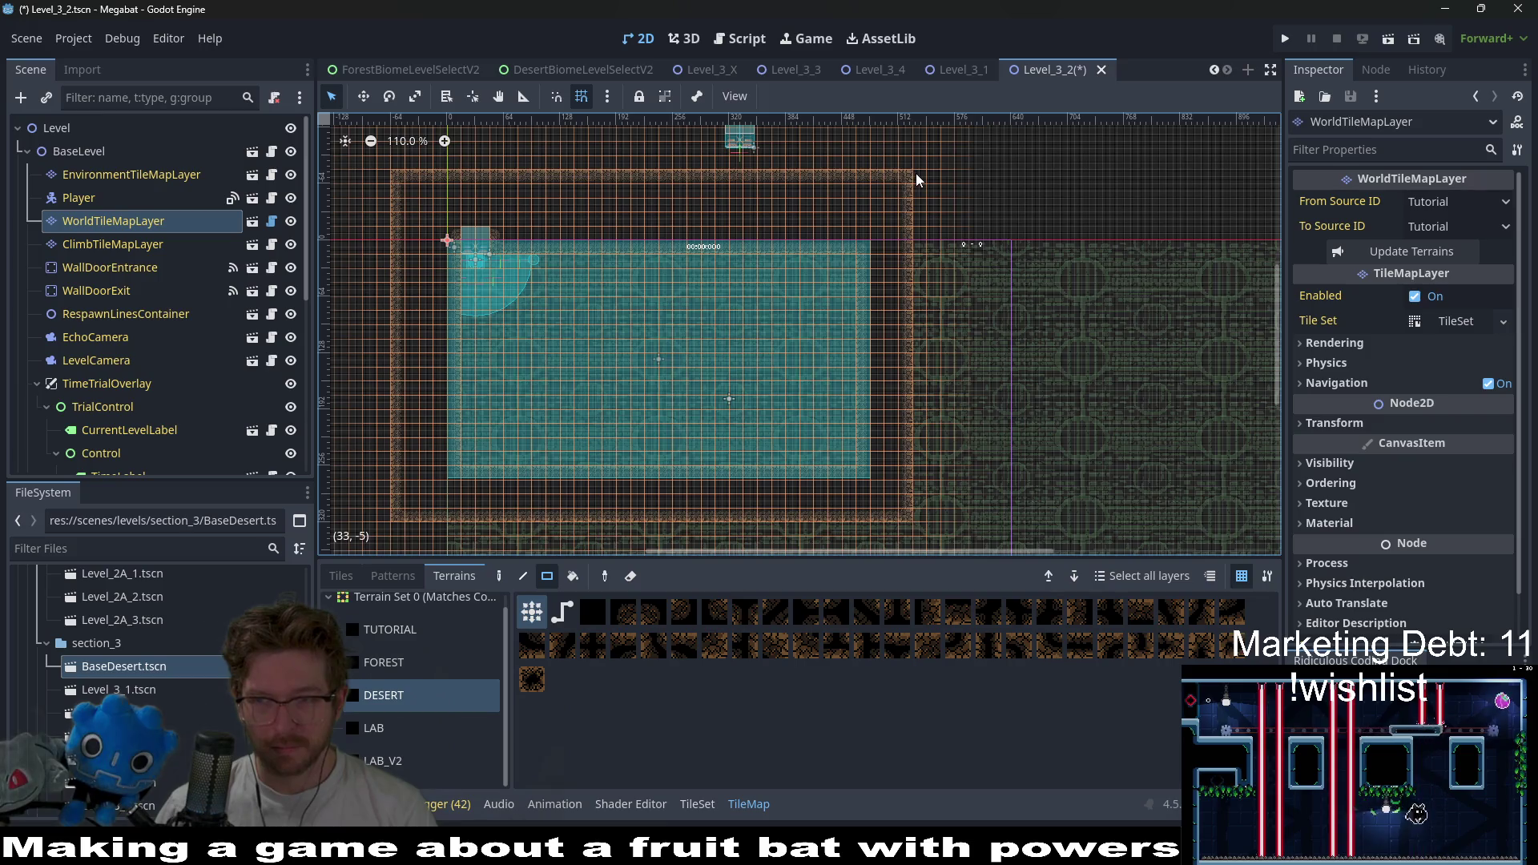
{"action": "left_click_drag", "start_coordinate": [915, 173], "coordinate": [914, 425]}
{"action": "left_click_drag", "start_coordinate": [919, 509], "coordinate": [919, 514]}
- Paint a rectangle of desert tiles near the top of the room
{"action": "scroll", "coordinate": [817, 416], "scroll_direction": "up", "scroll_amount": 4}
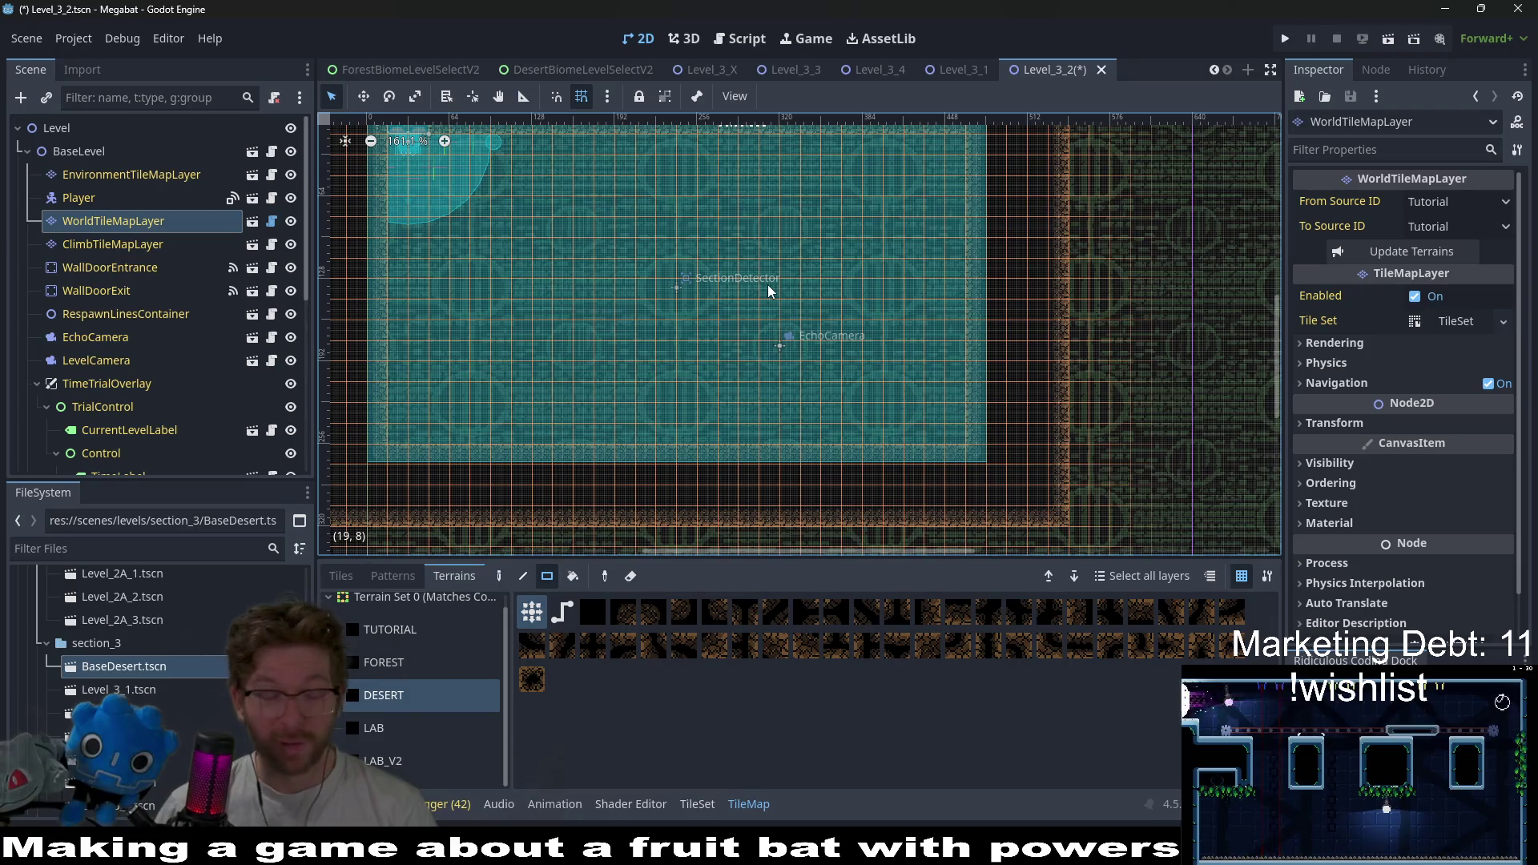
{"action": "scroll", "coordinate": [865, 285], "scroll_direction": "up", "scroll_amount": 2}
{"action": "scroll", "coordinate": [865, 284], "scroll_direction": "left", "scroll_amount": 2}
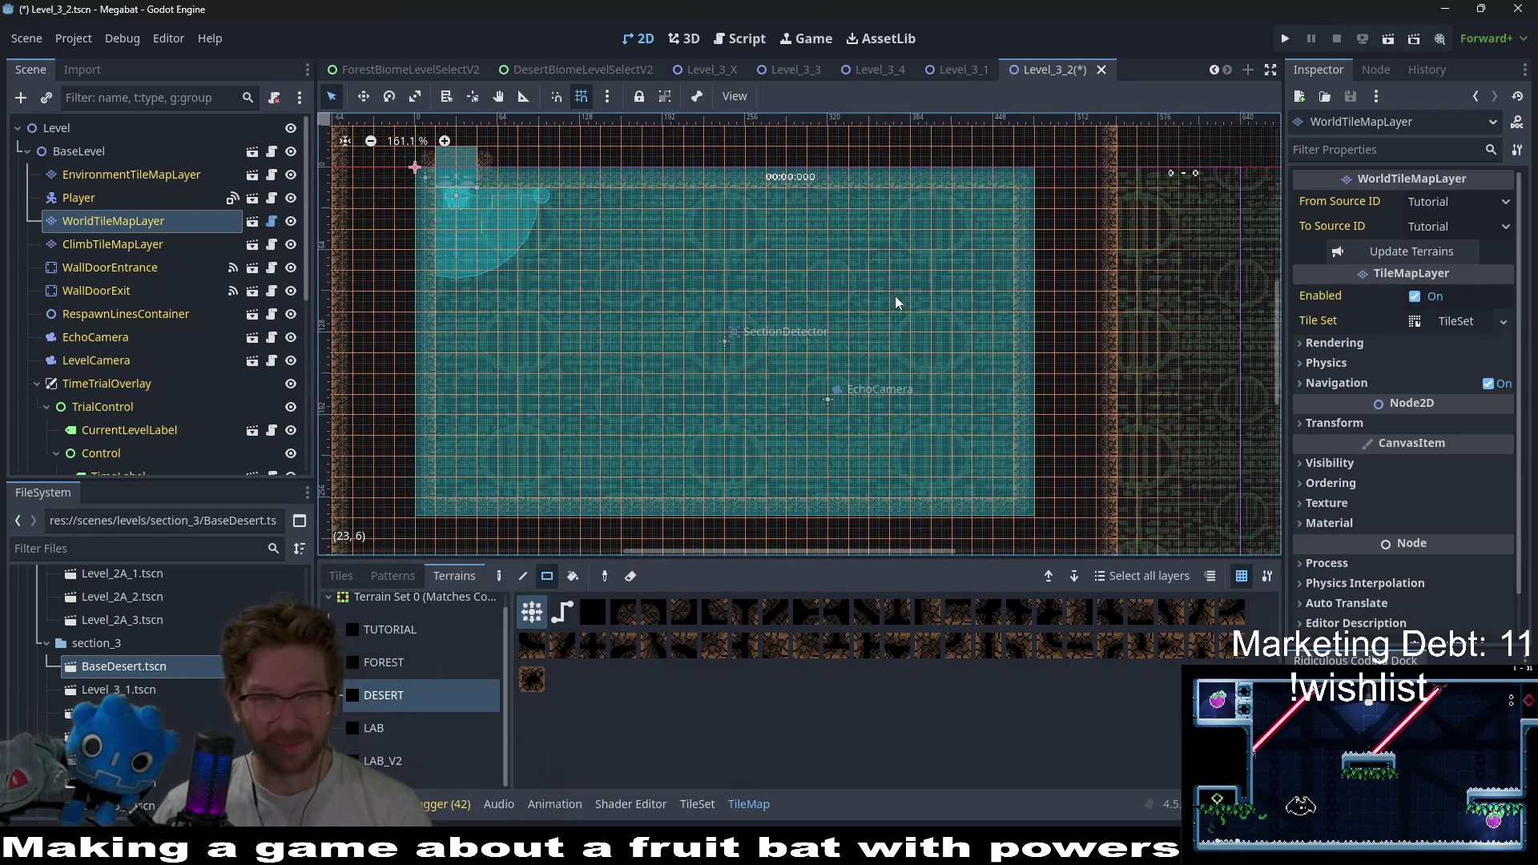
{"action": "scroll", "coordinate": [767, 260], "scroll_direction": "up", "scroll_amount": 2}
{"action": "scroll", "coordinate": [847, 325], "scroll_direction": "down", "scroll_amount": 2}
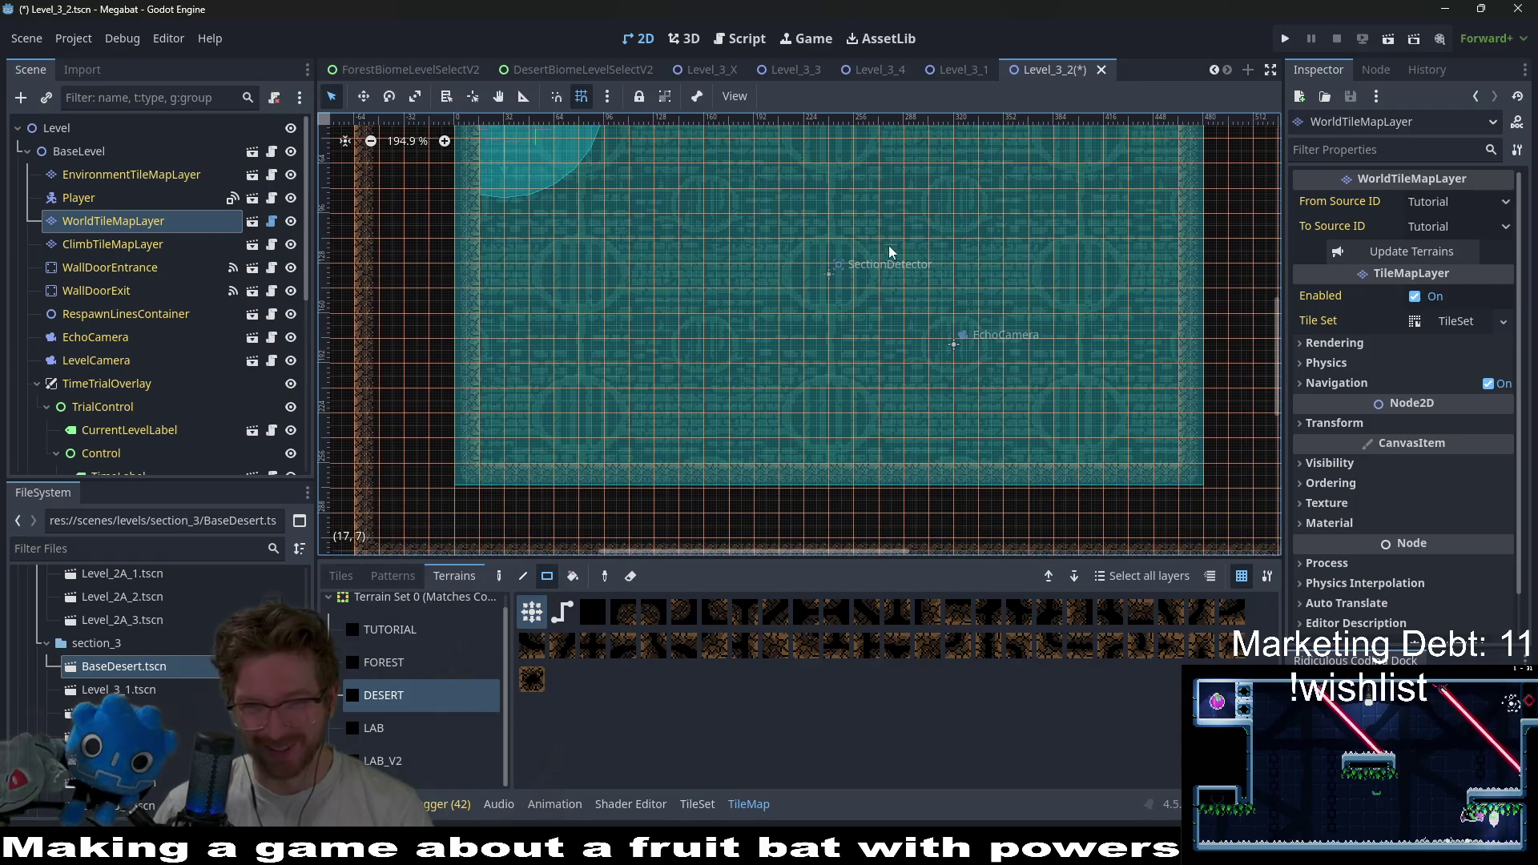
{"action": "scroll", "coordinate": [817, 248], "scroll_direction": "up", "scroll_amount": 1}
{"action": "scroll", "coordinate": [790, 282], "scroll_direction": "right", "scroll_amount": 1}
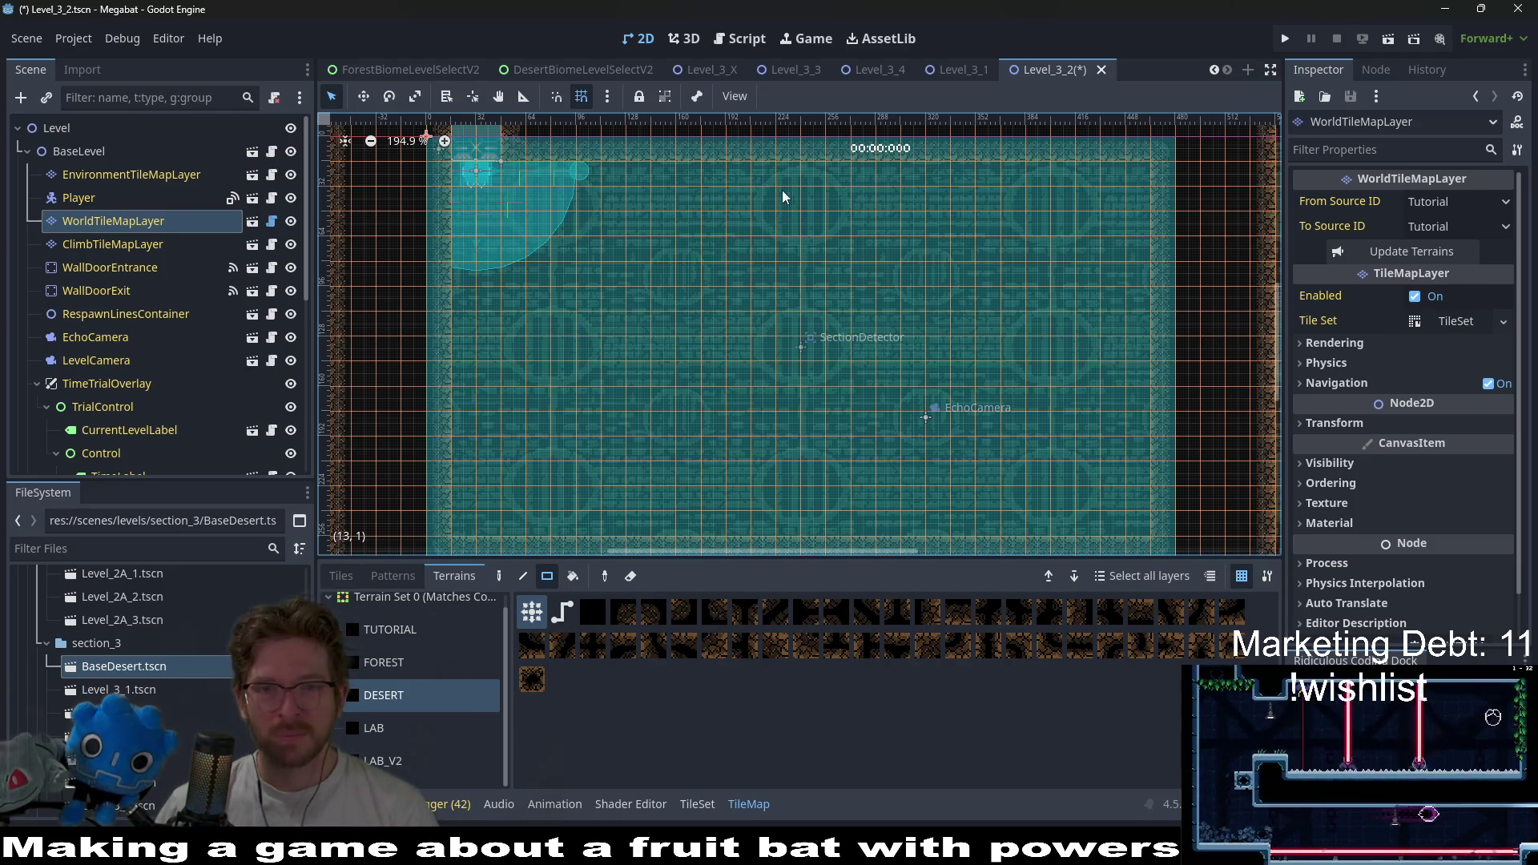
{"action": "left_click_drag", "start_coordinate": [740, 162], "coordinate": [841, 276]}
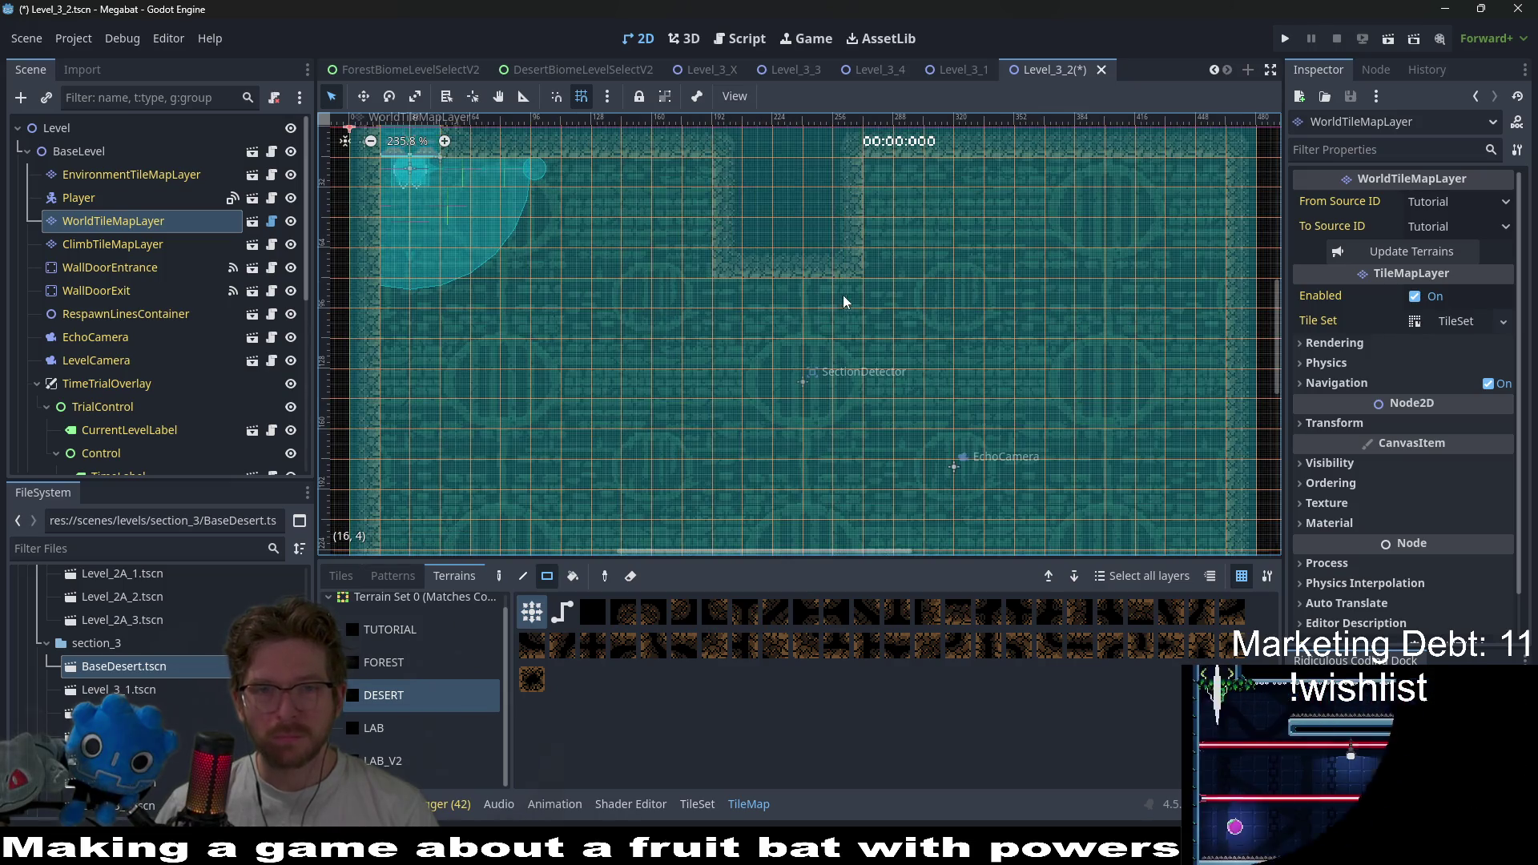
- Build stepped ledges with a 6x7 desert block, a vertical column, a step and a patched tile
{"action": "scroll", "coordinate": [843, 222], "scroll_direction": "up", "scroll_amount": 2}
{"action": "scroll", "coordinate": [843, 216], "scroll_direction": "down", "scroll_amount": 3}
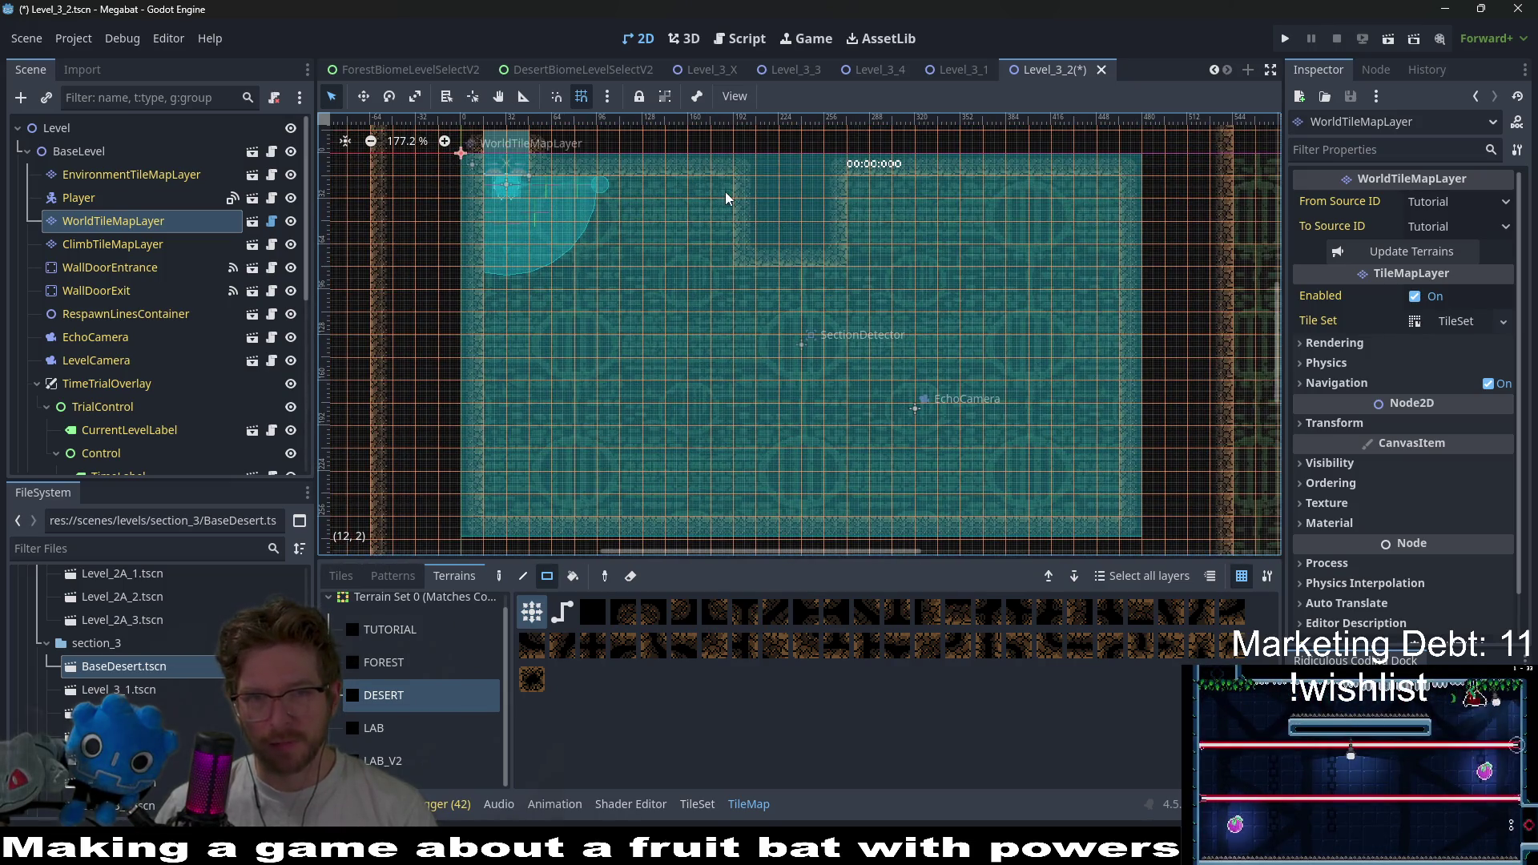
{"action": "left_click", "coordinate": [705, 184]}
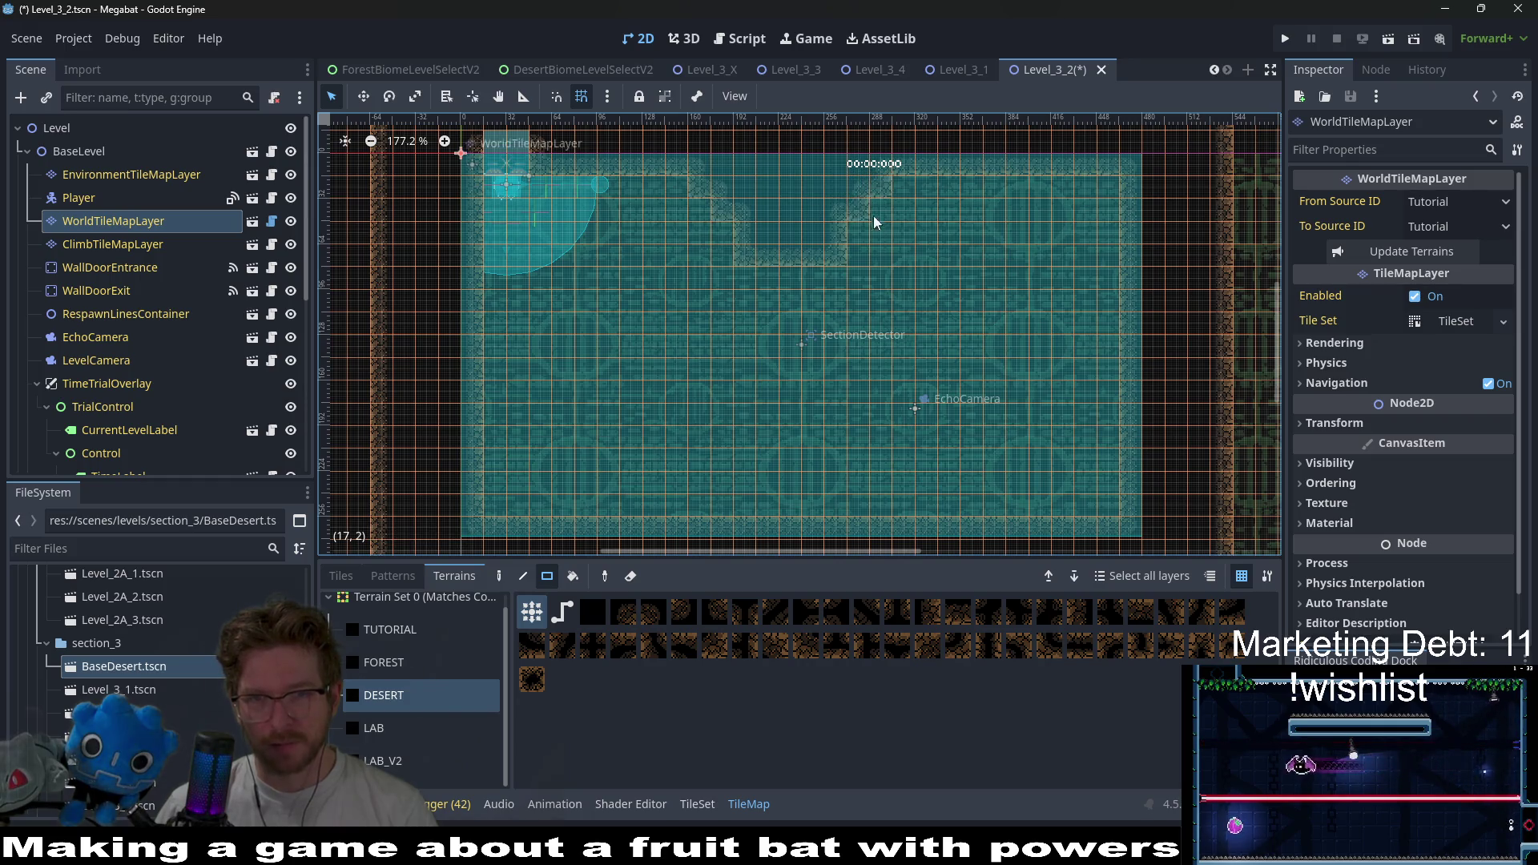
{"action": "scroll", "coordinate": [873, 217], "scroll_direction": "down", "scroll_amount": 2}
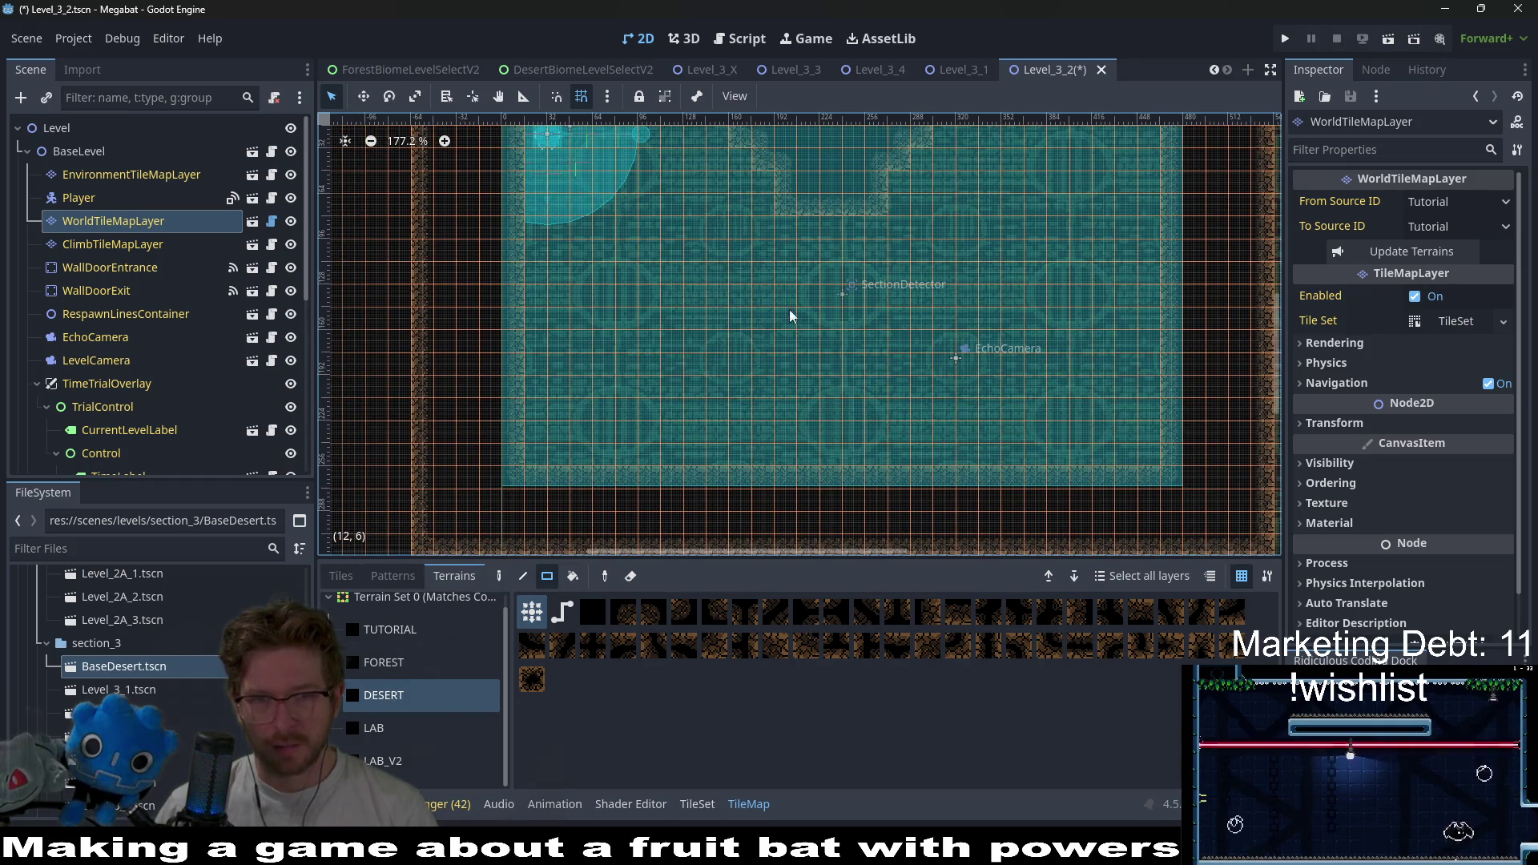
{"action": "left_click_drag", "start_coordinate": [785, 319], "coordinate": [891, 455]}
{"action": "left_click_drag", "start_coordinate": [895, 350], "coordinate": [895, 454]}
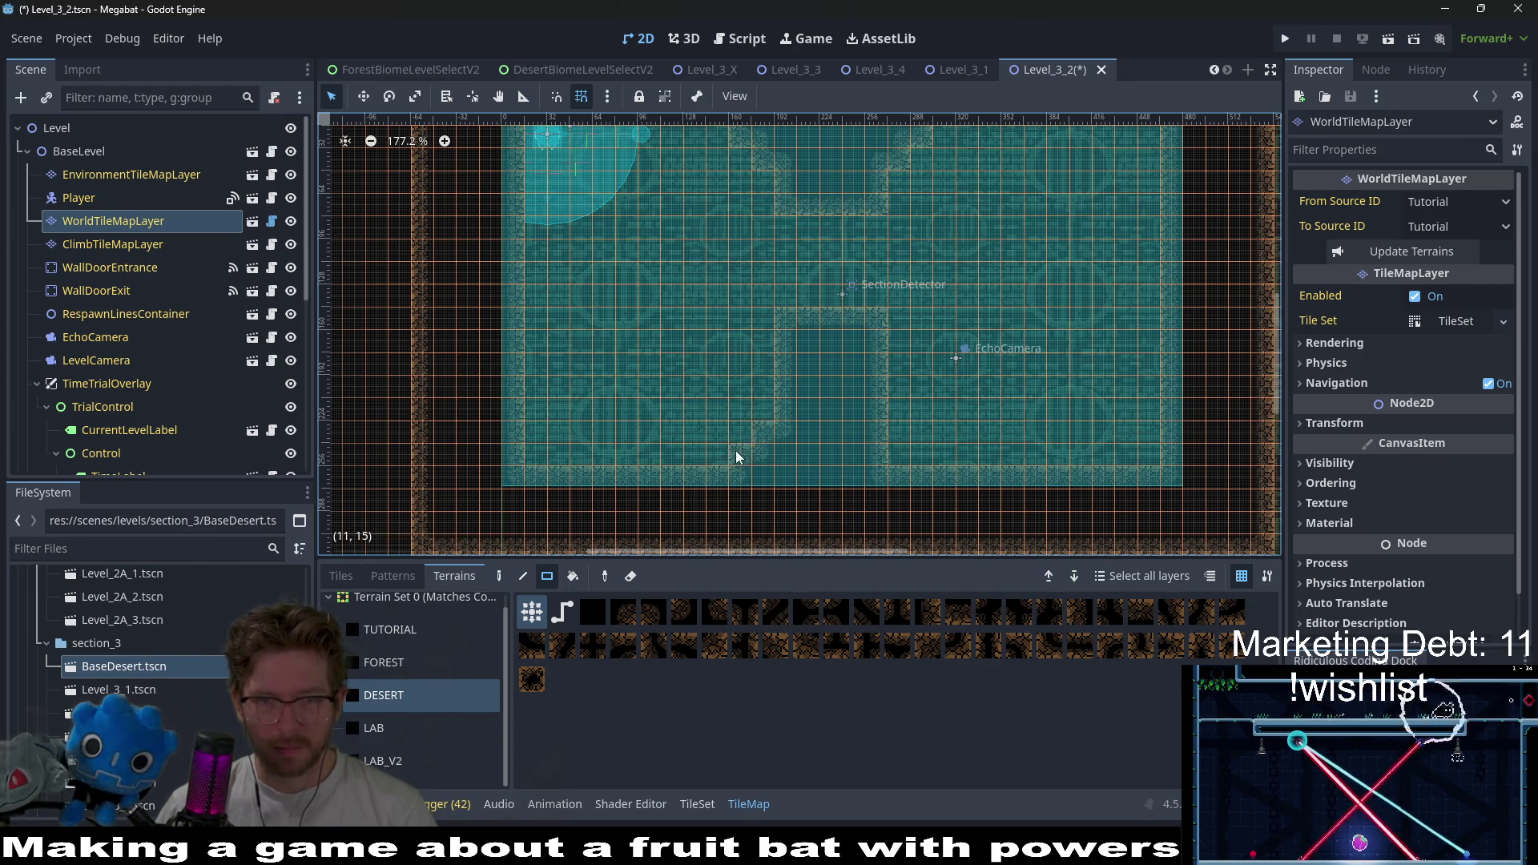
{"action": "left_click_drag", "start_coordinate": [757, 442], "coordinate": [760, 410]}
{"action": "left_click_drag", "start_coordinate": [697, 456], "coordinate": [719, 442]}
- Carve the top wall and its corner back to a new edge
{"action": "scroll", "coordinate": [782, 388], "scroll_direction": "up", "scroll_amount": 2}
{"action": "scroll", "coordinate": [783, 387], "scroll_direction": "right", "scroll_amount": 2}
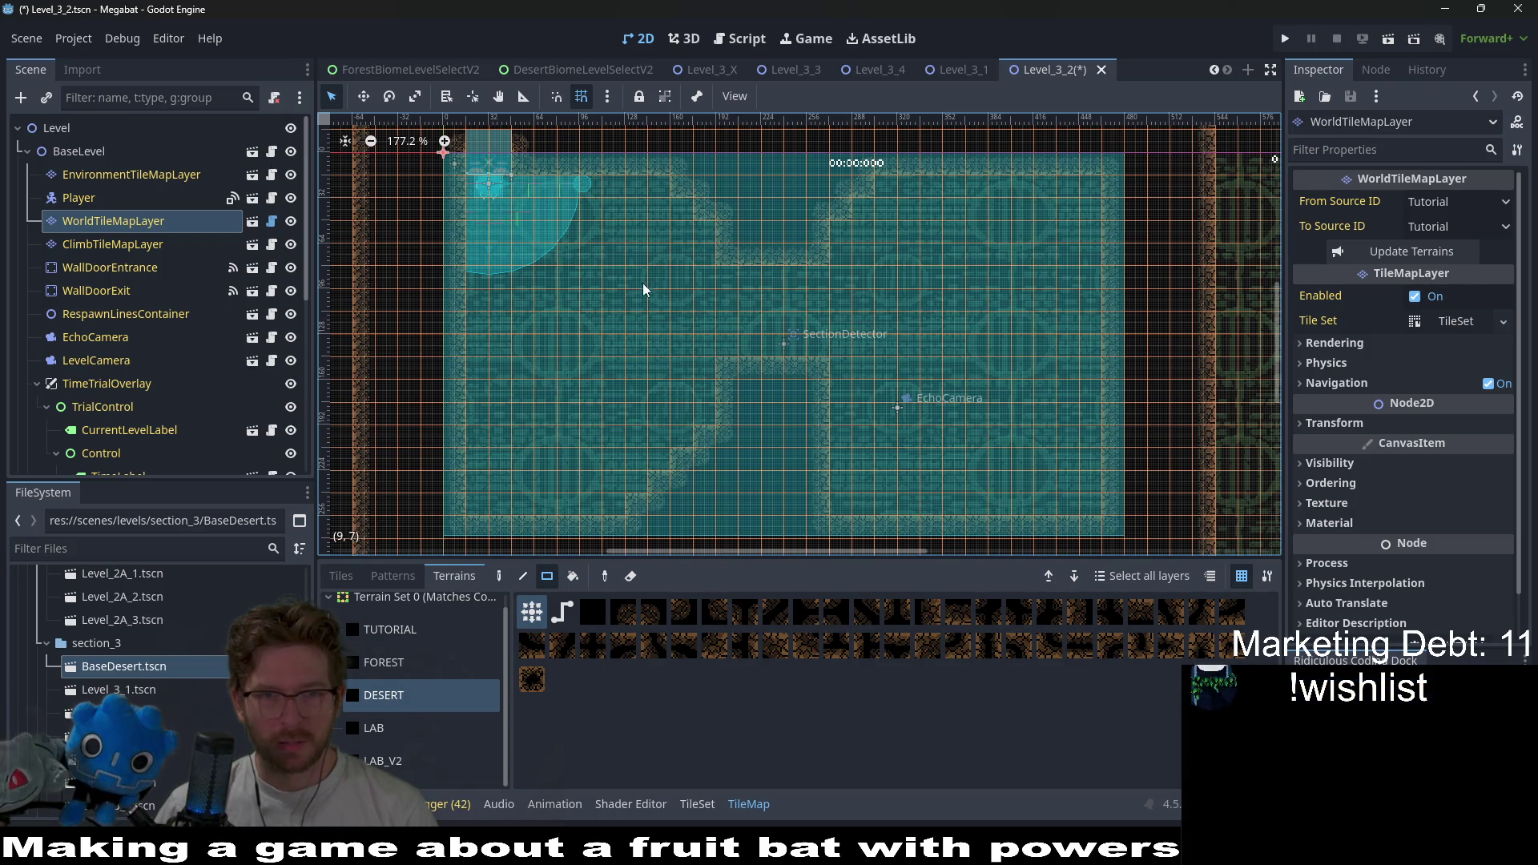
{"action": "left_click_drag", "start_coordinate": [589, 180], "coordinate": [700, 245]}
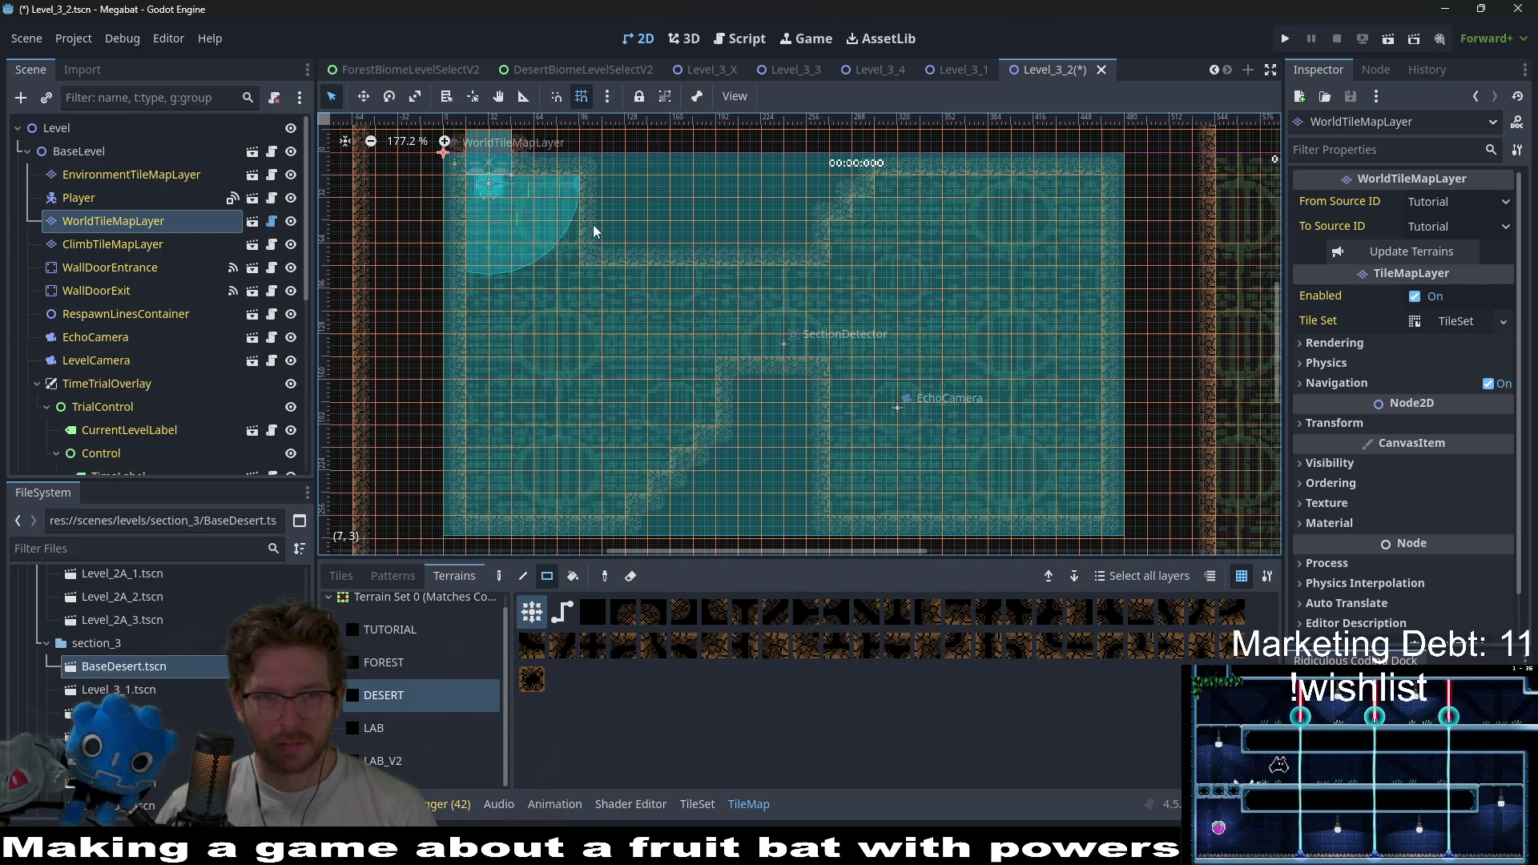
{"action": "left_click_drag", "start_coordinate": [593, 231], "coordinate": [636, 261]}
{"action": "scroll", "coordinate": [391, 412], "scroll_direction": "down", "scroll_amount": 3}
{"action": "scroll", "coordinate": [391, 411], "scroll_direction": "right", "scroll_amount": 1}
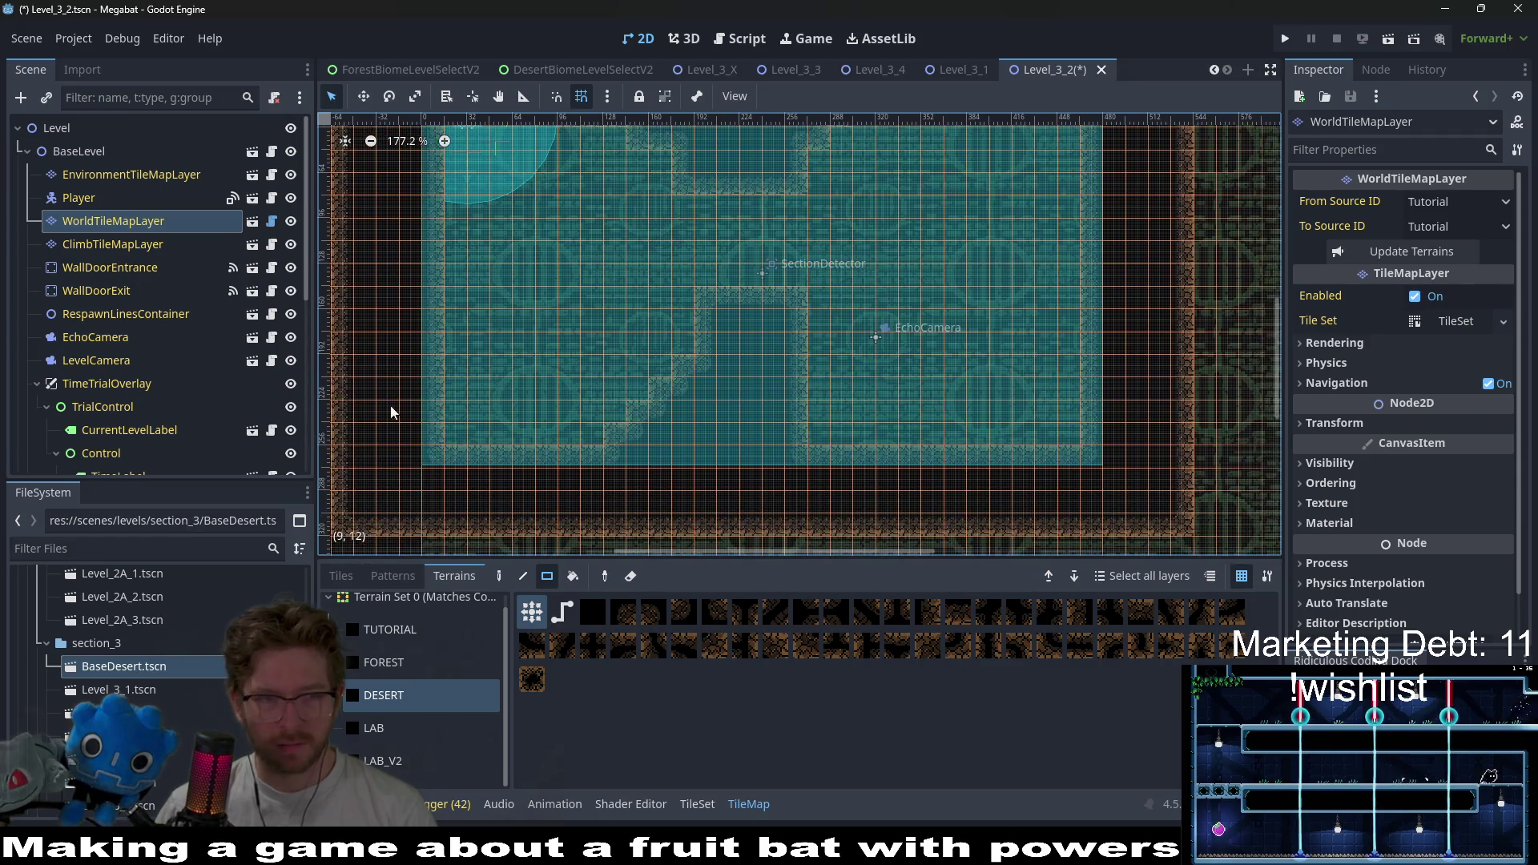
{"action": "scroll", "coordinate": [809, 335], "scroll_direction": "right", "scroll_amount": 3}
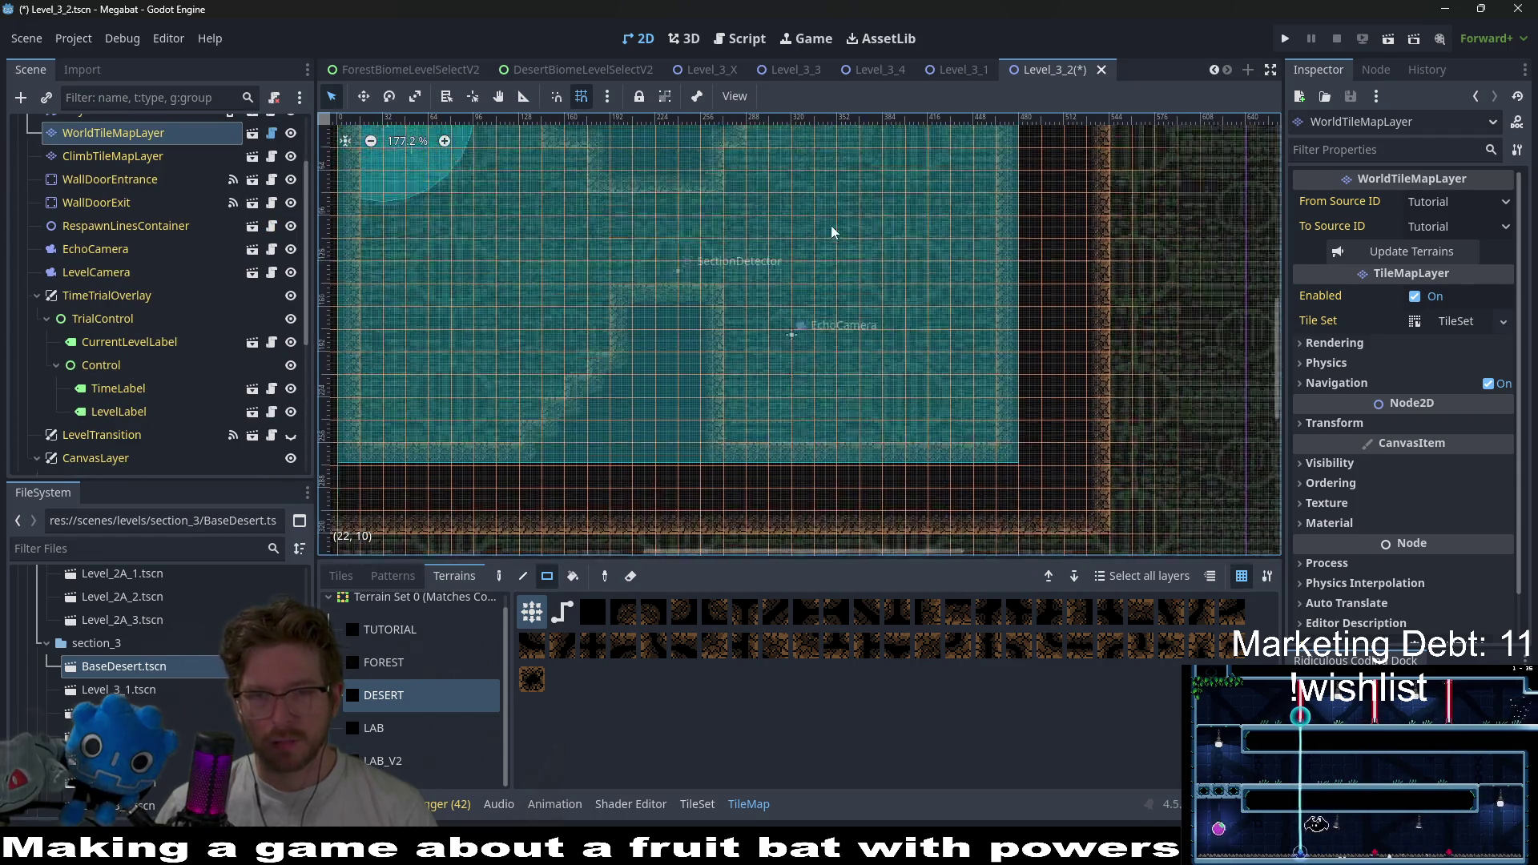
{"action": "scroll", "coordinate": [804, 382], "scroll_direction": "down", "scroll_amount": 3}
- Carve an opening through the floor below the upper room
{"action": "mouse_move", "coordinate": [856, 416]}
{"action": "left_mouse_down"}
{"action": "mouse_move", "coordinate": [886, 441]}
{"action": "mouse_move", "coordinate": [906, 426]}
{"action": "left_mouse_up"}
{"action": "scroll", "coordinate": [901, 314], "scroll_direction": "down", "scroll_amount": 2}
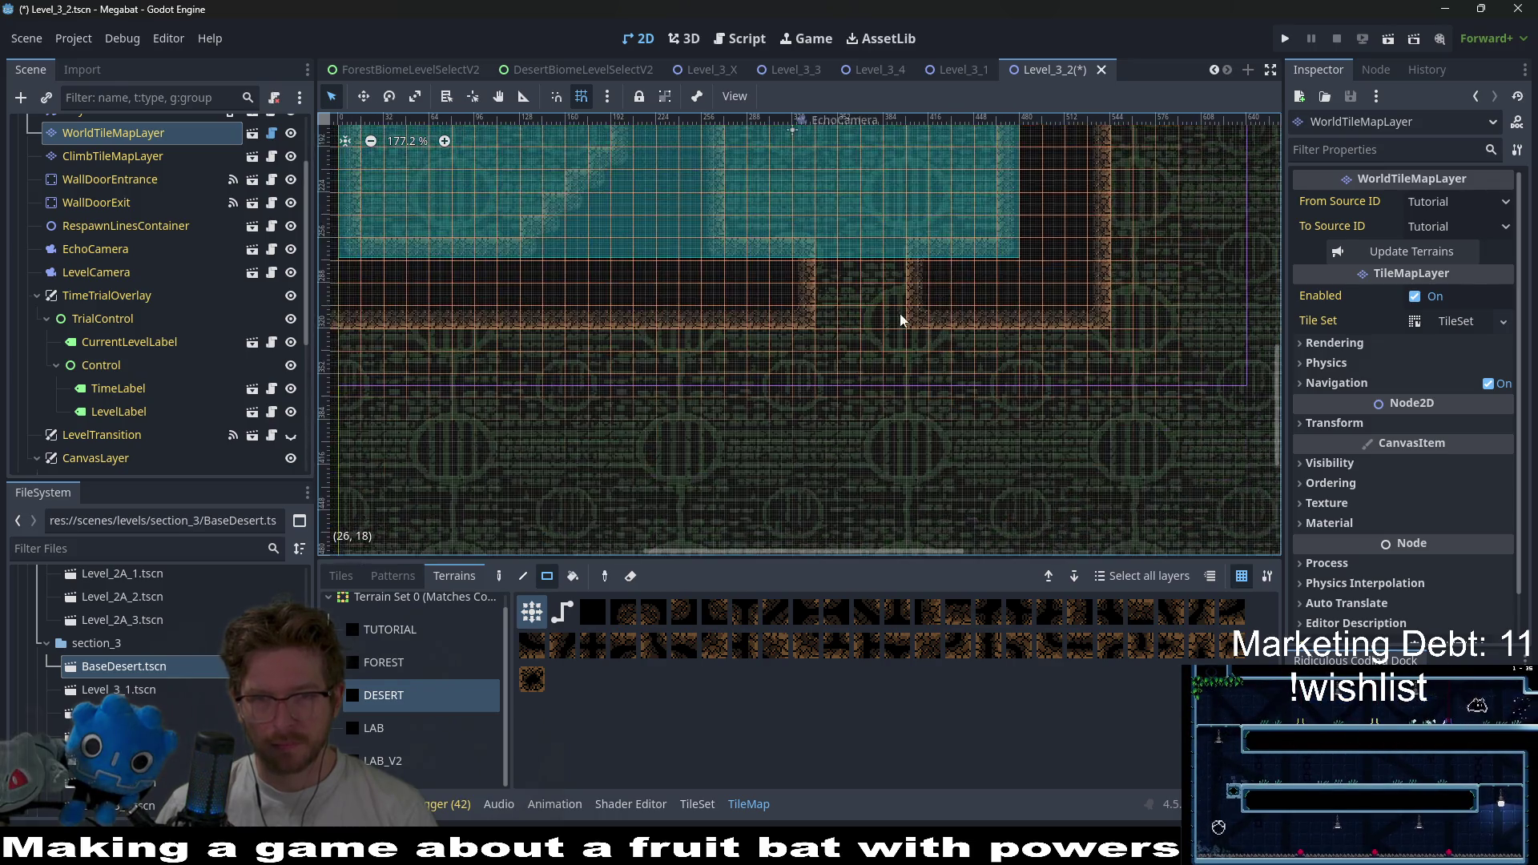
{"action": "scroll", "coordinate": [231, 416], "scroll_direction": "down", "scroll_amount": 5}
{"action": "right_click", "coordinate": [136, 441]}
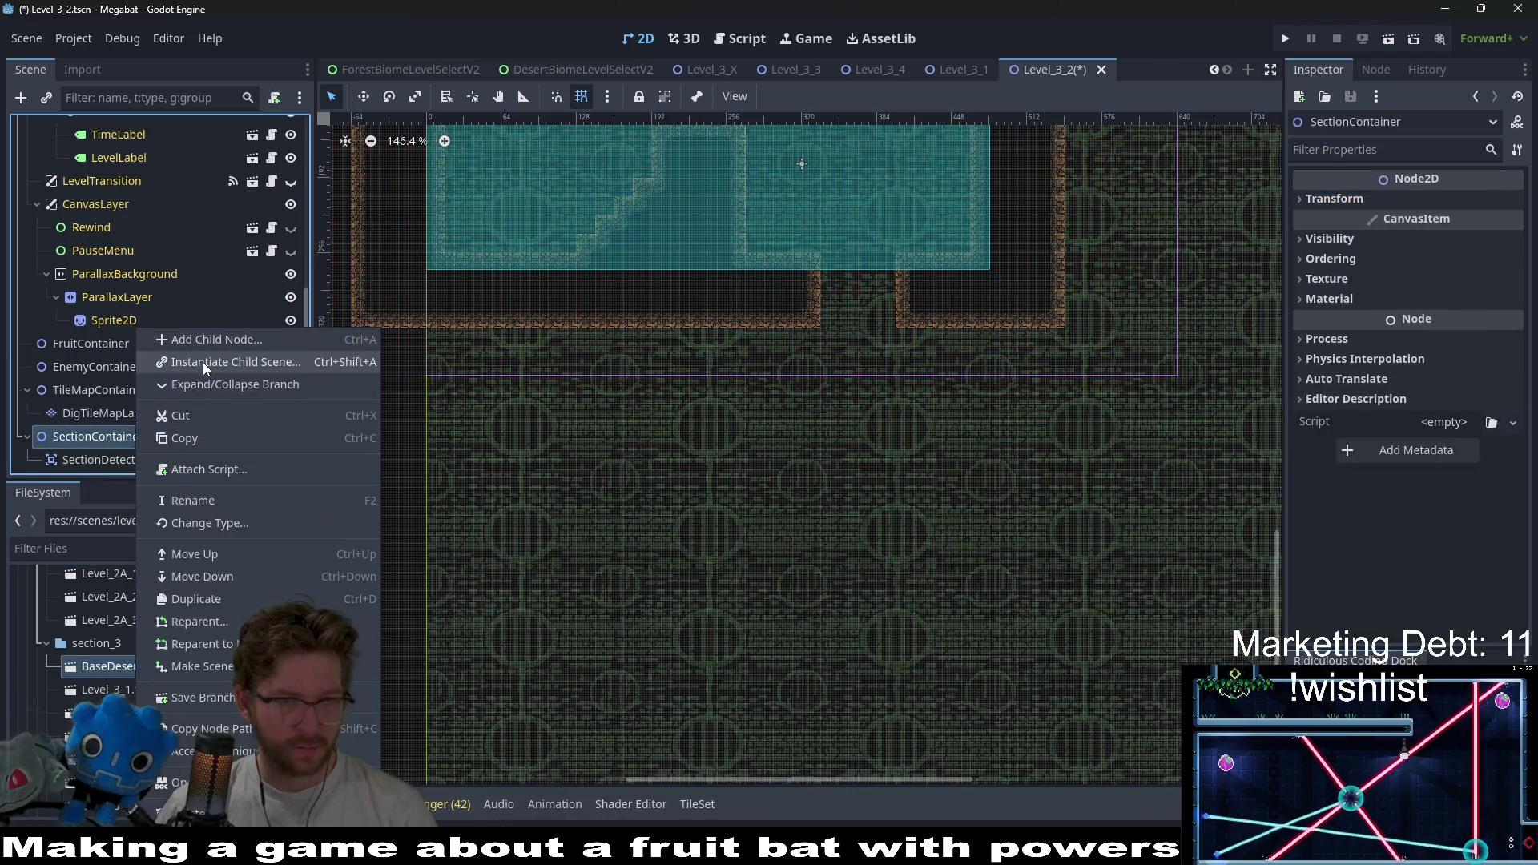
- Instantiate the section detector scene as SectionDetector2 under SectionContainer
{"action": "left_click", "coordinate": [201, 362]}
{"action": "type", "text": "section"}
{"action": "key", "text": "Up"}
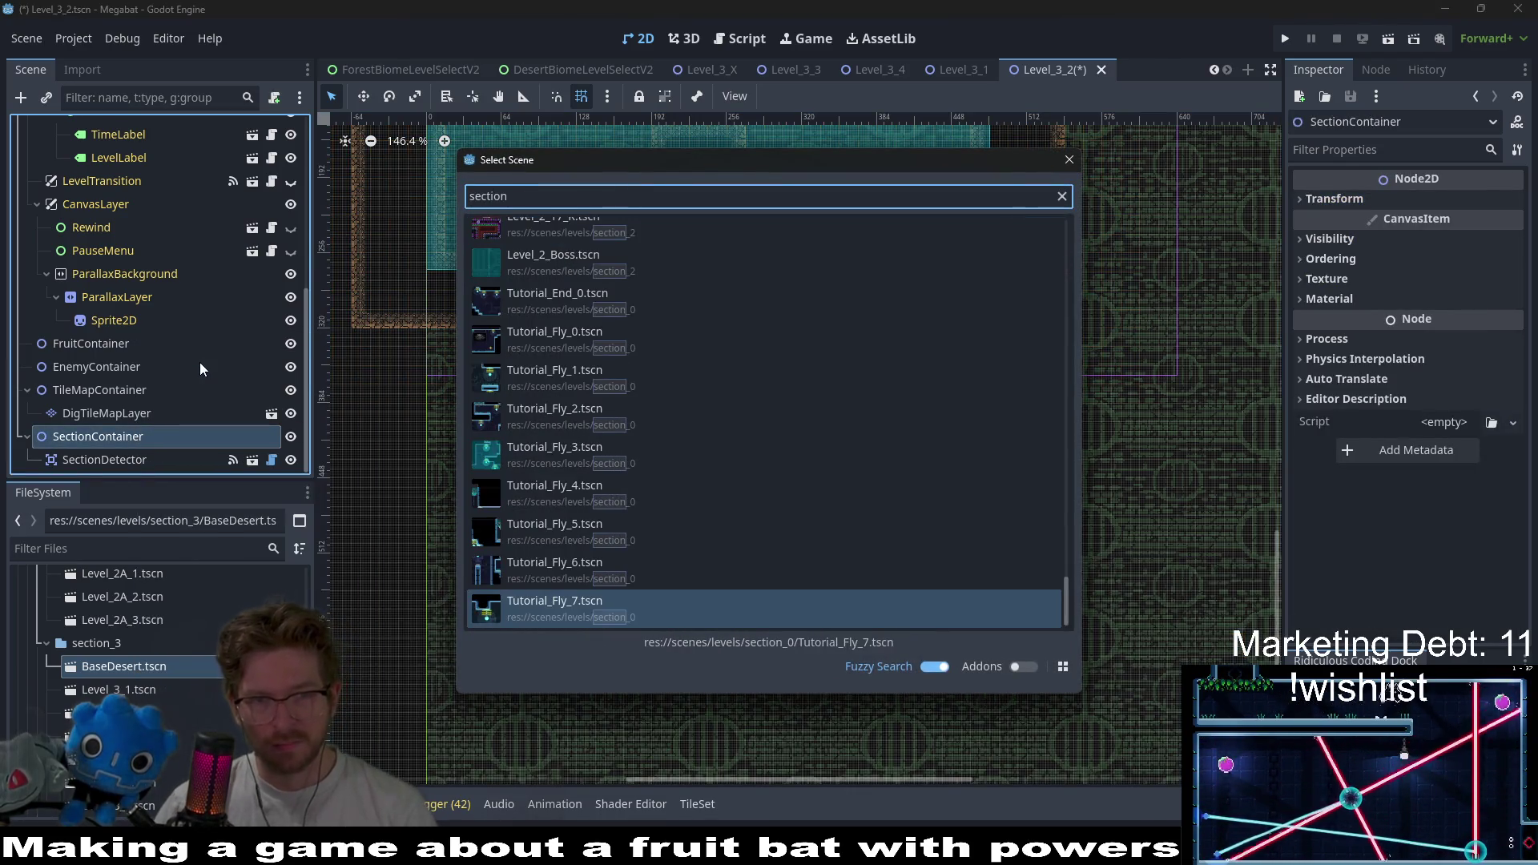
{"action": "type", "text": "det"}
{"action": "key", "text": "Return"}
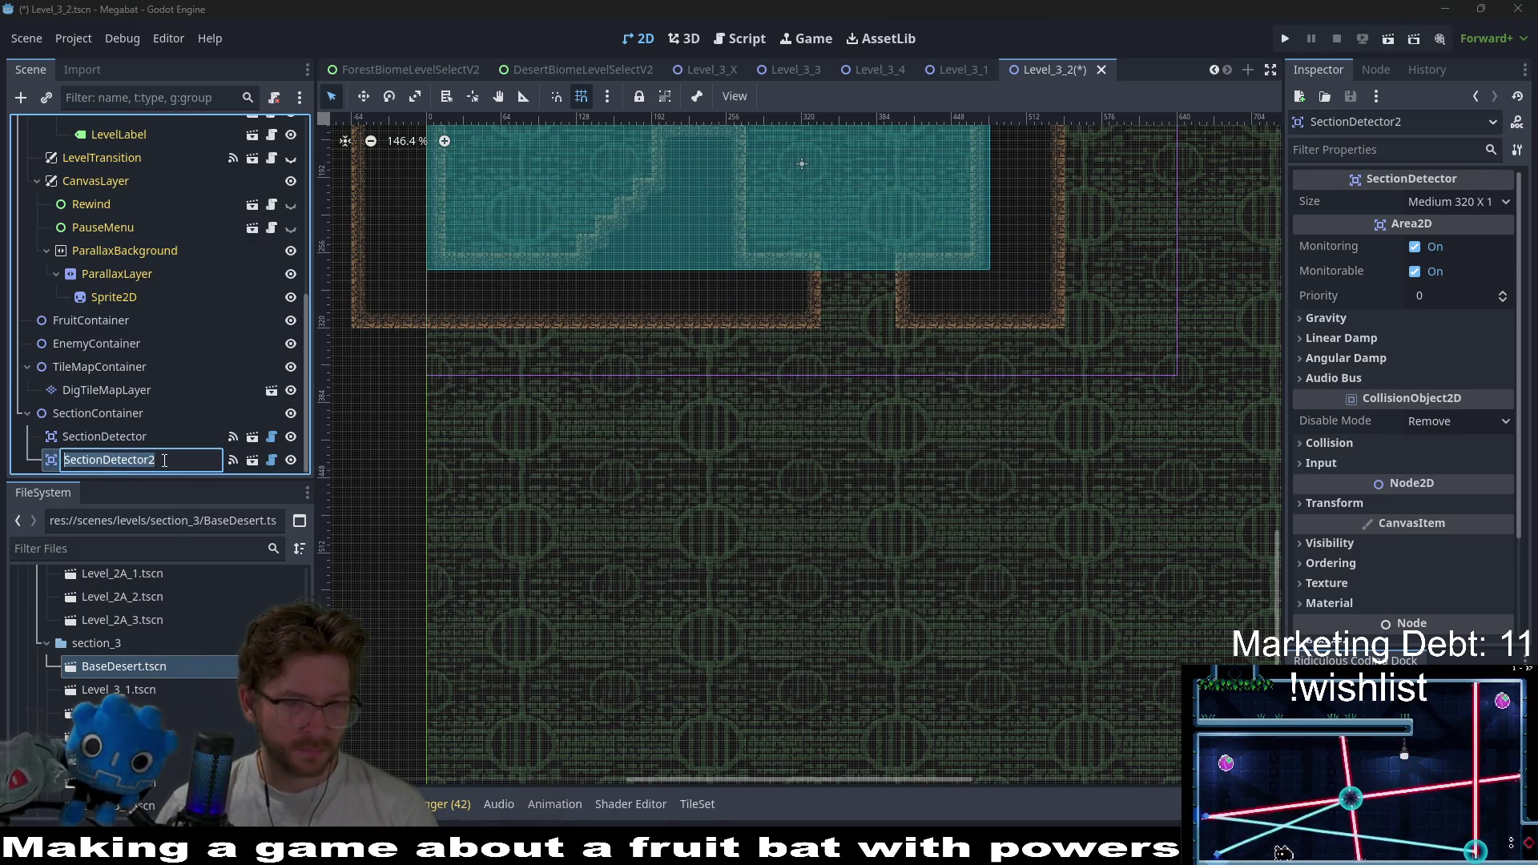
- Move SectionDetector2's Medium 320 area over the lower room
{"action": "left_click_drag", "start_coordinate": [740, 341], "coordinate": [730, 389]}
{"action": "key", "text": "w"}
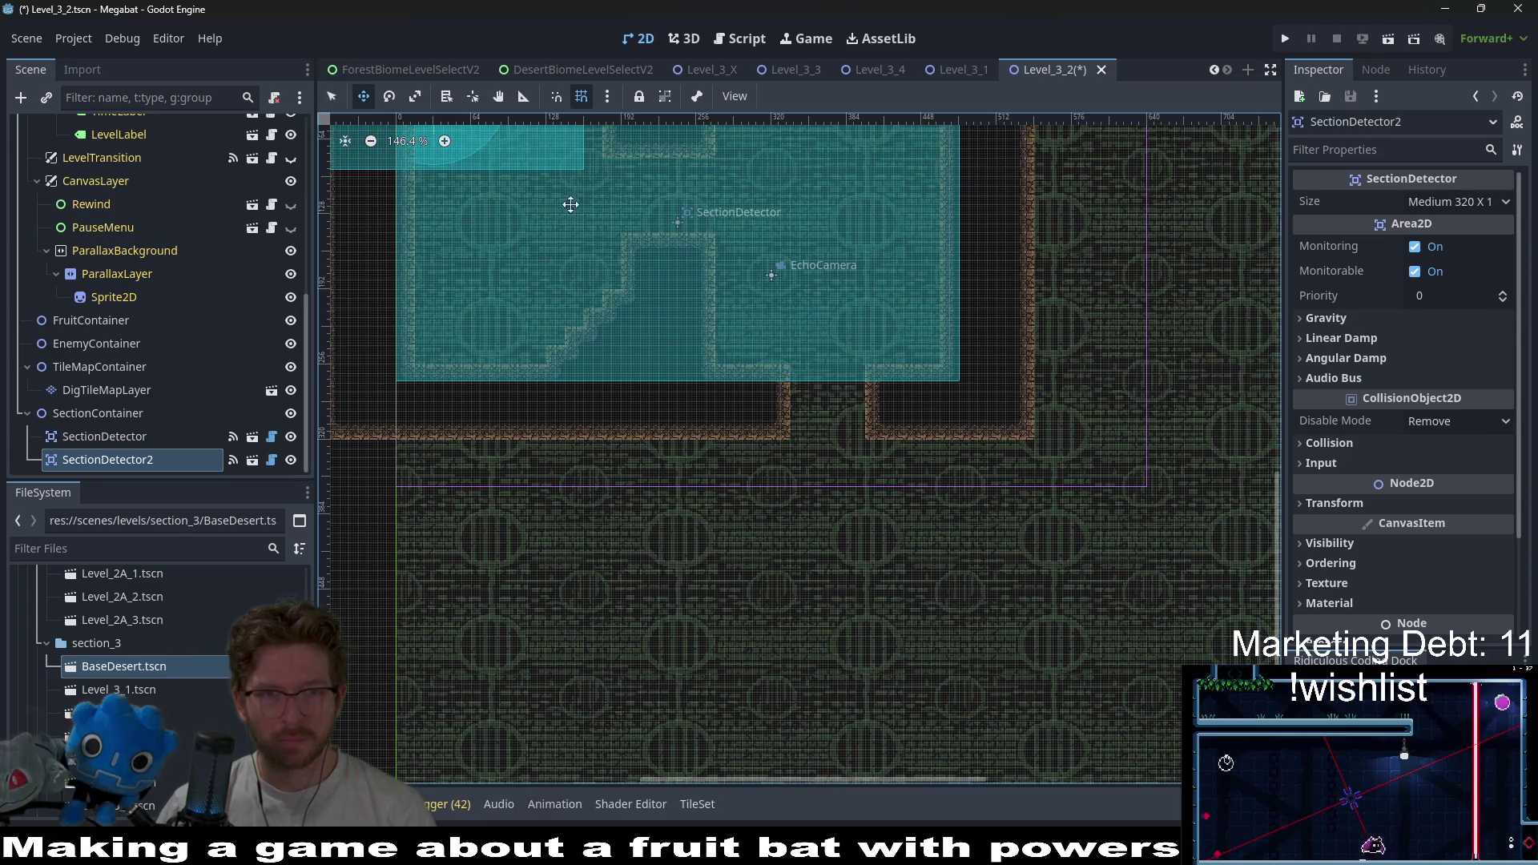
{"action": "mouse_move", "coordinate": [570, 203]}
{"action": "left_mouse_down"}
{"action": "mouse_move", "coordinate": [997, 461]}
{"action": "mouse_move", "coordinate": [1039, 449]}
{"action": "left_mouse_up"}
{"action": "scroll", "coordinate": [881, 400], "scroll_direction": "up", "scroll_amount": 4}
{"action": "left_click_drag", "start_coordinate": [779, 436], "coordinate": [800, 463]}
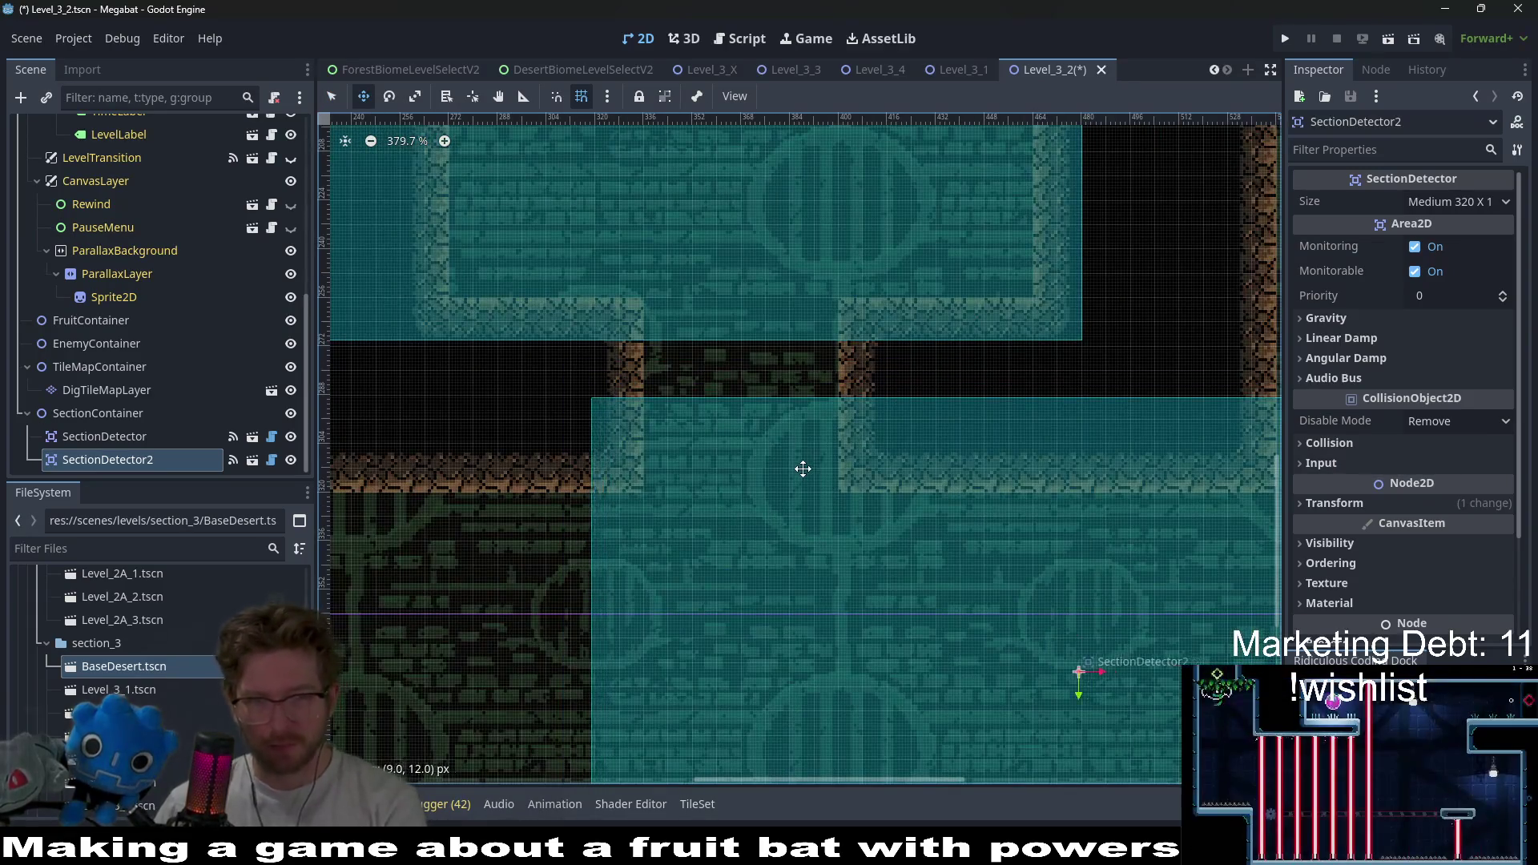
{"action": "scroll", "coordinate": [687, 410], "scroll_direction": "up", "scroll_amount": 3}
{"action": "left_click_drag", "start_coordinate": [686, 410], "coordinate": [697, 407]}
- Frame both rooms in the viewport and select WorldTileMapLayer
{"action": "scroll", "coordinate": [696, 407], "scroll_direction": "down", "scroll_amount": 4}
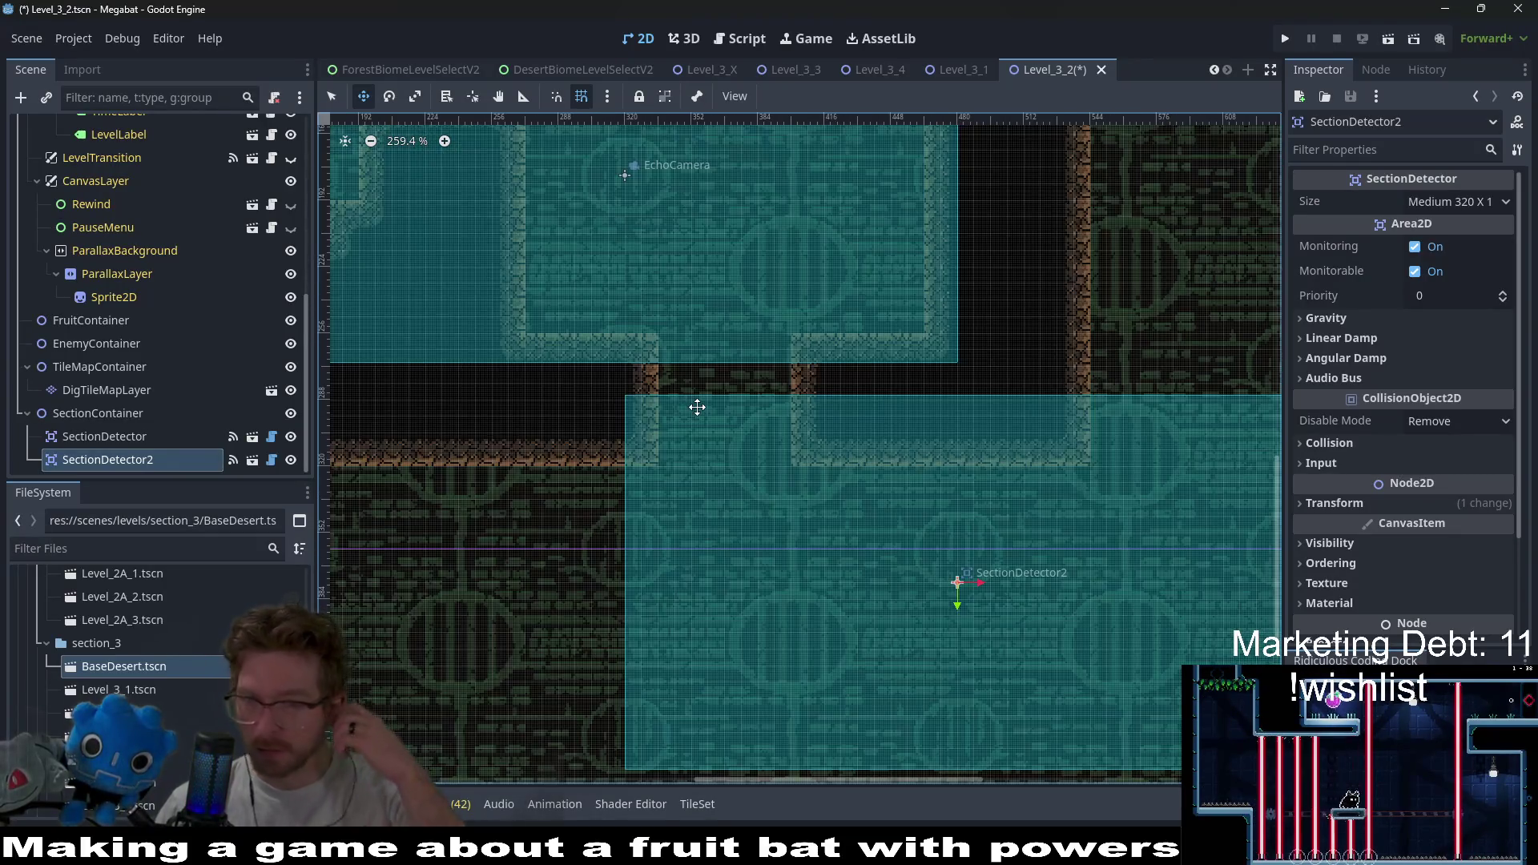
{"action": "scroll", "coordinate": [736, 412], "scroll_direction": "right", "scroll_amount": 3}
{"action": "scroll", "coordinate": [786, 398], "scroll_direction": "down", "scroll_amount": 2}
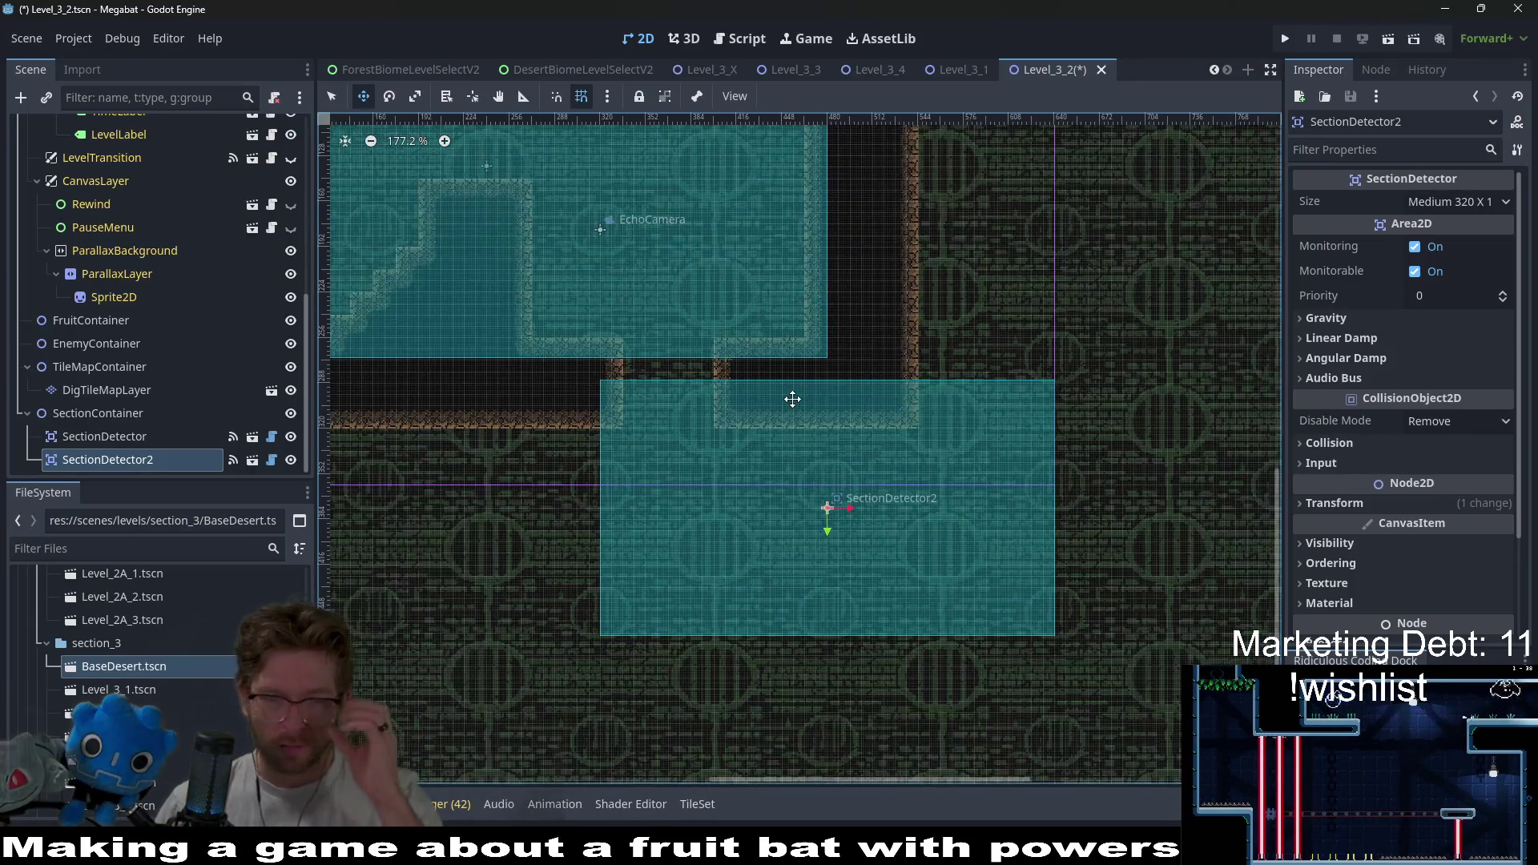
{"action": "scroll", "coordinate": [793, 398], "scroll_direction": "down", "scroll_amount": 1}
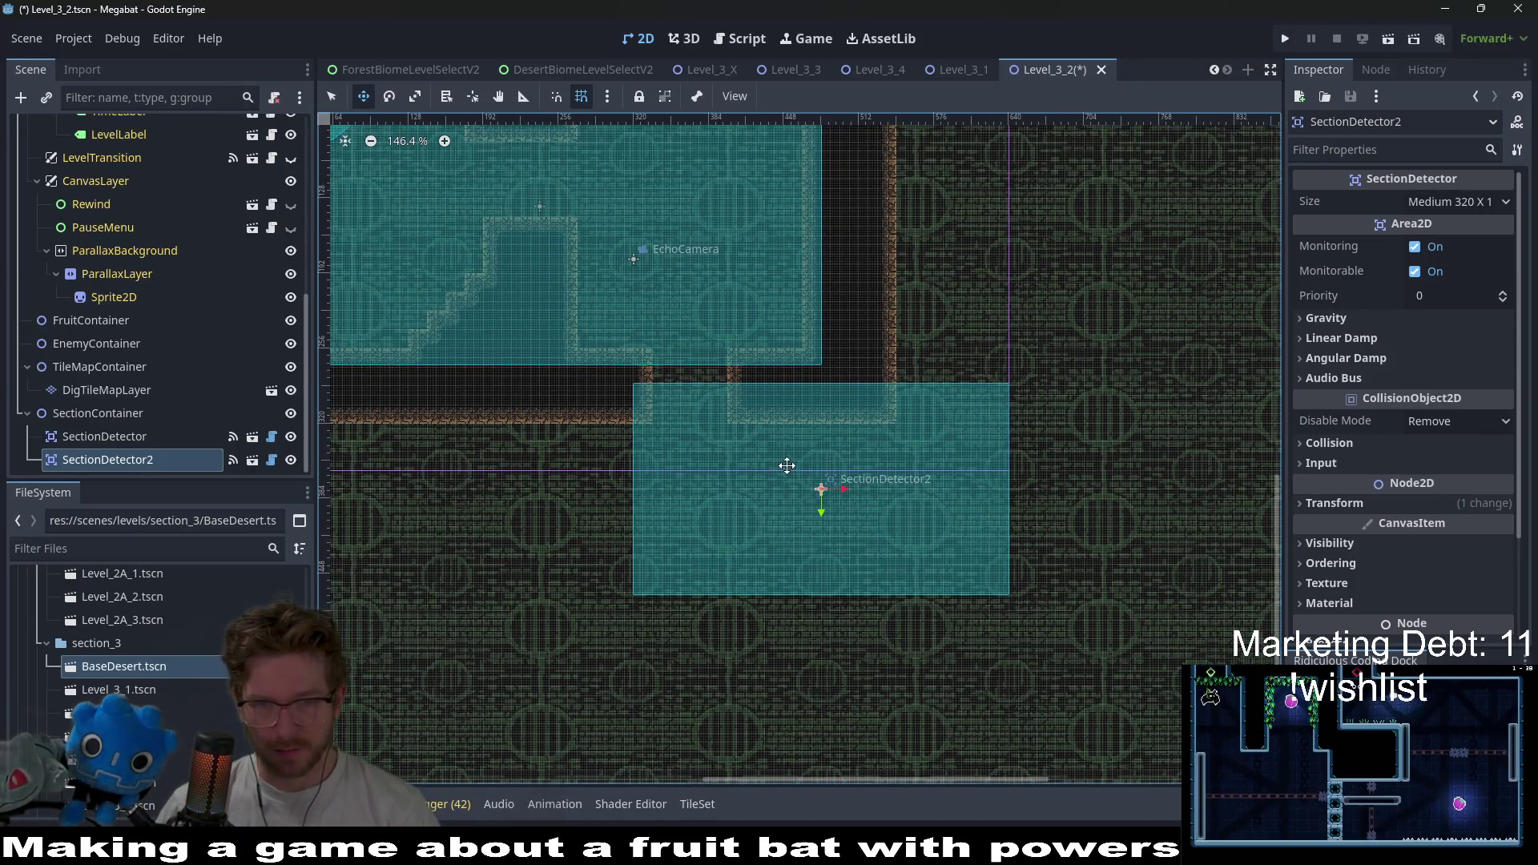
{"action": "scroll", "coordinate": [869, 464], "scroll_direction": "up", "scroll_amount": 3}
{"action": "scroll", "coordinate": [887, 406], "scroll_direction": "down", "scroll_amount": 3}
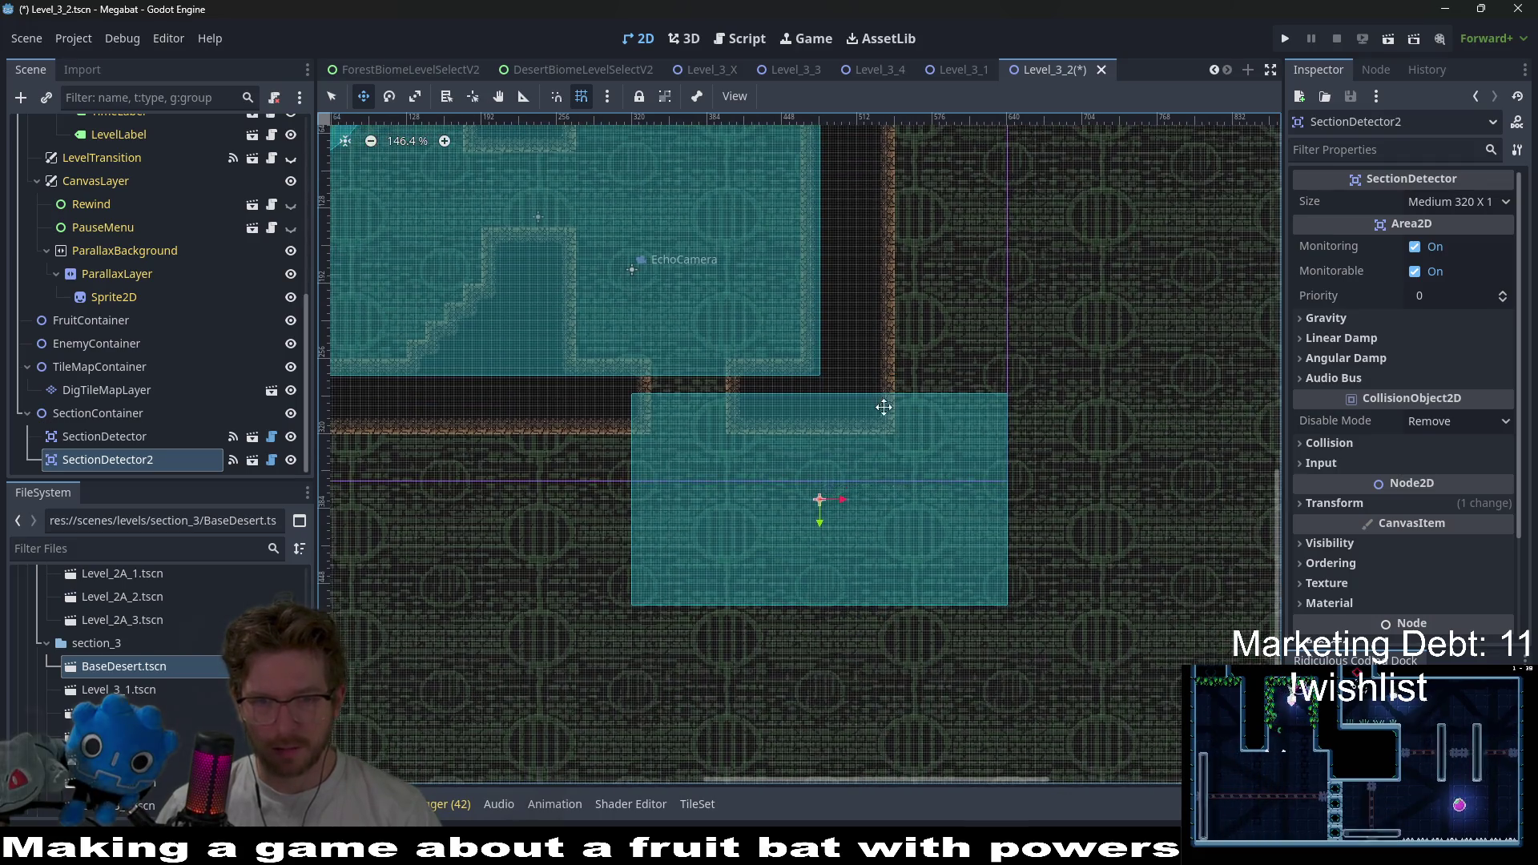
{"action": "scroll", "coordinate": [727, 362], "scroll_direction": "up", "scroll_amount": 3}
{"action": "scroll", "coordinate": [727, 362], "scroll_direction": "left", "scroll_amount": 3}
{"action": "scroll", "coordinate": [185, 276], "scroll_direction": "up", "scroll_amount": 10}
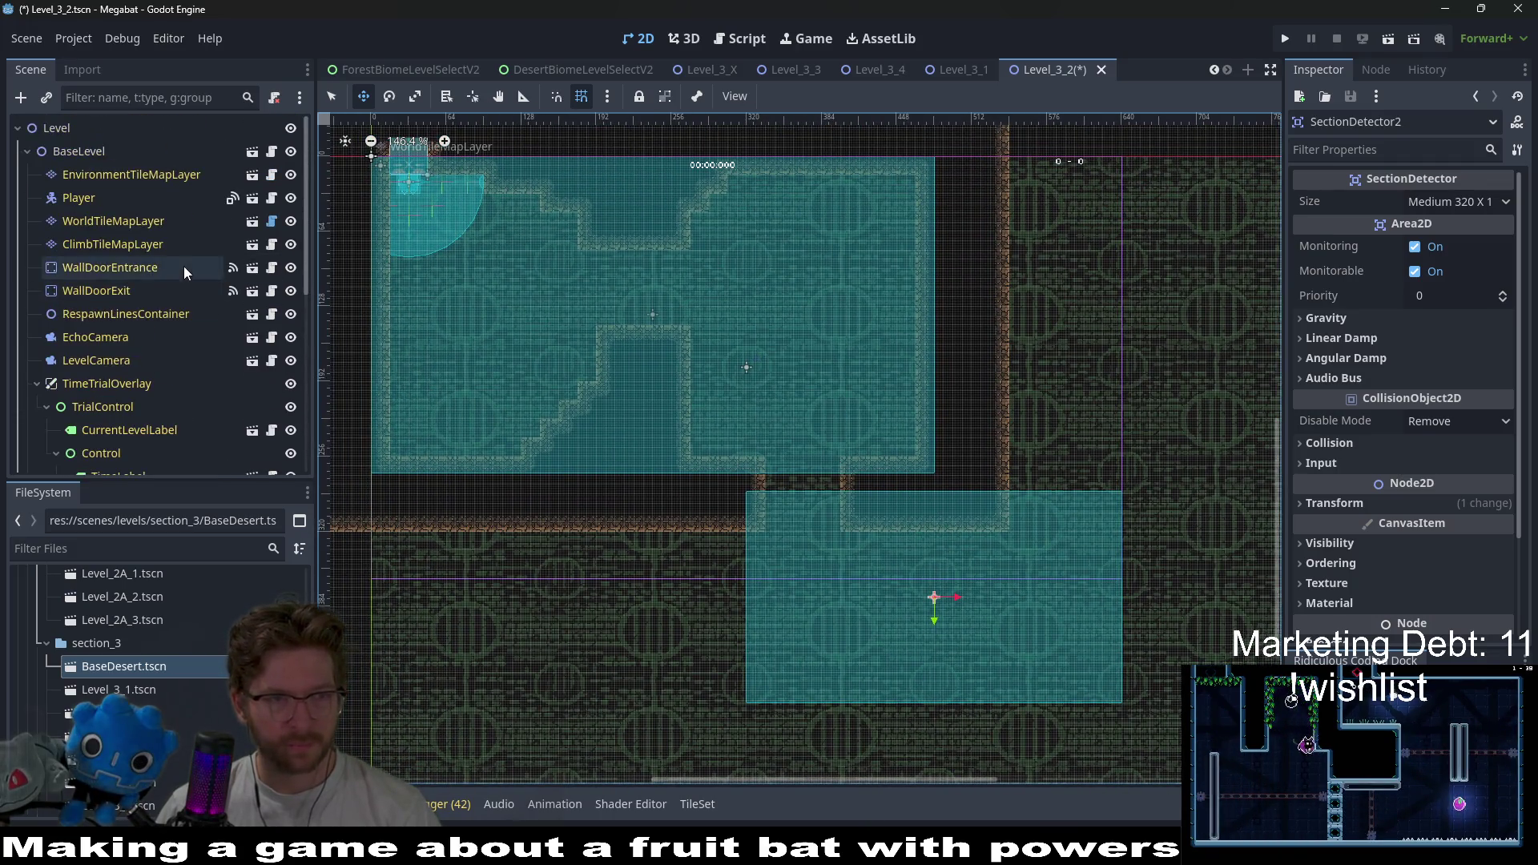
{"action": "left_click", "coordinate": [108, 222]}
- Pick DESERT terrain and paint a 3x10 wall block and a 23x4 wall strip
{"action": "left_click", "coordinate": [384, 695]}
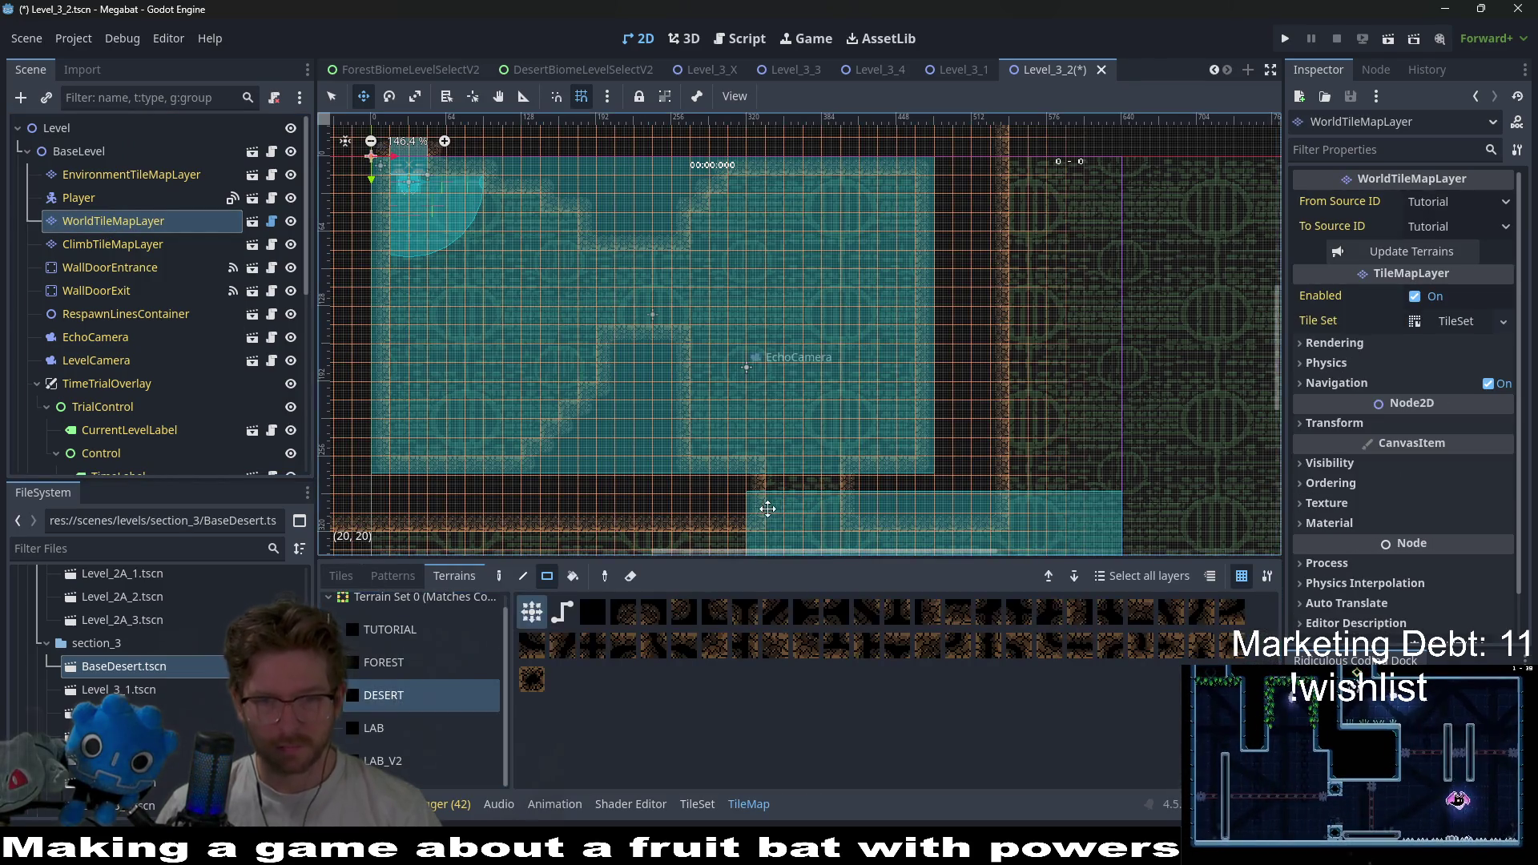
{"action": "scroll", "coordinate": [759, 355], "scroll_direction": "down", "scroll_amount": 3}
{"action": "scroll", "coordinate": [753, 336], "scroll_direction": "down", "scroll_amount": 3}
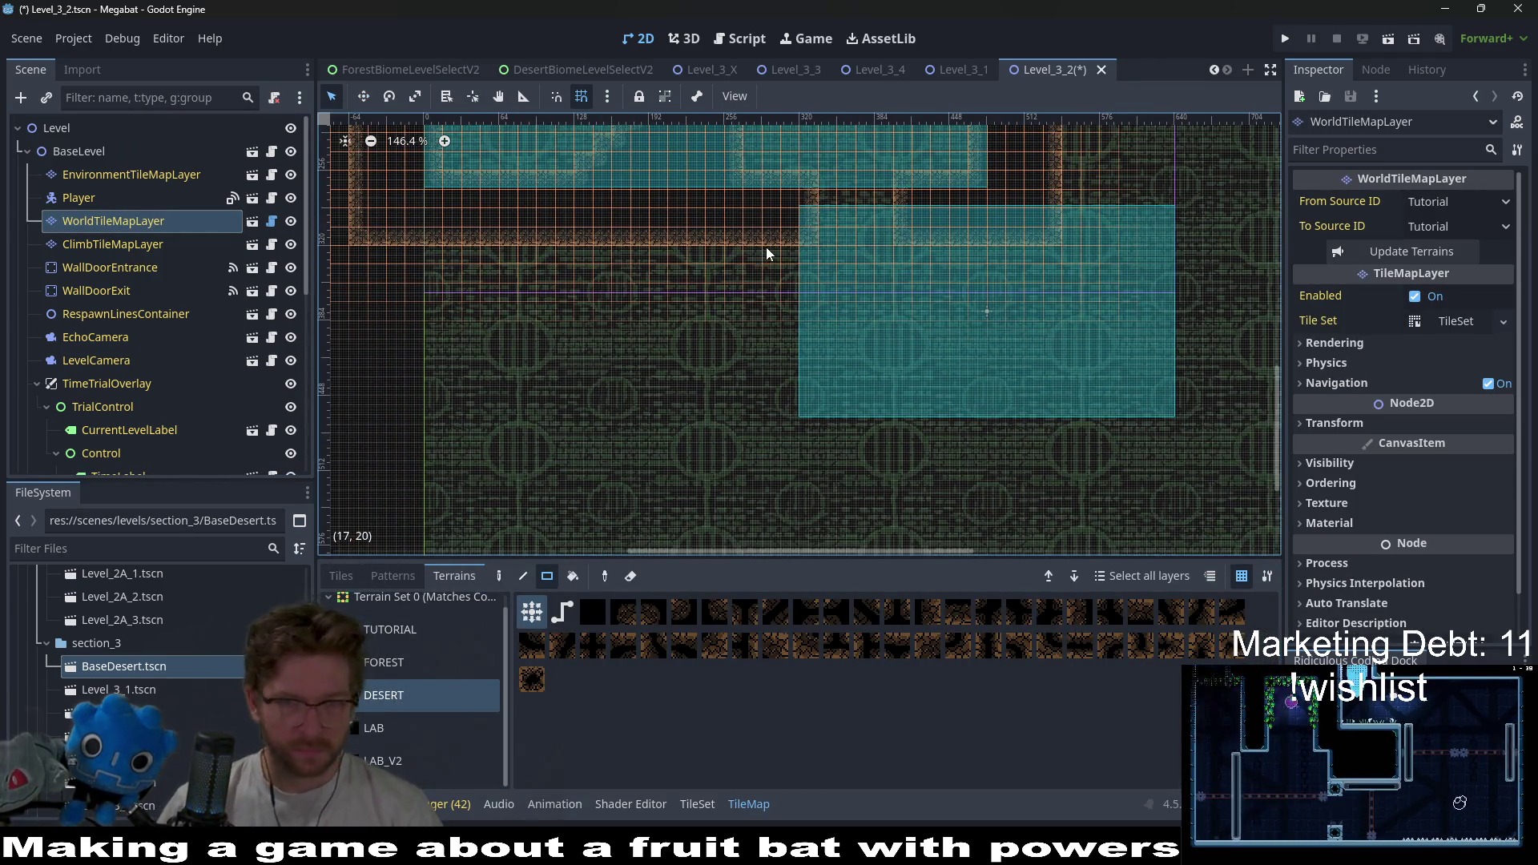
{"action": "mouse_move", "coordinate": [766, 249]}
{"action": "left_mouse_down"}
{"action": "mouse_move", "coordinate": [789, 395]}
{"action": "mouse_move", "coordinate": [820, 425]}
{"action": "mouse_move", "coordinate": [757, 425]}
{"action": "left_mouse_up"}
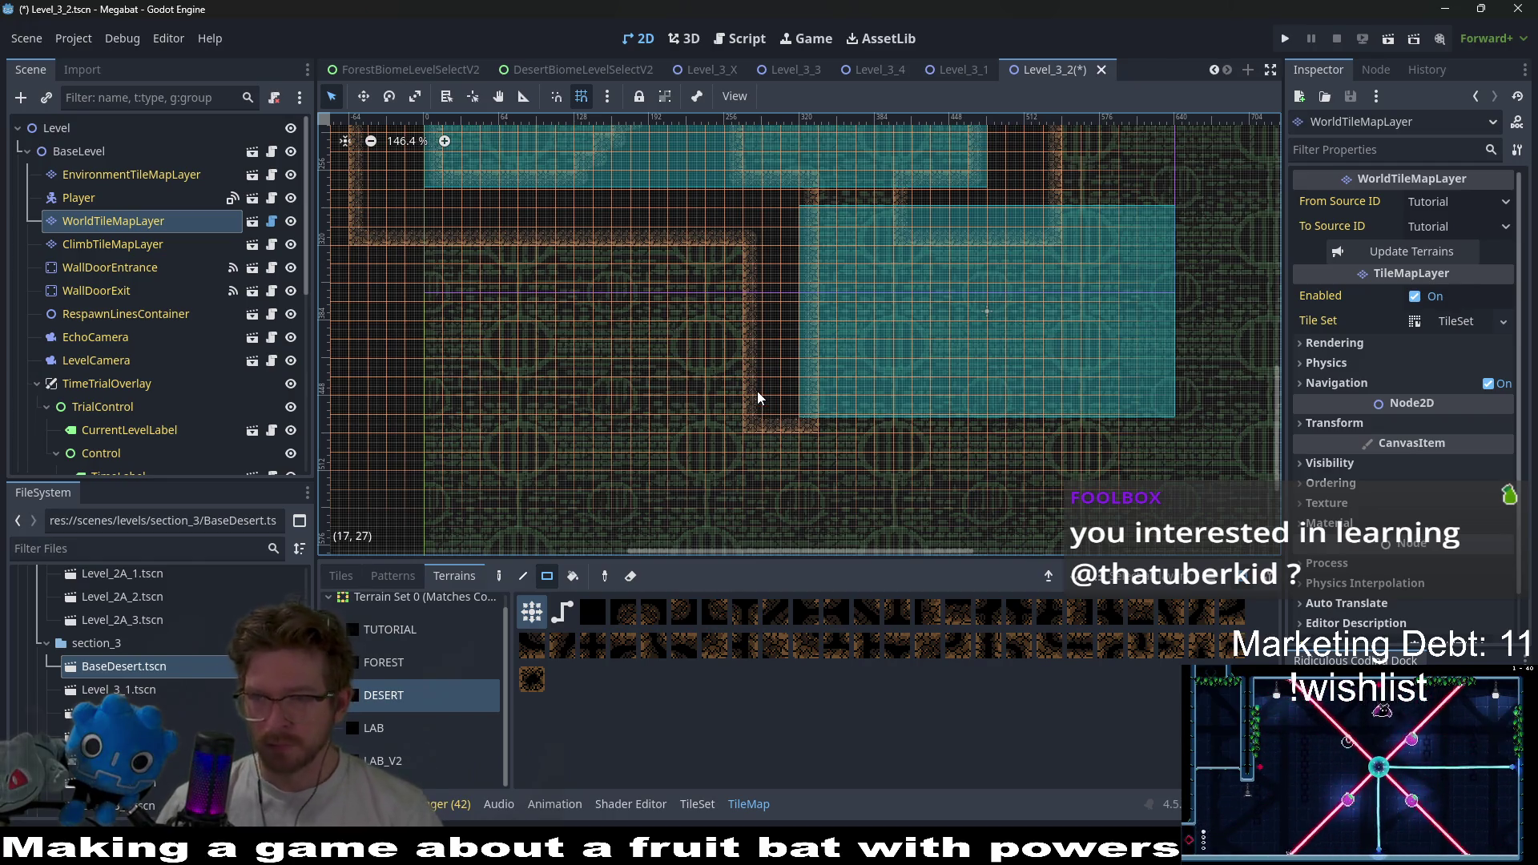
{"action": "scroll", "coordinate": [827, 341], "scroll_direction": "right", "scroll_amount": 5}
{"action": "scroll", "coordinate": [916, 293], "scroll_direction": "up", "scroll_amount": 1}
{"action": "scroll", "coordinate": [916, 292], "scroll_direction": "right", "scroll_amount": 1}
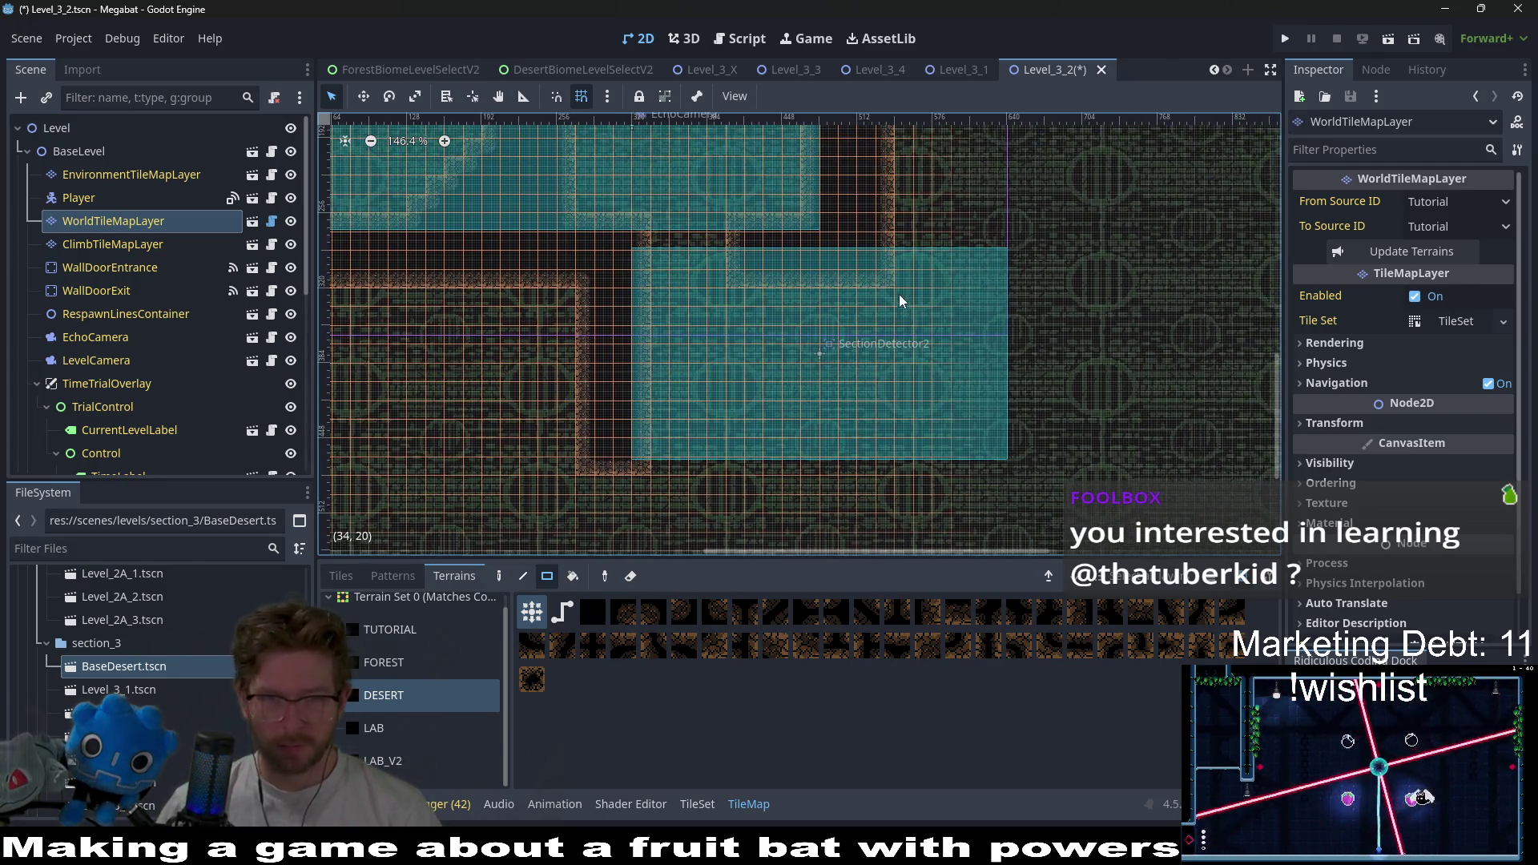
{"action": "scroll", "coordinate": [753, 364], "scroll_direction": "down", "scroll_amount": 3}
{"action": "scroll", "coordinate": [753, 365], "scroll_direction": "left", "scroll_amount": 1}
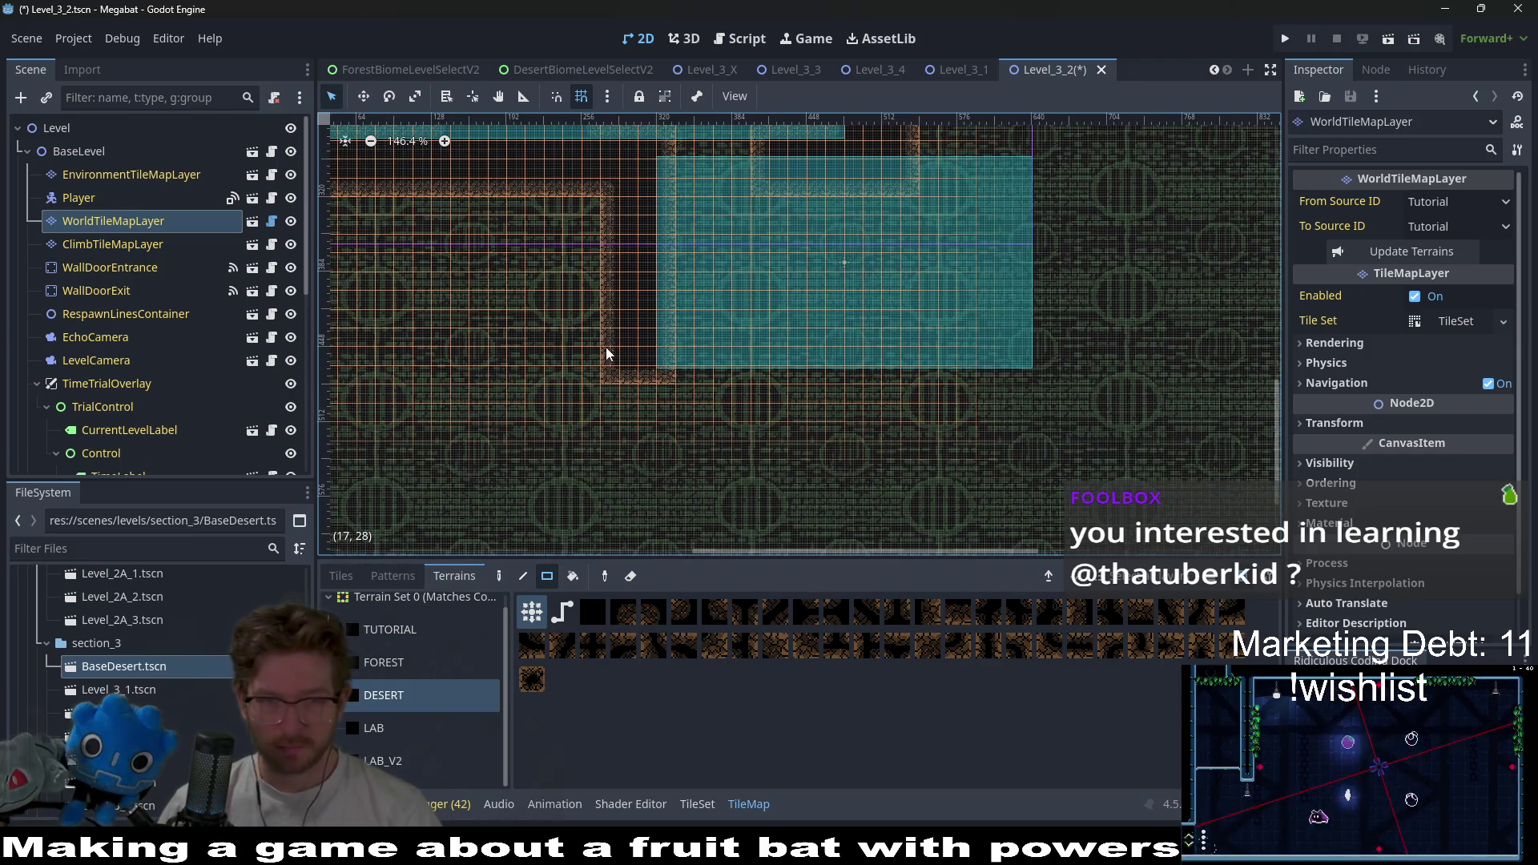
{"action": "mouse_move", "coordinate": [605, 348]}
{"action": "left_mouse_down"}
{"action": "mouse_move", "coordinate": [713, 402]}
{"action": "mouse_move", "coordinate": [992, 392]}
{"action": "mouse_move", "coordinate": [1035, 412]}
{"action": "left_mouse_up"}
- Paint more walls beside the lower room, a 4x16 column, and a small right-wall notch
{"action": "scroll", "coordinate": [939, 401], "scroll_direction": "up", "scroll_amount": 5}
{"action": "scroll", "coordinate": [938, 402], "scroll_direction": "right", "scroll_amount": 4}
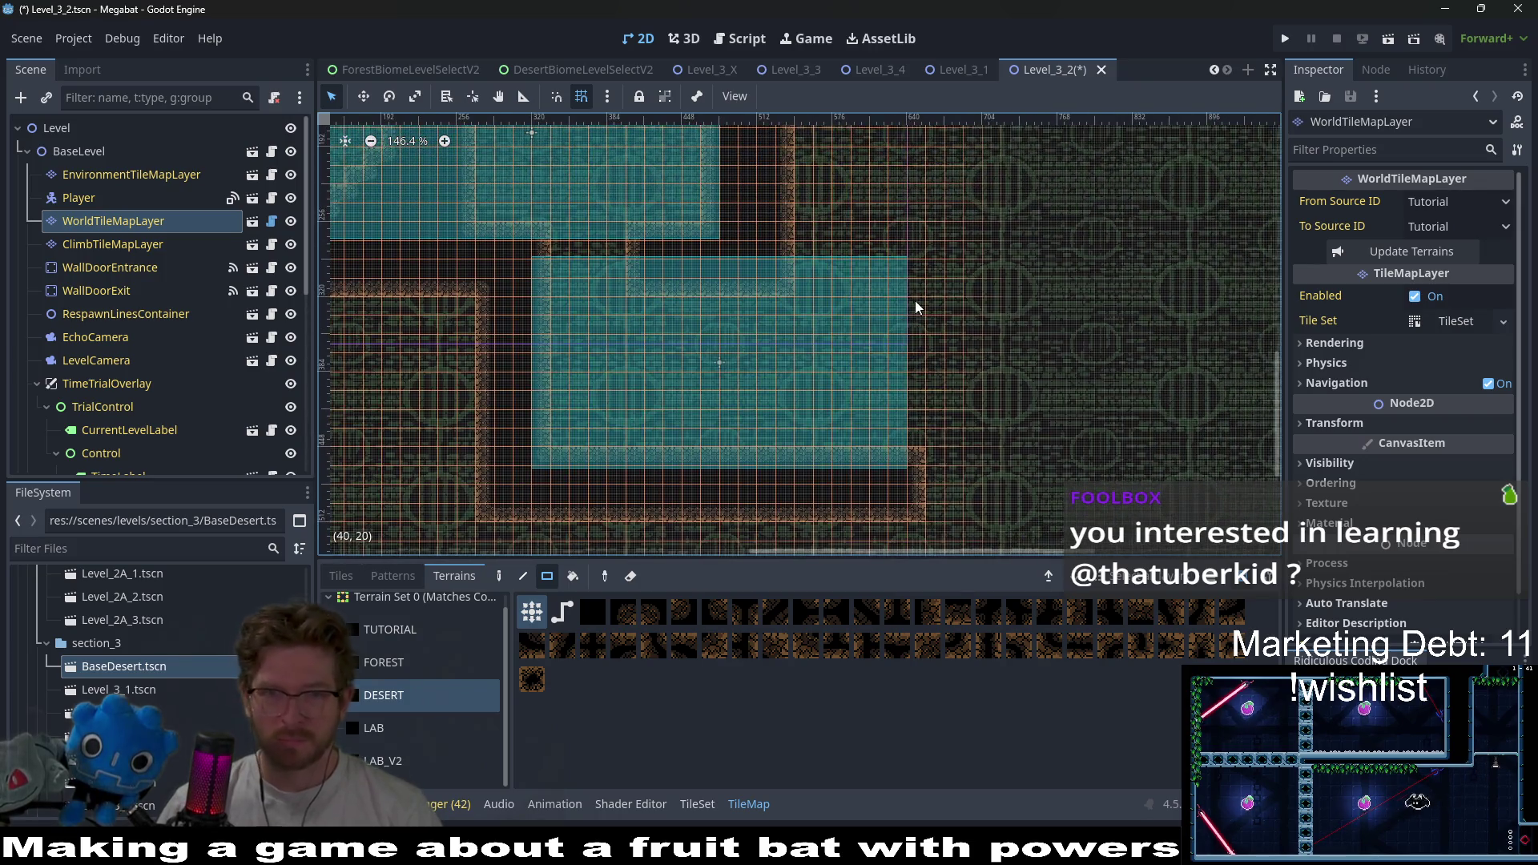
{"action": "left_click_drag", "start_coordinate": [746, 298], "coordinate": [873, 352]}
{"action": "scroll", "coordinate": [872, 350], "scroll_direction": "down", "scroll_amount": 3}
{"action": "left_click_drag", "start_coordinate": [829, 228], "coordinate": [883, 507]}
{"action": "scroll", "coordinate": [886, 253], "scroll_direction": "left", "scroll_amount": 5}
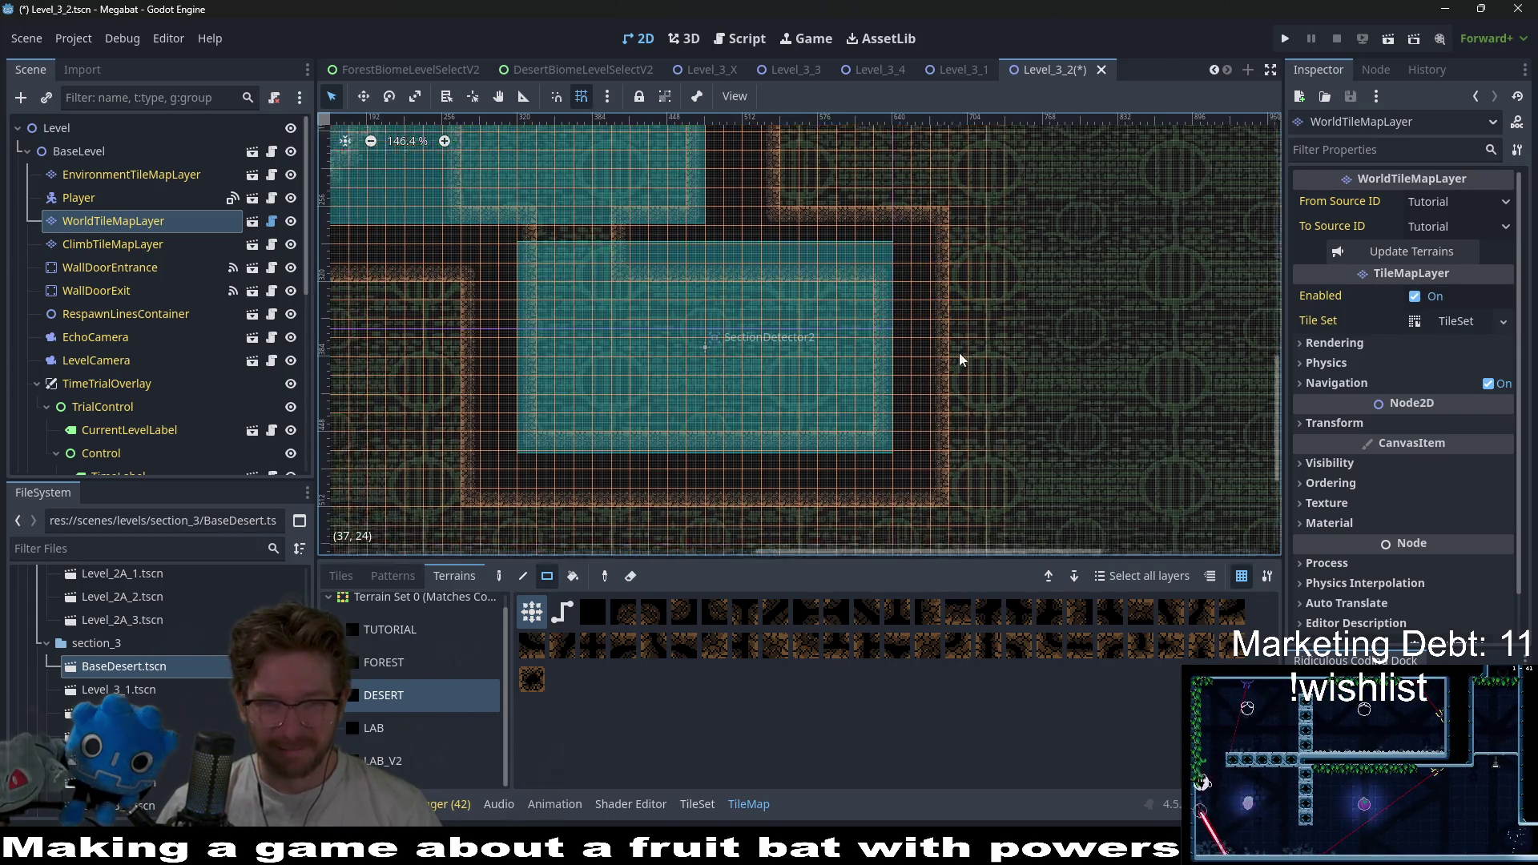
{"action": "scroll", "coordinate": [810, 315], "scroll_direction": "down", "scroll_amount": 3}
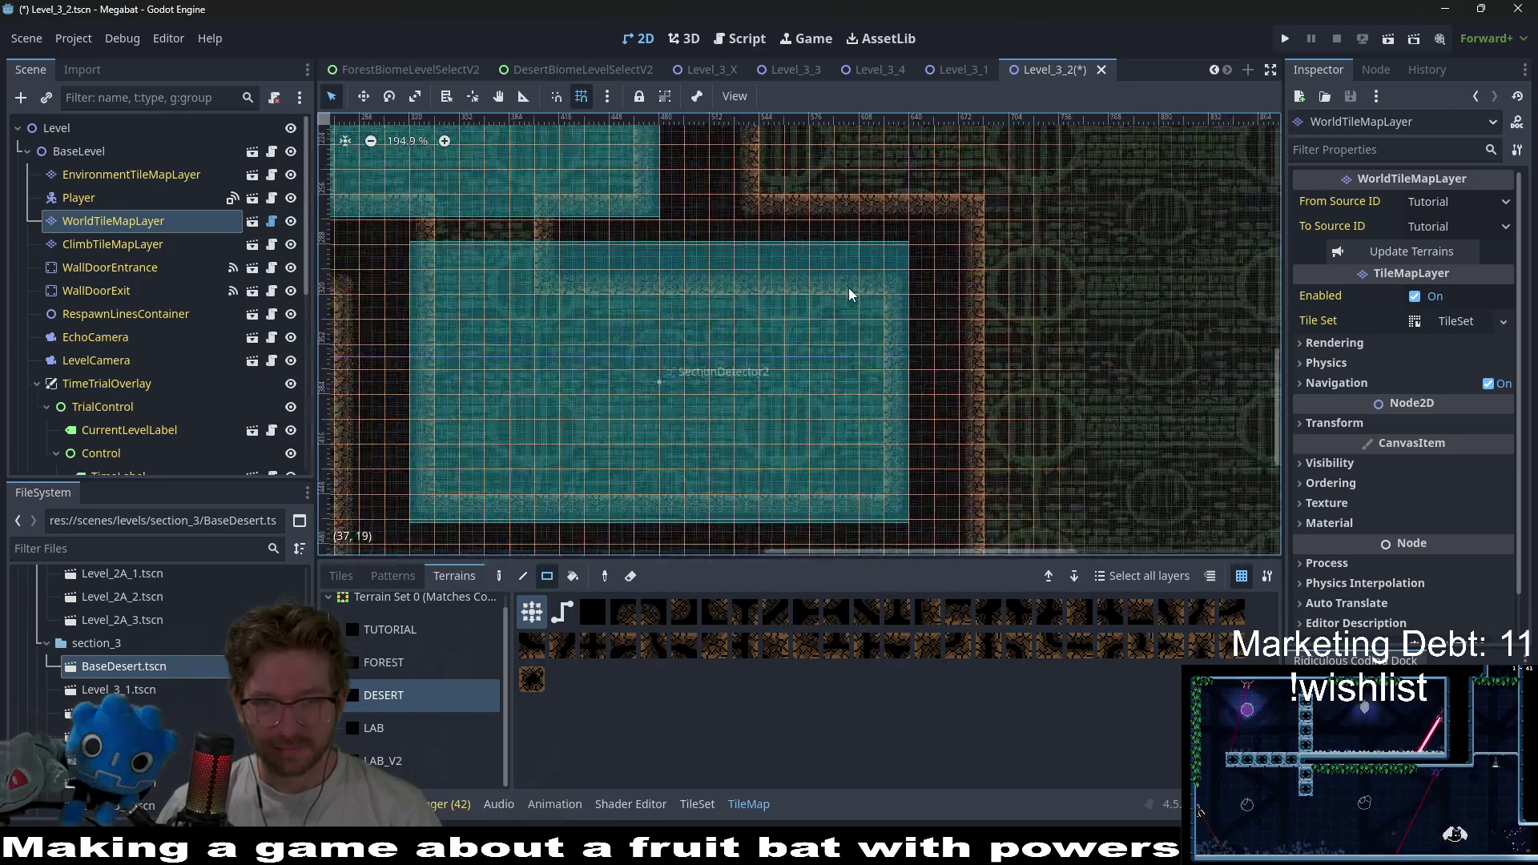
{"action": "scroll", "coordinate": [820, 354], "scroll_direction": "up", "scroll_amount": 3}
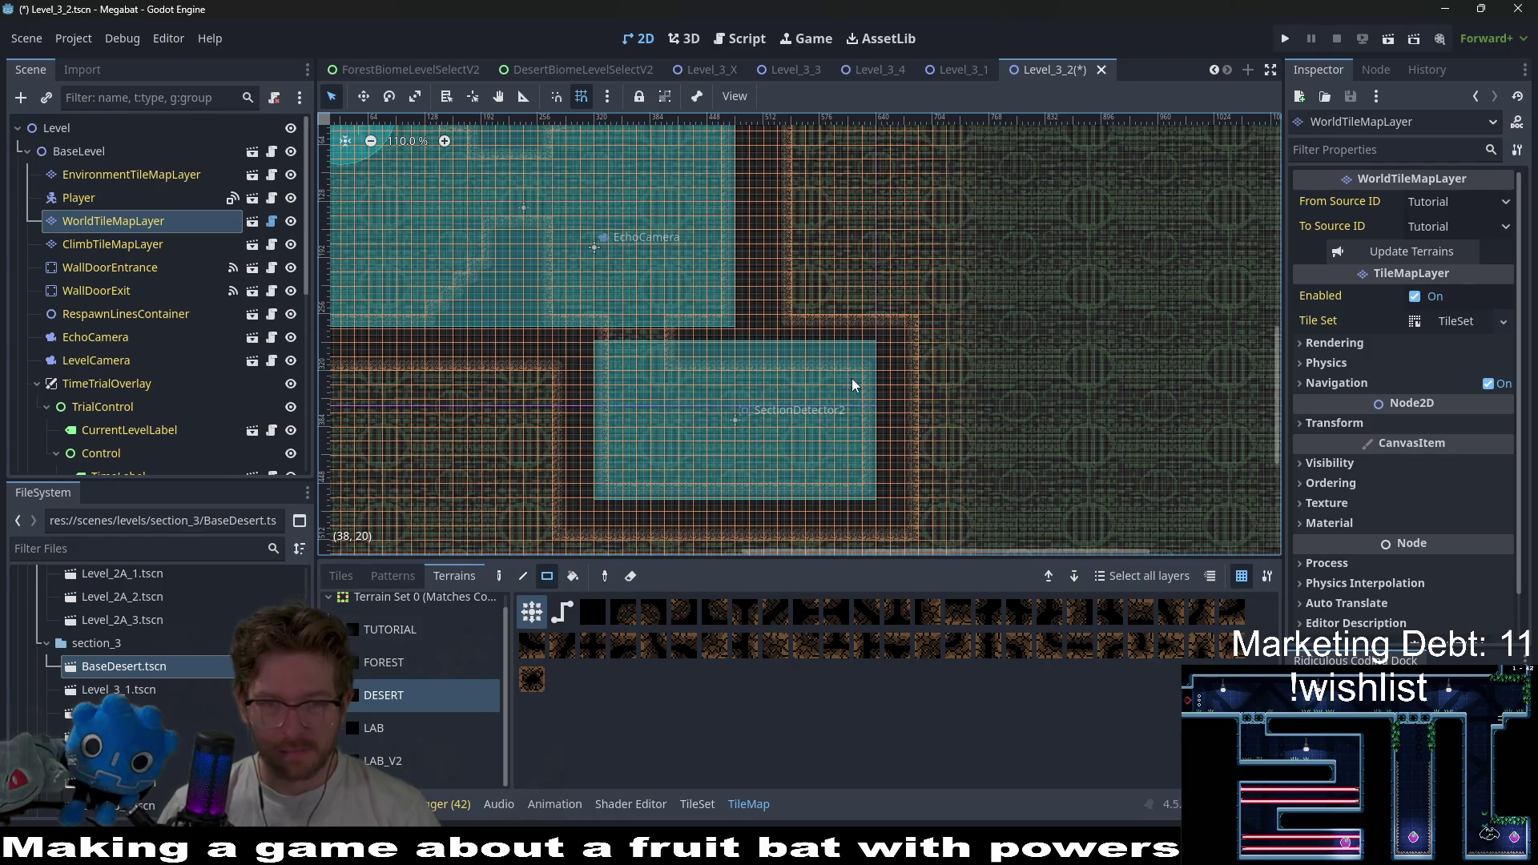
{"action": "scroll", "coordinate": [854, 369], "scroll_direction": "up", "scroll_amount": 3}
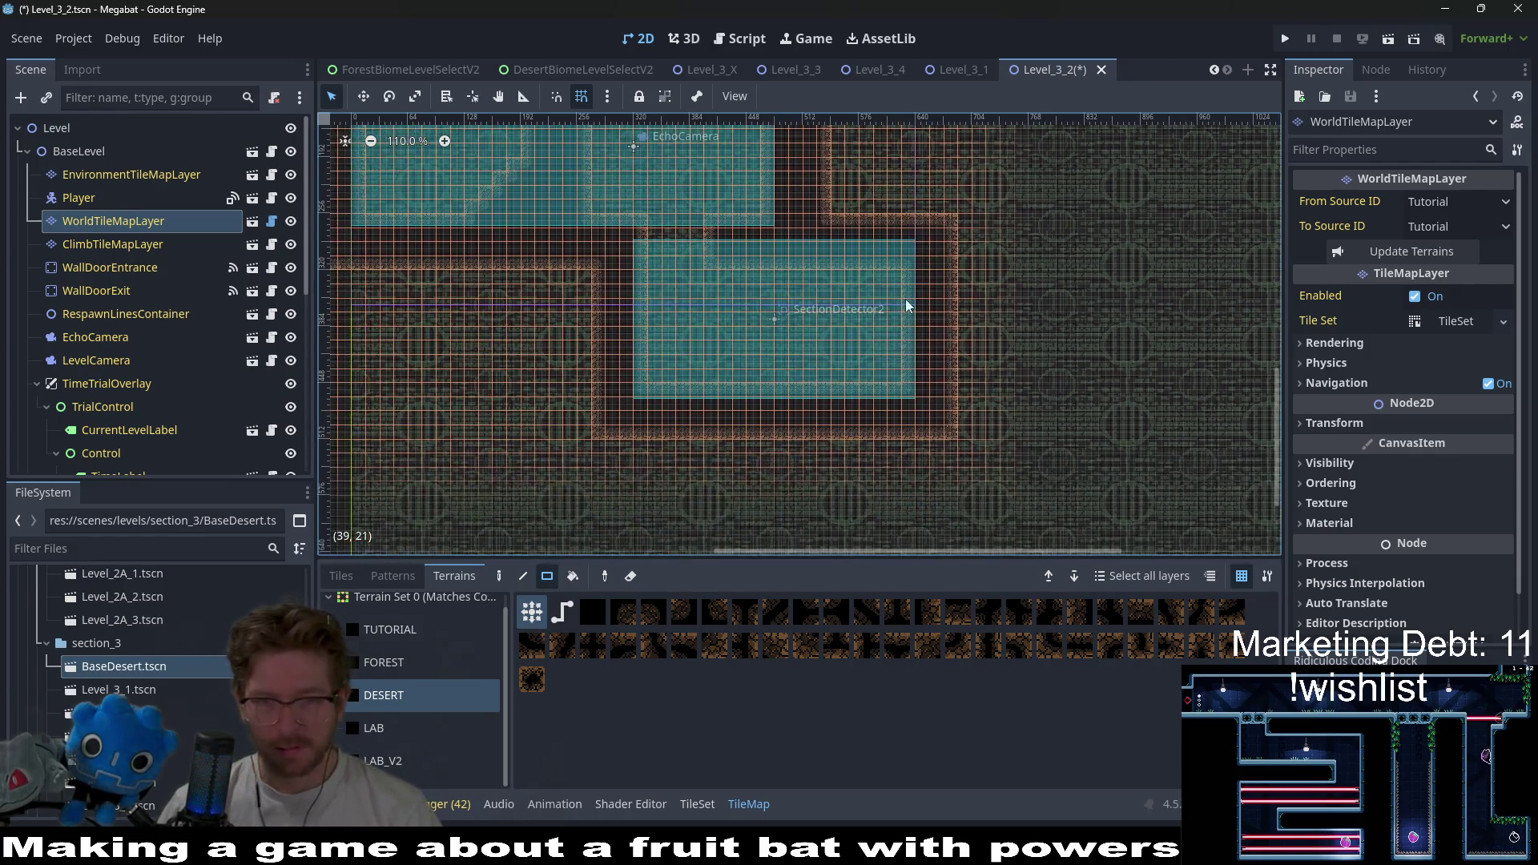
{"action": "scroll", "coordinate": [850, 377], "scroll_direction": "up", "scroll_amount": 2}
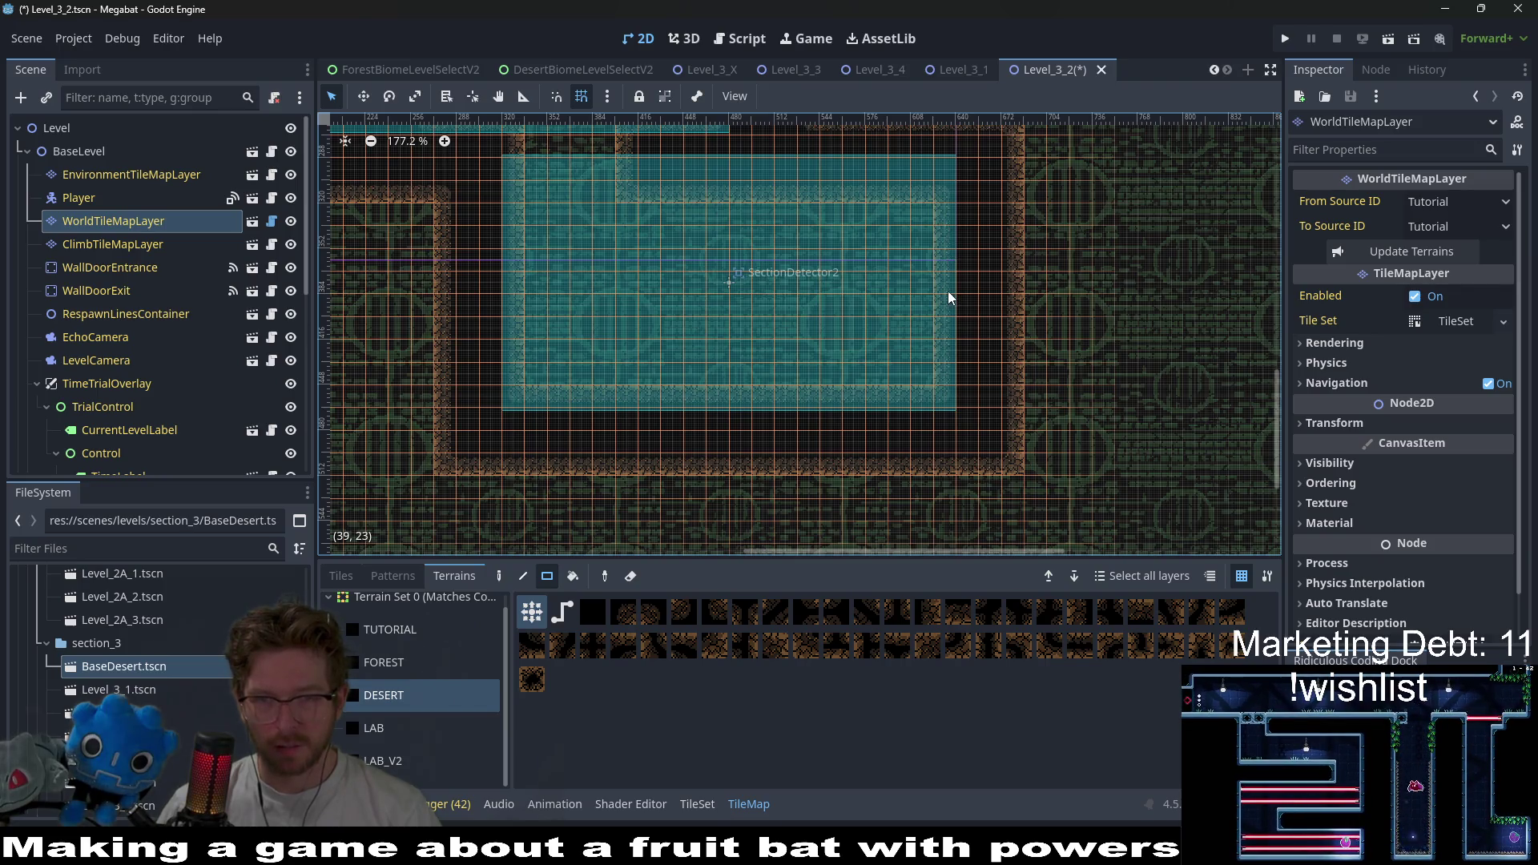
{"action": "left_click_drag", "start_coordinate": [948, 291], "coordinate": [968, 296]}
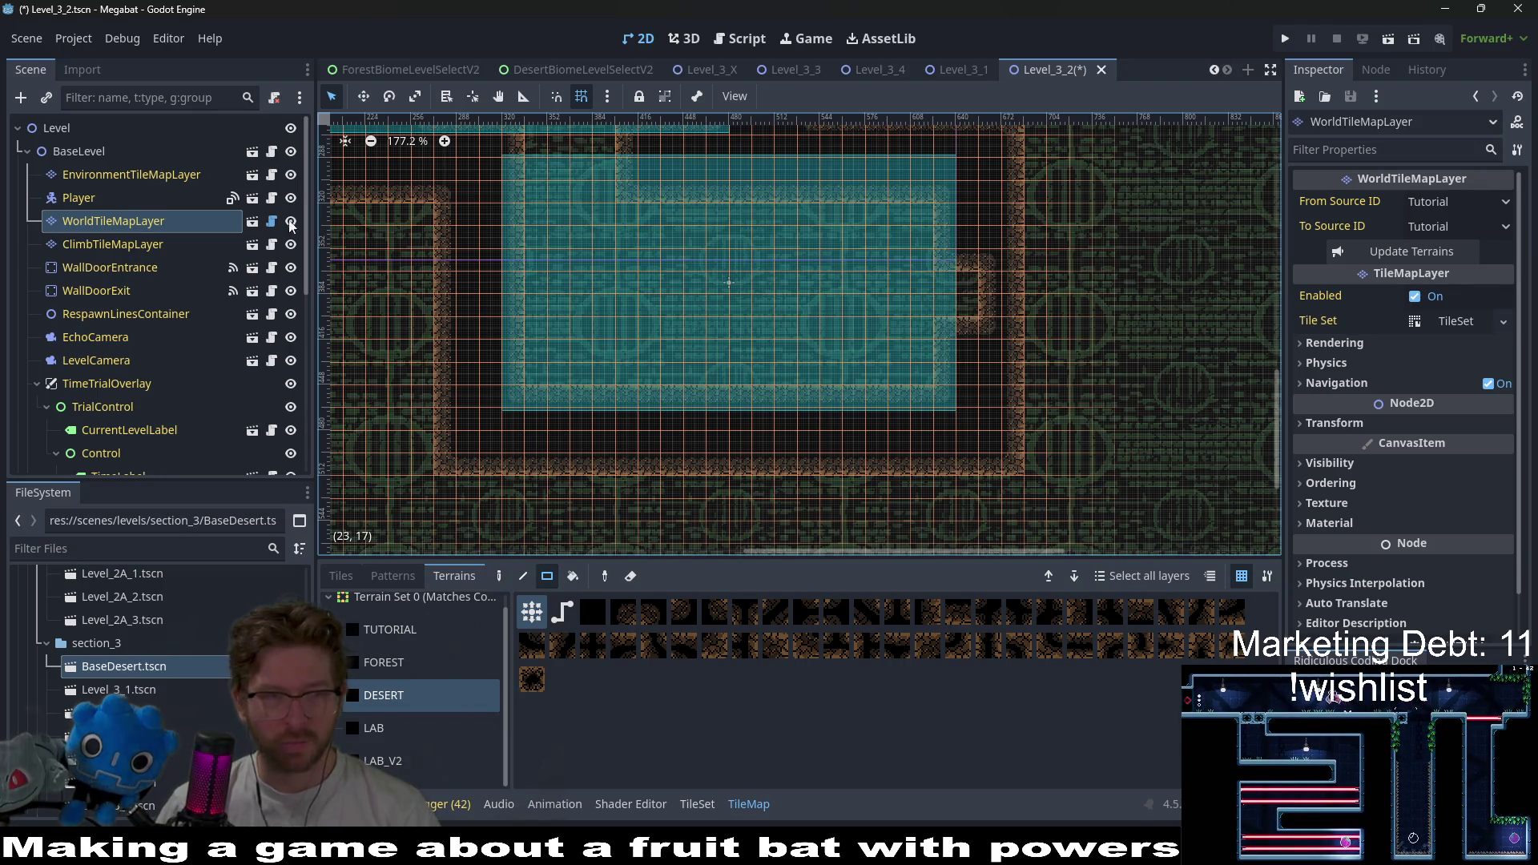
- Select WallDoorExit and drag it toward the lower room
{"action": "left_click", "coordinate": [97, 290]}
{"action": "key", "text": "w"}
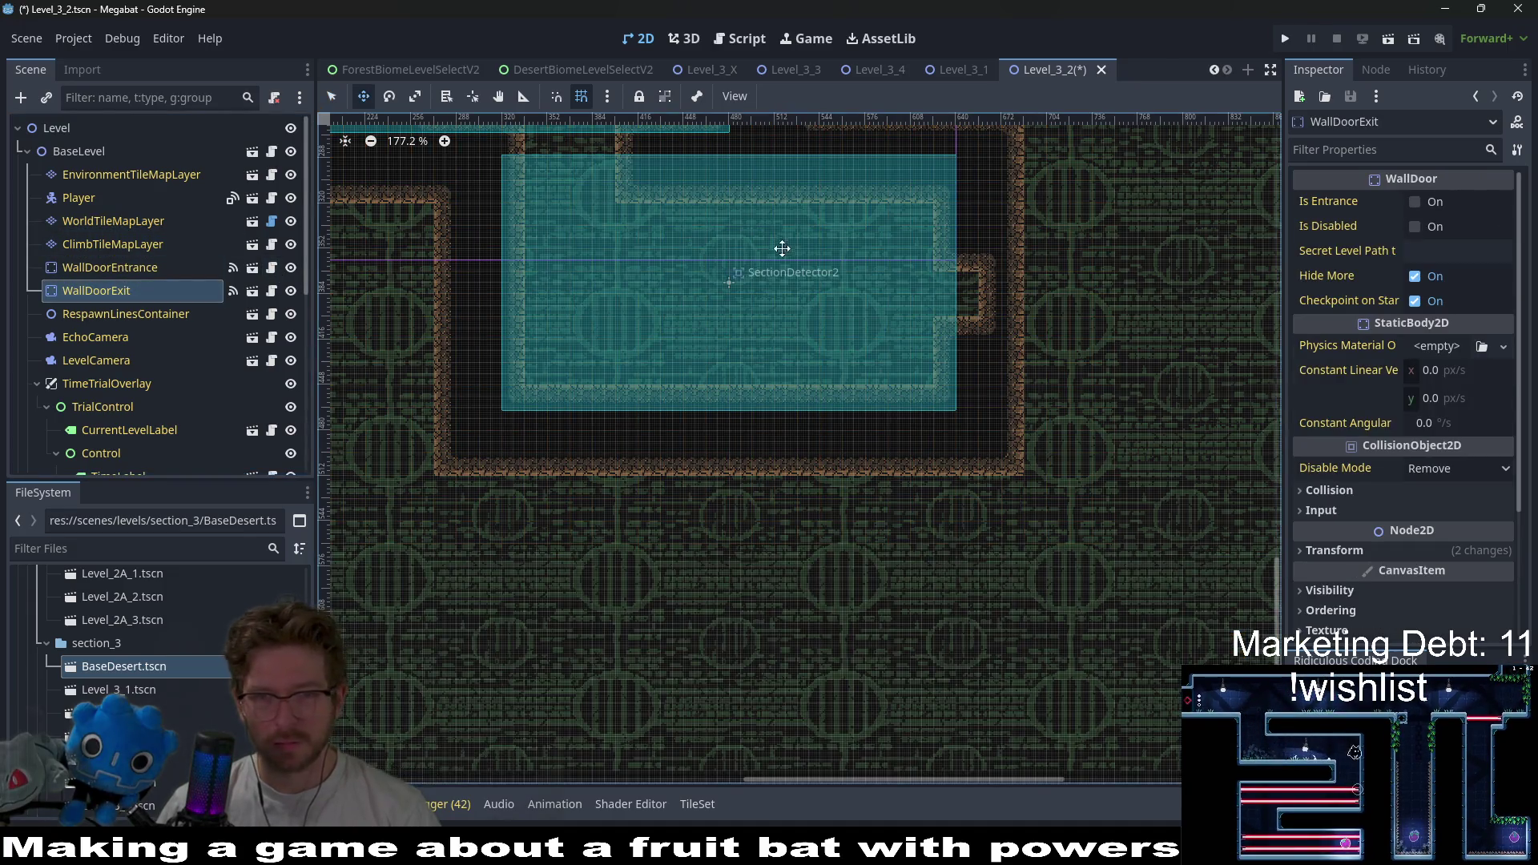
{"action": "mouse_move", "coordinate": [783, 248]}
{"action": "left_mouse_down"}
{"action": "mouse_move", "coordinate": [943, 333]}
{"action": "mouse_move", "coordinate": [989, 288]}
{"action": "mouse_move", "coordinate": [913, 240]}
{"action": "mouse_move", "coordinate": [897, 417]}
{"action": "mouse_move", "coordinate": [985, 470]}
{"action": "left_mouse_up"}
{"action": "scroll", "coordinate": [989, 289], "scroll_direction": "down", "scroll_amount": 4}
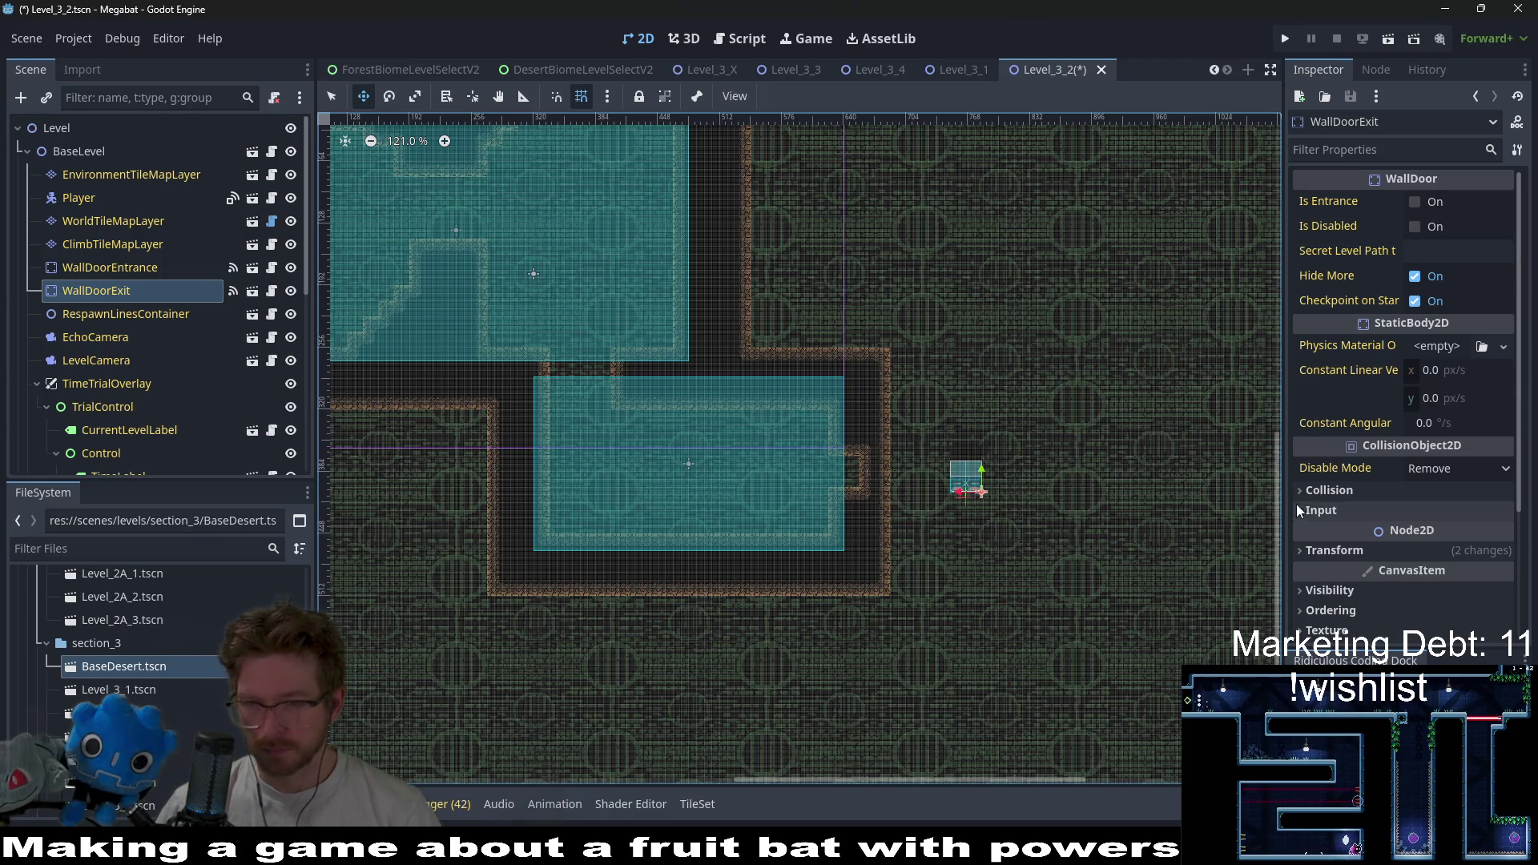
- Set WallDoorExit's Transform rotation to 270 degrees in the Inspector
{"action": "left_click", "coordinate": [1363, 550]}
{"action": "left_click", "coordinate": [1458, 629]}
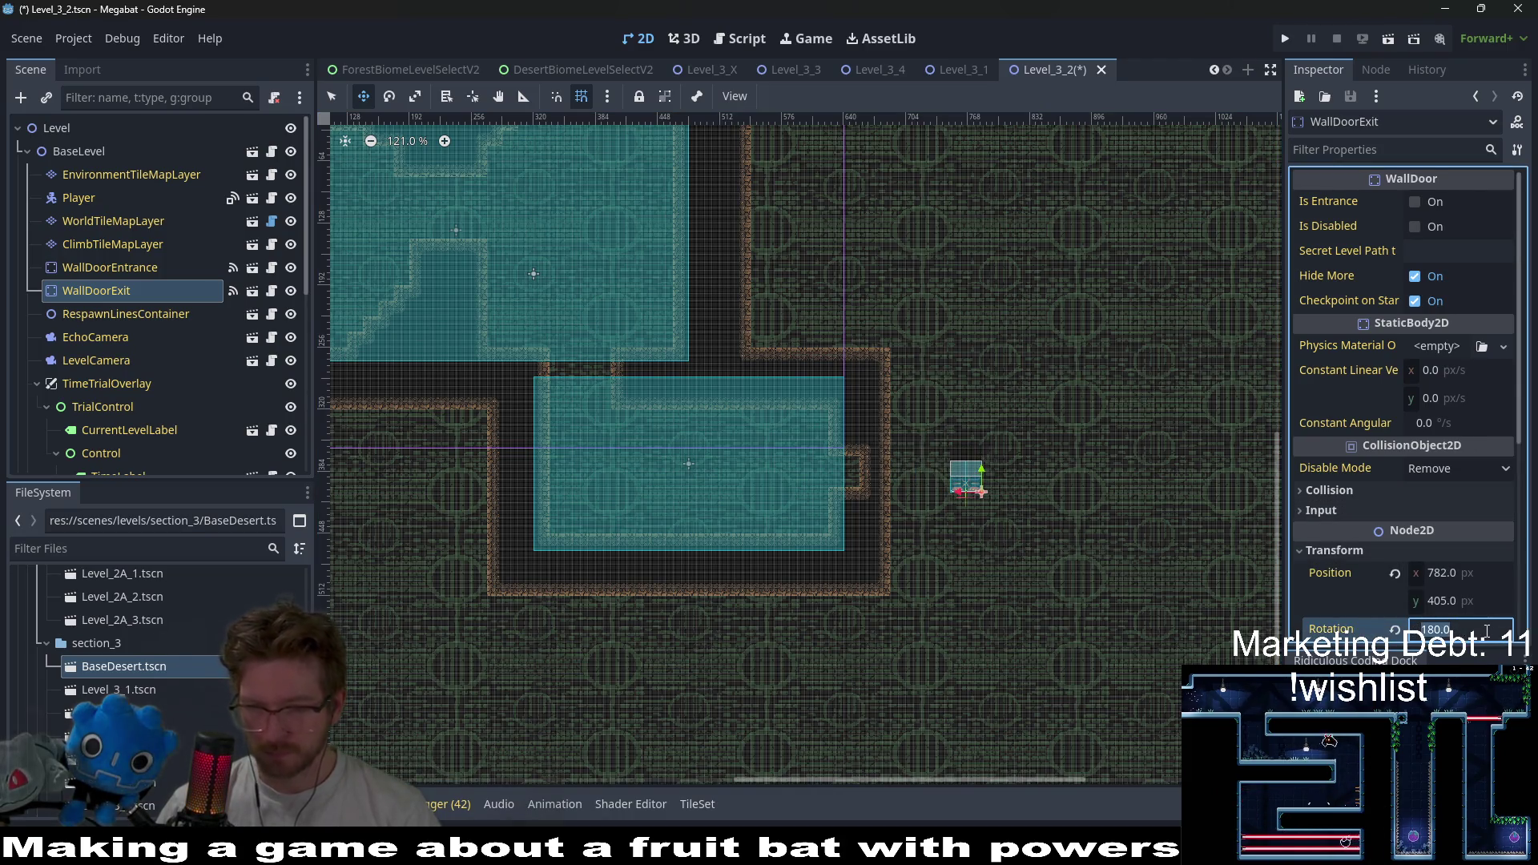
{"action": "type", "text": "90"}
{"action": "key", "text": "Return"}
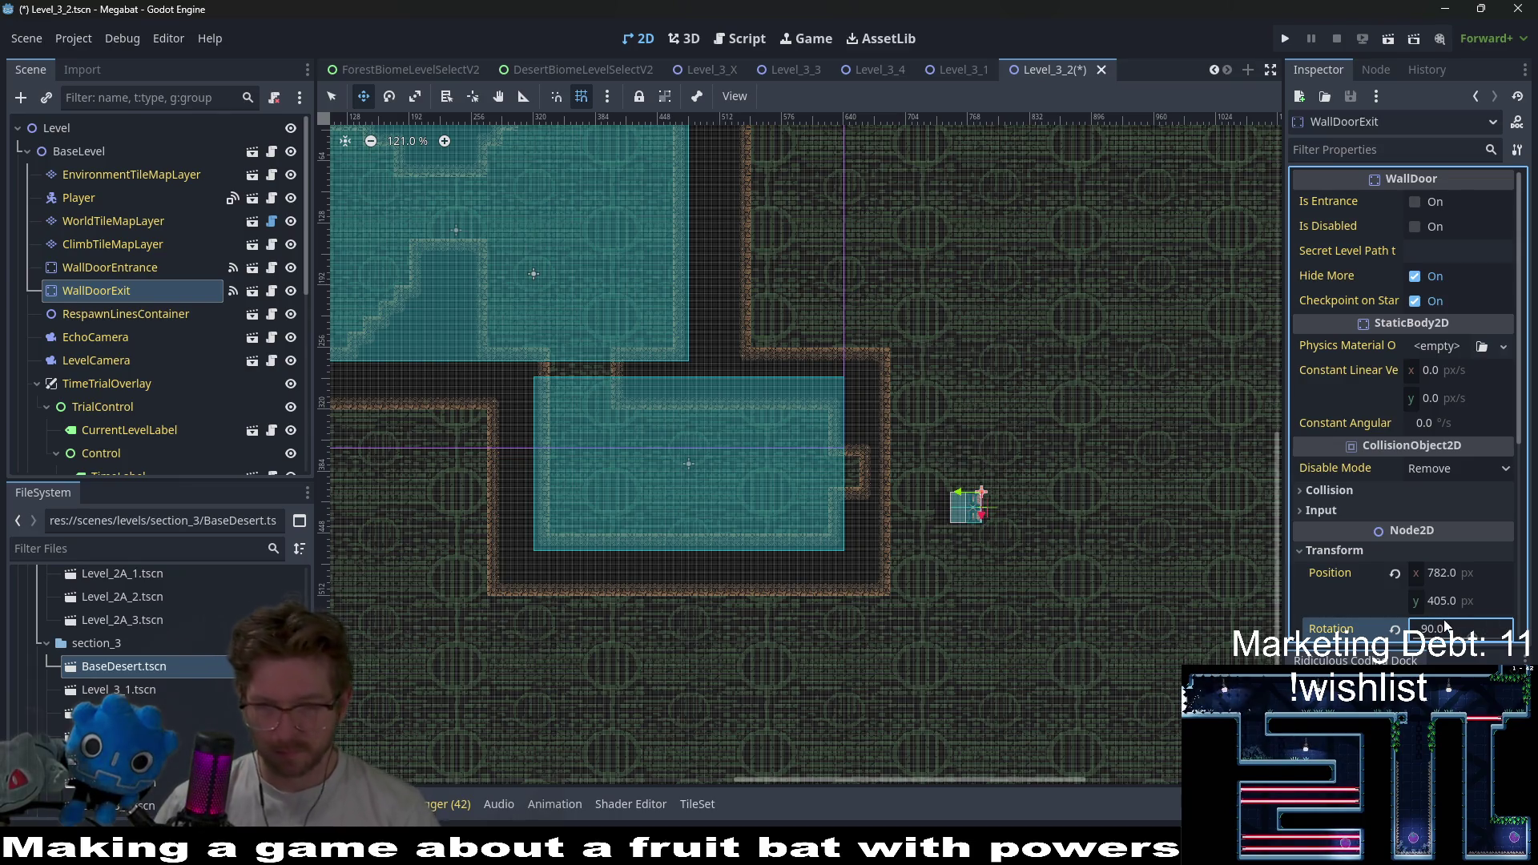
{"action": "scroll", "coordinate": [1022, 504], "scroll_direction": "up", "scroll_amount": 8}
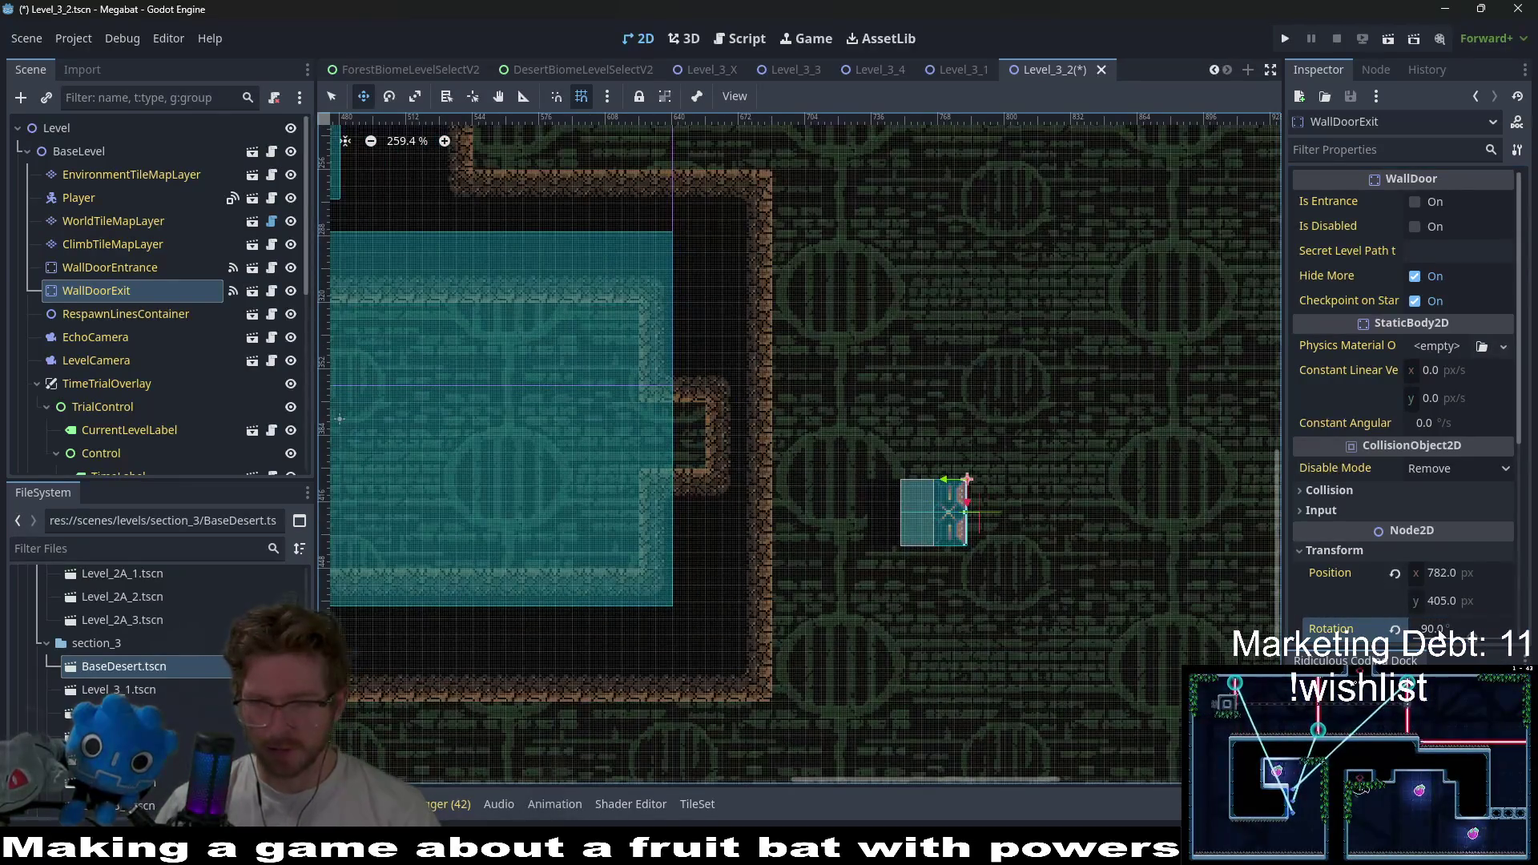
{"action": "left_click", "coordinate": [1434, 628]}
{"action": "type", "text": "27"}
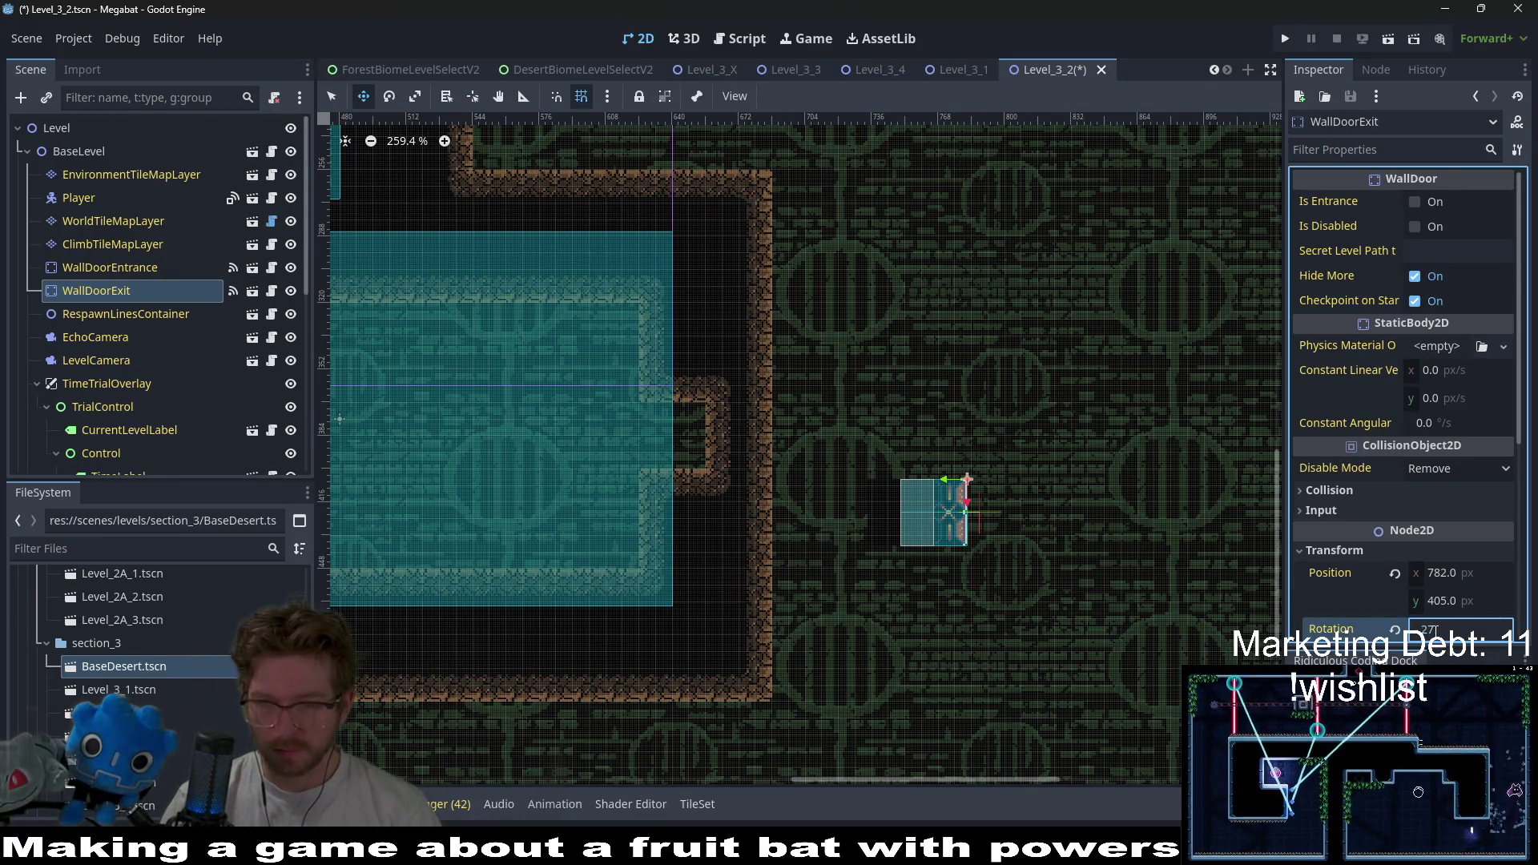
{"action": "key", "text": "Return"}
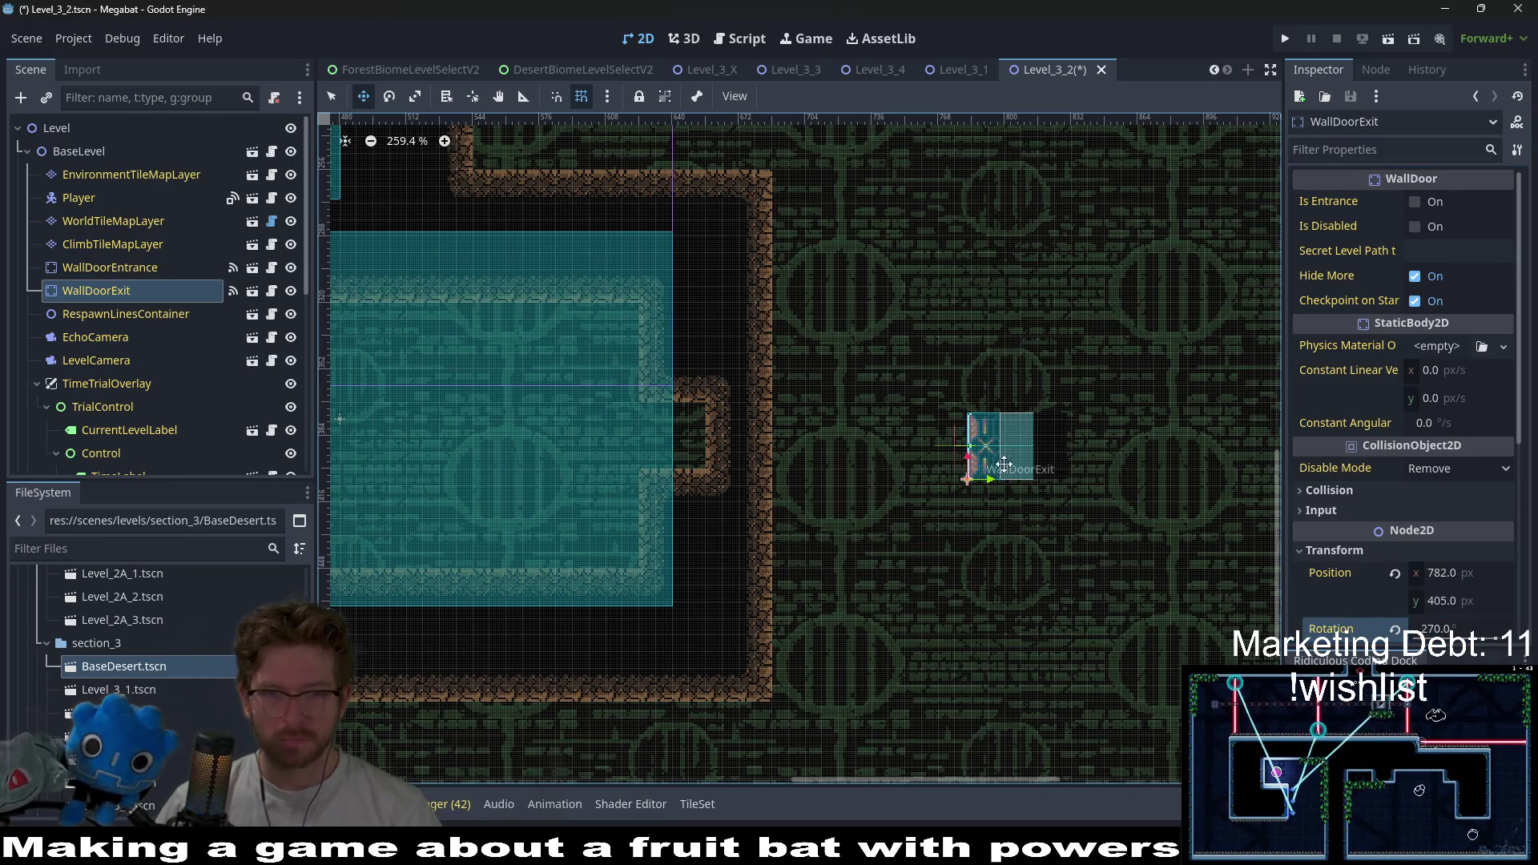
- Move the door into the lower room's right-wall opening at 624, 400
{"action": "mouse_move", "coordinate": [1011, 461]}
{"action": "left_mouse_down"}
{"action": "mouse_move", "coordinate": [638, 440]}
{"action": "mouse_move", "coordinate": [667, 441]}
{"action": "left_mouse_up"}
{"action": "scroll", "coordinate": [660, 440], "scroll_direction": "up", "scroll_amount": 4}
{"action": "scroll", "coordinate": [660, 440], "scroll_direction": "up", "scroll_amount": 3}
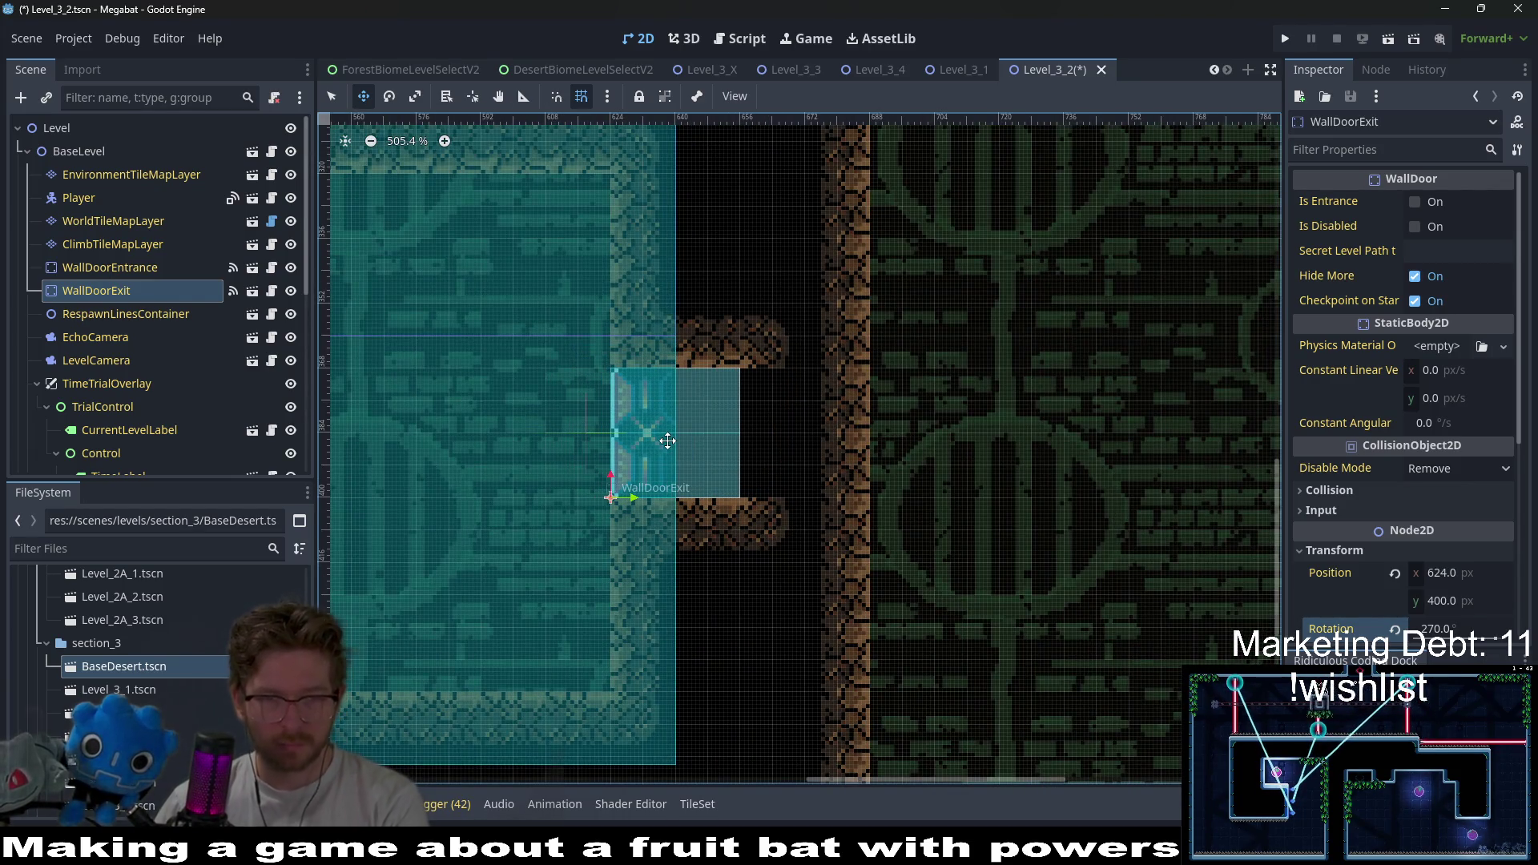
{"action": "scroll", "coordinate": [668, 441], "scroll_direction": "down", "scroll_amount": 5}
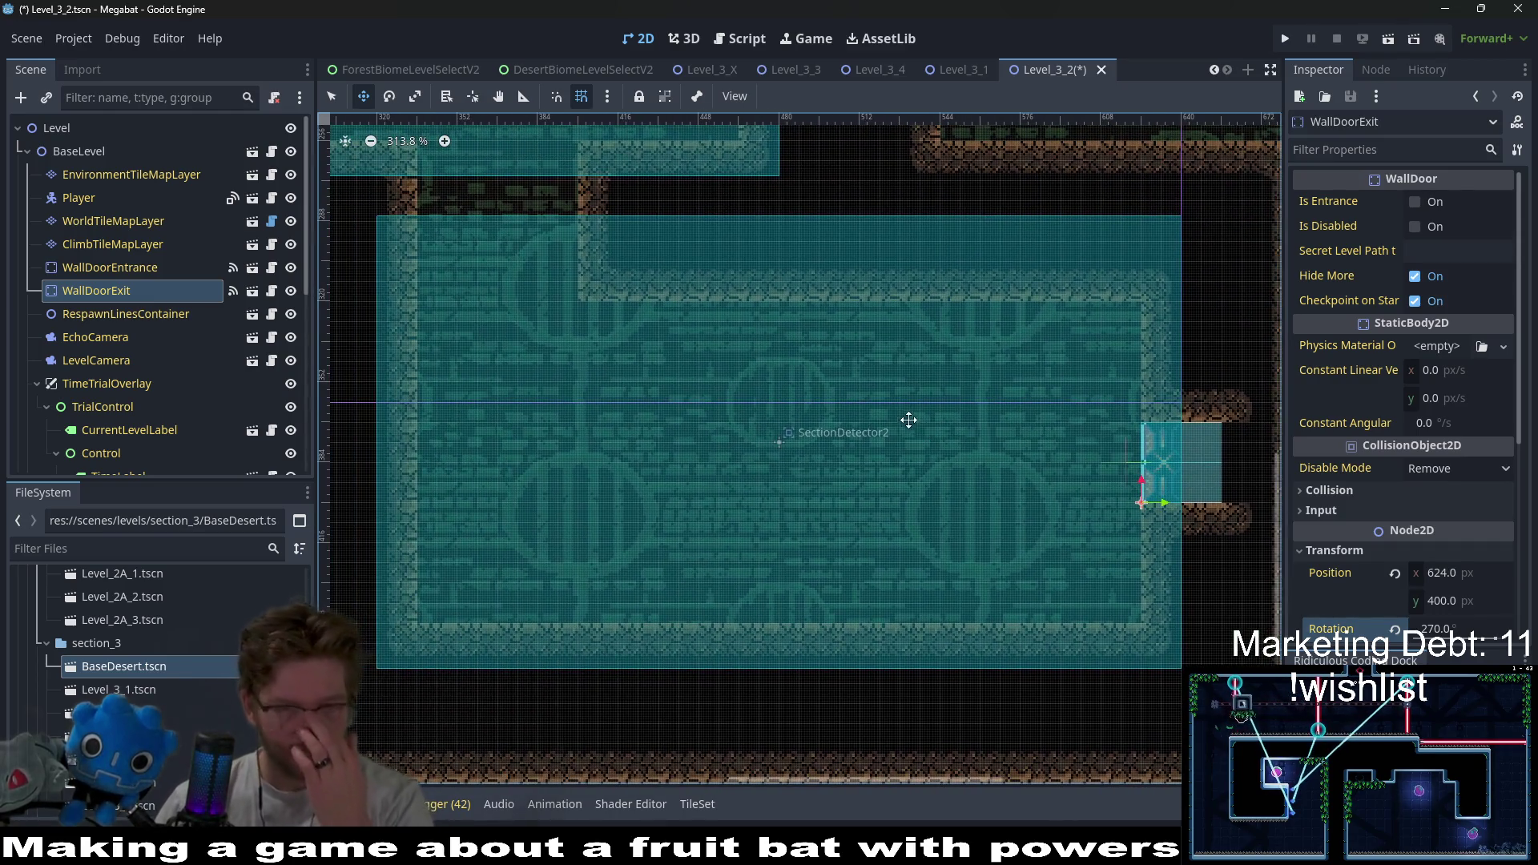
{"action": "scroll", "coordinate": [709, 366], "scroll_direction": "down", "scroll_amount": 8}
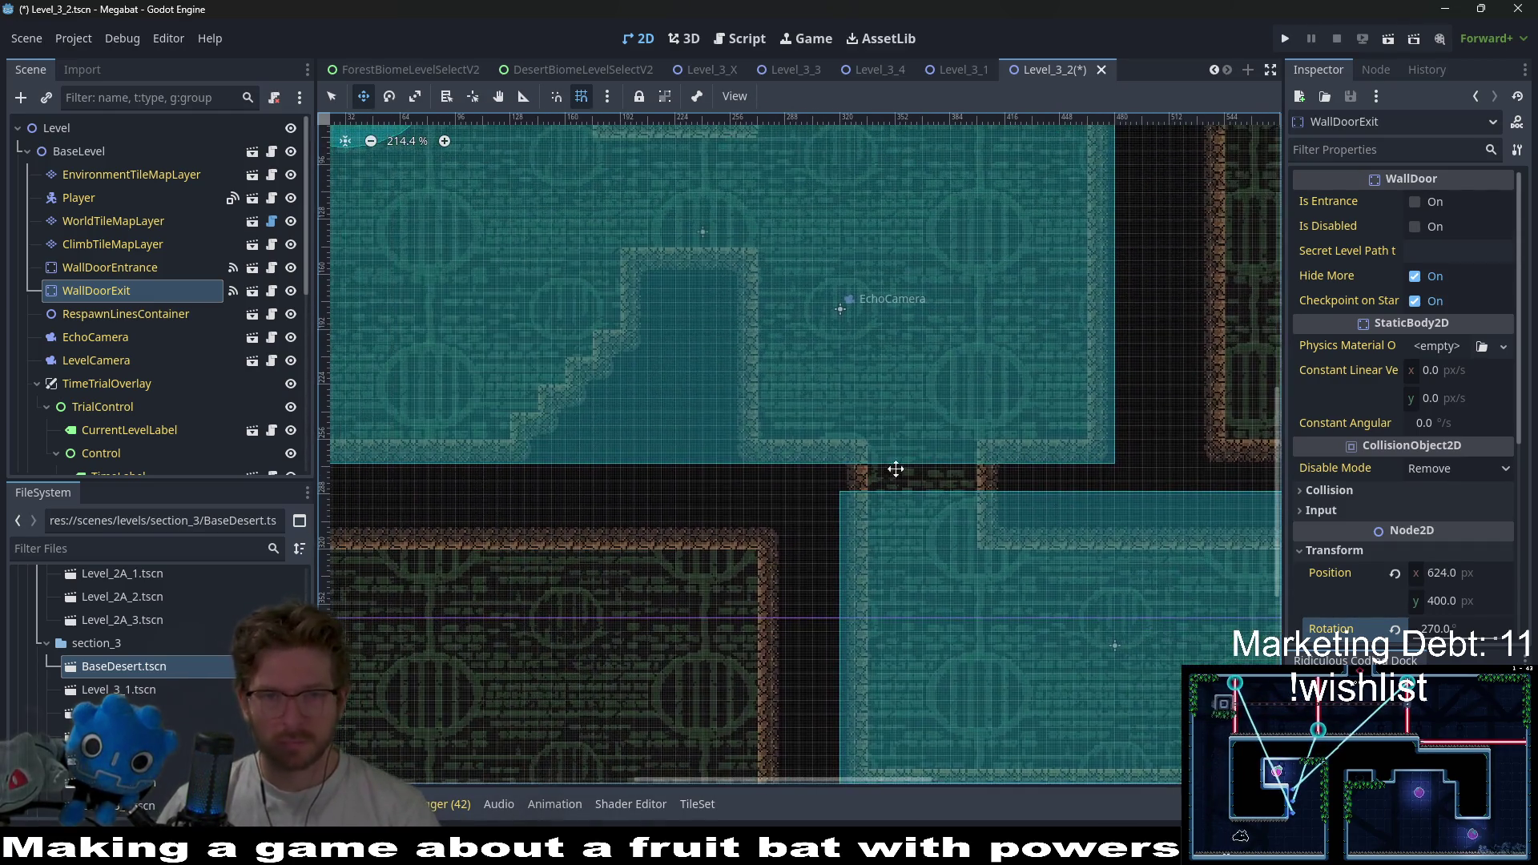
{"action": "left_click_drag", "start_coordinate": [949, 464], "coordinate": [847, 482]}
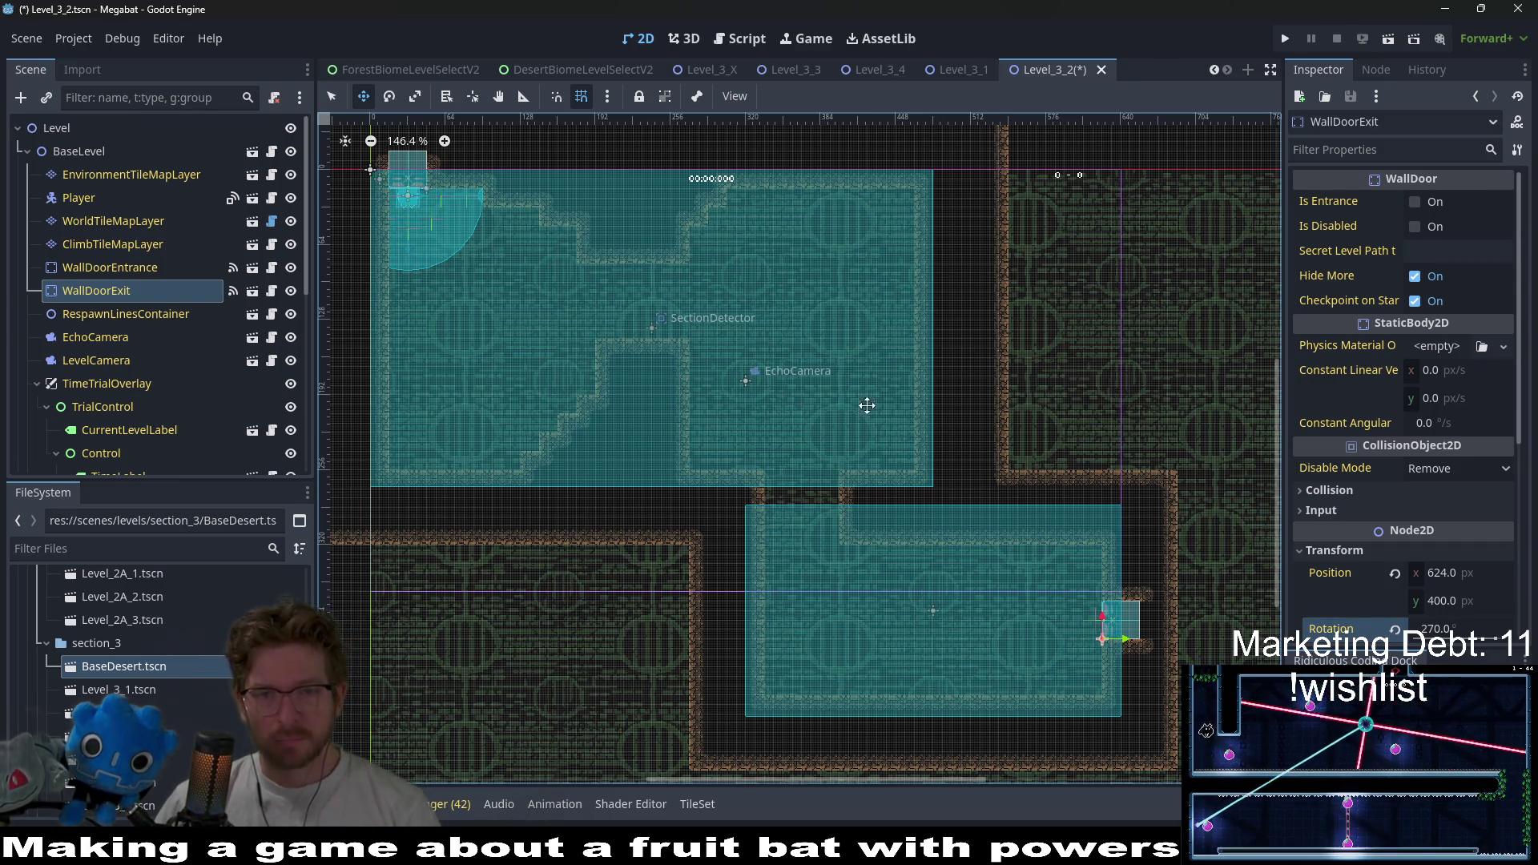
{"action": "scroll", "coordinate": [889, 491], "scroll_direction": "down", "scroll_amount": 2}
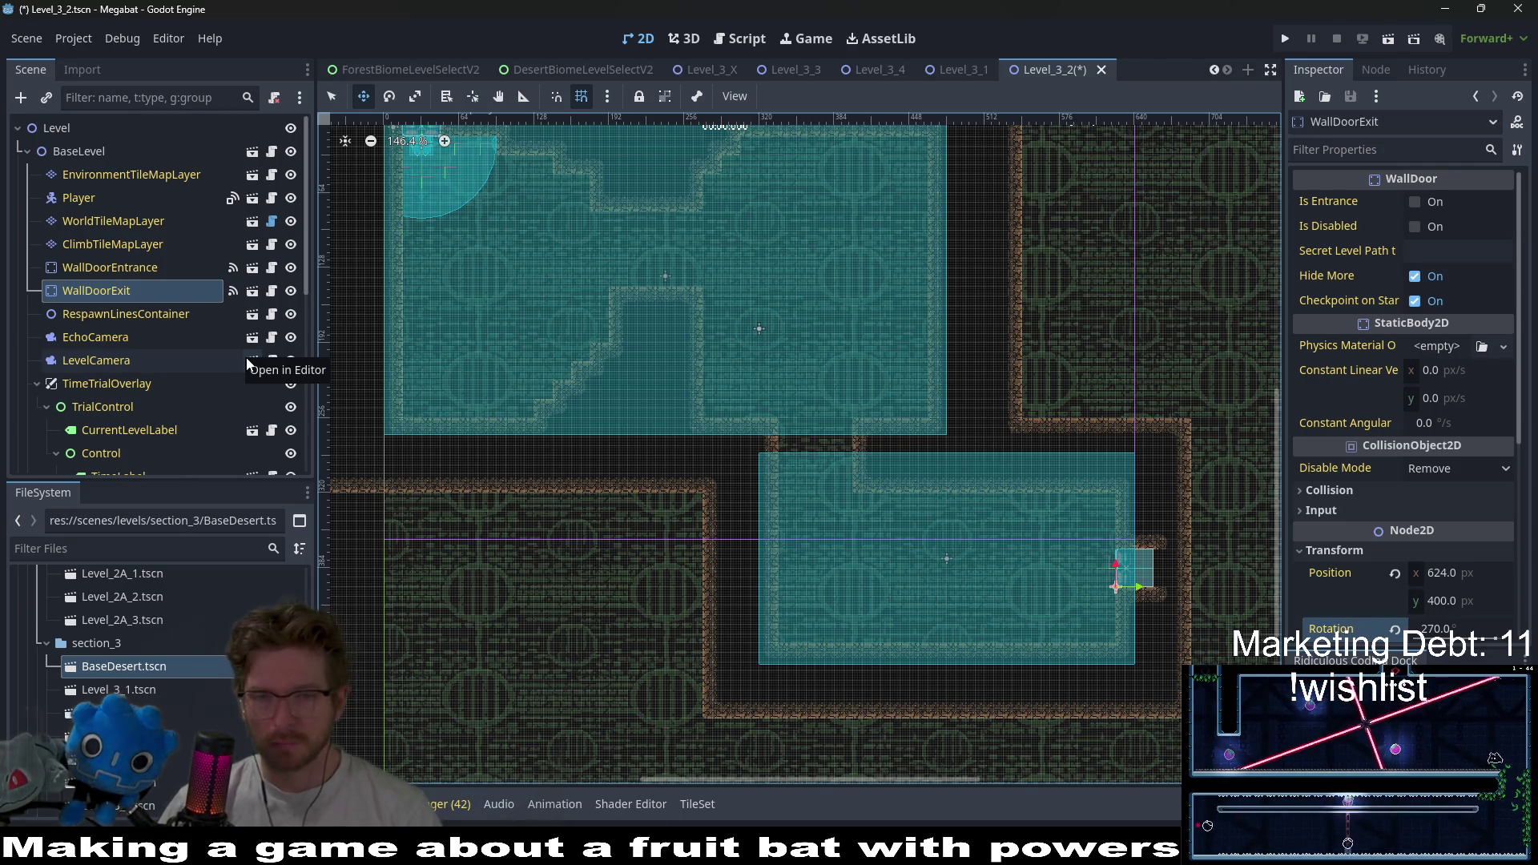
- Select WorldTileMapLayer and set the paint terrain to DESERT
{"action": "left_click", "coordinate": [126, 229]}
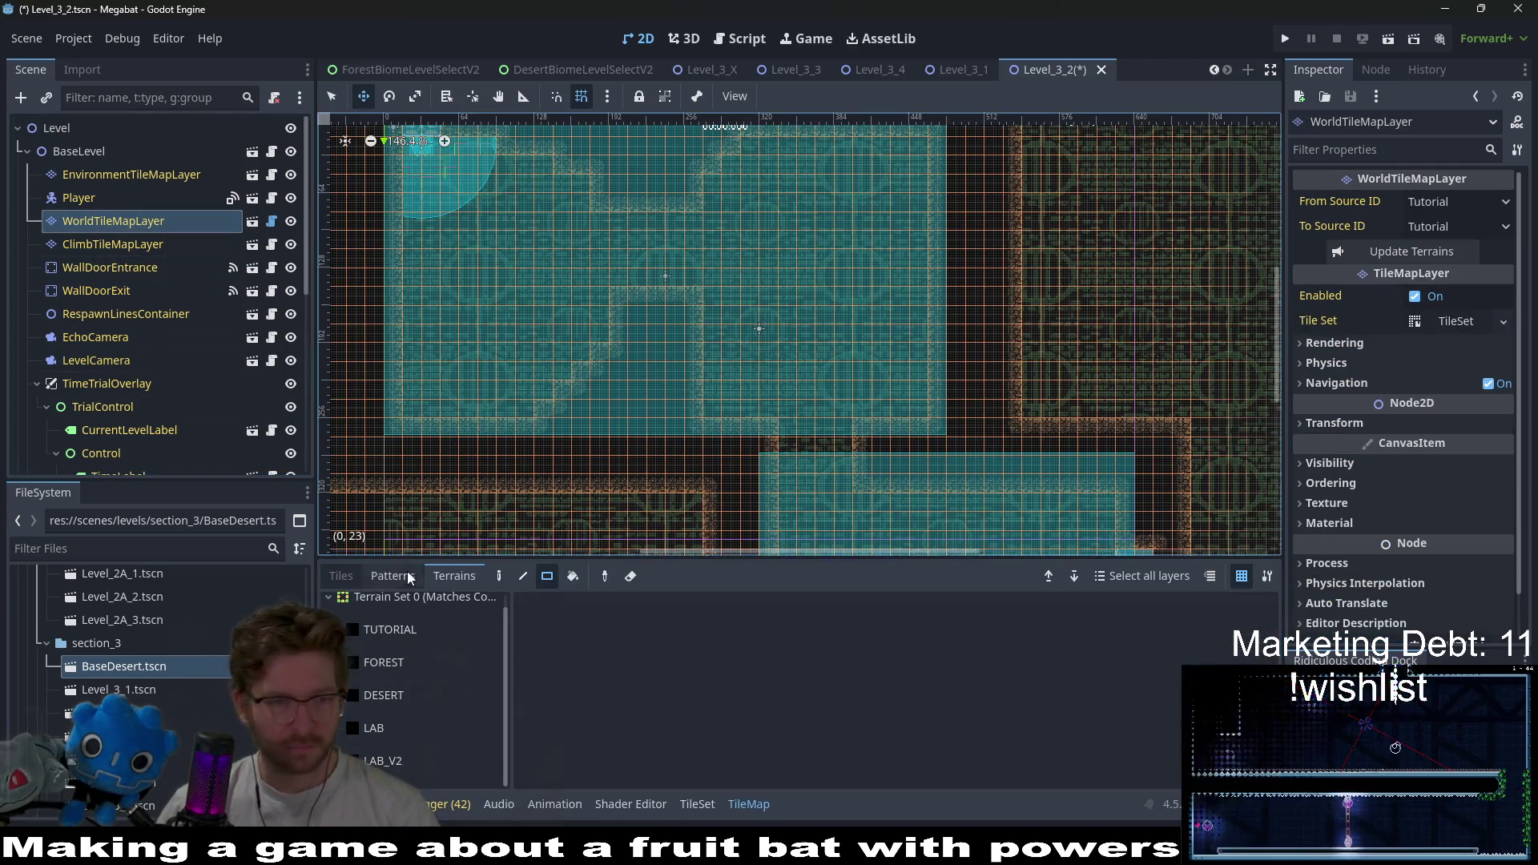
{"action": "left_click", "coordinate": [407, 666]}
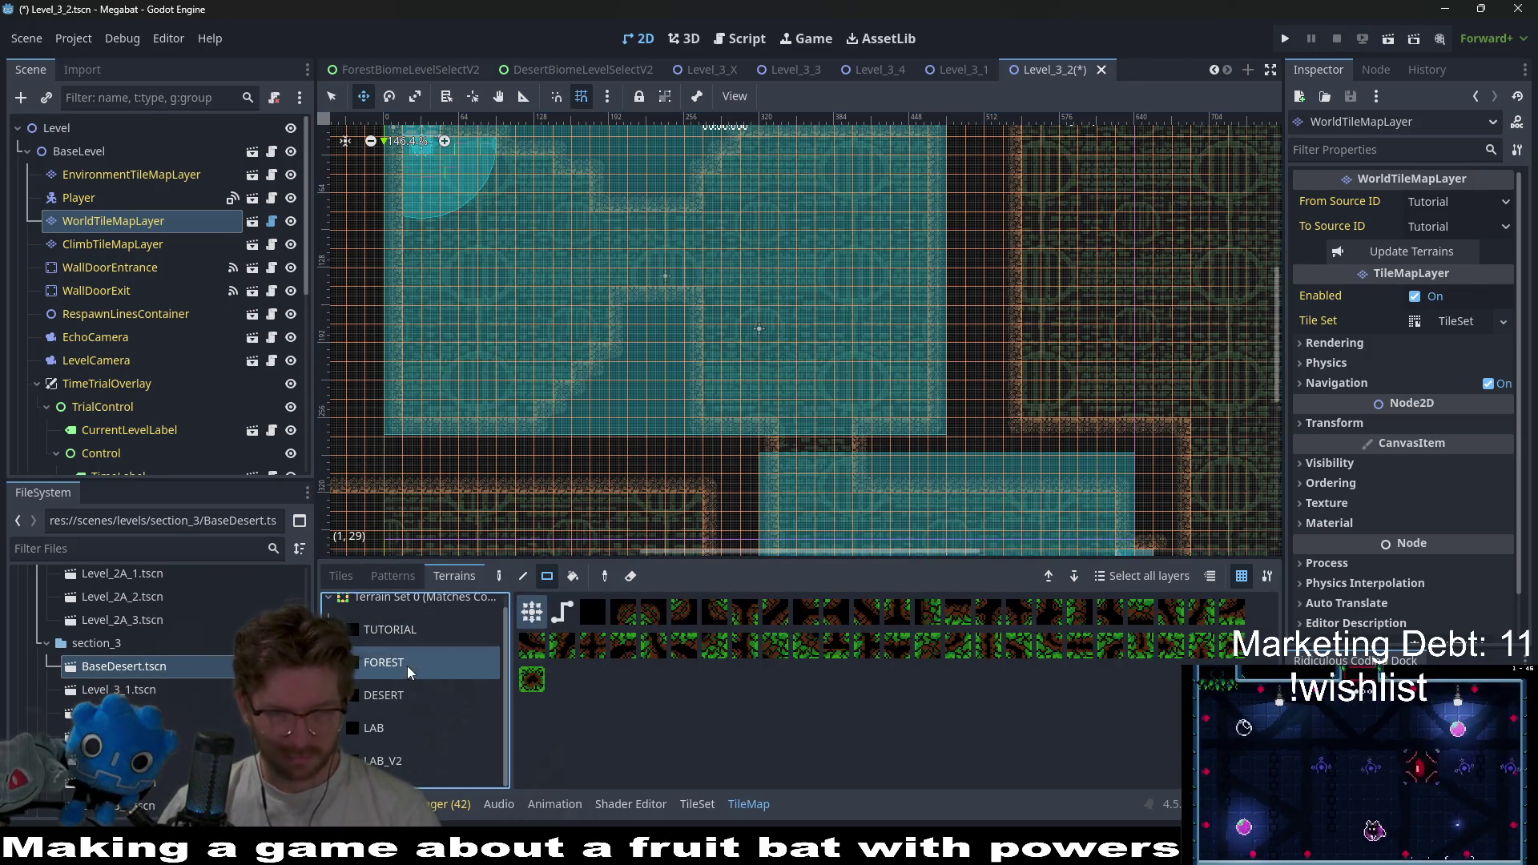
{"action": "left_click", "coordinate": [395, 696]}
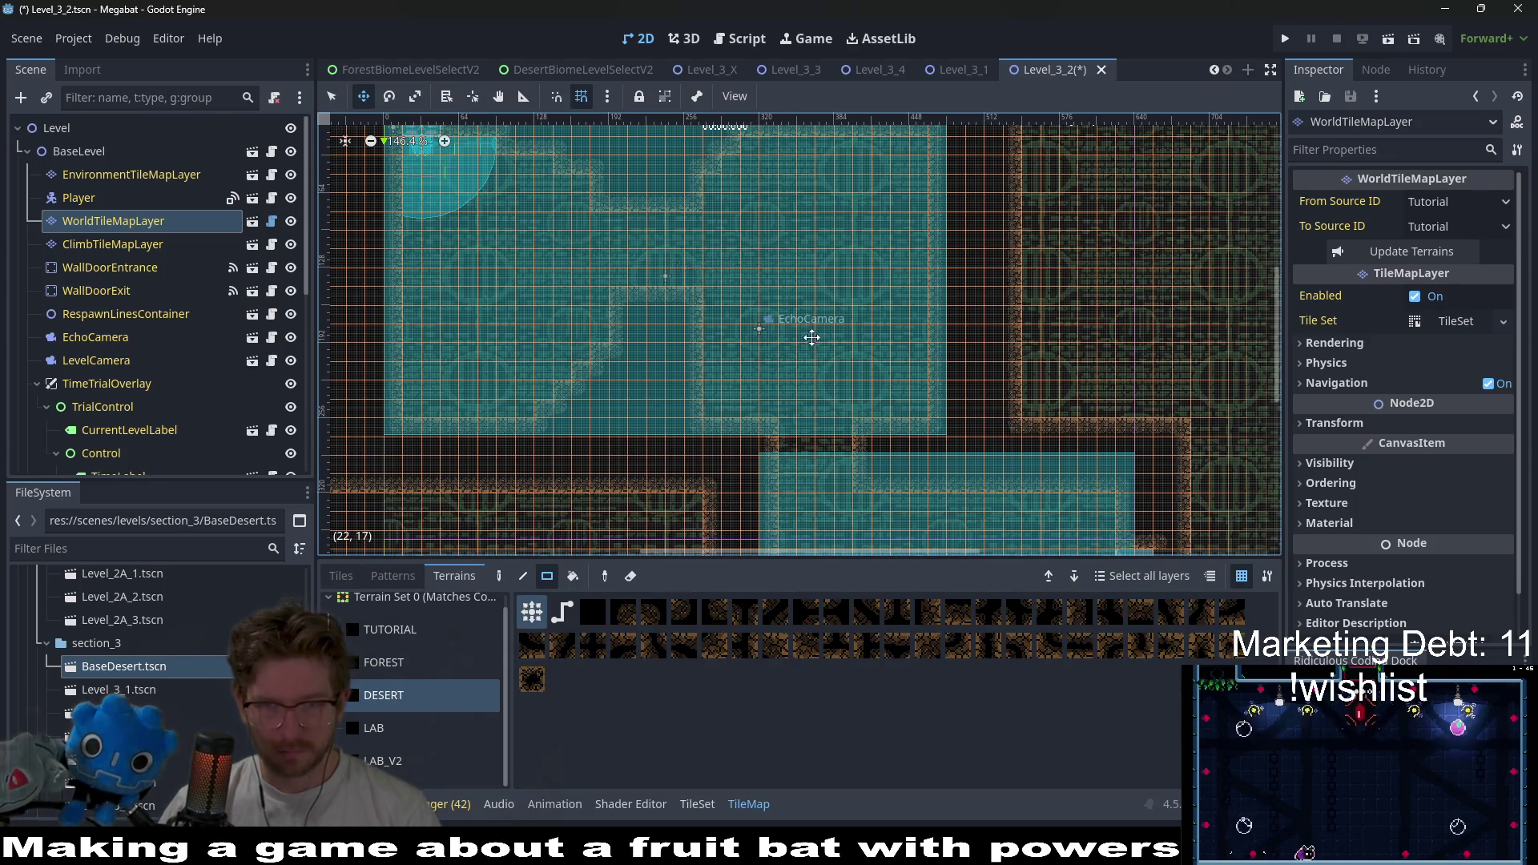
{"action": "scroll", "coordinate": [811, 337], "scroll_direction": "up", "scroll_amount": 4}
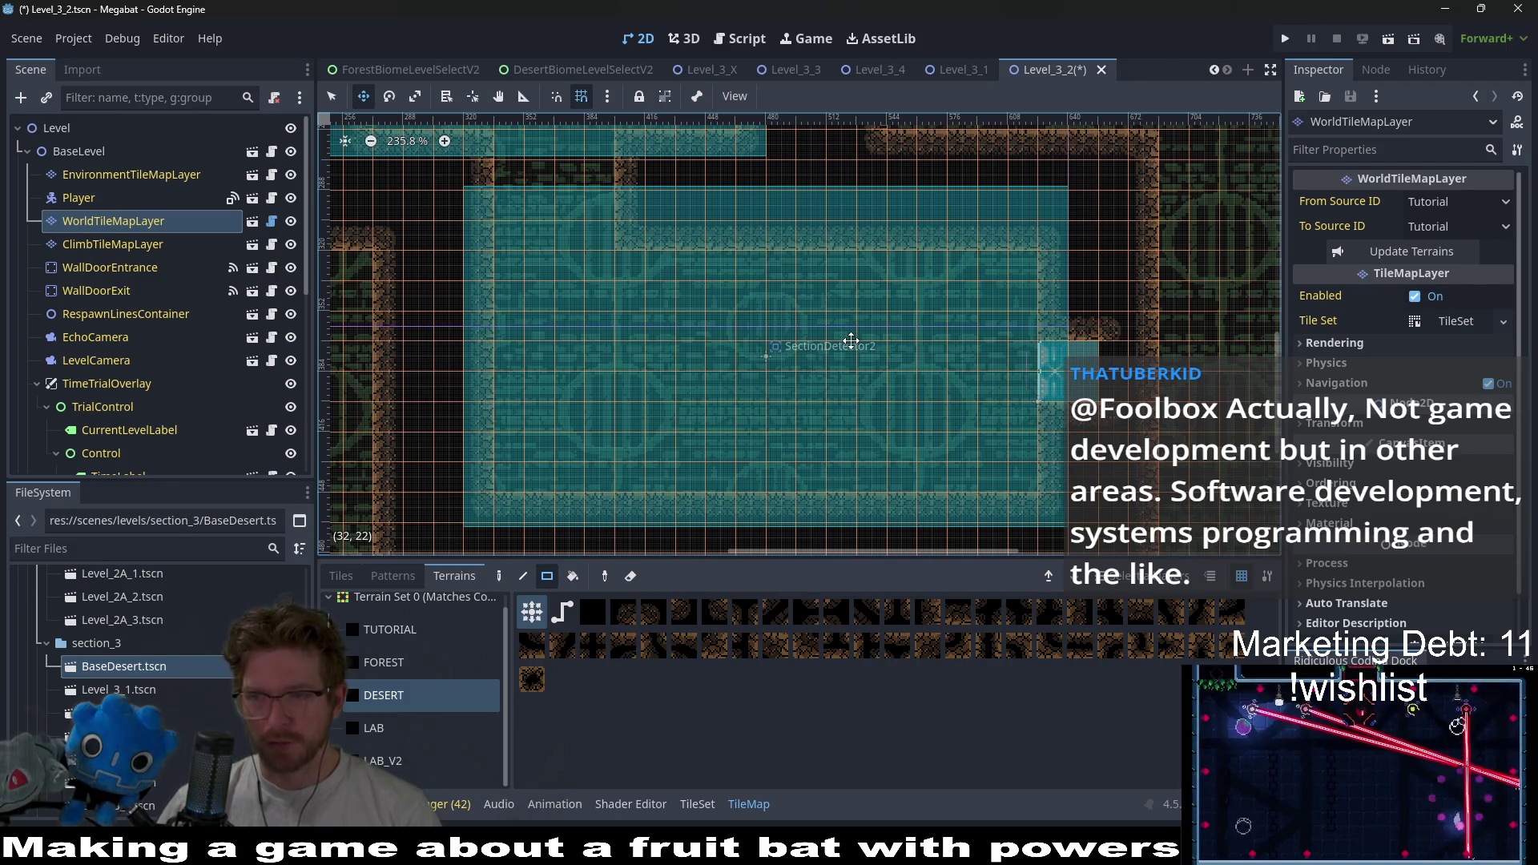
{"action": "scroll", "coordinate": [767, 329], "scroll_direction": "down", "scroll_amount": 3}
{"action": "scroll", "coordinate": [732, 322], "scroll_direction": "up", "scroll_amount": 8}
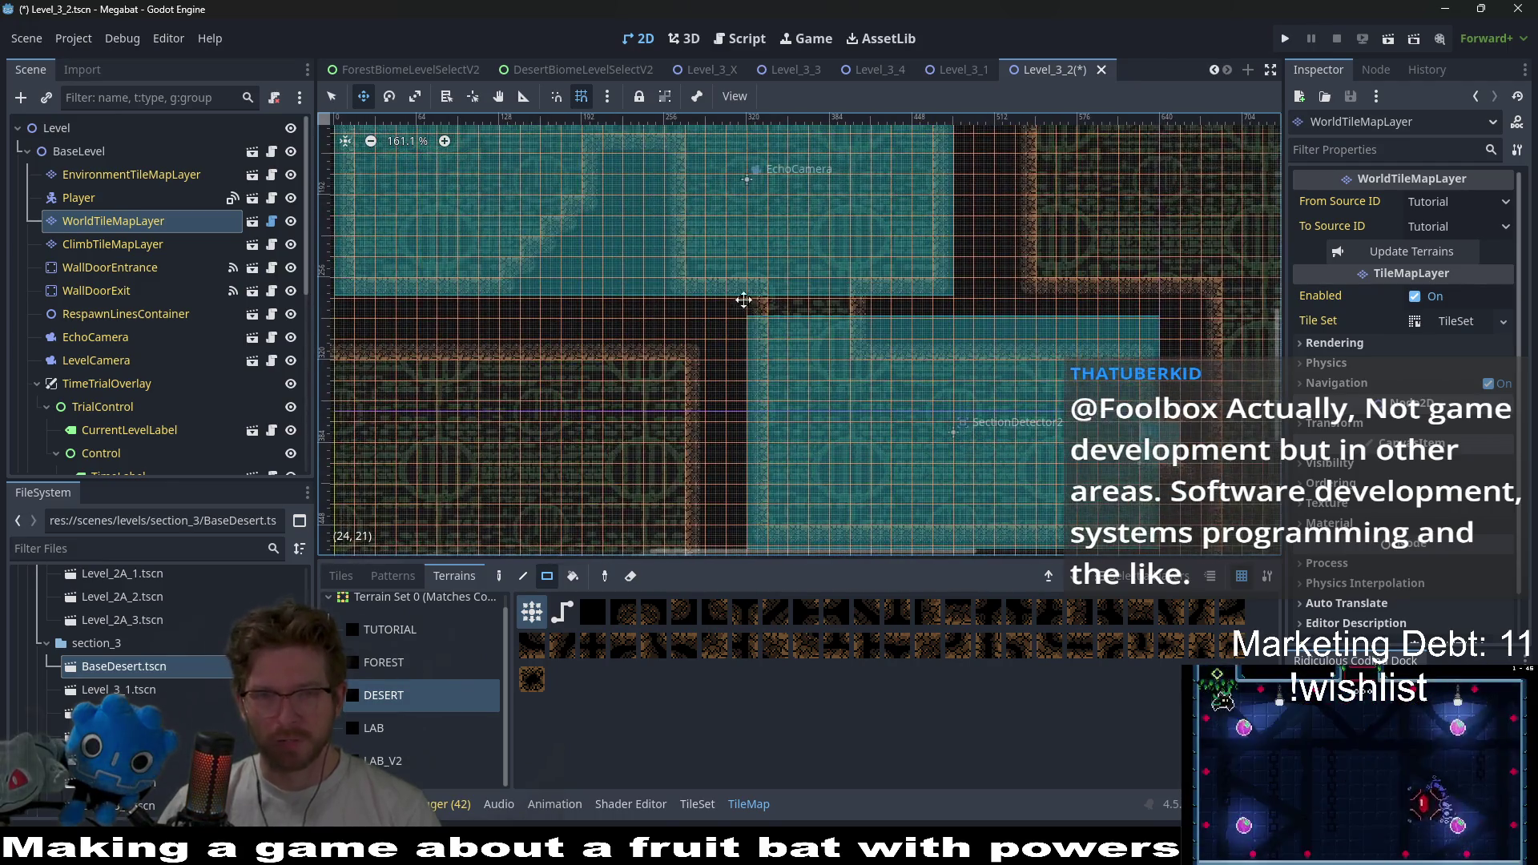
{"action": "scroll", "coordinate": [947, 398], "scroll_direction": "down", "scroll_amount": 8}
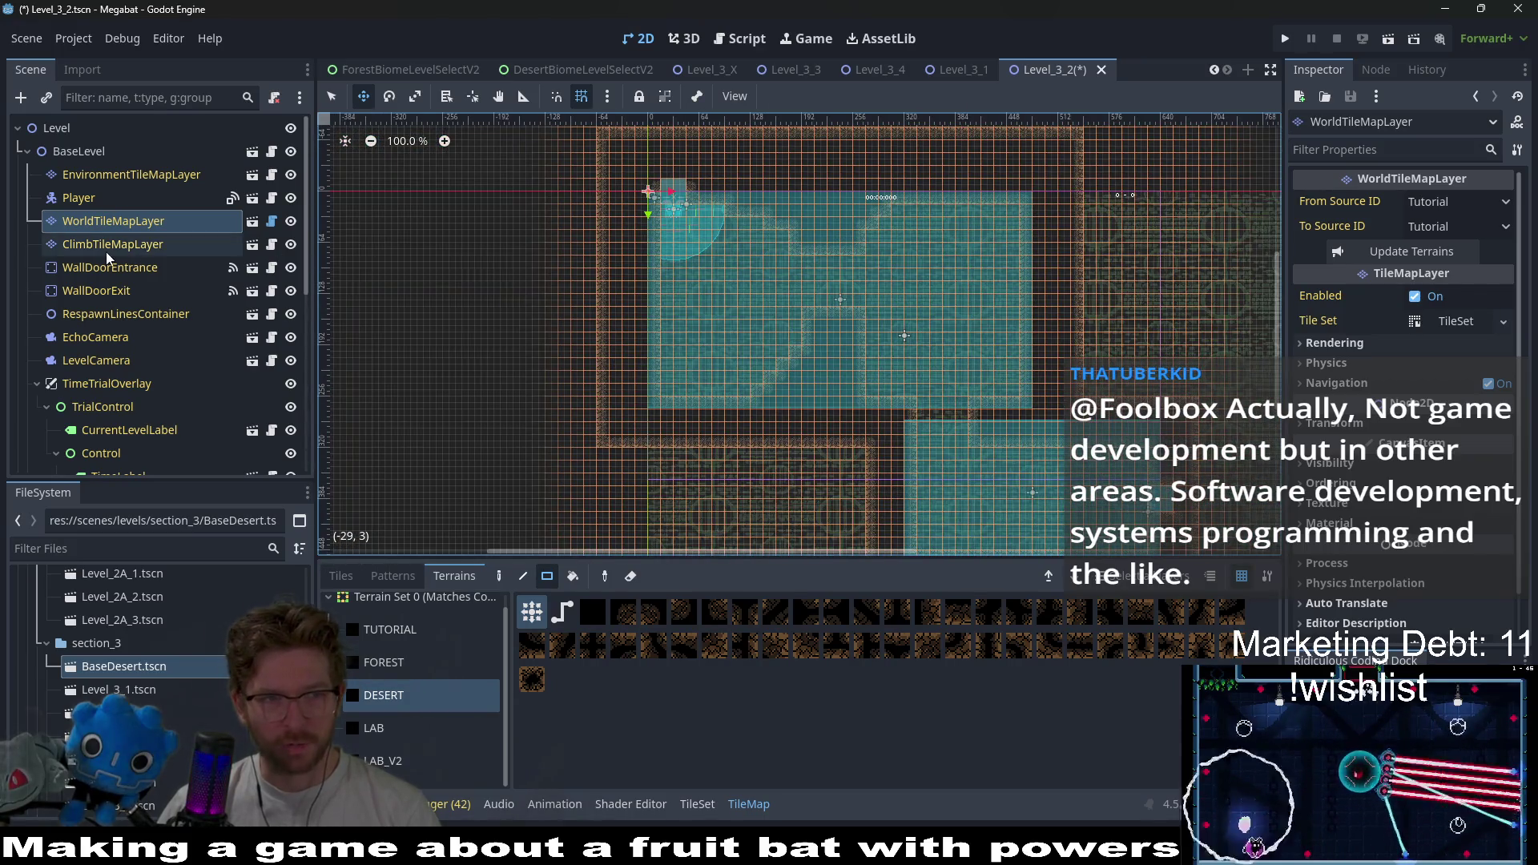
{"action": "left_click", "coordinate": [105, 244]}
{"action": "left_click", "coordinate": [128, 221]}
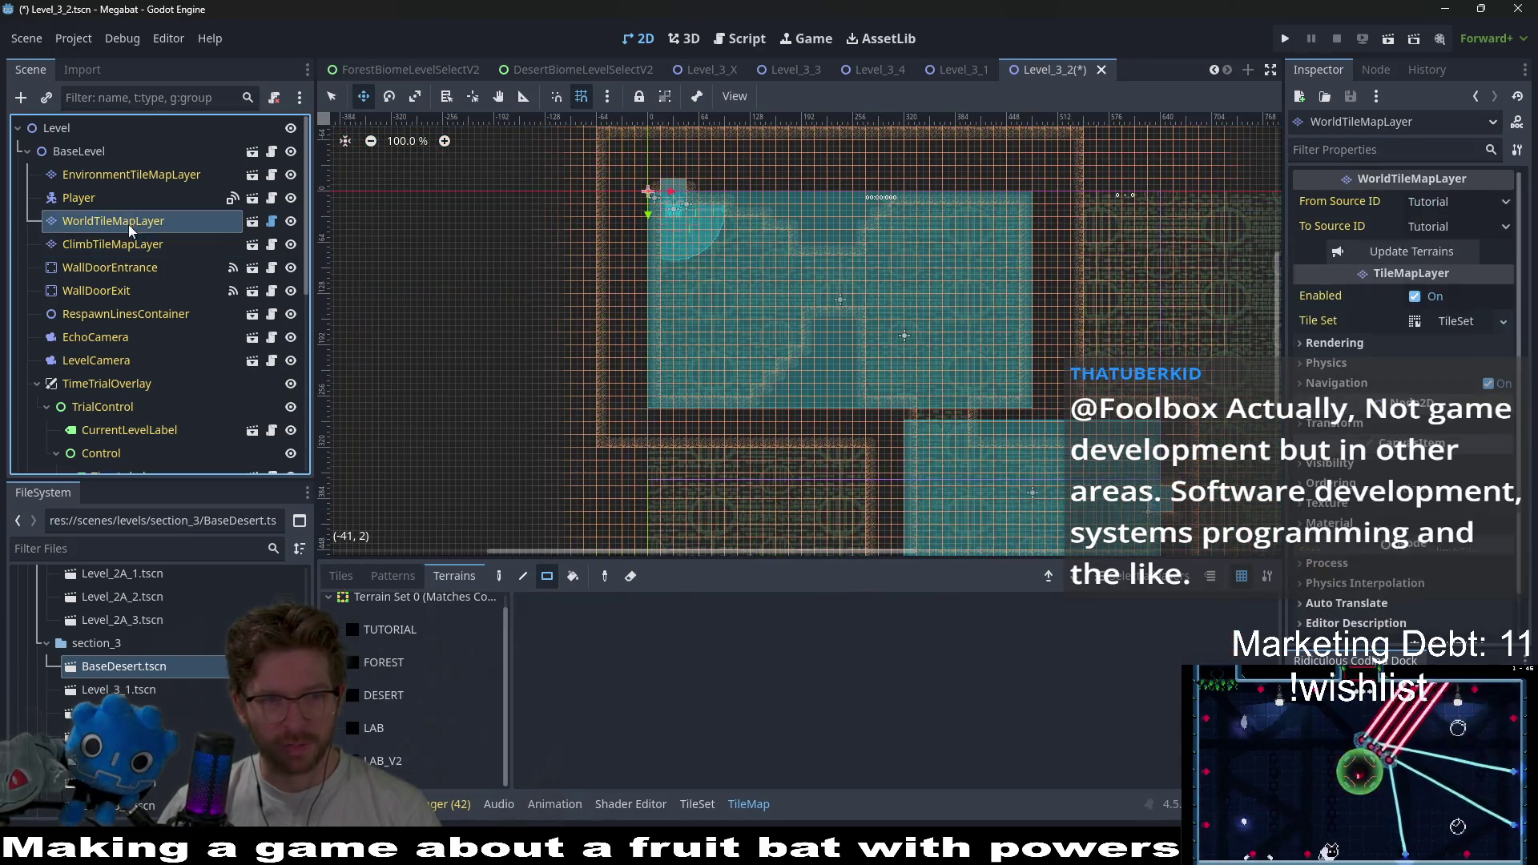
{"action": "left_click", "coordinate": [407, 661]}
{"action": "left_click", "coordinate": [396, 696]}
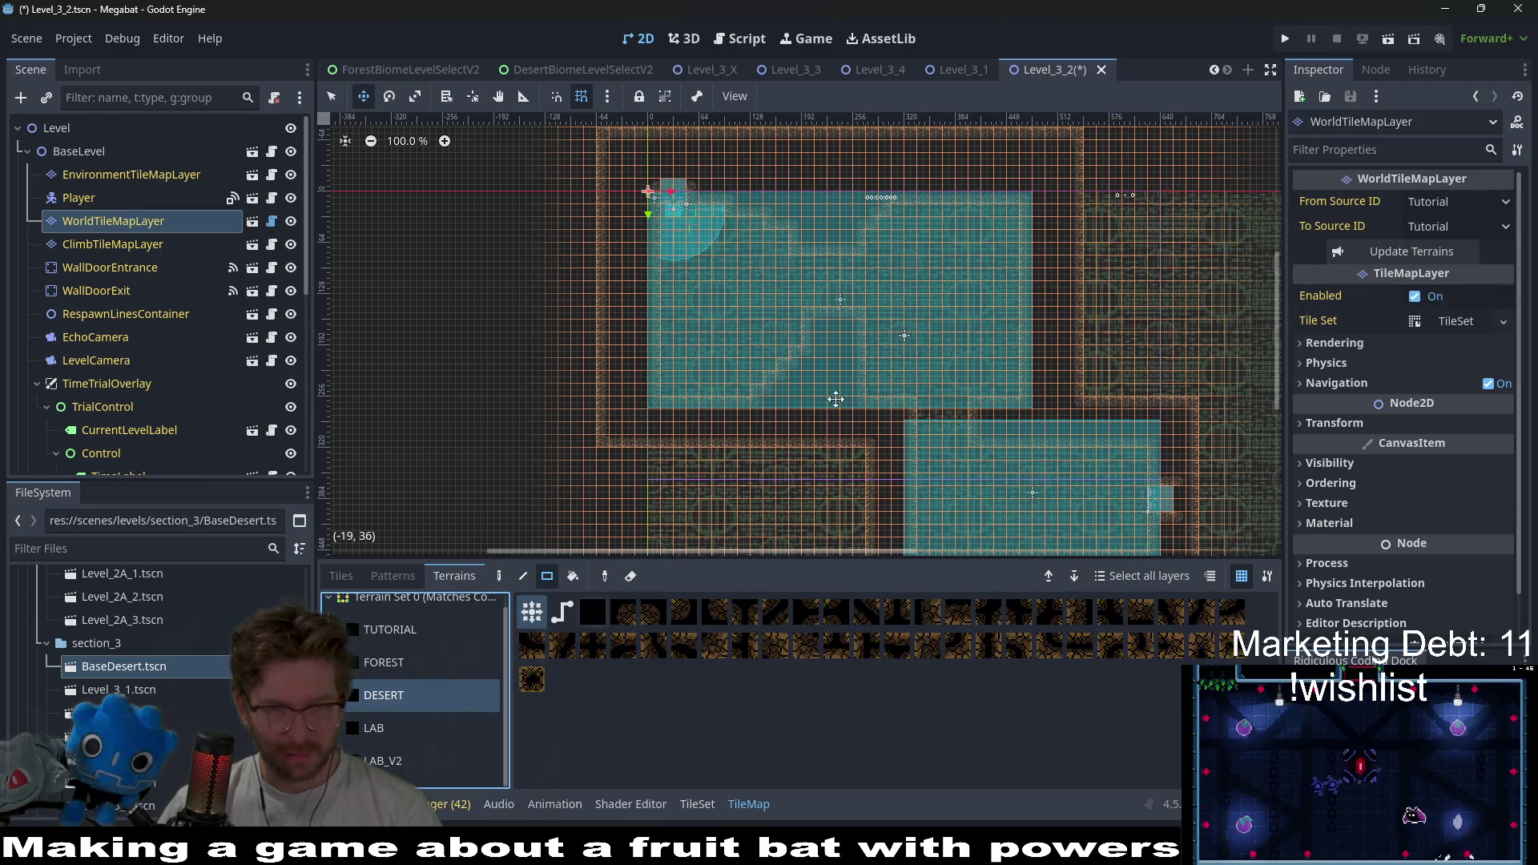
- Zoom into the upper room and switch to the DigTileMapLayer
{"action": "scroll", "coordinate": [883, 393], "scroll_direction": "up", "scroll_amount": 7}
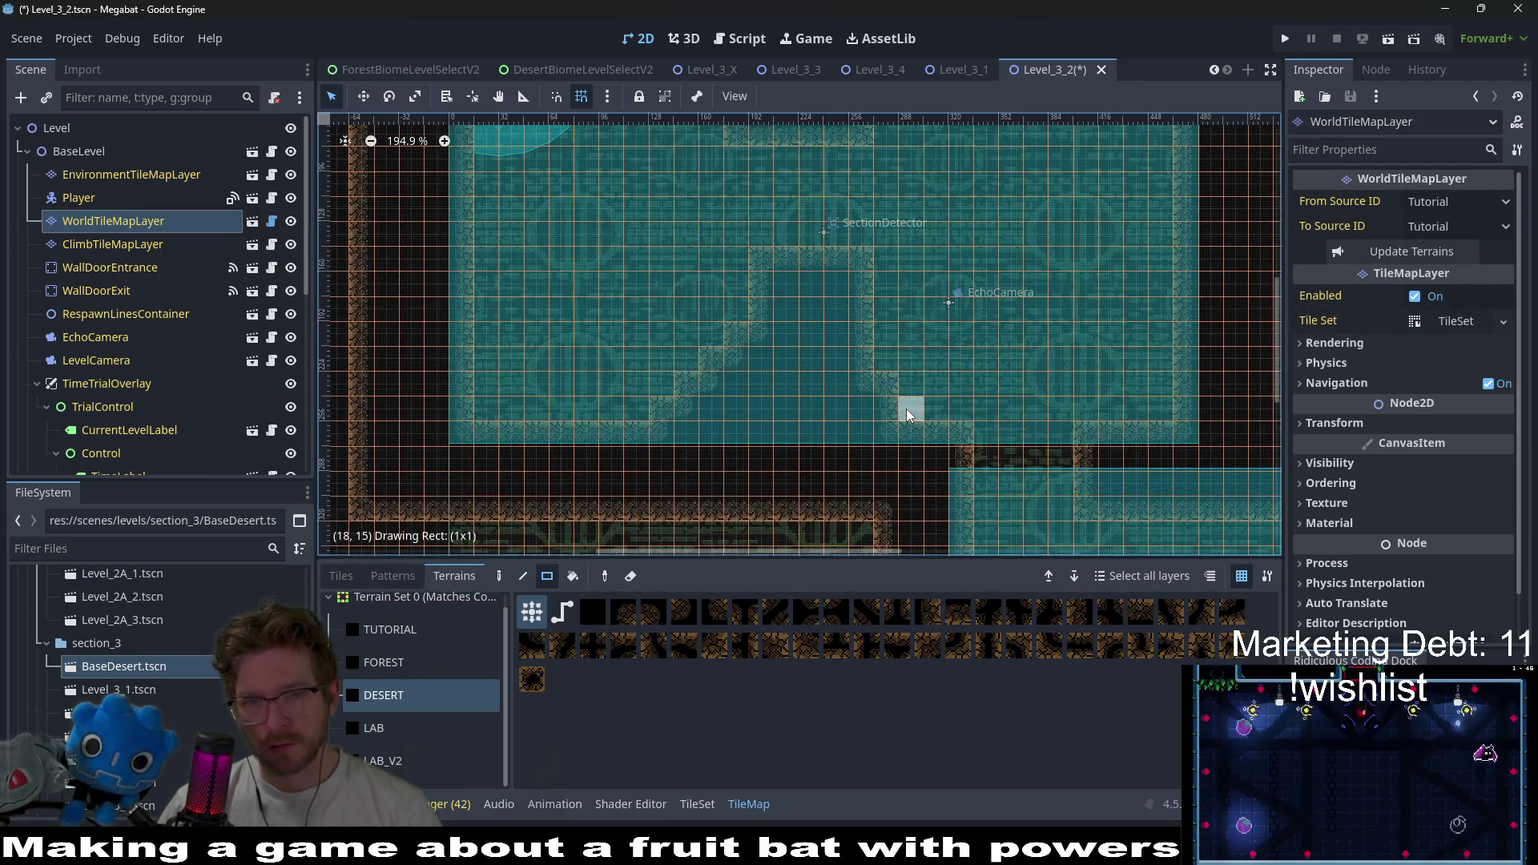
{"action": "scroll", "coordinate": [1014, 416], "scroll_direction": "right", "scroll_amount": 4}
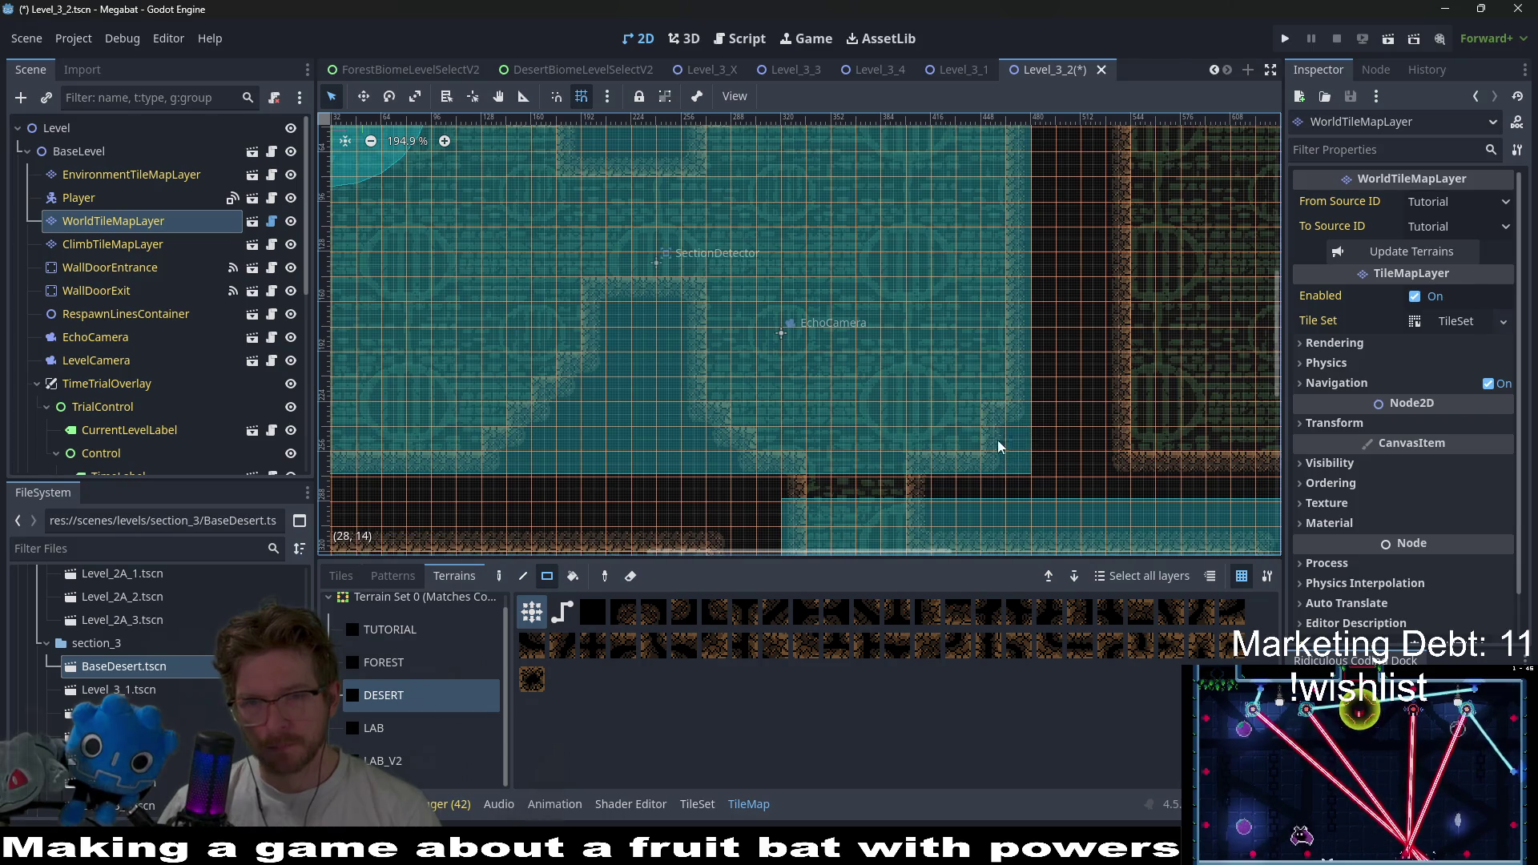
{"action": "scroll", "coordinate": [999, 382], "scroll_direction": "down", "scroll_amount": 2}
{"action": "scroll", "coordinate": [961, 306], "scroll_direction": "up", "scroll_amount": 5}
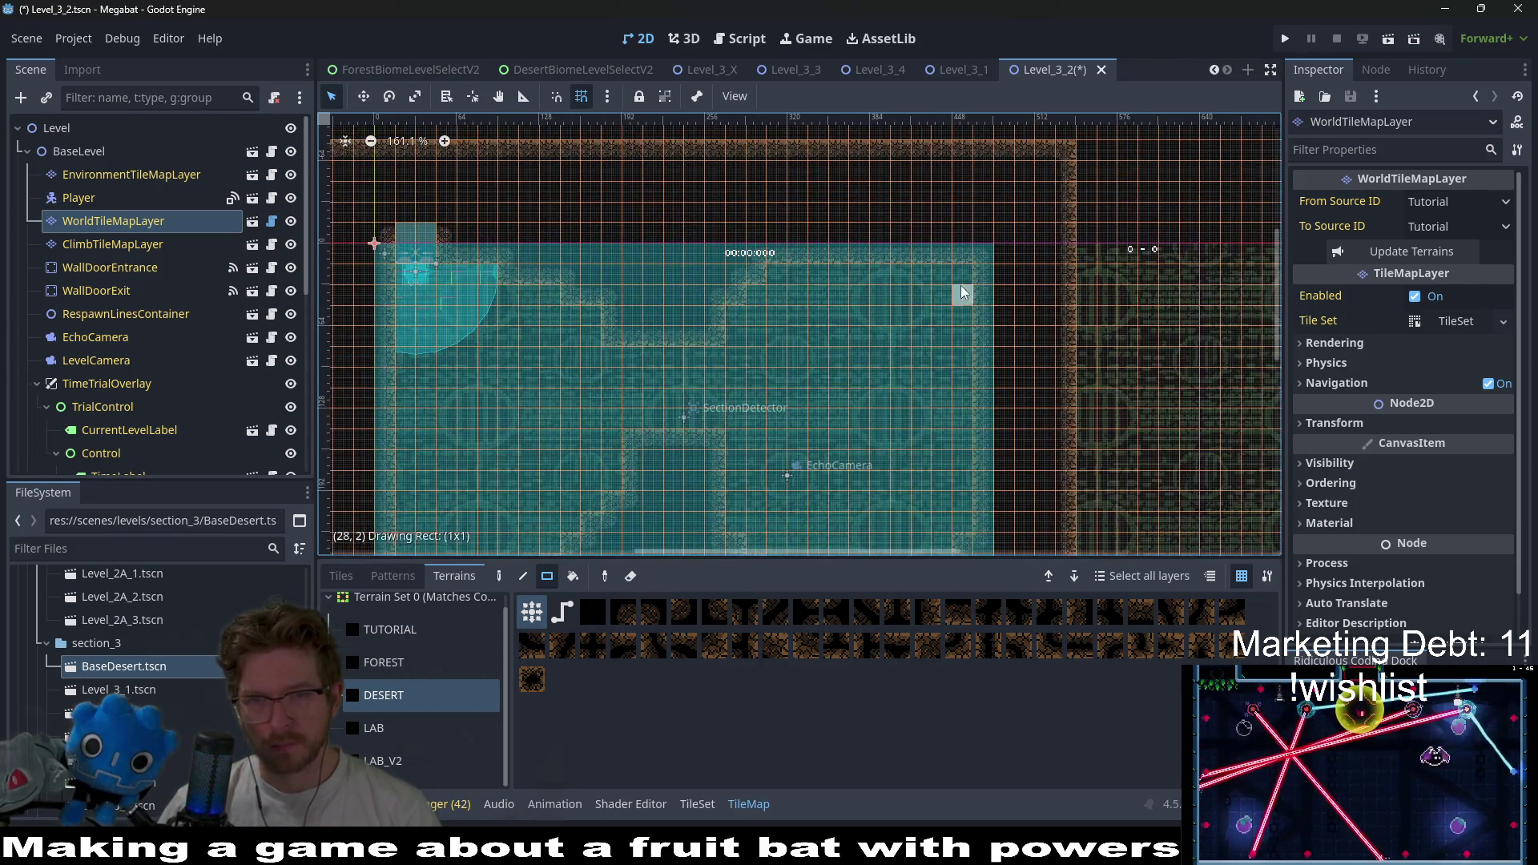
{"action": "scroll", "coordinate": [936, 387], "scroll_direction": "down", "scroll_amount": 3}
{"action": "scroll", "coordinate": [936, 387], "scroll_direction": "left", "scroll_amount": 4}
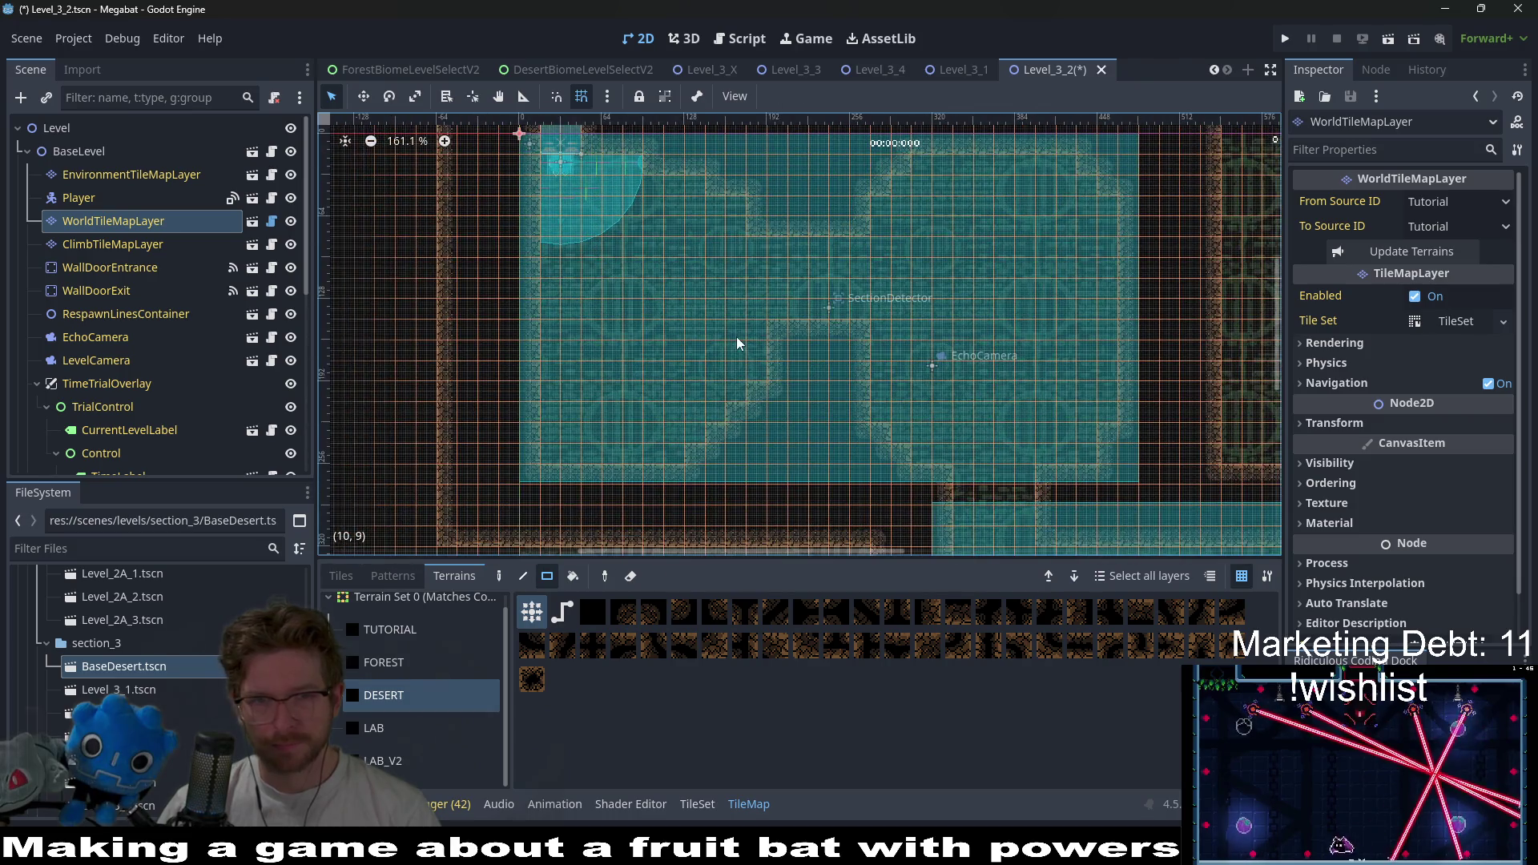
{"action": "scroll", "coordinate": [272, 335], "scroll_direction": "down", "scroll_amount": 8}
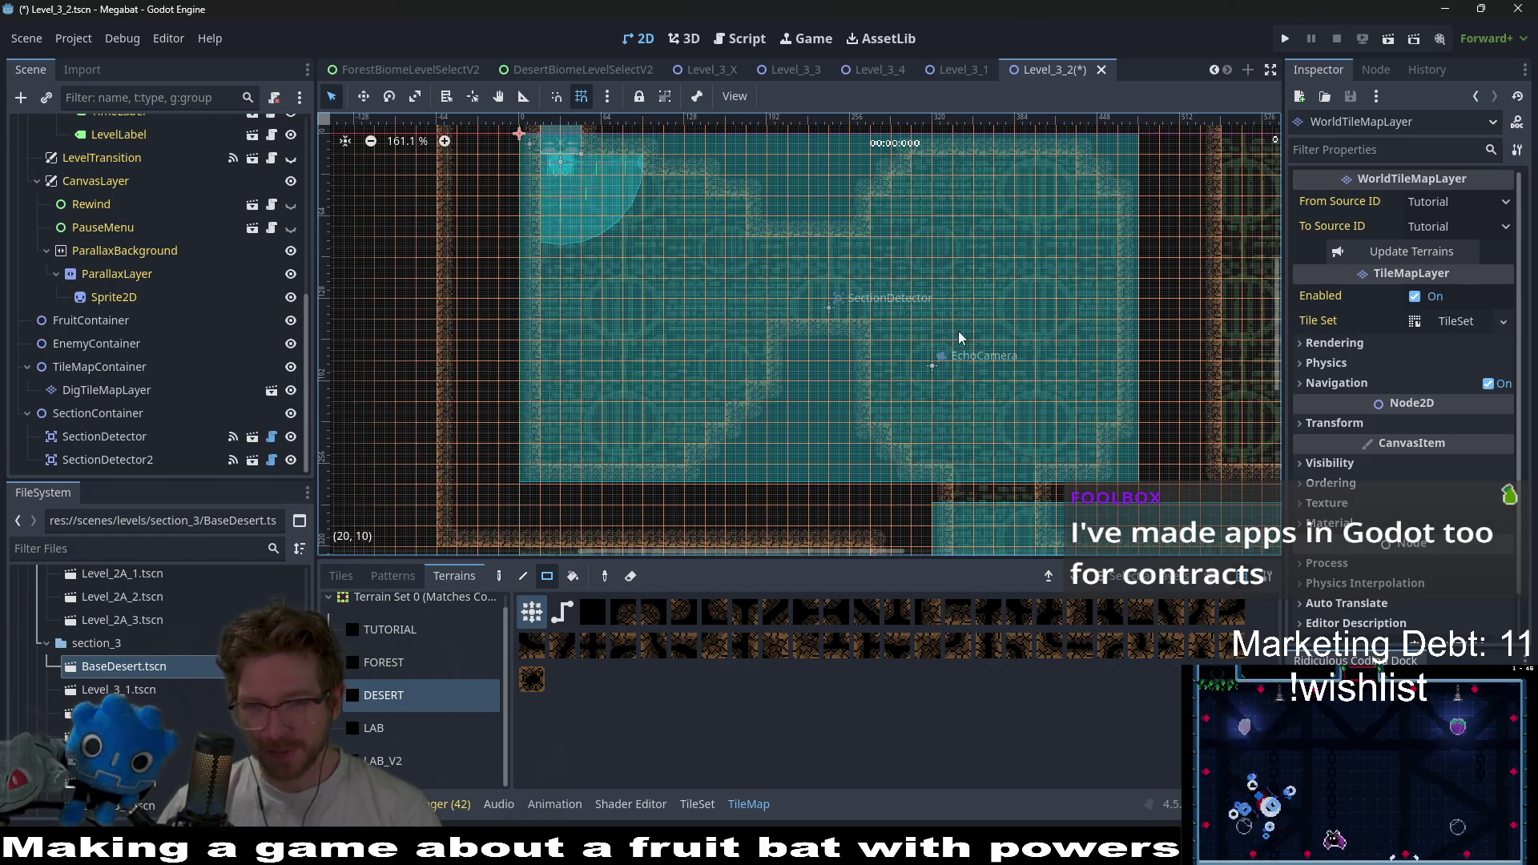
{"action": "left_click_drag", "start_coordinate": [961, 344], "coordinate": [886, 357]}
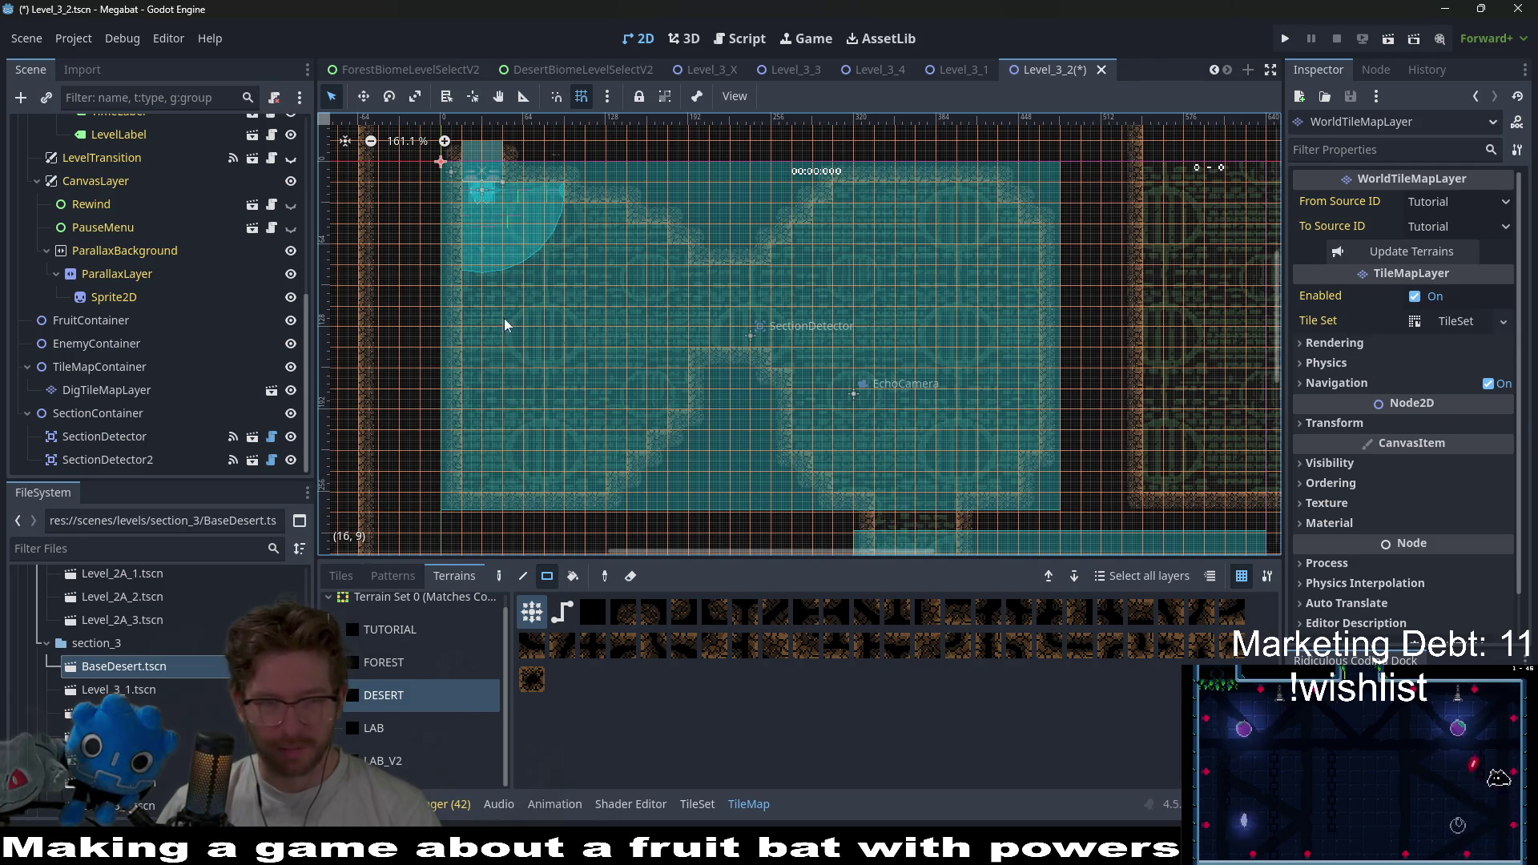
{"action": "left_click", "coordinate": [133, 391]}
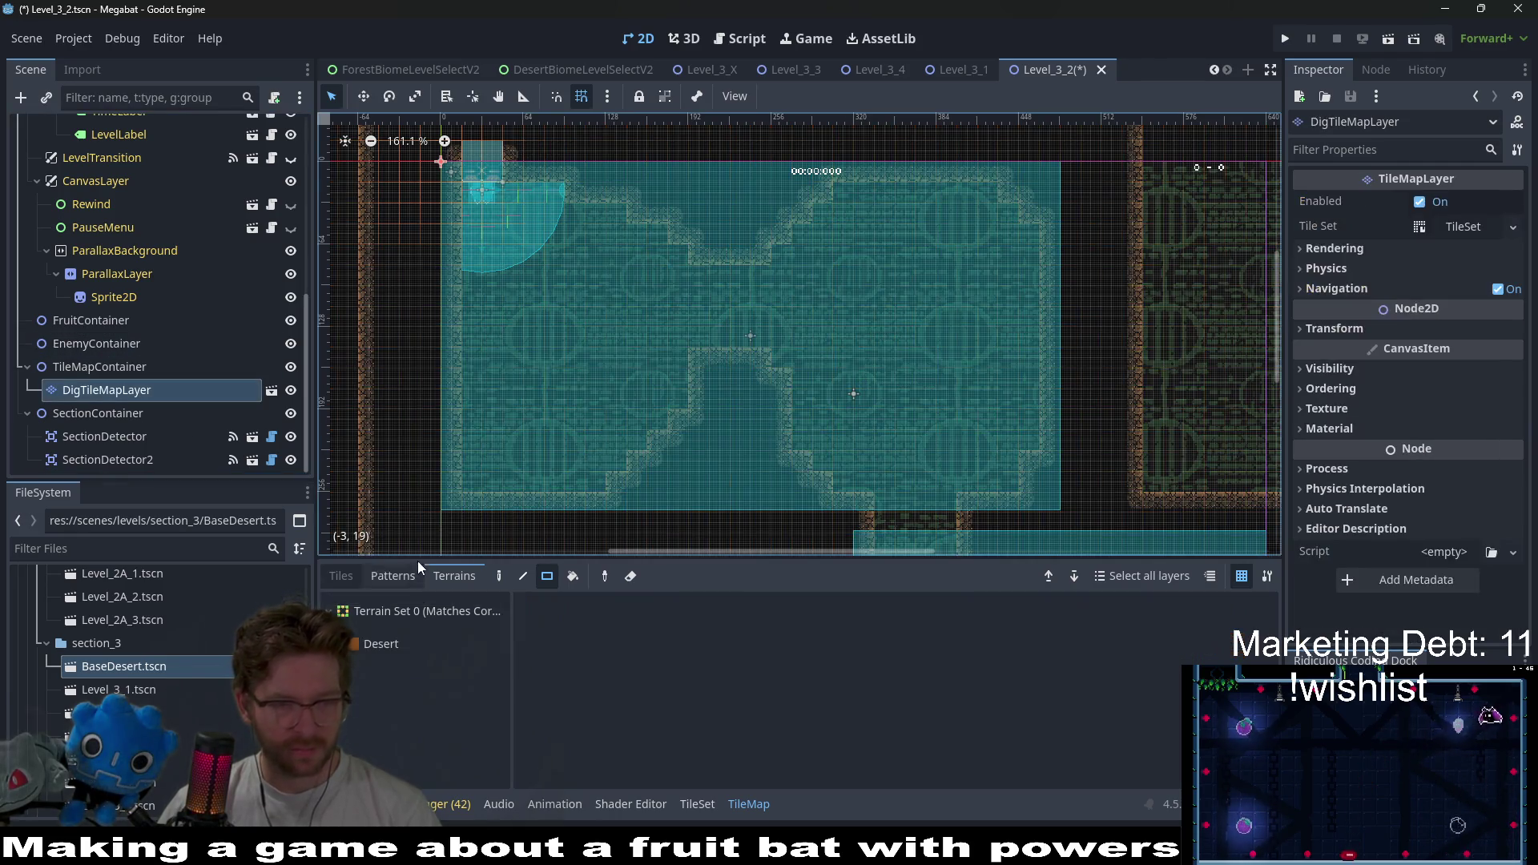
- Choose Desert dig terrain and dig a rectangle plus strips along the upper room's top
{"action": "left_click", "coordinate": [394, 645]}
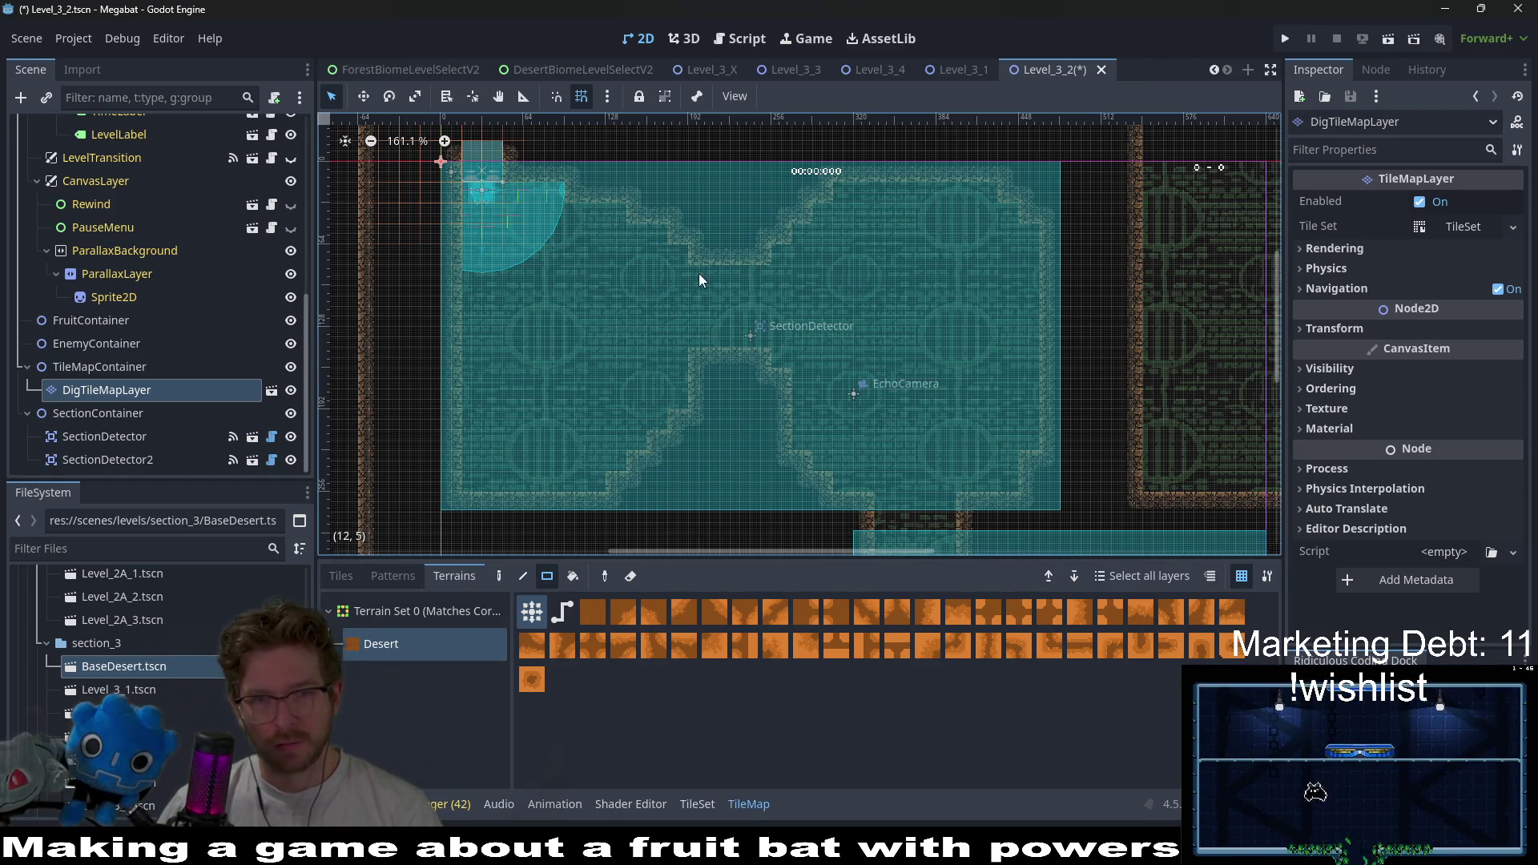
{"action": "mouse_move", "coordinate": [750, 337]}
{"action": "left_mouse_down"}
{"action": "mouse_move", "coordinate": [771, 305]}
{"action": "mouse_move", "coordinate": [785, 360]}
{"action": "left_mouse_up"}
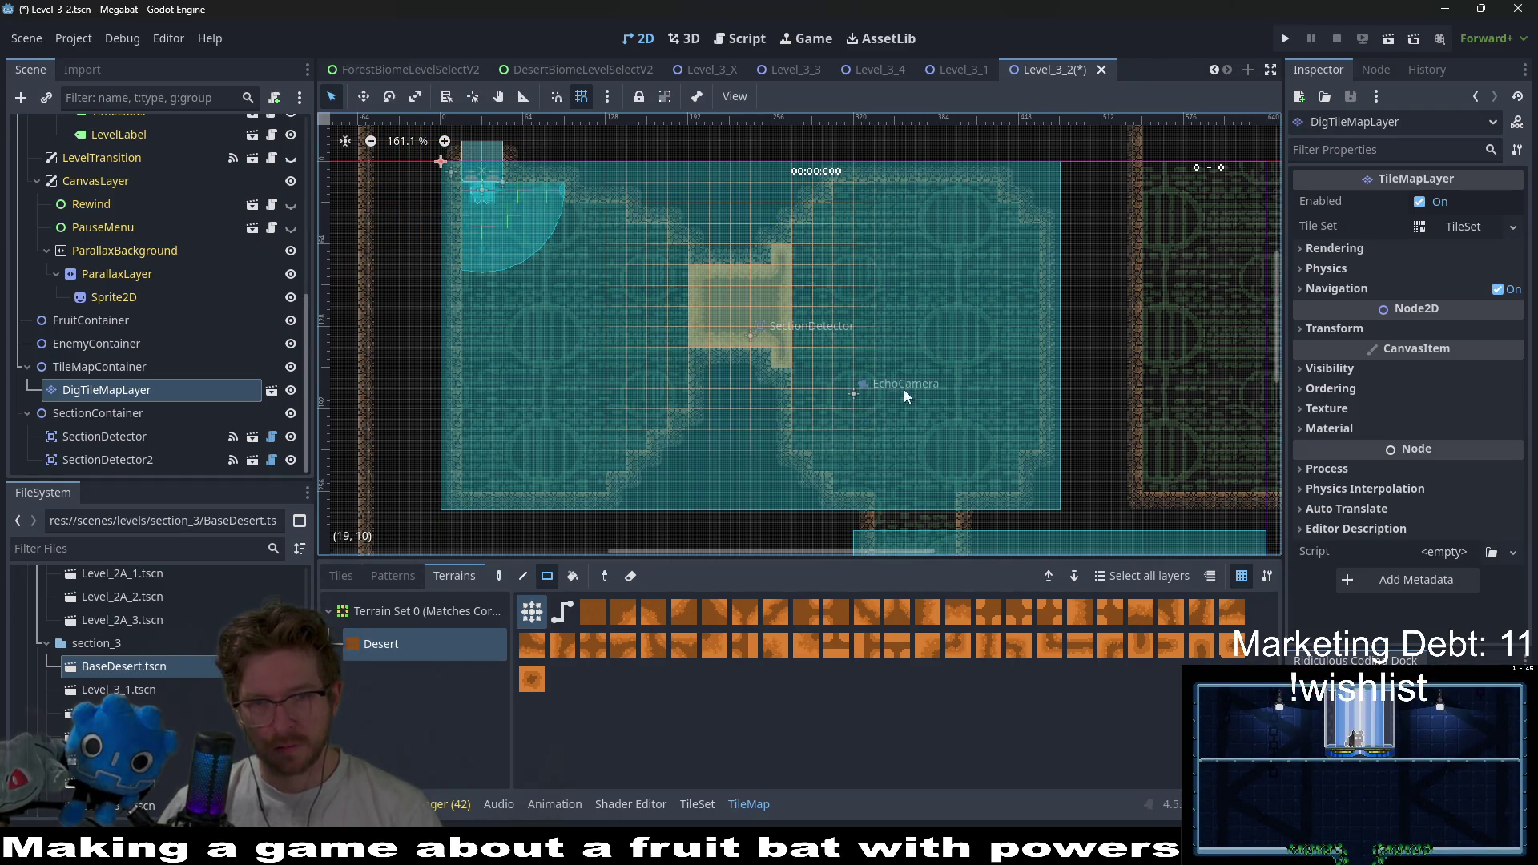
{"action": "scroll", "coordinate": [873, 392], "scroll_direction": "right", "scroll_amount": 3}
{"action": "scroll", "coordinate": [873, 392], "scroll_direction": "down", "scroll_amount": 1}
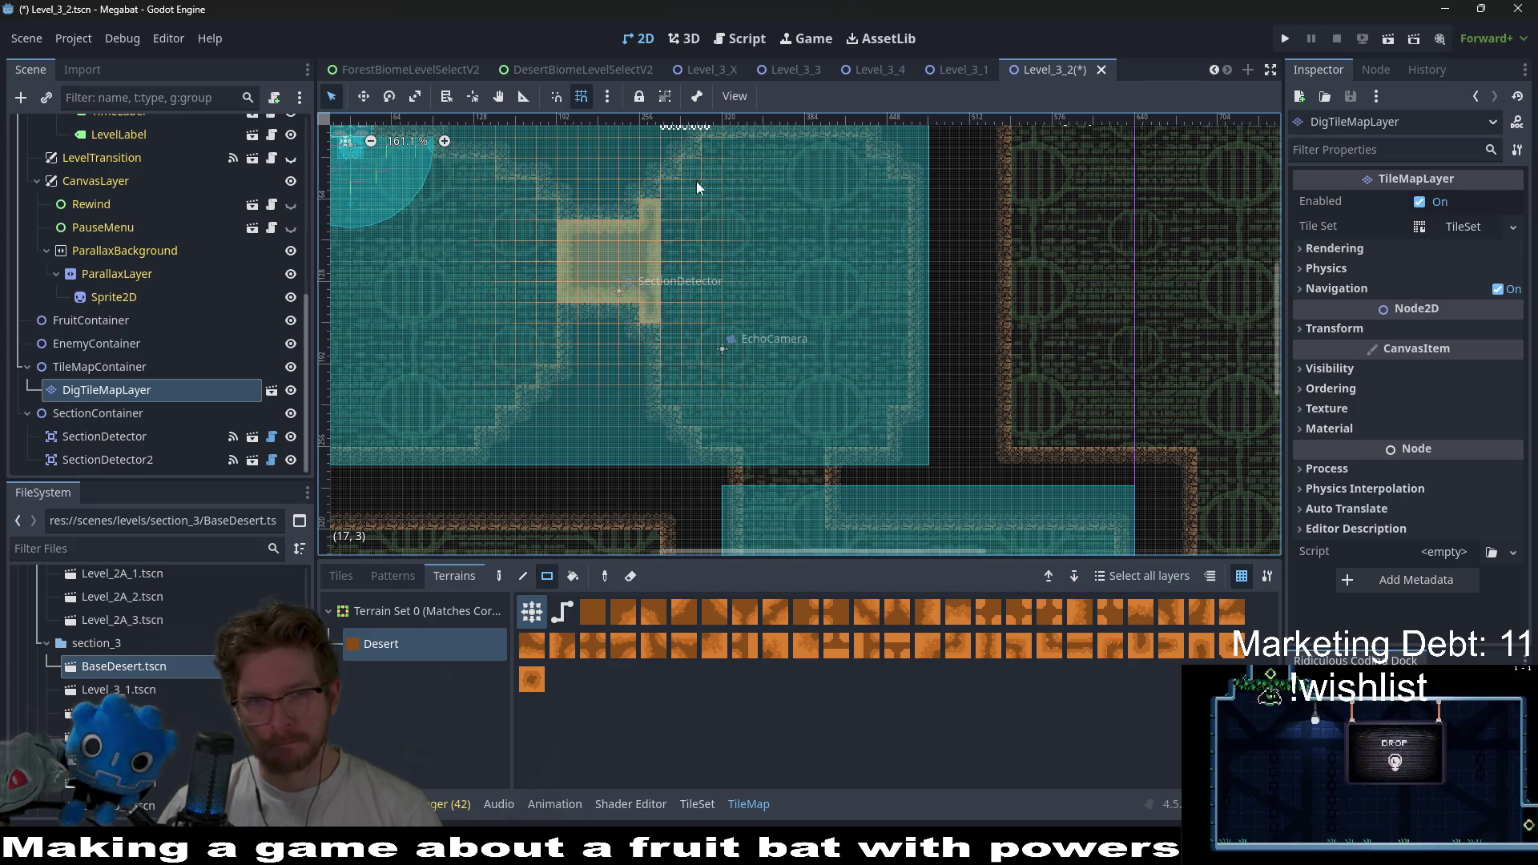
{"action": "left_click_drag", "start_coordinate": [721, 158], "coordinate": [861, 192]}
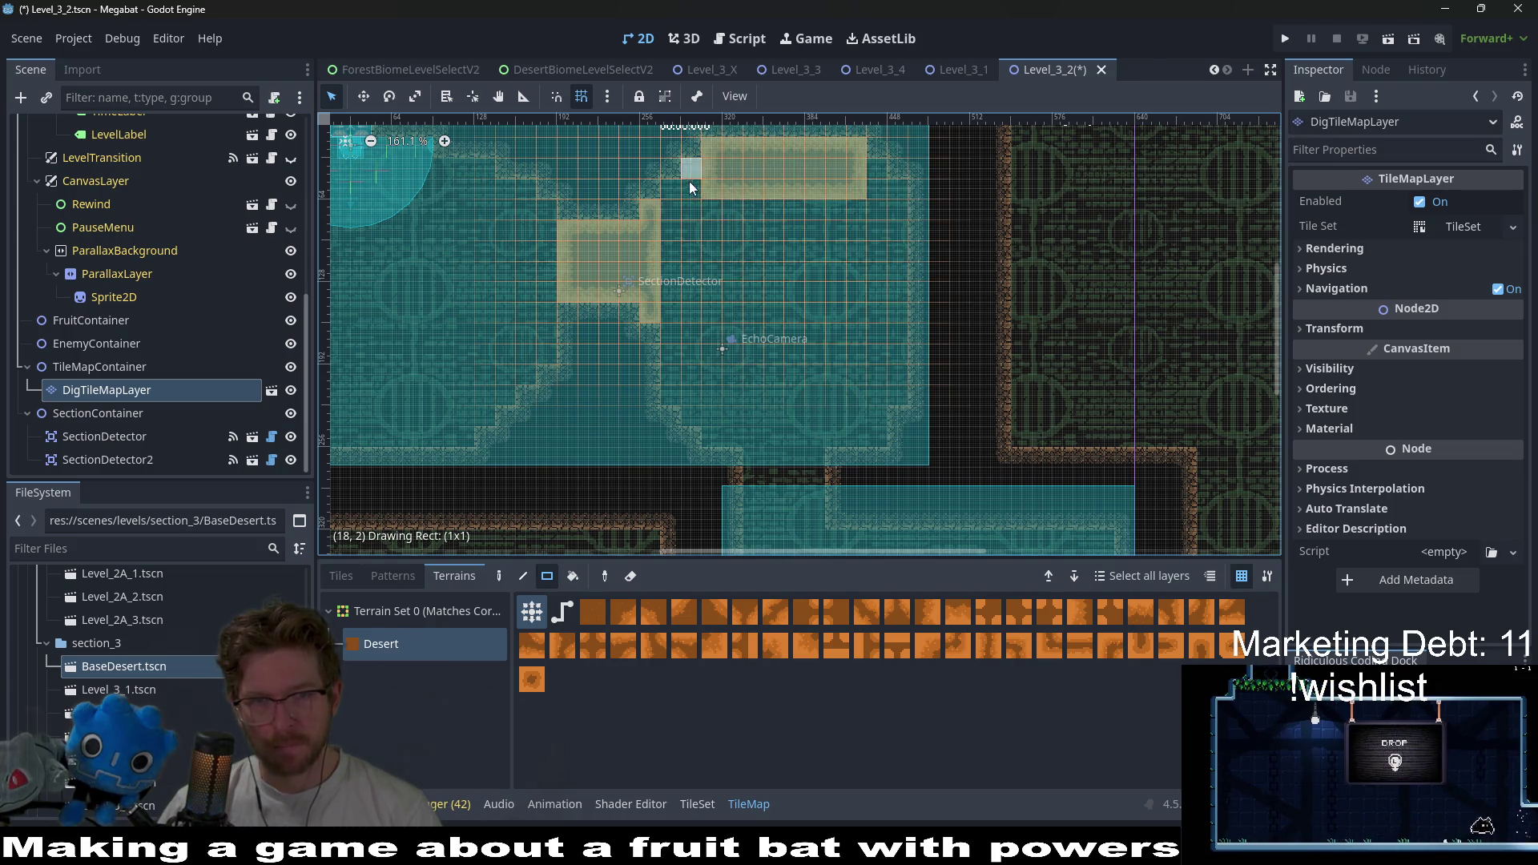
{"action": "left_click_drag", "start_coordinate": [673, 210], "coordinate": [673, 210]}
{"action": "left_click_drag", "start_coordinate": [899, 213], "coordinate": [899, 214]}
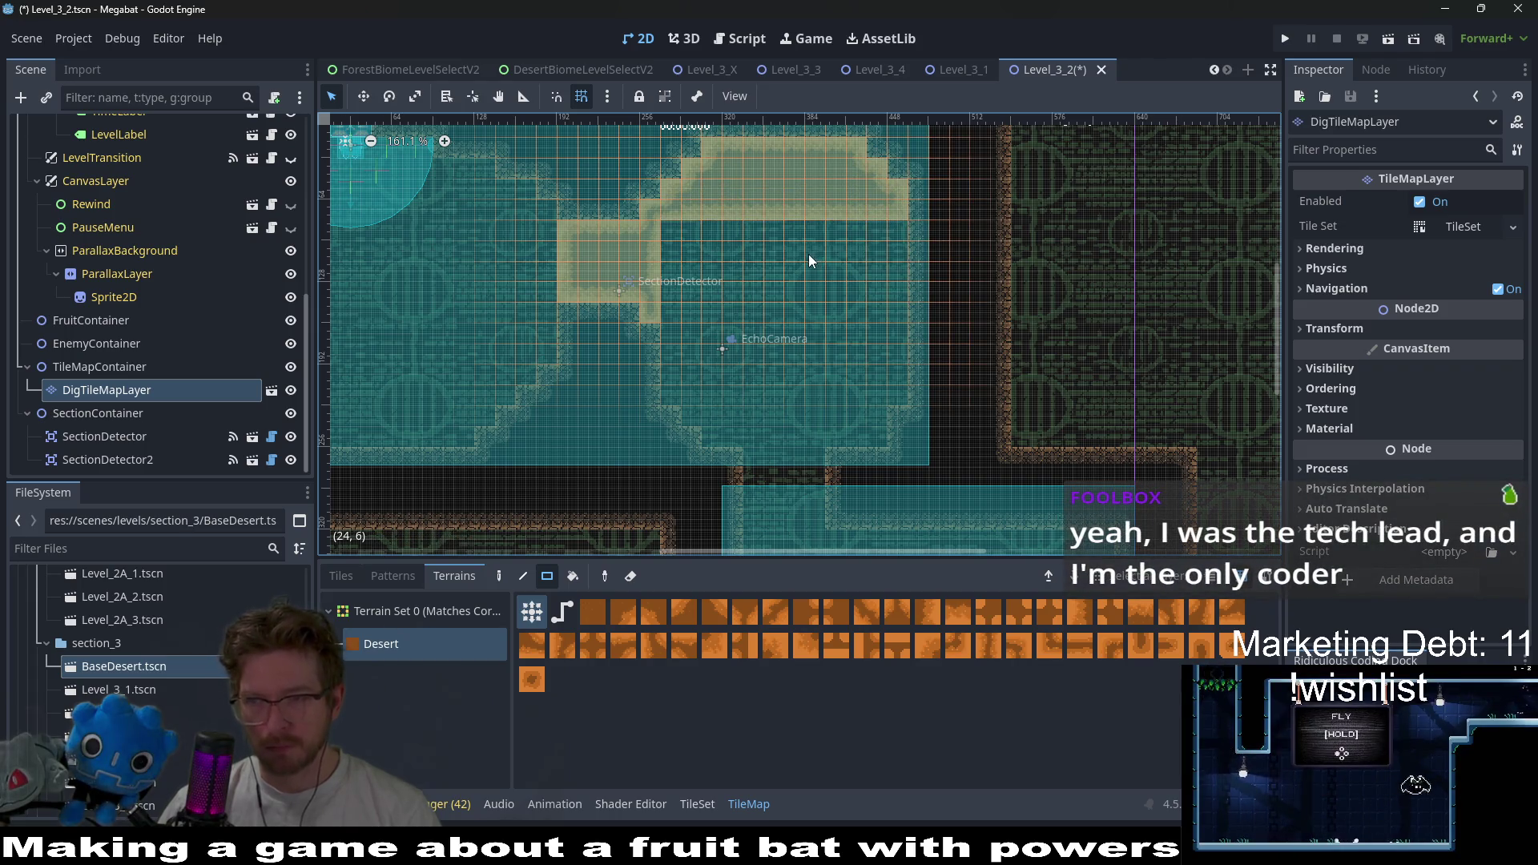
{"action": "scroll", "coordinate": [819, 232], "scroll_direction": "up", "scroll_amount": 2}
{"action": "scroll", "coordinate": [657, 256], "scroll_direction": "up", "scroll_amount": 3}
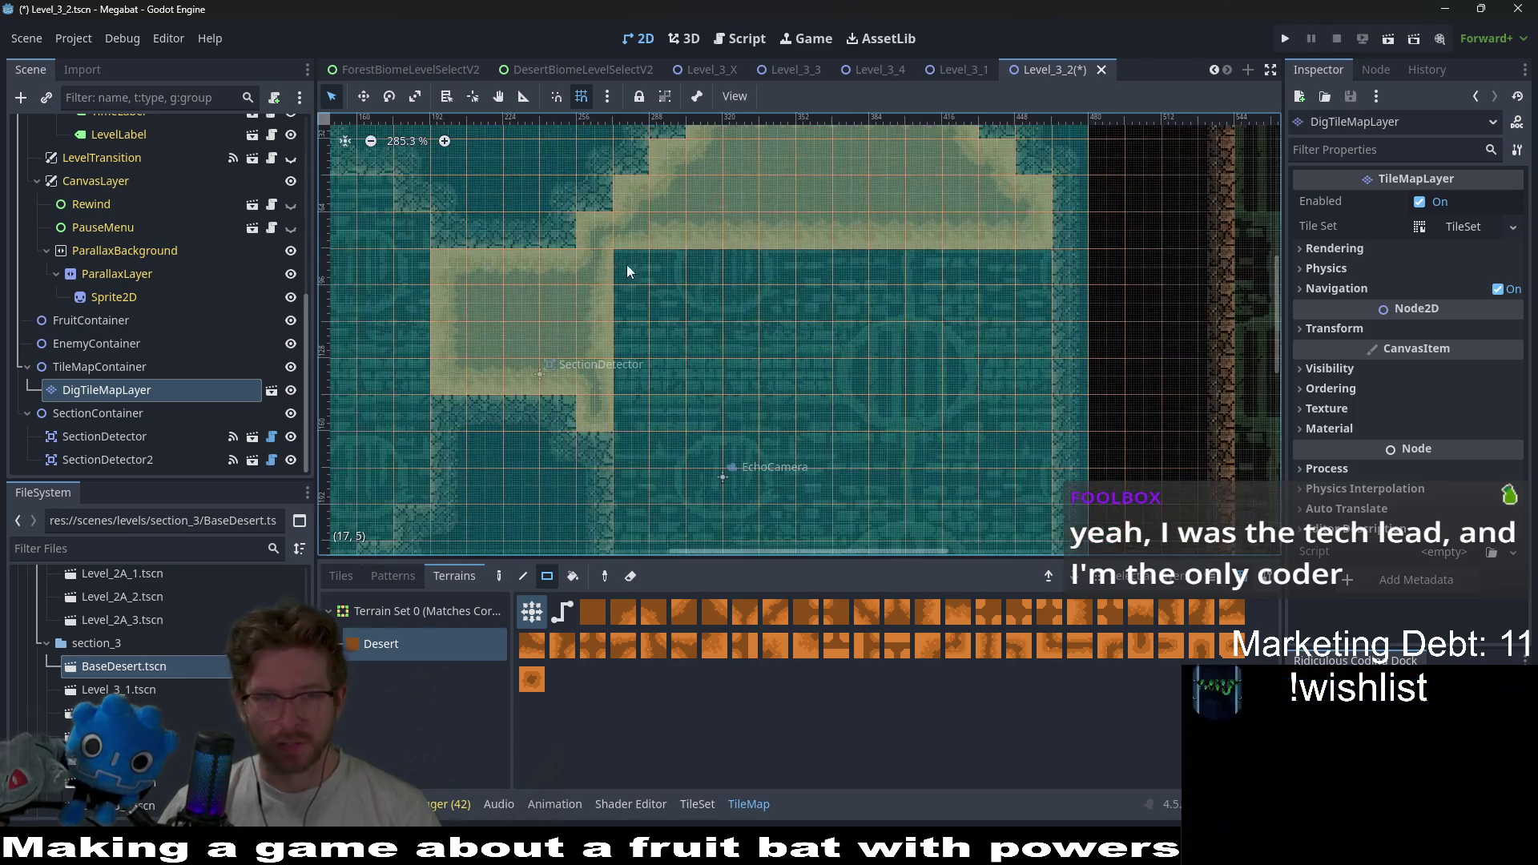
{"action": "scroll", "coordinate": [713, 288], "scroll_direction": "up", "scroll_amount": 2}
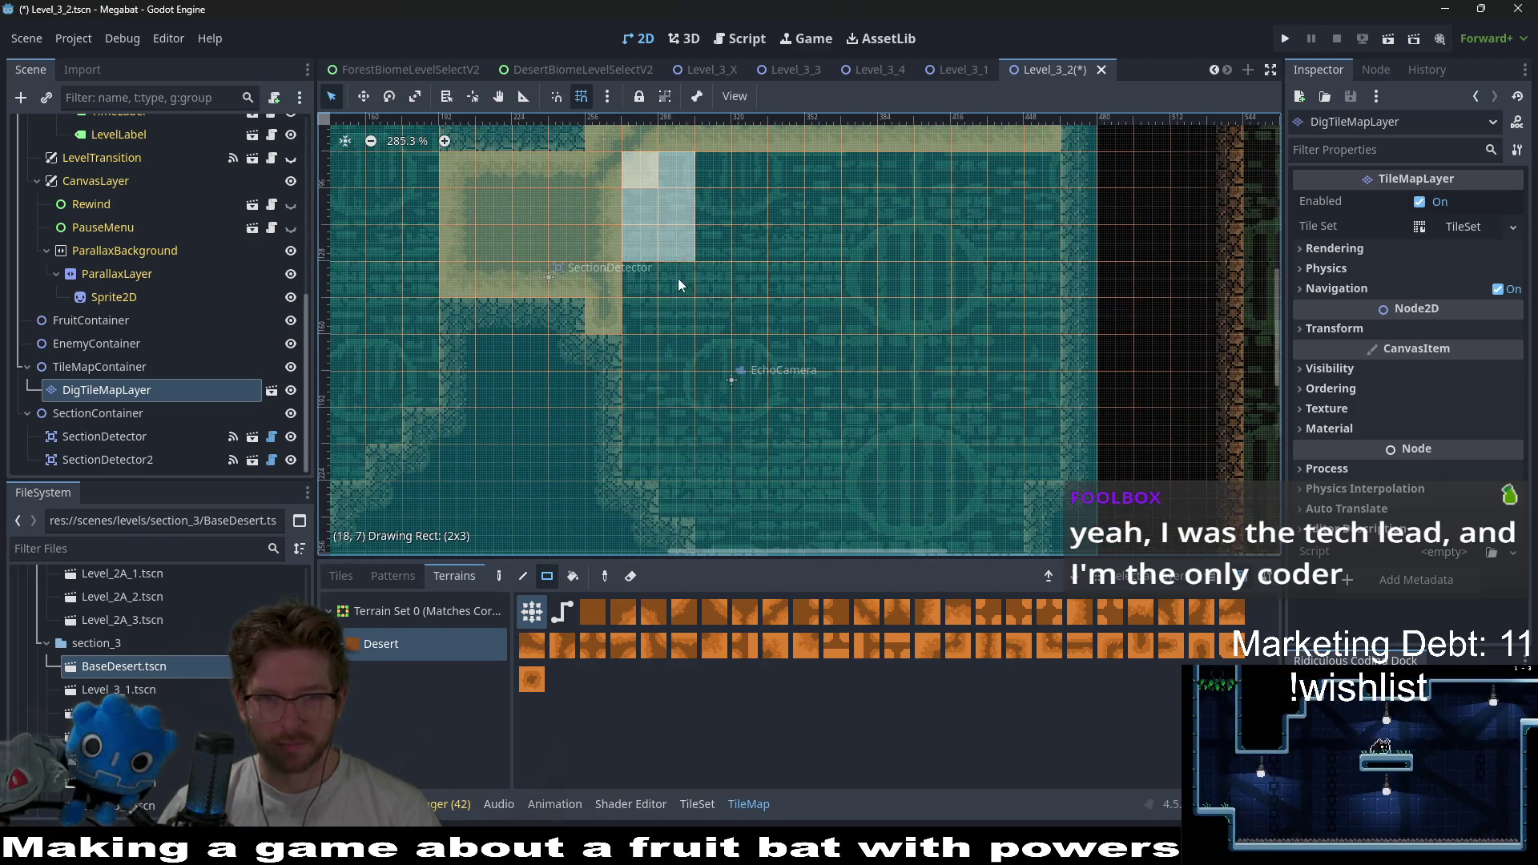
- Dig large rectangles down through the upper room
{"action": "left_click_drag", "start_coordinate": [674, 405], "coordinate": [655, 449]}
{"action": "mouse_move", "coordinate": [677, 170]}
{"action": "left_mouse_down"}
{"action": "mouse_move", "coordinate": [699, 421]}
{"action": "mouse_move", "coordinate": [687, 503]}
{"action": "mouse_move", "coordinate": [725, 220]}
{"action": "mouse_move", "coordinate": [1013, 472]}
{"action": "mouse_move", "coordinate": [1049, 472]}
{"action": "left_mouse_up"}
{"action": "left_click_drag", "start_coordinate": [974, 390], "coordinate": [1015, 241]}
{"action": "mouse_move", "coordinate": [677, 313]}
{"action": "left_mouse_down"}
{"action": "mouse_move", "coordinate": [958, 386]}
{"action": "mouse_move", "coordinate": [902, 219]}
{"action": "left_mouse_up"}
{"action": "left_click_drag", "start_coordinate": [762, 251], "coordinate": [873, 421]}
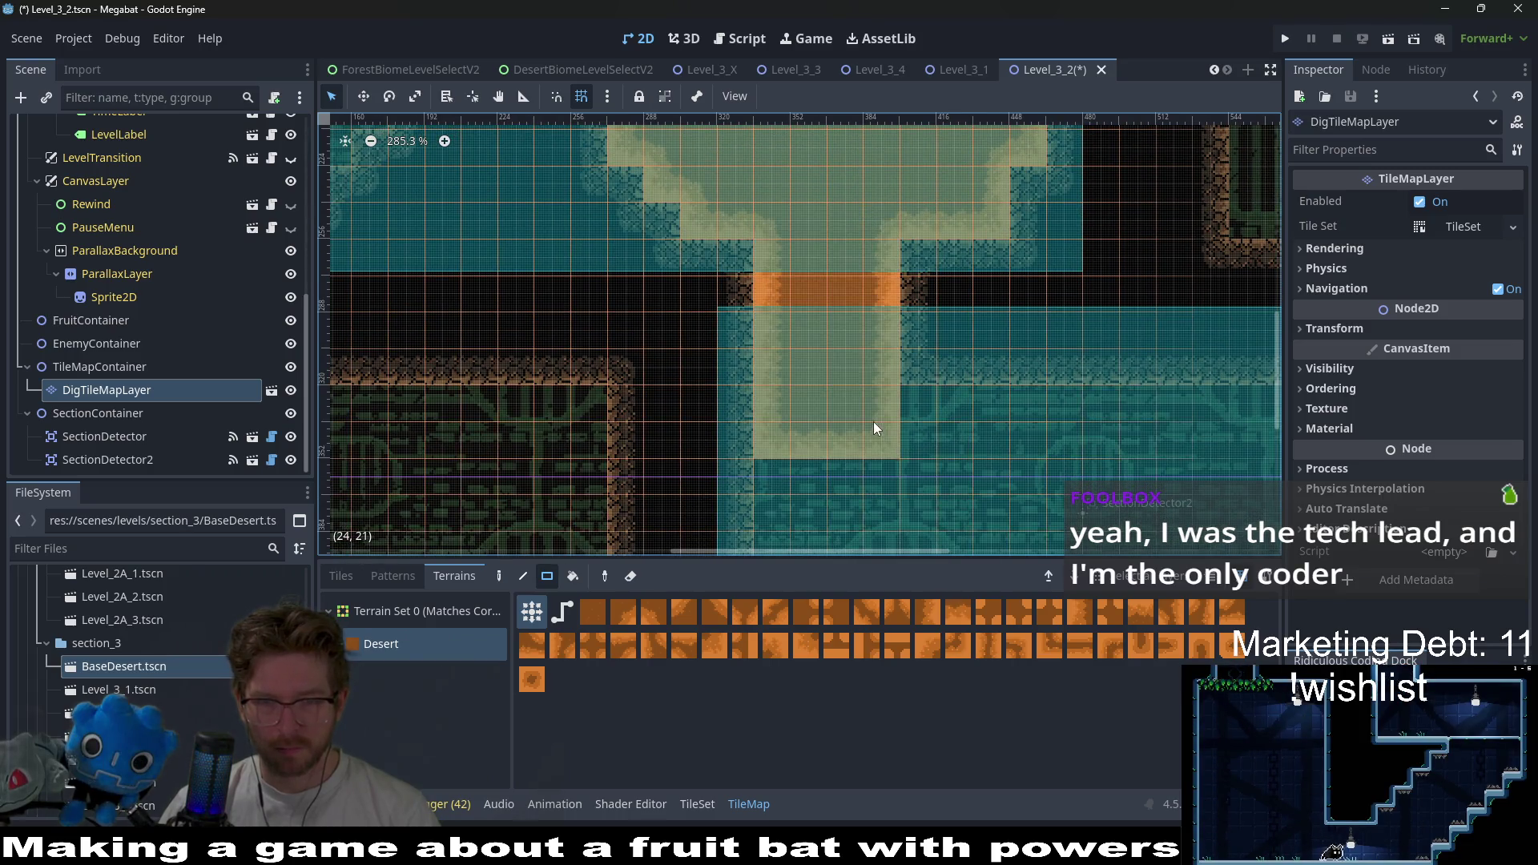
- Extend the dig column into a shaft reaching the lower room, filling missing tiles
{"action": "scroll", "coordinate": [738, 328], "scroll_direction": "down", "scroll_amount": 5}
{"action": "left_click_drag", "start_coordinate": [739, 298], "coordinate": [778, 449]}
{"action": "left_click", "coordinate": [781, 300]}
{"action": "left_click", "coordinate": [780, 334]}
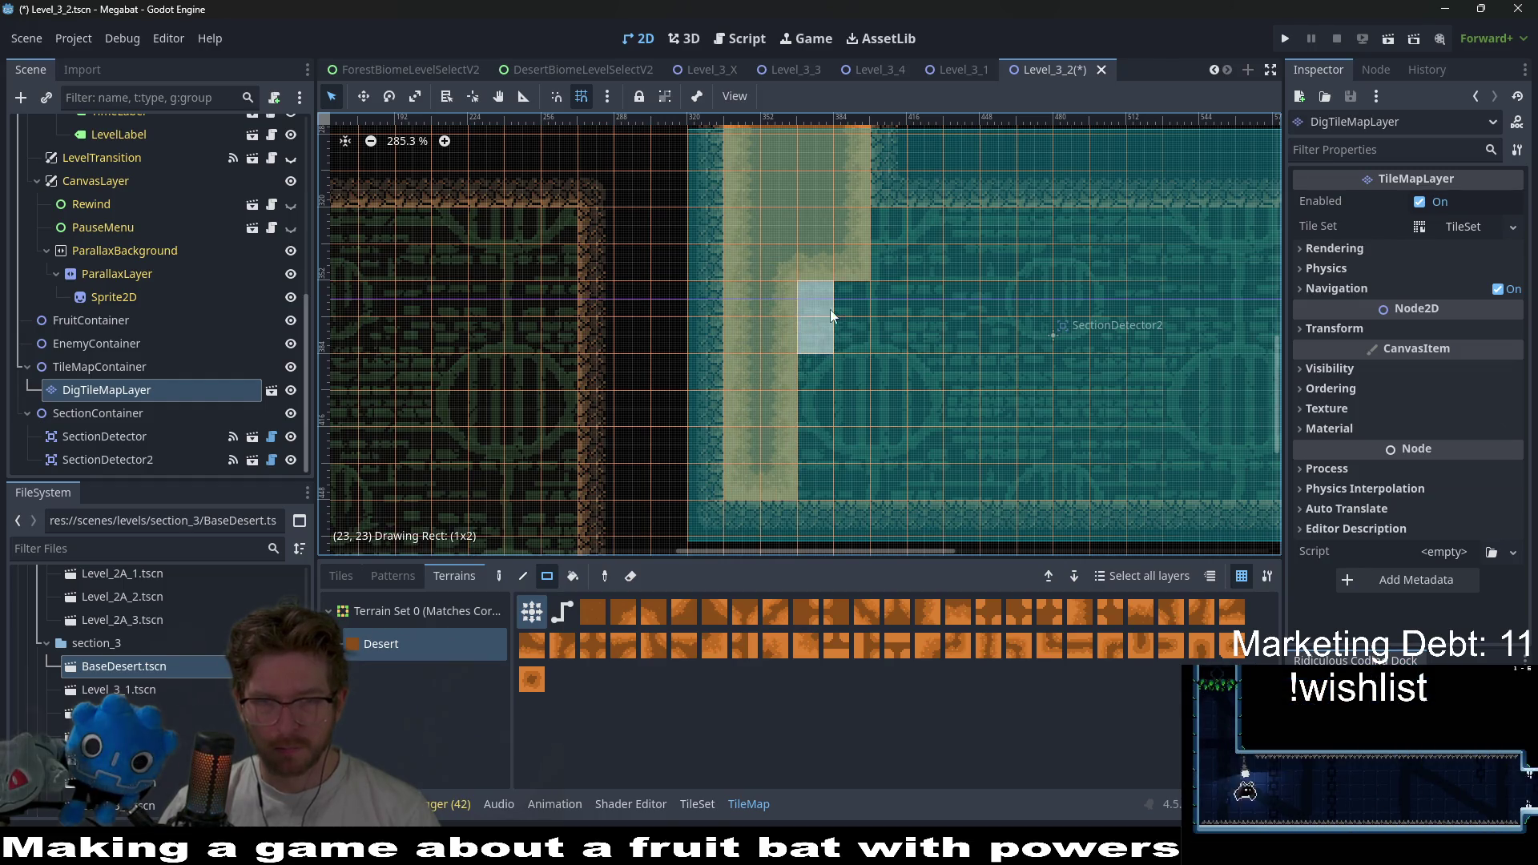
{"action": "left_click_drag", "start_coordinate": [829, 314], "coordinate": [818, 325]}
{"action": "left_click", "coordinate": [849, 339]}
{"action": "scroll", "coordinate": [788, 324], "scroll_direction": "right", "scroll_amount": 4}
{"action": "scroll", "coordinate": [788, 323], "scroll_direction": "up", "scroll_amount": 1}
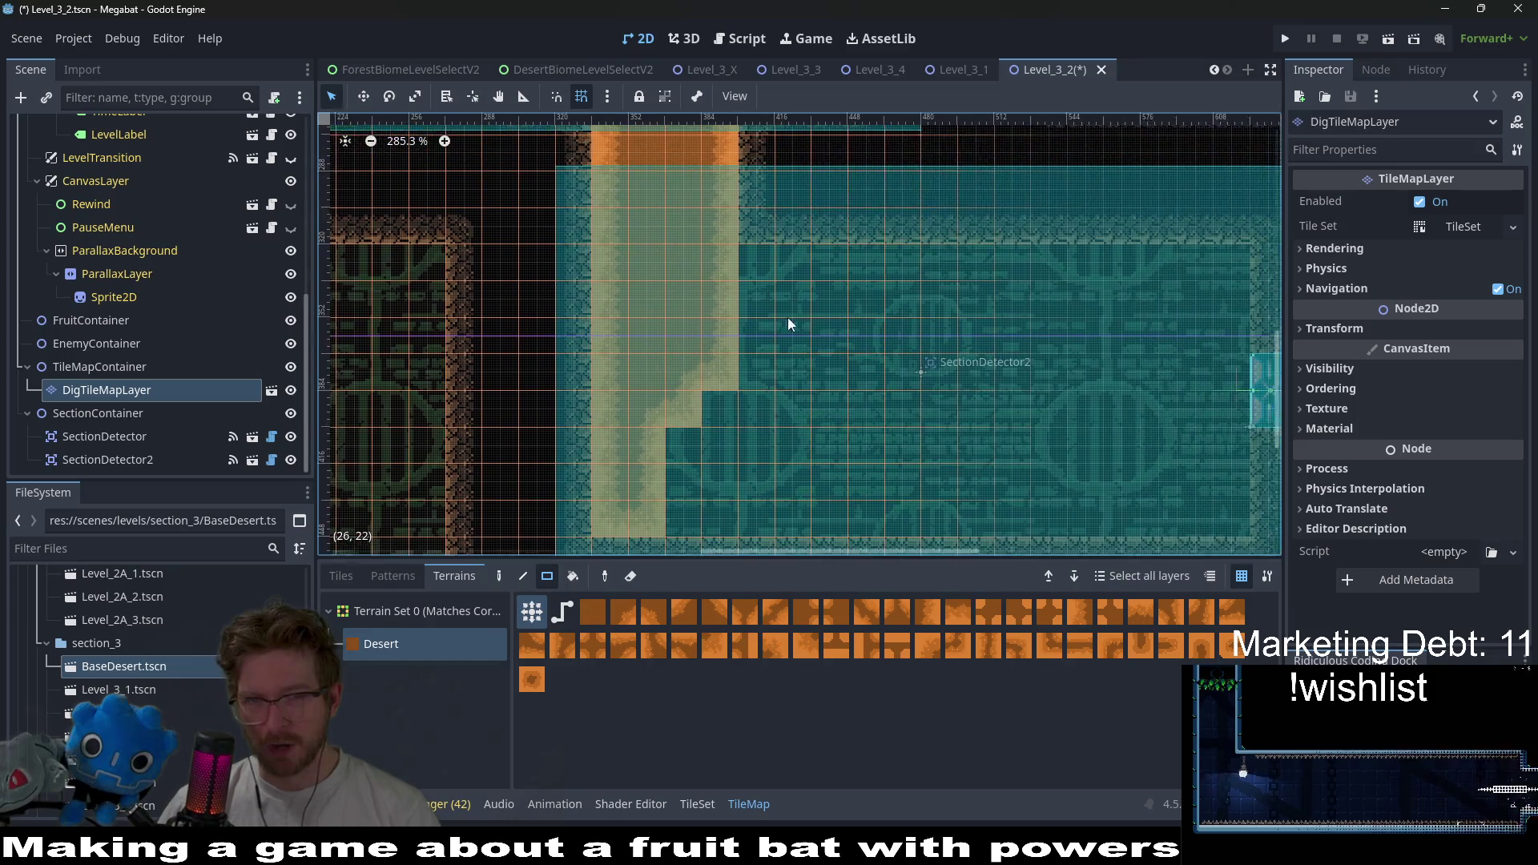
{"action": "scroll", "coordinate": [789, 312], "scroll_direction": "down", "scroll_amount": 4}
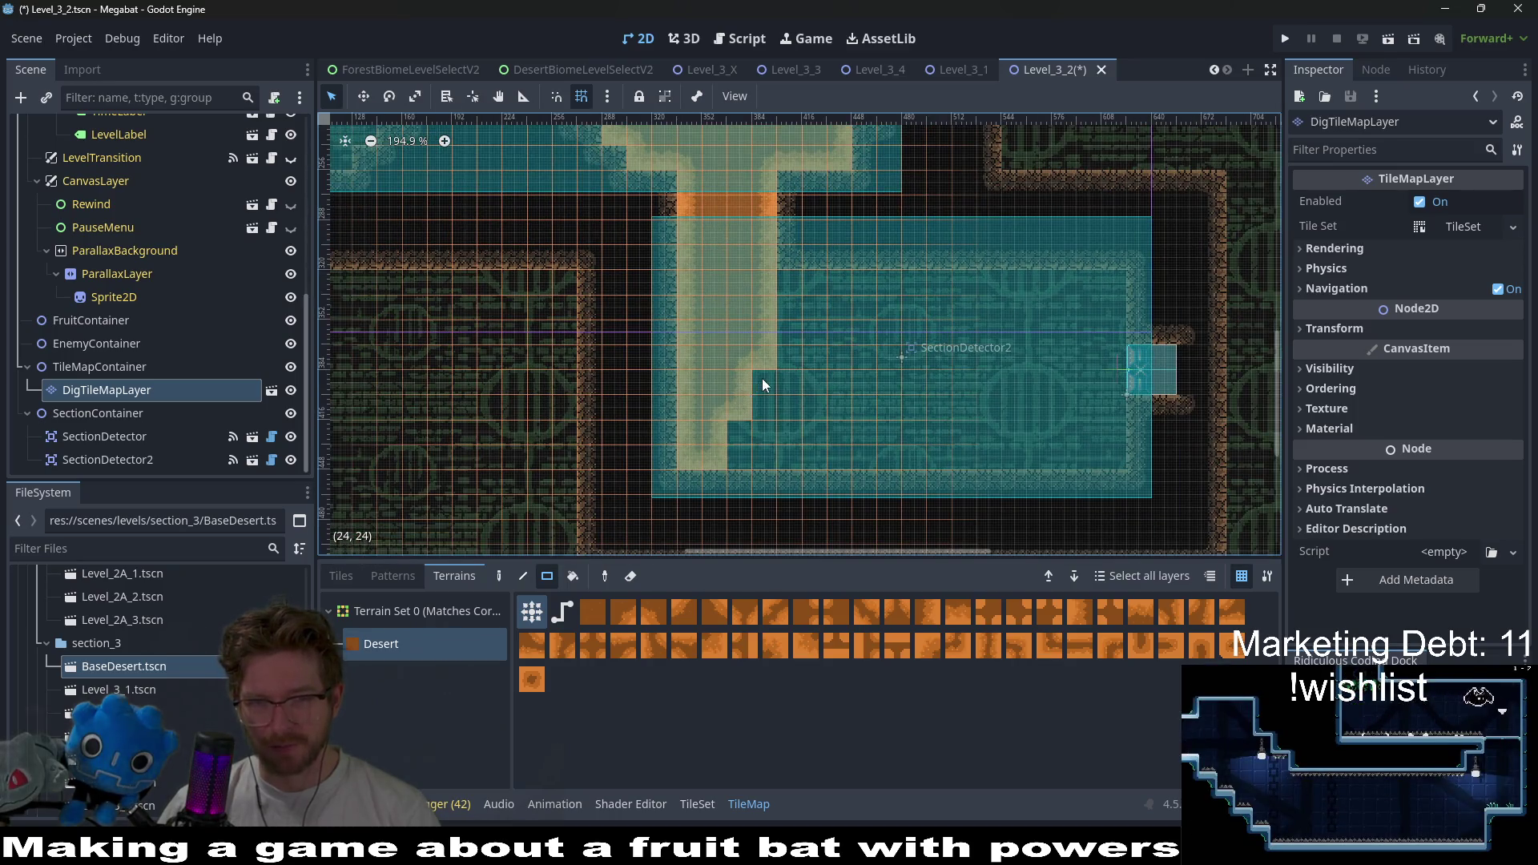
{"action": "scroll", "coordinate": [788, 336], "scroll_direction": "up", "scroll_amount": 2}
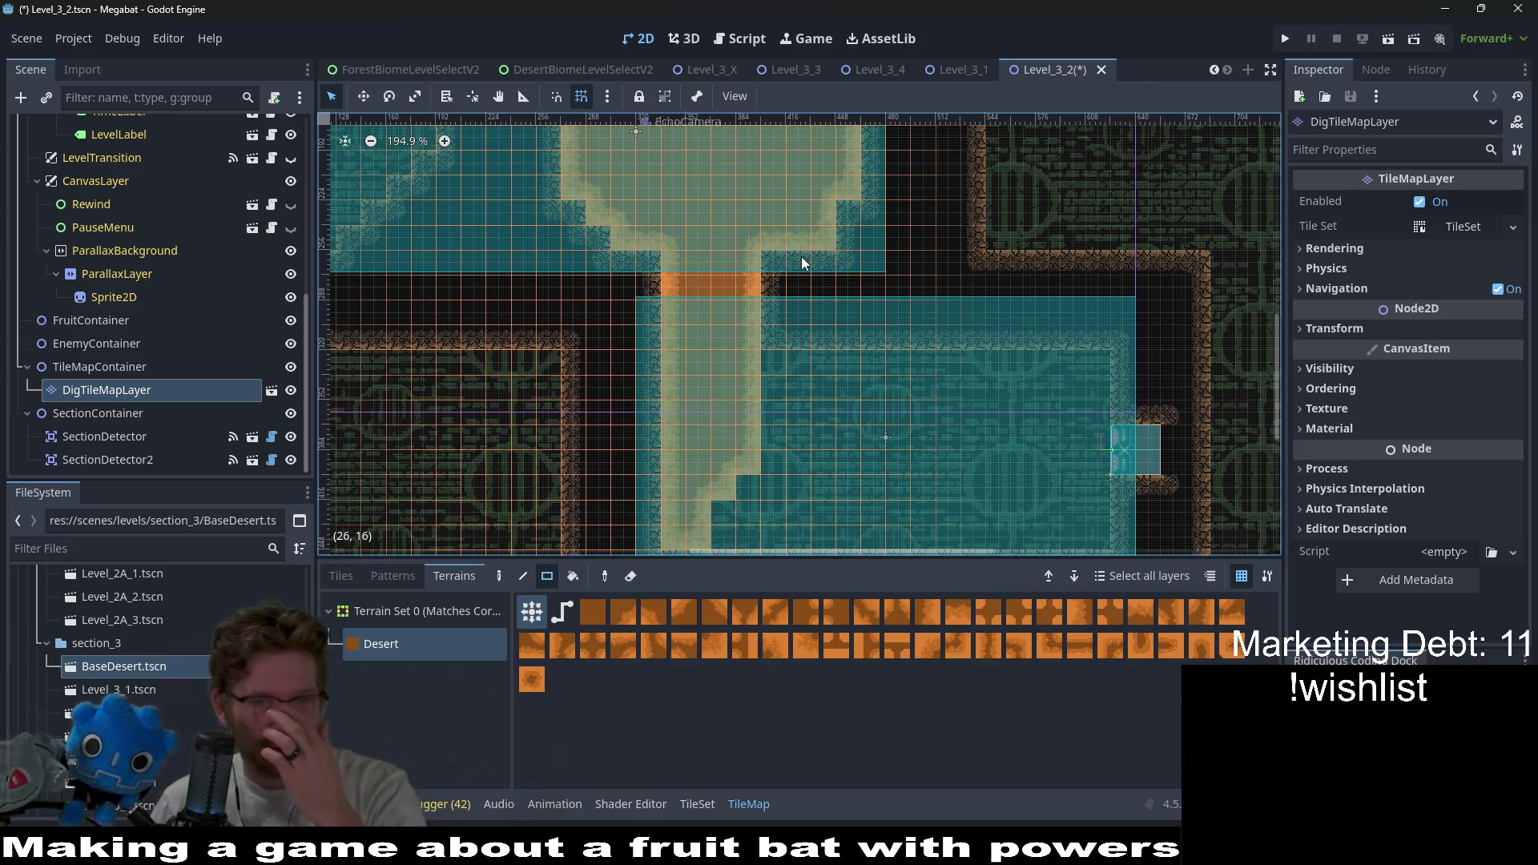
{"action": "left_click_drag", "start_coordinate": [687, 328], "coordinate": [711, 255]}
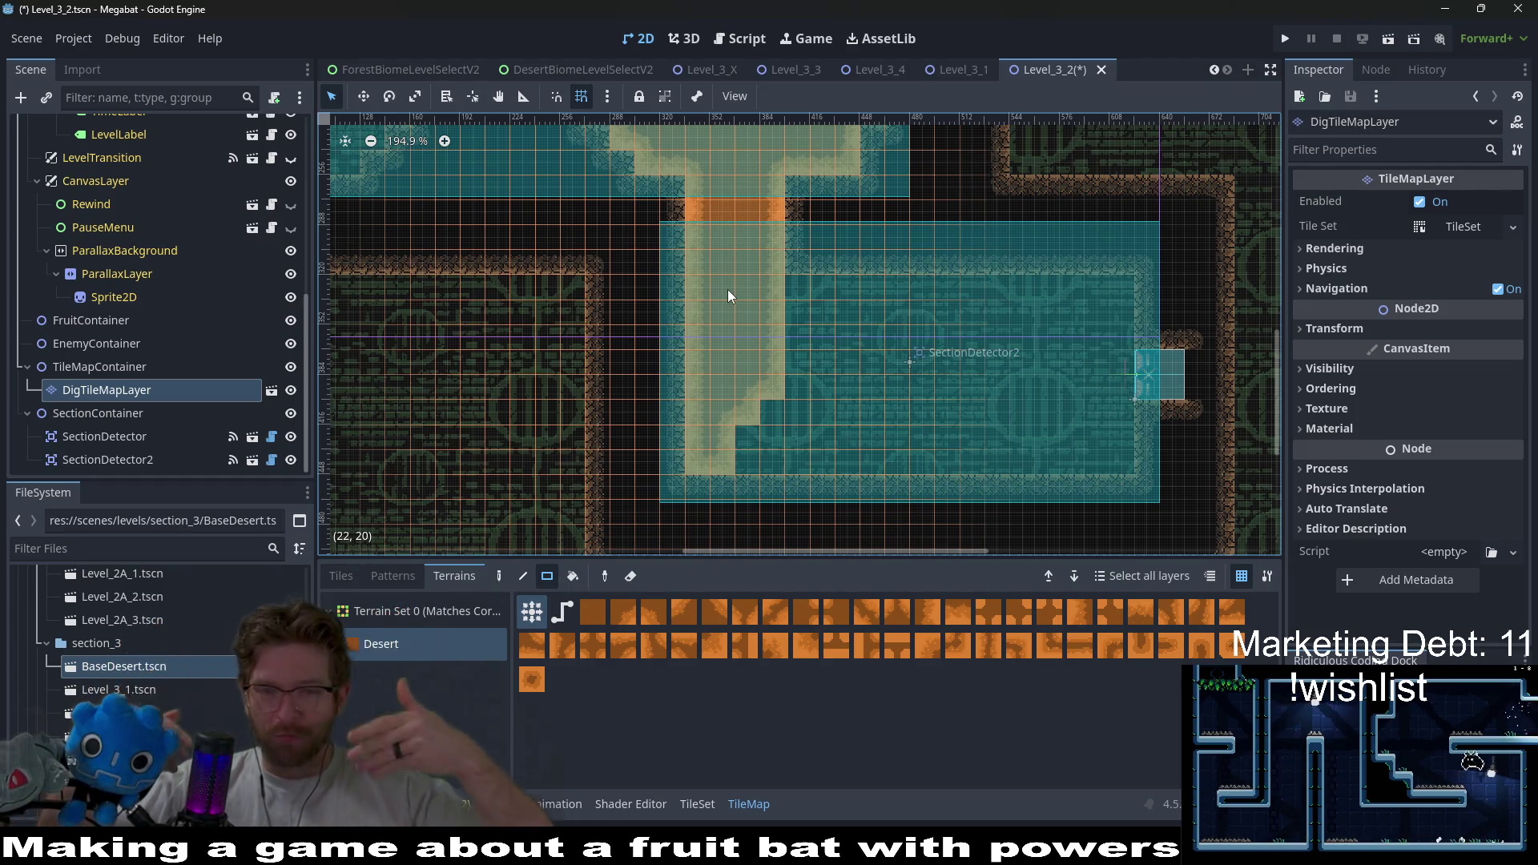
{"action": "left_click", "coordinate": [745, 439]}
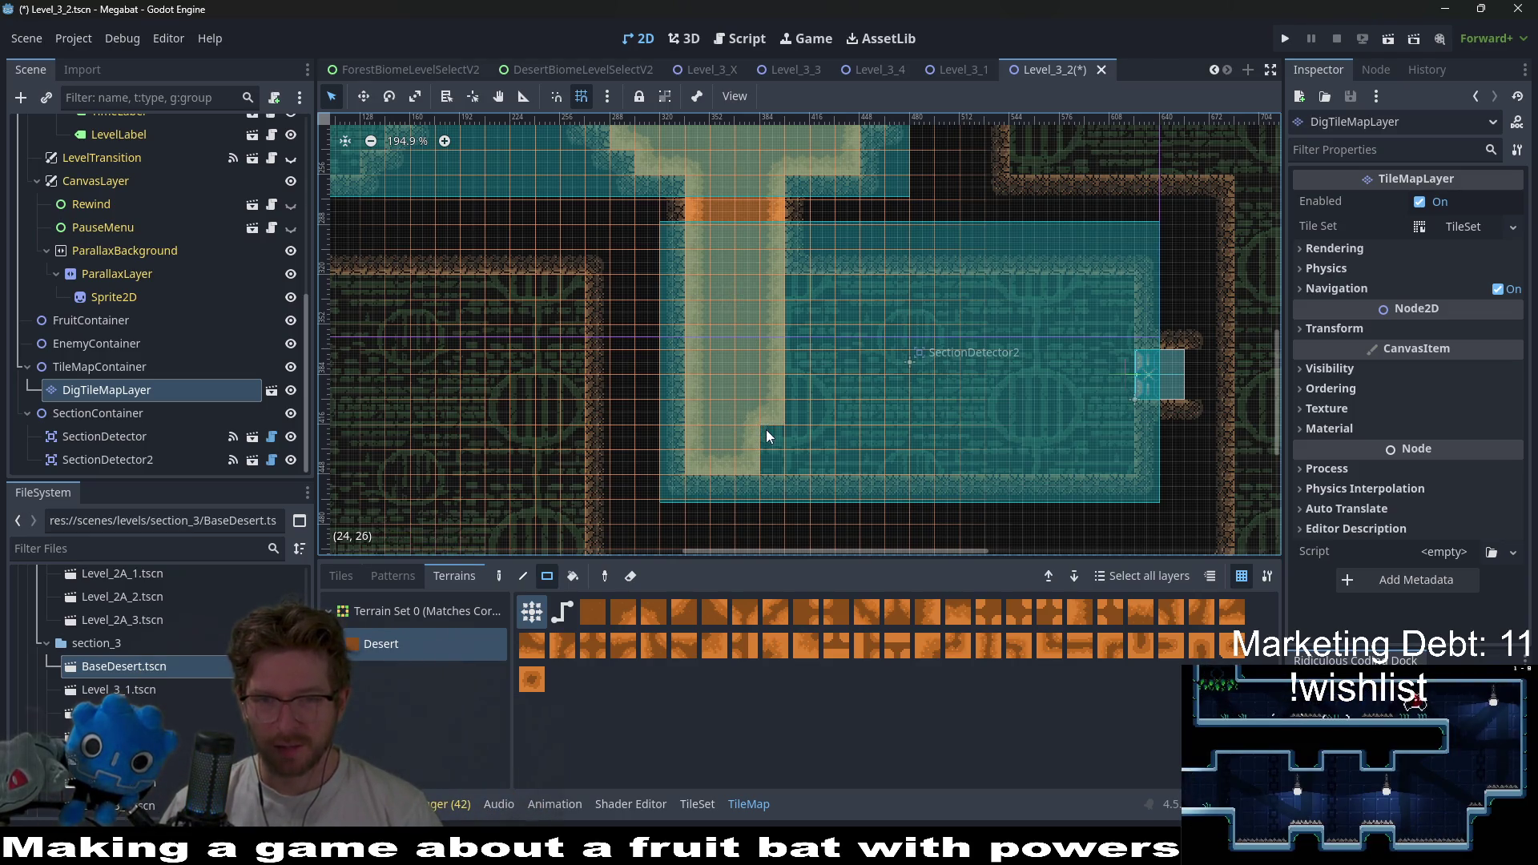
{"action": "scroll", "coordinate": [799, 436], "scroll_direction": "up", "scroll_amount": 5}
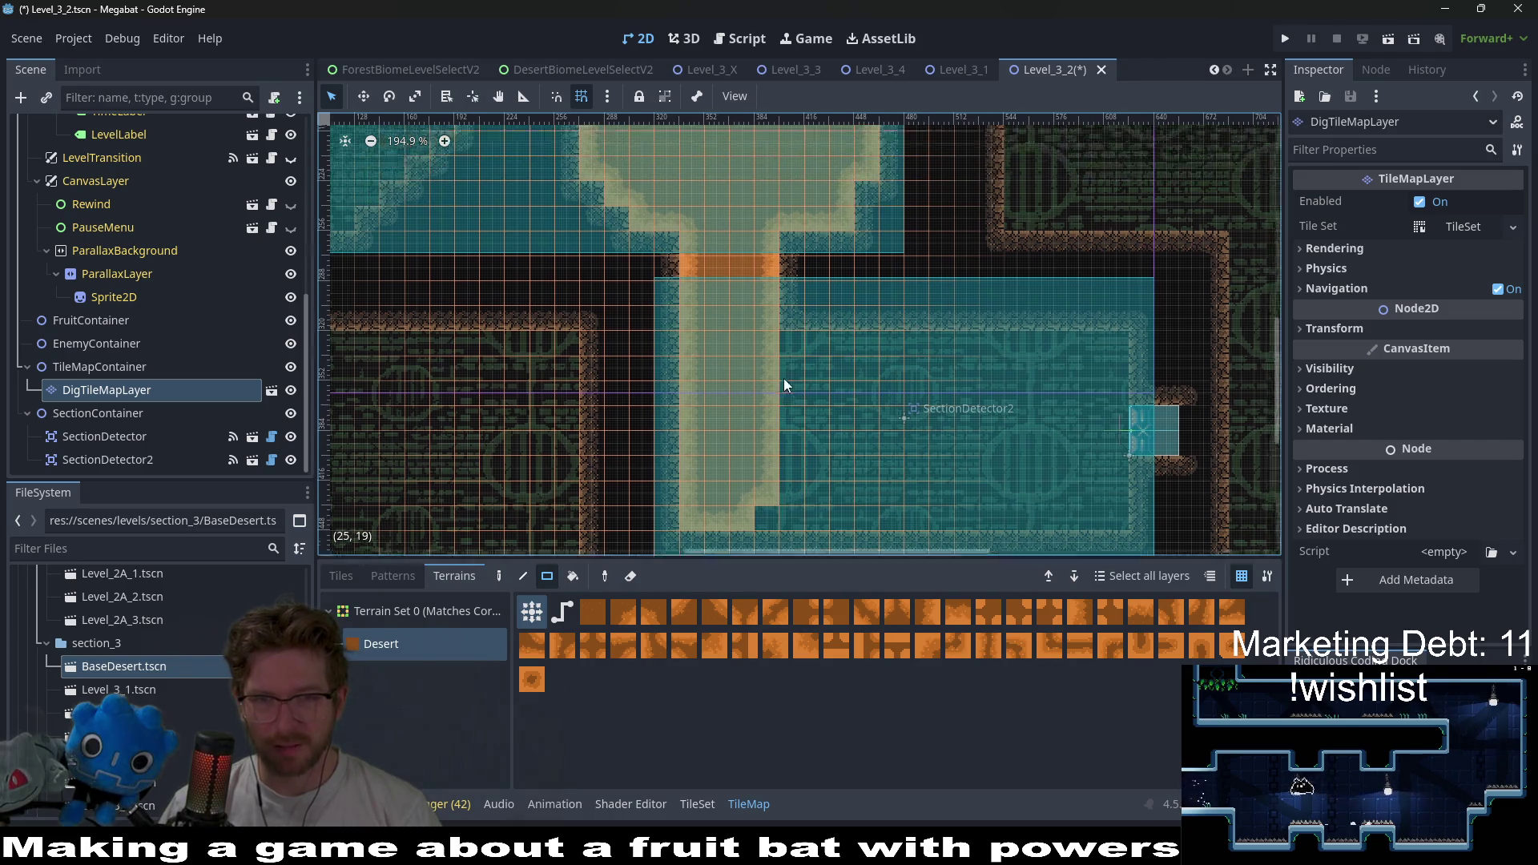
{"action": "scroll", "coordinate": [790, 378], "scroll_direction": "up", "scroll_amount": 1}
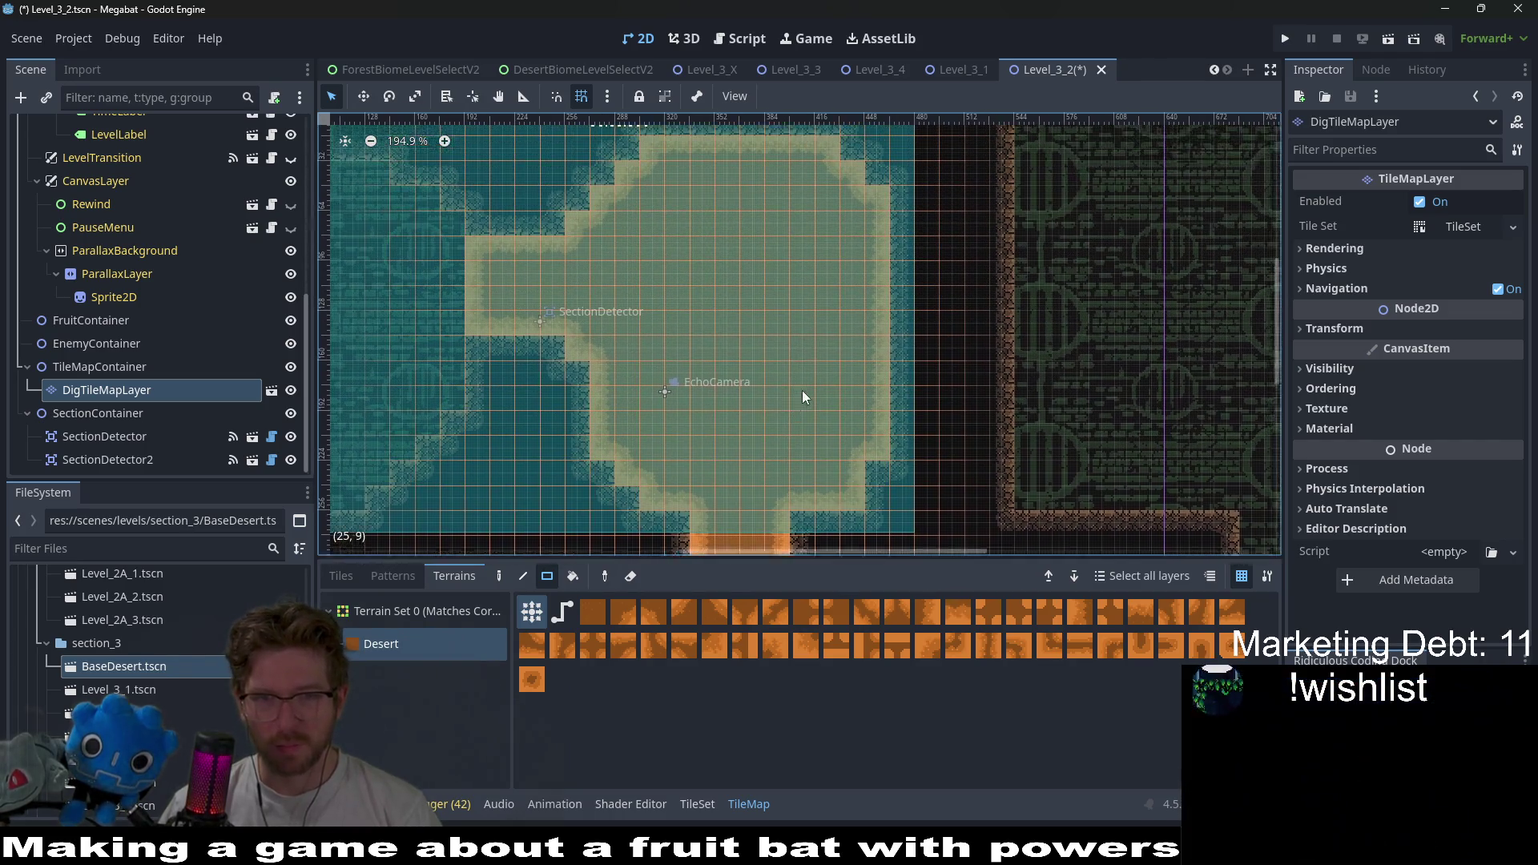
{"action": "scroll", "coordinate": [801, 391], "scroll_direction": "left", "scroll_amount": 2}
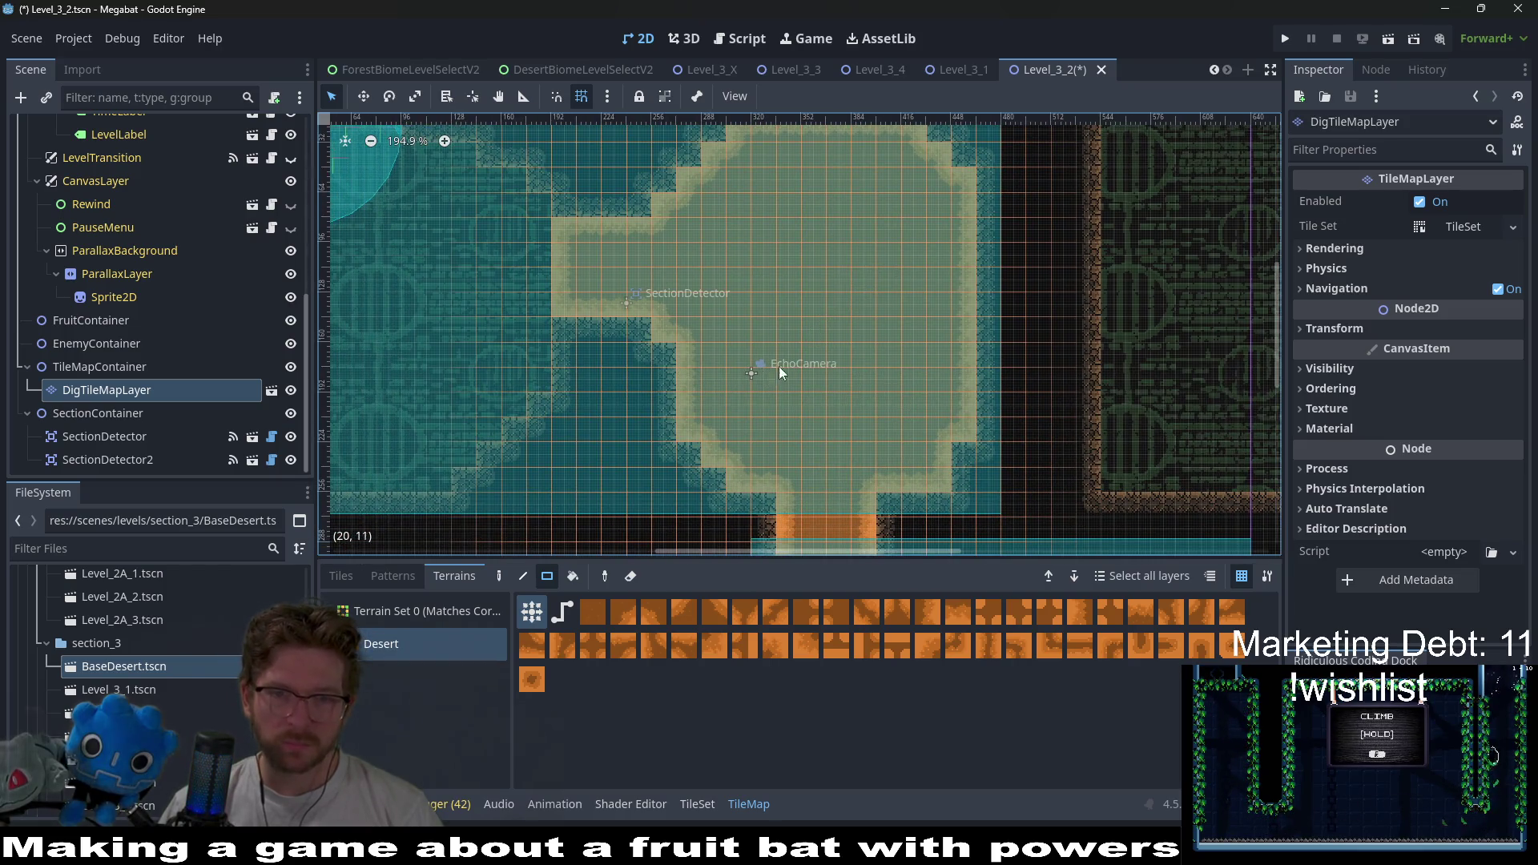
{"action": "scroll", "coordinate": [785, 368], "scroll_direction": "up", "scroll_amount": 4}
{"action": "scroll", "coordinate": [851, 377], "scroll_direction": "up", "scroll_amount": 2}
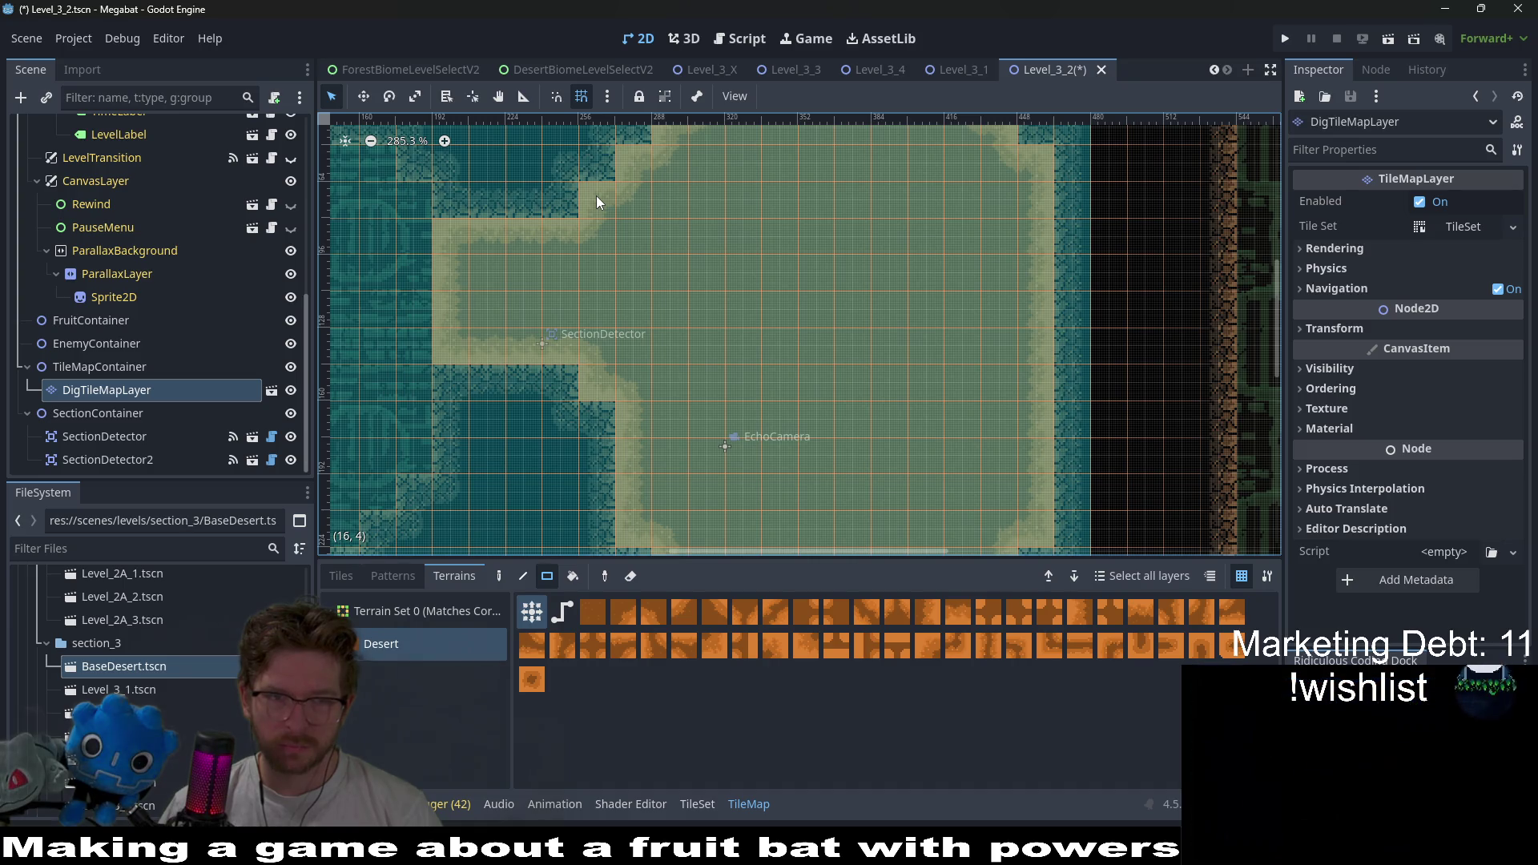
{"action": "scroll", "coordinate": [474, 346], "scroll_direction": "left", "scroll_amount": 8}
{"action": "scroll", "coordinate": [720, 350], "scroll_direction": "down", "scroll_amount": 5}
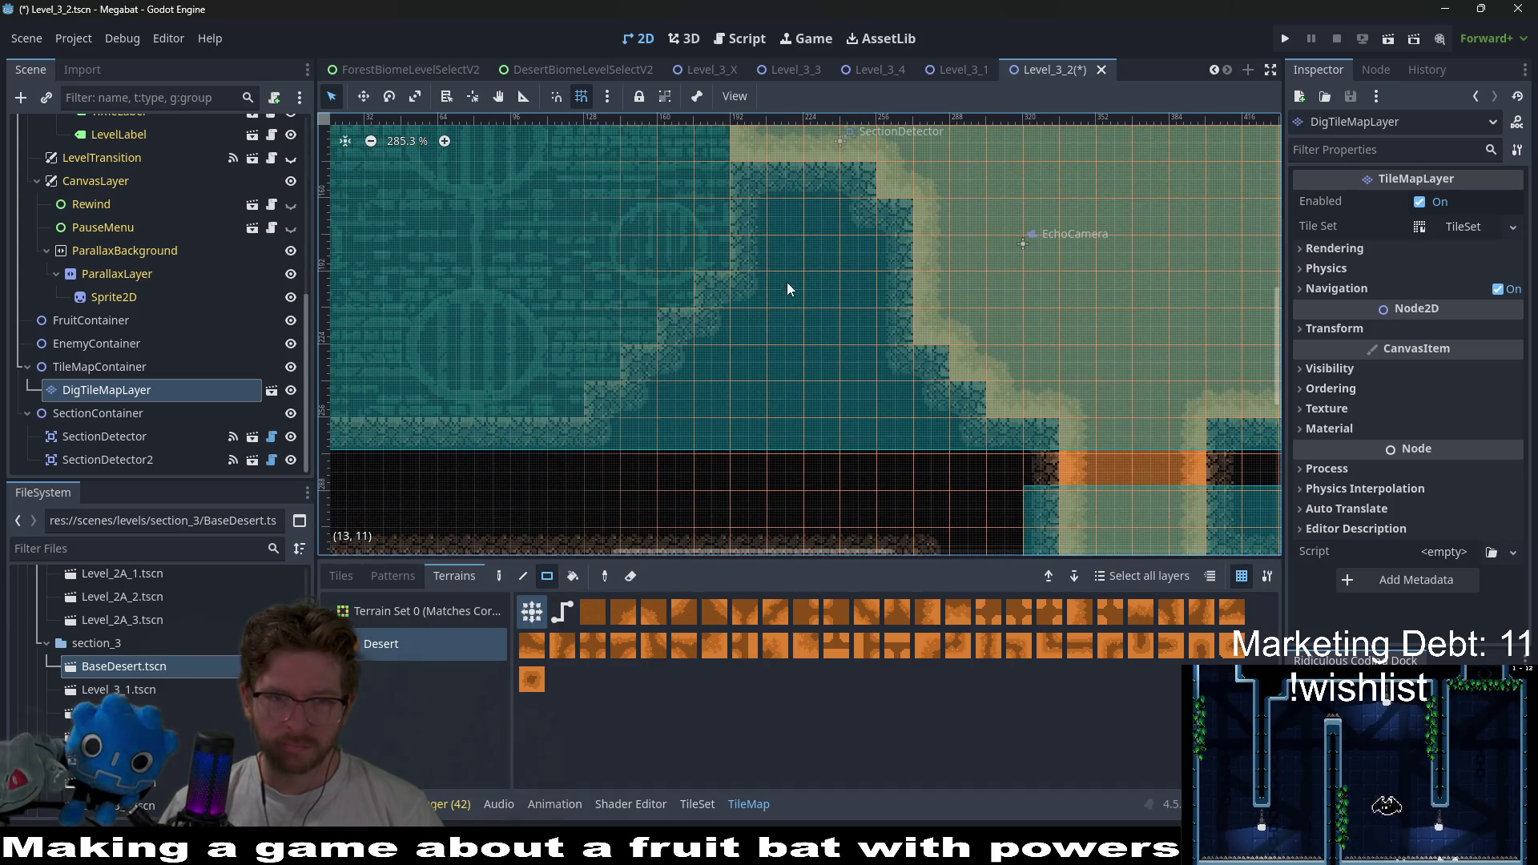
{"action": "scroll", "coordinate": [812, 261], "scroll_direction": "up", "scroll_amount": 6}
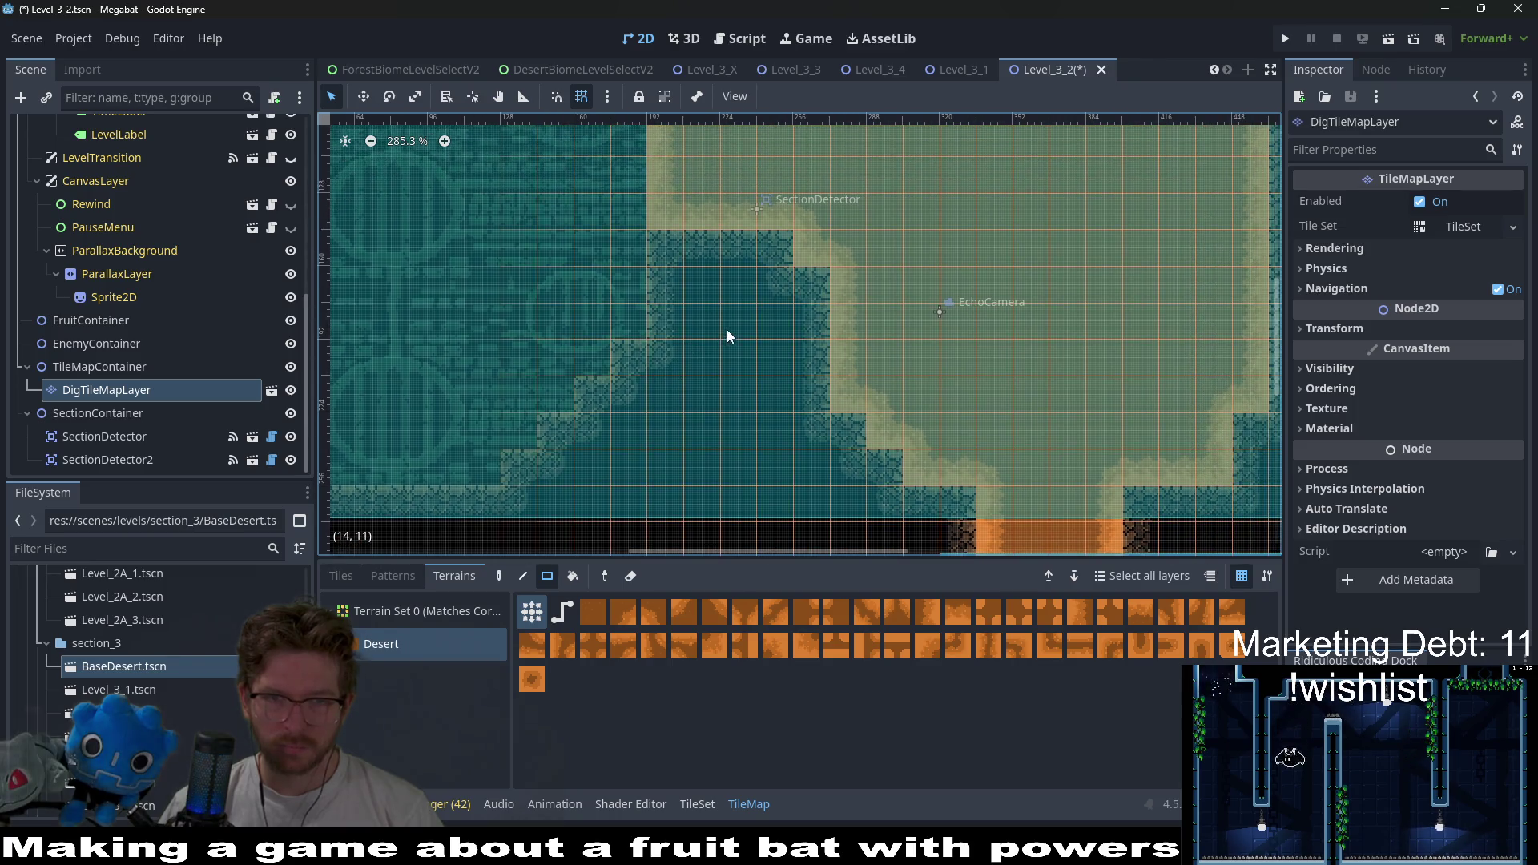
{"action": "scroll", "coordinate": [833, 320], "scroll_direction": "left", "scroll_amount": 3}
{"action": "scroll", "coordinate": [841, 386], "scroll_direction": "down", "scroll_amount": 6}
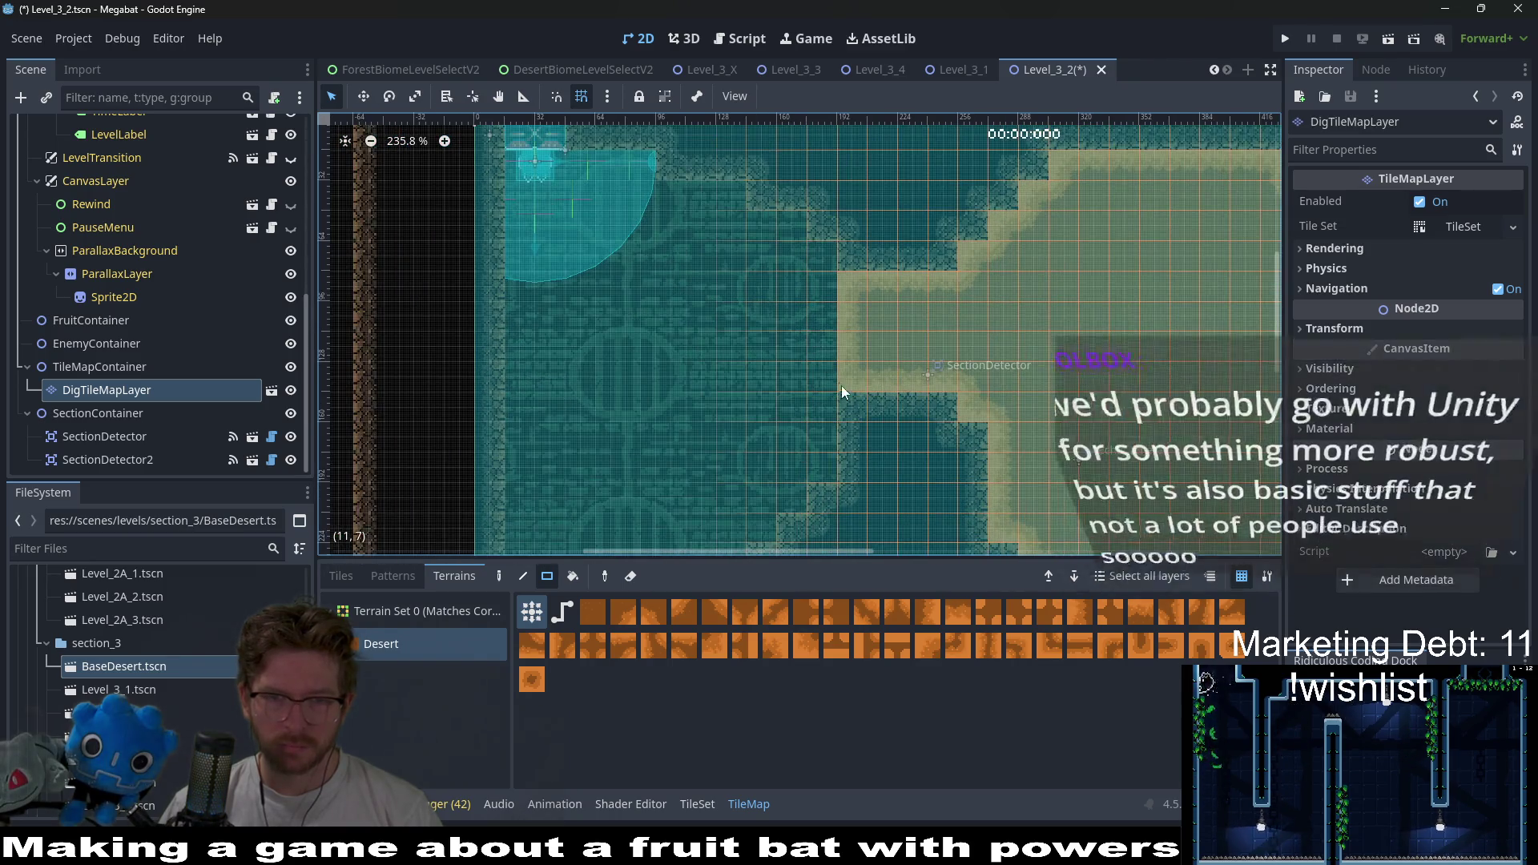
{"action": "scroll", "coordinate": [833, 405], "scroll_direction": "down", "scroll_amount": 2}
{"action": "scroll", "coordinate": [837, 384], "scroll_direction": "left", "scroll_amount": 1}
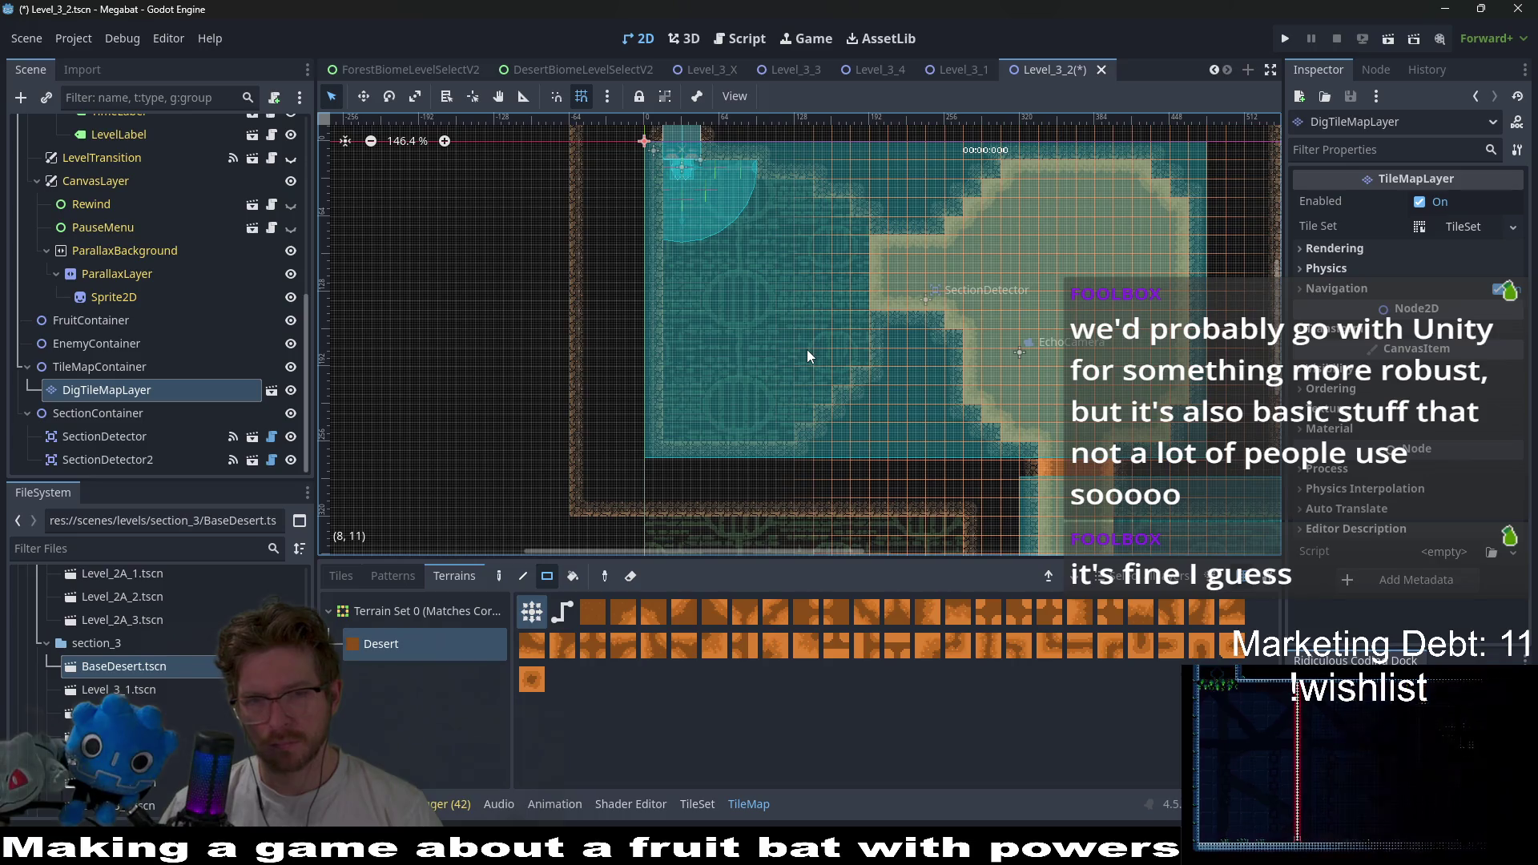
{"action": "scroll", "coordinate": [816, 370], "scroll_direction": "down", "scroll_amount": 1}
{"action": "scroll", "coordinate": [805, 369], "scroll_direction": "right", "scroll_amount": 2}
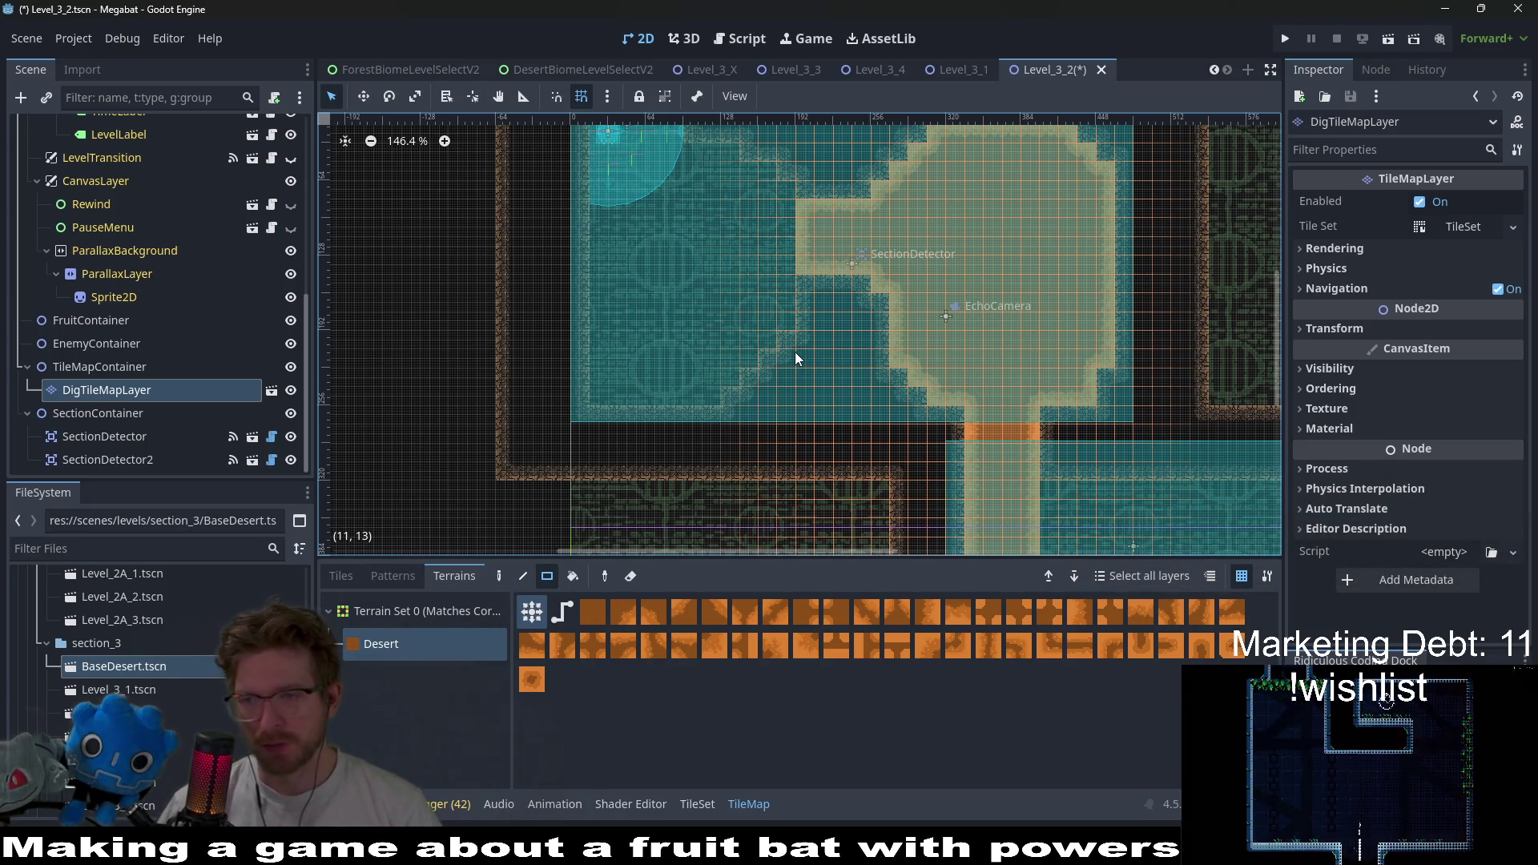
{"action": "mouse_move", "coordinate": [969, 250]}
{"action": "left_mouse_down"}
{"action": "mouse_move", "coordinate": [896, 278]}
{"action": "mouse_move", "coordinate": [852, 204]}
{"action": "left_mouse_up"}
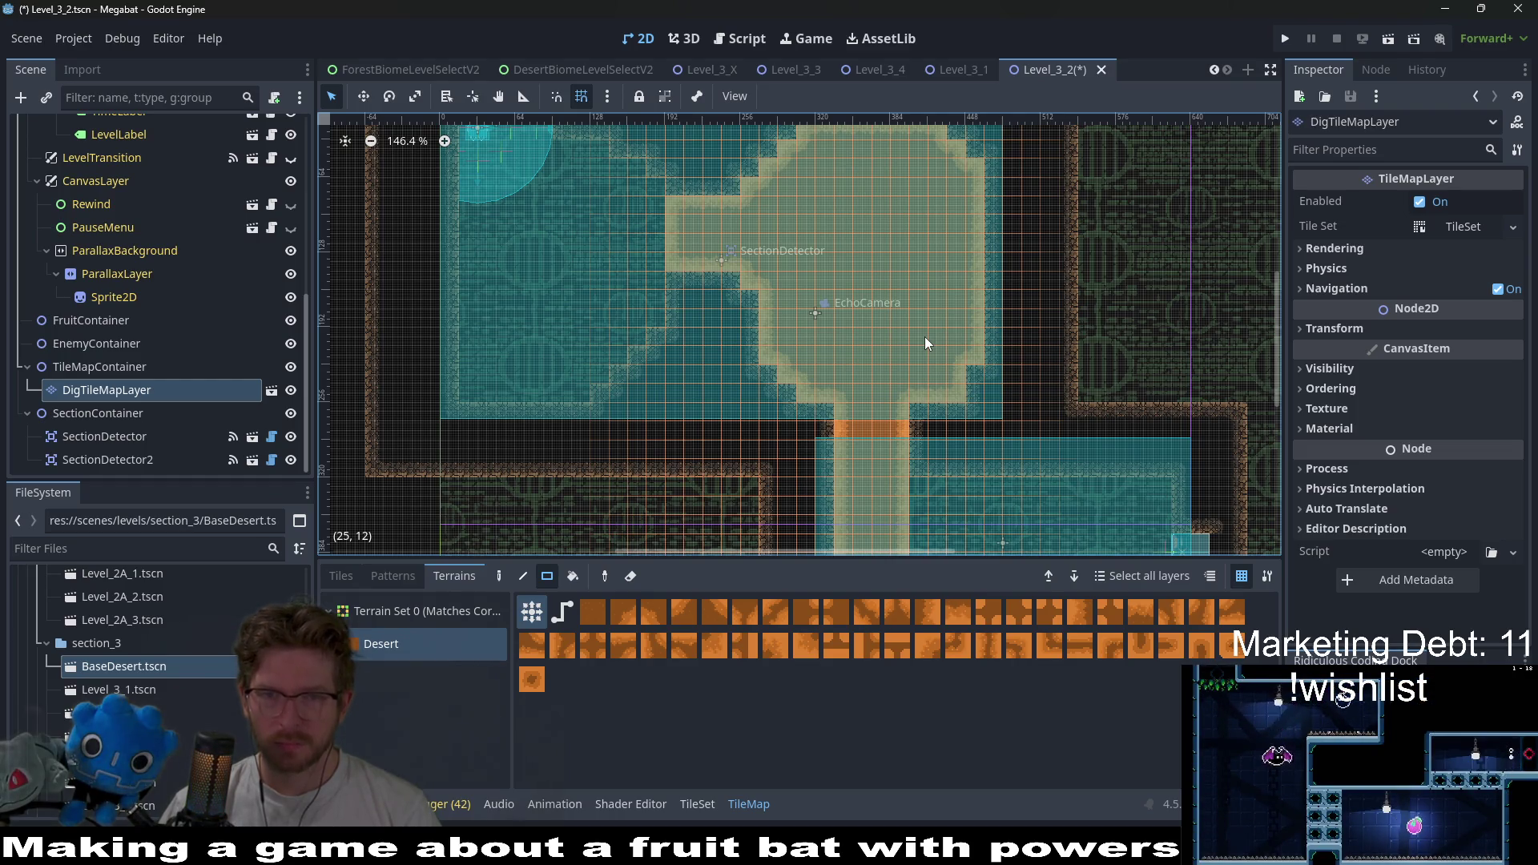
{"action": "left_click_drag", "start_coordinate": [917, 253], "coordinate": [905, 305]}
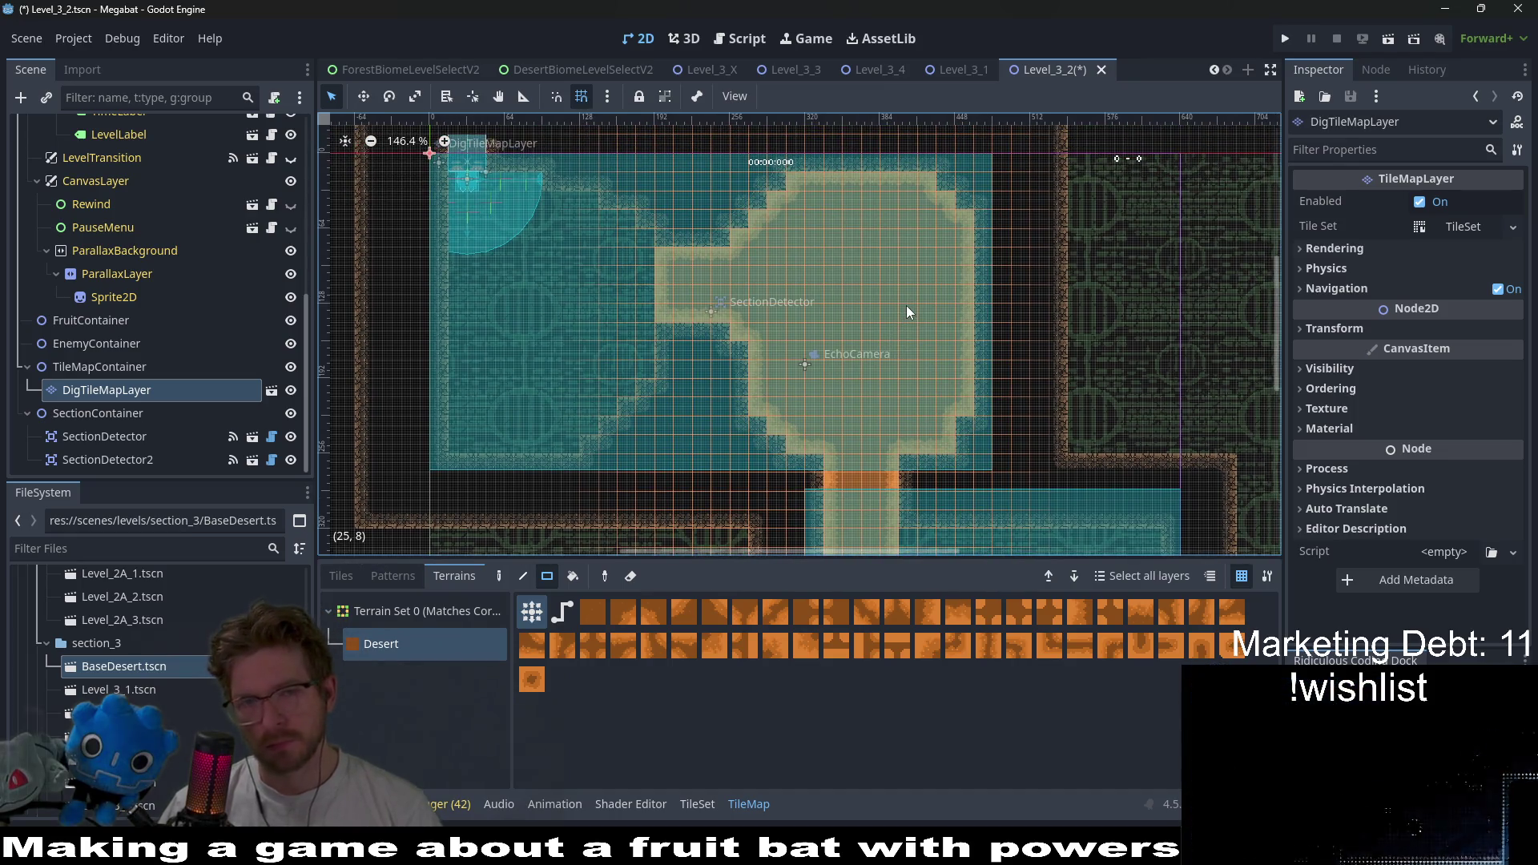
{"action": "scroll", "coordinate": [896, 300], "scroll_direction": "up", "scroll_amount": 1}
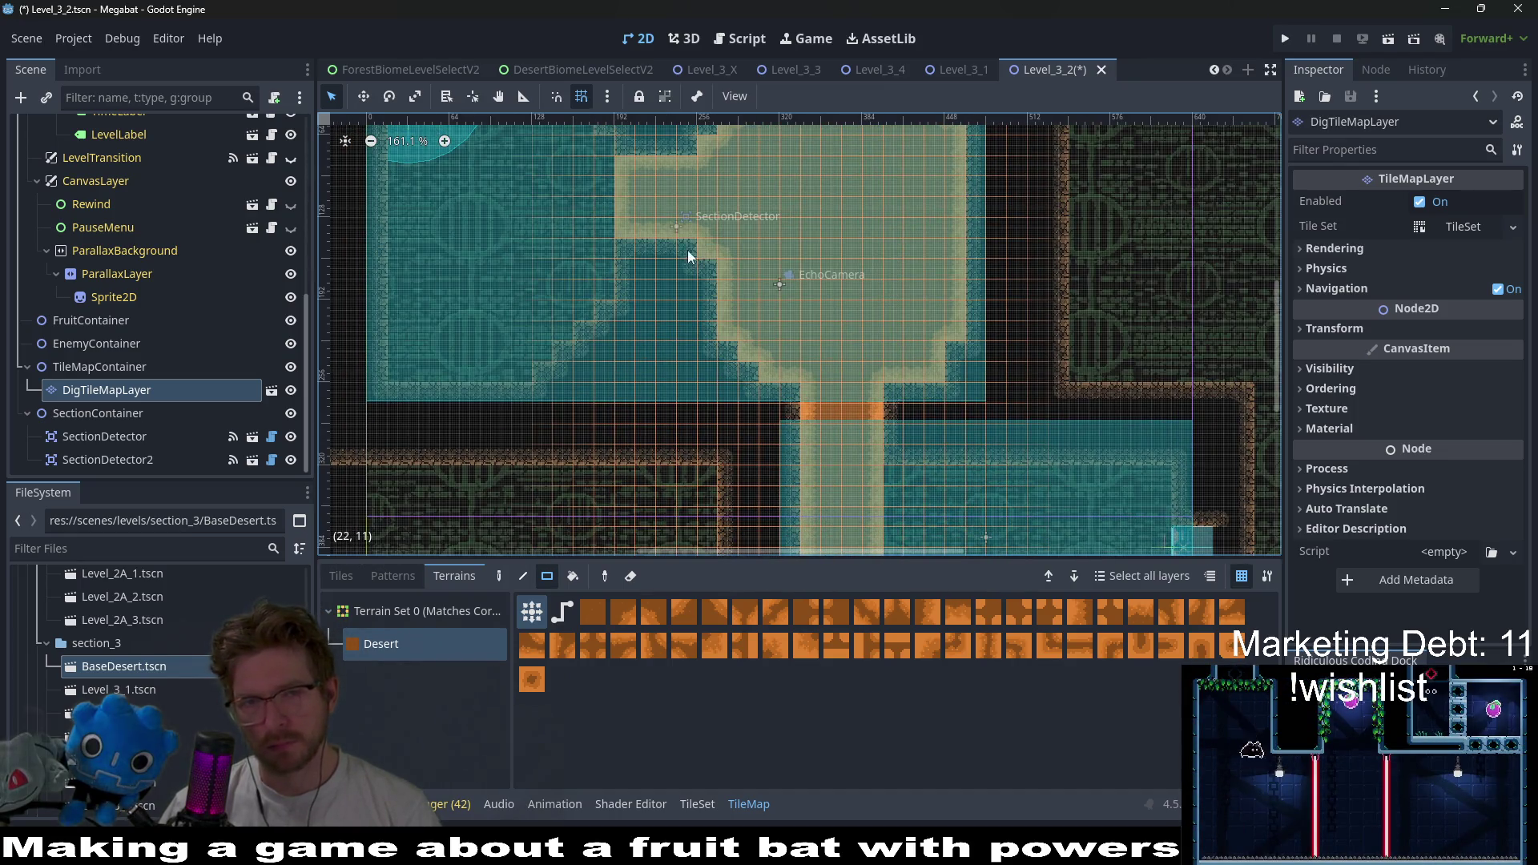
{"action": "scroll", "coordinate": [687, 255], "scroll_direction": "down", "scroll_amount": 1}
- Instantiate Fruit.tscn as a child of FruitContainer
{"action": "right_click", "coordinate": [85, 320]}
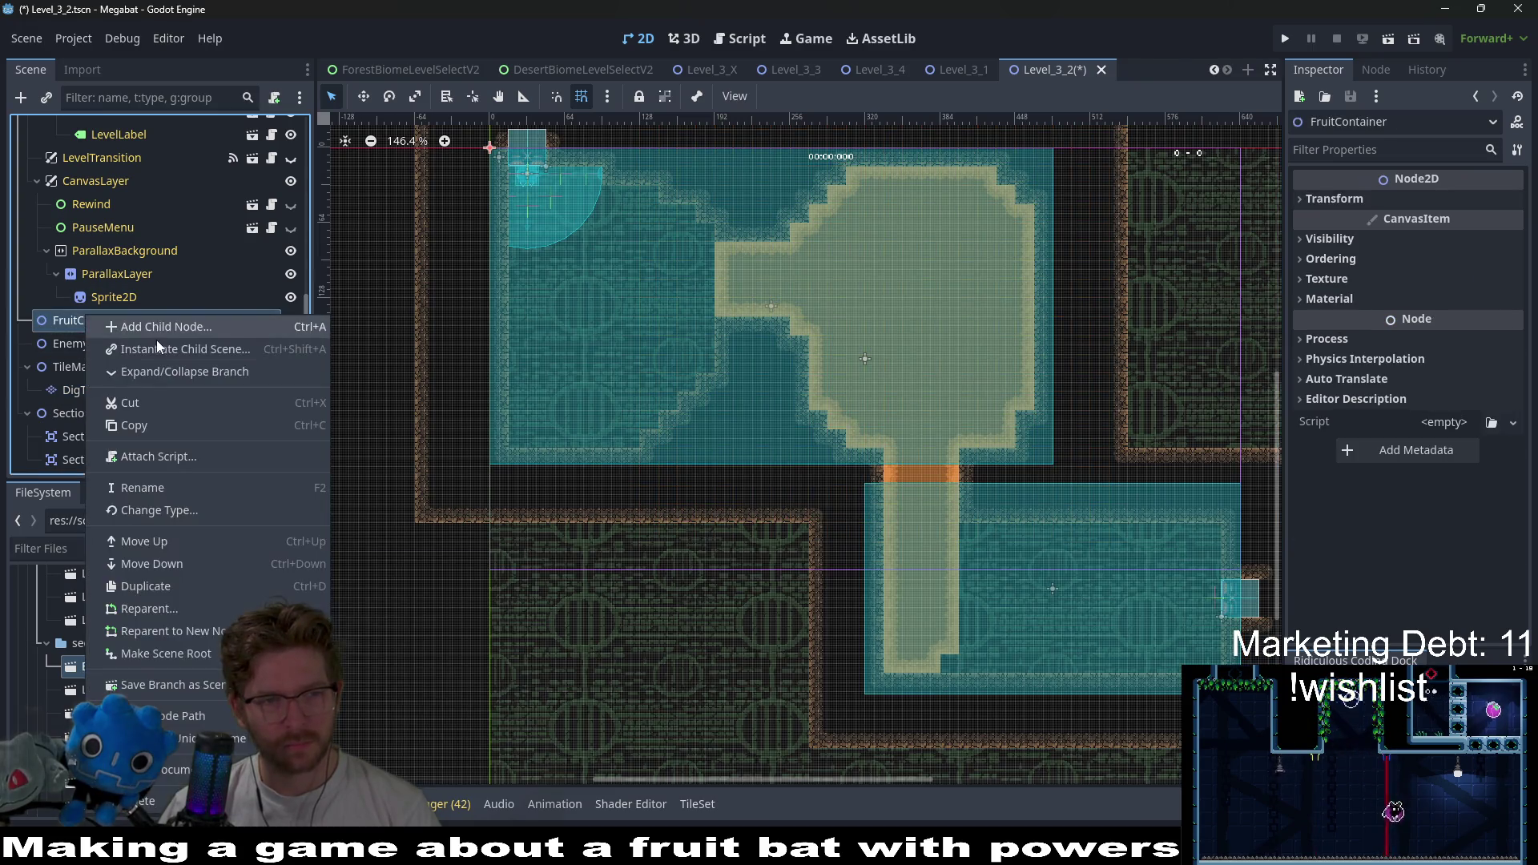
{"action": "left_click", "coordinate": [156, 341]}
{"action": "type", "text": "fruit"}
{"action": "key", "text": "Return"}
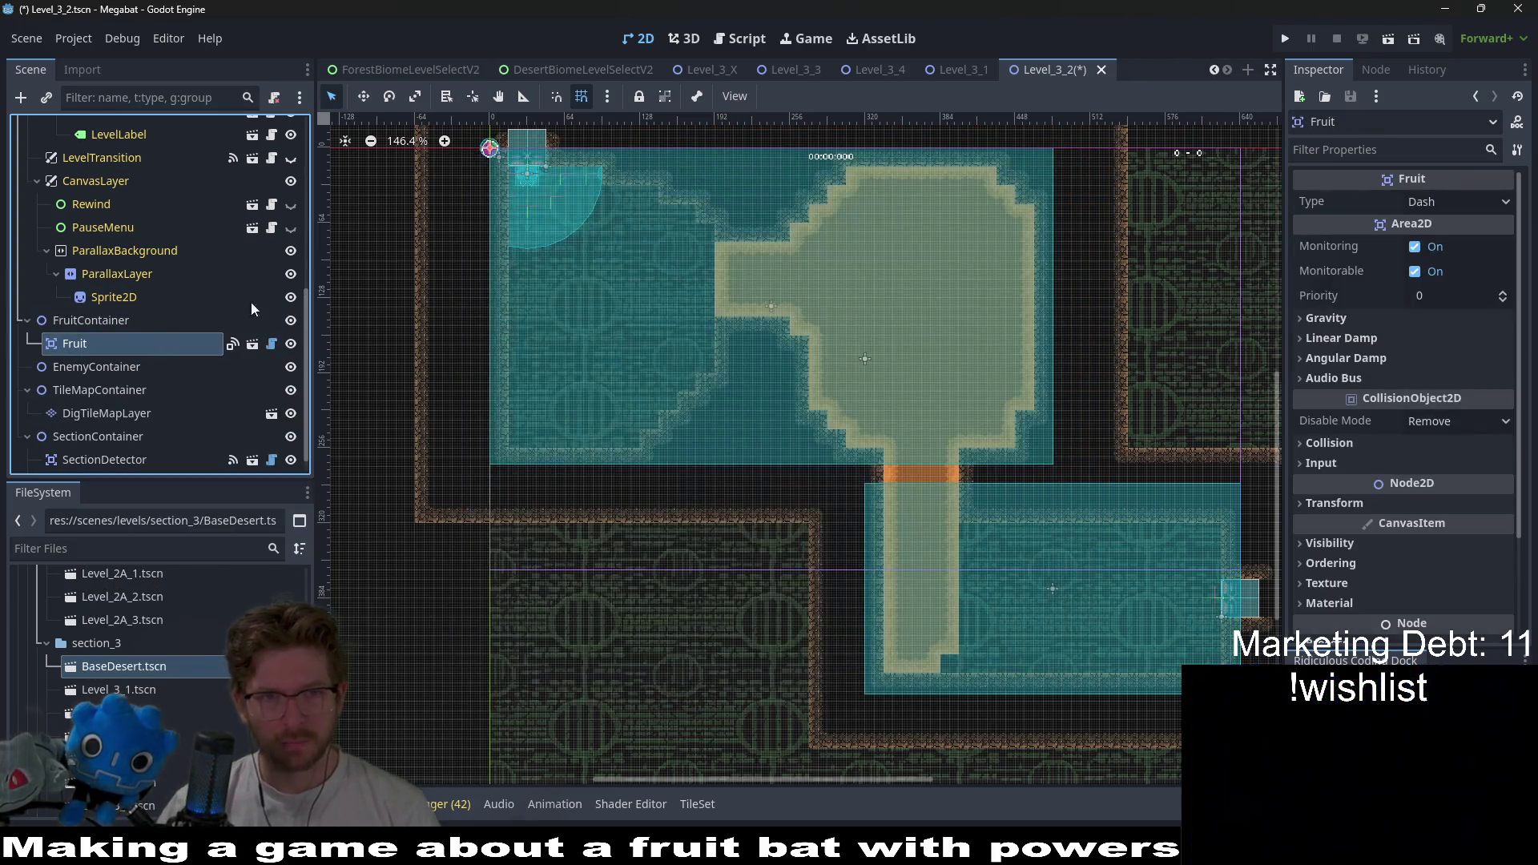
- Place the fruit on the upper room's left side and set its Type to Dig
{"action": "key", "text": "w"}
{"action": "left_click_drag", "start_coordinate": [489, 147], "coordinate": [589, 320]}
{"action": "left_click", "coordinate": [1410, 205]}
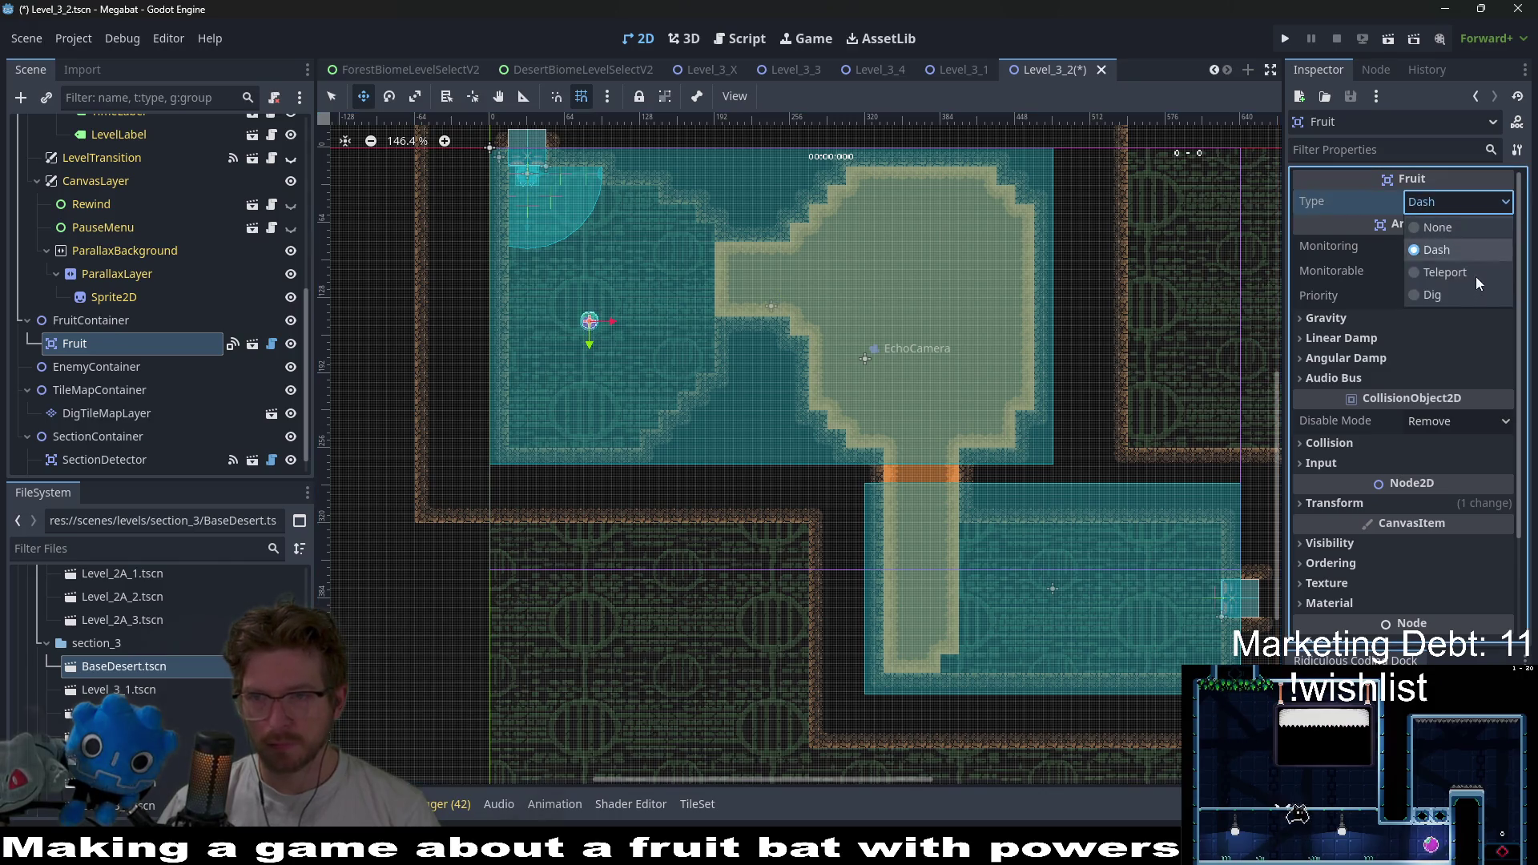
{"action": "left_click", "coordinate": [1446, 297]}
{"action": "scroll", "coordinate": [613, 333], "scroll_direction": "up", "scroll_amount": 6}
{"action": "mouse_move", "coordinate": [577, 330]}
{"action": "left_mouse_down"}
{"action": "mouse_move", "coordinate": [587, 407]}
{"action": "mouse_move", "coordinate": [593, 241]}
{"action": "left_mouse_up"}
- Select WorldTileMapLayer for editing
{"action": "scroll", "coordinate": [642, 333], "scroll_direction": "right", "scroll_amount": 5}
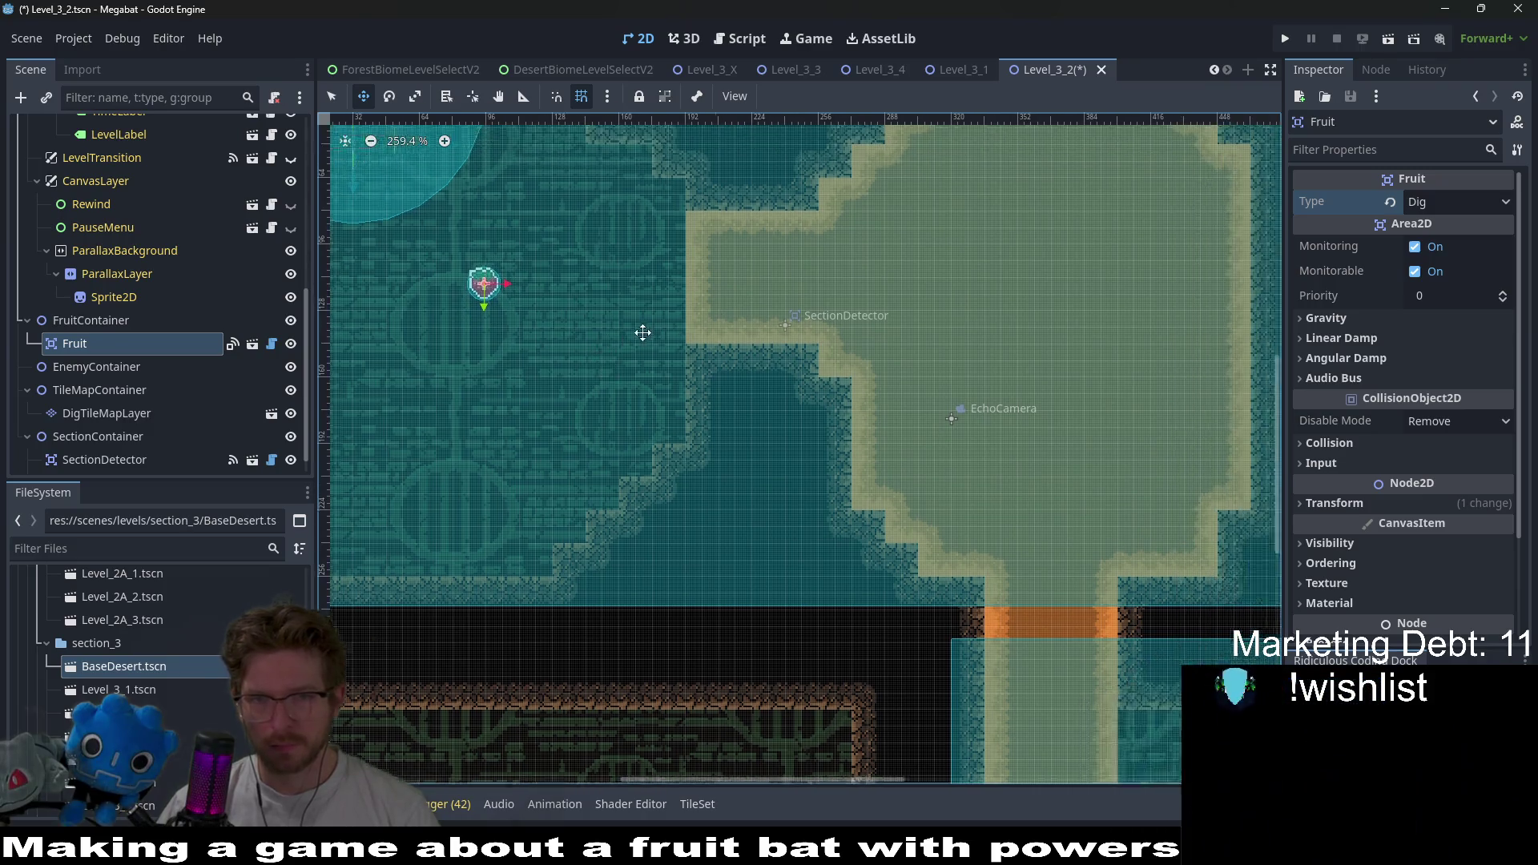
{"action": "scroll", "coordinate": [983, 318], "scroll_direction": "up", "scroll_amount": 1}
{"action": "scroll", "coordinate": [1001, 334], "scroll_direction": "left", "scroll_amount": 3}
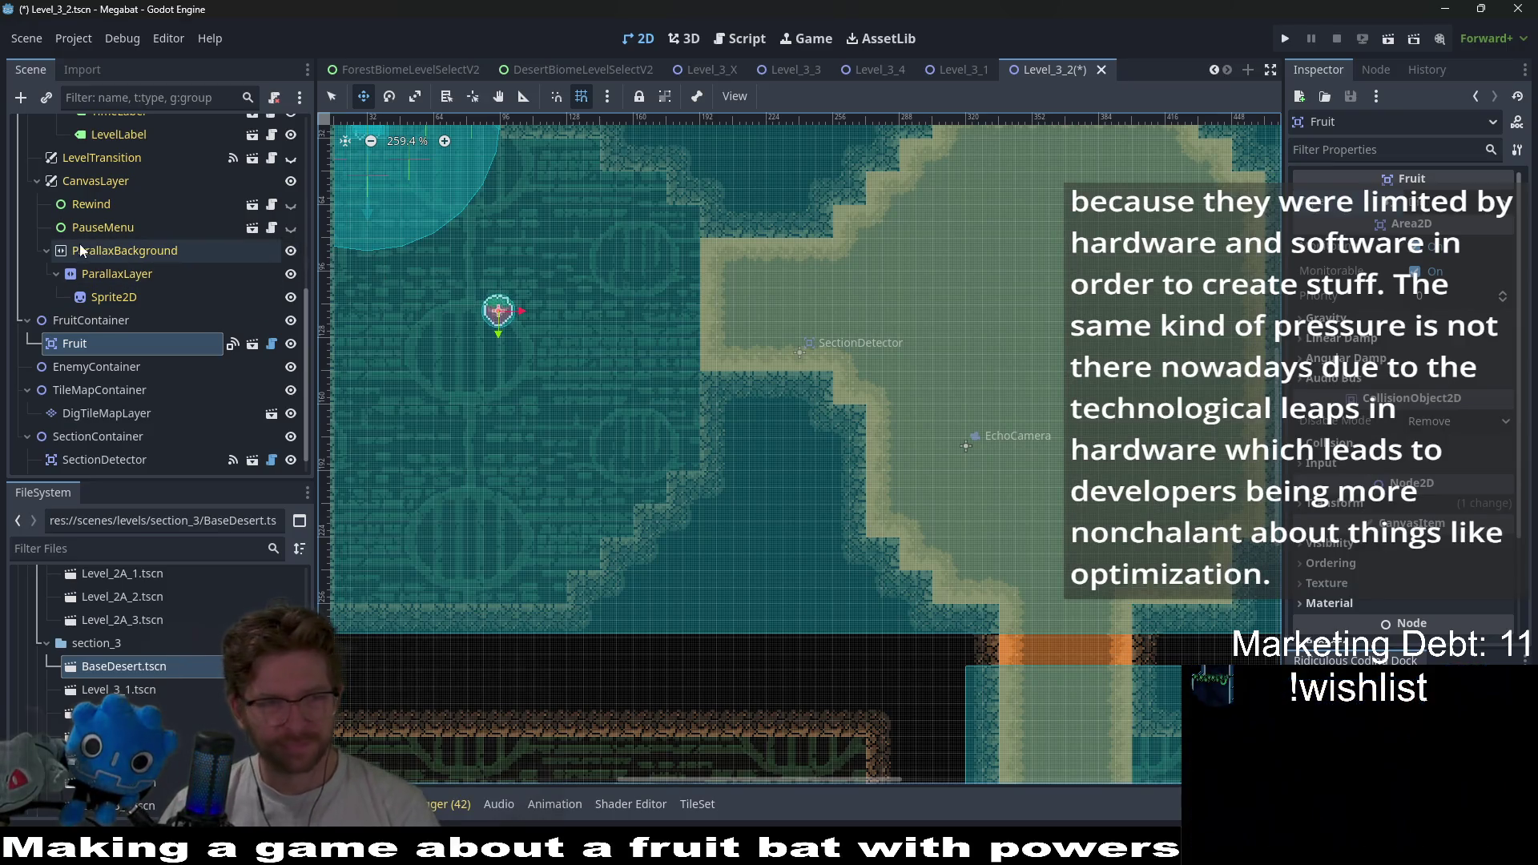
{"action": "scroll", "coordinate": [162, 281], "scroll_direction": "up", "scroll_amount": 5}
{"action": "left_click", "coordinate": [102, 227]}
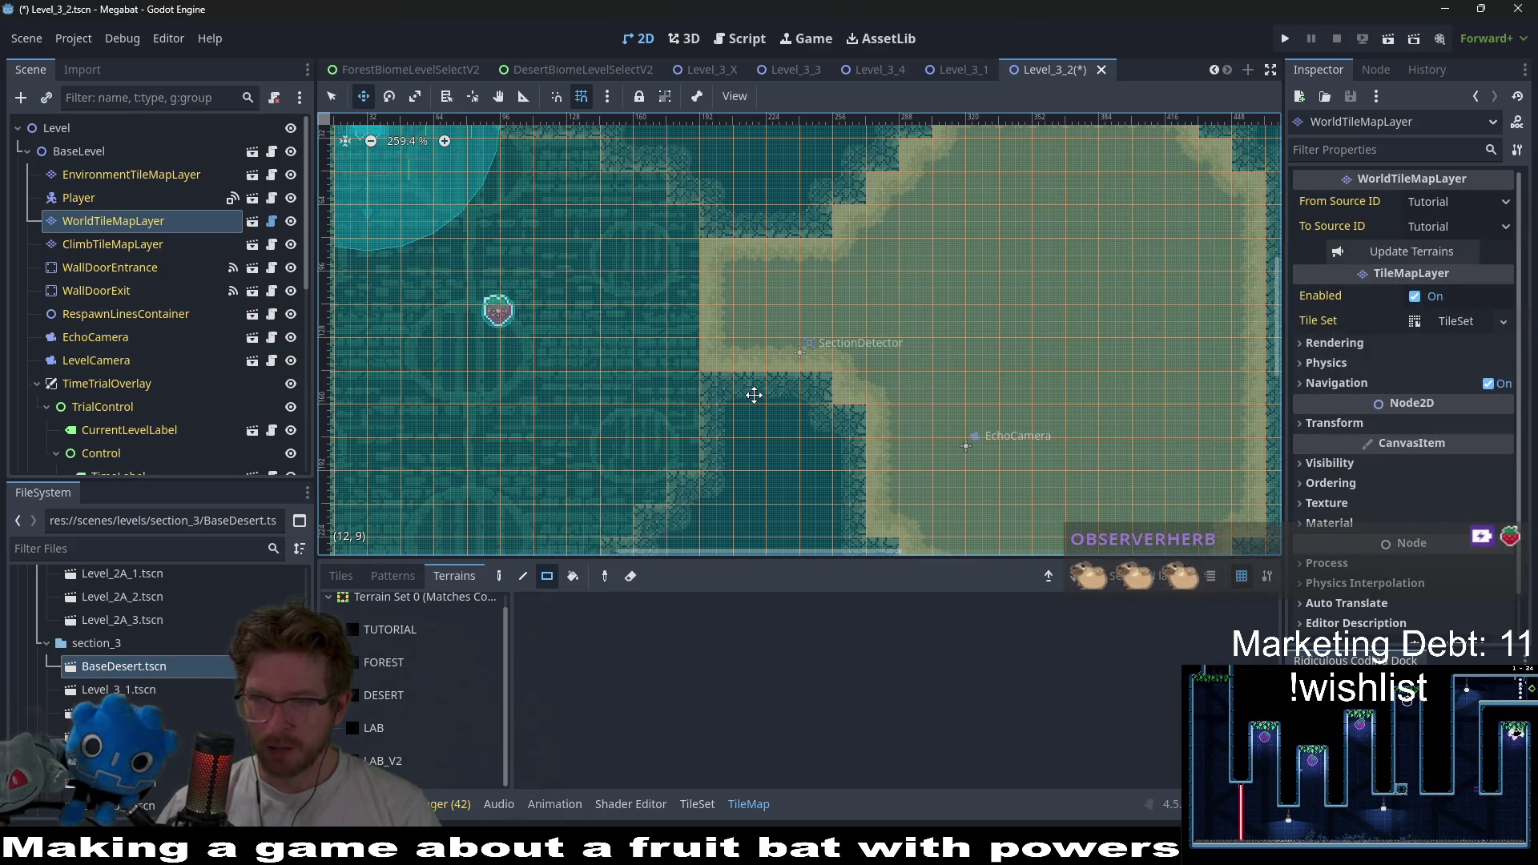
{"action": "scroll", "coordinate": [887, 316], "scroll_direction": "down", "scroll_amount": 3}
{"action": "scroll", "coordinate": [887, 316], "scroll_direction": "right", "scroll_amount": 2}
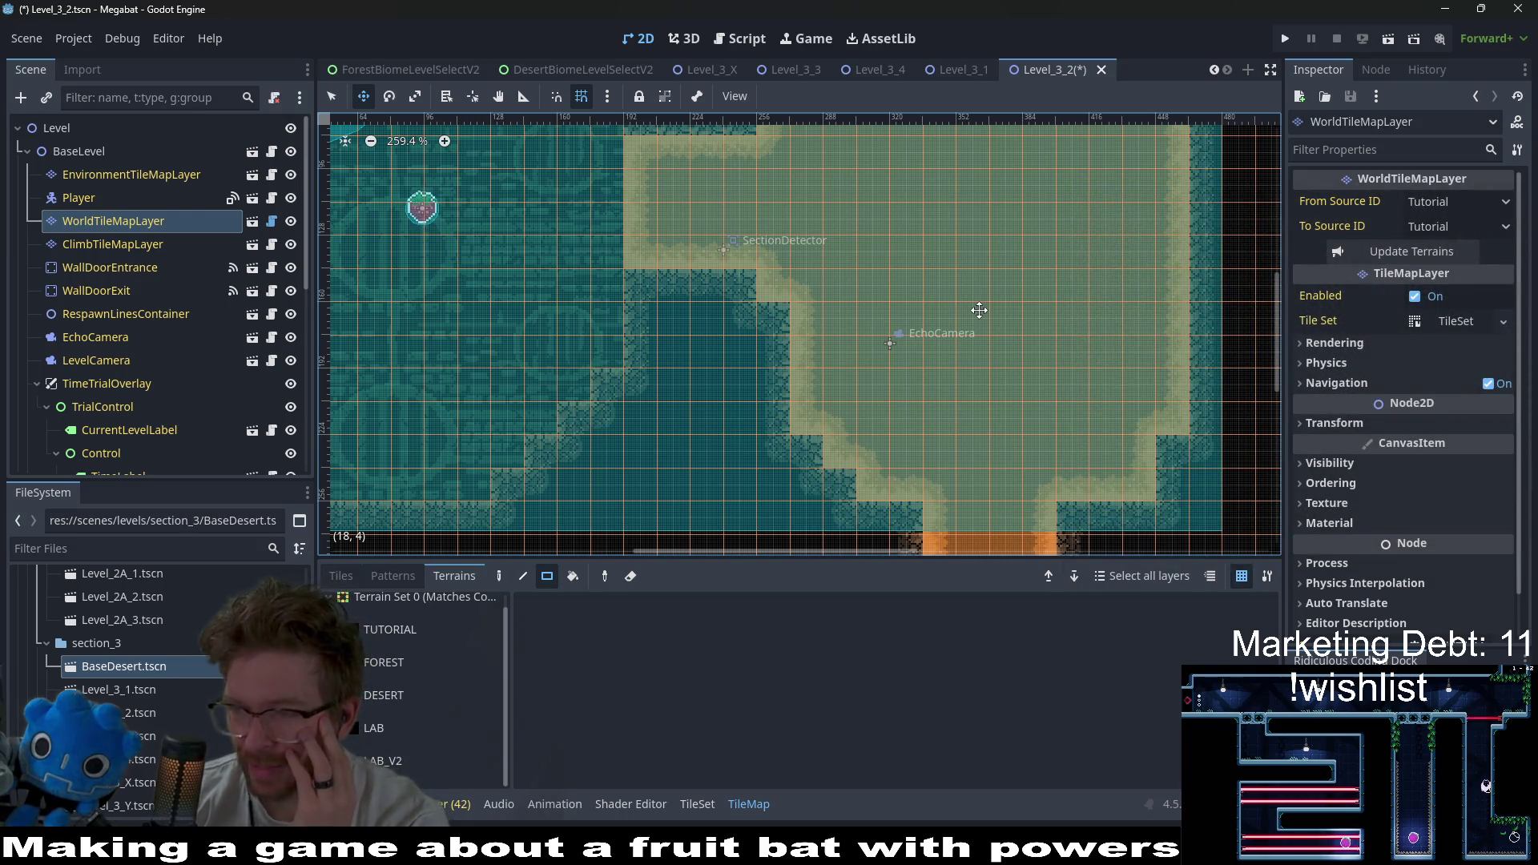
{"action": "mouse_move", "coordinate": [852, 227]}
{"action": "left_mouse_down"}
{"action": "mouse_move", "coordinate": [965, 360]}
{"action": "mouse_move", "coordinate": [947, 269]}
{"action": "left_mouse_up"}
{"action": "scroll", "coordinate": [977, 334], "scroll_direction": "up", "scroll_amount": 2}
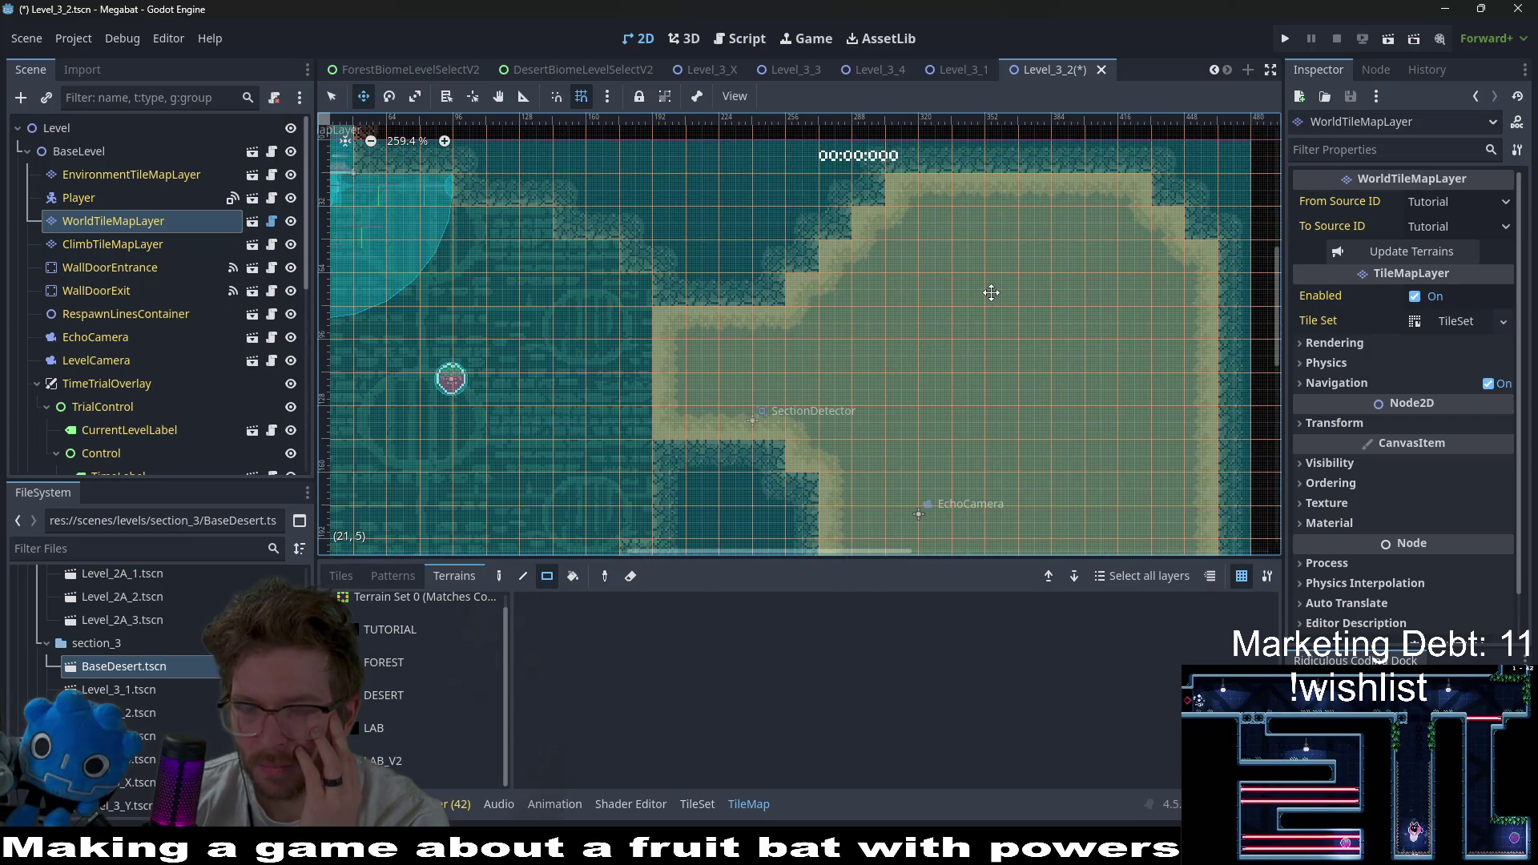
{"action": "scroll", "coordinate": [991, 292], "scroll_direction": "down", "scroll_amount": 4}
{"action": "scroll", "coordinate": [991, 292], "scroll_direction": "left", "scroll_amount": 4}
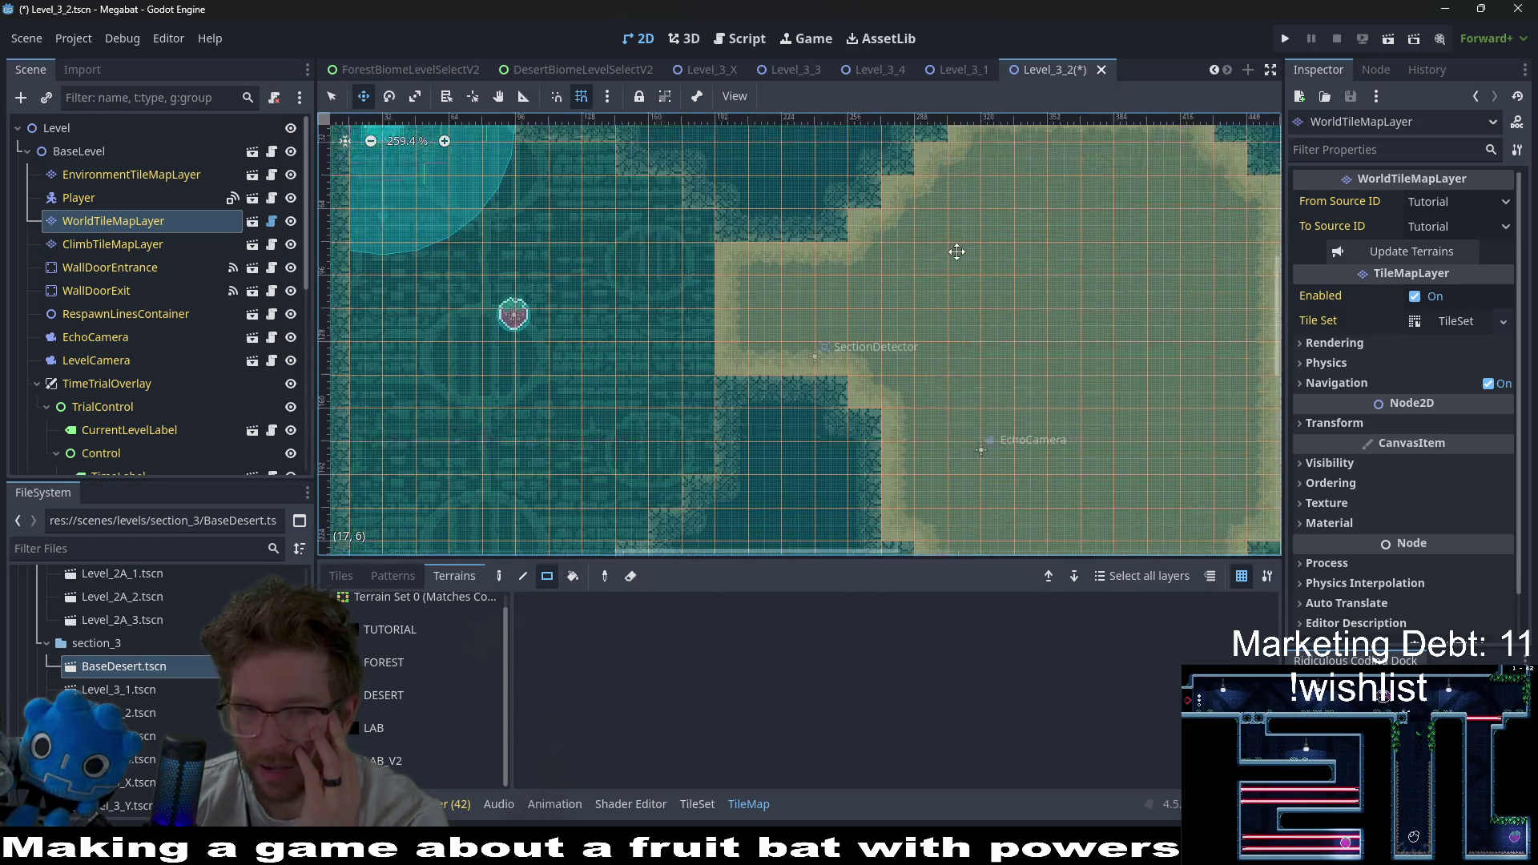
{"action": "scroll", "coordinate": [963, 257], "scroll_direction": "down", "scroll_amount": 1}
{"action": "scroll", "coordinate": [963, 257], "scroll_direction": "left", "scroll_amount": 1}
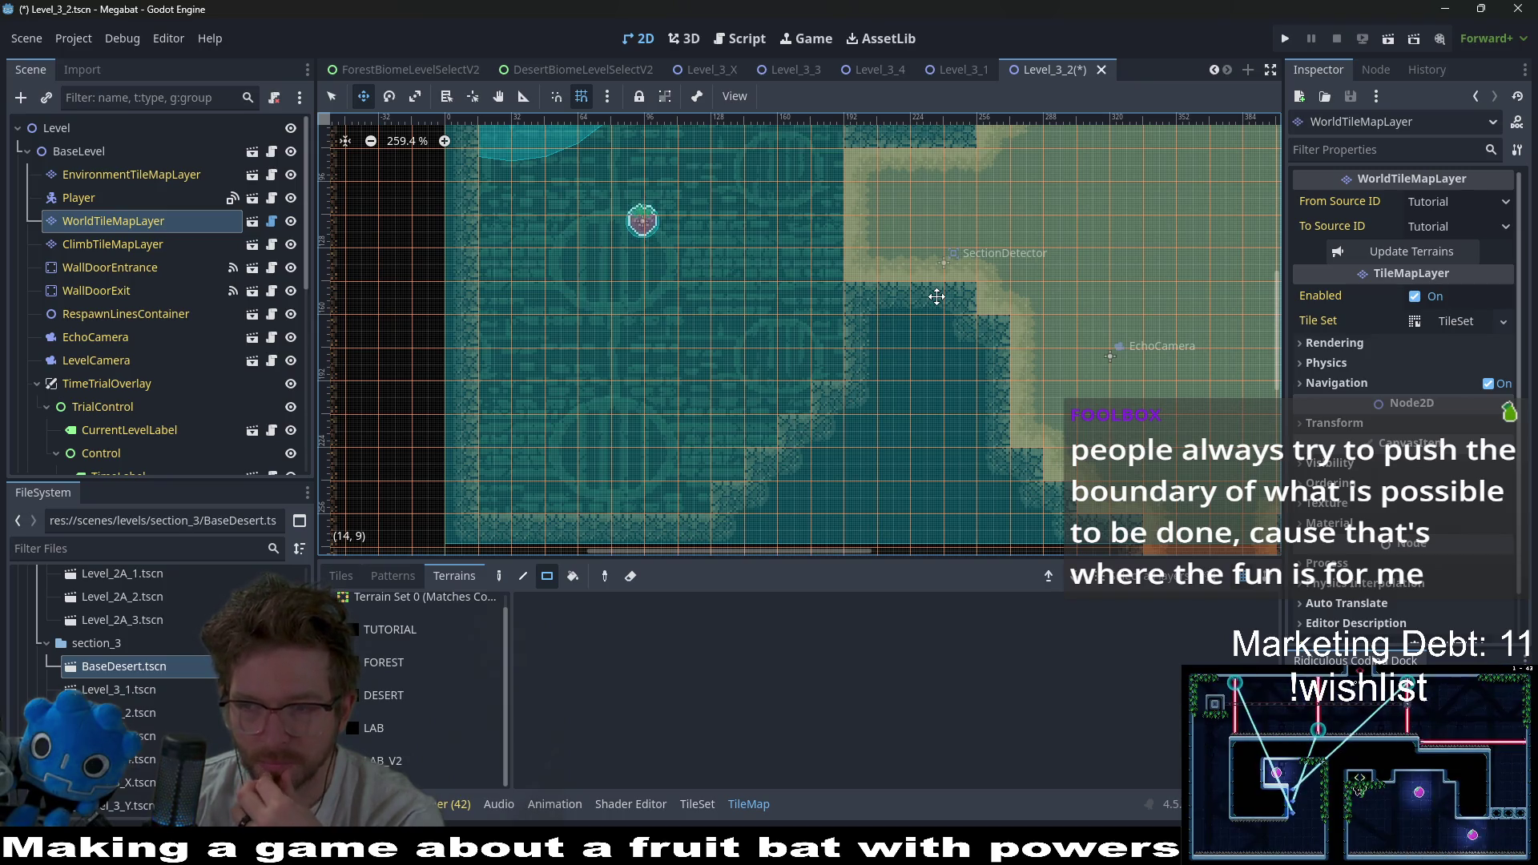
{"action": "scroll", "coordinate": [936, 296], "scroll_direction": "down", "scroll_amount": 4}
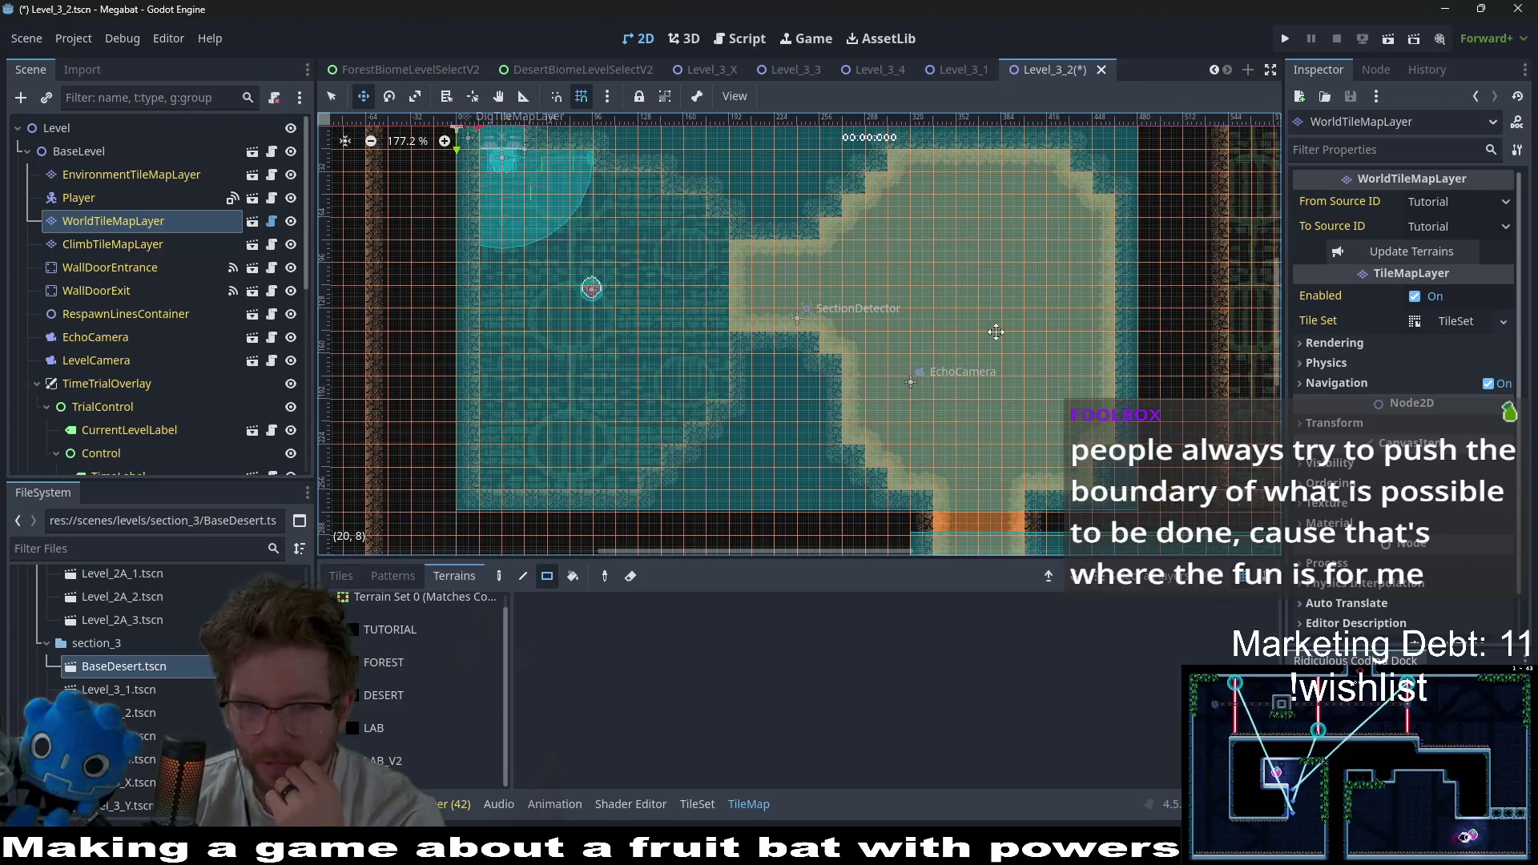
{"action": "scroll", "coordinate": [1024, 299], "scroll_direction": "down", "scroll_amount": 1}
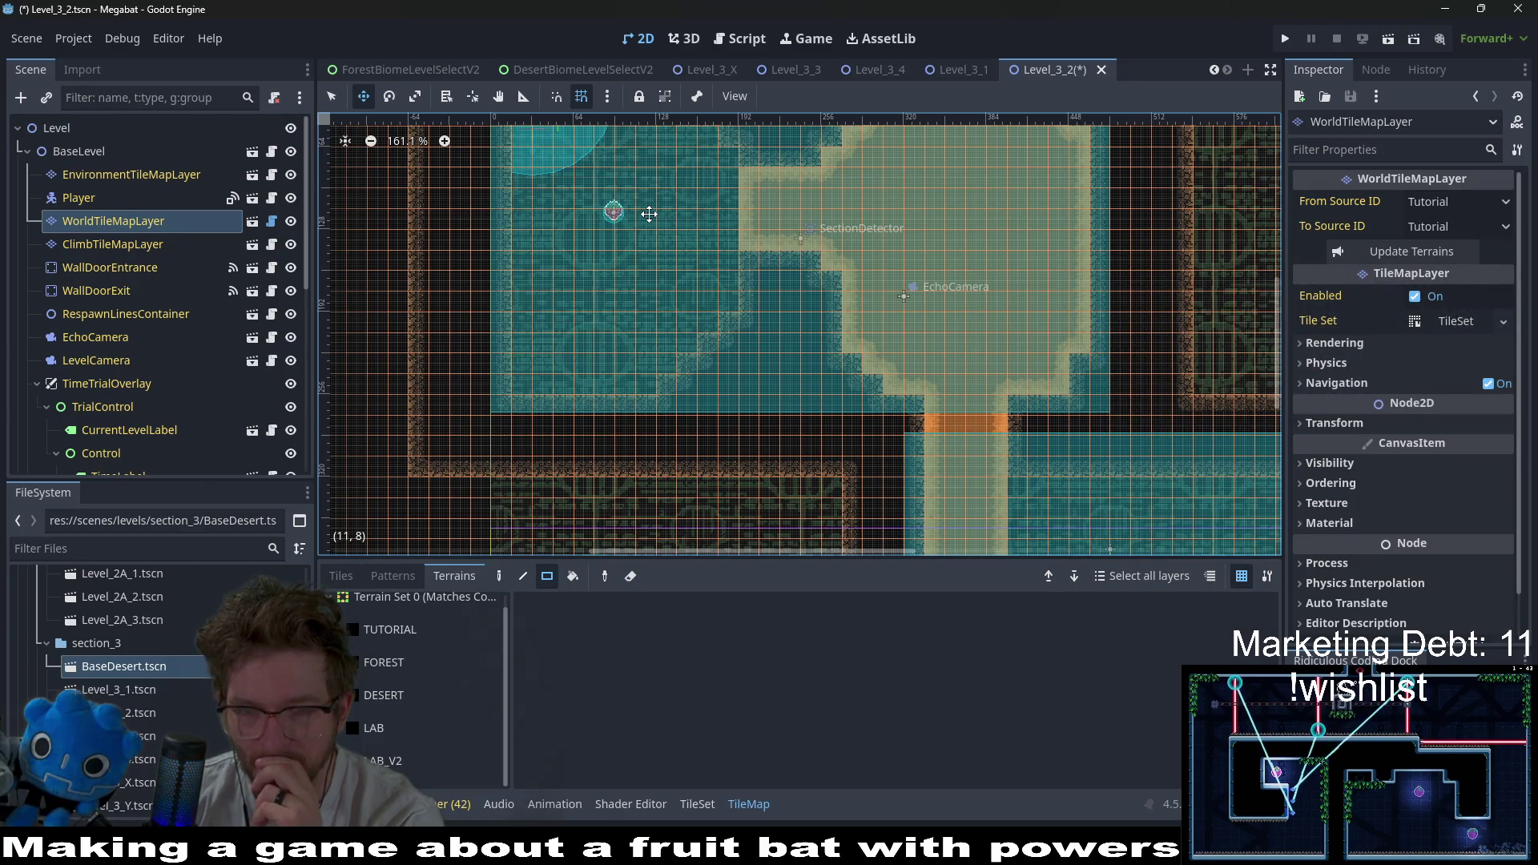
{"action": "left_click_drag", "start_coordinate": [944, 272], "coordinate": [924, 296]}
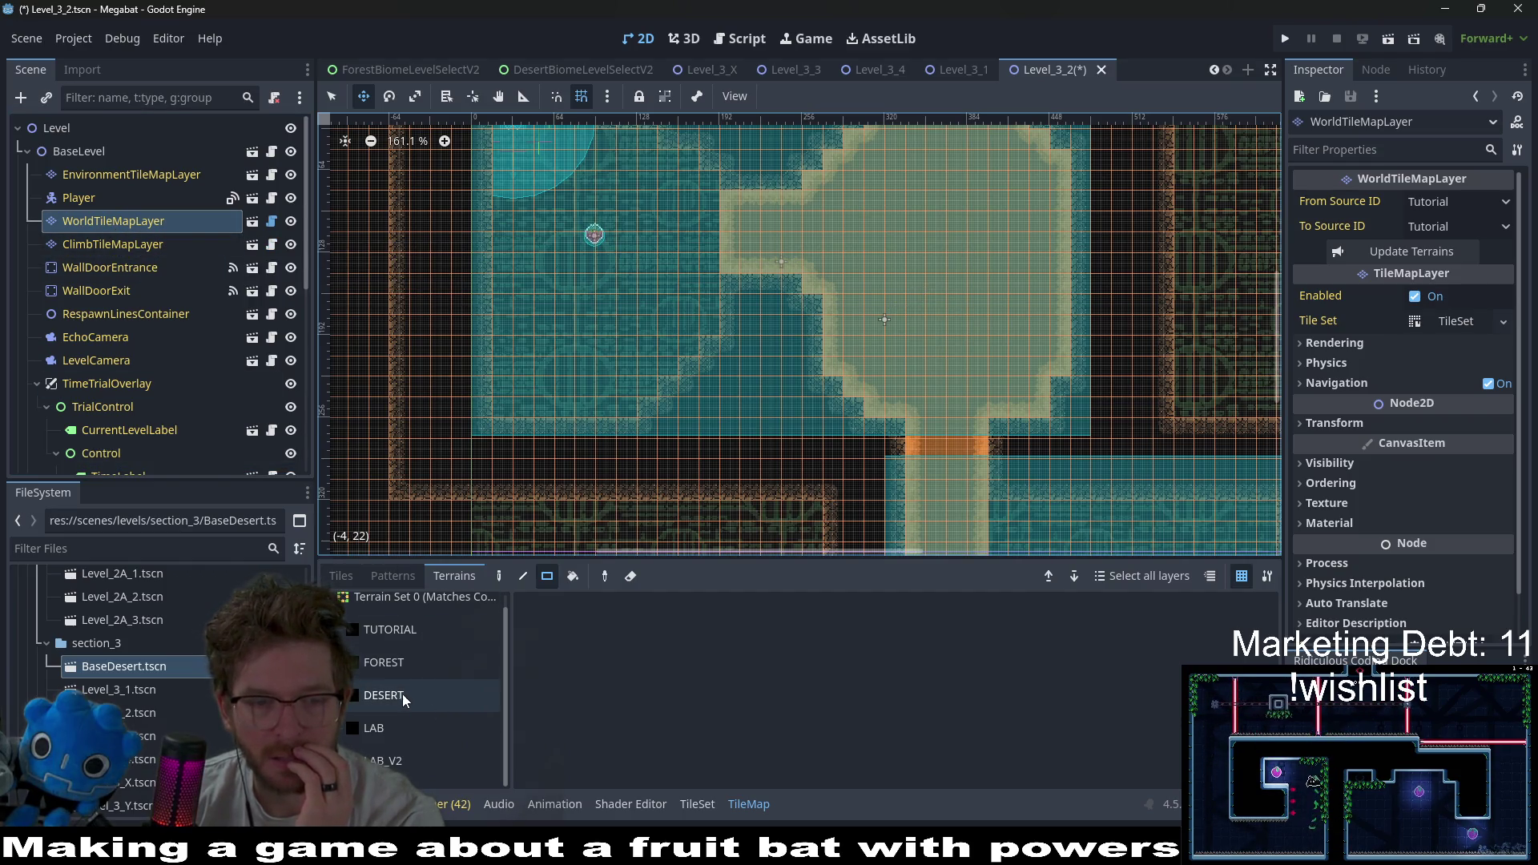
{"action": "scroll", "coordinate": [160, 320], "scroll_direction": "down", "scroll_amount": 5}
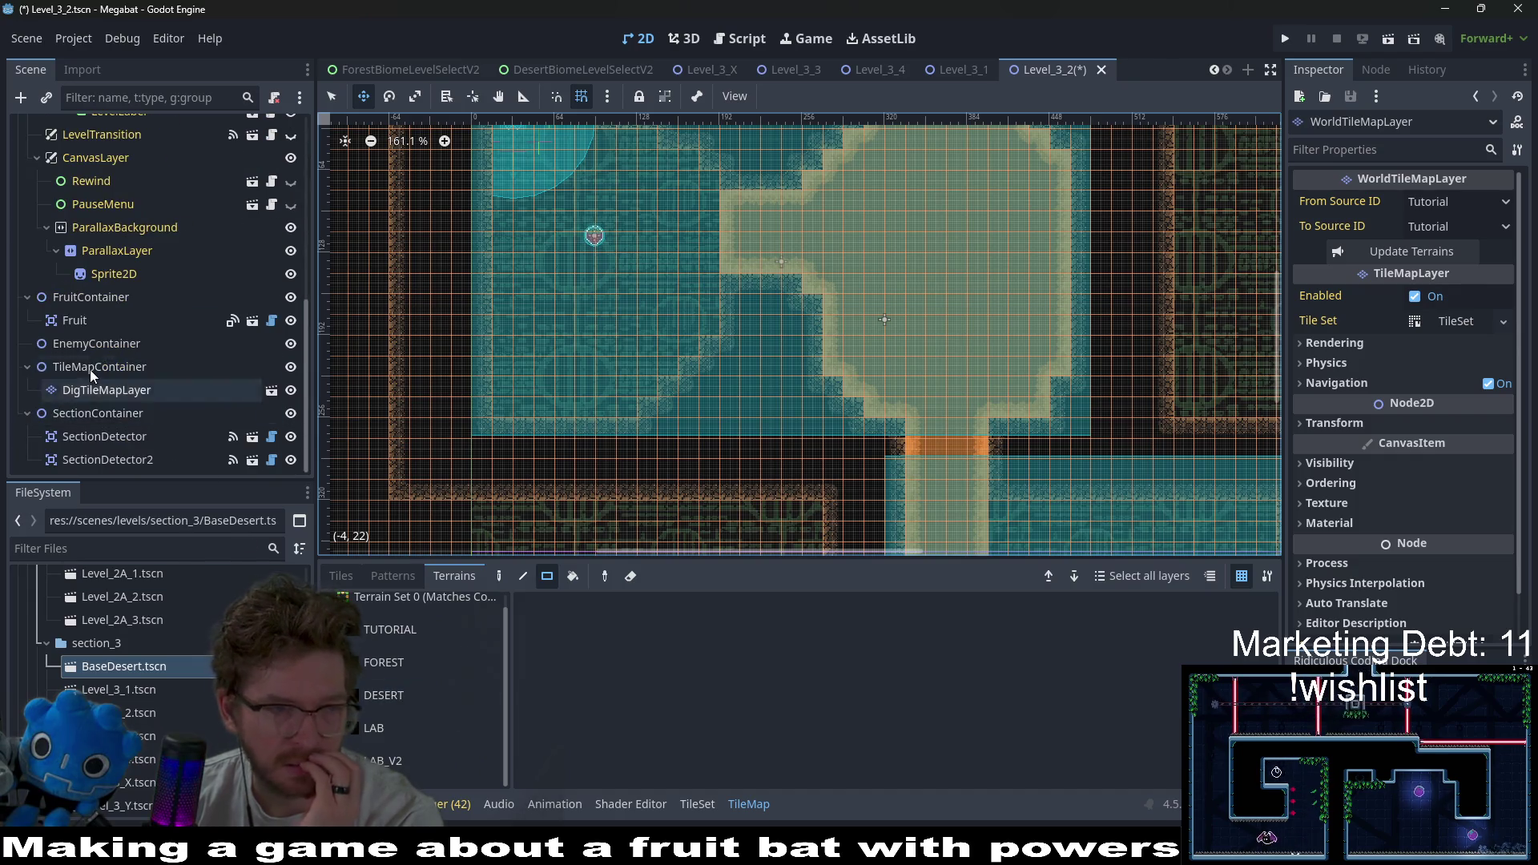
- Instantiate SpikeTileMapLayer8x8.tscn under TileMapContainer by searching '8x8'
{"action": "right_click", "coordinate": [90, 369]}
{"action": "left_click", "coordinate": [175, 362]}
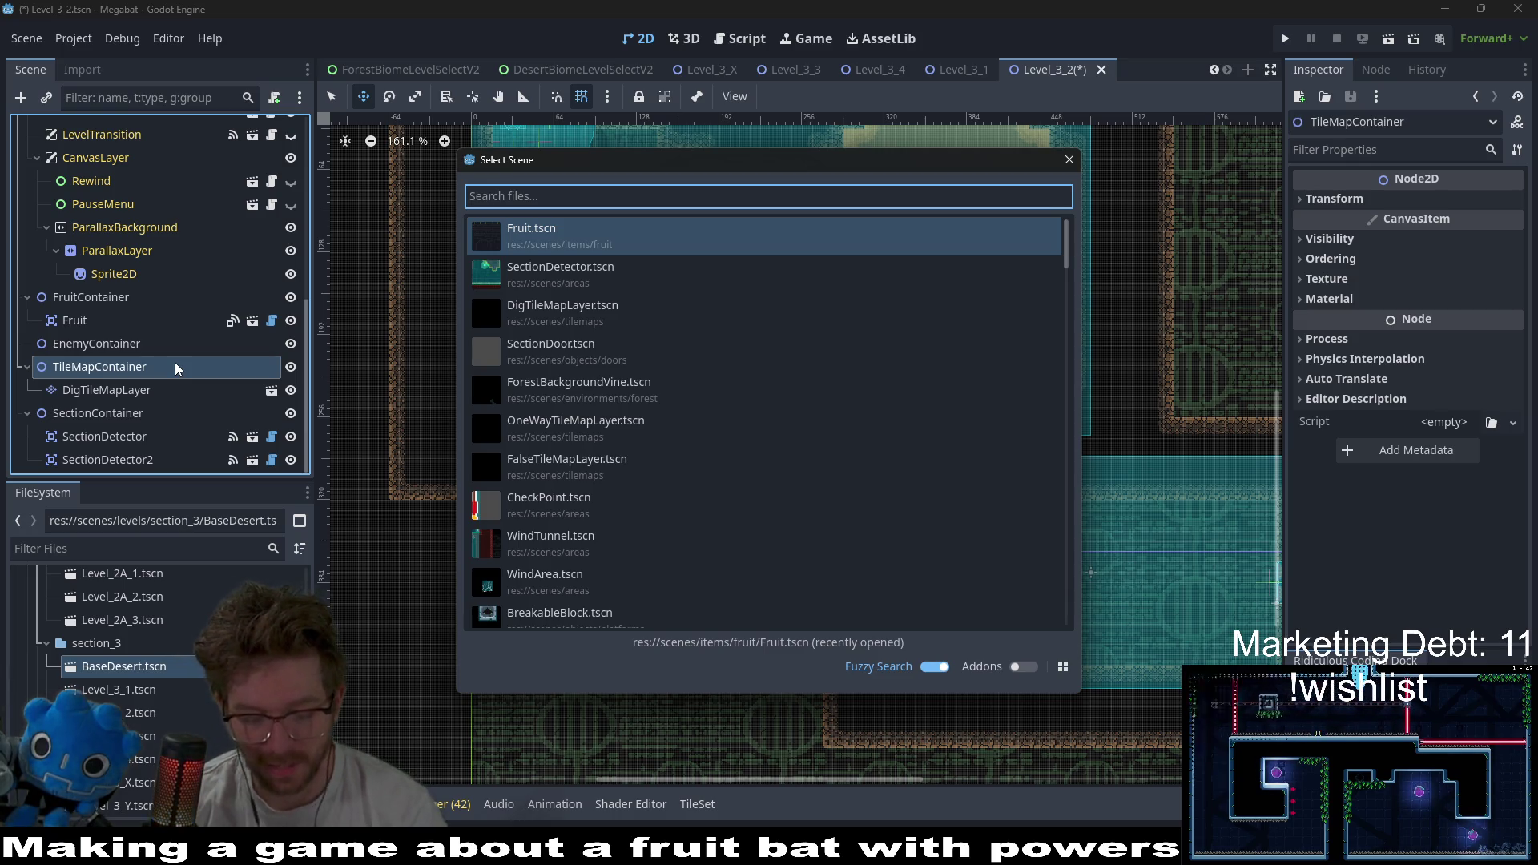
{"action": "type", "text": "8x8"}
{"action": "key", "text": "Return"}
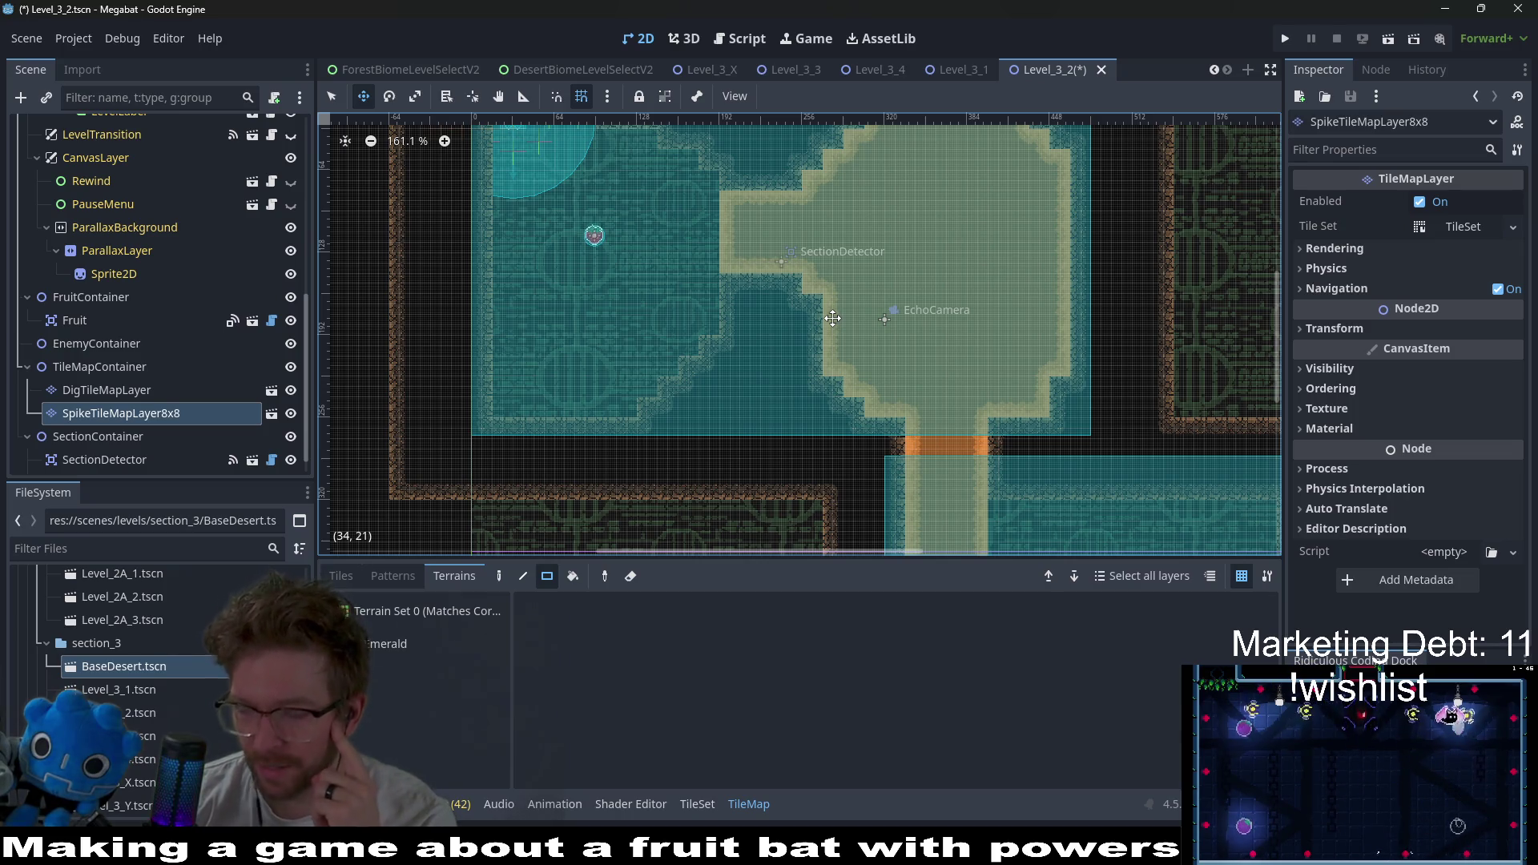
- Select Emerald terrain and paint a 4x7 block in the room, extended two cells upward
{"action": "left_click", "coordinate": [381, 643]}
{"action": "scroll", "coordinate": [881, 309], "scroll_direction": "up", "scroll_amount": 4}
{"action": "scroll", "coordinate": [881, 309], "scroll_direction": "up", "scroll_amount": 3}
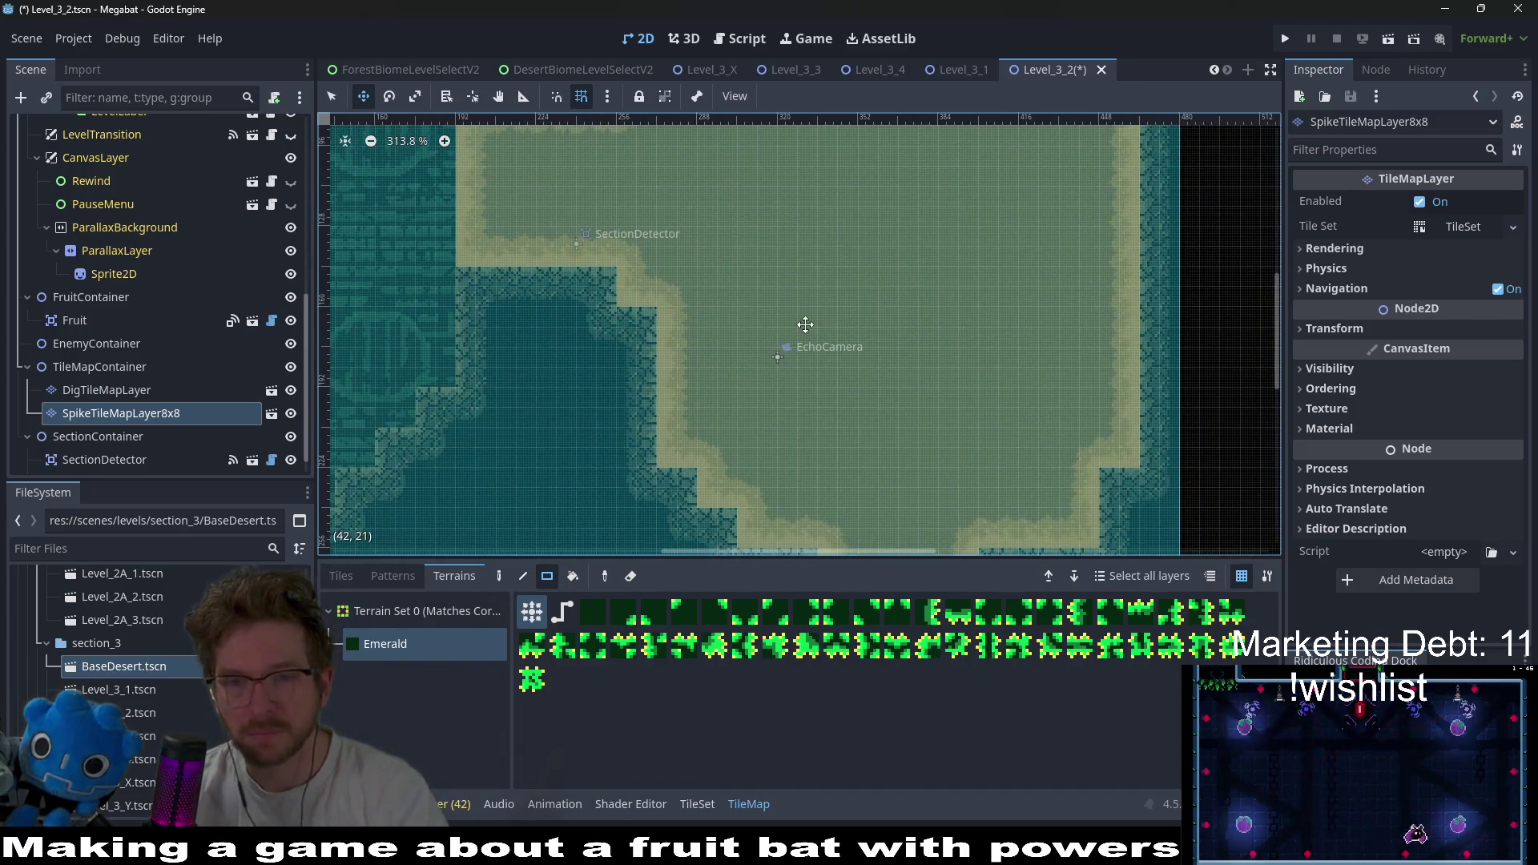
{"action": "scroll", "coordinate": [857, 325], "scroll_direction": "up", "scroll_amount": 2}
{"action": "scroll", "coordinate": [861, 337], "scroll_direction": "right", "scroll_amount": 2}
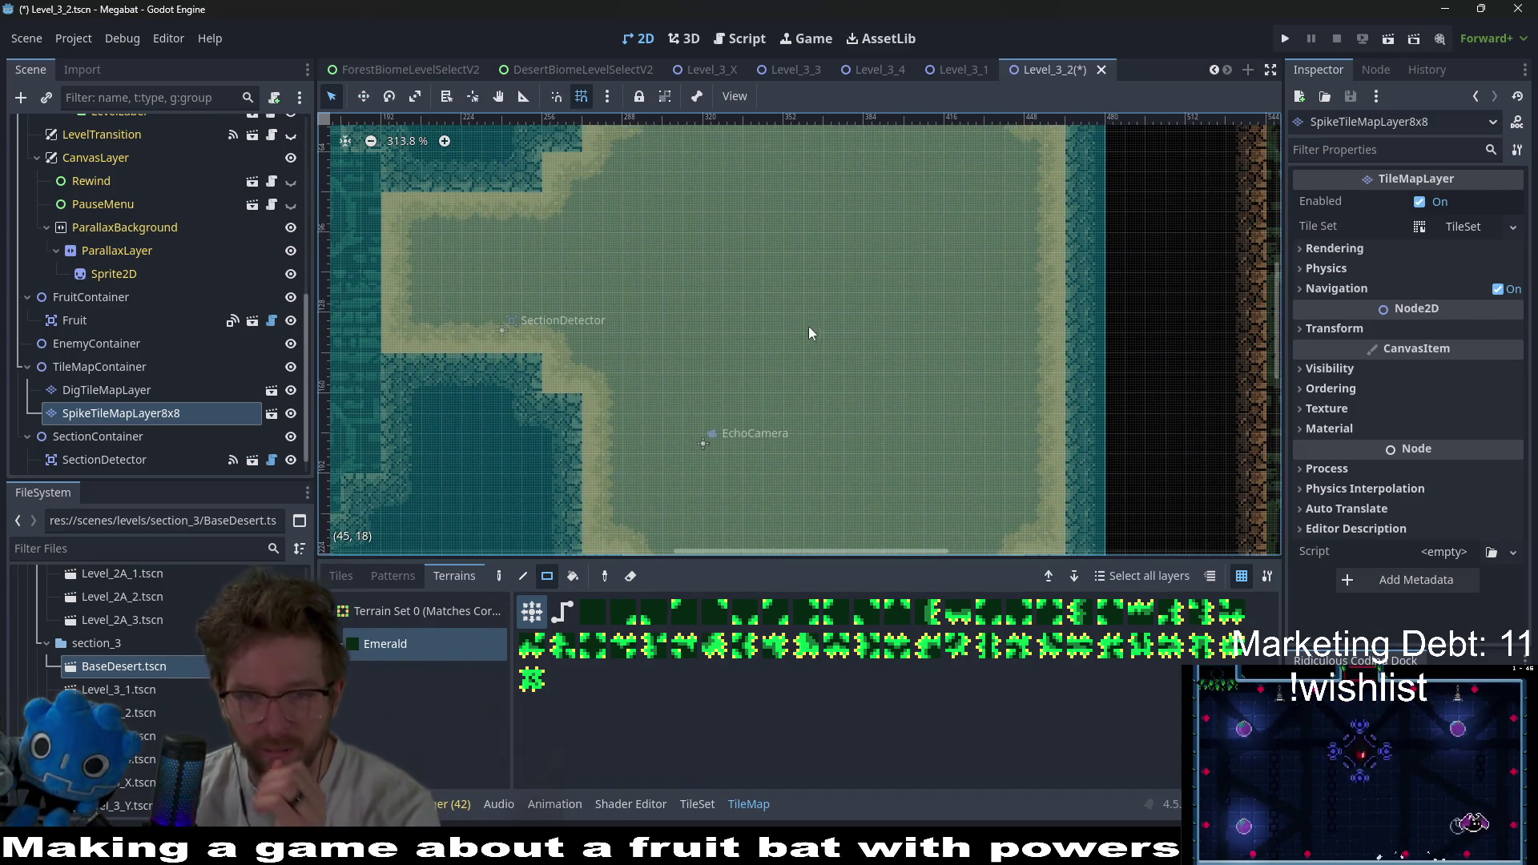
{"action": "mouse_move", "coordinate": [784, 309]}
{"action": "left_mouse_down"}
{"action": "mouse_move", "coordinate": [815, 382]}
{"action": "mouse_move", "coordinate": [853, 405]}
{"action": "left_mouse_up"}
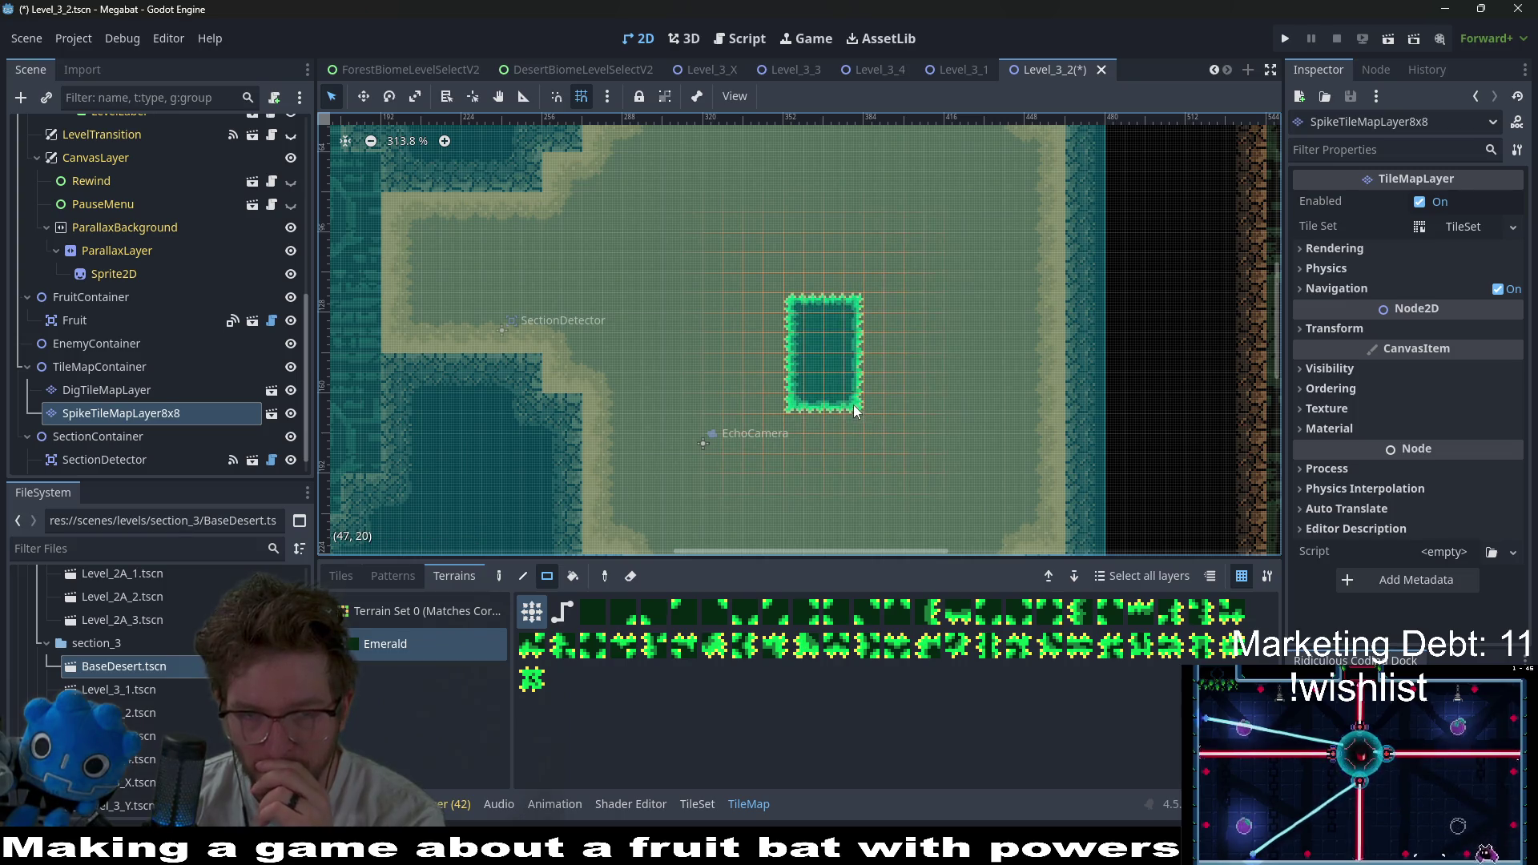
{"action": "mouse_move", "coordinate": [825, 239]}
{"action": "left_mouse_down"}
{"action": "mouse_move", "coordinate": [791, 278]}
{"action": "mouse_move", "coordinate": [860, 334]}
{"action": "left_mouse_up"}
- Add a 3x3 Emerald block further right and join it to the upper shape
{"action": "scroll", "coordinate": [865, 391], "scroll_direction": "down", "scroll_amount": 1}
{"action": "scroll", "coordinate": [843, 321], "scroll_direction": "down", "scroll_amount": 2}
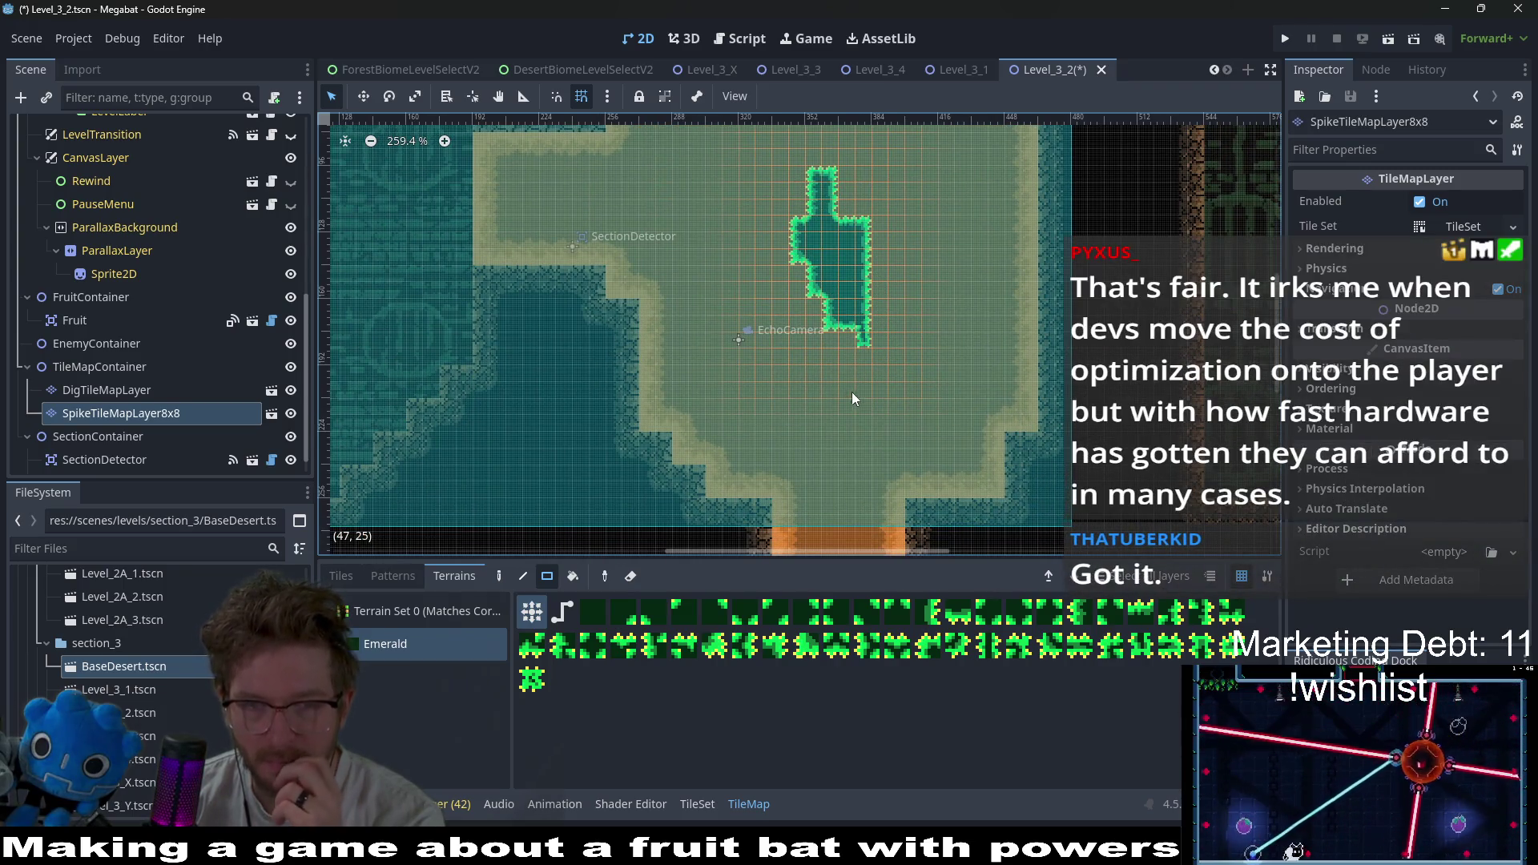
{"action": "left_click_drag", "start_coordinate": [763, 371], "coordinate": [861, 344]}
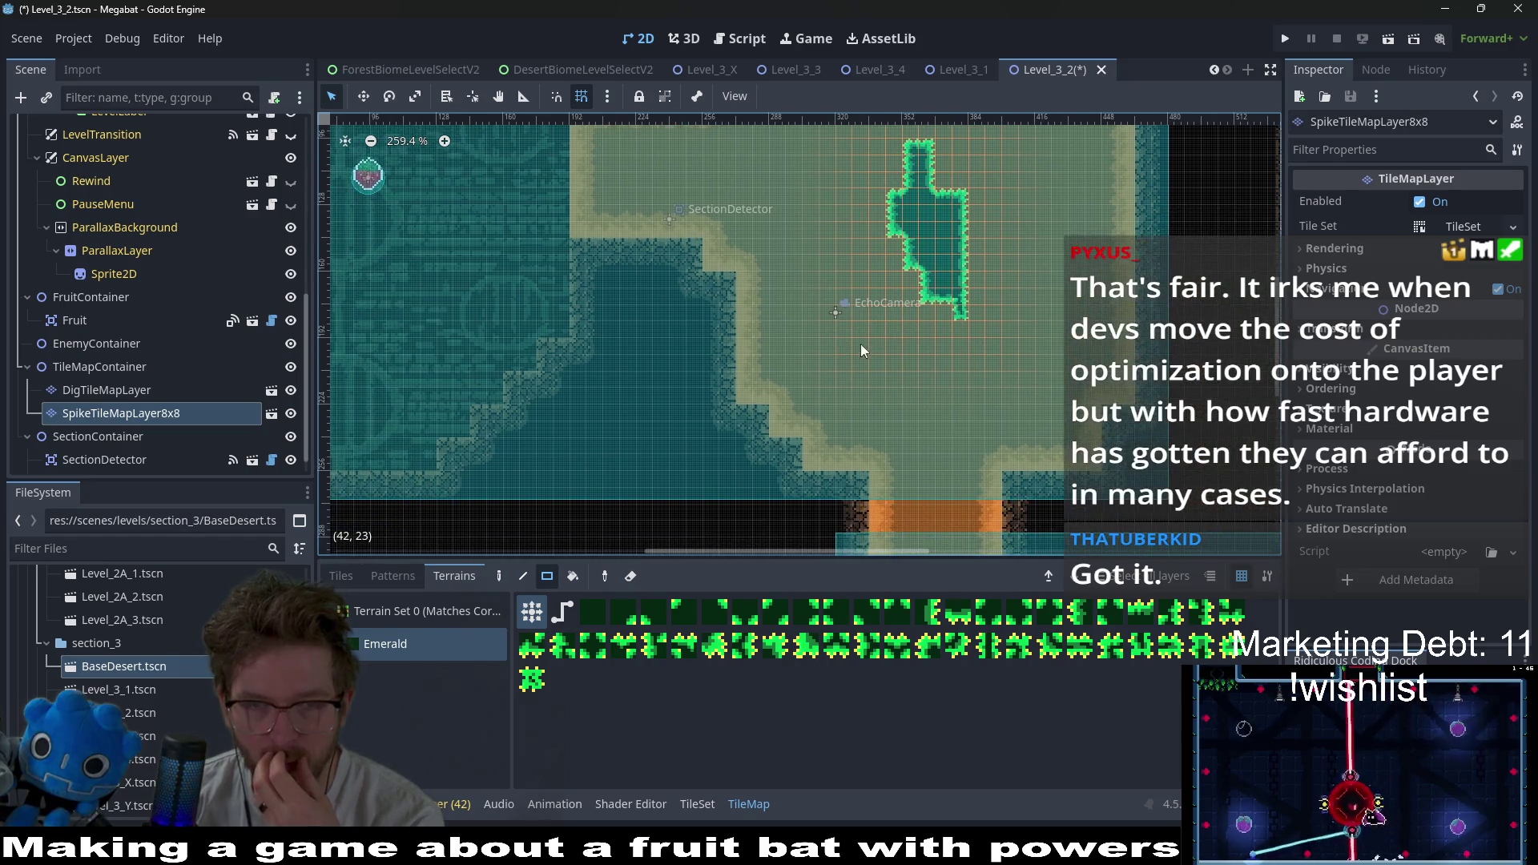
{"action": "mouse_move", "coordinate": [774, 381]}
{"action": "left_mouse_down"}
{"action": "mouse_move", "coordinate": [872, 362]}
{"action": "mouse_move", "coordinate": [819, 454]}
{"action": "mouse_move", "coordinate": [839, 392]}
{"action": "left_mouse_up"}
{"action": "mouse_move", "coordinate": [979, 330]}
{"action": "left_mouse_down"}
{"action": "mouse_move", "coordinate": [940, 387]}
{"action": "mouse_move", "coordinate": [945, 375]}
{"action": "left_mouse_up"}
{"action": "left_click_drag", "start_coordinate": [1001, 266], "coordinate": [945, 308]}
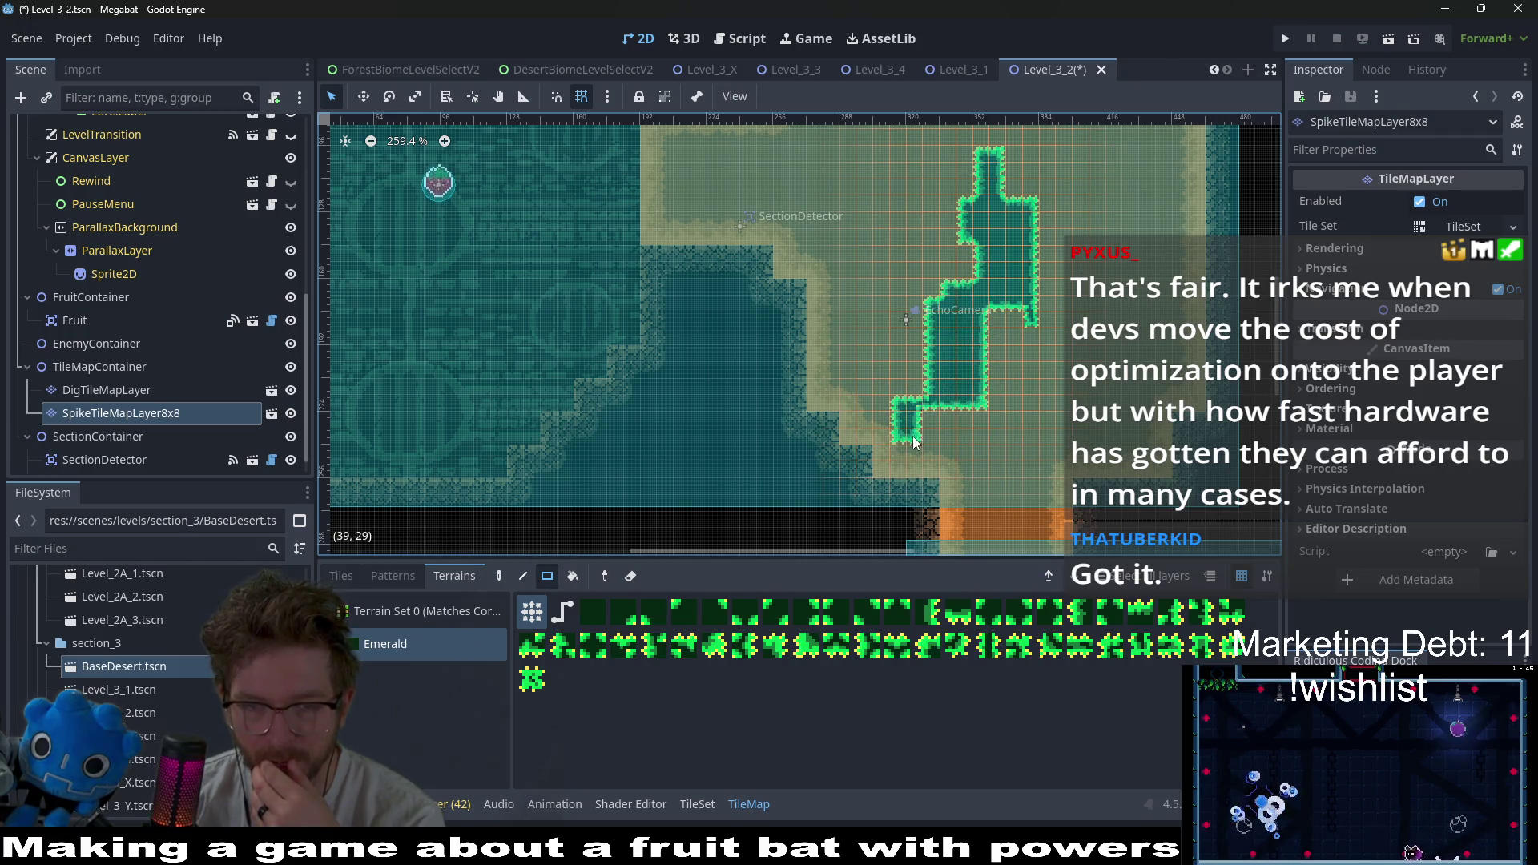
- Extend the Emerald shape to the lower left as a diagonal strip and erase the left bulge
{"action": "left_click_drag", "start_coordinate": [913, 440], "coordinate": [865, 464]}
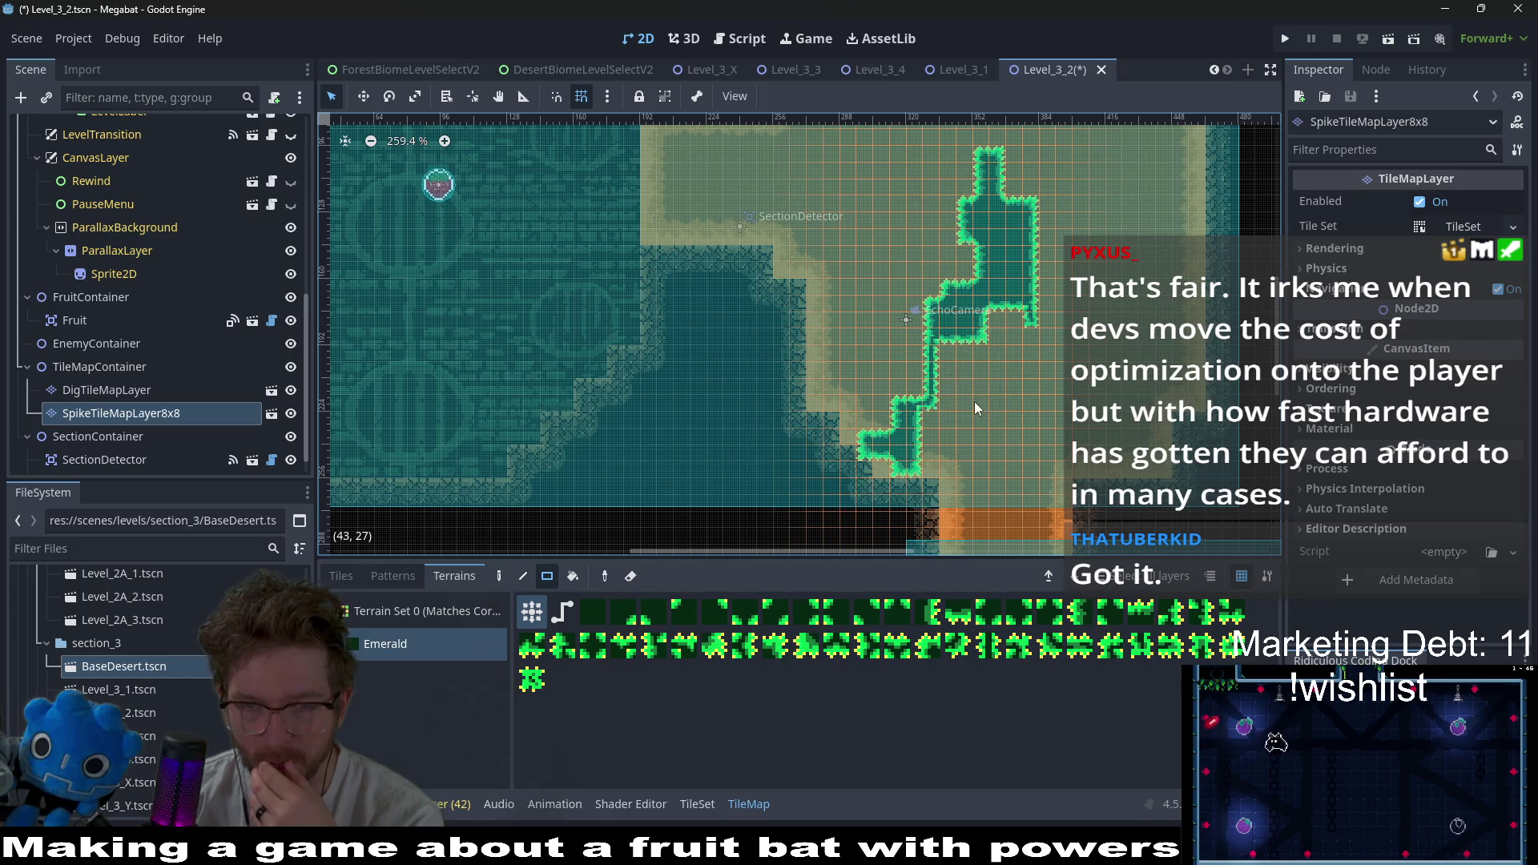
{"action": "mouse_move", "coordinate": [949, 377]}
{"action": "left_mouse_down"}
{"action": "mouse_move", "coordinate": [900, 382]}
{"action": "mouse_move", "coordinate": [854, 415]}
{"action": "mouse_move", "coordinate": [849, 330]}
{"action": "left_mouse_up"}
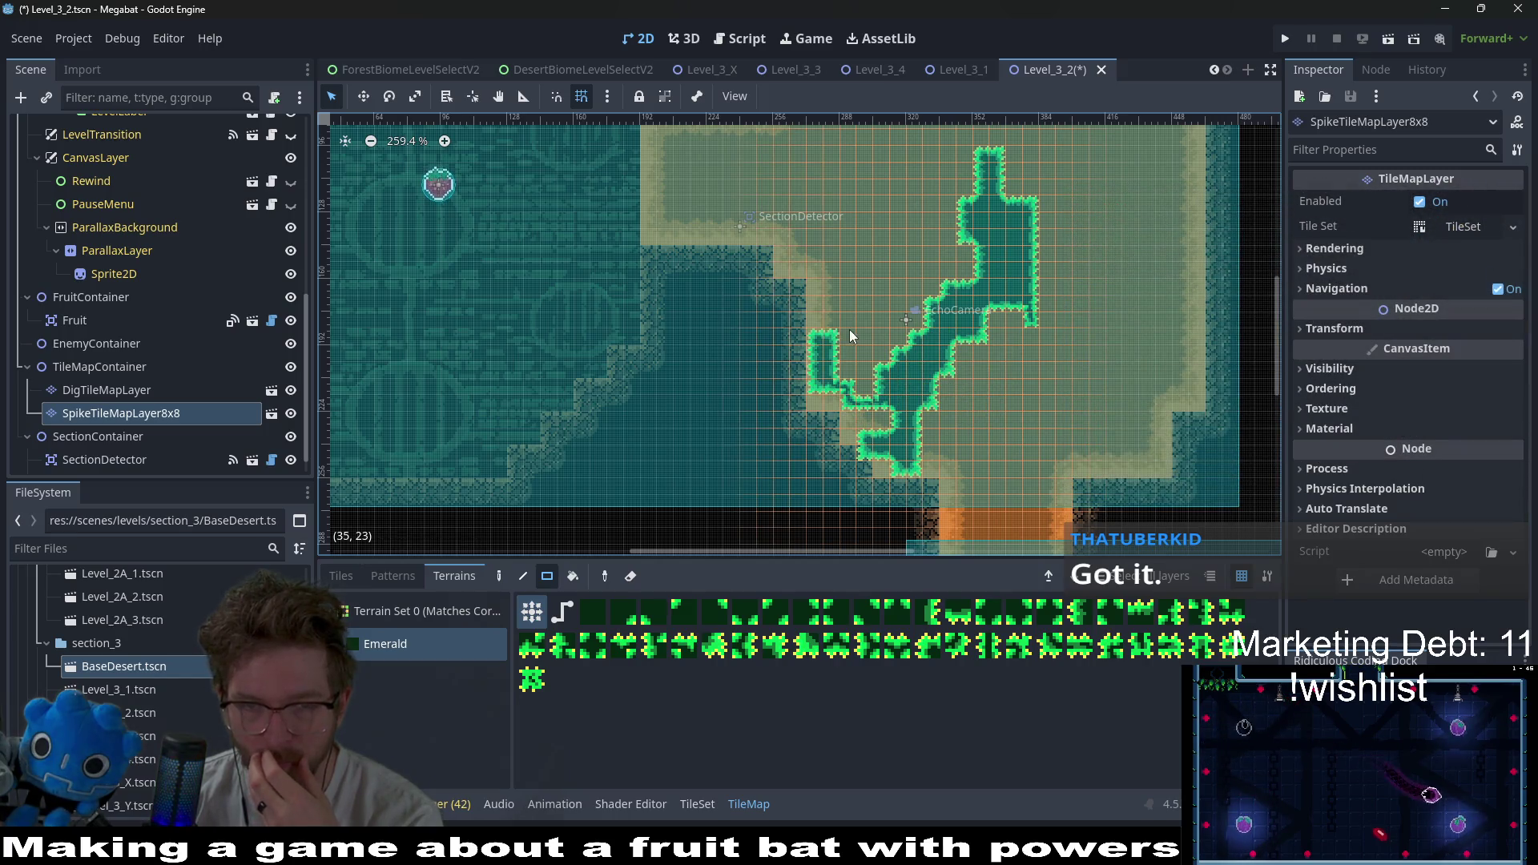
{"action": "scroll", "coordinate": [882, 426], "scroll_direction": "down", "scroll_amount": 6}
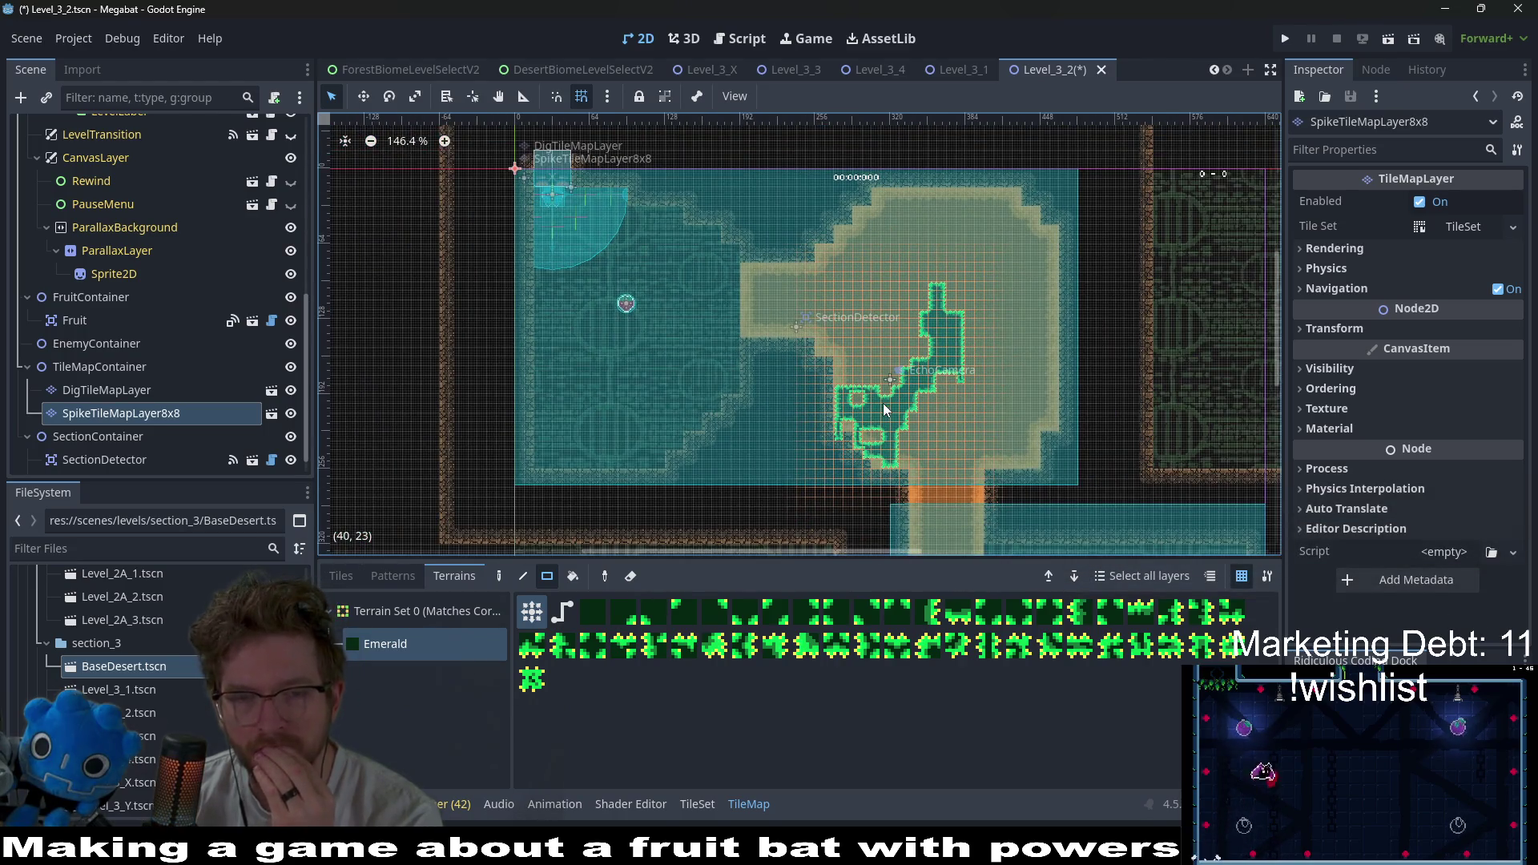
{"action": "mouse_move", "coordinate": [864, 369]}
{"action": "left_mouse_down"}
{"action": "mouse_move", "coordinate": [824, 420]}
{"action": "mouse_move", "coordinate": [838, 420]}
{"action": "left_mouse_up"}
{"action": "scroll", "coordinate": [838, 419], "scroll_direction": "up", "scroll_amount": 6}
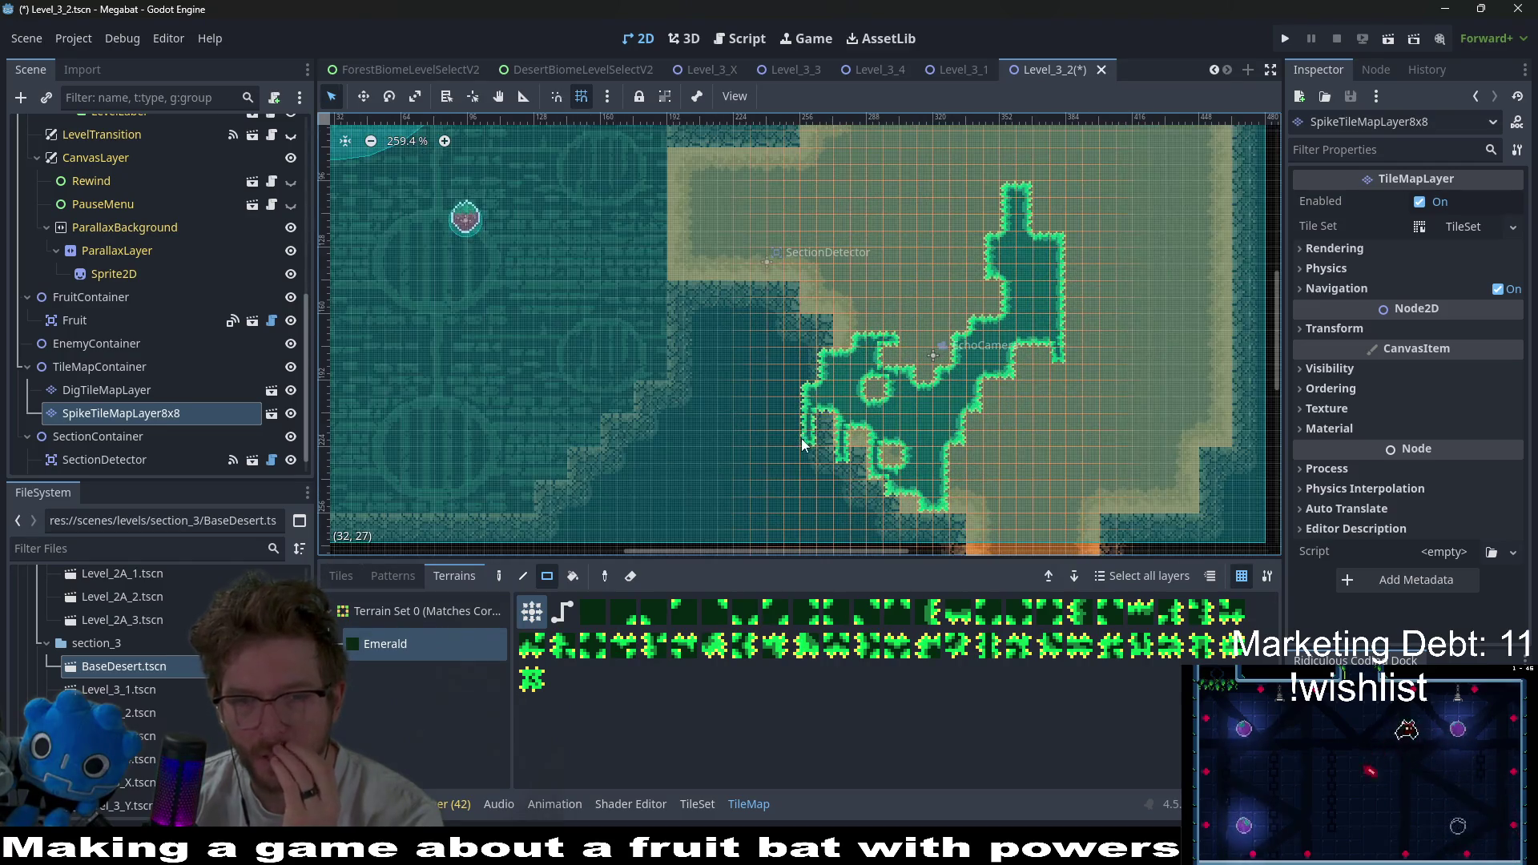
{"action": "right_click", "coordinate": [813, 392]}
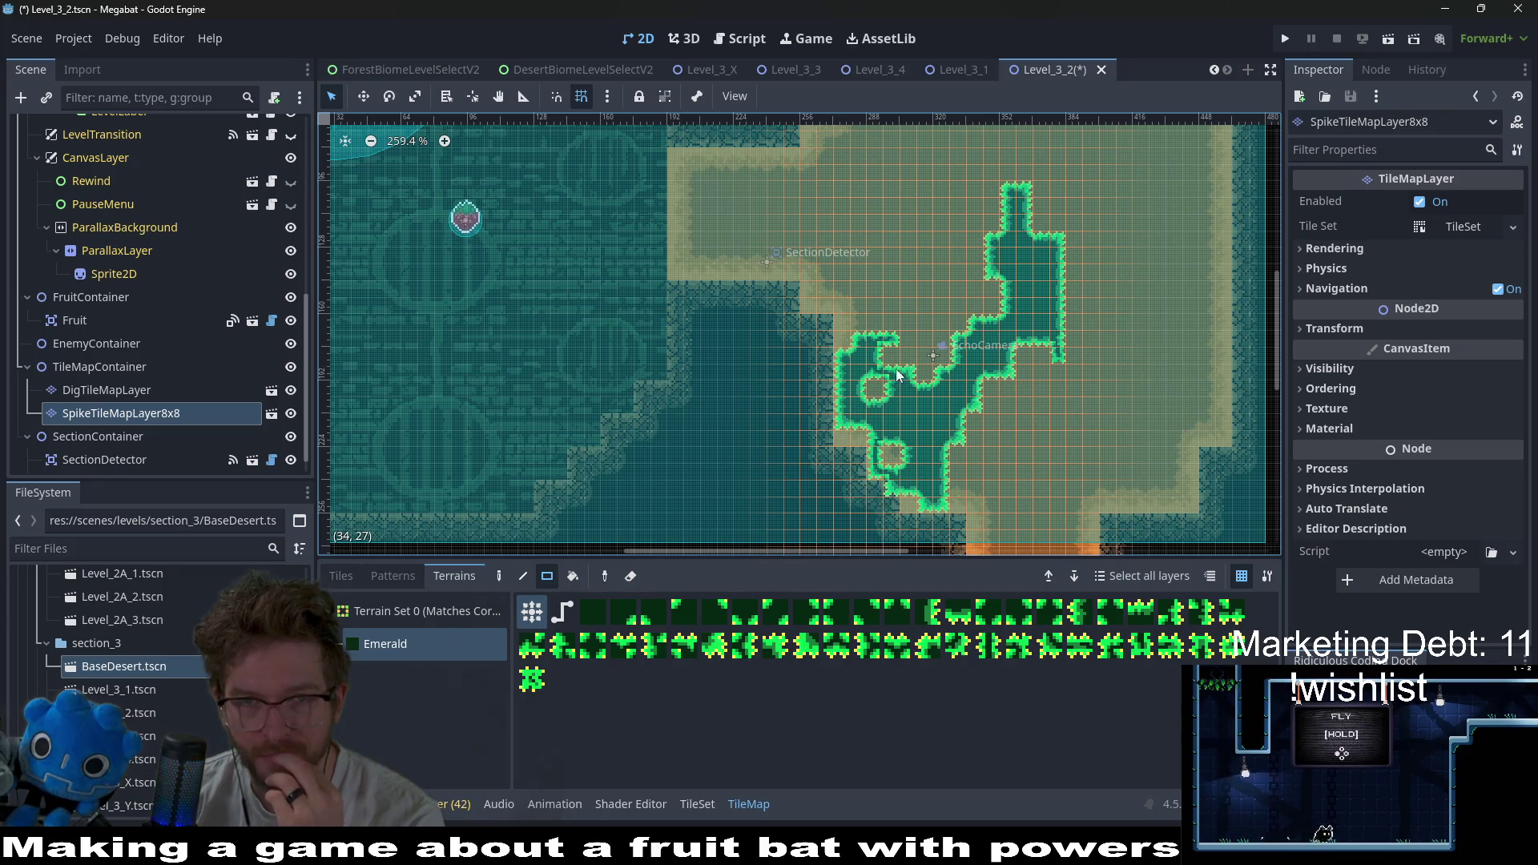
- Open the DigTileMapLayer scene and save it with Ctrl+S
{"action": "left_click", "coordinate": [271, 391]}
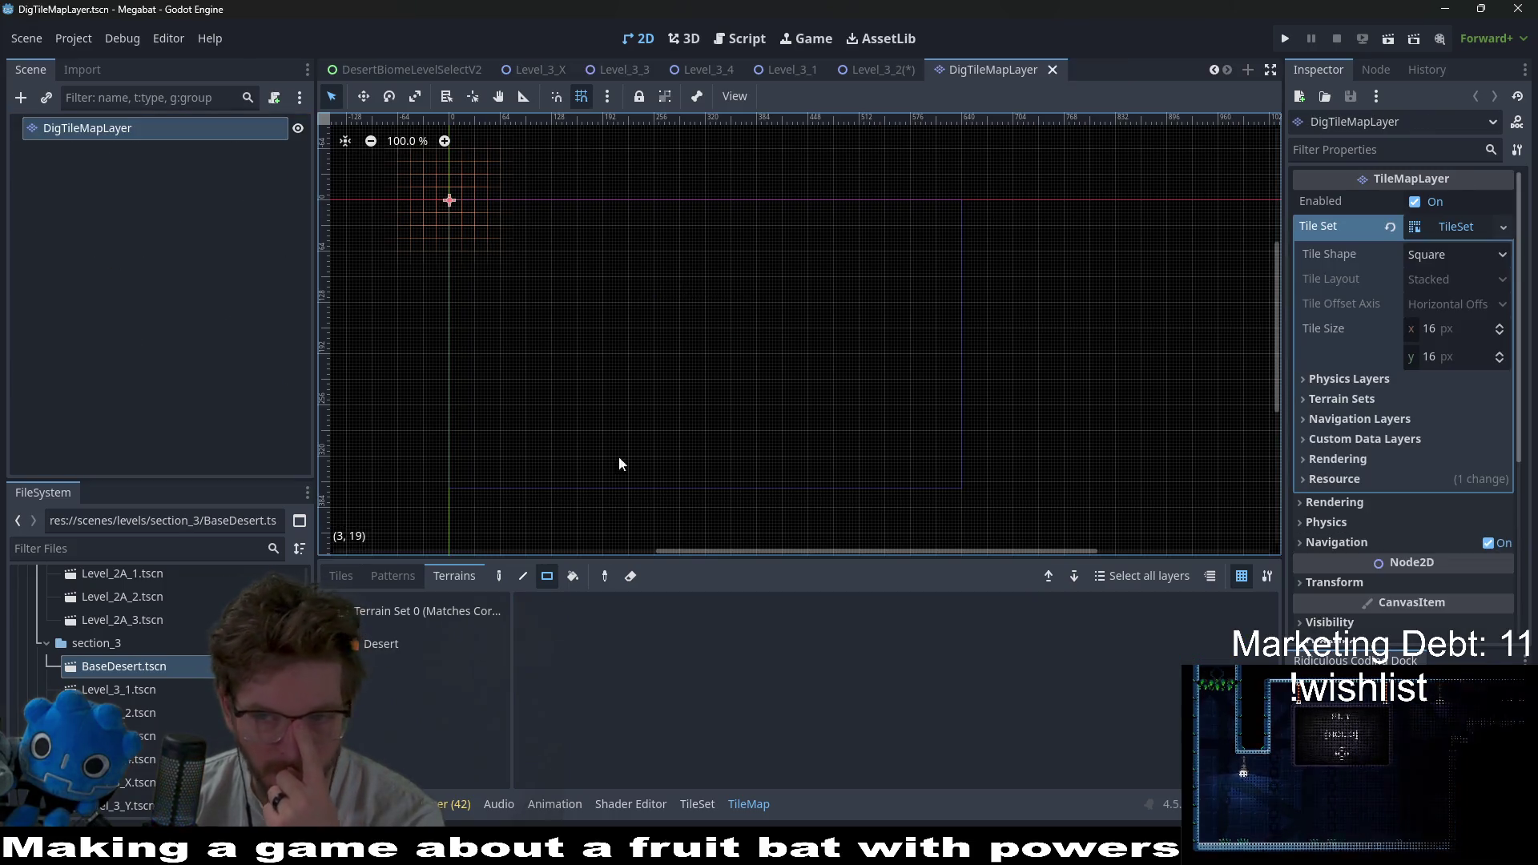
{"action": "left_click", "coordinate": [184, 138]}
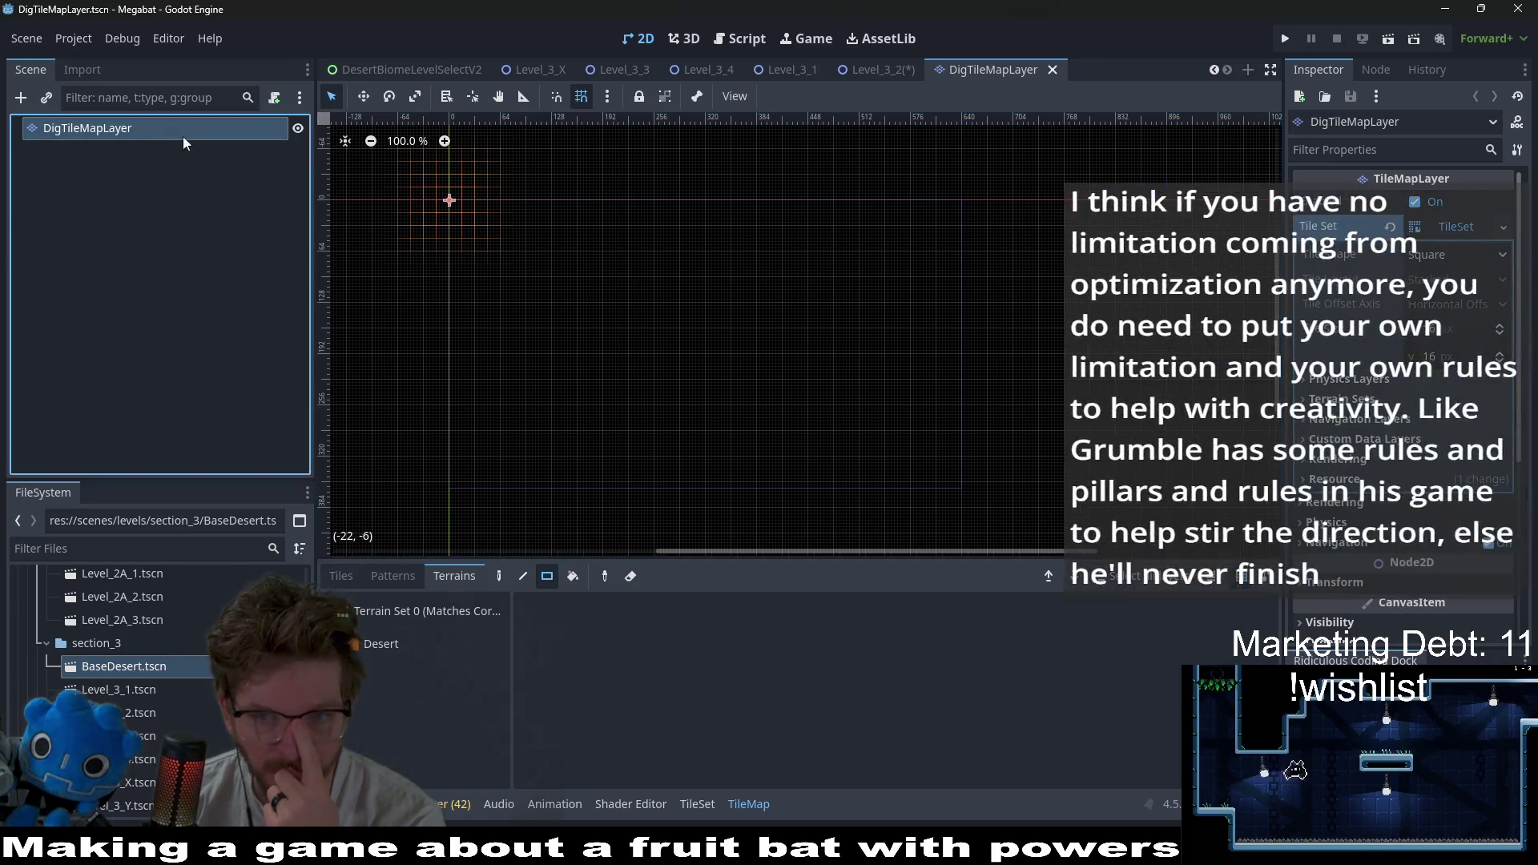
{"action": "scroll", "coordinate": [1402, 401], "scroll_direction": "down", "scroll_amount": 5}
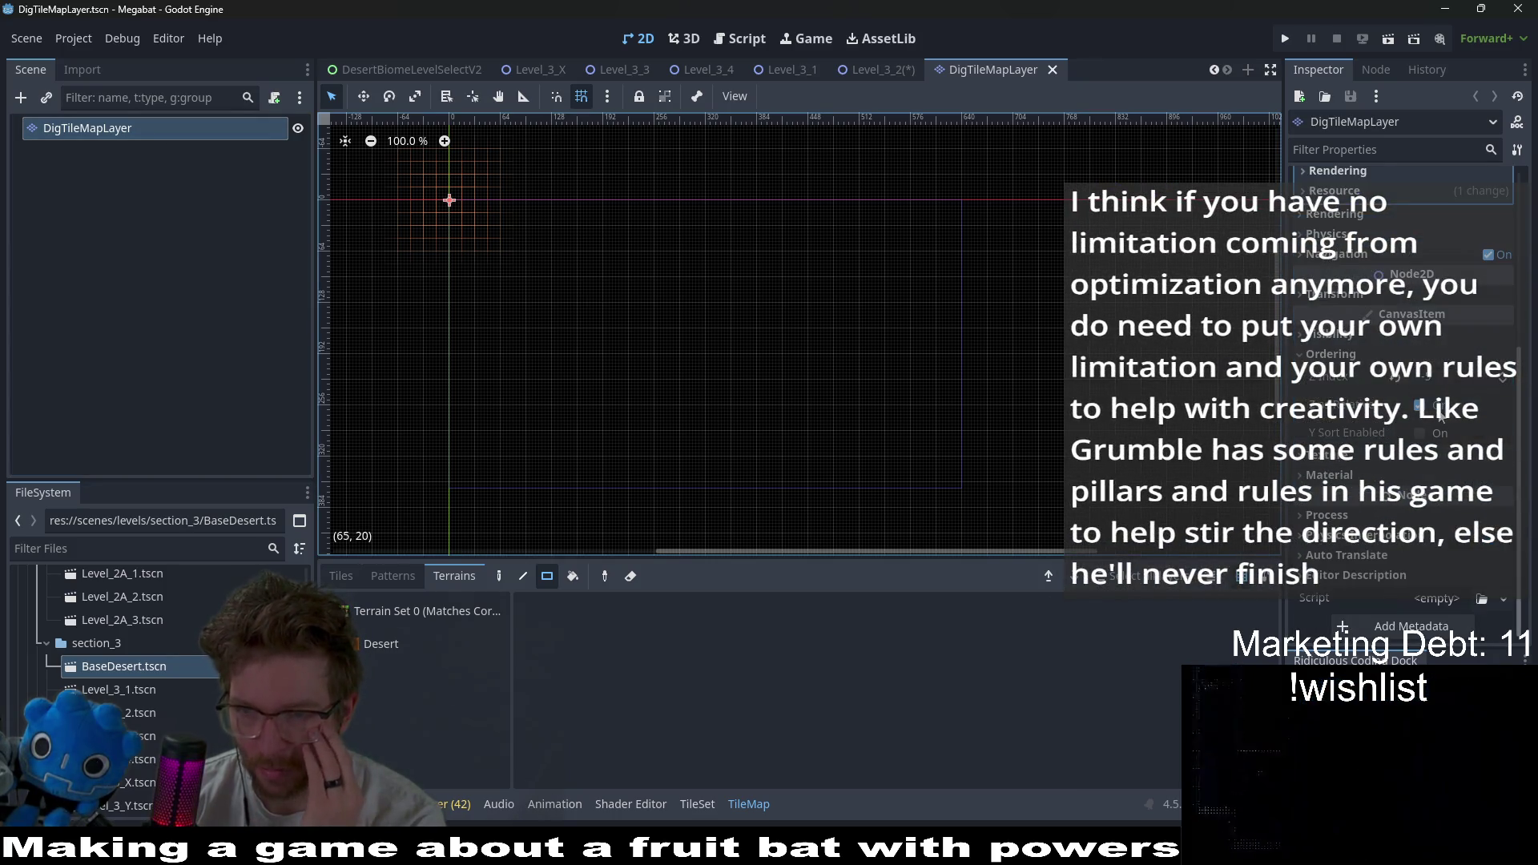
{"action": "key", "text": "ctrl+s"}
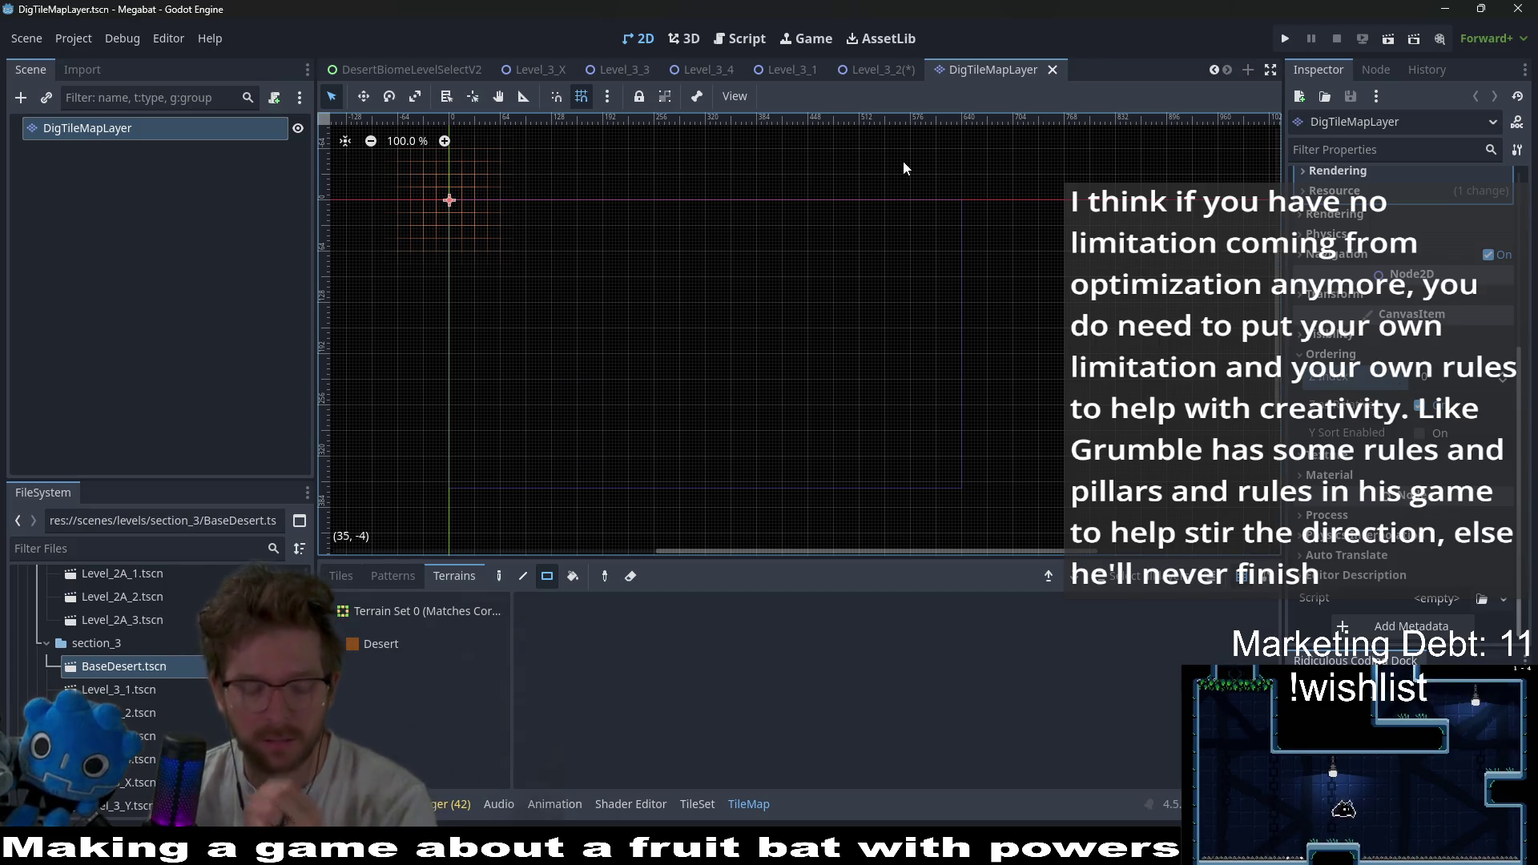
- In BaseDesert.tscn, move TileMapContainer up under Level in the scene tree
{"action": "double_click", "coordinate": [142, 667]}
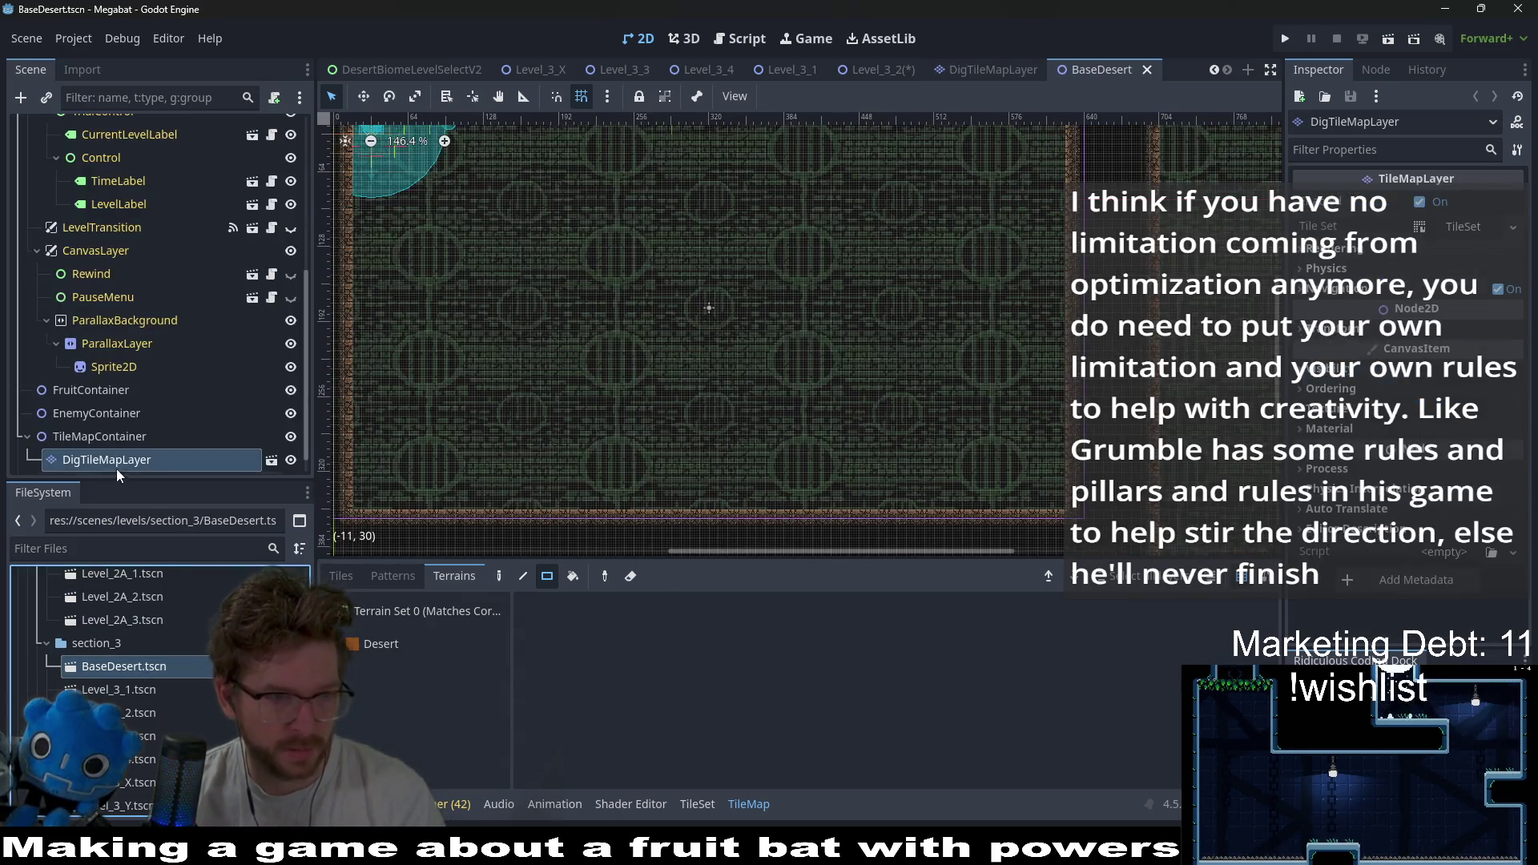
{"action": "mouse_move", "coordinate": [79, 439]}
{"action": "left_mouse_down"}
{"action": "mouse_move", "coordinate": [110, 118]}
{"action": "mouse_move", "coordinate": [79, 146]}
{"action": "mouse_move", "coordinate": [99, 149]}
{"action": "left_mouse_up"}
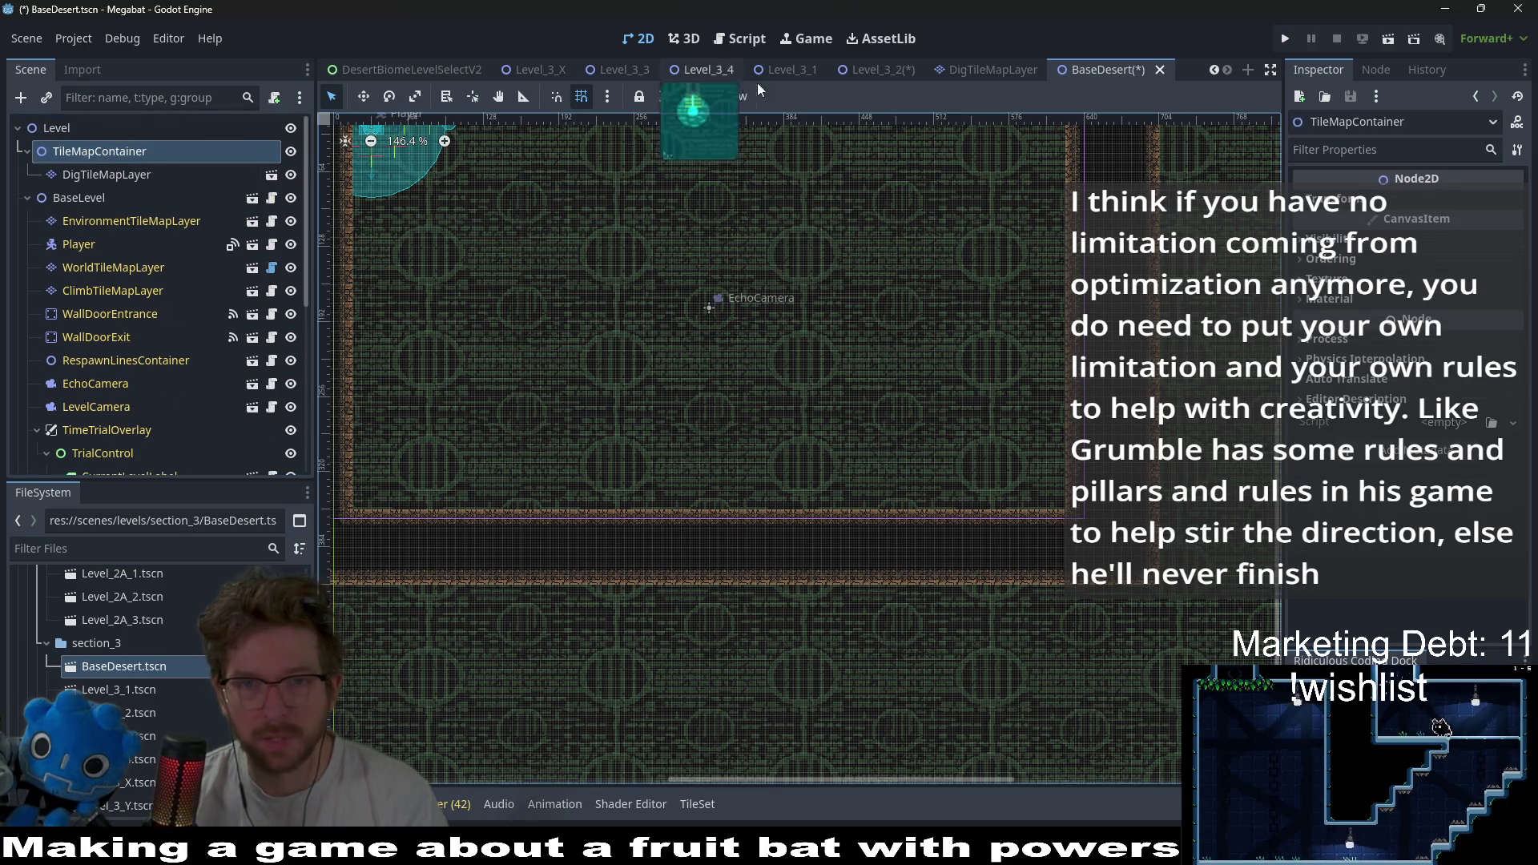
{"action": "left_click", "coordinate": [890, 69]}
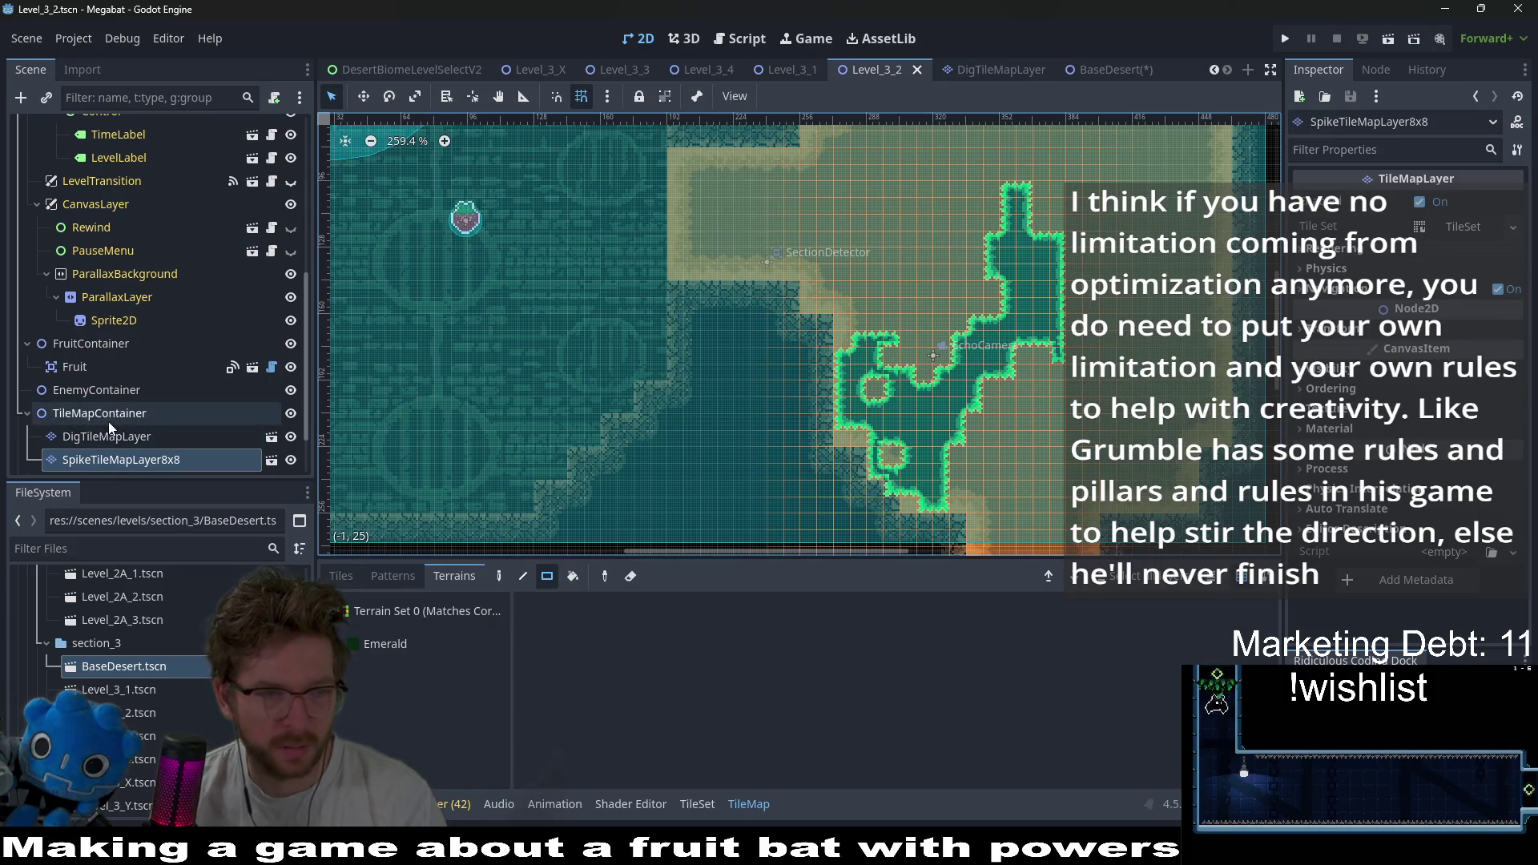
- In Level_3_2, move TileMapContainer above BaseLevel and pick the WorldTileMapLayer for painting
{"action": "mouse_move", "coordinate": [114, 417]}
{"action": "left_mouse_down"}
{"action": "mouse_move", "coordinate": [112, 324]}
{"action": "mouse_move", "coordinate": [158, 109]}
{"action": "mouse_move", "coordinate": [99, 136]}
{"action": "left_mouse_up"}
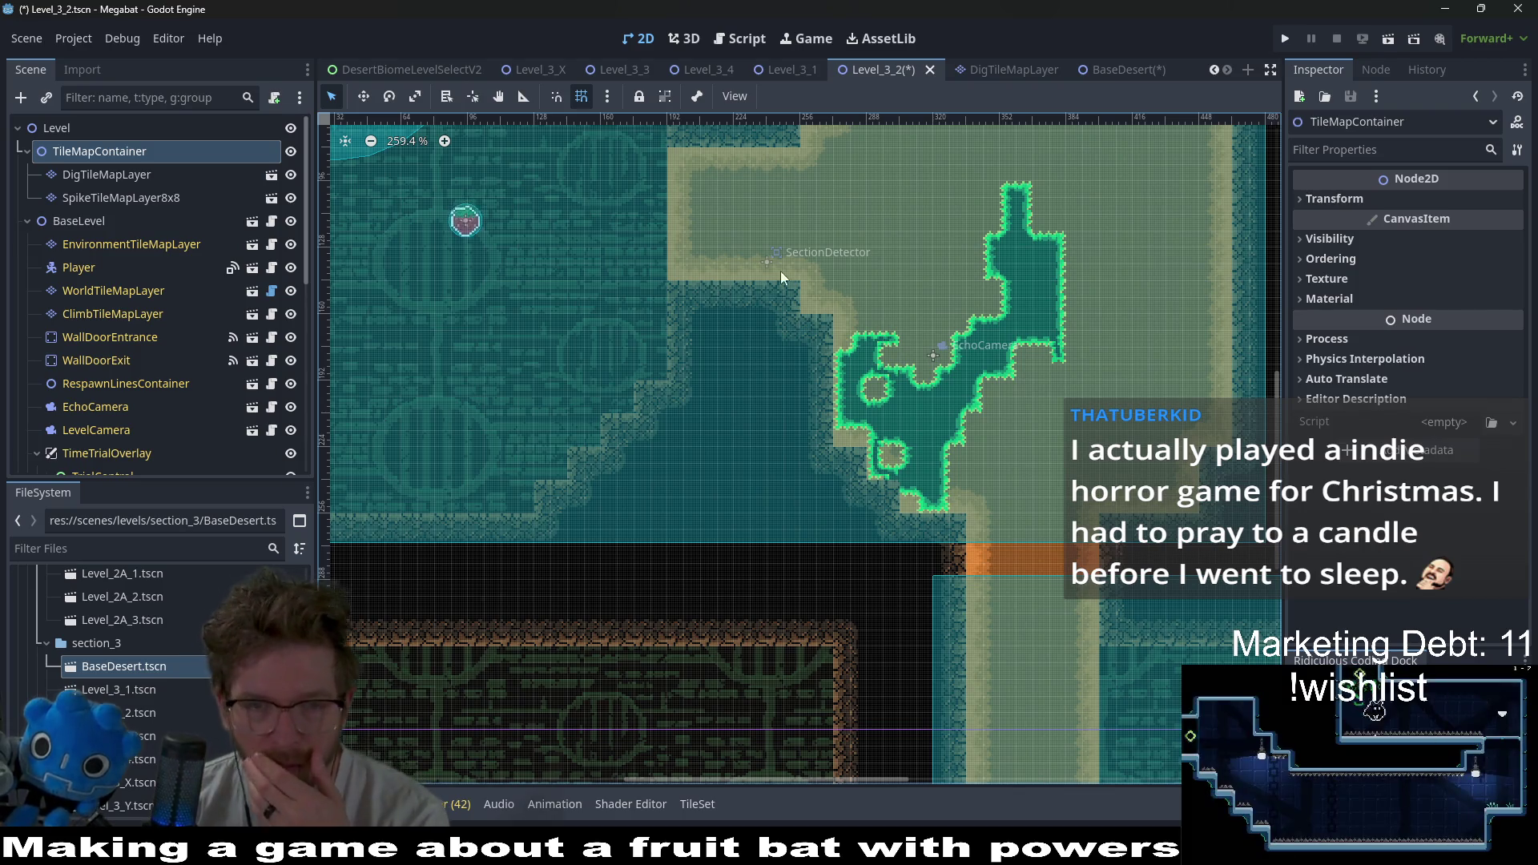
{"action": "scroll", "coordinate": [921, 349], "scroll_direction": "up", "scroll_amount": 2}
{"action": "scroll", "coordinate": [921, 349], "scroll_direction": "left", "scroll_amount": 3}
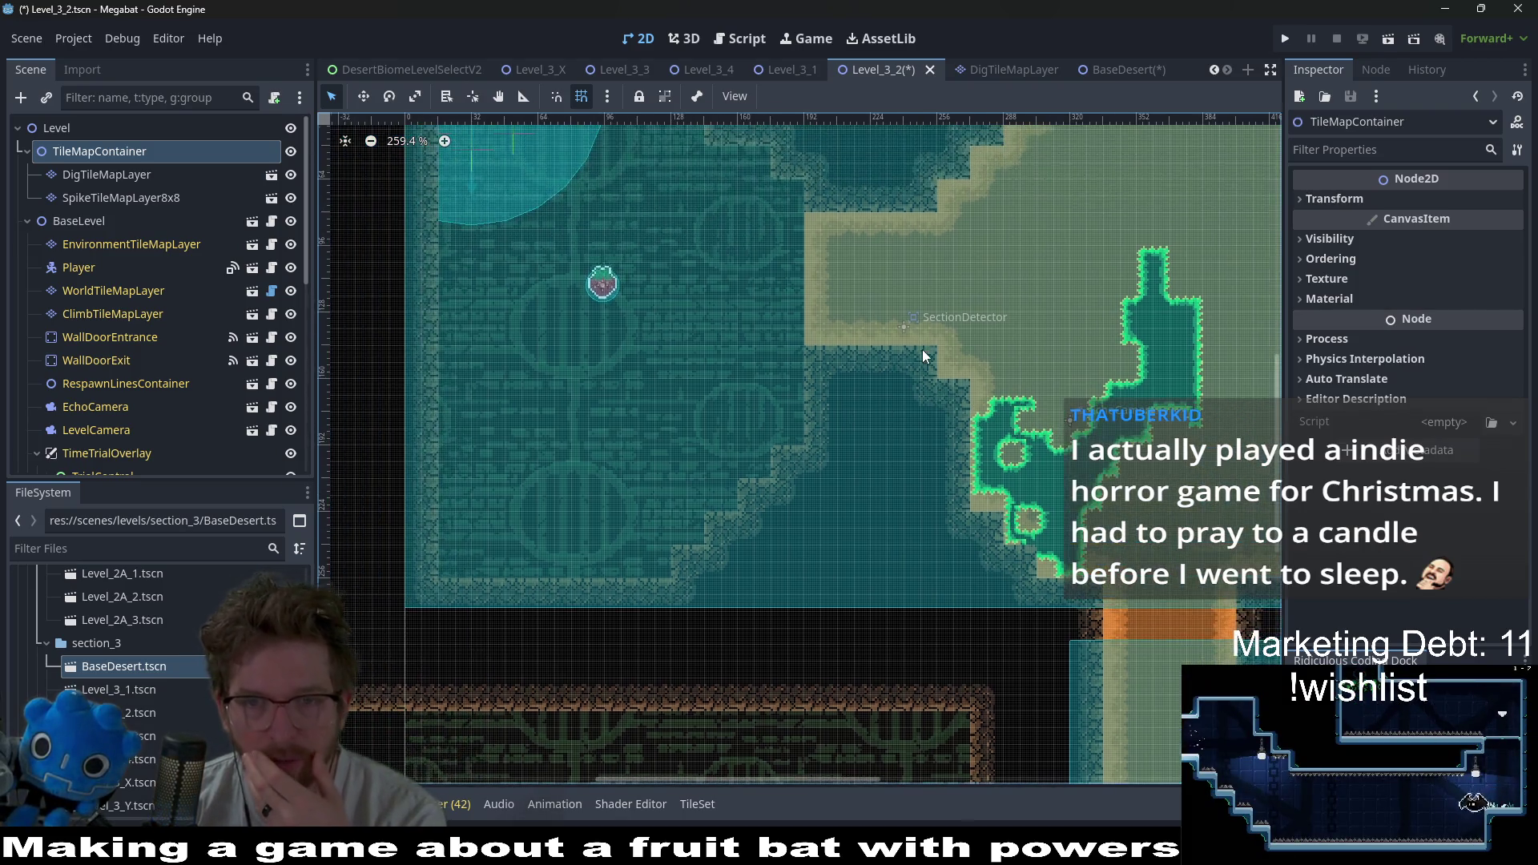
{"action": "scroll", "coordinate": [925, 349], "scroll_direction": "down", "scroll_amount": 4}
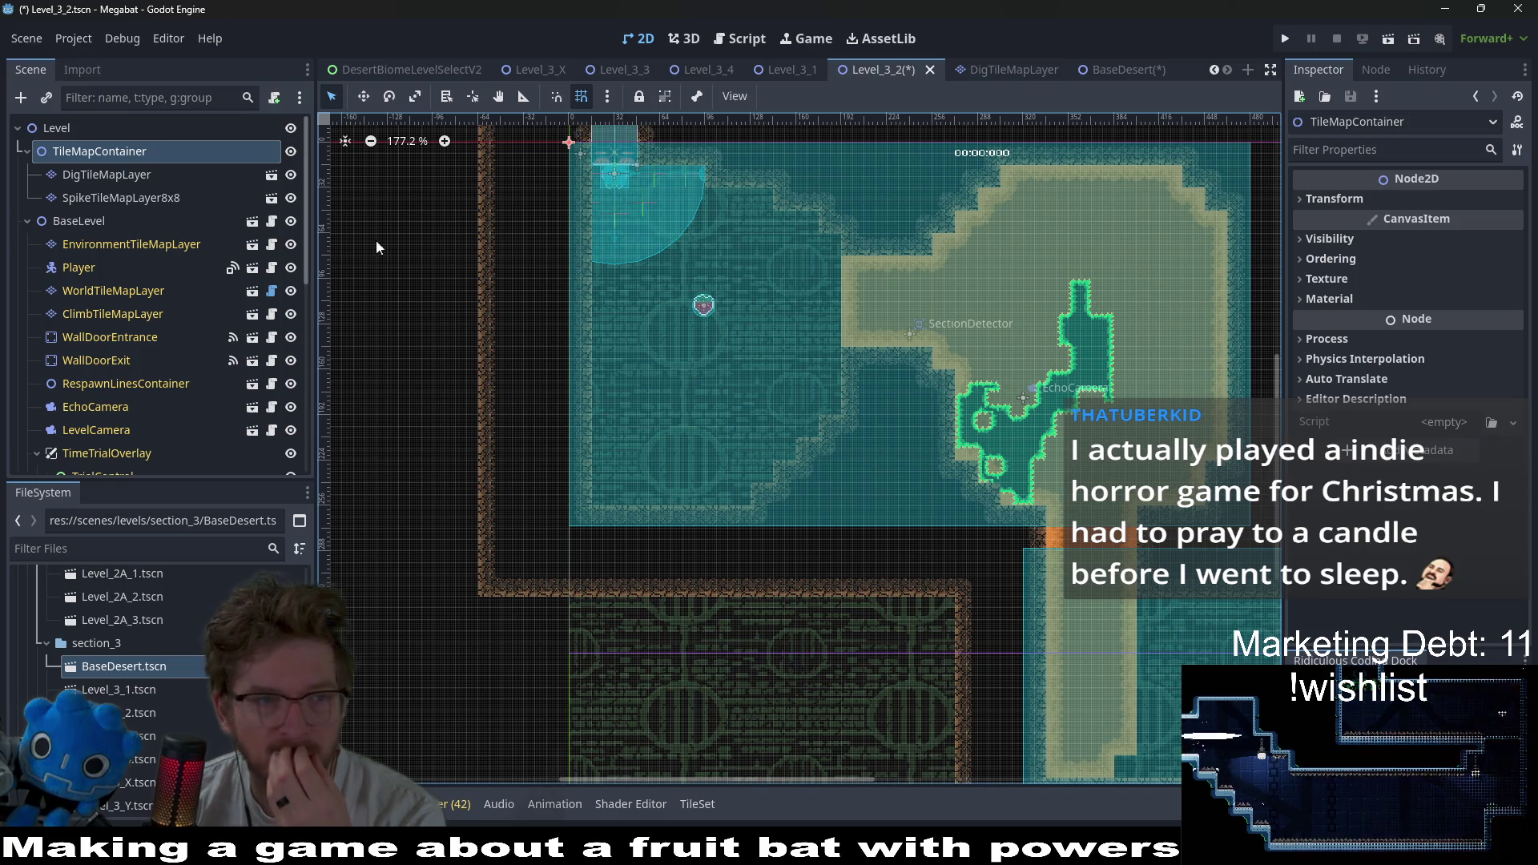
{"action": "left_click", "coordinate": [128, 178]}
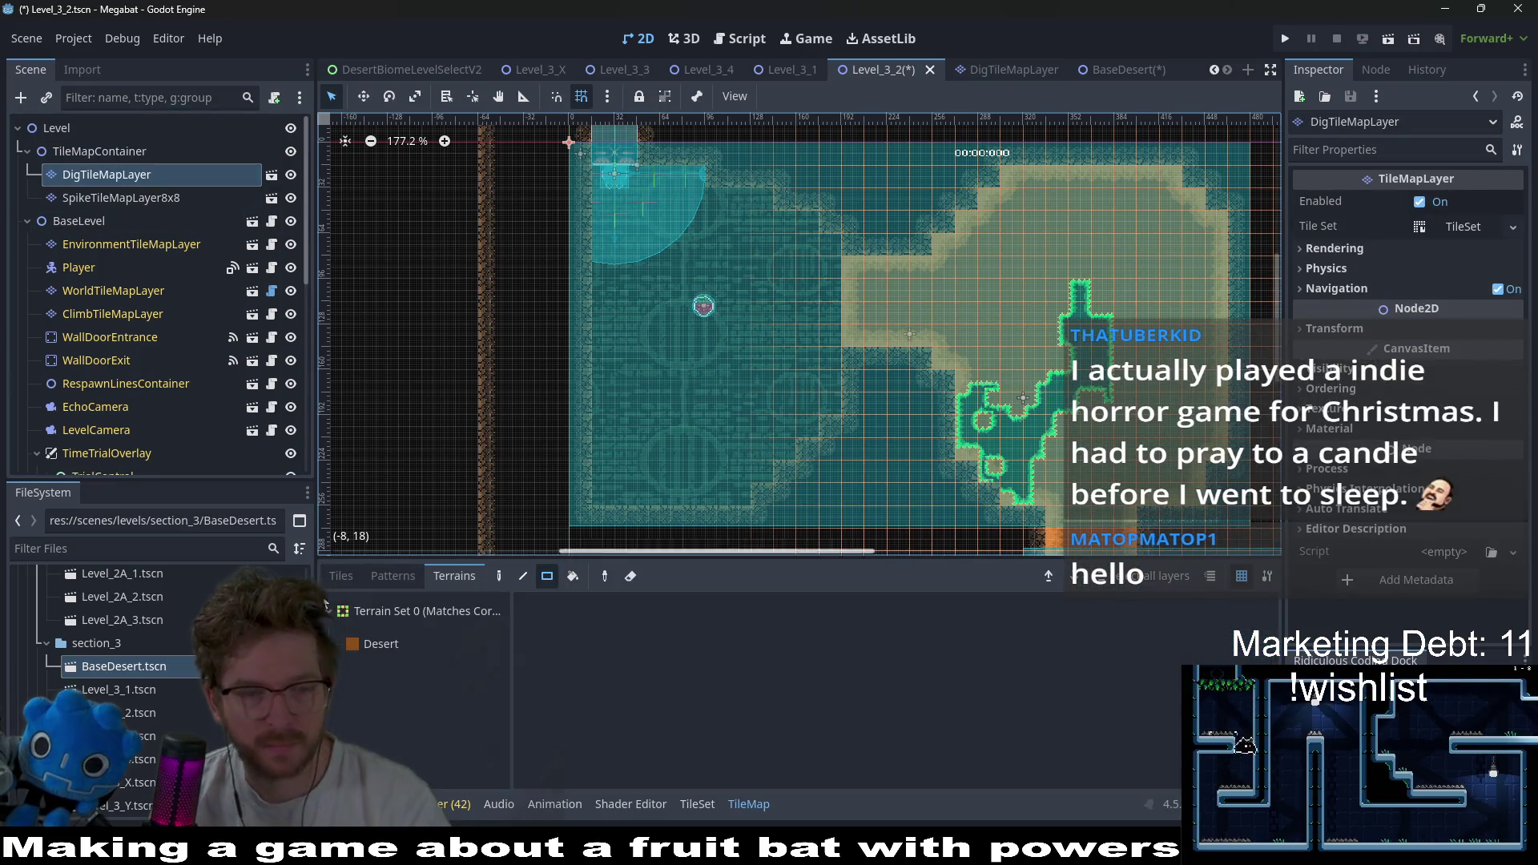
{"action": "left_click_drag", "start_coordinate": [908, 329], "coordinate": [841, 255]}
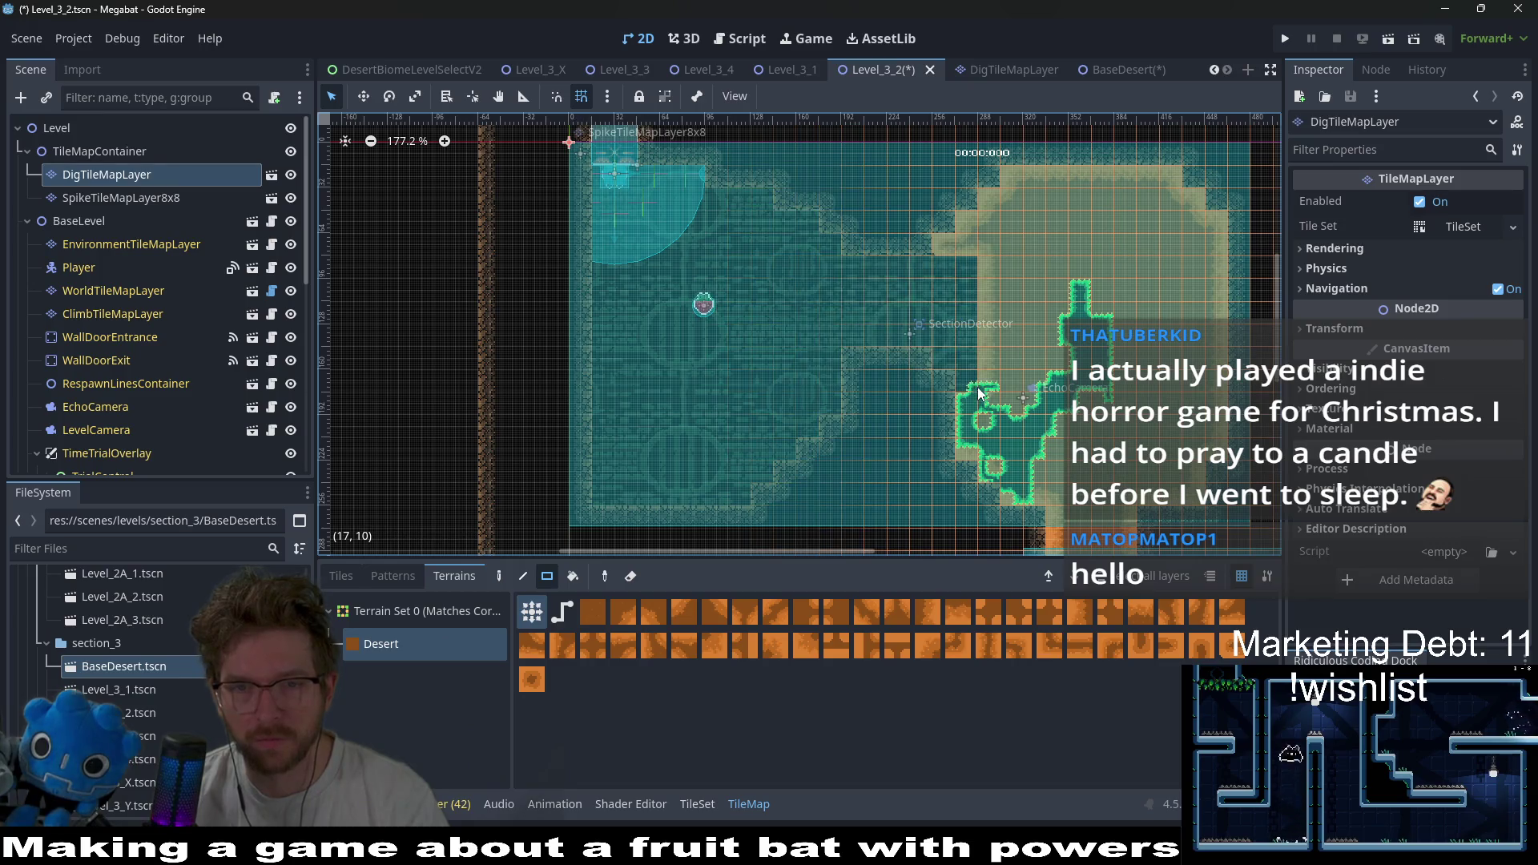
{"action": "left_click", "coordinate": [112, 291]}
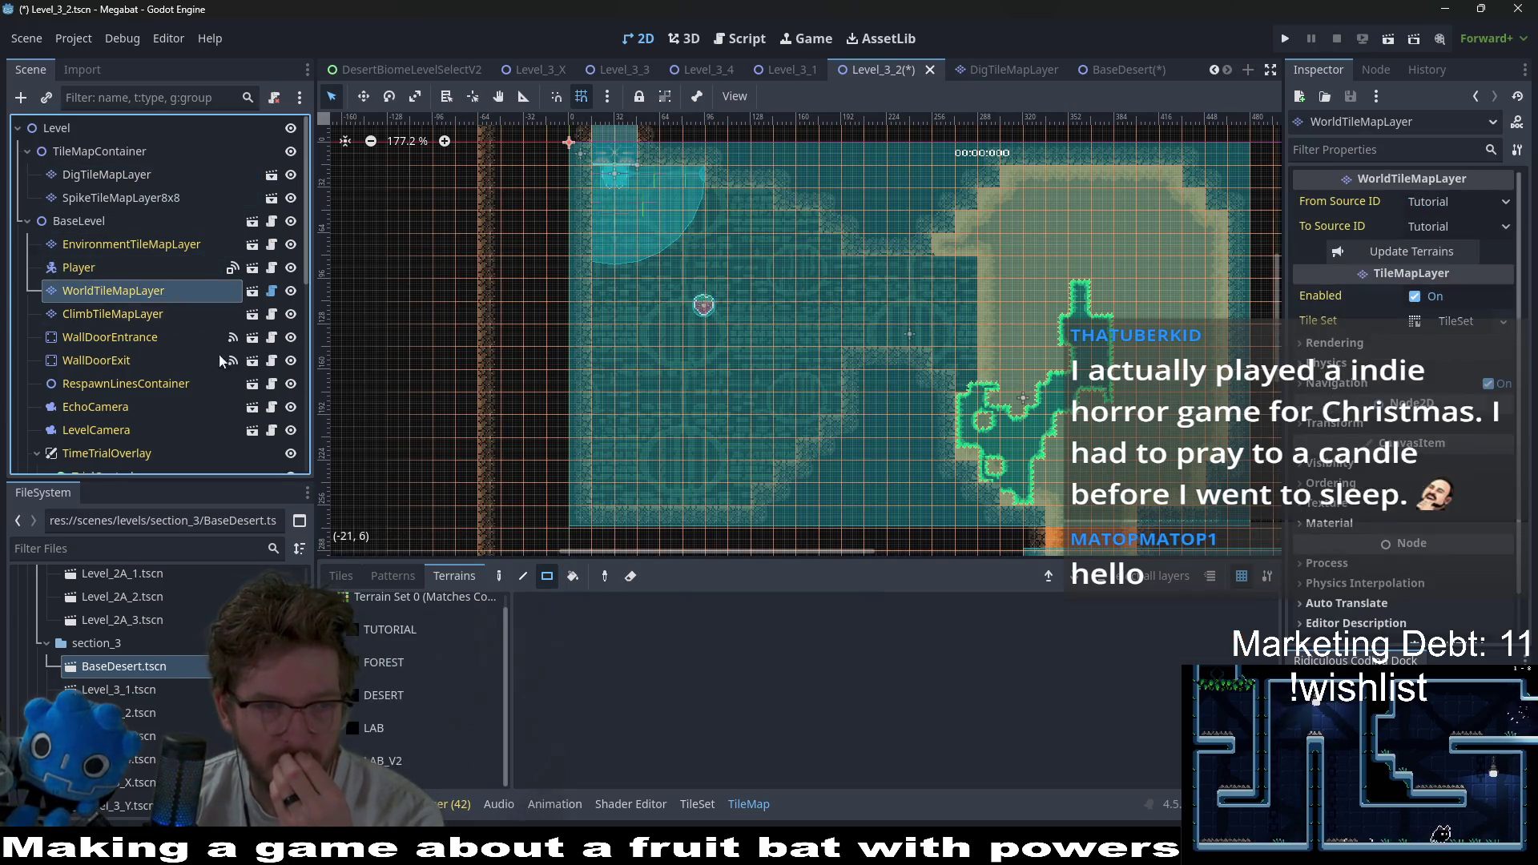
- Paint DESERT terrain patches and strips over the upper room's dark wall gaps
{"action": "left_click", "coordinate": [393, 697]}
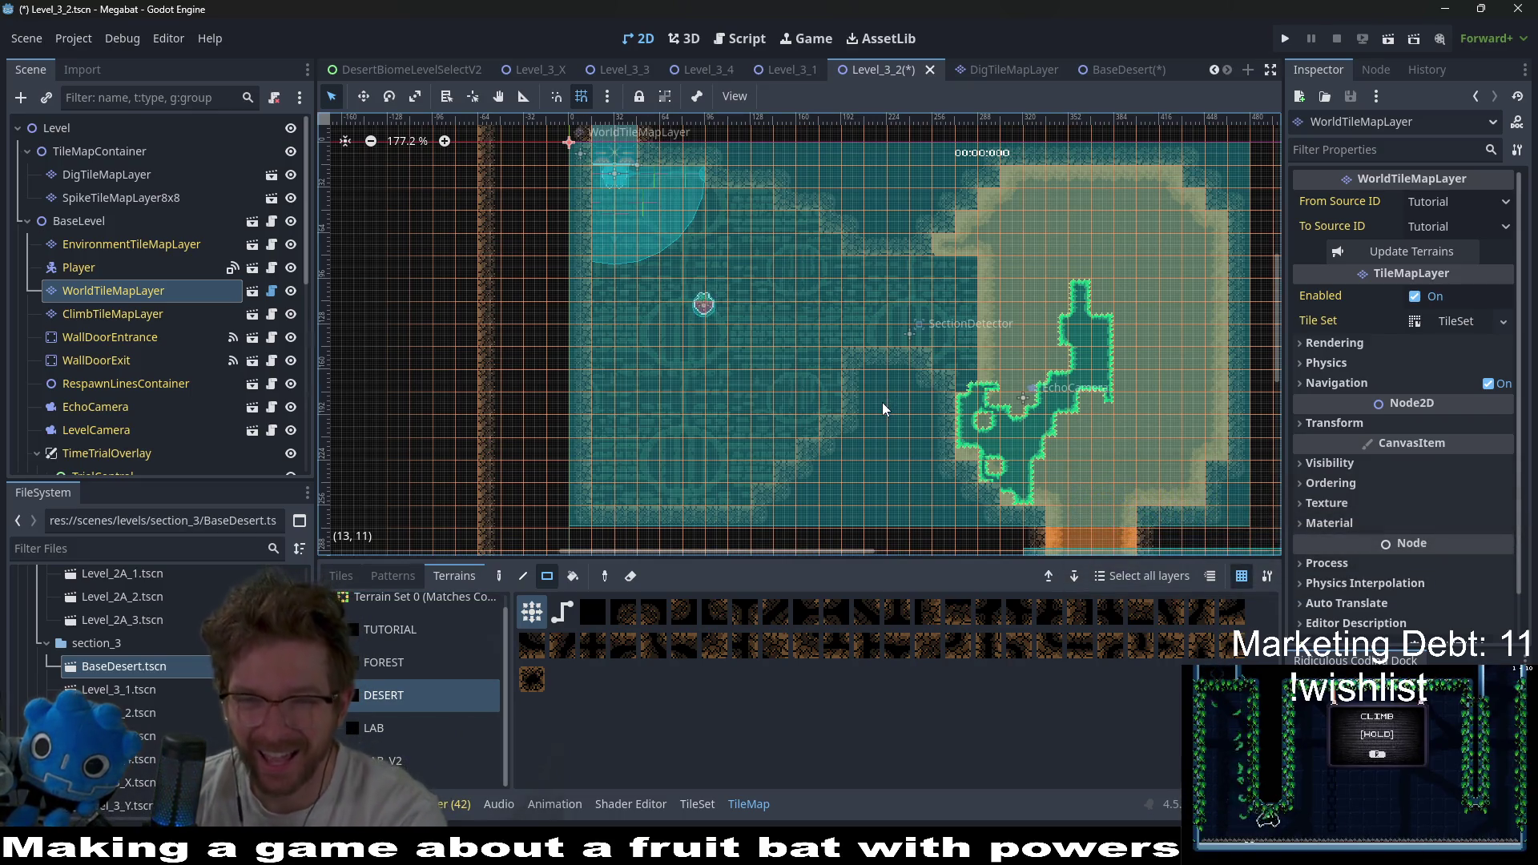
{"action": "left_click_drag", "start_coordinate": [843, 340], "coordinate": [930, 441]}
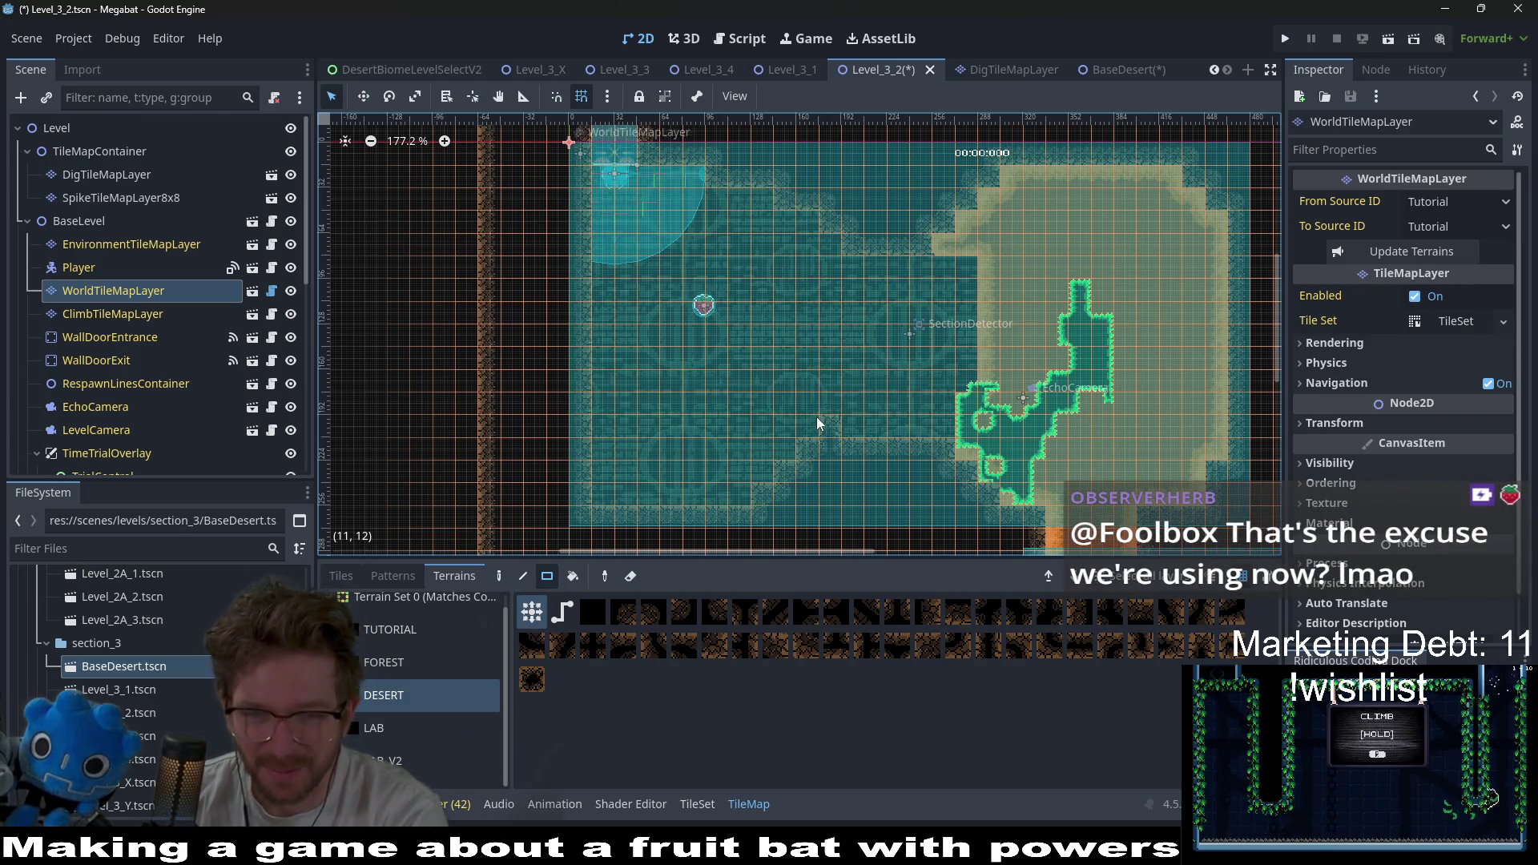
{"action": "left_click_drag", "start_coordinate": [801, 439], "coordinate": [907, 450]}
{"action": "key", "text": "ctrl+z"}
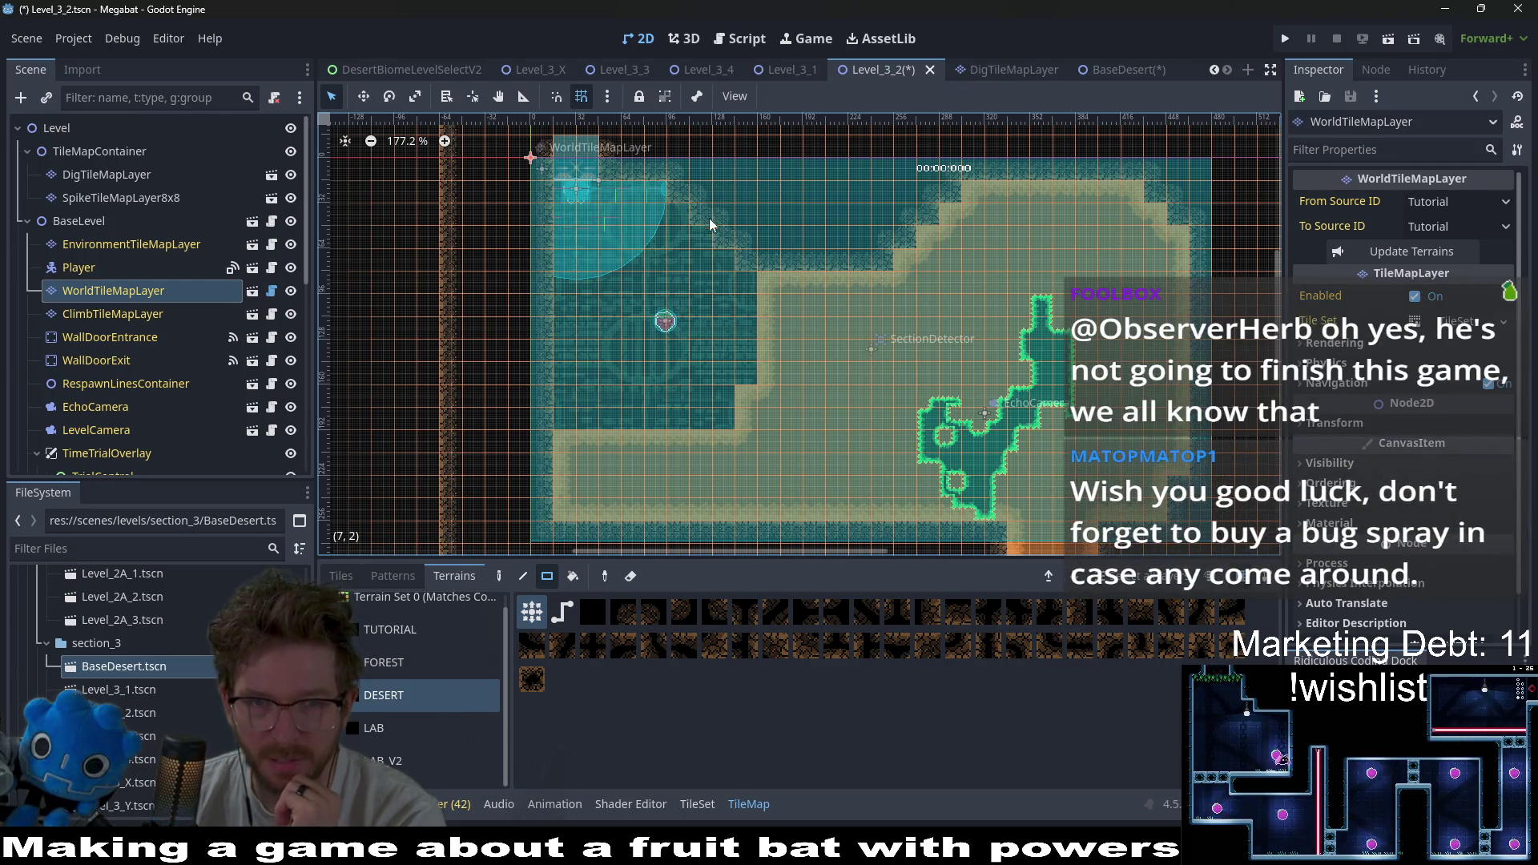
{"action": "mouse_move", "coordinate": [762, 280]}
{"action": "left_mouse_down"}
{"action": "mouse_move", "coordinate": [745, 329]}
{"action": "mouse_move", "coordinate": [809, 316]}
{"action": "left_mouse_up"}
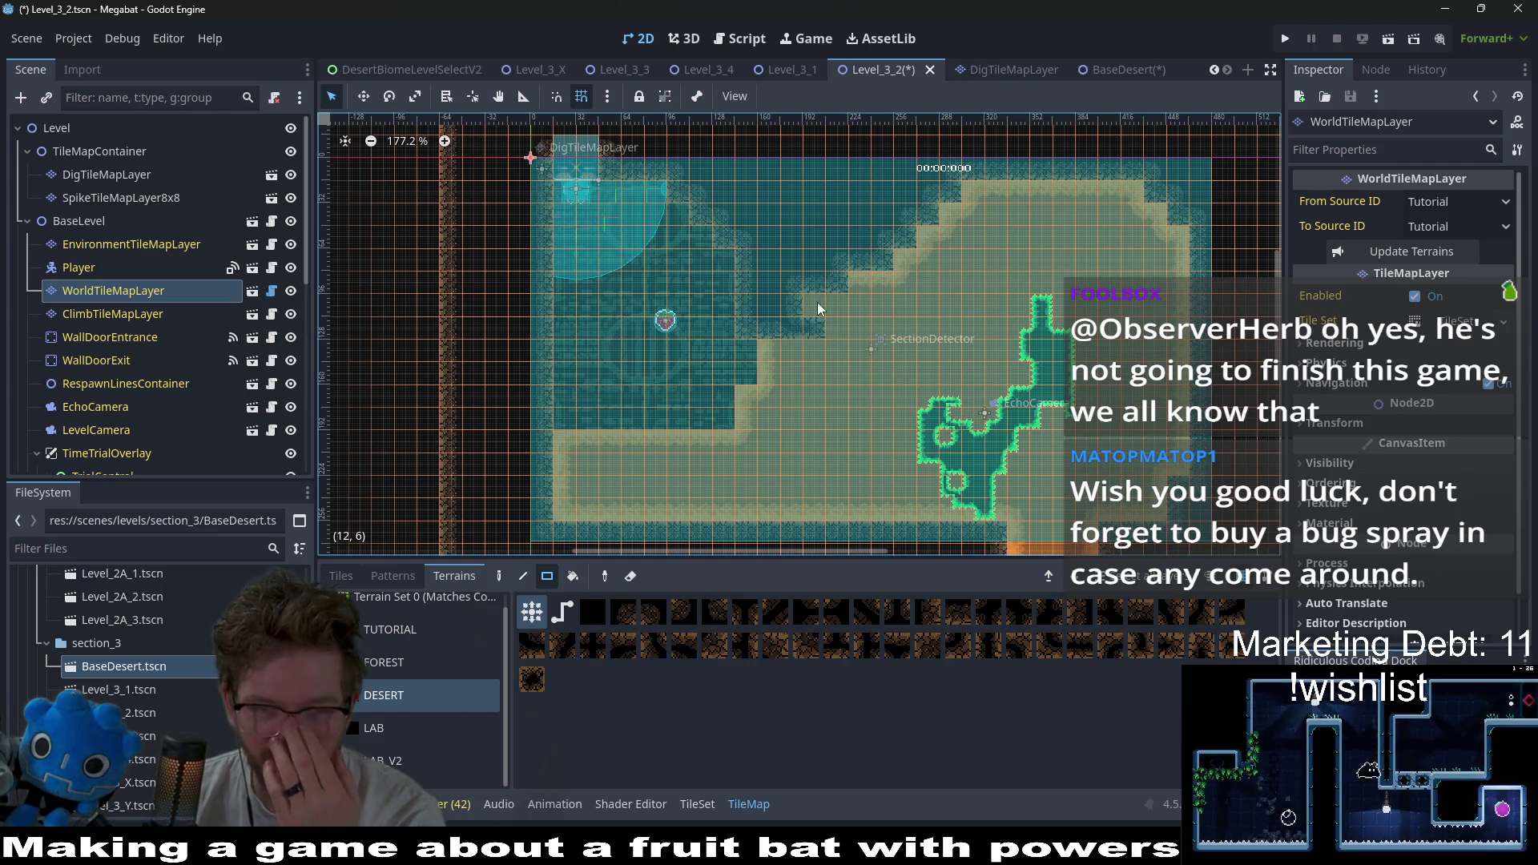
{"action": "left_click", "coordinate": [847, 290]}
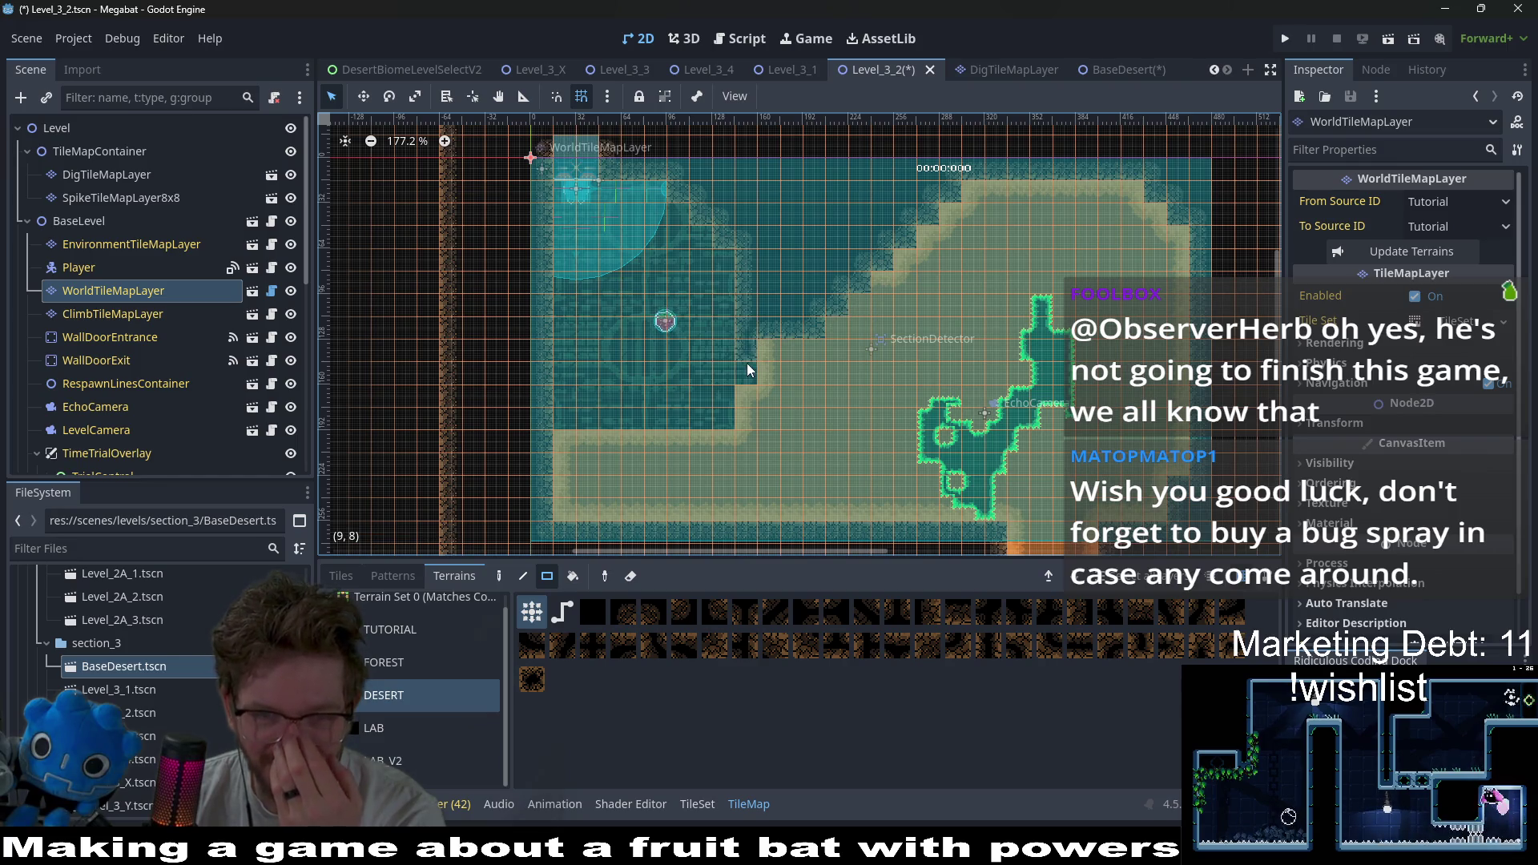
{"action": "mouse_move", "coordinate": [767, 350]}
{"action": "left_mouse_down"}
{"action": "mouse_move", "coordinate": [786, 344]}
{"action": "mouse_move", "coordinate": [769, 370]}
{"action": "left_mouse_up"}
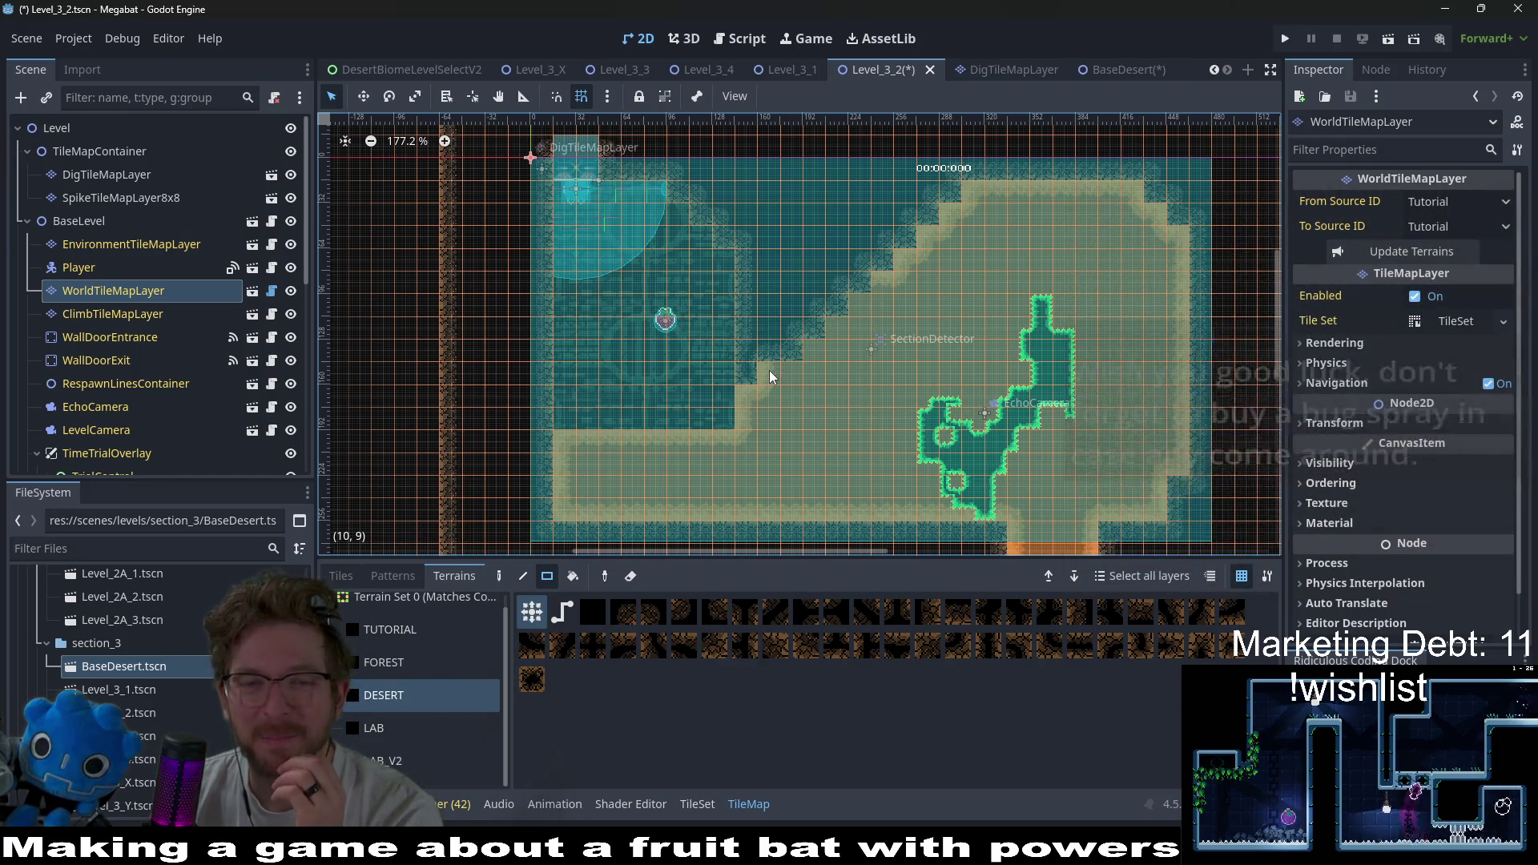
{"action": "mouse_move", "coordinate": [824, 267]}
{"action": "left_mouse_down"}
{"action": "mouse_move", "coordinate": [857, 300]}
{"action": "mouse_move", "coordinate": [815, 347]}
{"action": "mouse_move", "coordinate": [852, 314]}
{"action": "mouse_move", "coordinate": [820, 318]}
{"action": "mouse_move", "coordinate": [828, 368]}
{"action": "left_mouse_up"}
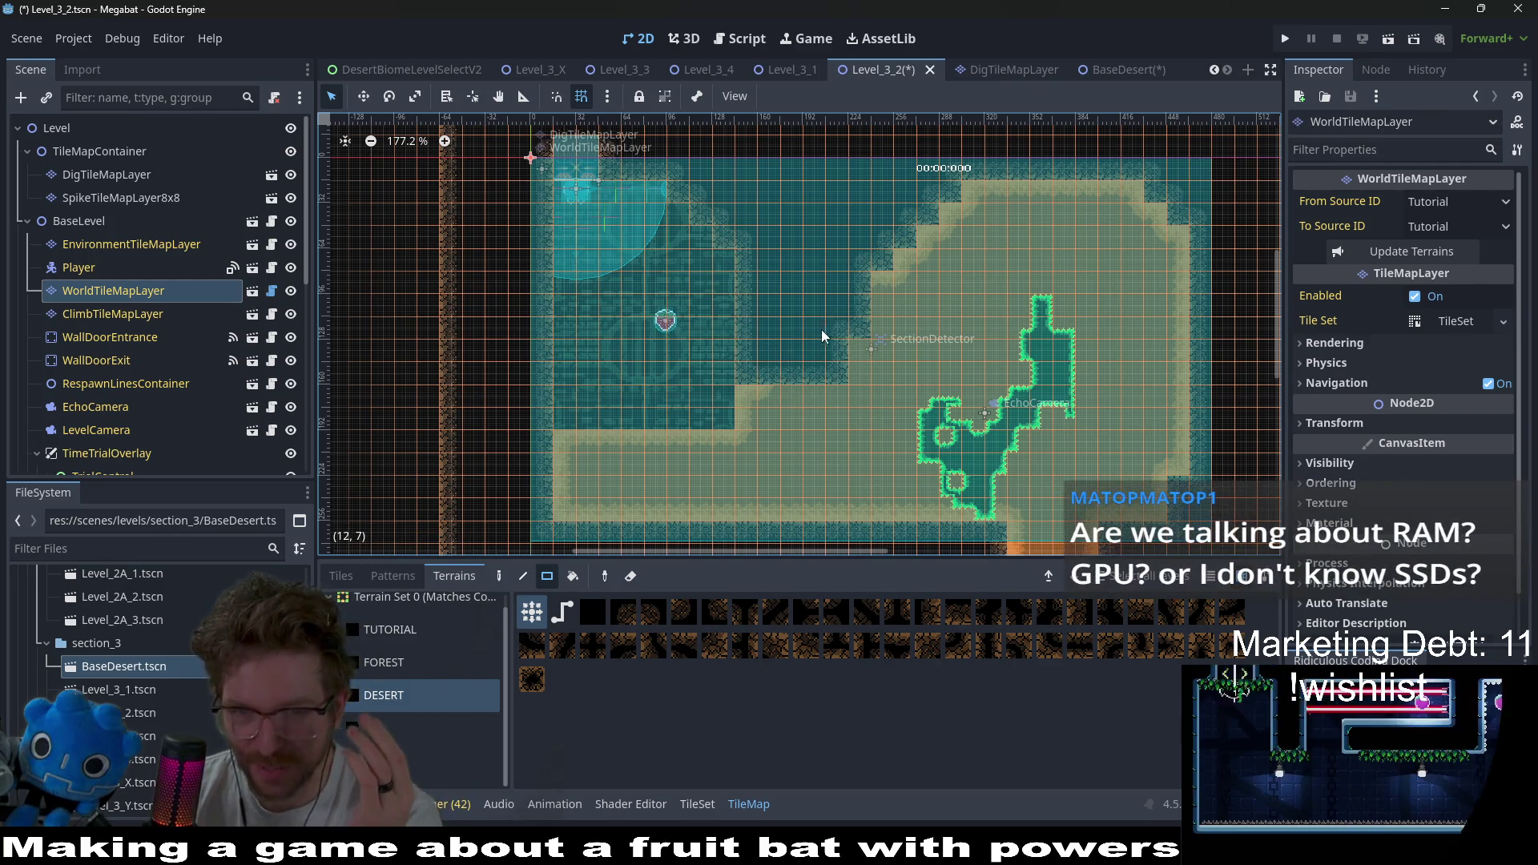
- Fill nearby gaps with a 2x2 sand patch and a one-row sand strip
{"action": "scroll", "coordinate": [884, 309], "scroll_direction": "down", "scroll_amount": 2}
{"action": "scroll", "coordinate": [885, 310], "scroll_direction": "right", "scroll_amount": 2}
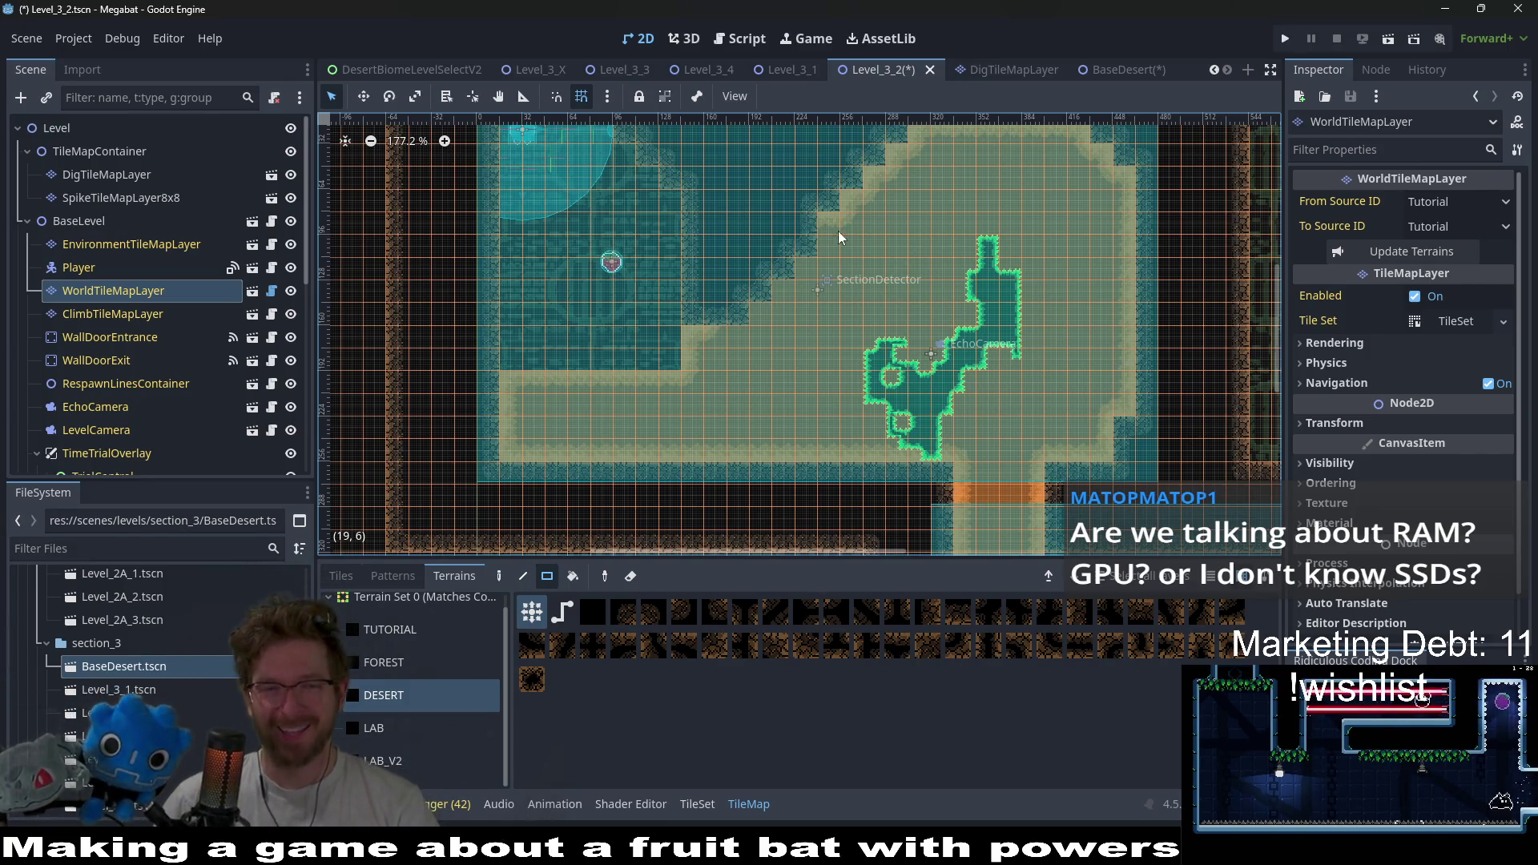
{"action": "left_click_drag", "start_coordinate": [611, 321], "coordinate": [668, 357]}
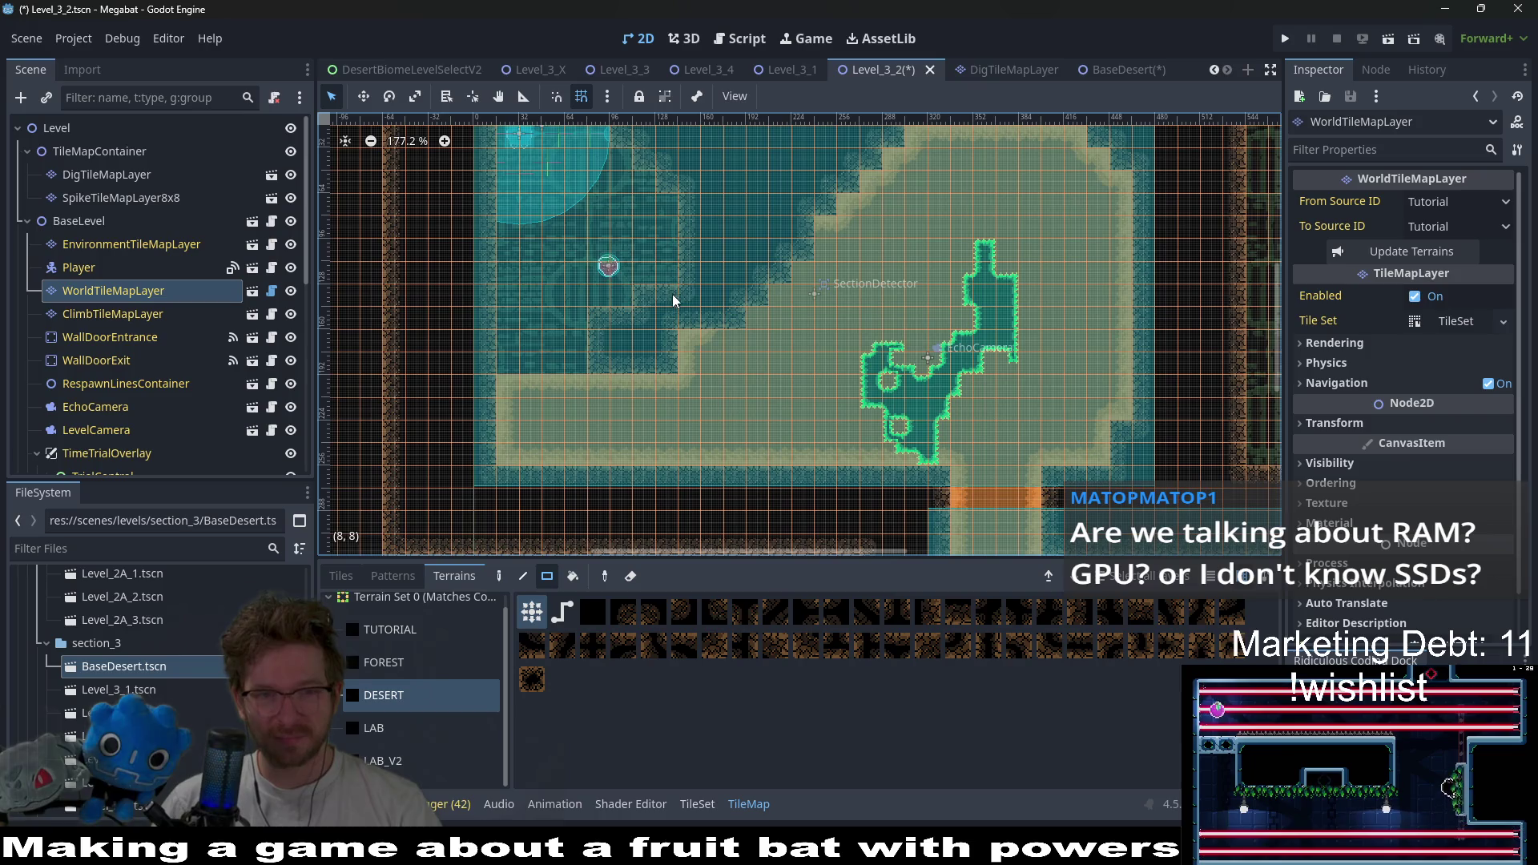
{"action": "left_click_drag", "start_coordinate": [602, 293], "coordinate": [647, 295]}
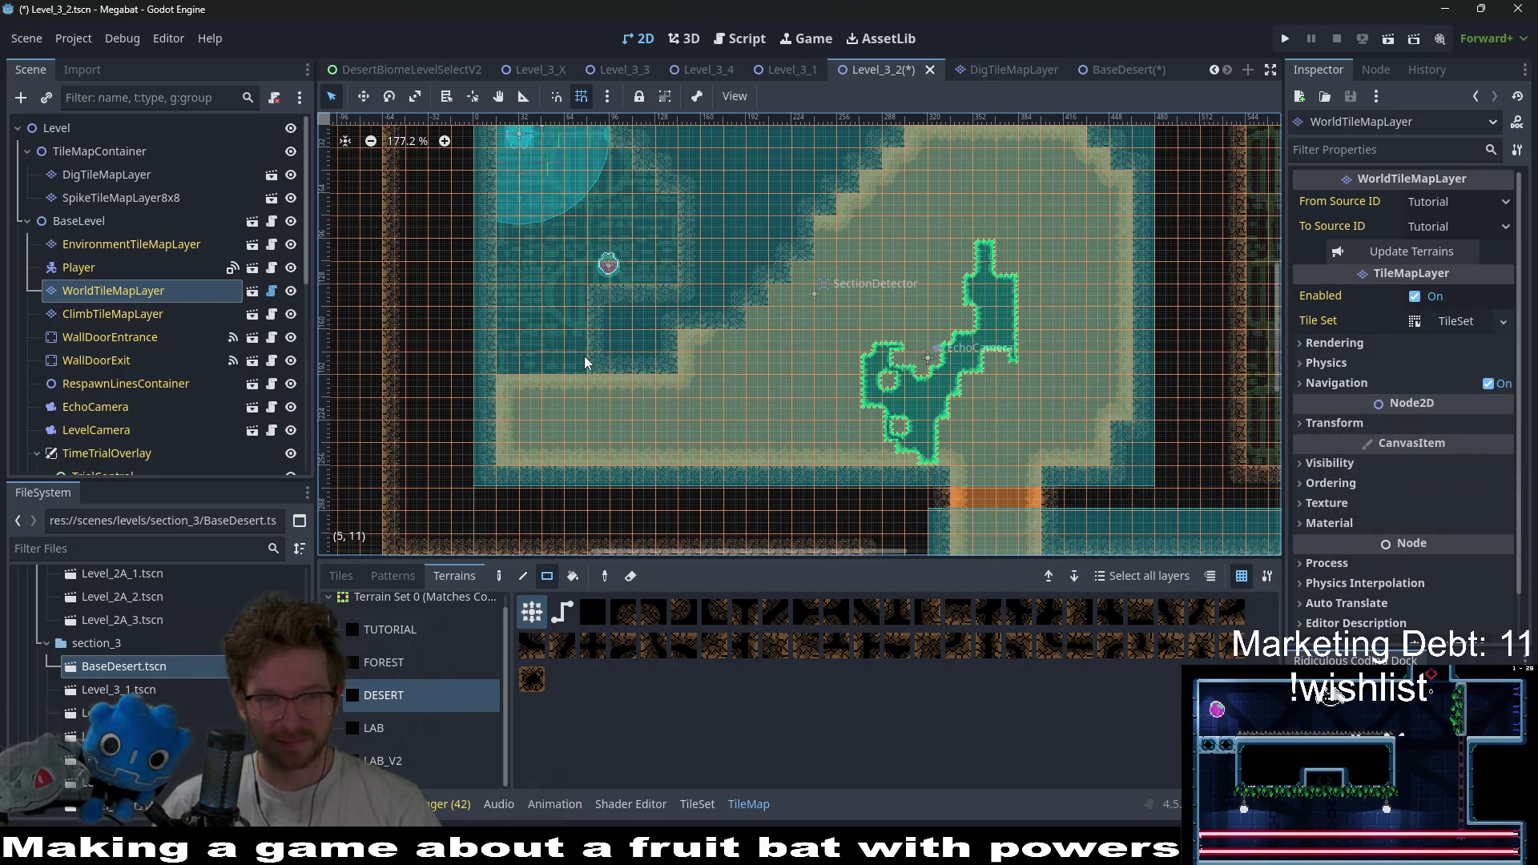
{"action": "scroll", "coordinate": [681, 330], "scroll_direction": "right", "scroll_amount": 2}
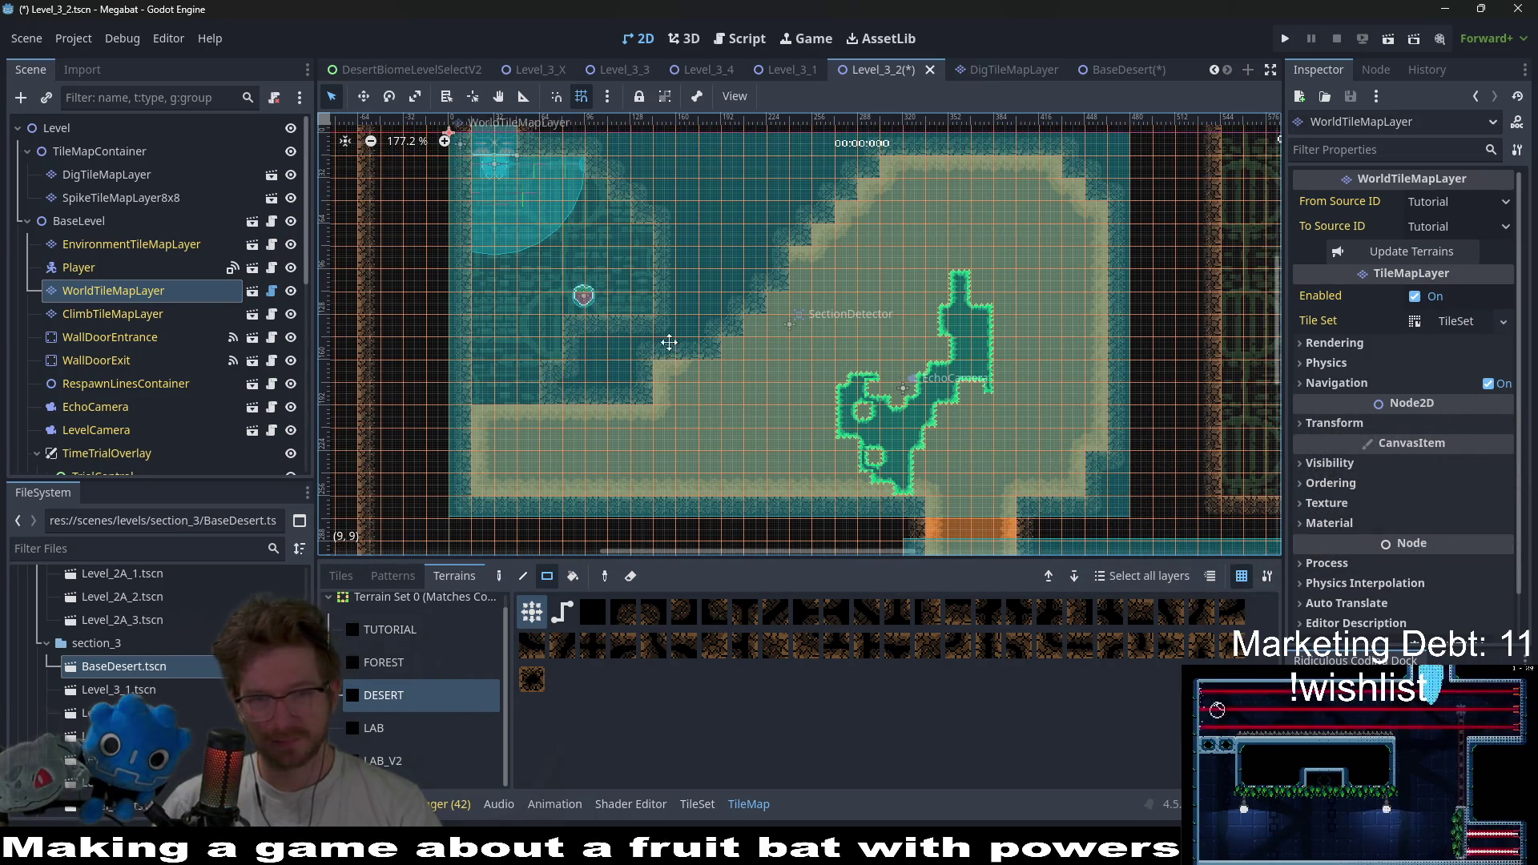
{"action": "scroll", "coordinate": [638, 373], "scroll_direction": "up", "scroll_amount": 3}
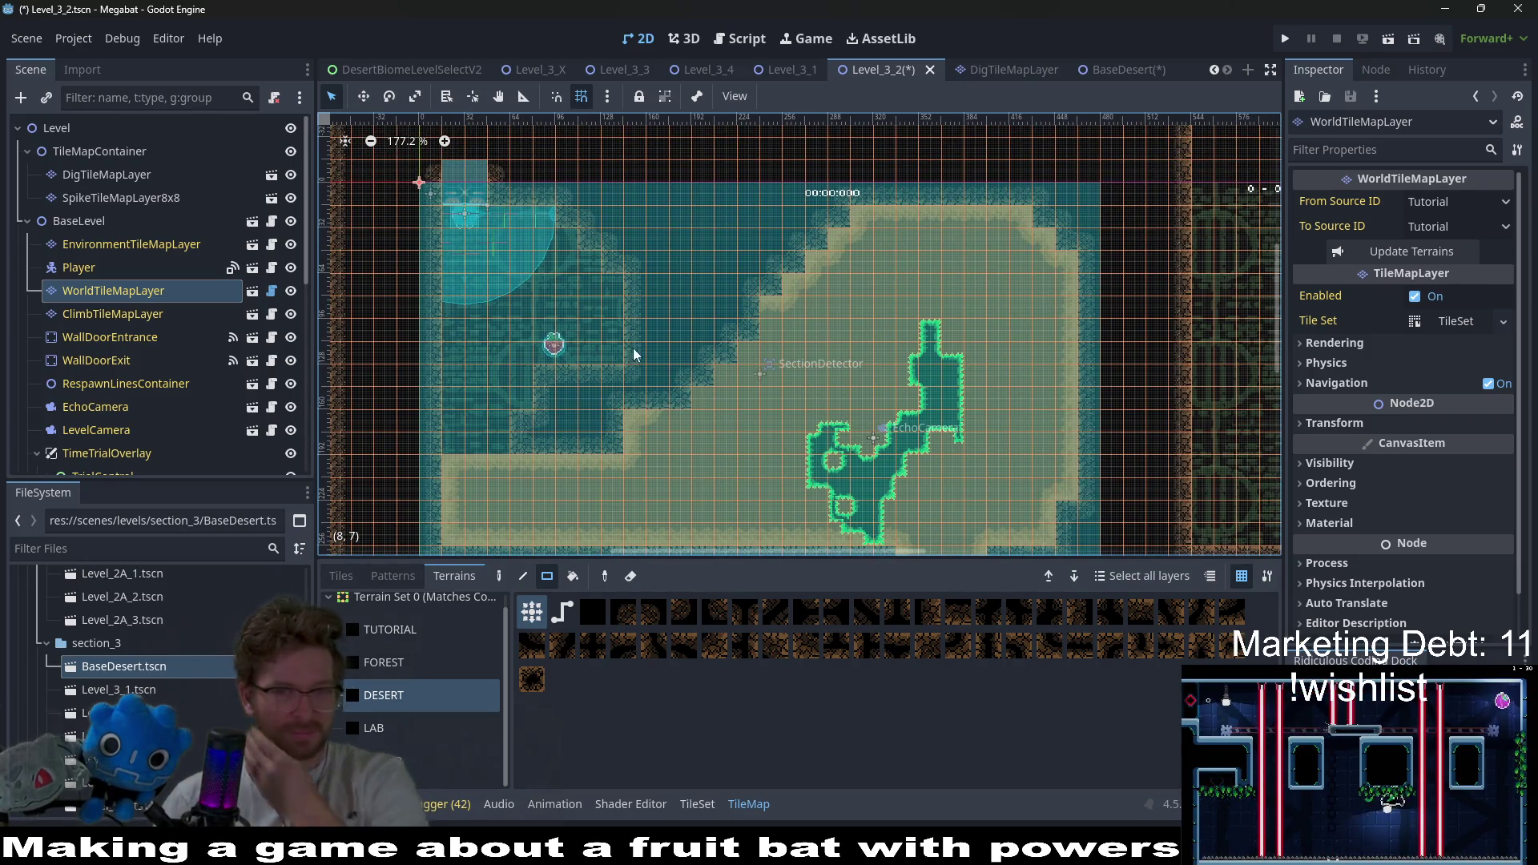
- Compare the FOREST, LAB and LAB_V2 terrains, then return to DESERT on WorldTileMapLayer
{"action": "left_click", "coordinate": [120, 197]}
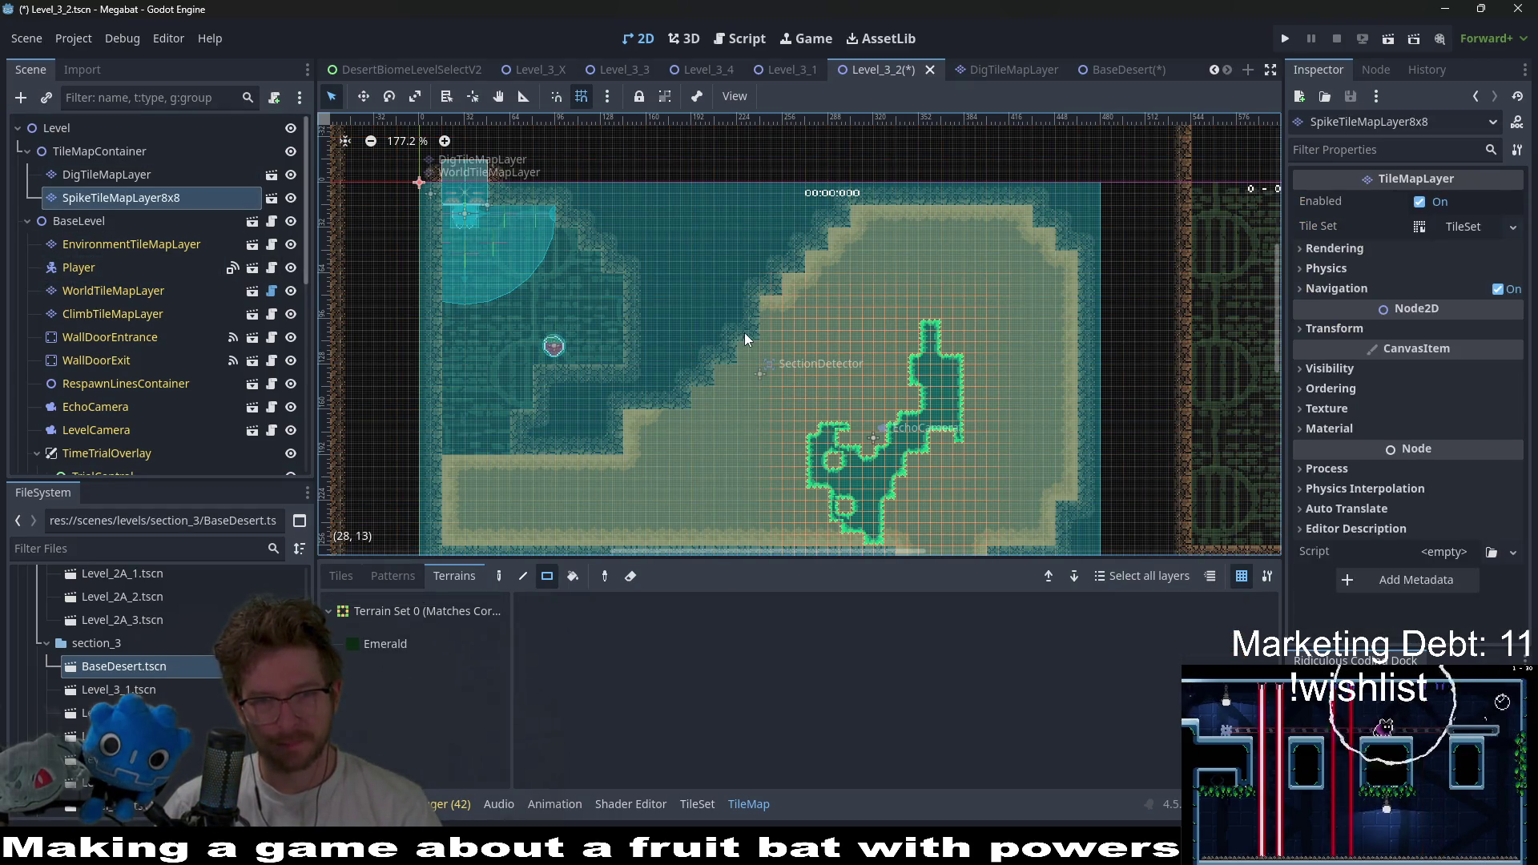
{"action": "left_click", "coordinate": [113, 290]}
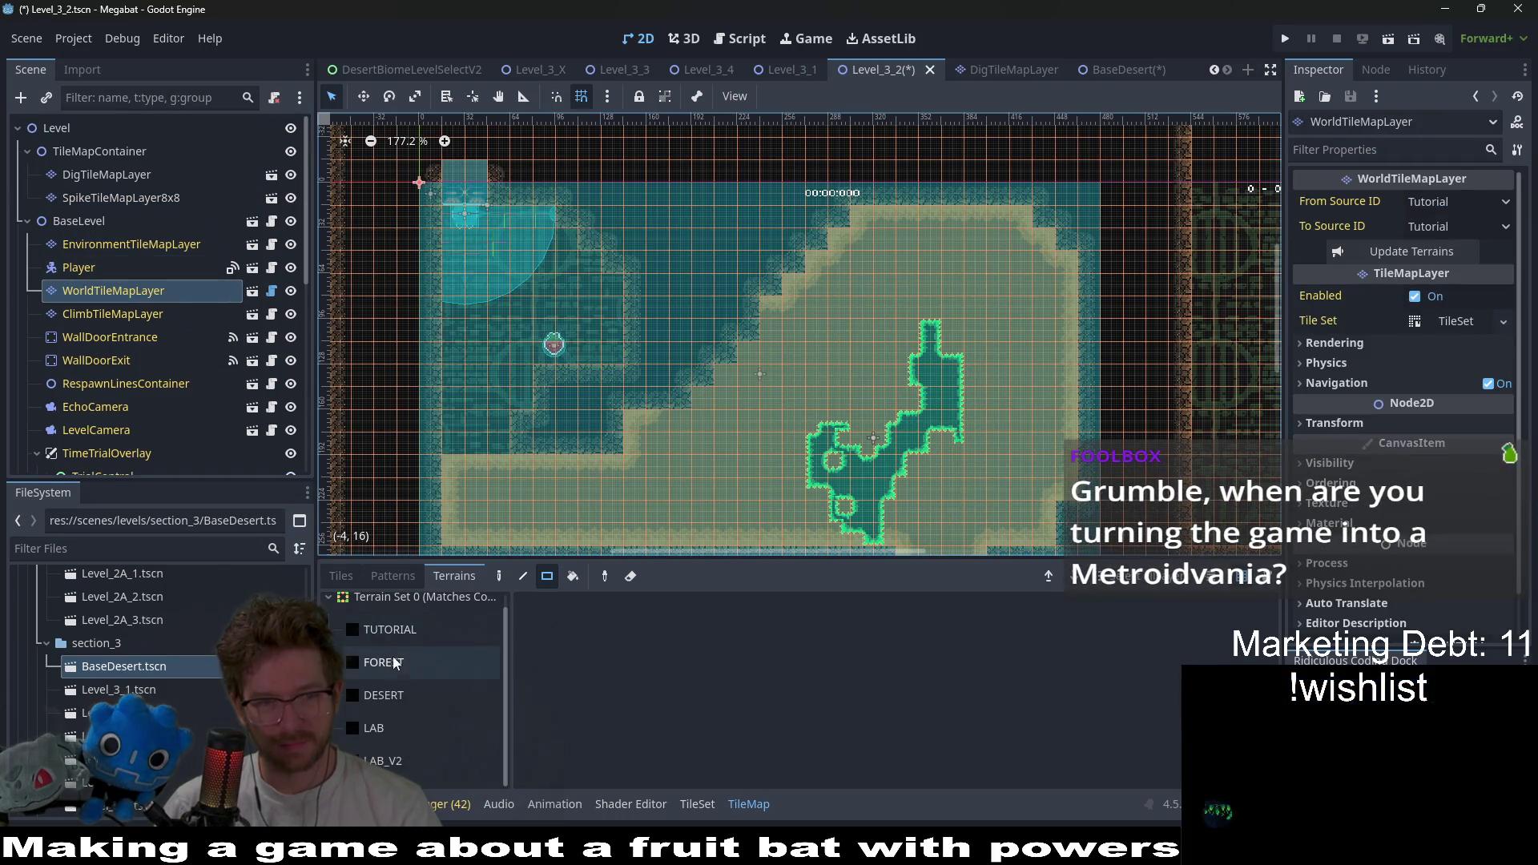
{"action": "left_click", "coordinate": [382, 661]}
{"action": "left_click", "coordinate": [391, 725]}
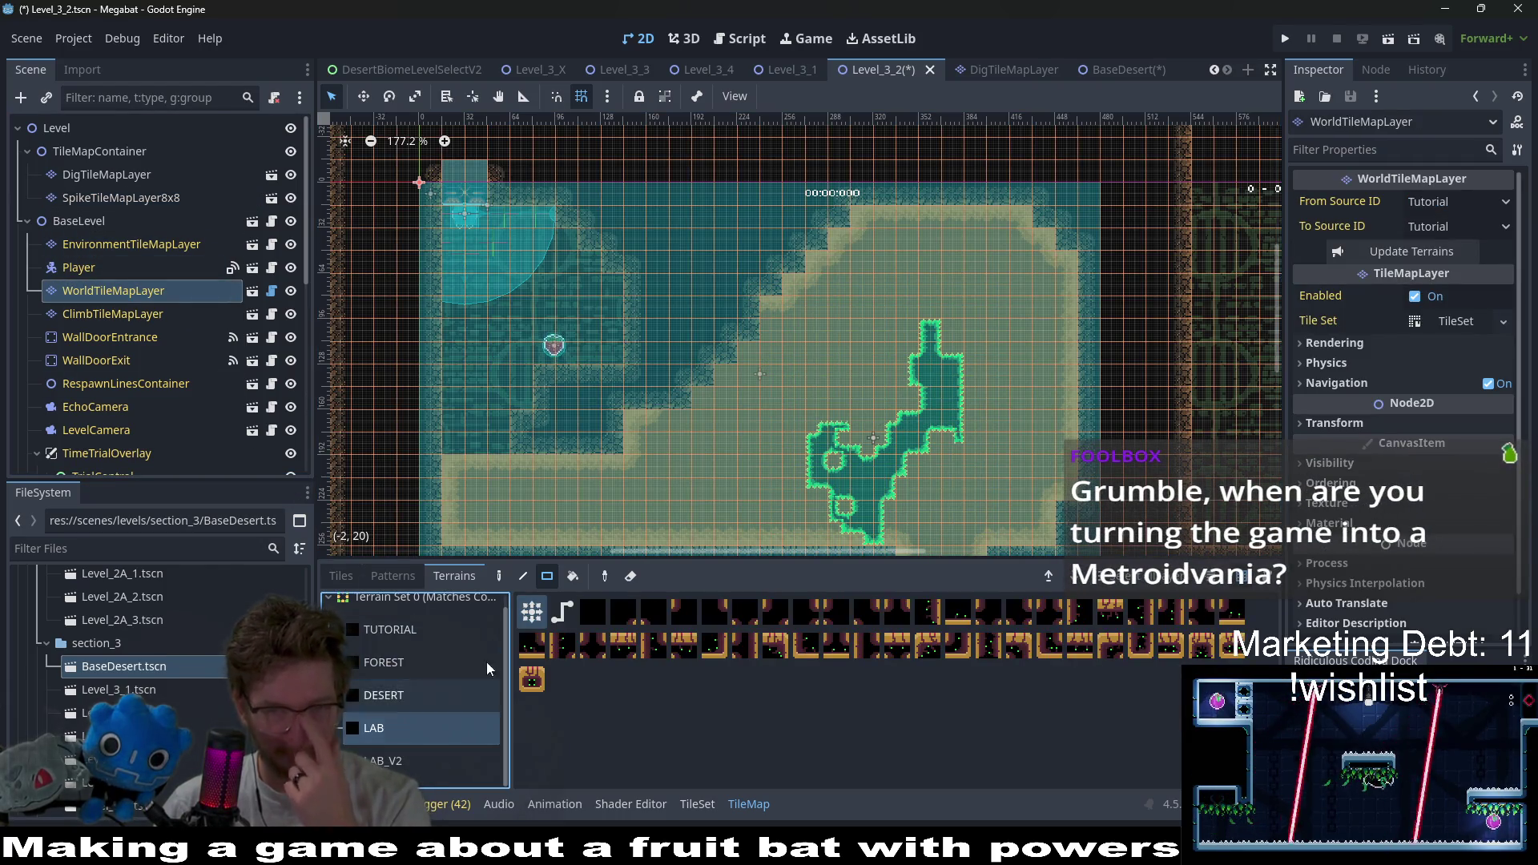
{"action": "left_click", "coordinate": [388, 759]}
{"action": "left_click", "coordinate": [383, 696]}
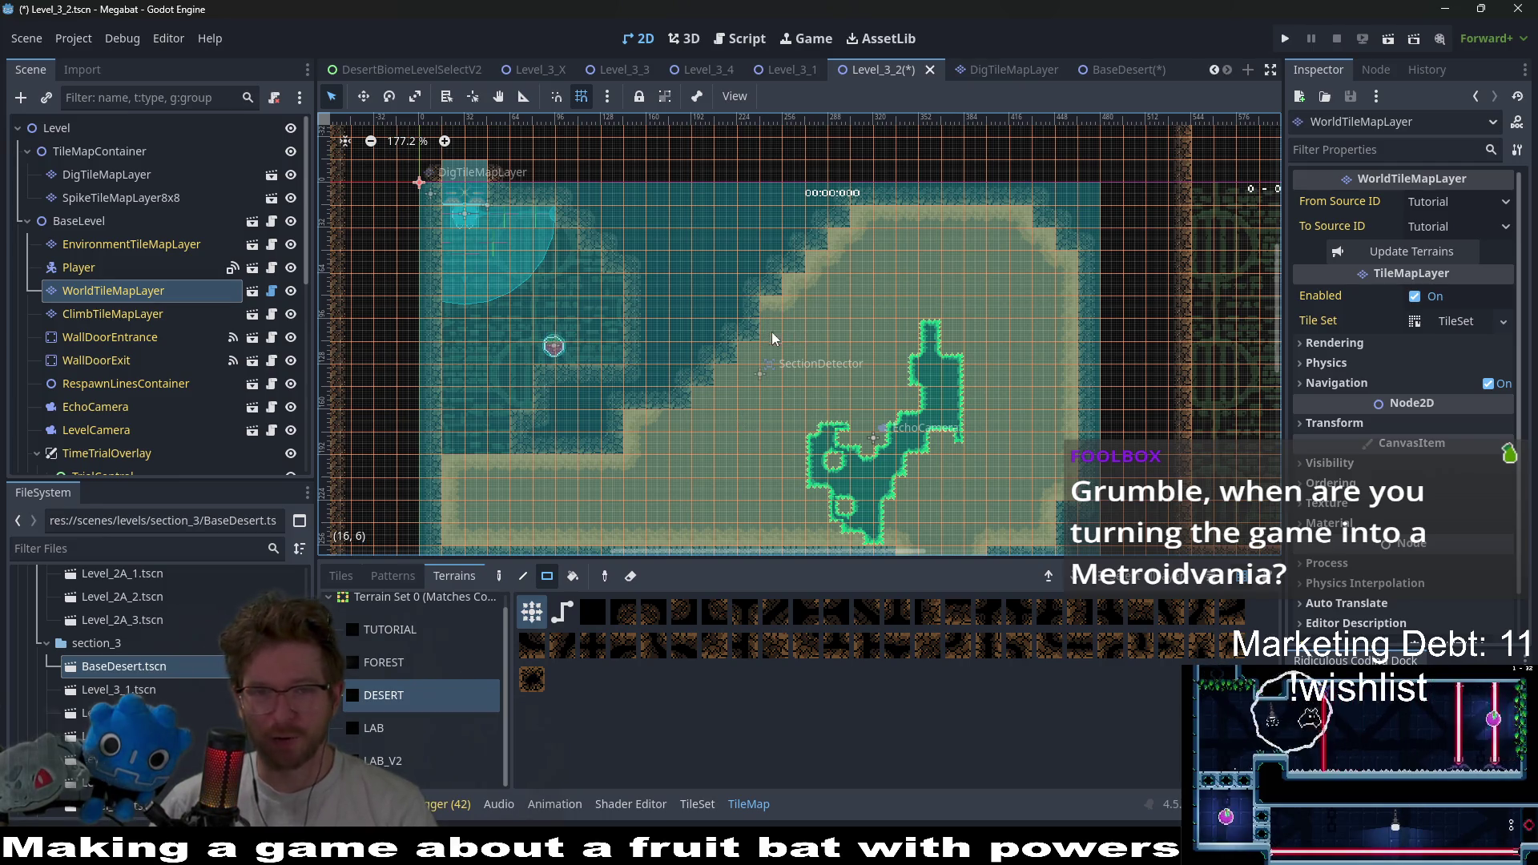
- Turn the last few single dark wall tiles into sand
{"action": "left_click_drag", "start_coordinate": [697, 396], "coordinate": [719, 354]}
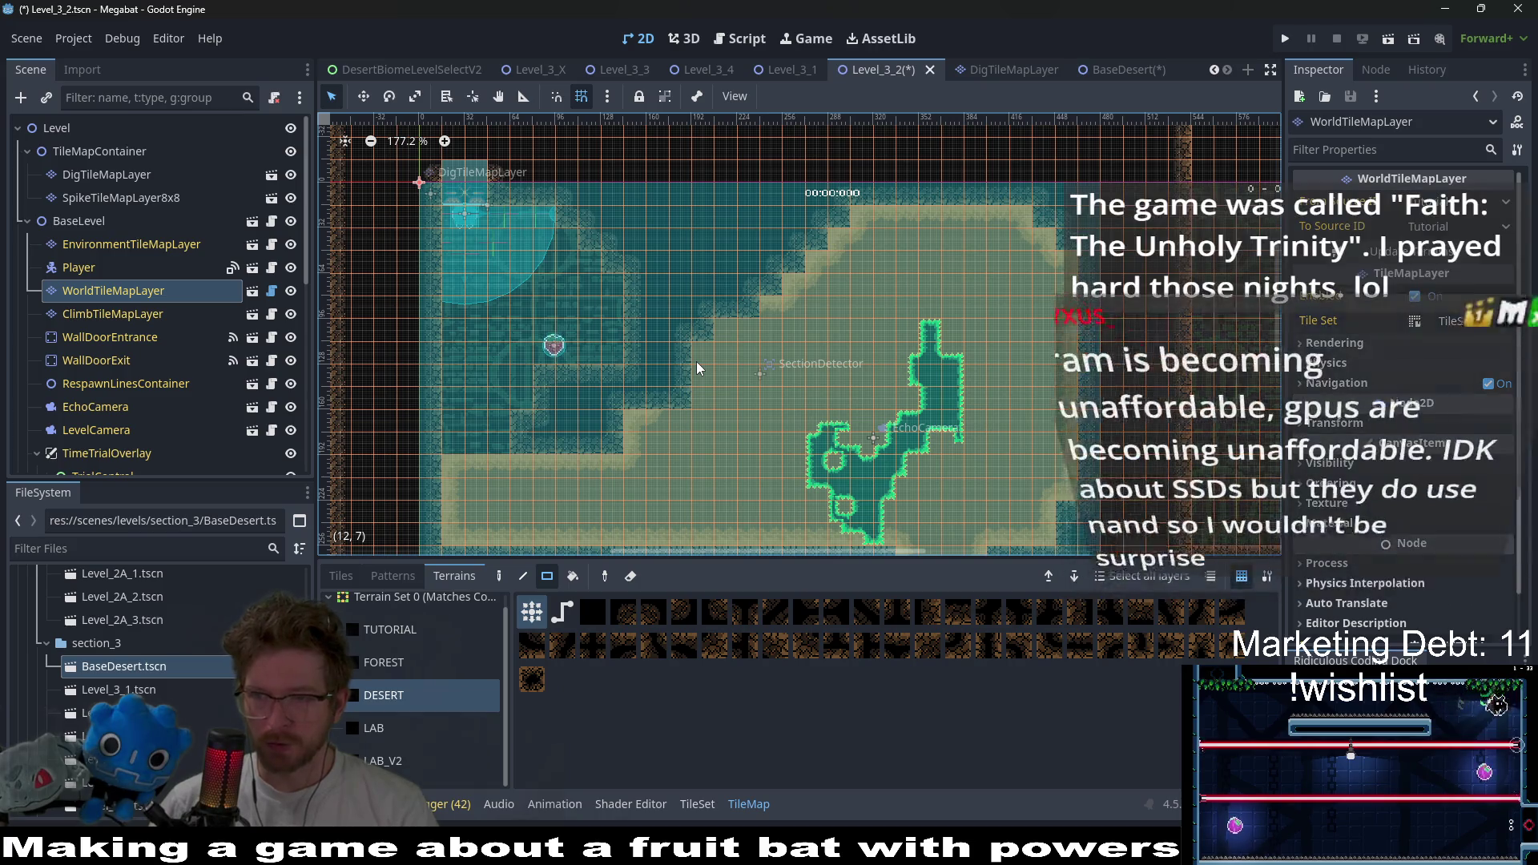
{"action": "left_click", "coordinate": [684, 404]}
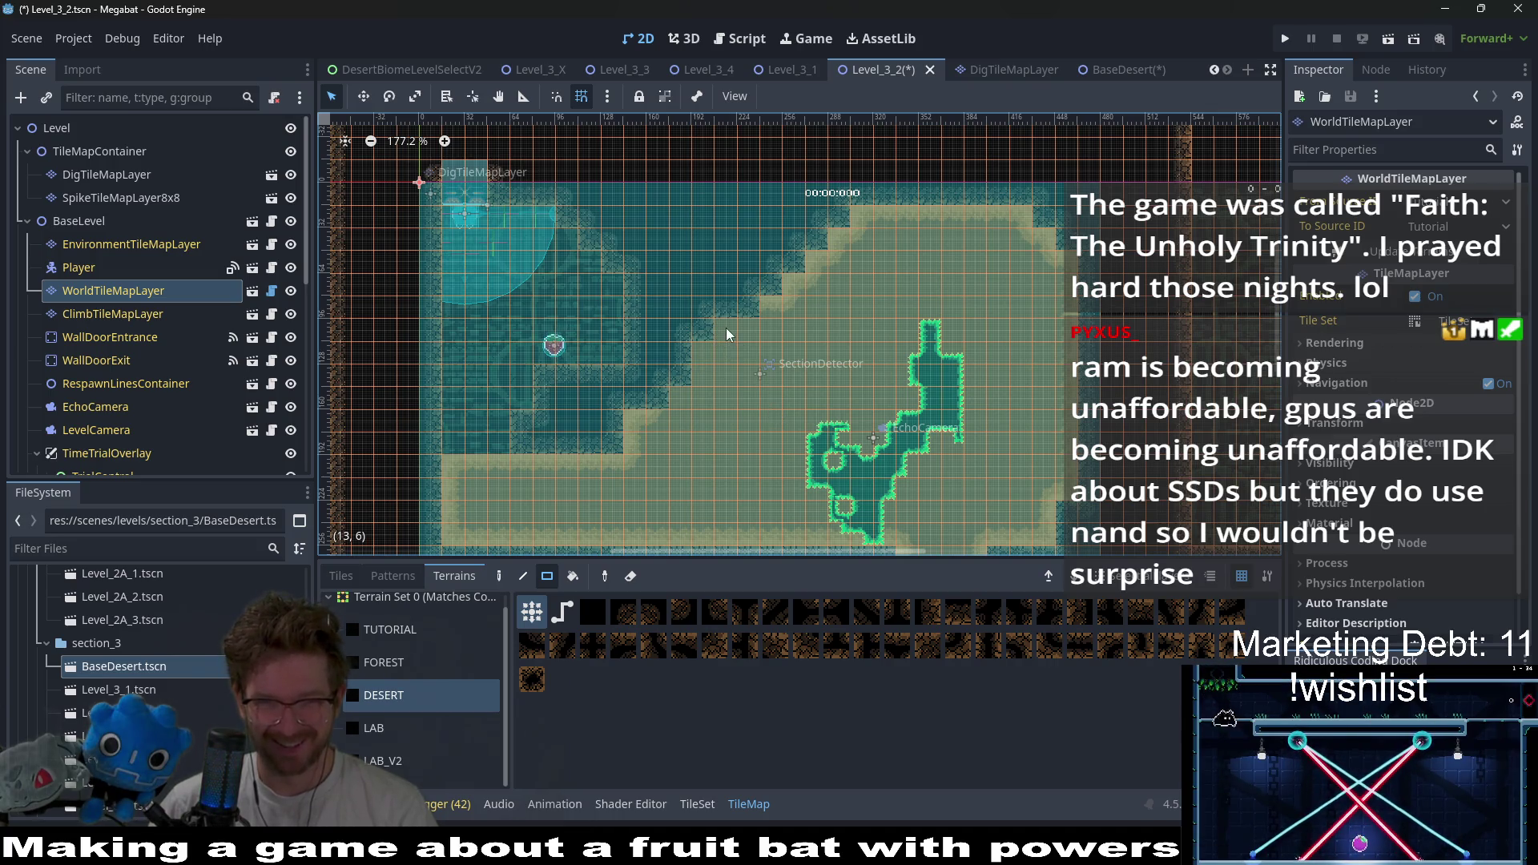
{"action": "left_click", "coordinate": [704, 339]}
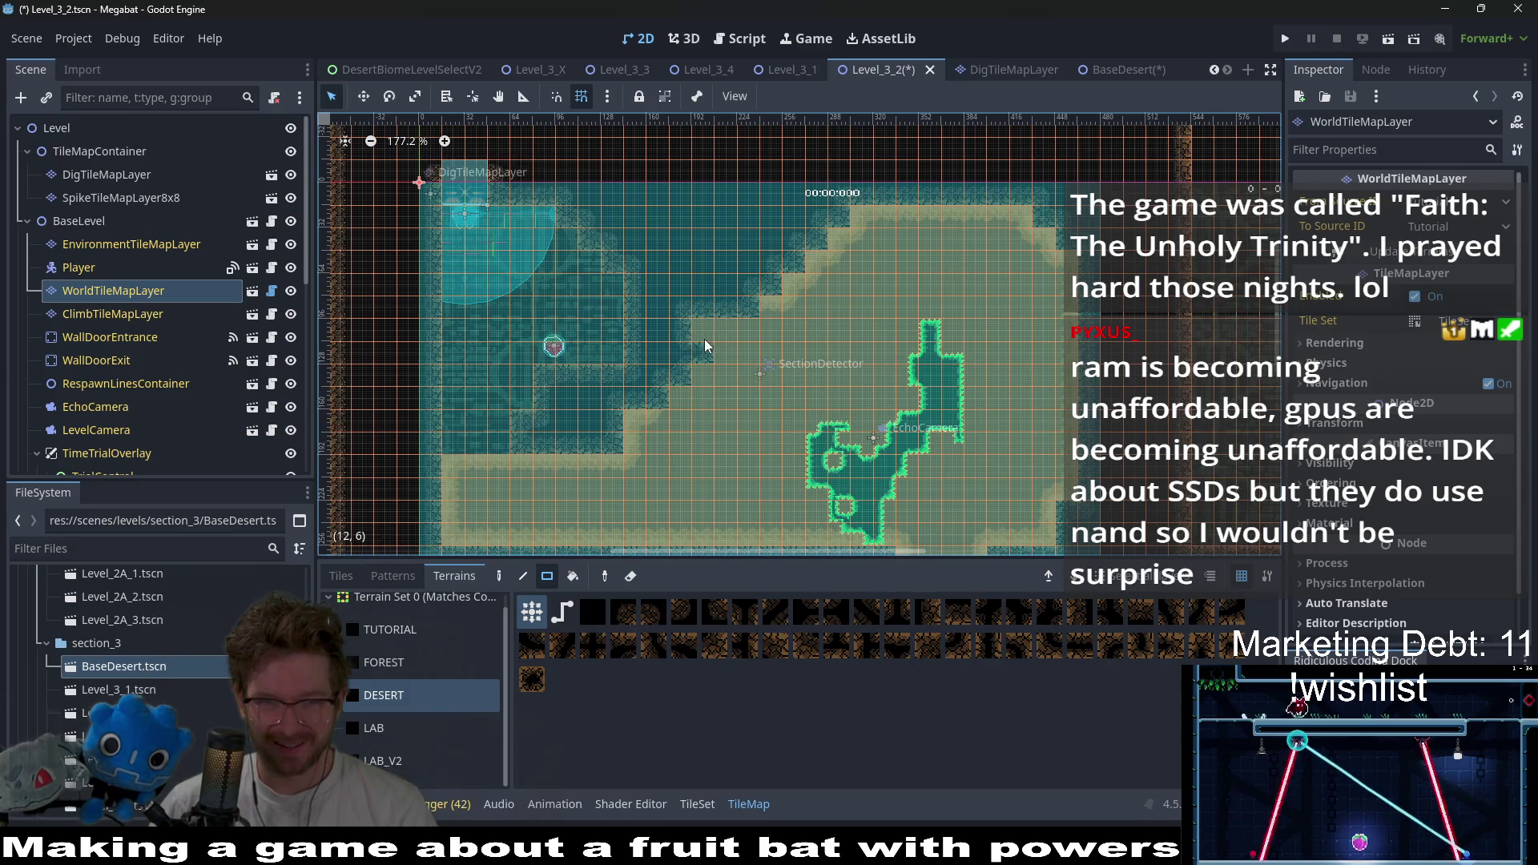
{"action": "left_click", "coordinate": [705, 354]}
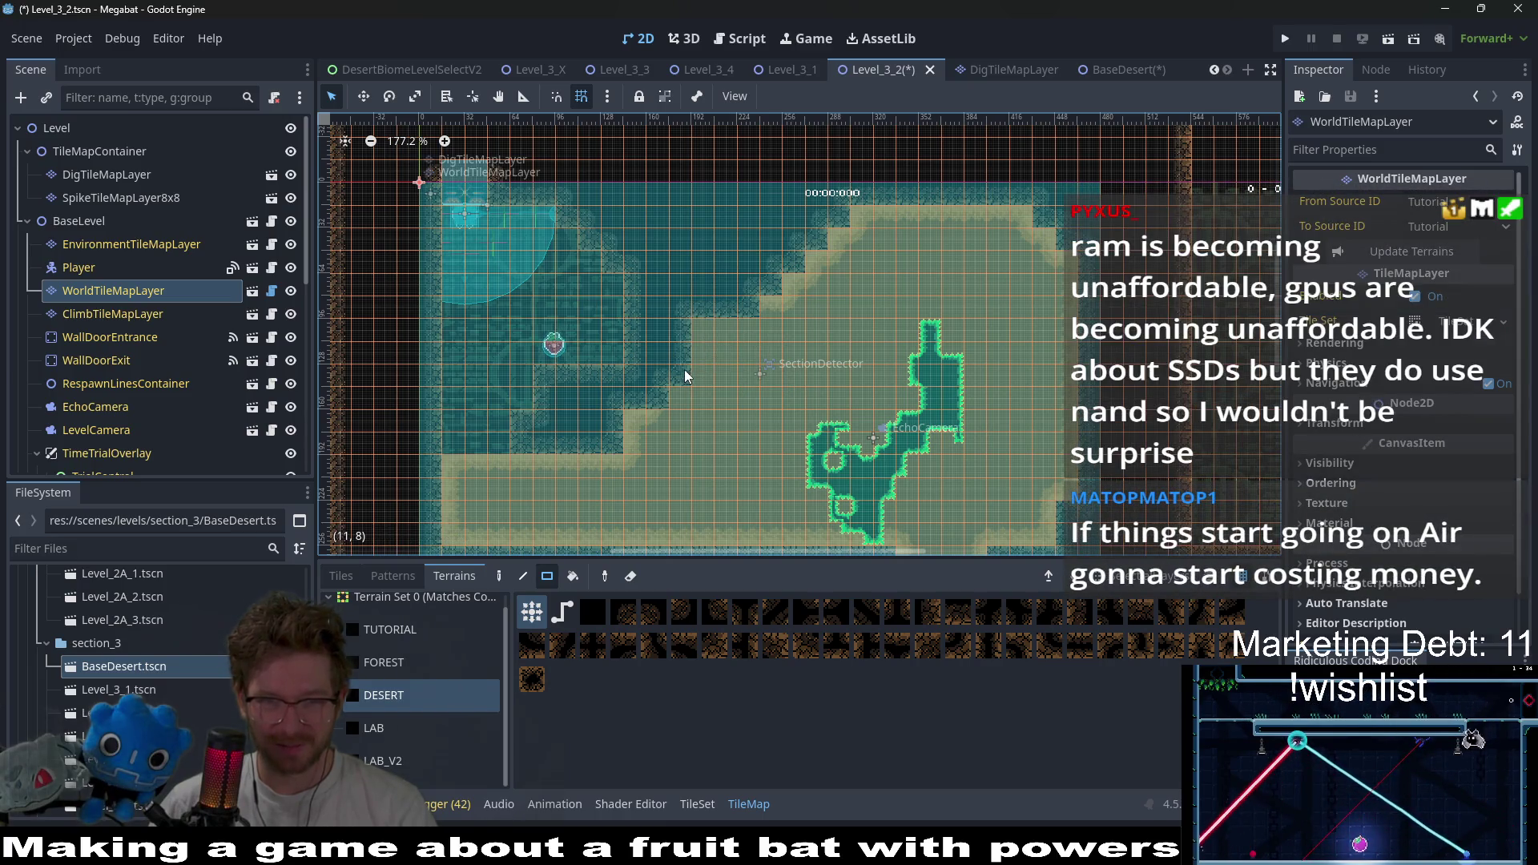
{"action": "scroll", "coordinate": [781, 335], "scroll_direction": "down", "scroll_amount": 2}
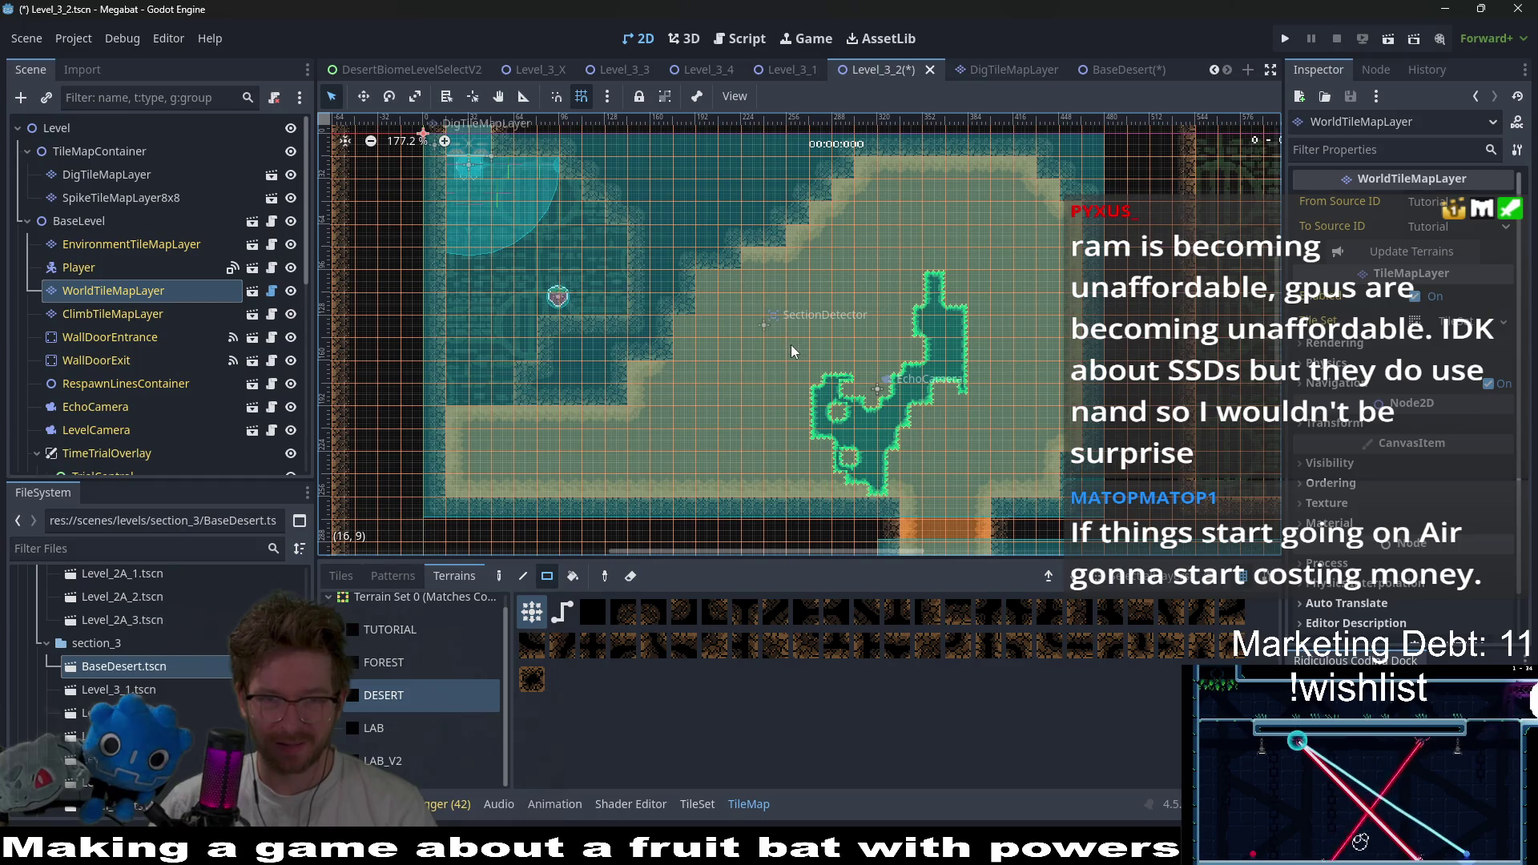
{"action": "scroll", "coordinate": [791, 345], "scroll_direction": "down", "scroll_amount": 2}
{"action": "left_click", "coordinate": [129, 175]}
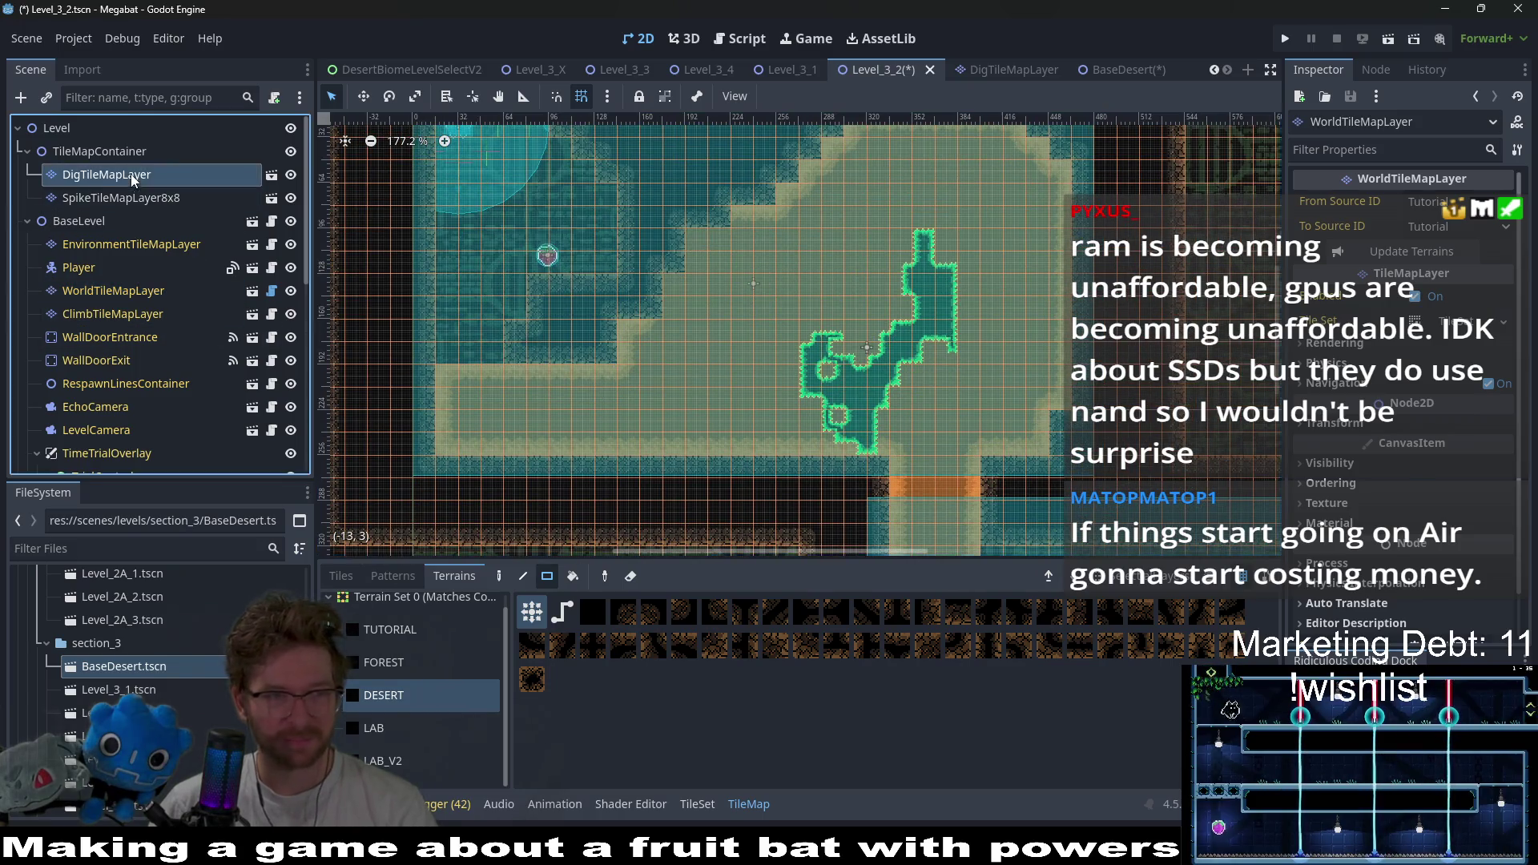
- Paint a Desert dig block, remove a stray tile, and fill the dark block above with sand
{"action": "left_click", "coordinate": [390, 642]}
{"action": "scroll", "coordinate": [633, 256], "scroll_direction": "up", "scroll_amount": 7}
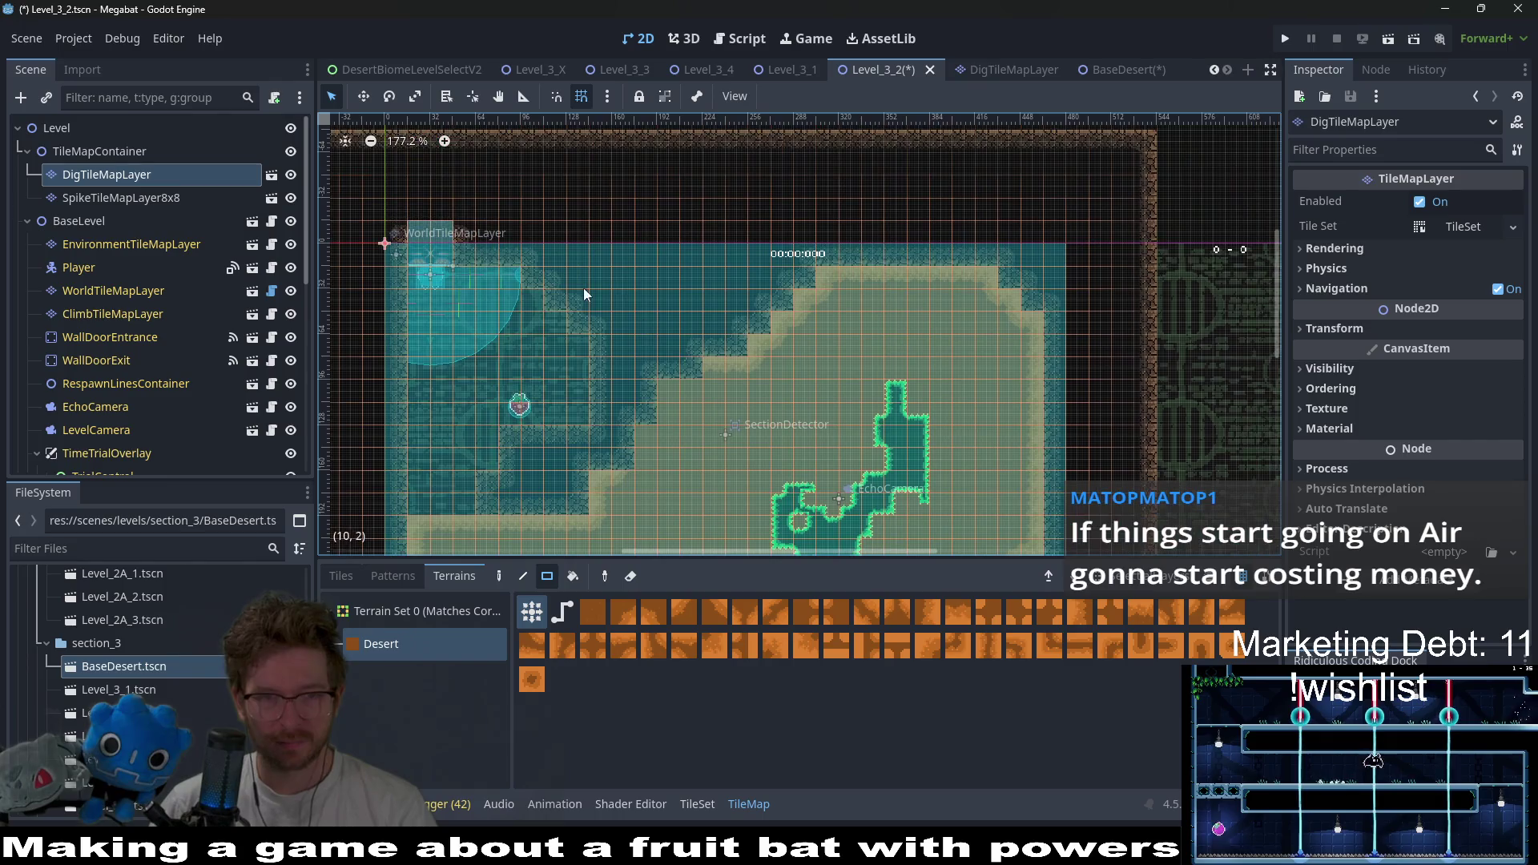
{"action": "left_click_drag", "start_coordinate": [583, 287], "coordinate": [710, 451]}
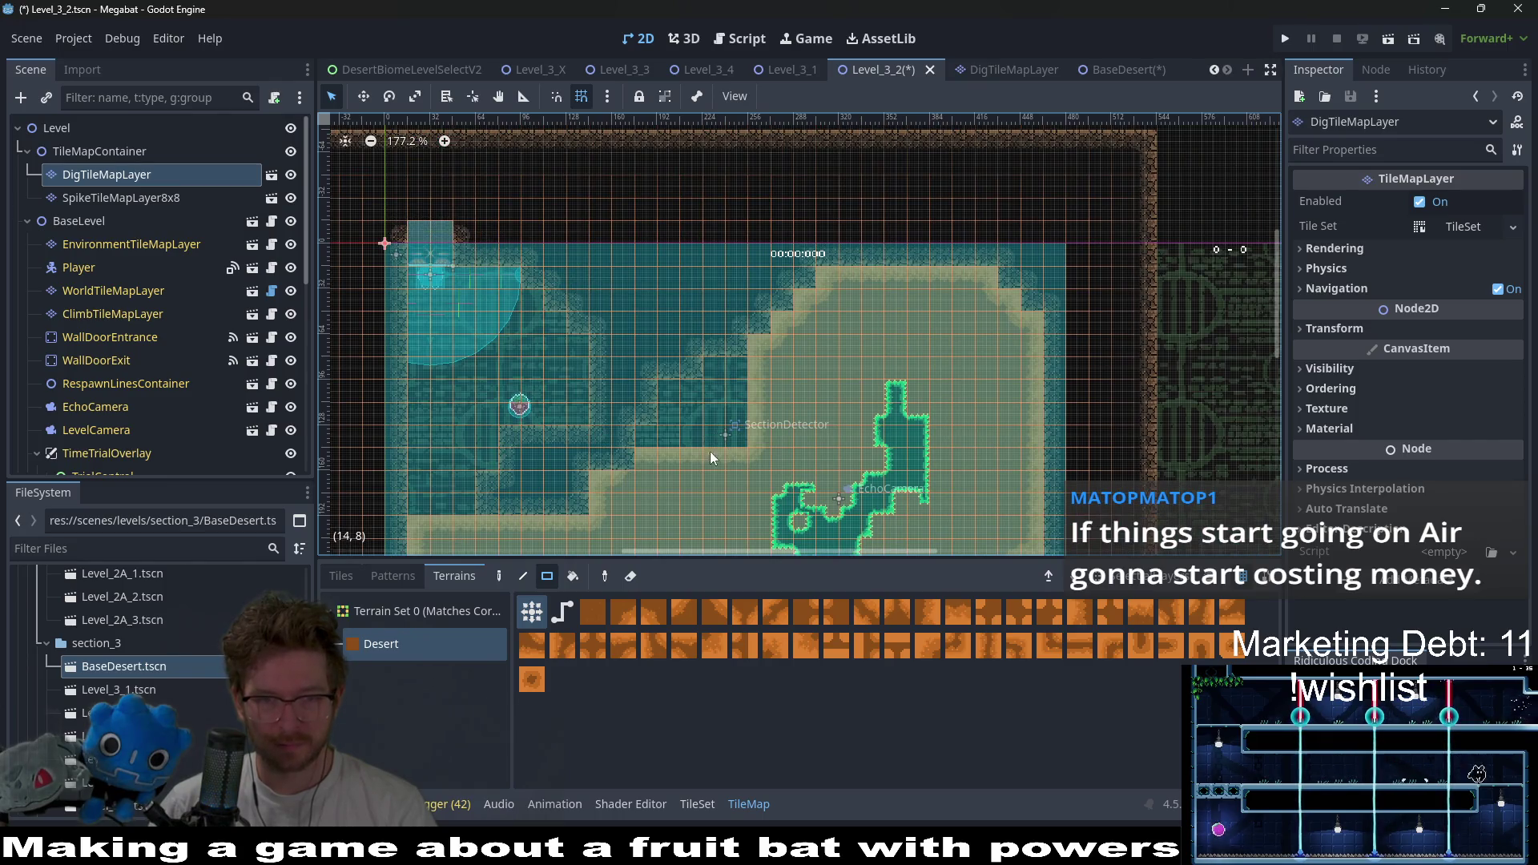
{"action": "right_click", "coordinate": [657, 435]}
{"action": "left_click_drag", "start_coordinate": [724, 442], "coordinate": [724, 443]}
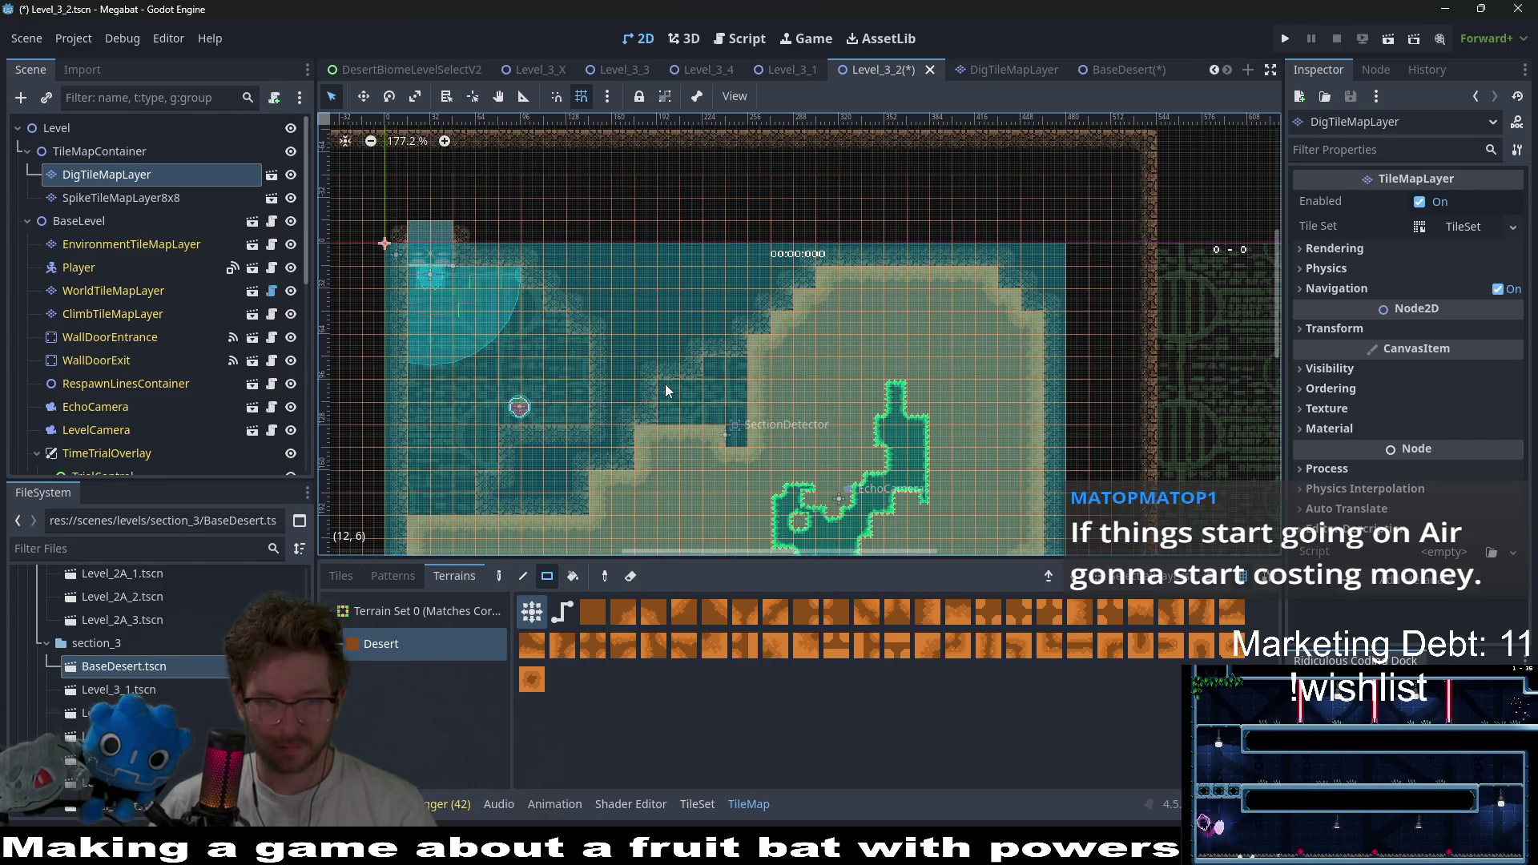
{"action": "left_click_drag", "start_coordinate": [665, 372], "coordinate": [737, 438]}
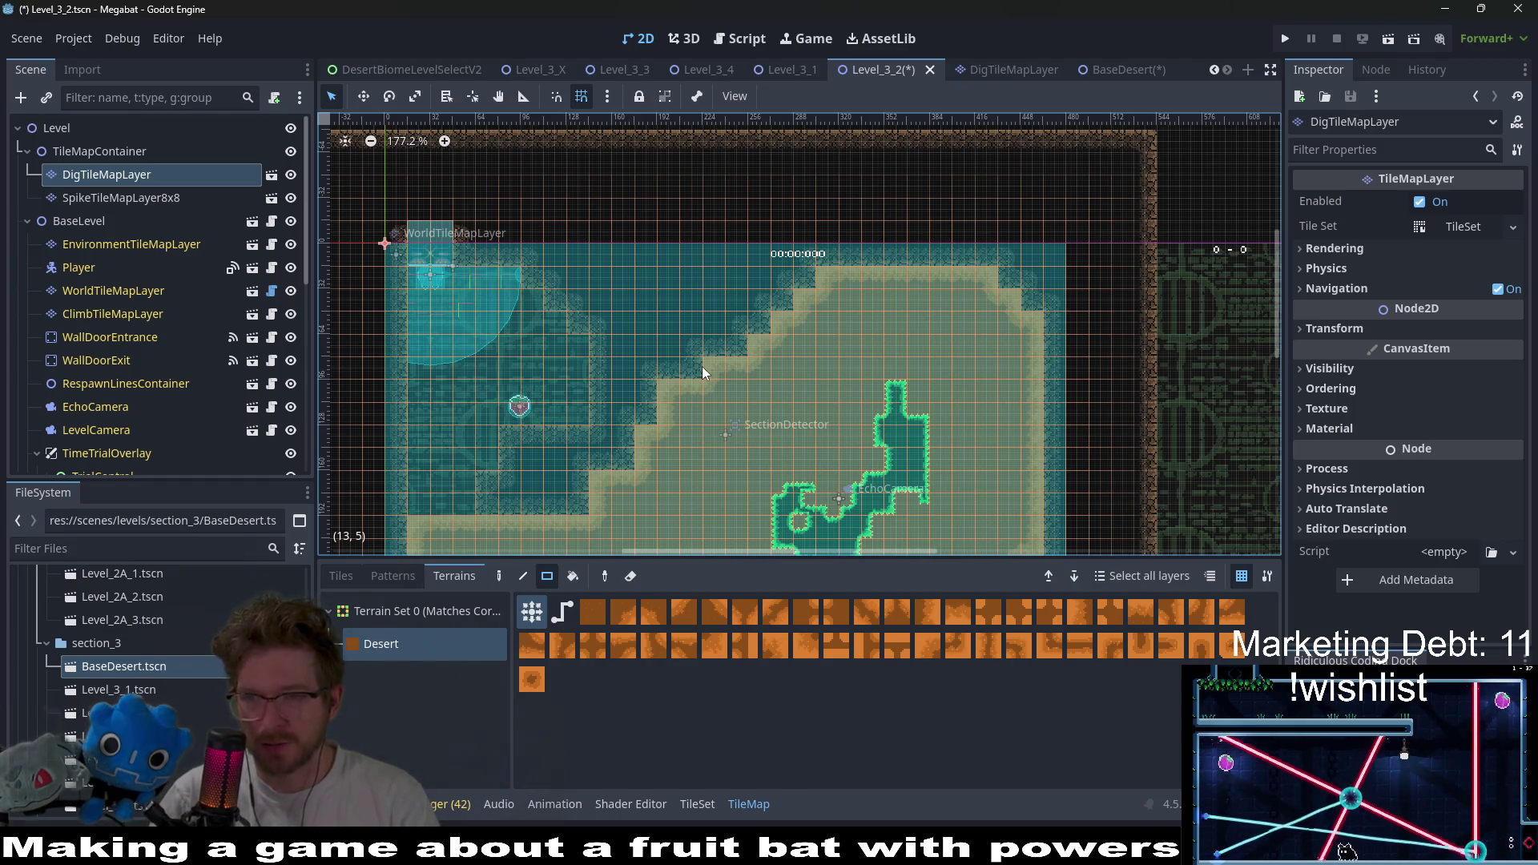
{"action": "left_click_drag", "start_coordinate": [682, 439], "coordinate": [690, 374]}
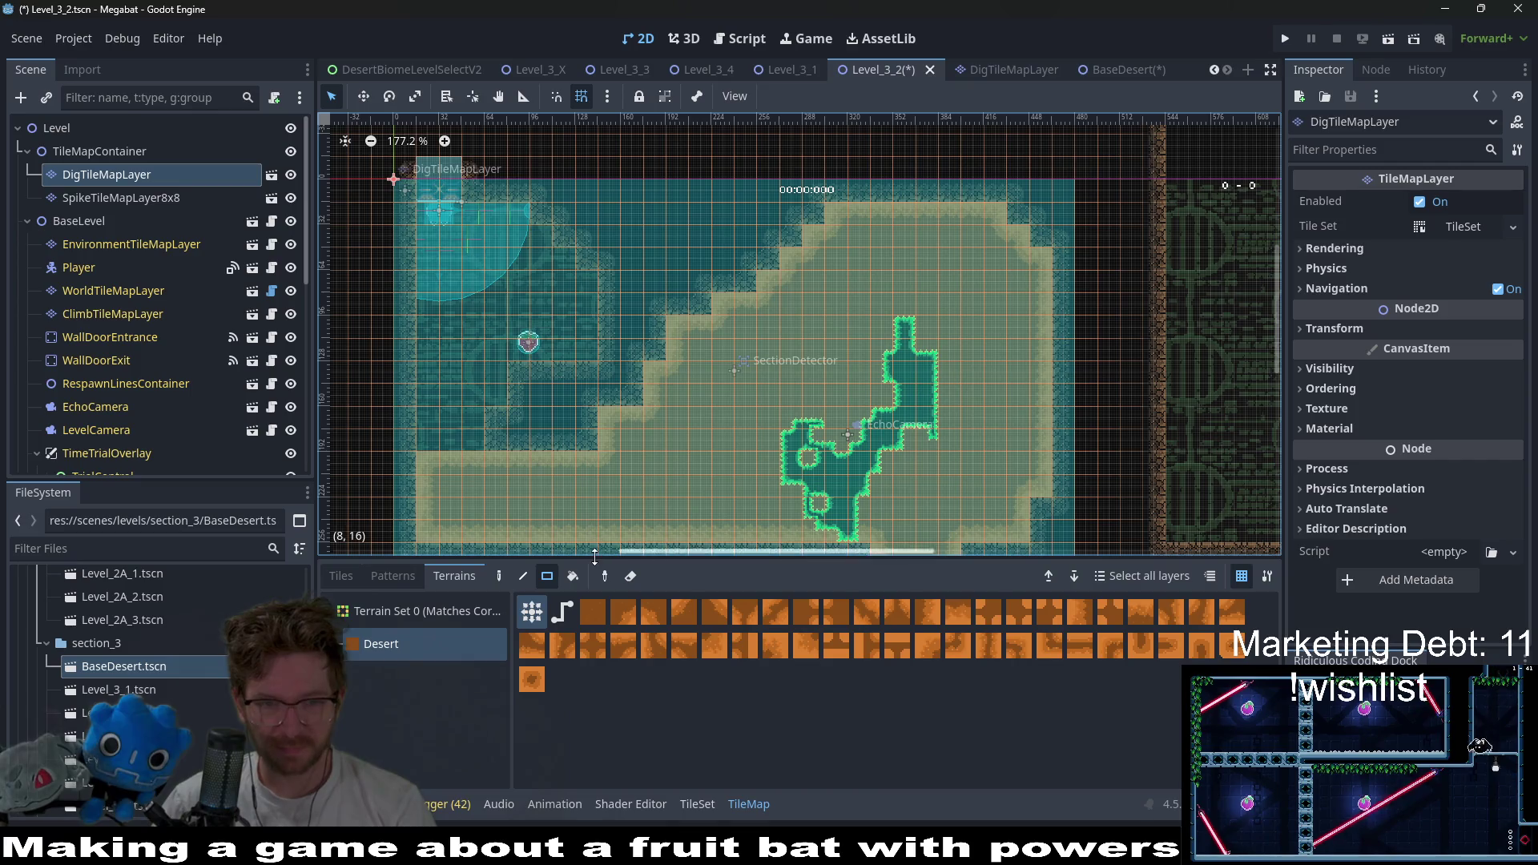
- Paint two more Desert sand rectangles and a vertical block left of the dug area
{"action": "scroll", "coordinate": [671, 382], "scroll_direction": "down", "scroll_amount": 2}
{"action": "scroll", "coordinate": [671, 382], "scroll_direction": "left", "scroll_amount": 2}
{"action": "scroll", "coordinate": [671, 382], "scroll_direction": "down", "scroll_amount": 1}
{"action": "scroll", "coordinate": [671, 382], "scroll_direction": "left", "scroll_amount": 1}
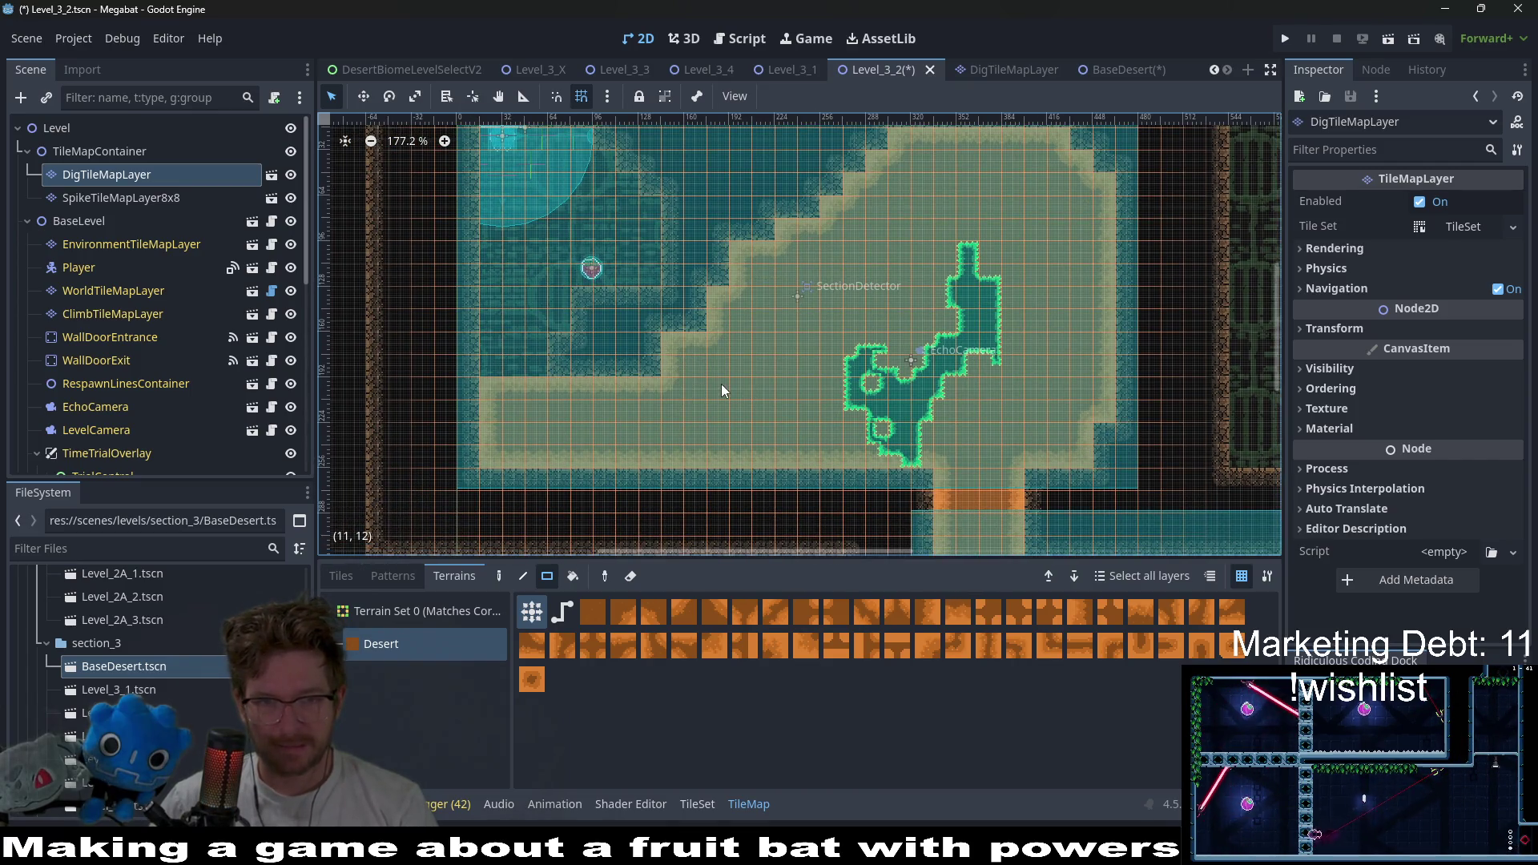
{"action": "left_click", "coordinate": [137, 197]}
{"action": "left_click", "coordinate": [98, 175]}
{"action": "left_click", "coordinate": [376, 643]}
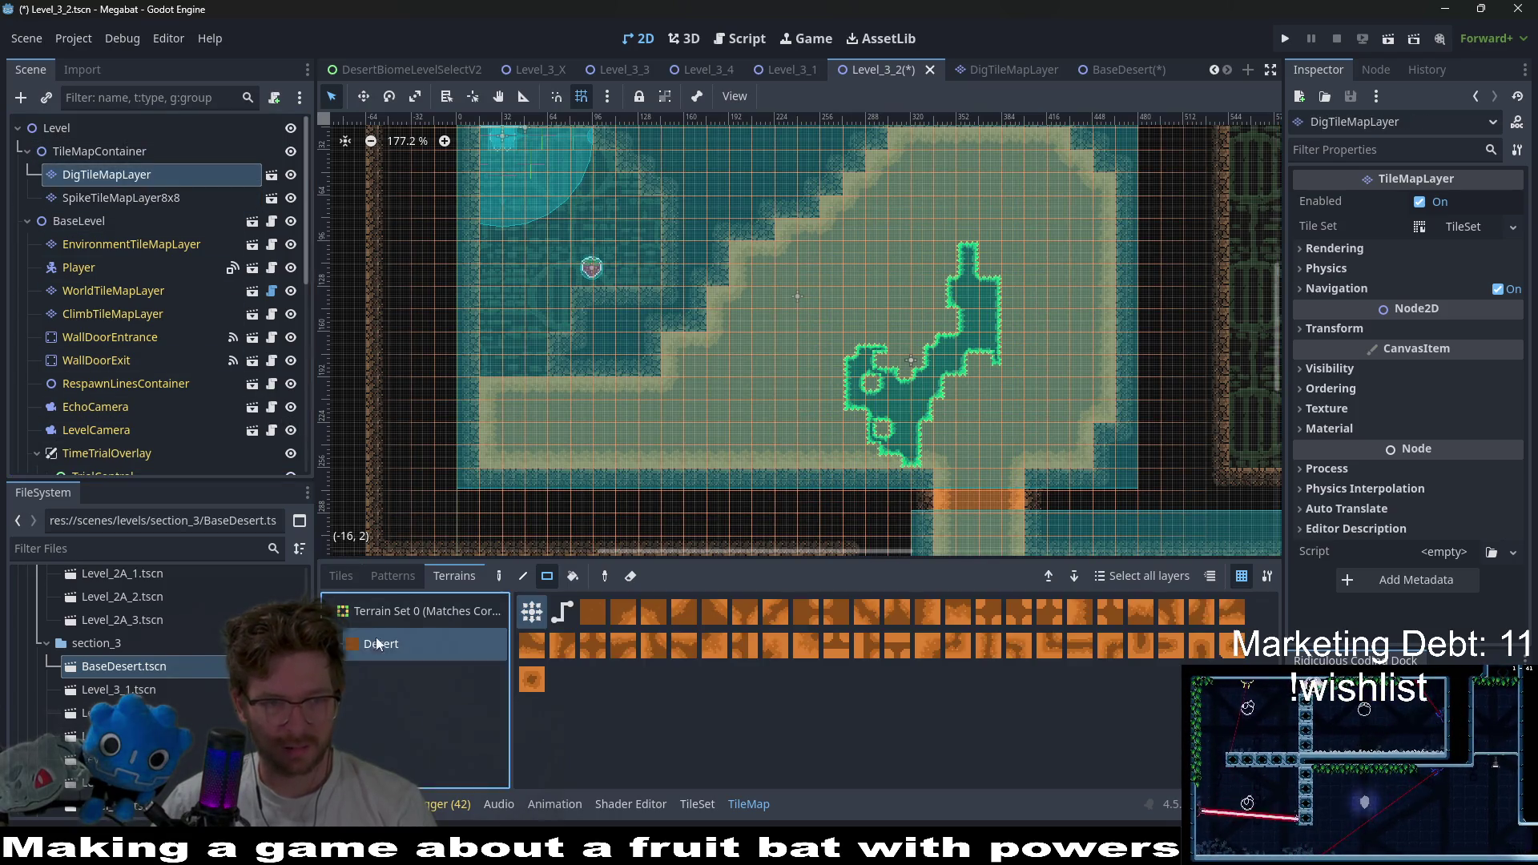
{"action": "scroll", "coordinate": [528, 297], "scroll_direction": "up", "scroll_amount": 2}
{"action": "left_click_drag", "start_coordinate": [453, 285], "coordinate": [577, 346]}
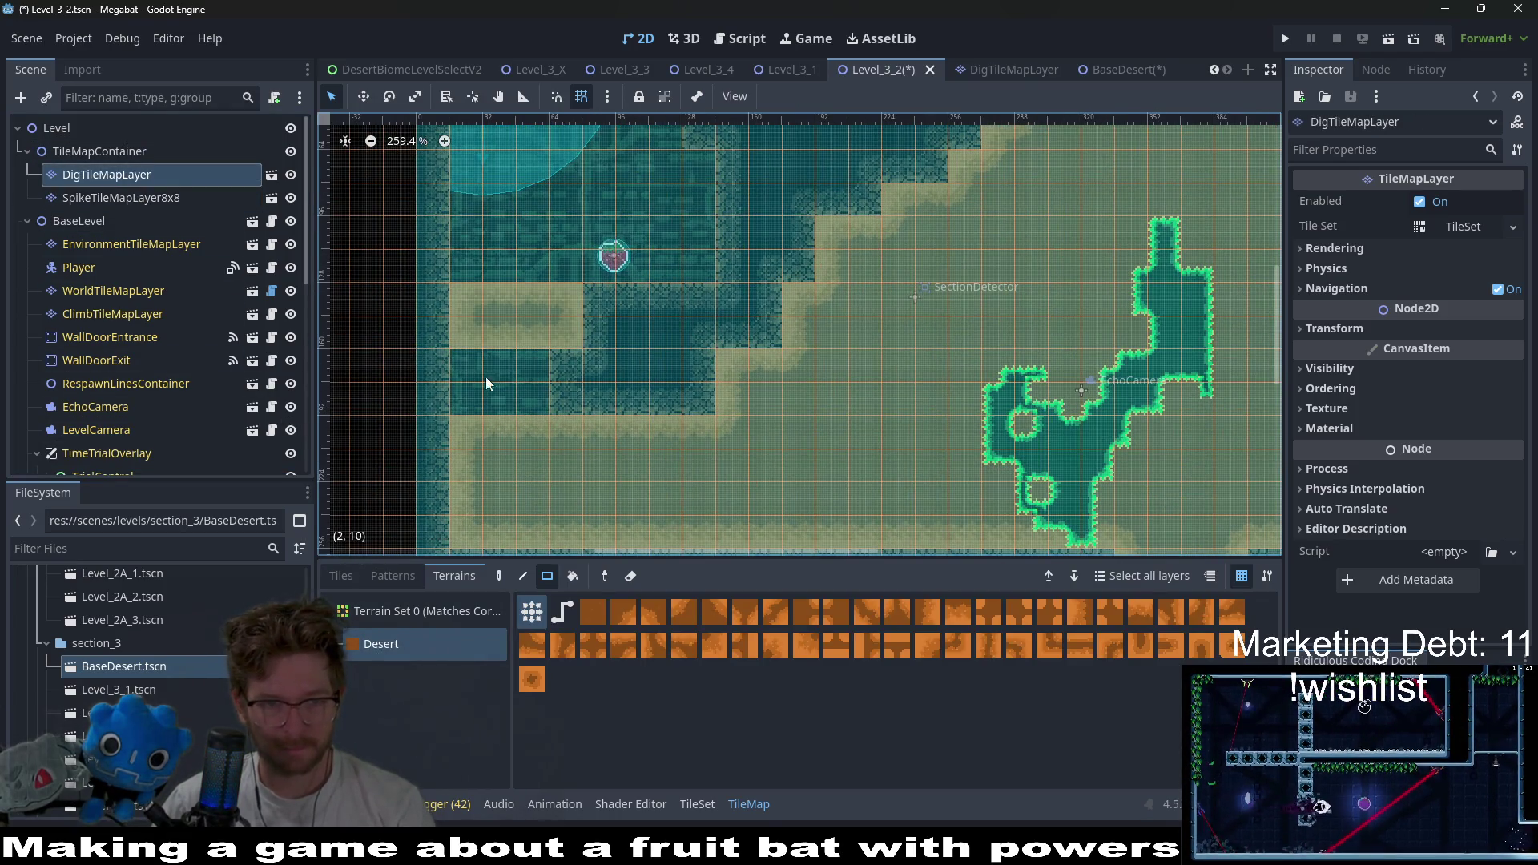
{"action": "left_click_drag", "start_coordinate": [454, 354], "coordinate": [539, 417]}
{"action": "left_click_drag", "start_coordinate": [652, 318], "coordinate": [612, 453]}
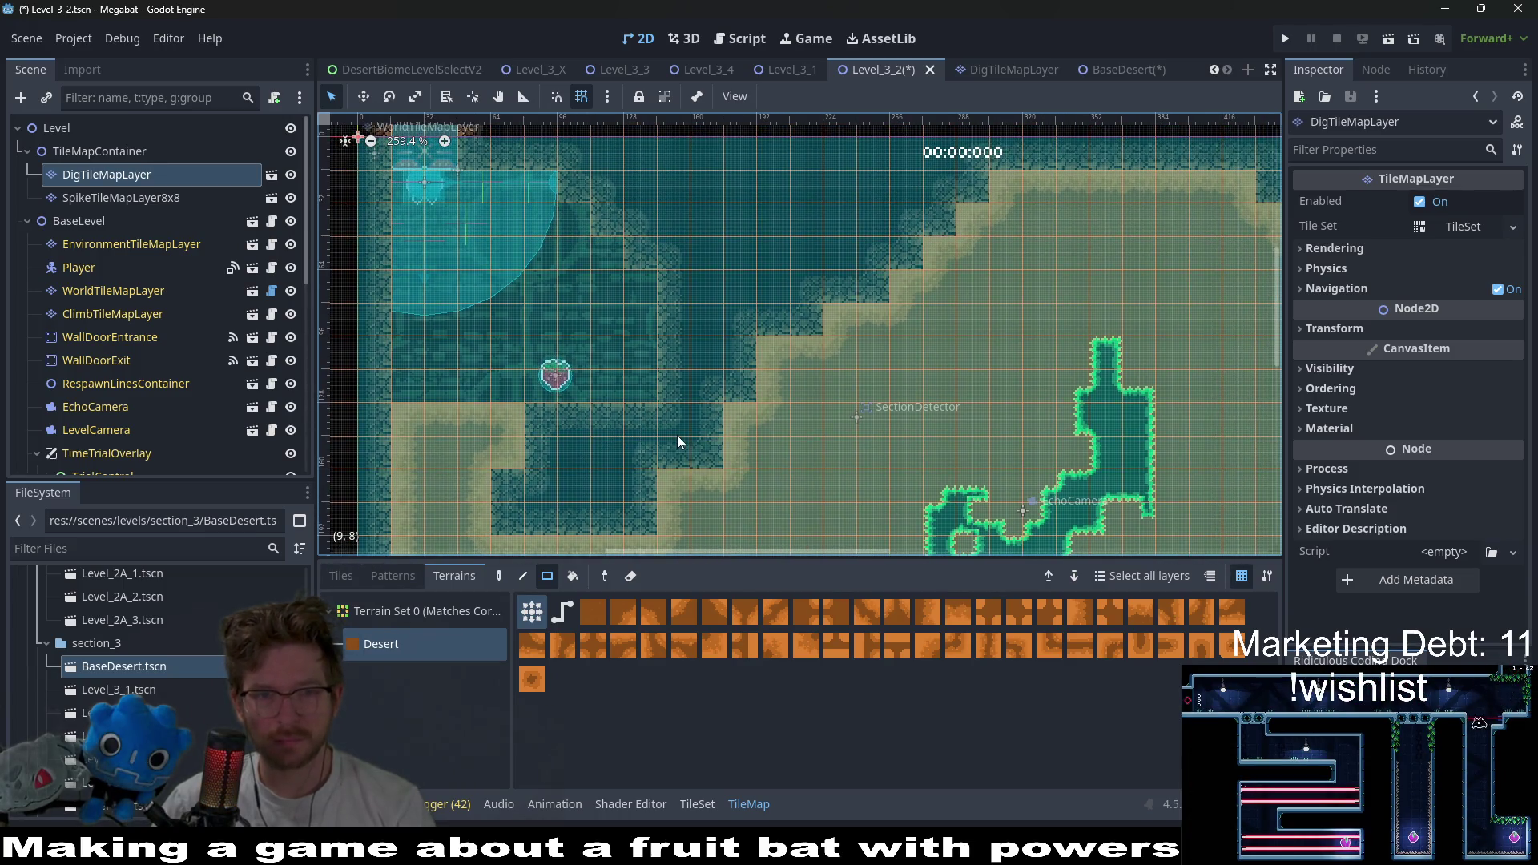
{"action": "scroll", "coordinate": [147, 325], "scroll_direction": "down", "scroll_amount": 8}
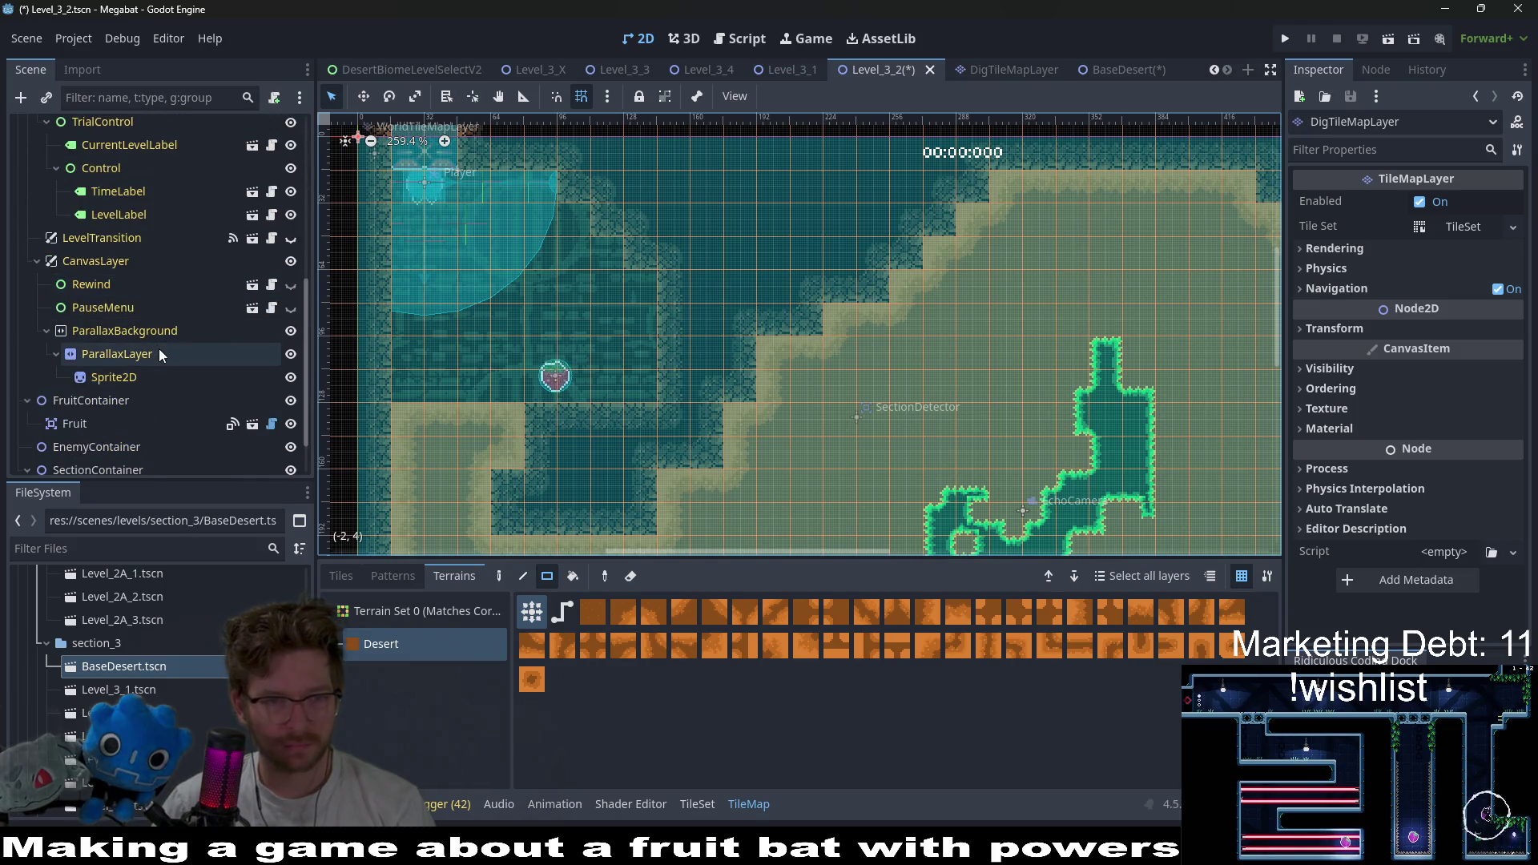
- Select the Fruit node and move it slightly up and right with the W Move tool
{"action": "left_click", "coordinate": [101, 424]}
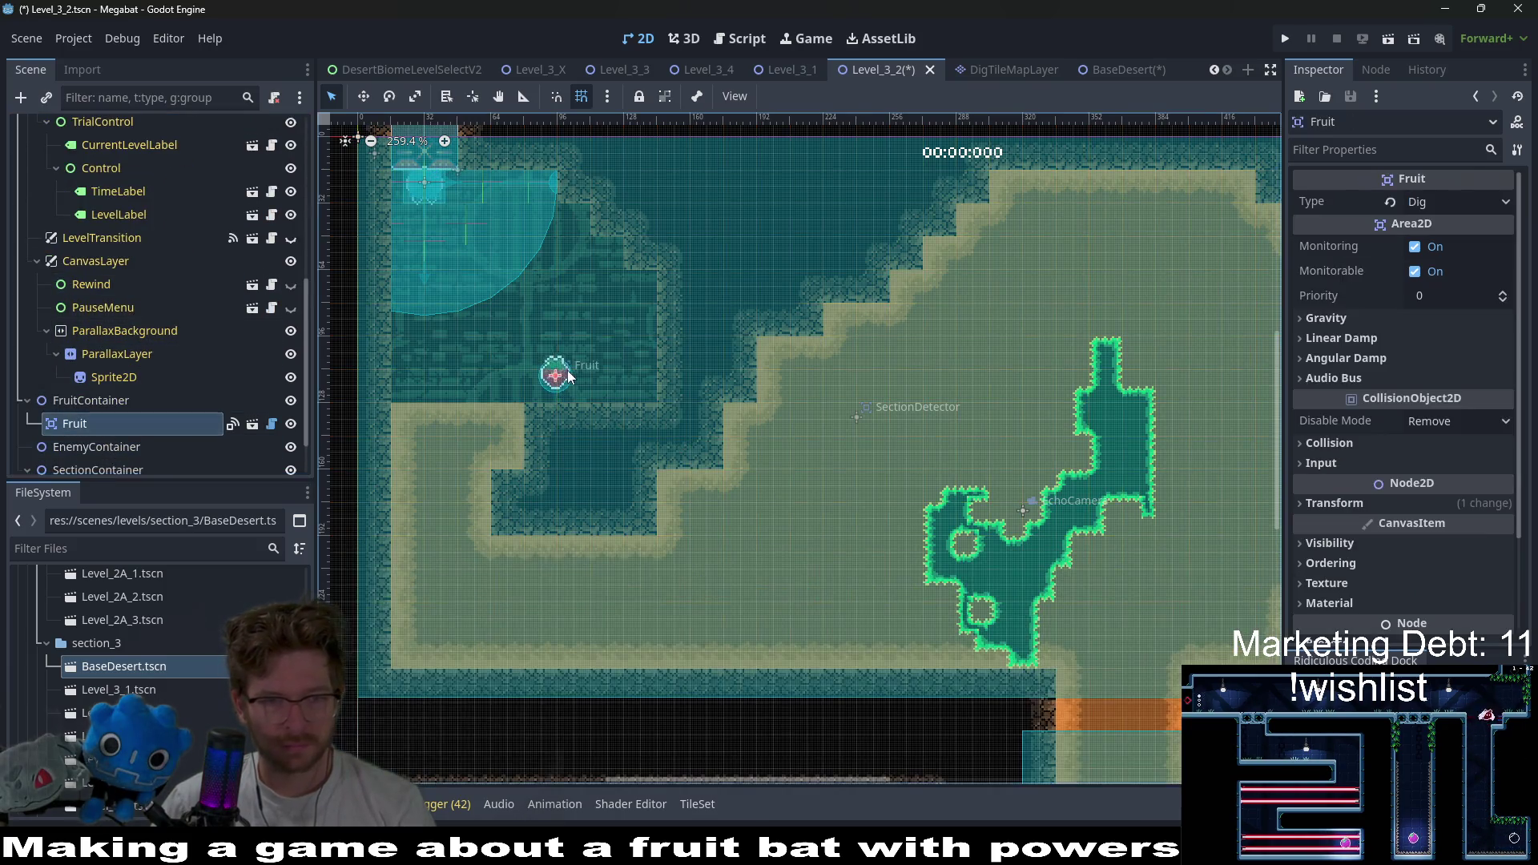
{"action": "key", "text": "w"}
{"action": "left_click_drag", "start_coordinate": [553, 377], "coordinate": [600, 326]}
{"action": "scroll", "coordinate": [680, 422], "scroll_direction": "down", "scroll_amount": 5}
{"action": "scroll", "coordinate": [680, 422], "scroll_direction": "right", "scroll_amount": 5}
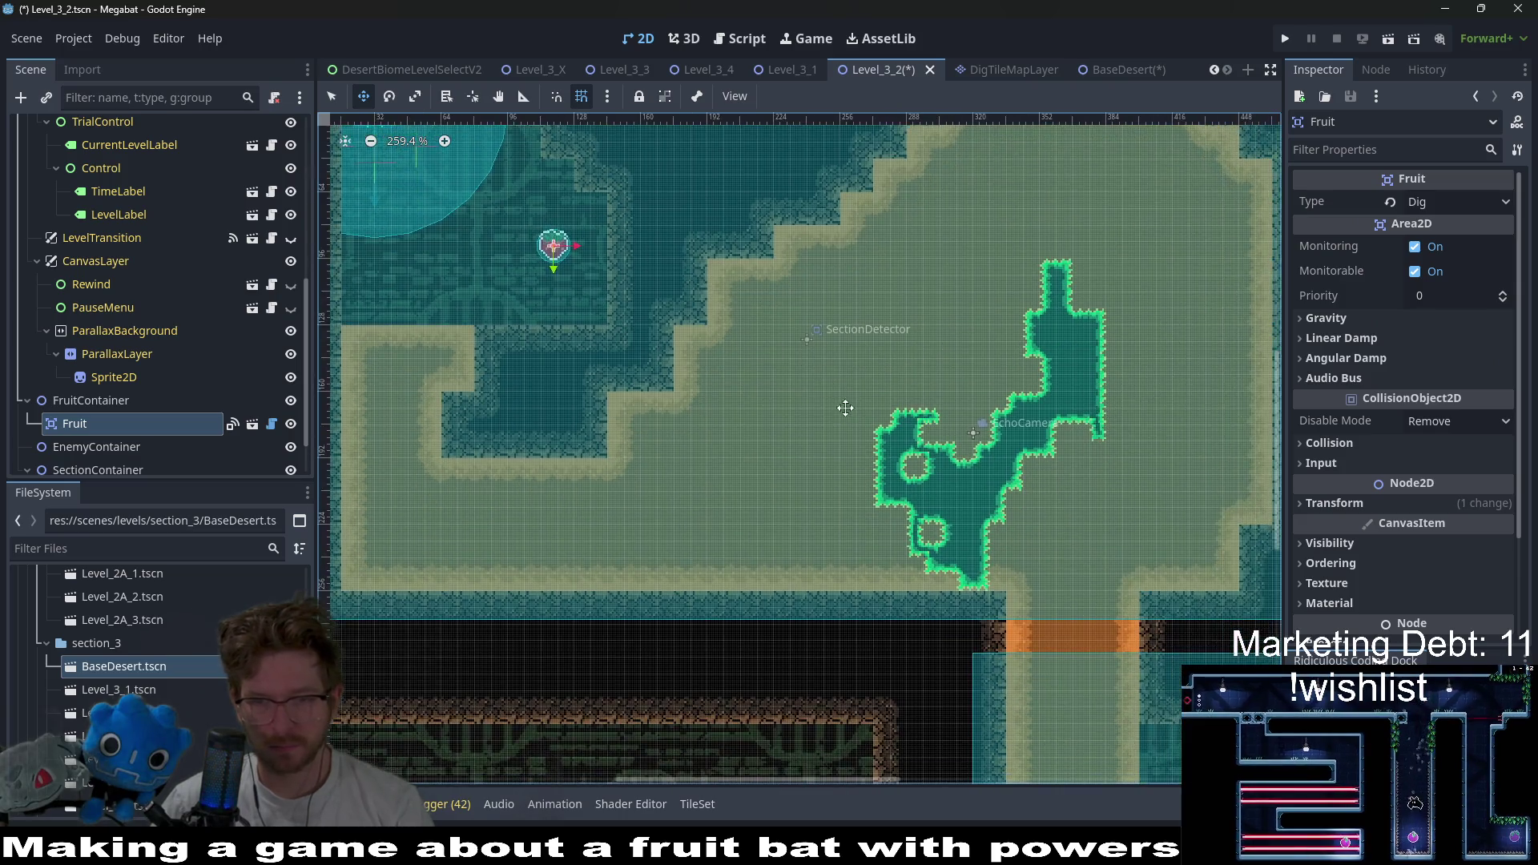
{"action": "scroll", "coordinate": [954, 373], "scroll_direction": "right", "scroll_amount": 3}
{"action": "scroll", "coordinate": [961, 370], "scroll_direction": "down", "scroll_amount": 4}
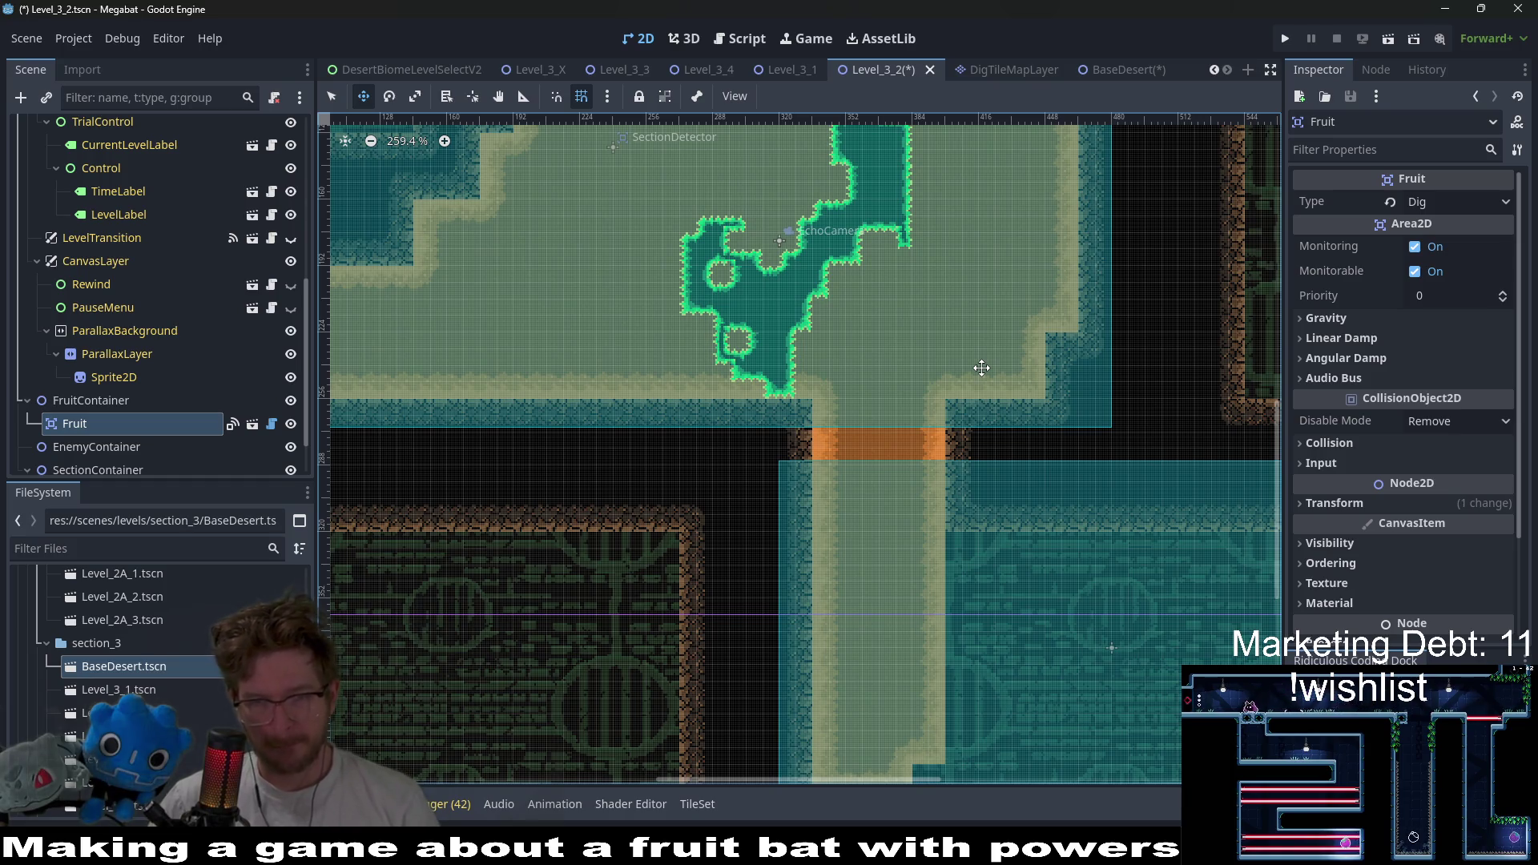
{"action": "scroll", "coordinate": [985, 385], "scroll_direction": "down", "scroll_amount": 3}
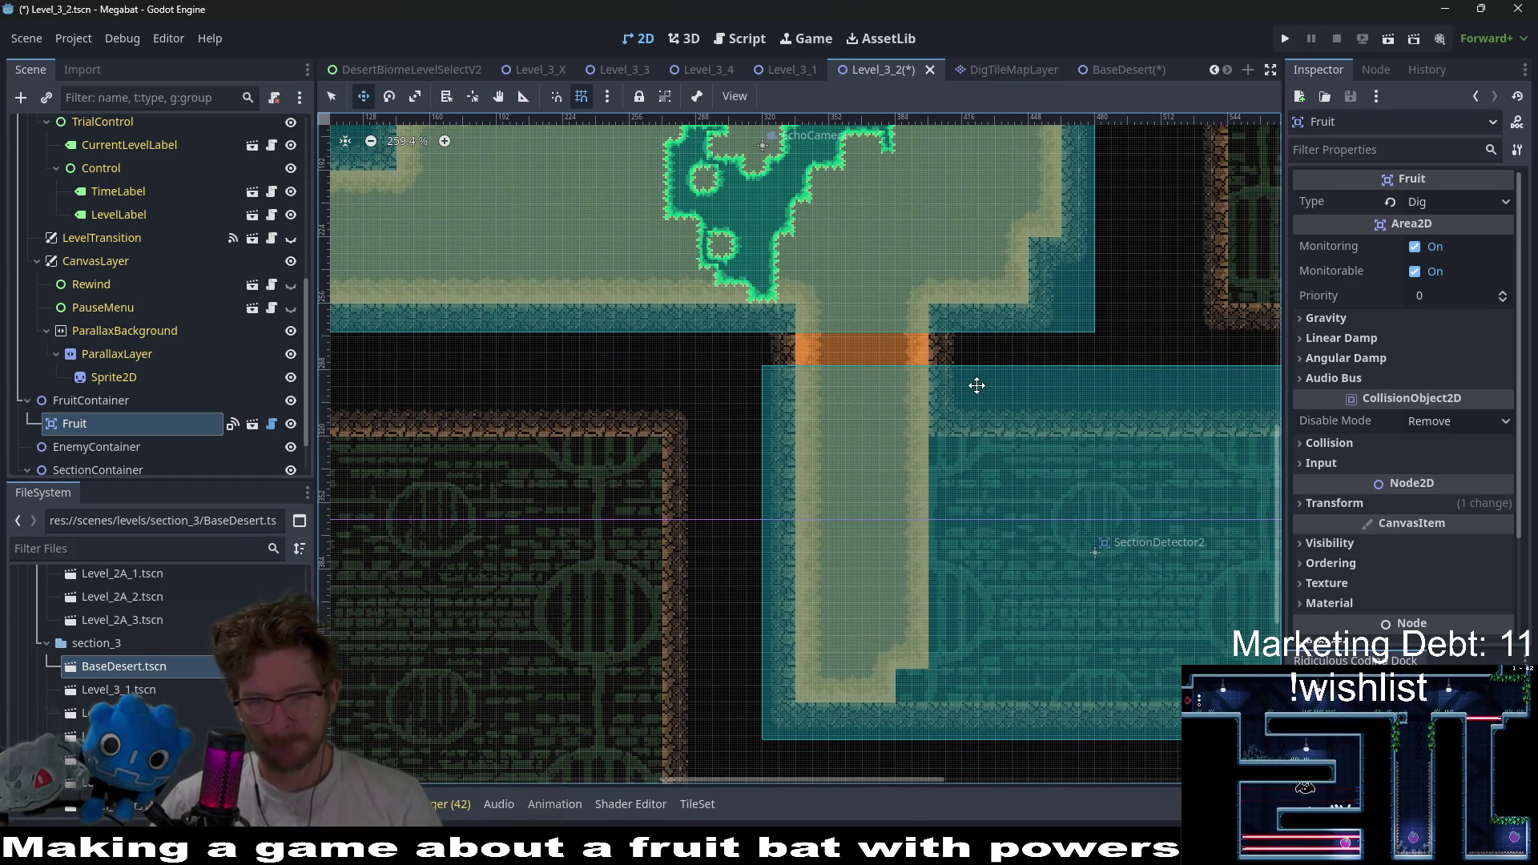
{"action": "scroll", "coordinate": [975, 384], "scroll_direction": "right", "scroll_amount": 3}
{"action": "scroll", "coordinate": [975, 385], "scroll_direction": "down", "scroll_amount": 2}
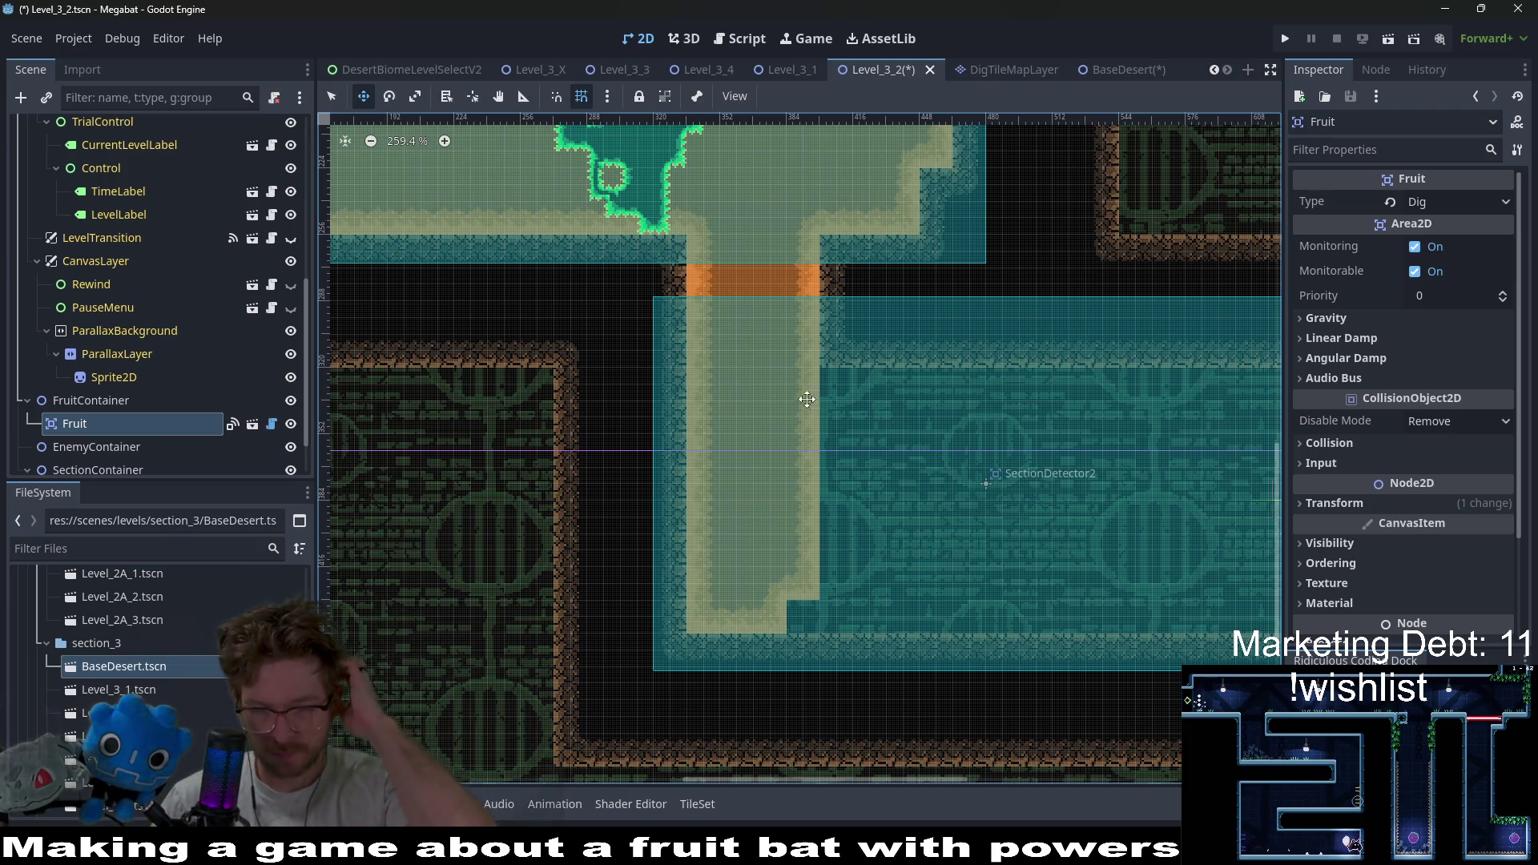
{"action": "scroll", "coordinate": [184, 276], "scroll_direction": "up", "scroll_amount": 5}
{"action": "left_click", "coordinate": [106, 174]}
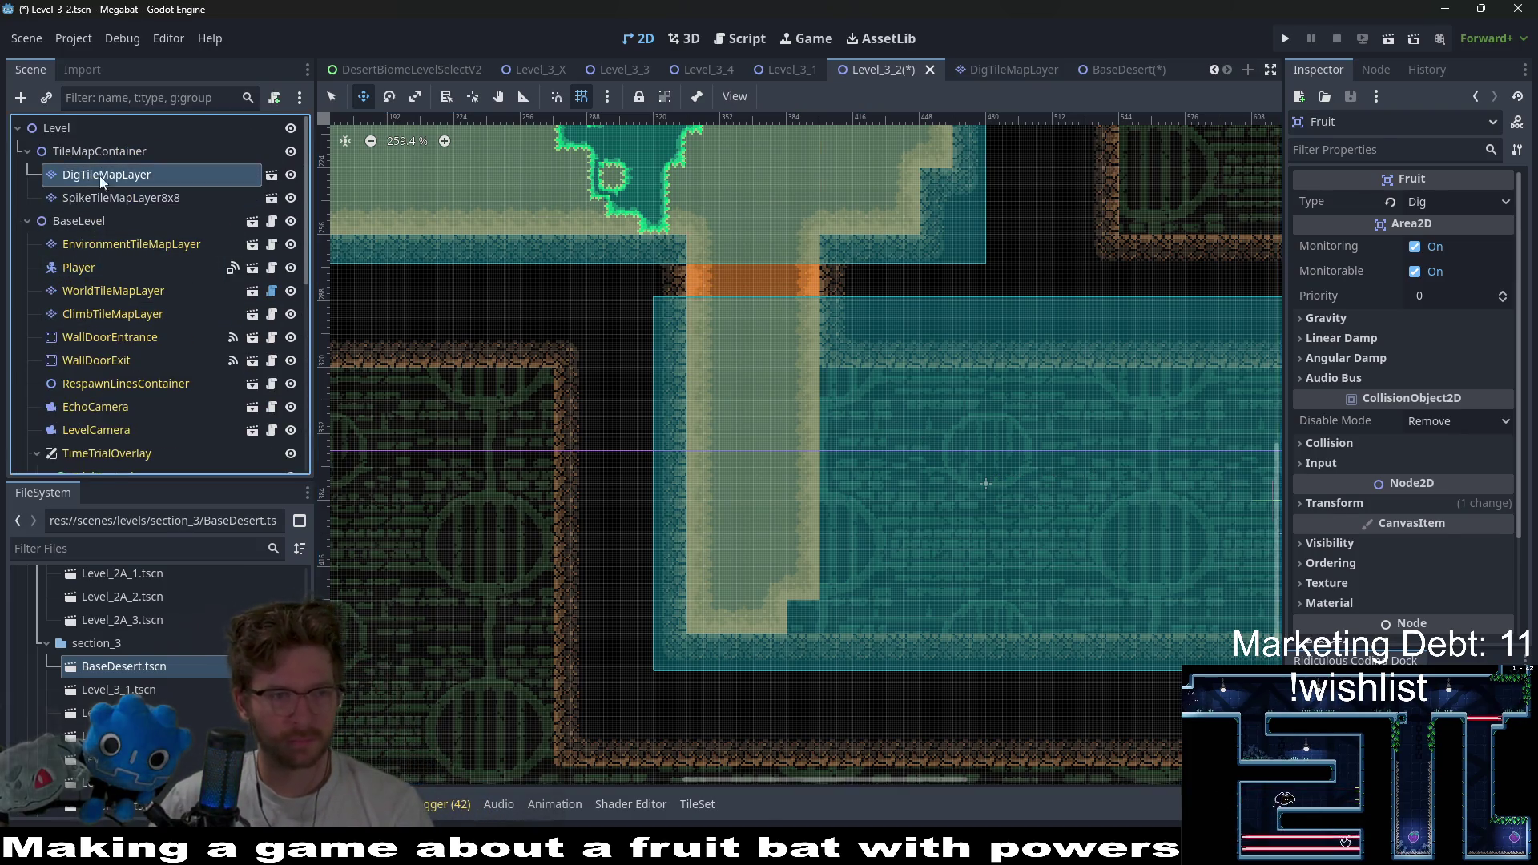
- Paint Desert sand strips and blocks right of the lower room's sand column
{"action": "left_click", "coordinate": [424, 649]}
{"action": "scroll", "coordinate": [783, 316], "scroll_direction": "down", "scroll_amount": 1}
{"action": "scroll", "coordinate": [782, 316], "scroll_direction": "right", "scroll_amount": 1}
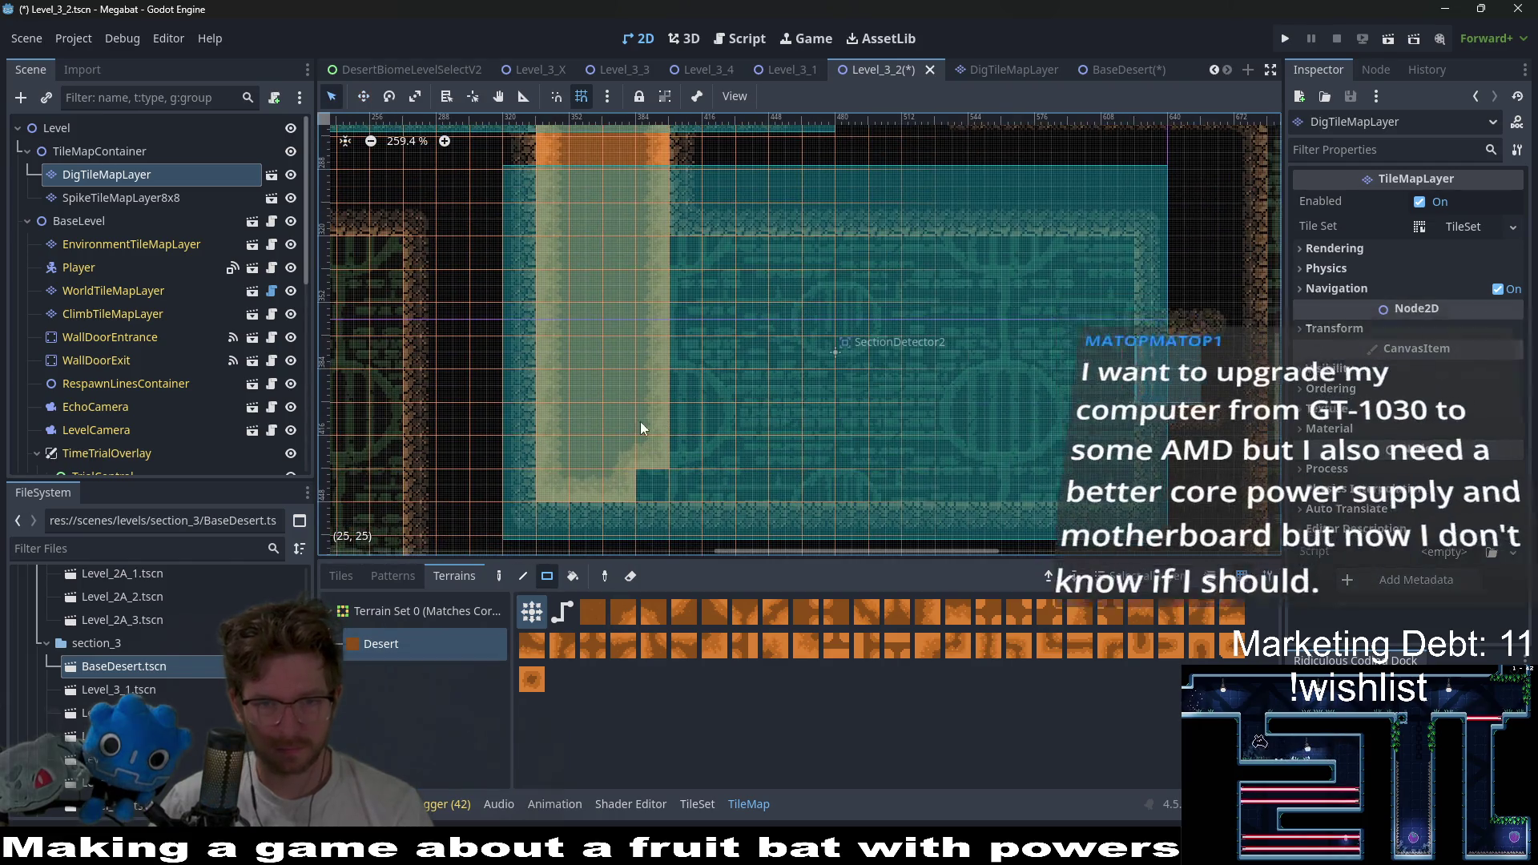
{"action": "left_click_drag", "start_coordinate": [641, 421], "coordinate": [846, 480]}
{"action": "mouse_move", "coordinate": [722, 423]}
{"action": "left_mouse_down"}
{"action": "mouse_move", "coordinate": [722, 386]}
{"action": "mouse_move", "coordinate": [758, 388]}
{"action": "left_mouse_up"}
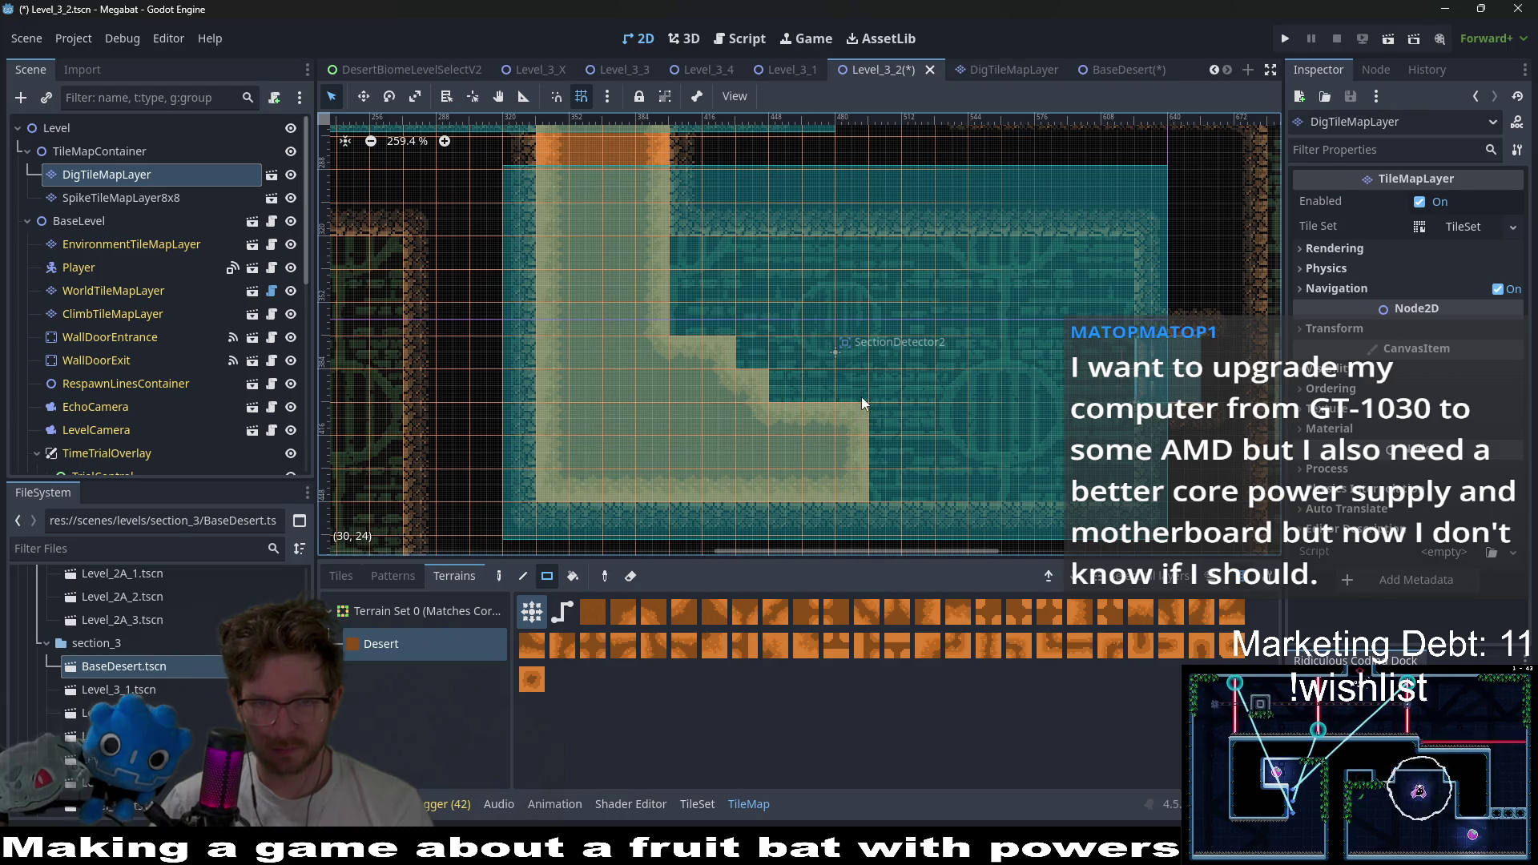
{"action": "left_click", "coordinate": [689, 317]}
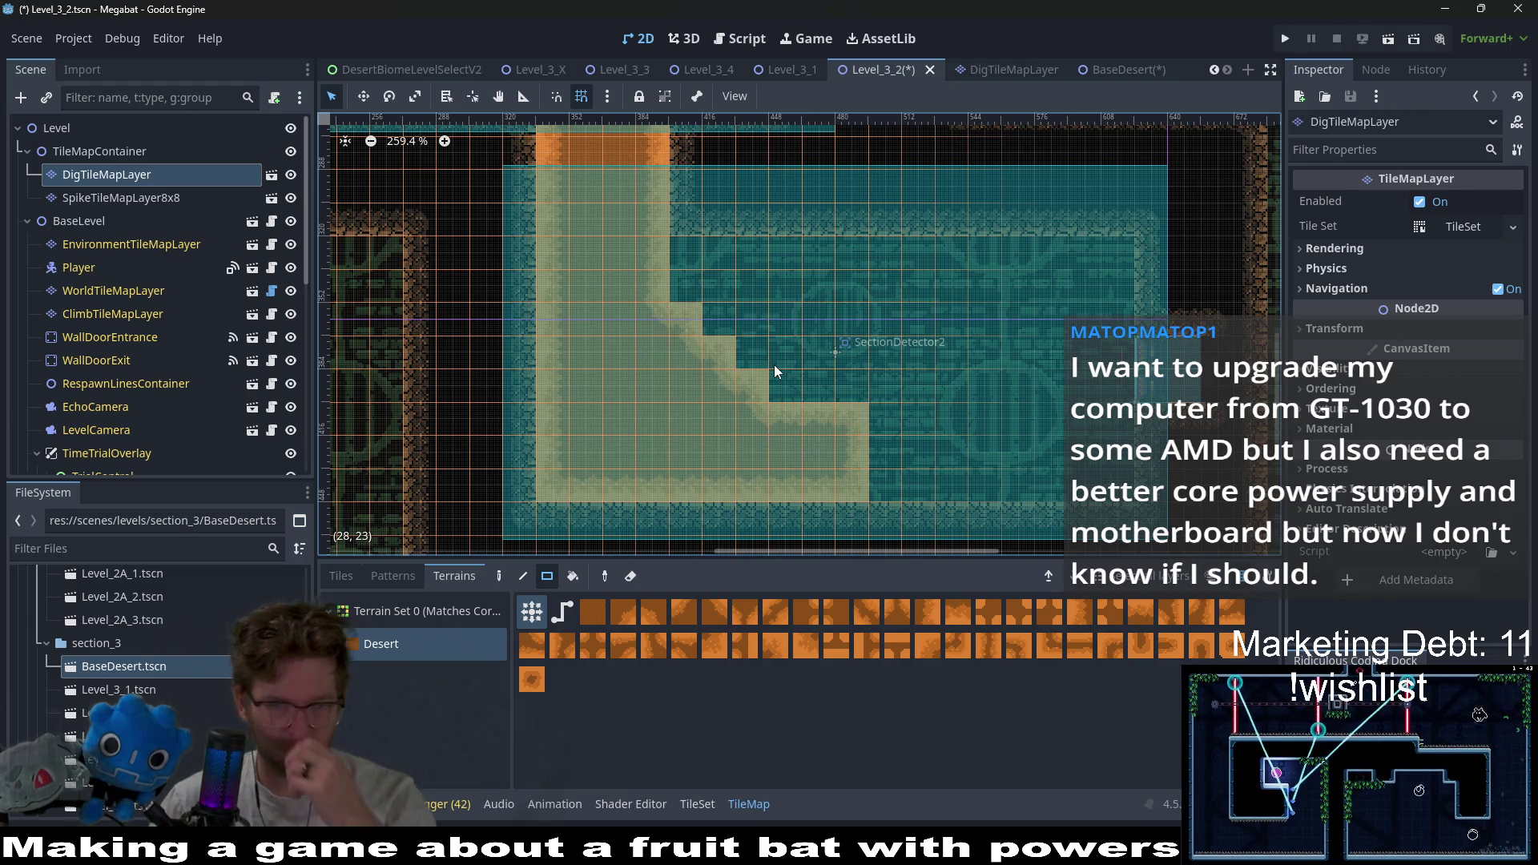
{"action": "left_click_drag", "start_coordinate": [790, 340], "coordinate": [844, 396]}
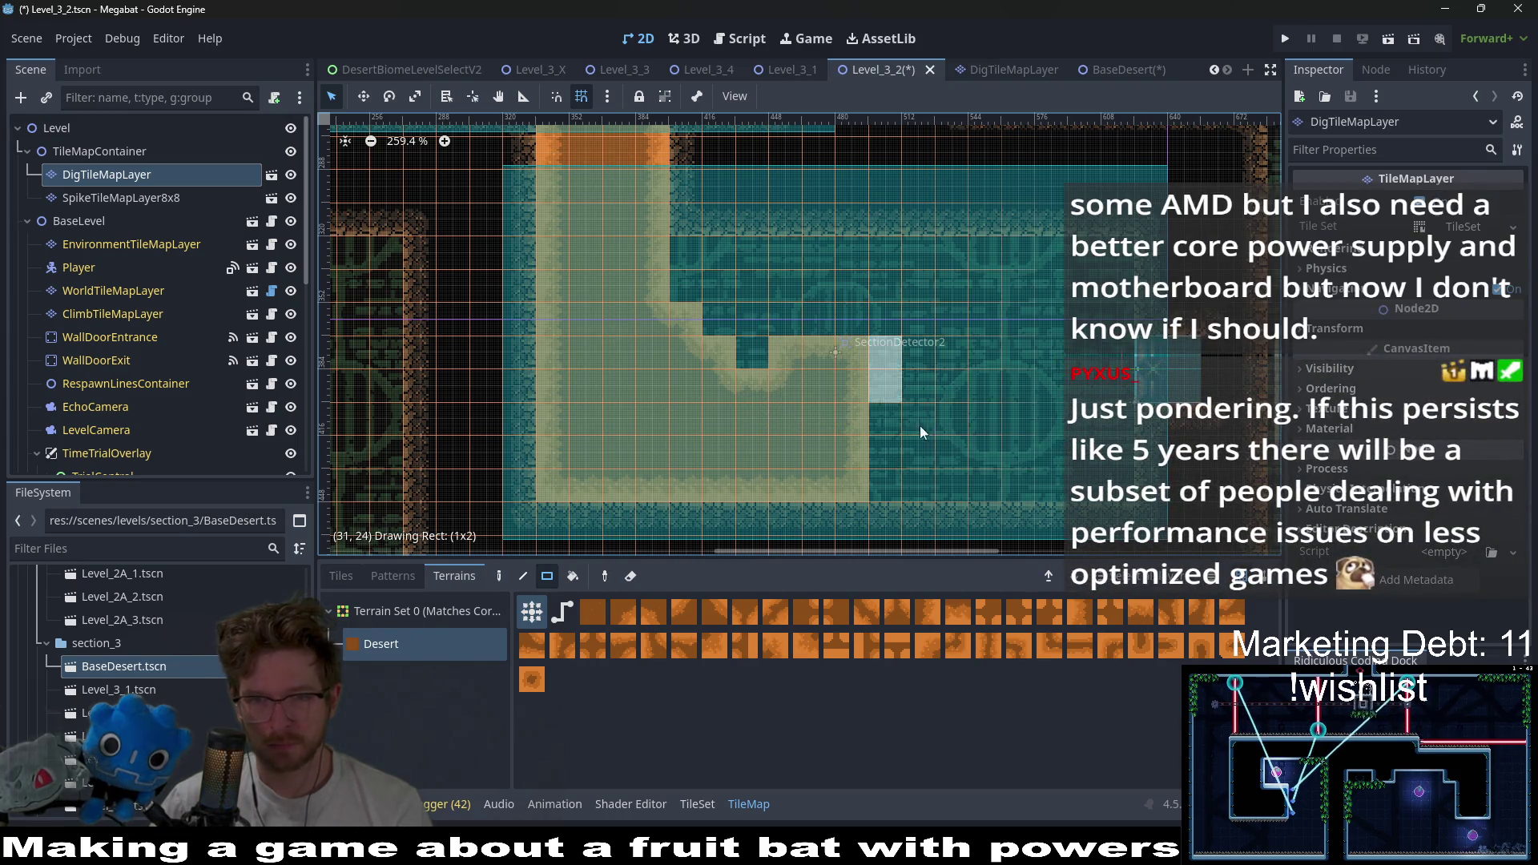
{"action": "left_click_drag", "start_coordinate": [920, 433], "coordinate": [1002, 479]}
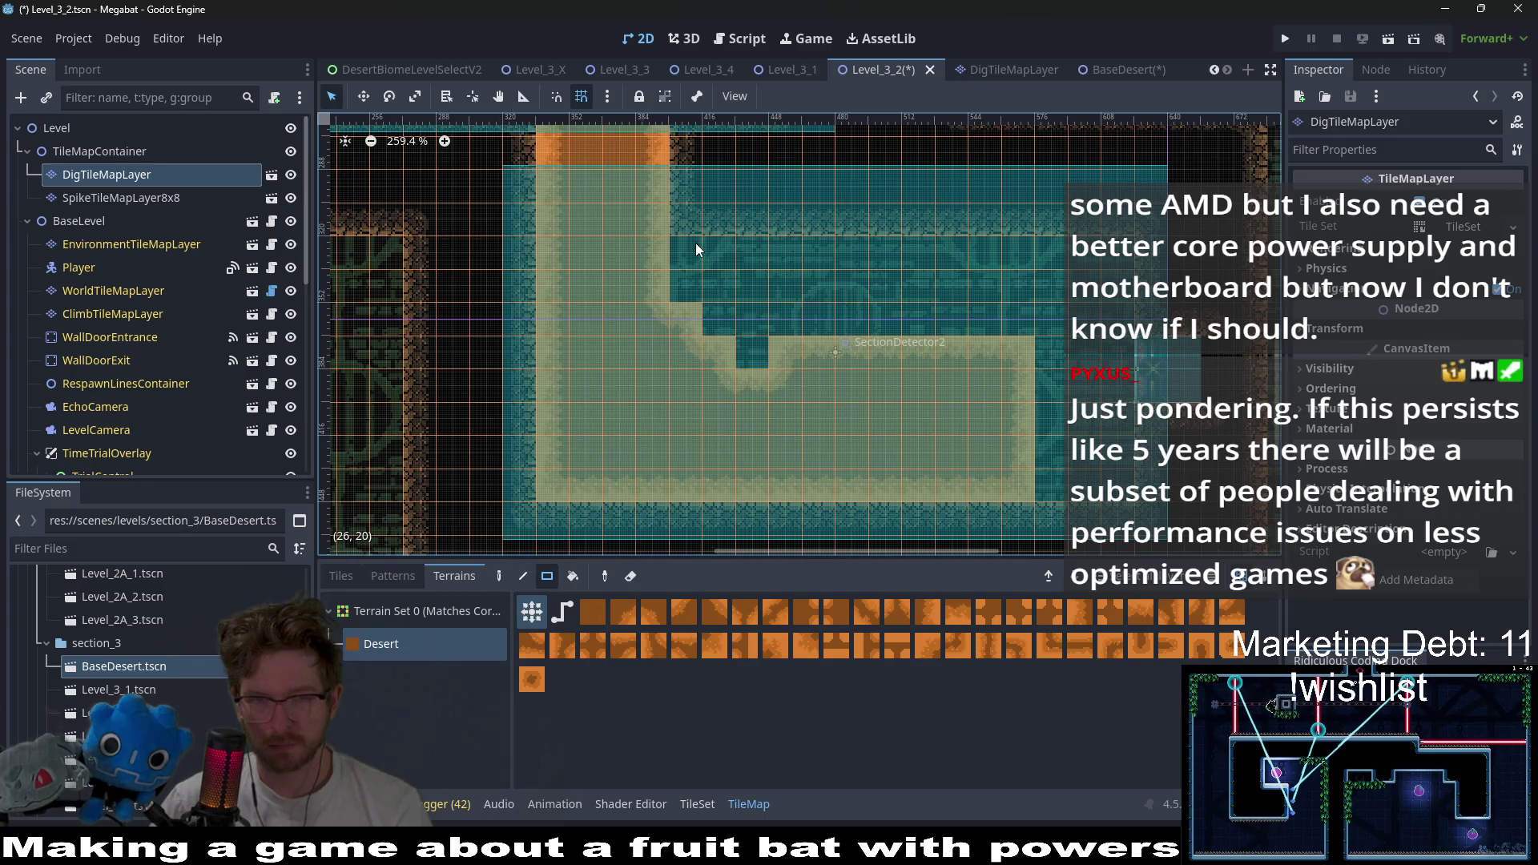
- Fill the lower room area with sand, then erase the right part into stair steps
{"action": "mouse_move", "coordinate": [696, 243]}
{"action": "left_mouse_down"}
{"action": "mouse_move", "coordinate": [961, 396]}
{"action": "mouse_move", "coordinate": [1066, 490]}
{"action": "mouse_move", "coordinate": [1122, 481]}
{"action": "left_mouse_up"}
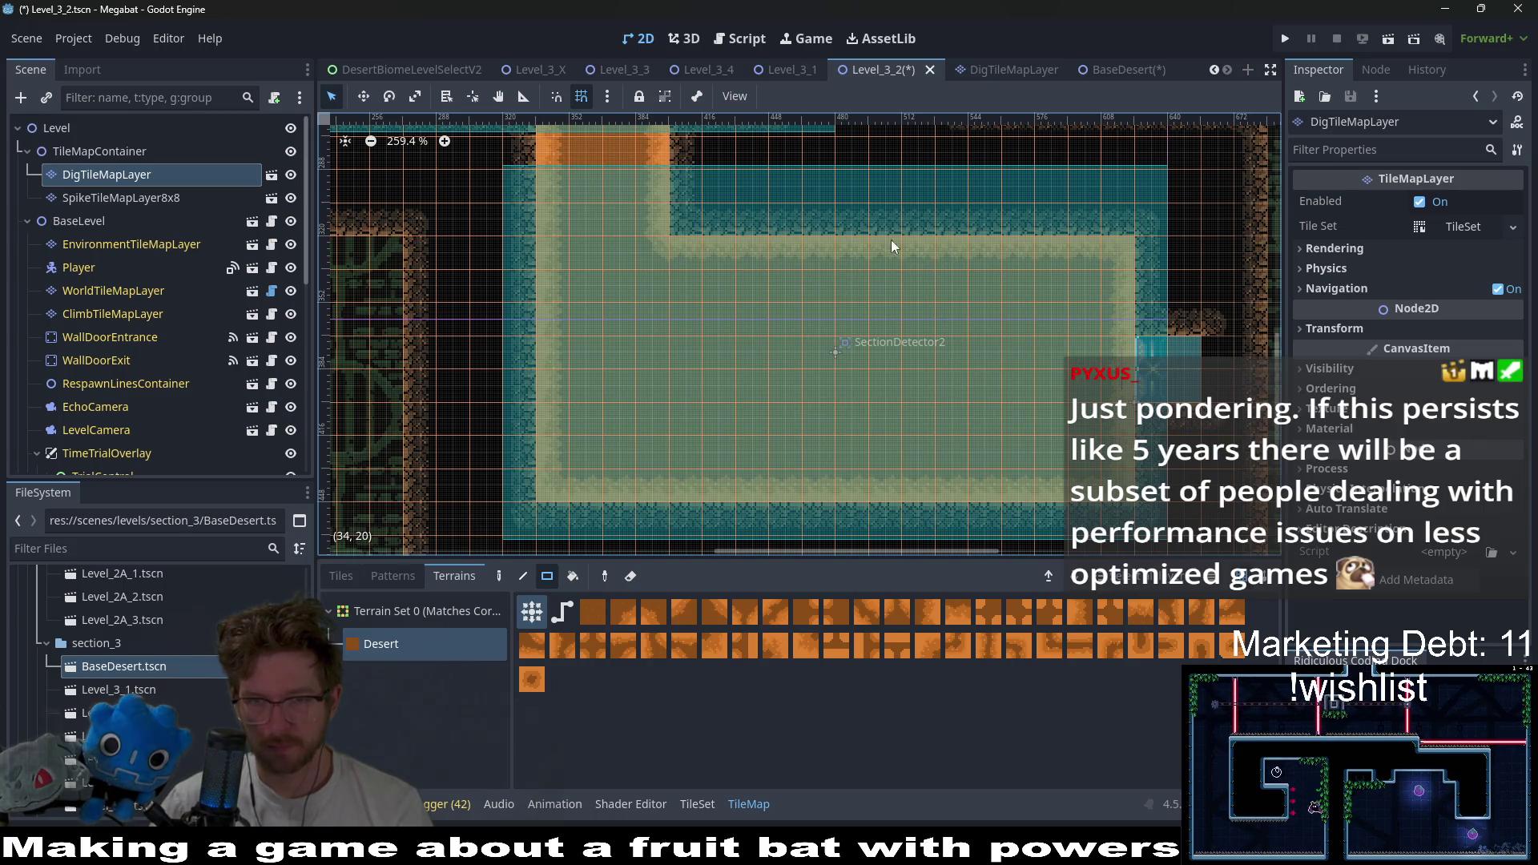
{"action": "mouse_move", "coordinate": [905, 240]}
{"action": "left_mouse_down"}
{"action": "mouse_move", "coordinate": [1048, 302]}
{"action": "mouse_move", "coordinate": [1129, 401]}
{"action": "mouse_move", "coordinate": [1129, 500]}
{"action": "left_mouse_up"}
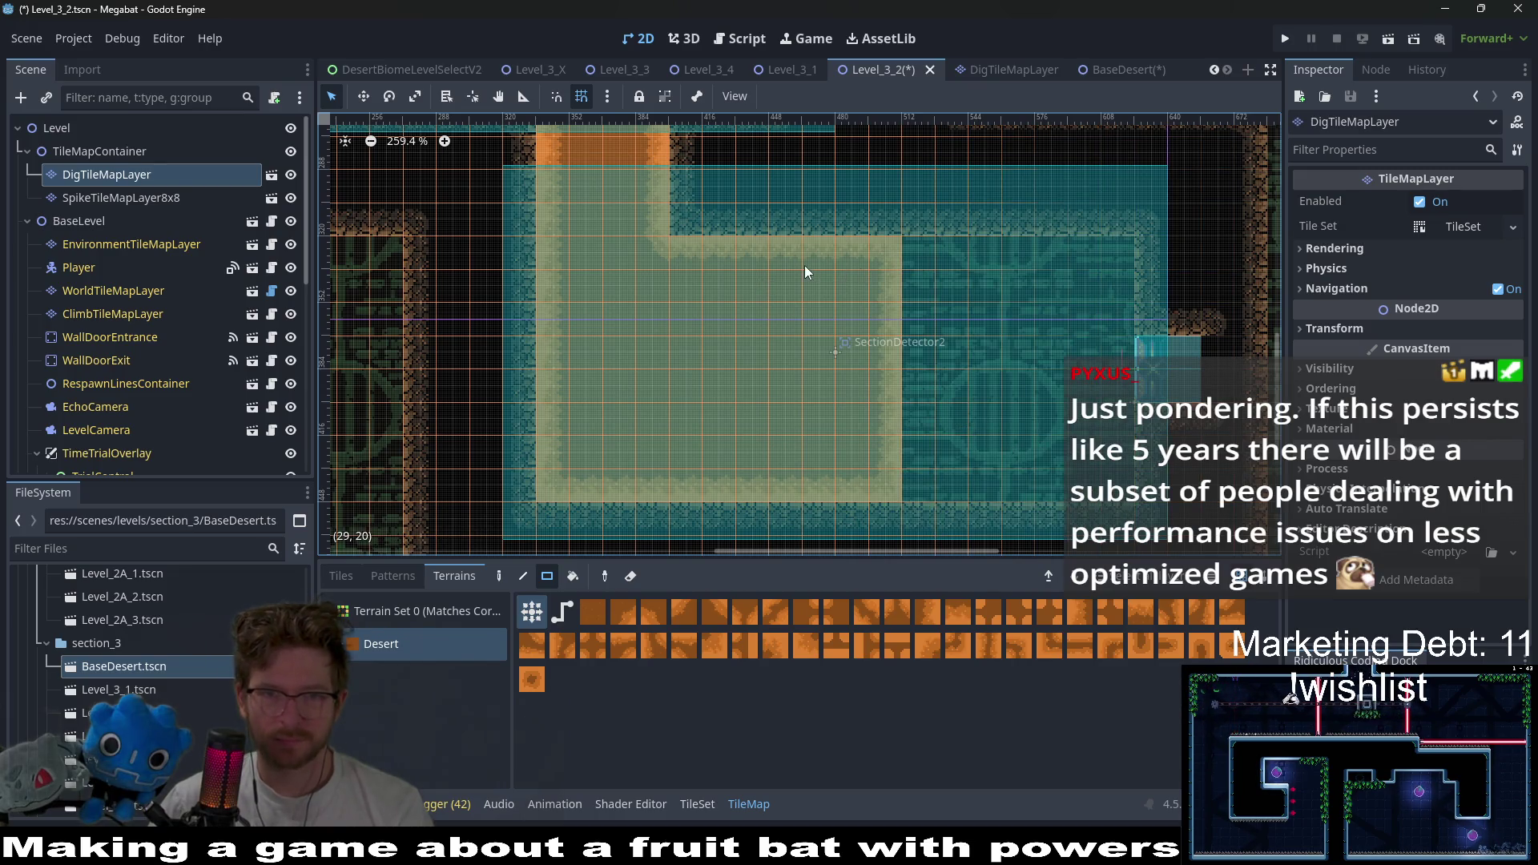
{"action": "left_click_drag", "start_coordinate": [805, 266], "coordinate": [882, 346]}
{"action": "left_click", "coordinate": [786, 296]}
{"action": "left_click", "coordinate": [752, 255]}
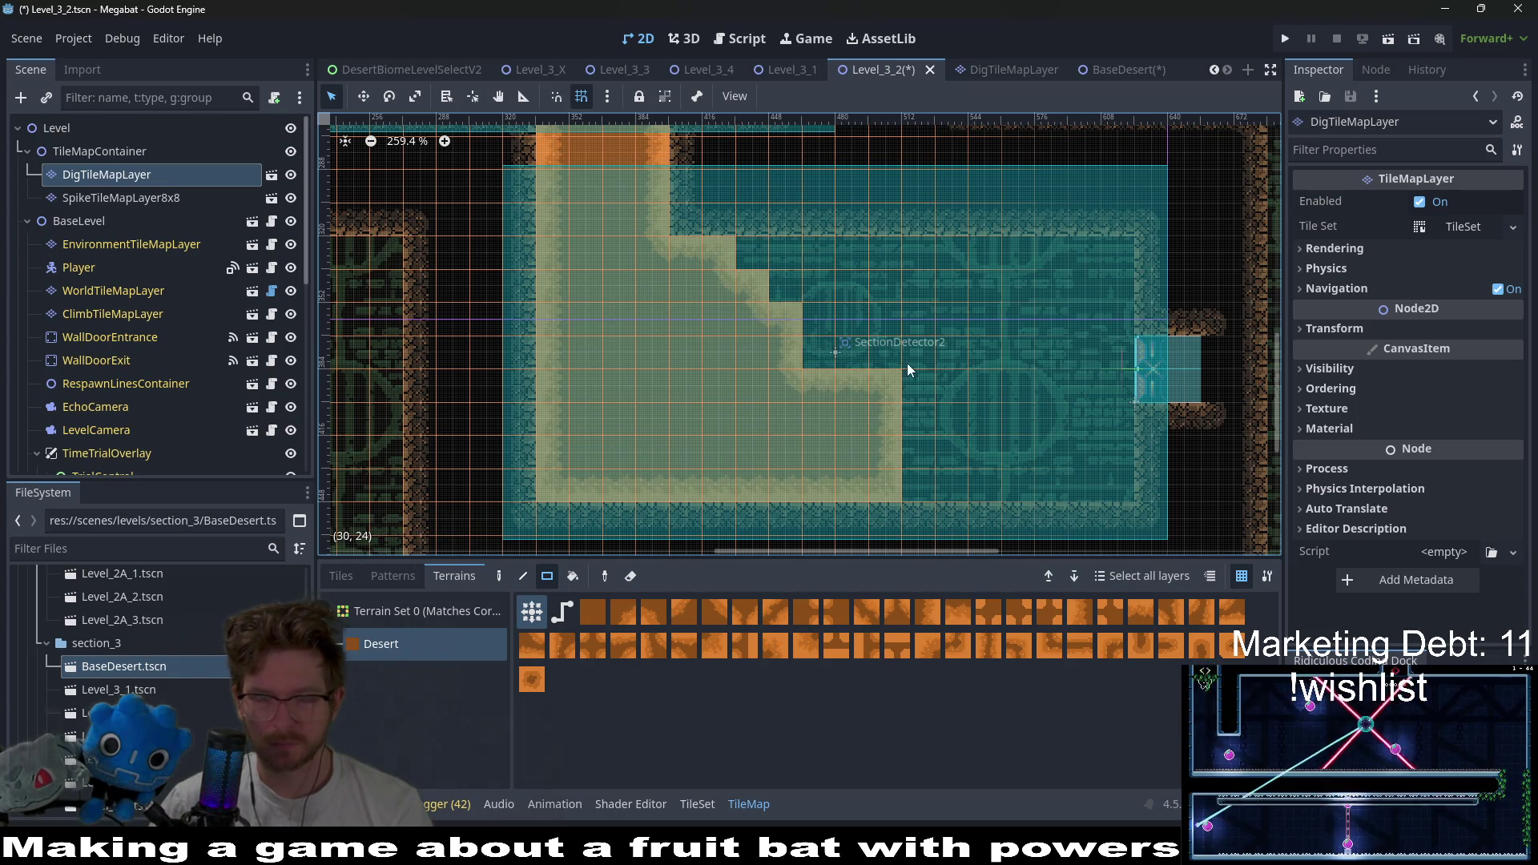
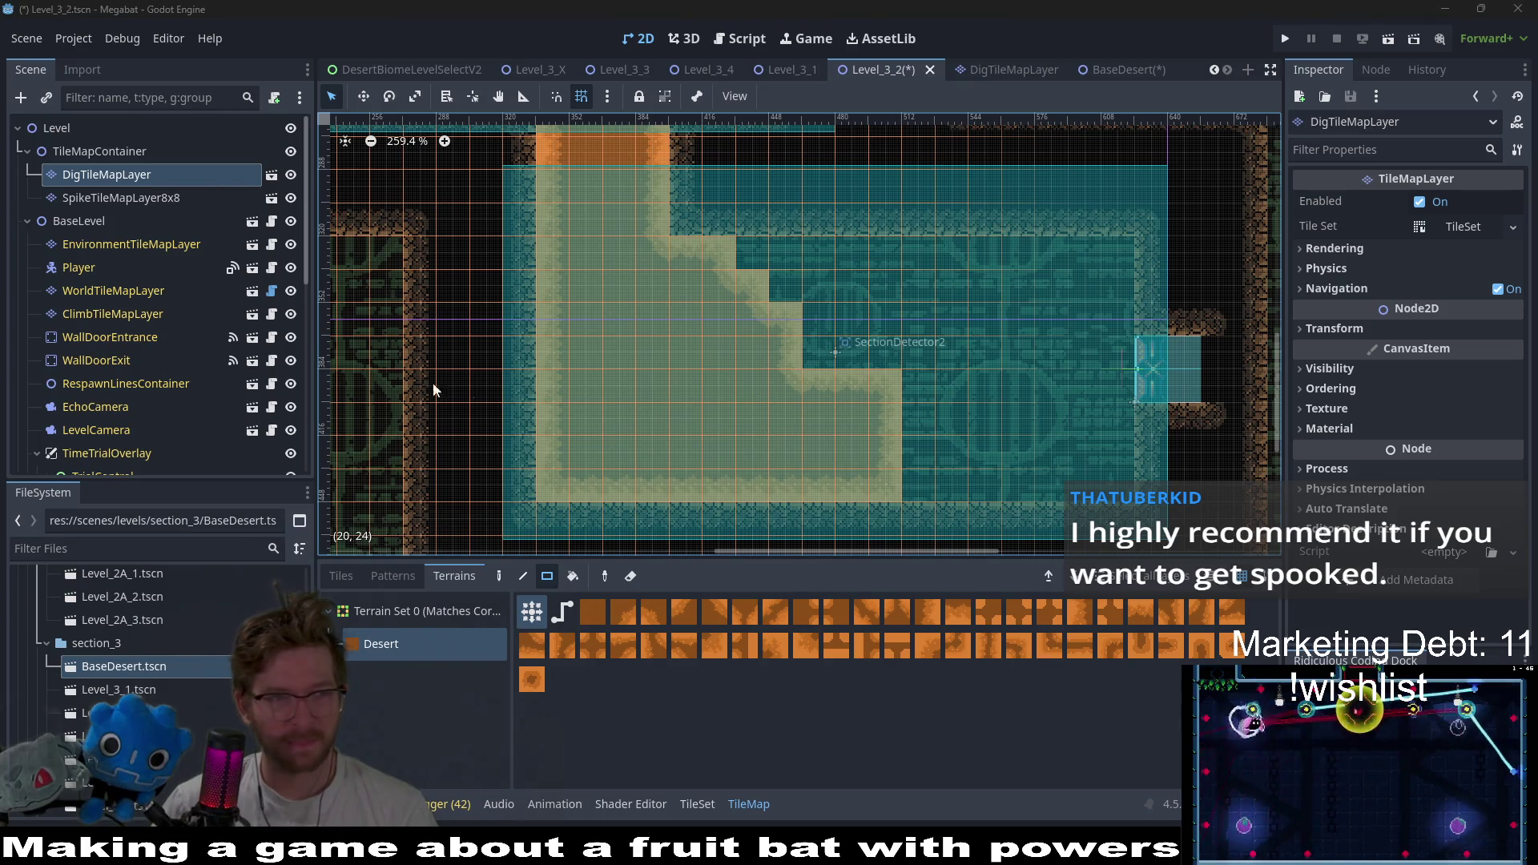
- On the dig layer, paint a Desert sand cell into the notch and erase the extra cells to square the step
{"action": "left_click", "coordinate": [126, 200]}
{"action": "left_click", "coordinate": [107, 175]}
{"action": "left_click", "coordinate": [377, 644]}
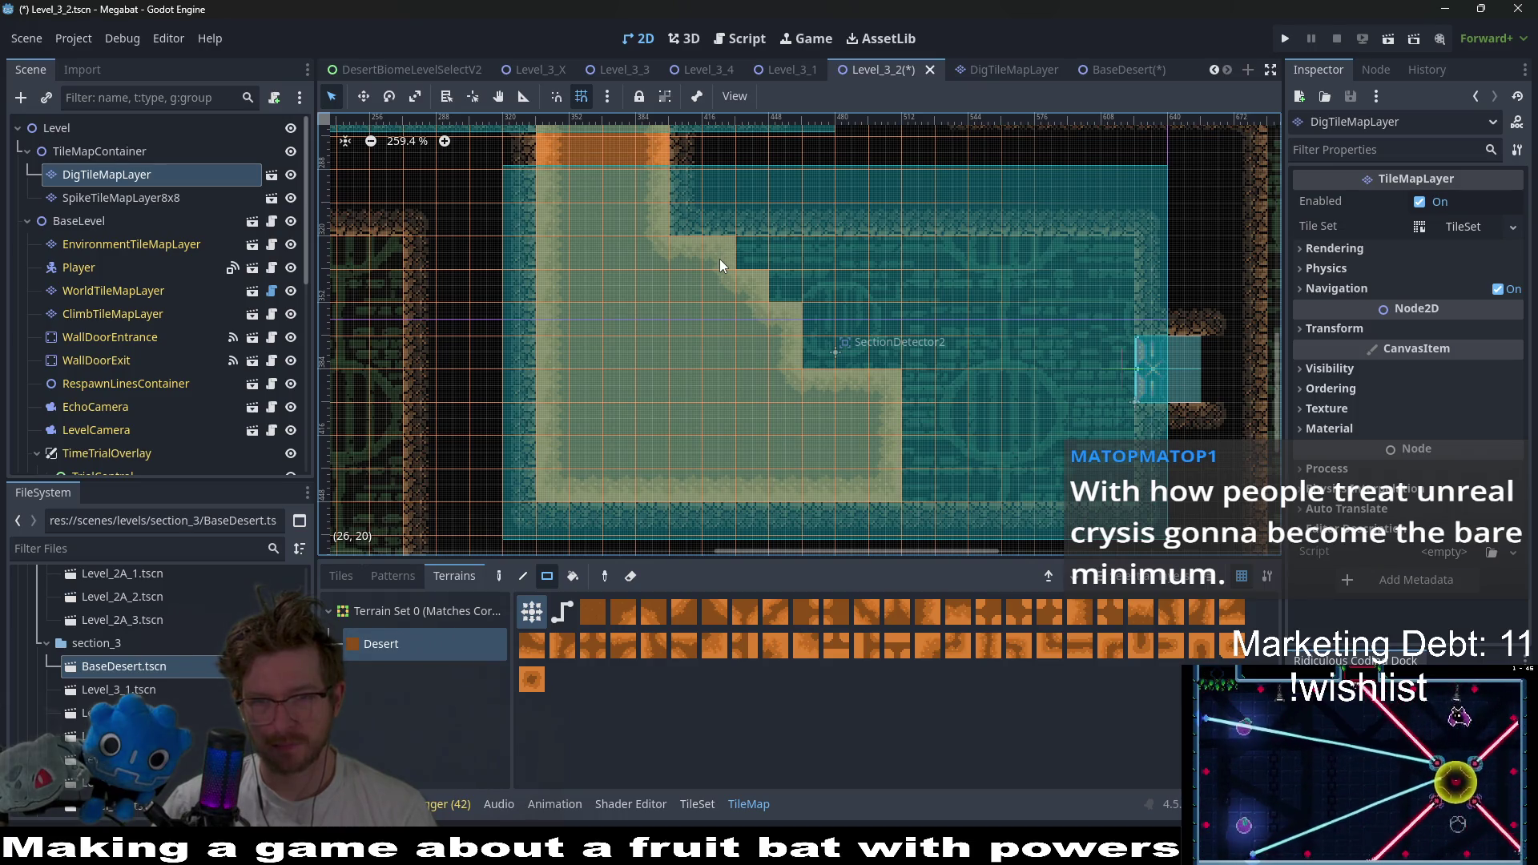
{"action": "left_click", "coordinate": [753, 245]}
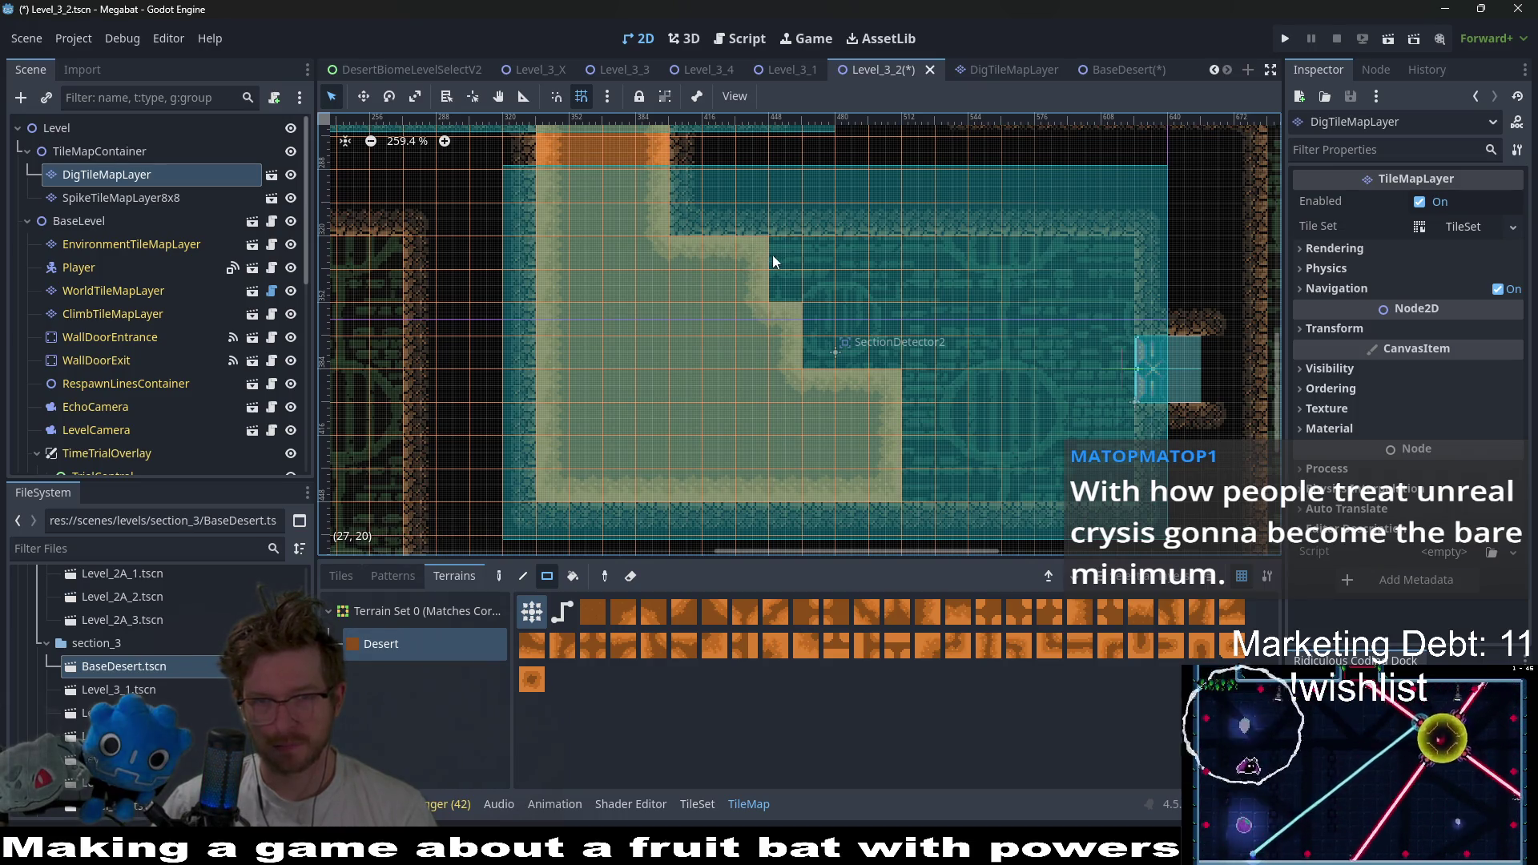
{"action": "right_click", "coordinate": [703, 252]}
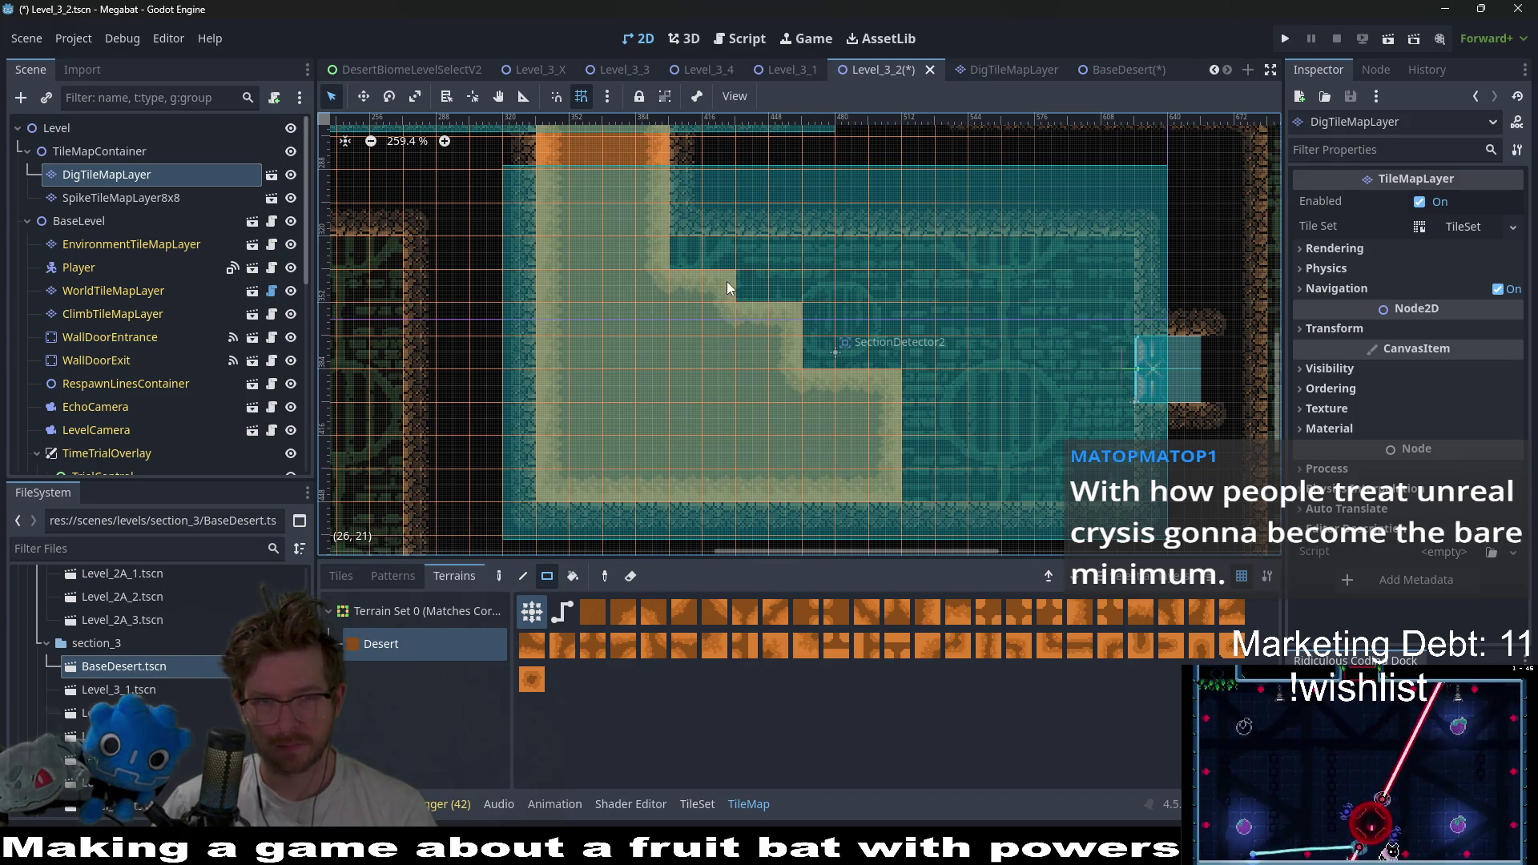
{"action": "left_click", "coordinate": [133, 199]}
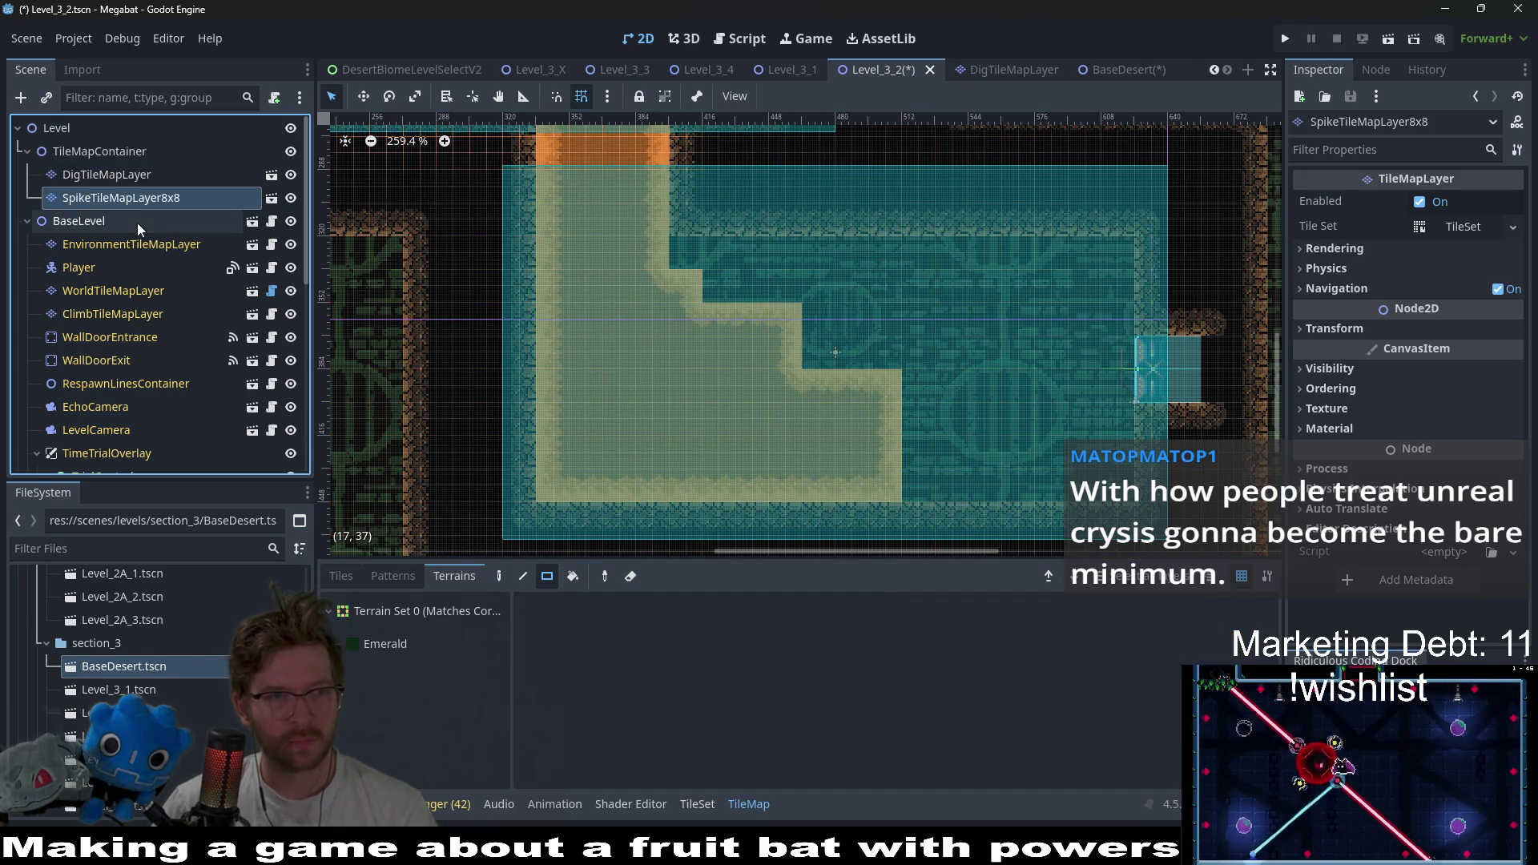
- On the world layer, paint DESERT wall terrain over the sand's upper step and the column below it
{"action": "left_click", "coordinate": [123, 178]}
{"action": "left_click", "coordinate": [121, 291]}
{"action": "left_click", "coordinate": [391, 696]}
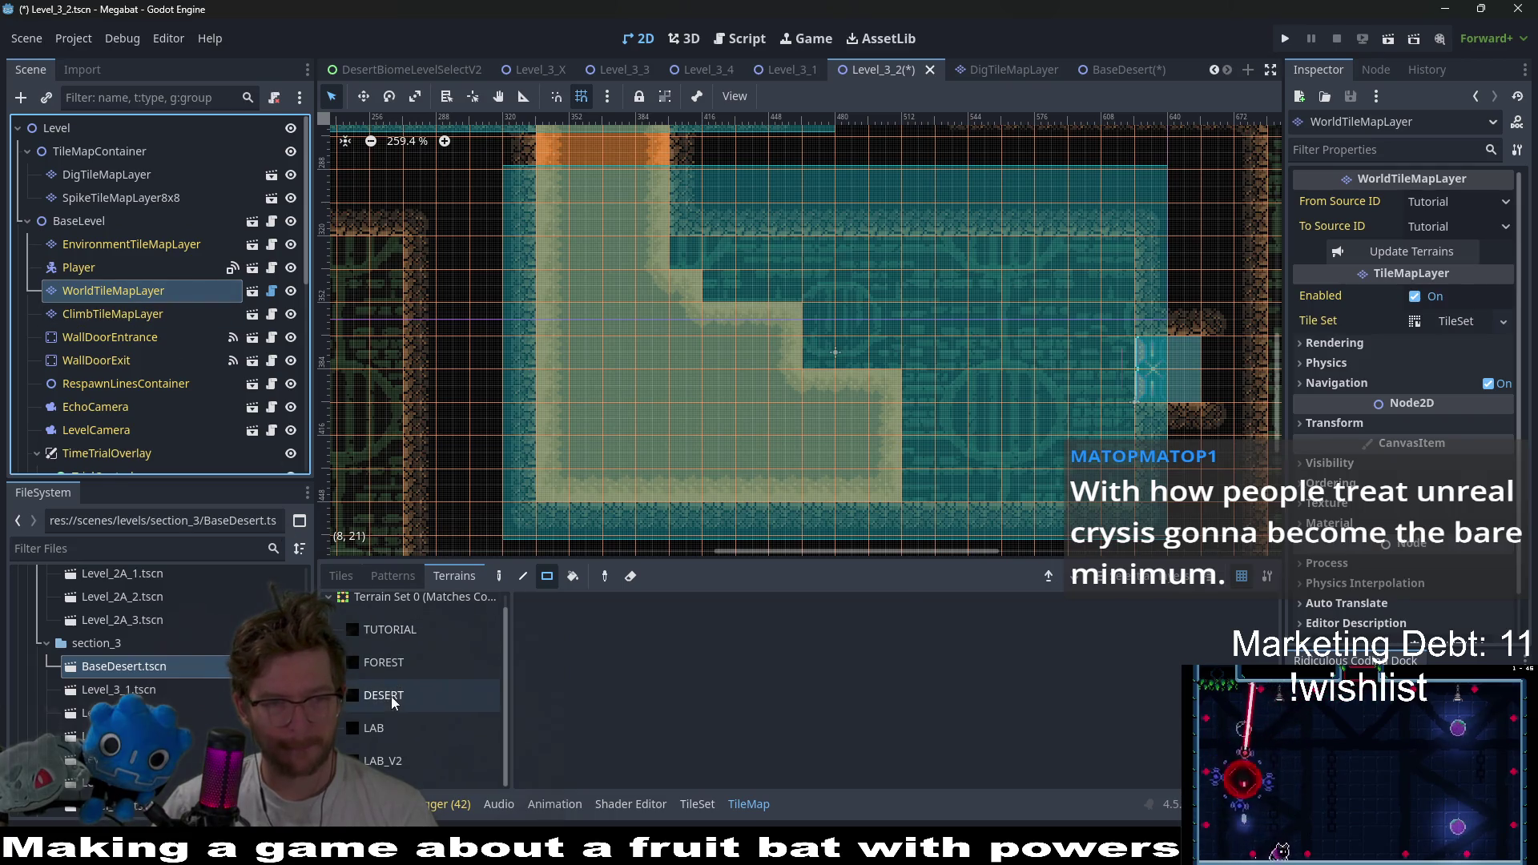
{"action": "left_click_drag", "start_coordinate": [782, 253], "coordinate": [726, 284]}
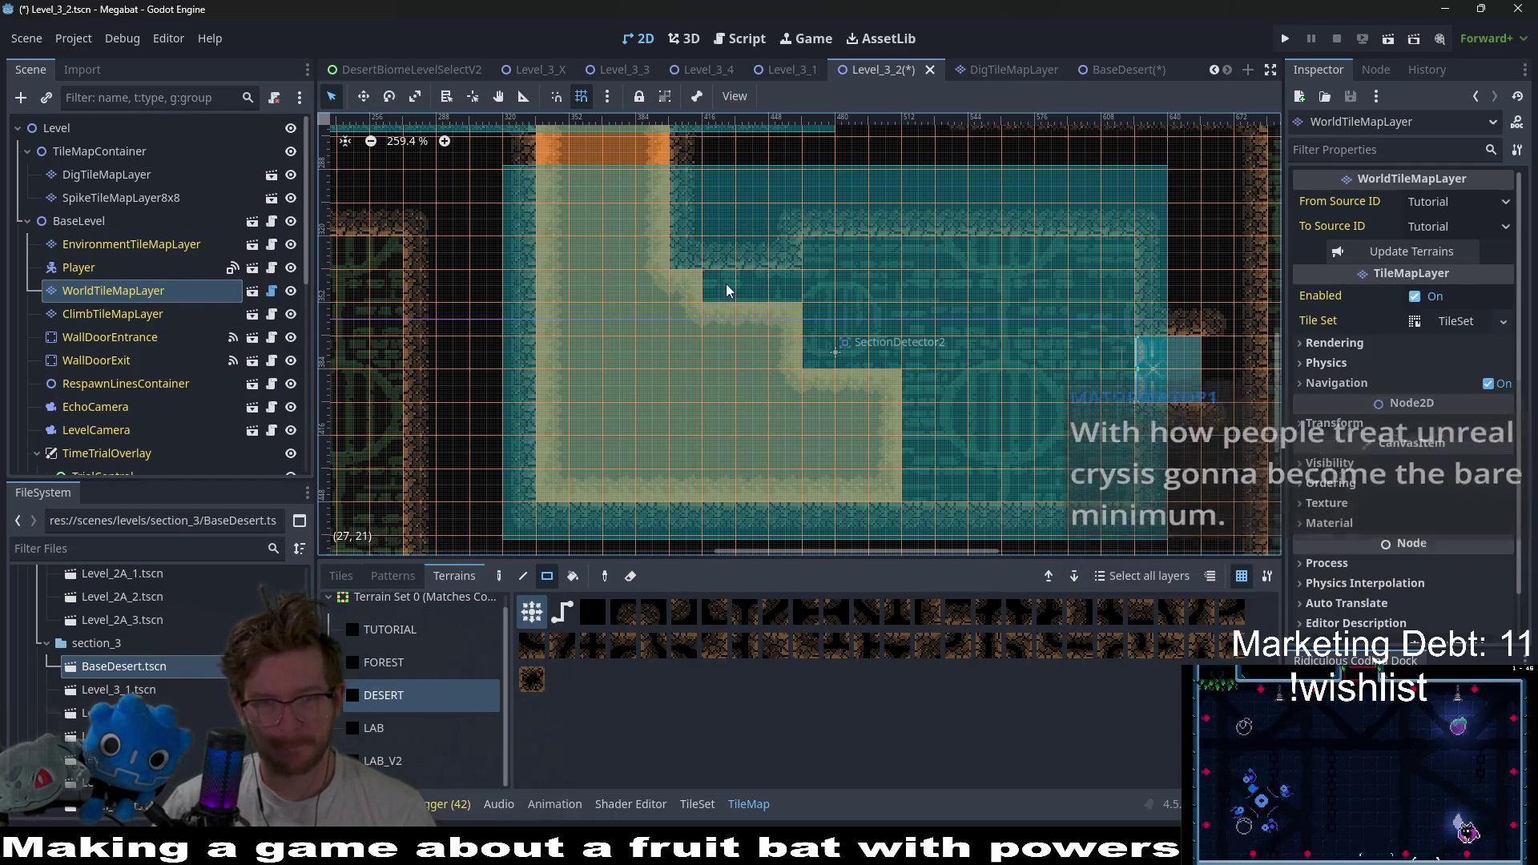
{"action": "left_click_drag", "start_coordinate": [797, 336], "coordinate": [772, 338]}
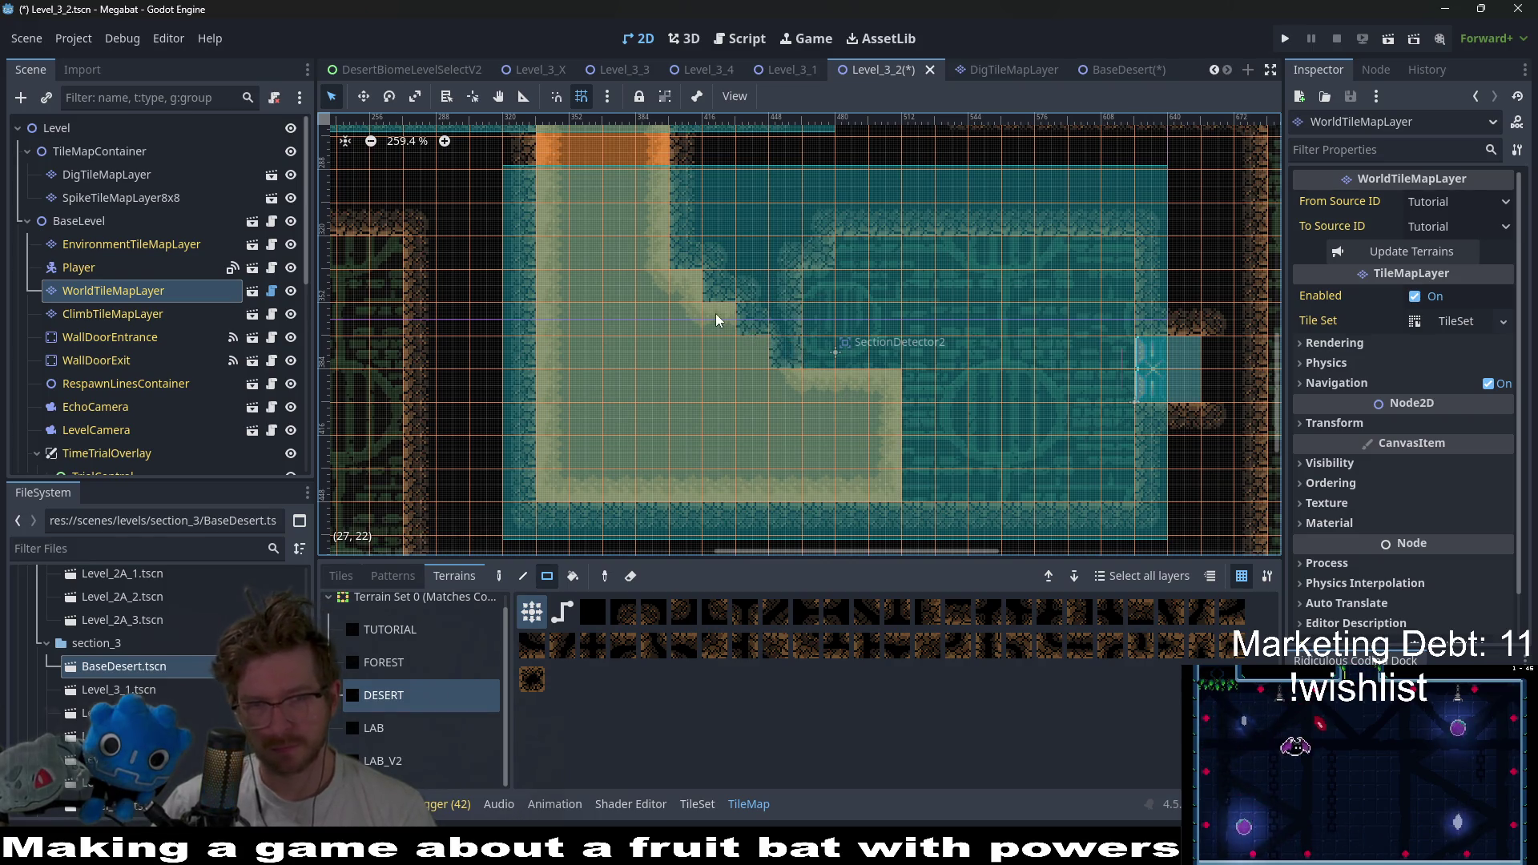
{"action": "left_click_drag", "start_coordinate": [698, 285], "coordinate": [771, 359]}
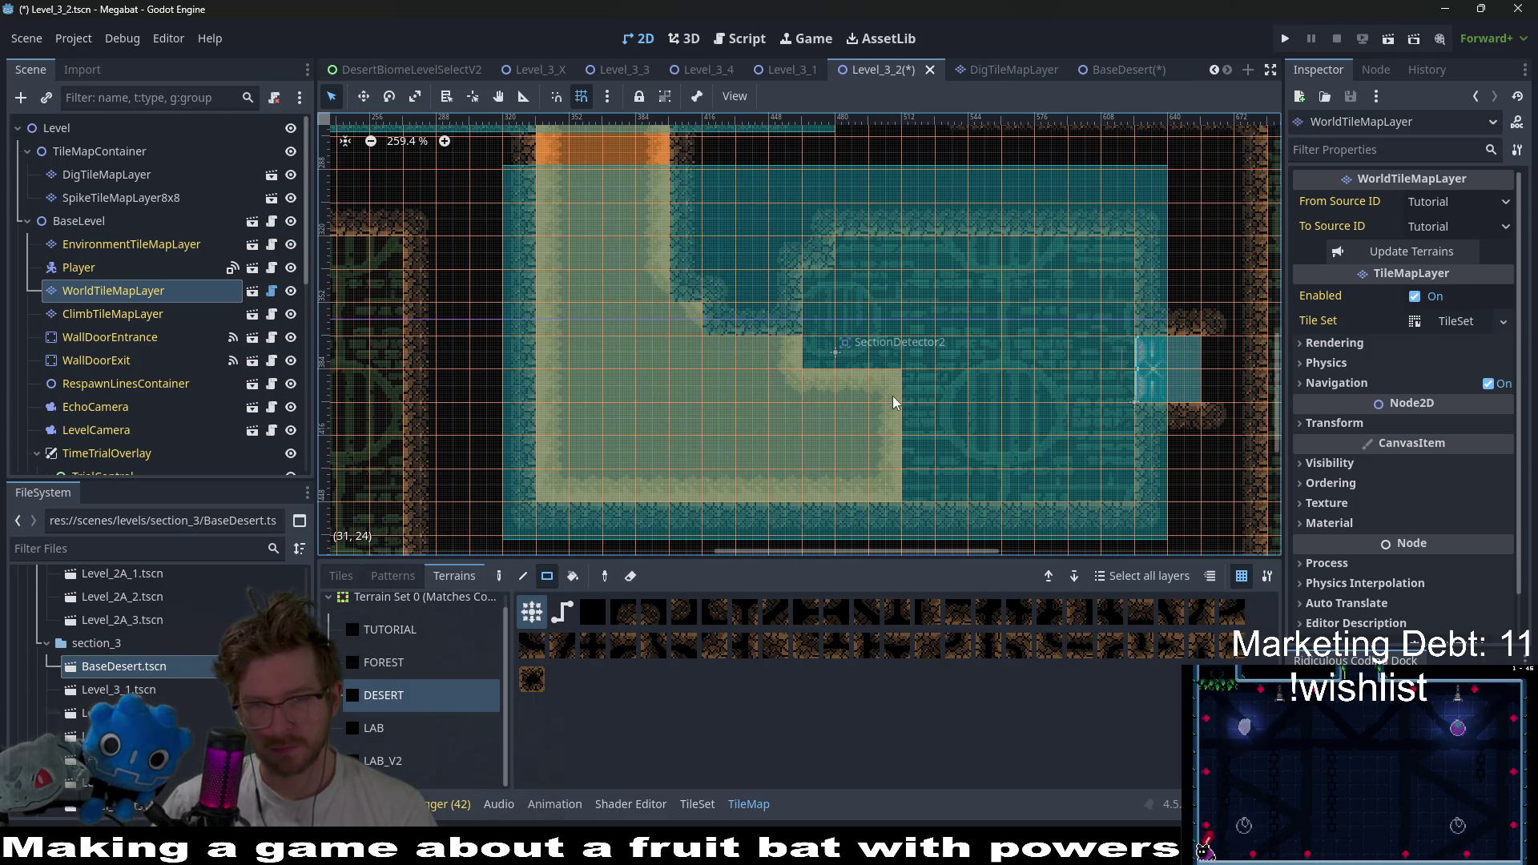
- Fill the room's lower-right area with desert wall, extending it right along the bottom
{"action": "left_click_drag", "start_coordinate": [907, 391], "coordinate": [1036, 469]}
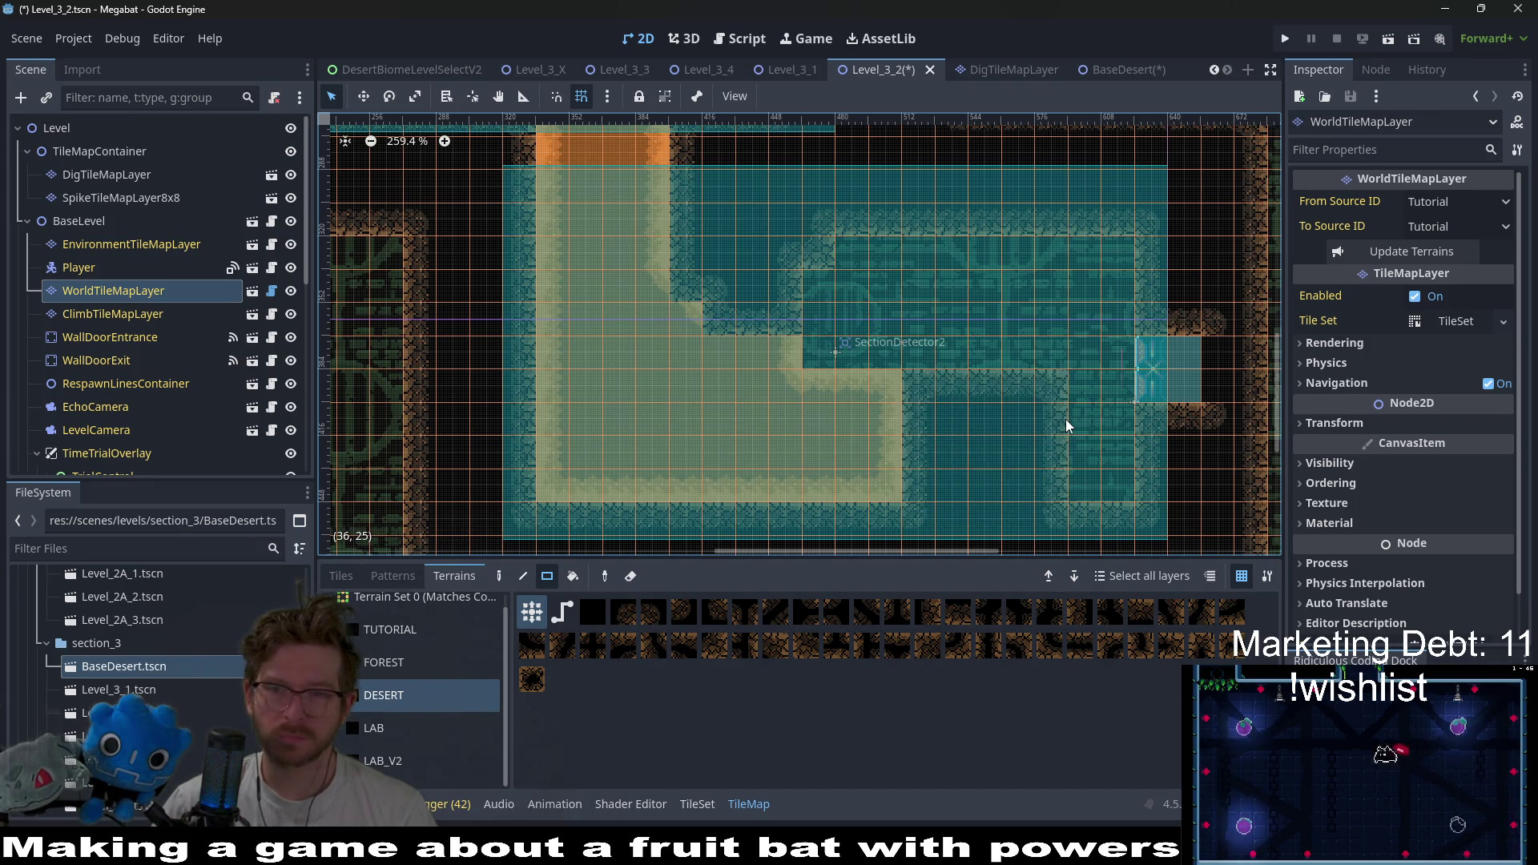
{"action": "left_click_drag", "start_coordinate": [1081, 430], "coordinate": [1124, 481]}
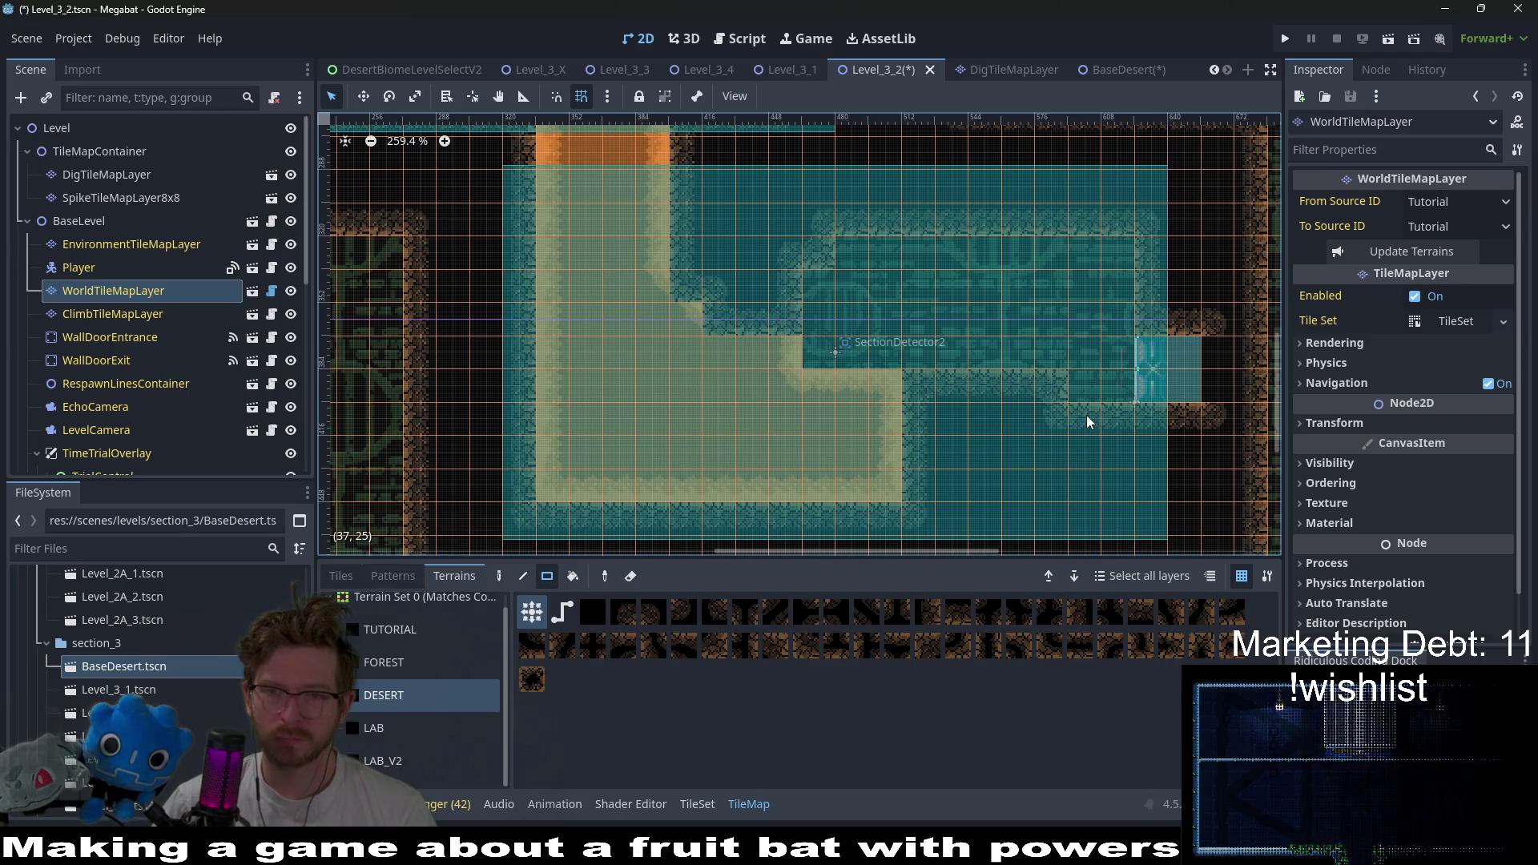
{"action": "left_click_drag", "start_coordinate": [1089, 428], "coordinate": [1075, 362]}
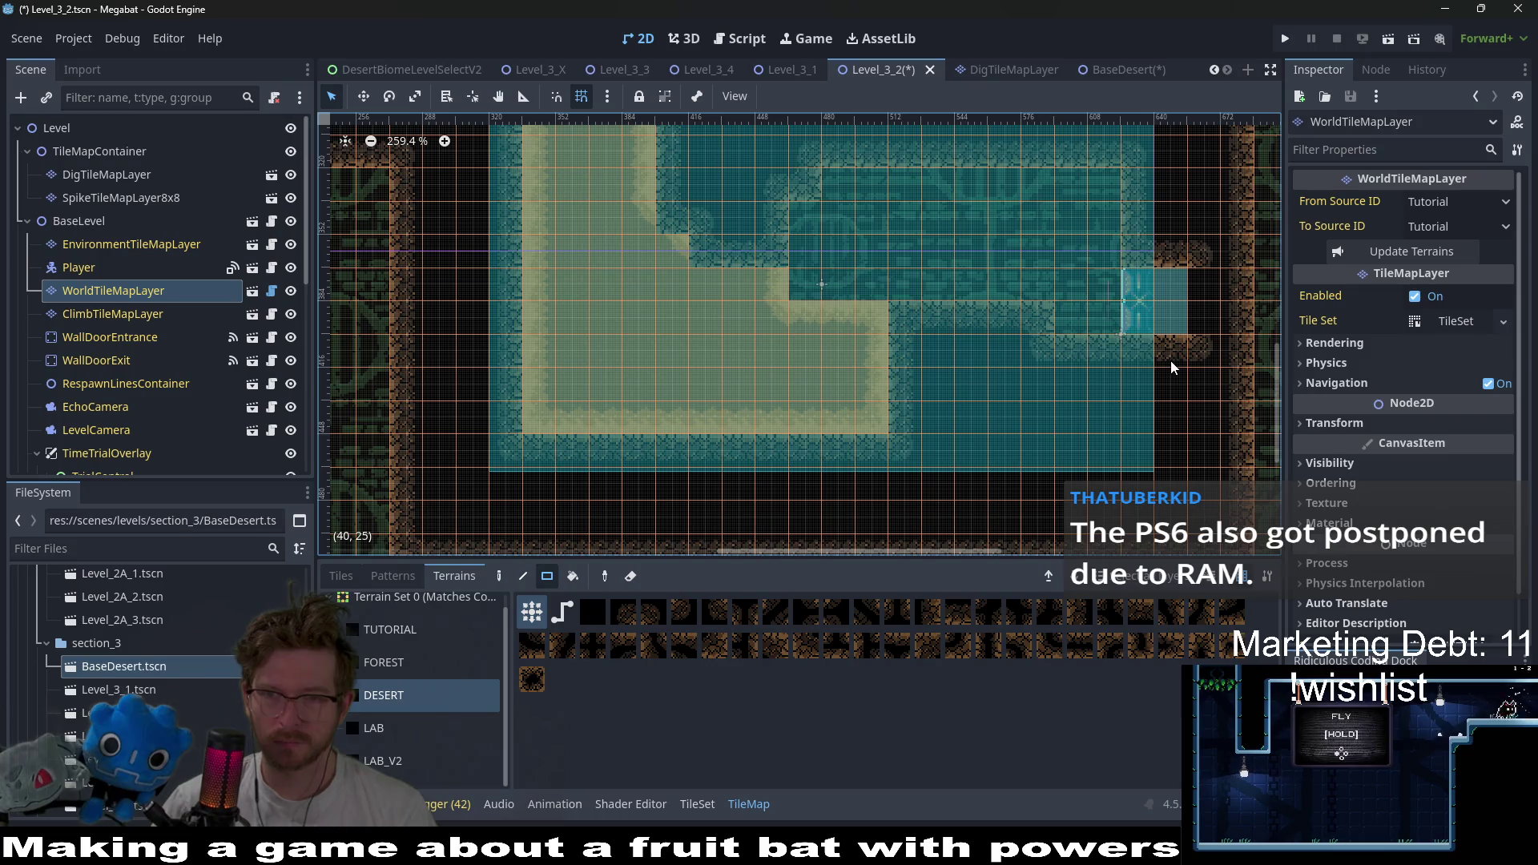
{"action": "scroll", "coordinate": [1041, 387], "scroll_direction": "up", "scroll_amount": 2}
{"action": "scroll", "coordinate": [1041, 387], "scroll_direction": "right", "scroll_amount": 1}
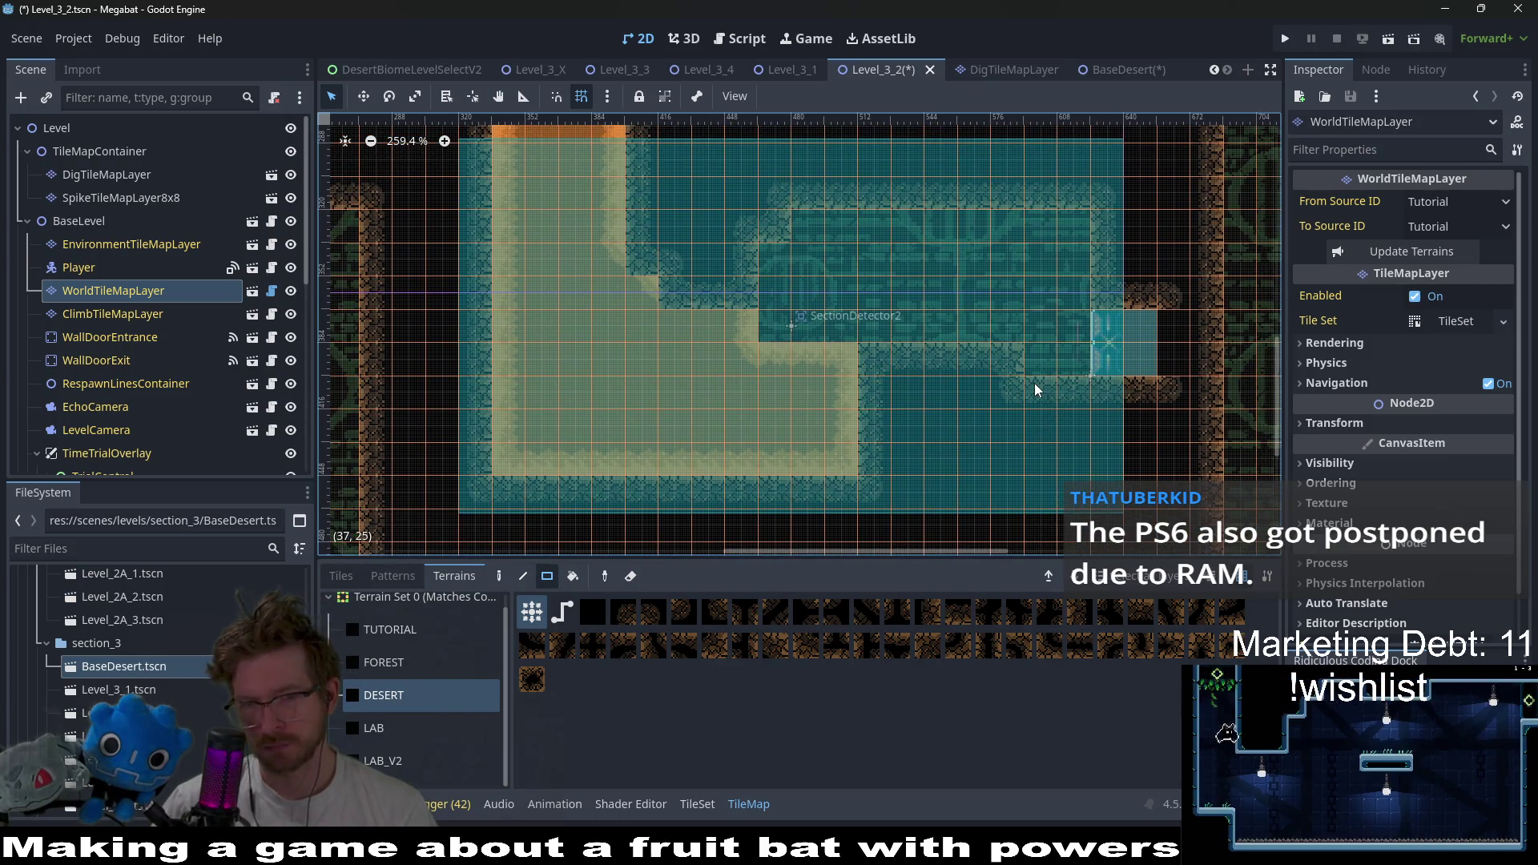
{"action": "scroll", "coordinate": [993, 370], "scroll_direction": "up", "scroll_amount": 3}
{"action": "scroll", "coordinate": [993, 370], "scroll_direction": "right", "scroll_amount": 1}
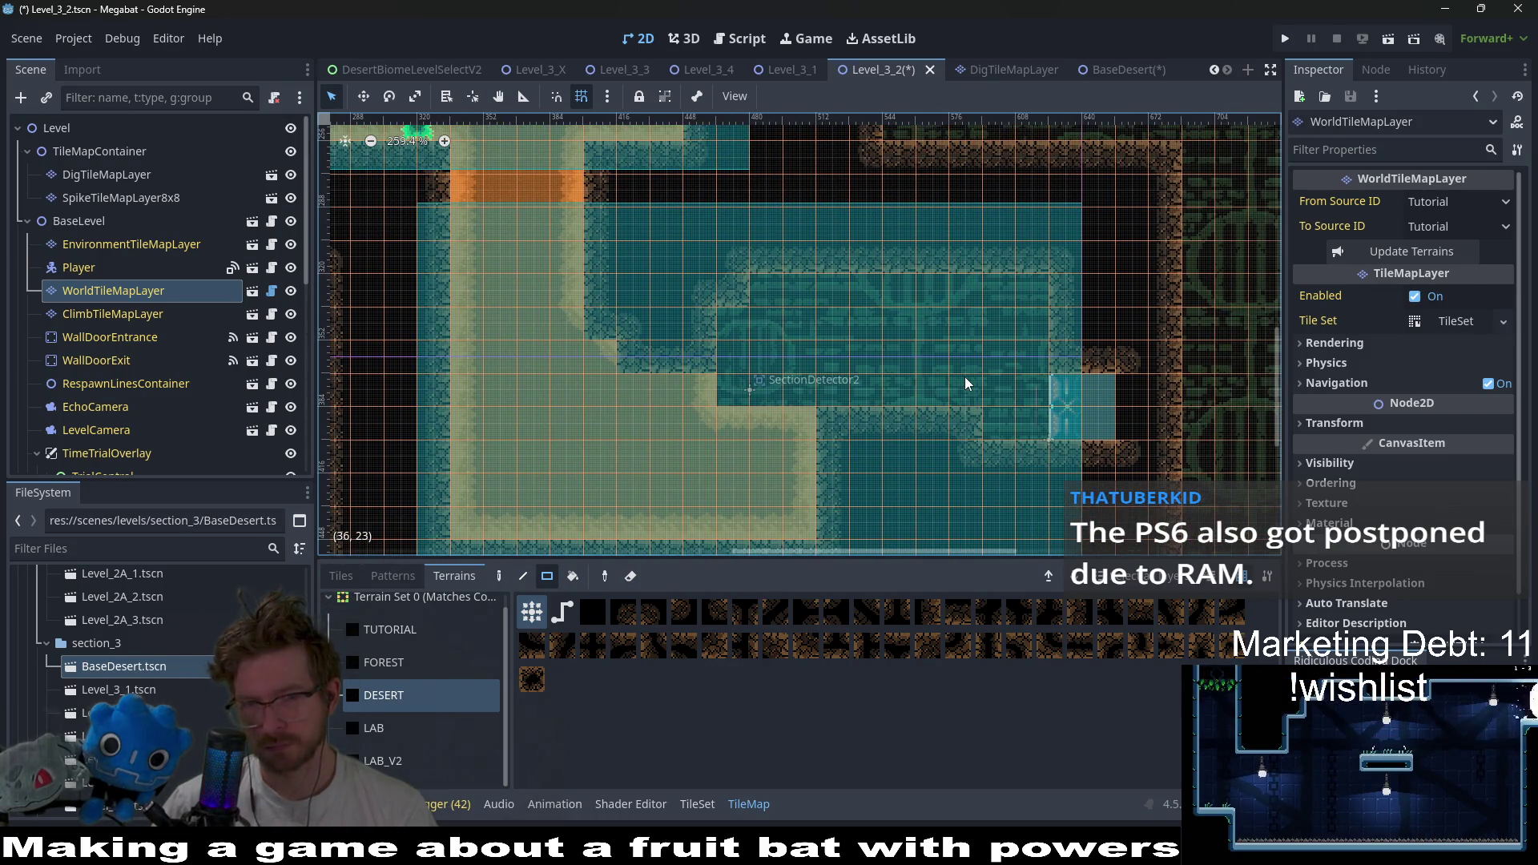
{"action": "scroll", "coordinate": [964, 377], "scroll_direction": "down", "scroll_amount": 2}
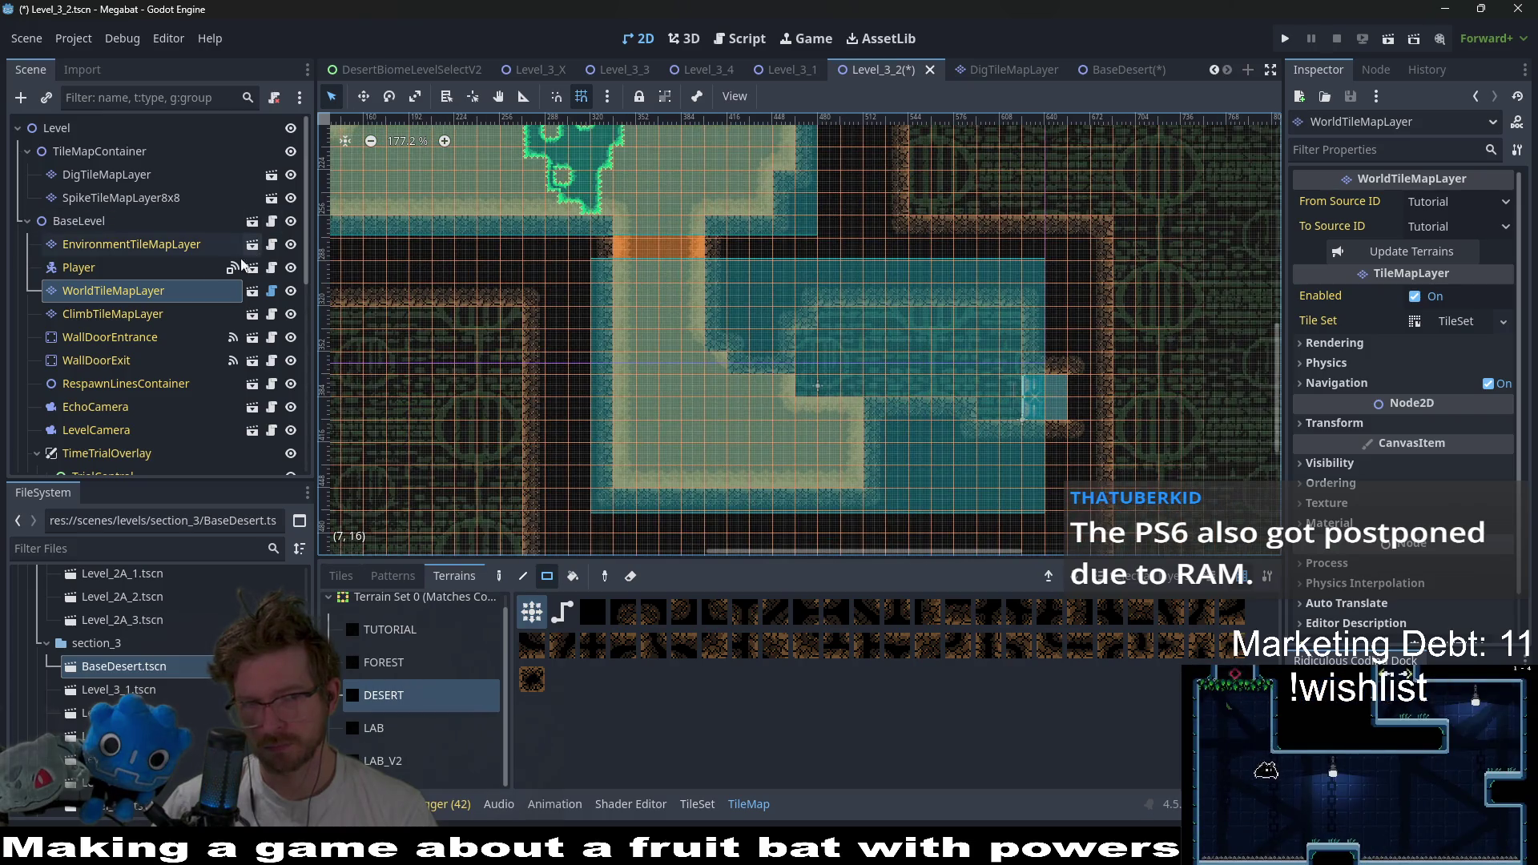
{"action": "left_click", "coordinate": [107, 175]}
- Paint a 5x7 rectangle of Desert sand into the dig area's inner corner, making a clean right angle
{"action": "scroll", "coordinate": [749, 381], "scroll_direction": "up", "scroll_amount": 2}
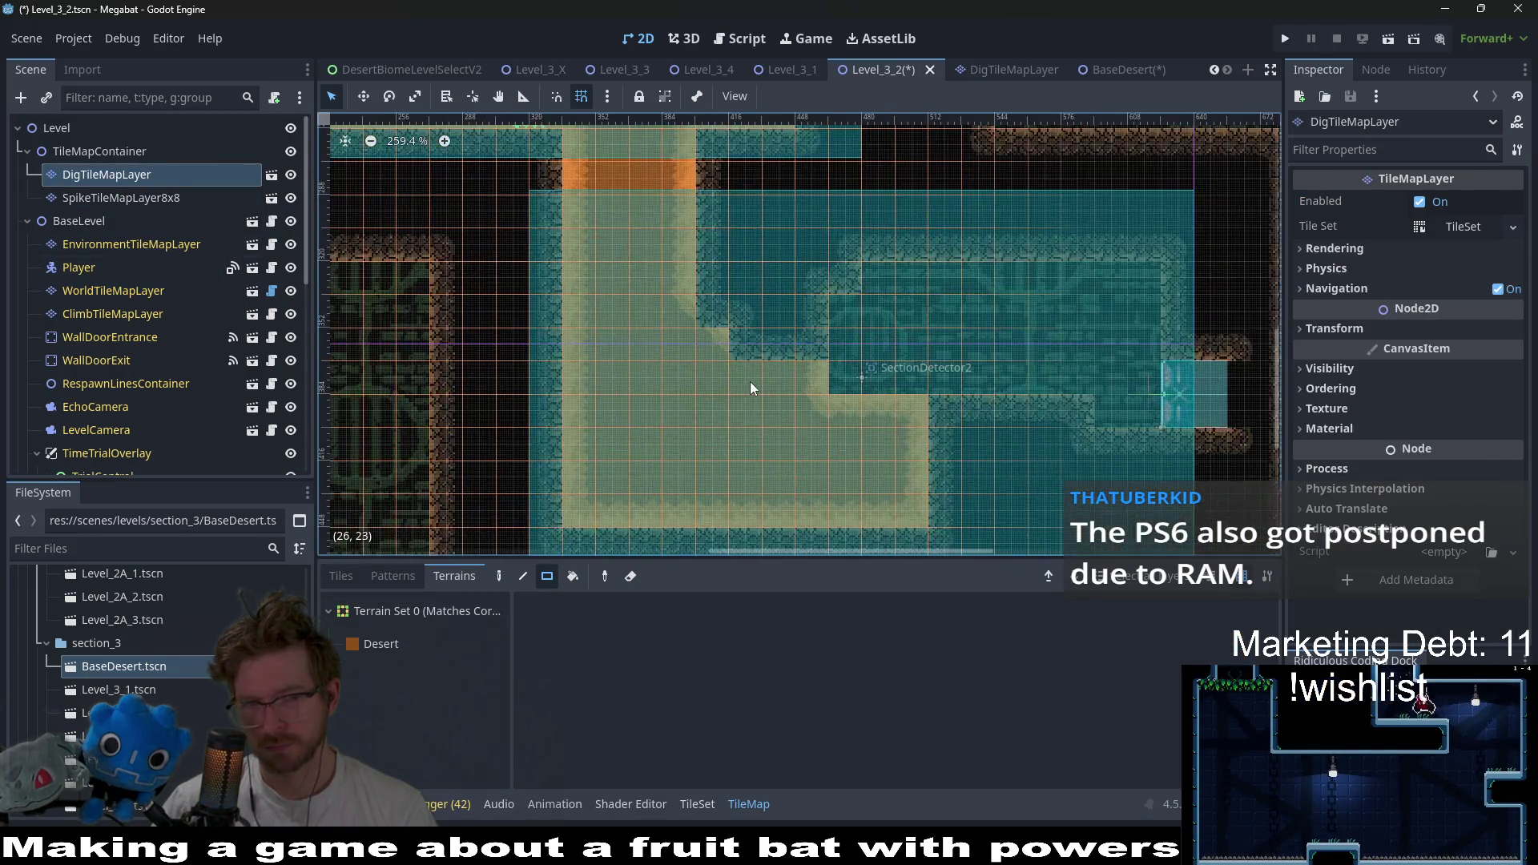
{"action": "scroll", "coordinate": [750, 385], "scroll_direction": "up", "scroll_amount": 1}
{"action": "left_click", "coordinate": [380, 644]}
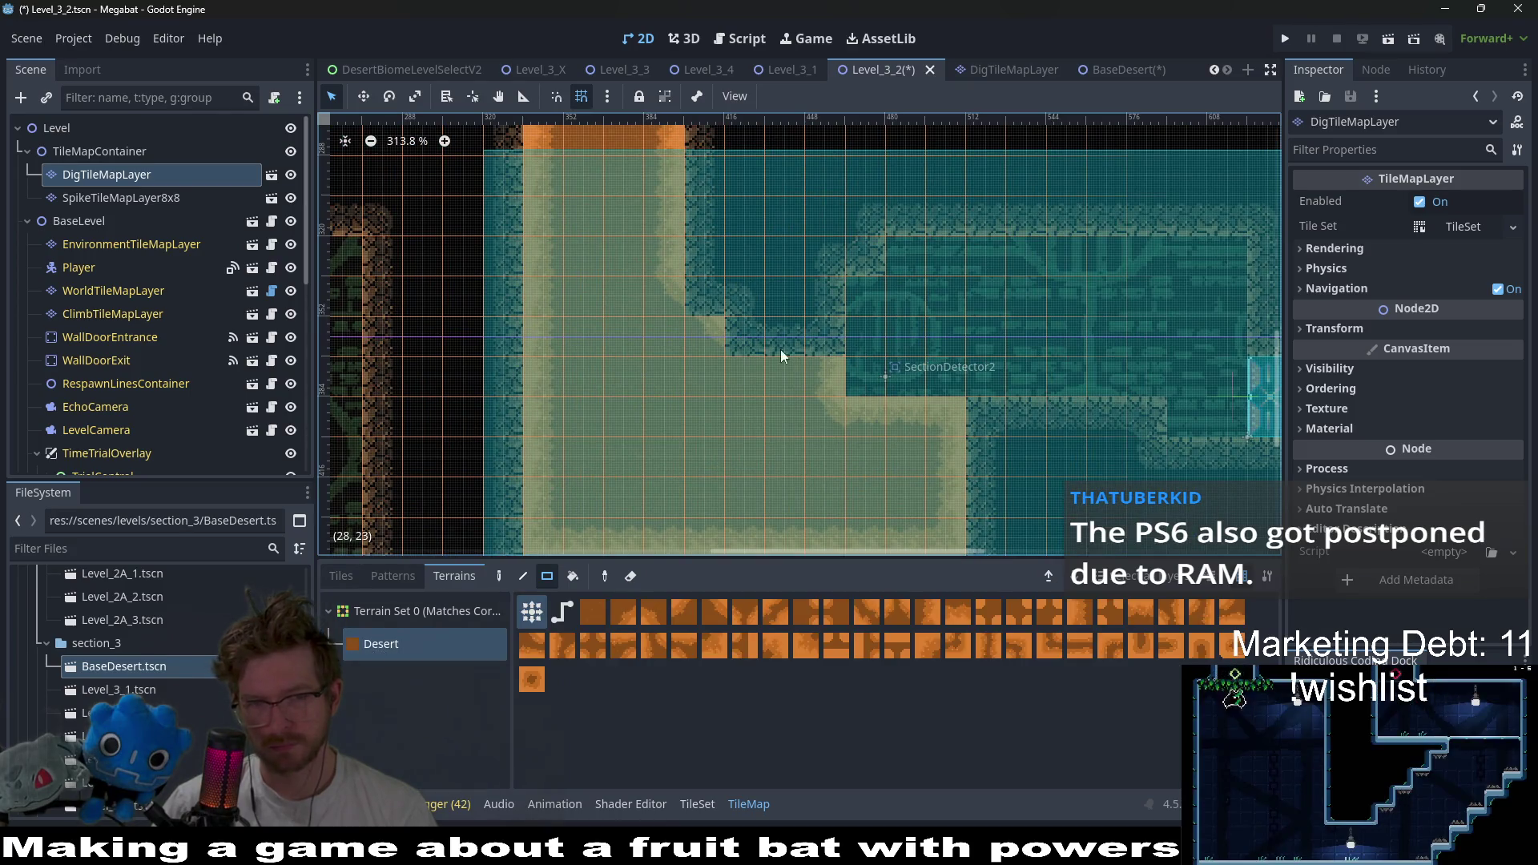
{"action": "left_click_drag", "start_coordinate": [781, 356], "coordinate": [769, 336]}
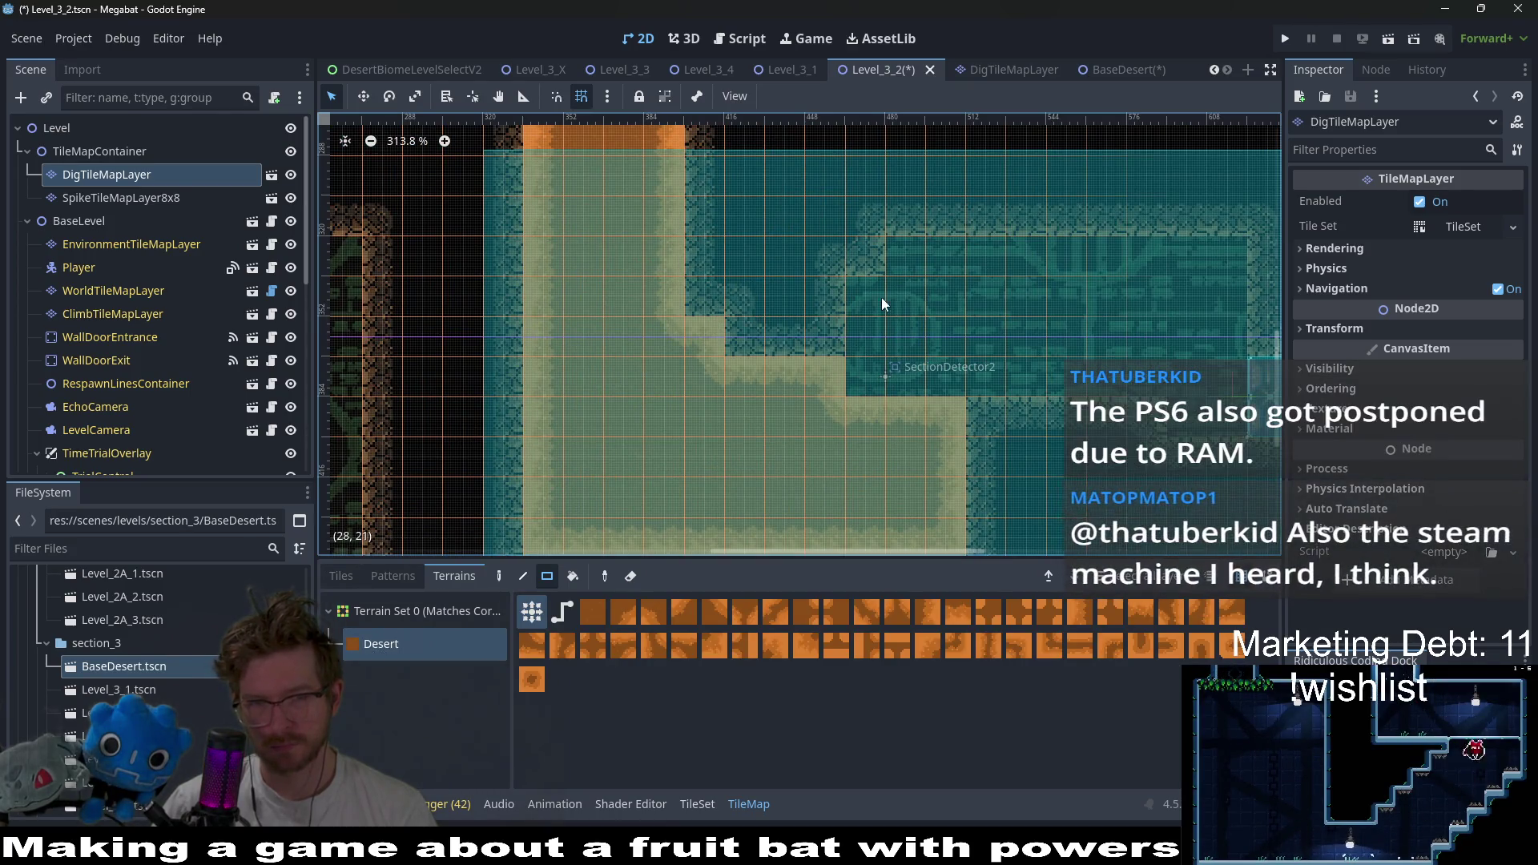
{"action": "scroll", "coordinate": [810, 380], "scroll_direction": "down", "scroll_amount": 3}
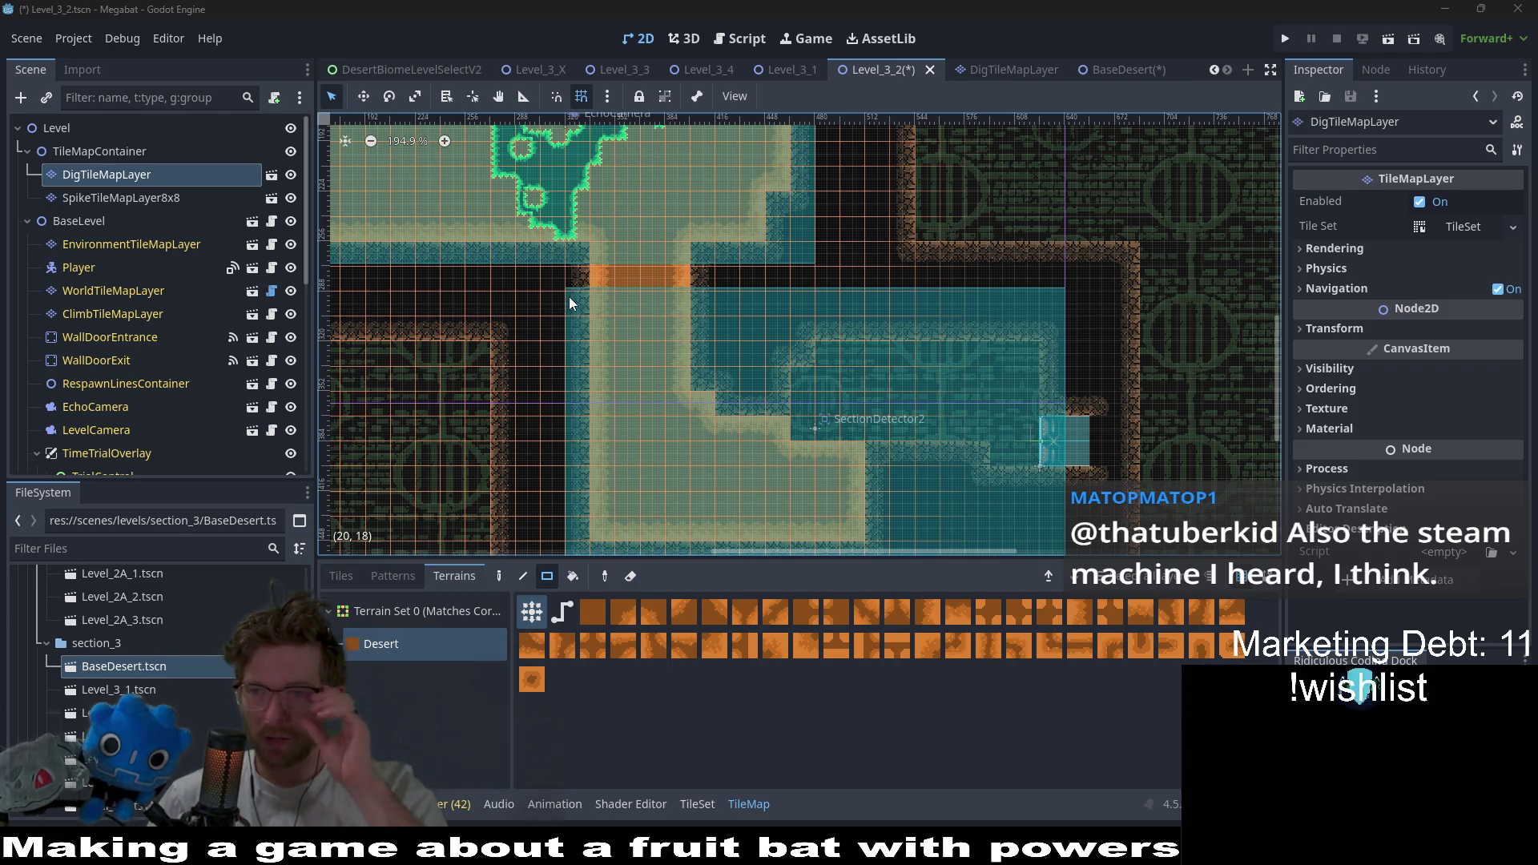
{"action": "left_click_drag", "start_coordinate": [761, 327], "coordinate": [759, 455]}
{"action": "left_click", "coordinate": [122, 197]}
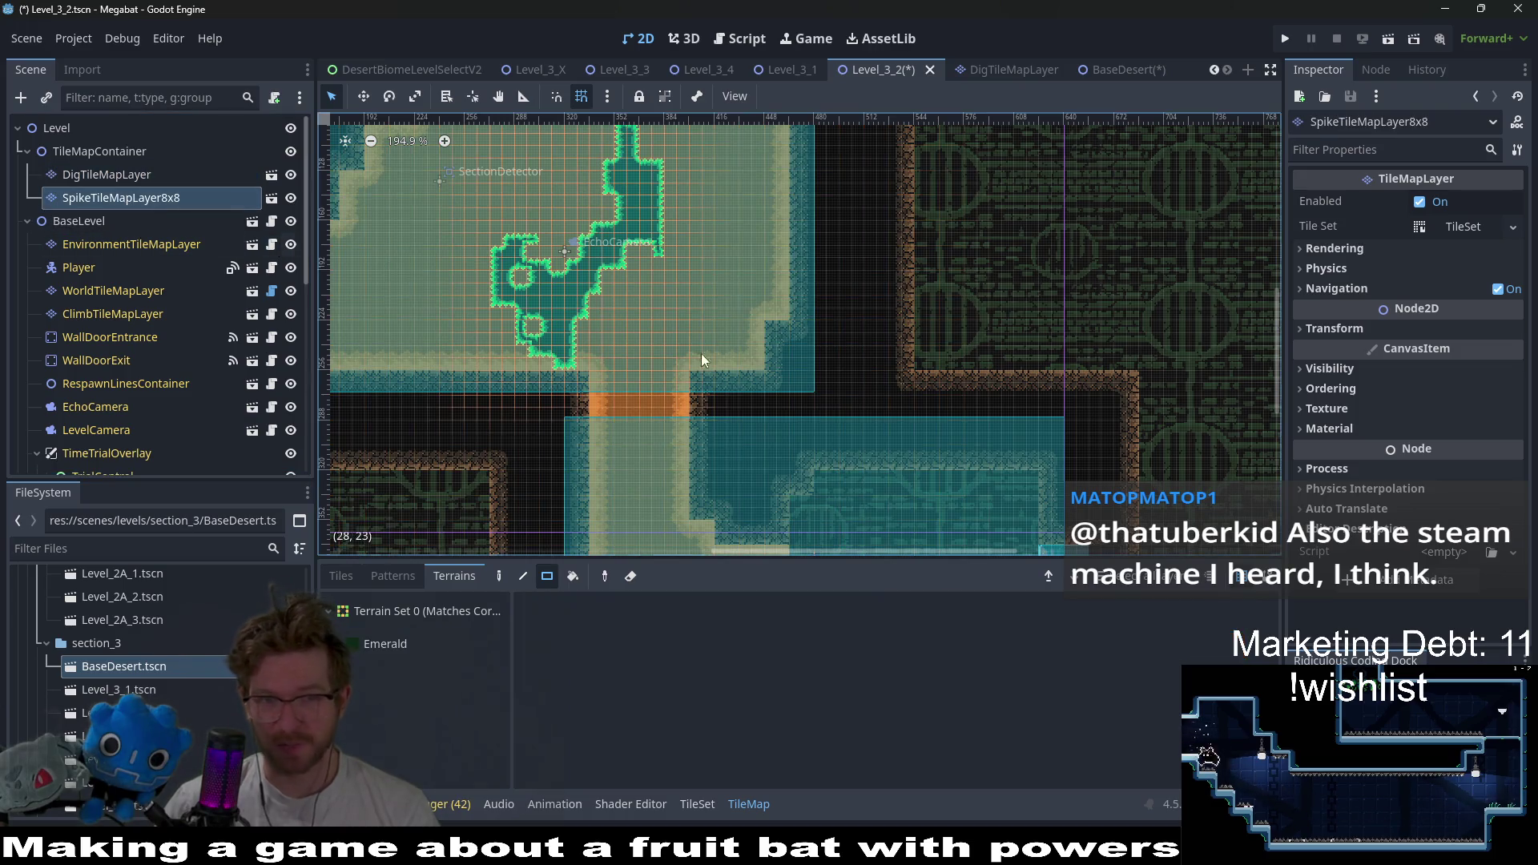
- Paint Emerald spike terrain across the lower-left area and along the bottom row
{"action": "left_click", "coordinate": [386, 643]}
{"action": "scroll", "coordinate": [660, 406], "scroll_direction": "up", "scroll_amount": 3}
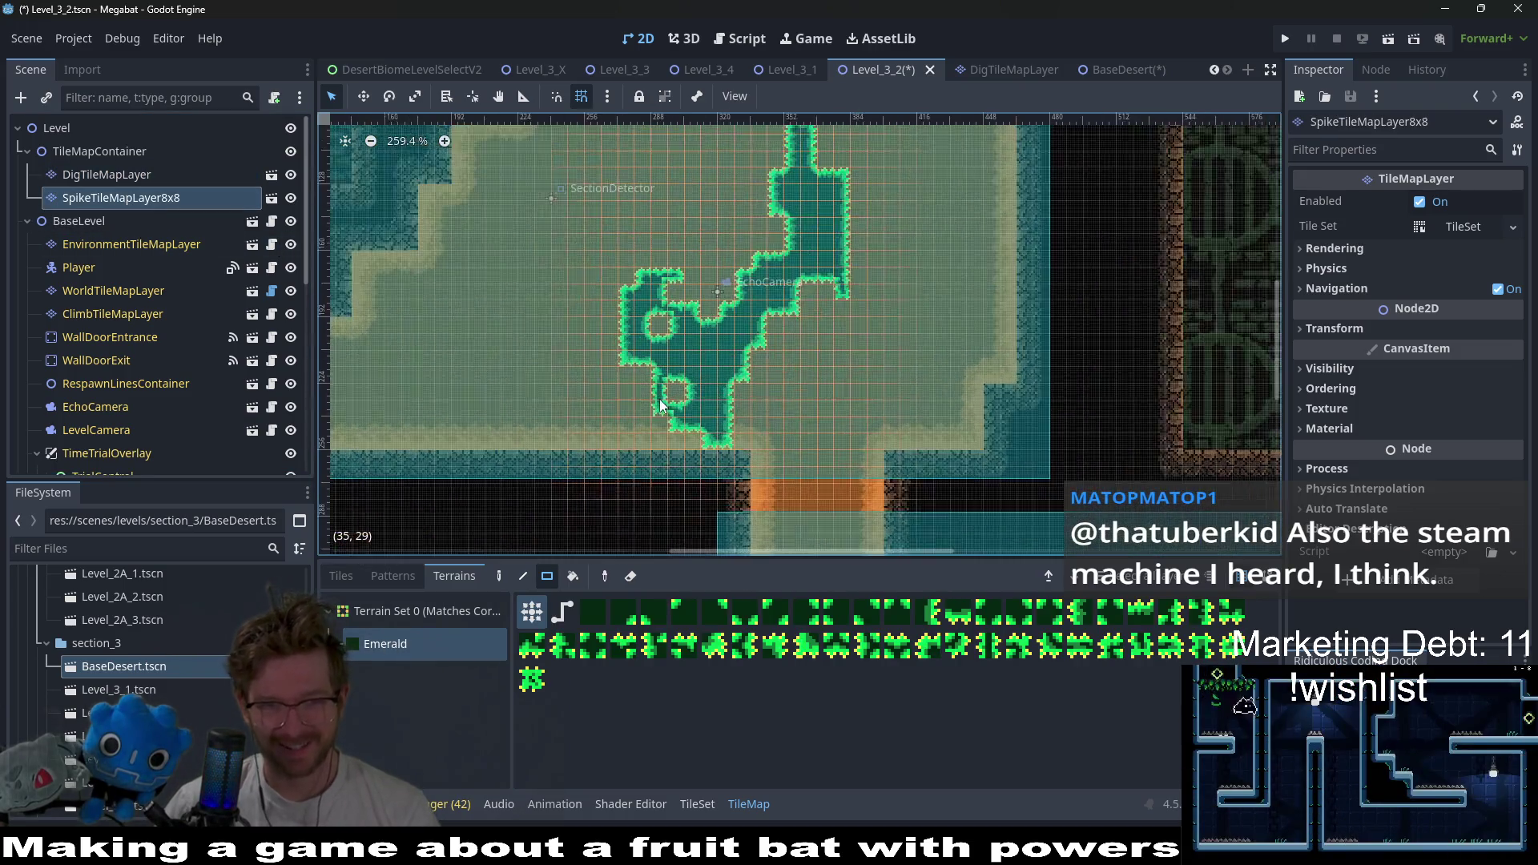
{"action": "scroll", "coordinate": [660, 405], "scroll_direction": "up", "scroll_amount": 3}
{"action": "left_click_drag", "start_coordinate": [615, 358], "coordinate": [730, 479]}
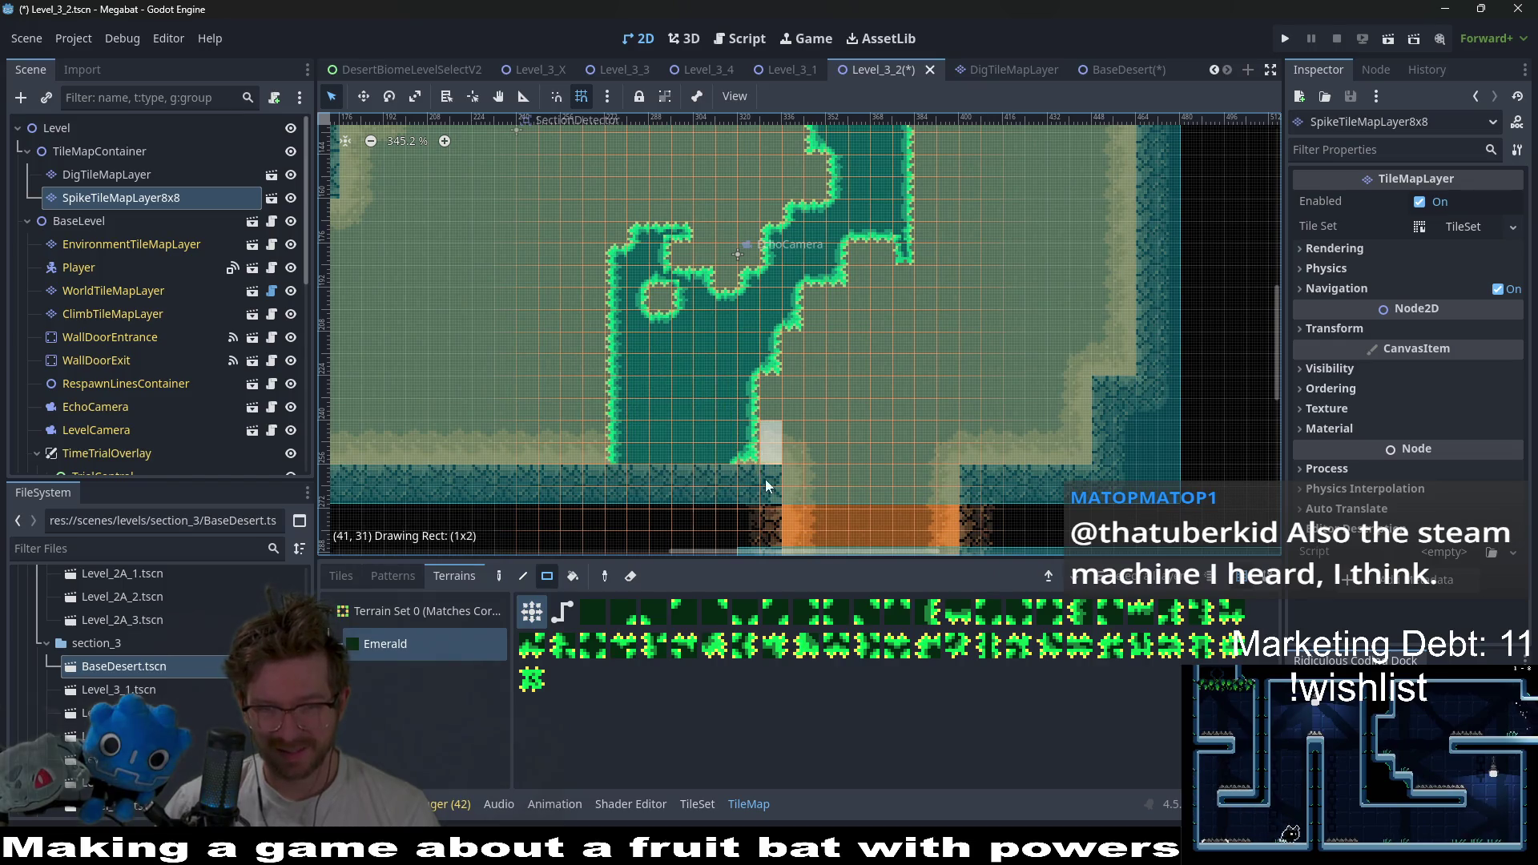
{"action": "left_click_drag", "start_coordinate": [618, 467], "coordinate": [781, 466]}
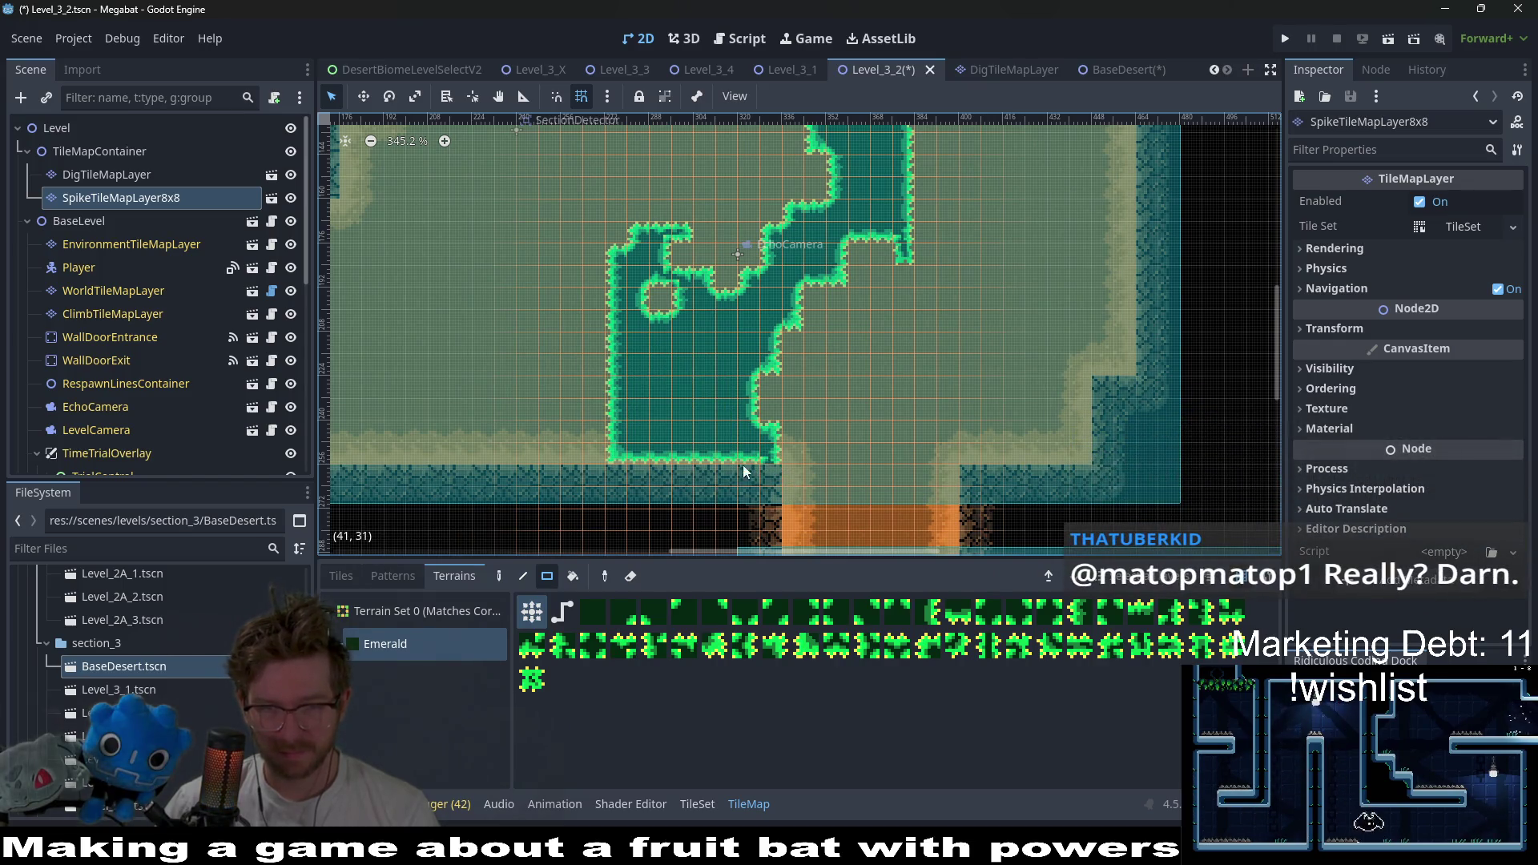
{"action": "left_click_drag", "start_coordinate": [622, 469], "coordinate": [587, 469]}
{"action": "scroll", "coordinate": [592, 384], "scroll_direction": "up", "scroll_amount": 2}
{"action": "scroll", "coordinate": [593, 384], "scroll_direction": "right", "scroll_amount": 2}
{"action": "scroll", "coordinate": [614, 400], "scroll_direction": "left", "scroll_amount": 3}
{"action": "scroll", "coordinate": [614, 400], "scroll_direction": "down", "scroll_amount": 1}
{"action": "left_click_drag", "start_coordinate": [601, 385], "coordinate": [728, 479]}
{"action": "left_click_drag", "start_coordinate": [630, 484], "coordinate": [728, 502]}
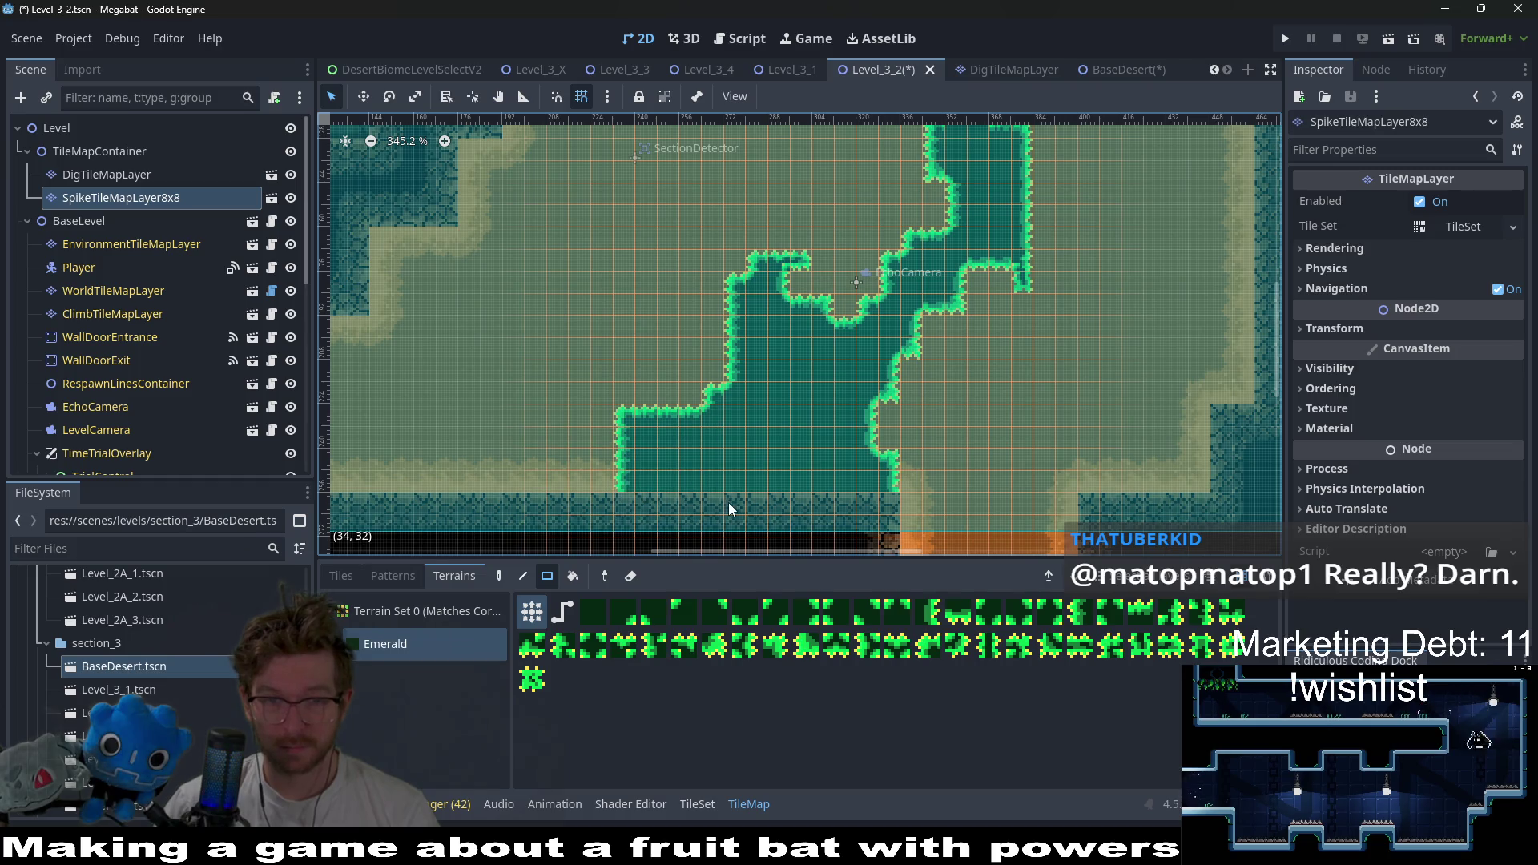
- Erase the Emerald spike blob at the top of the room
{"action": "scroll", "coordinate": [730, 465], "scroll_direction": "down", "scroll_amount": 2}
{"action": "scroll", "coordinate": [731, 465], "scroll_direction": "left", "scroll_amount": 2}
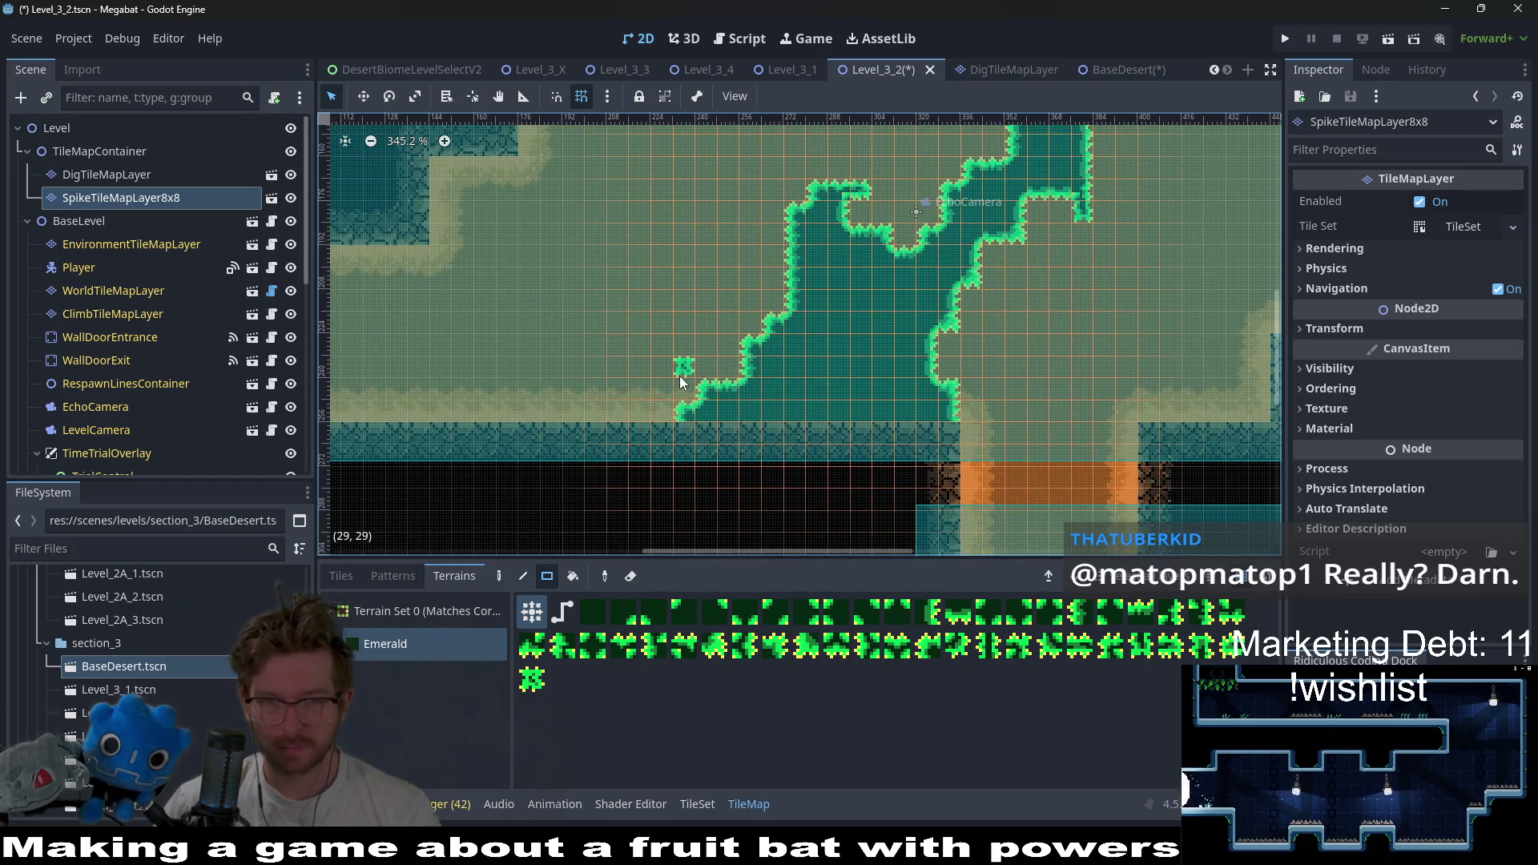
{"action": "scroll", "coordinate": [784, 456], "scroll_direction": "right", "scroll_amount": 1}
{"action": "scroll", "coordinate": [855, 319], "scroll_direction": "up", "scroll_amount": 3}
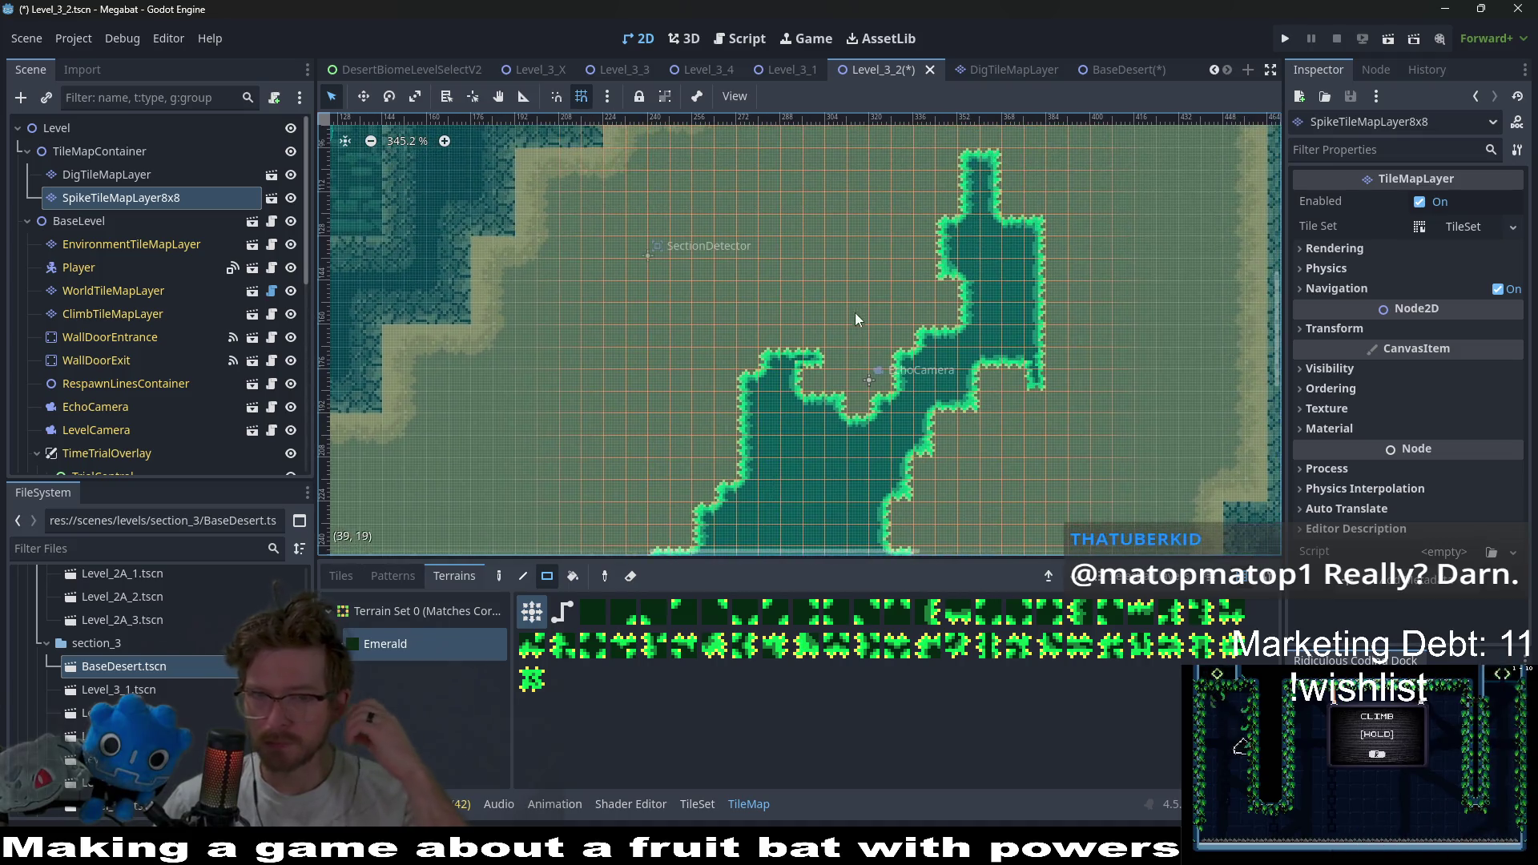
{"action": "scroll", "coordinate": [854, 319], "scroll_direction": "down", "scroll_amount": 8}
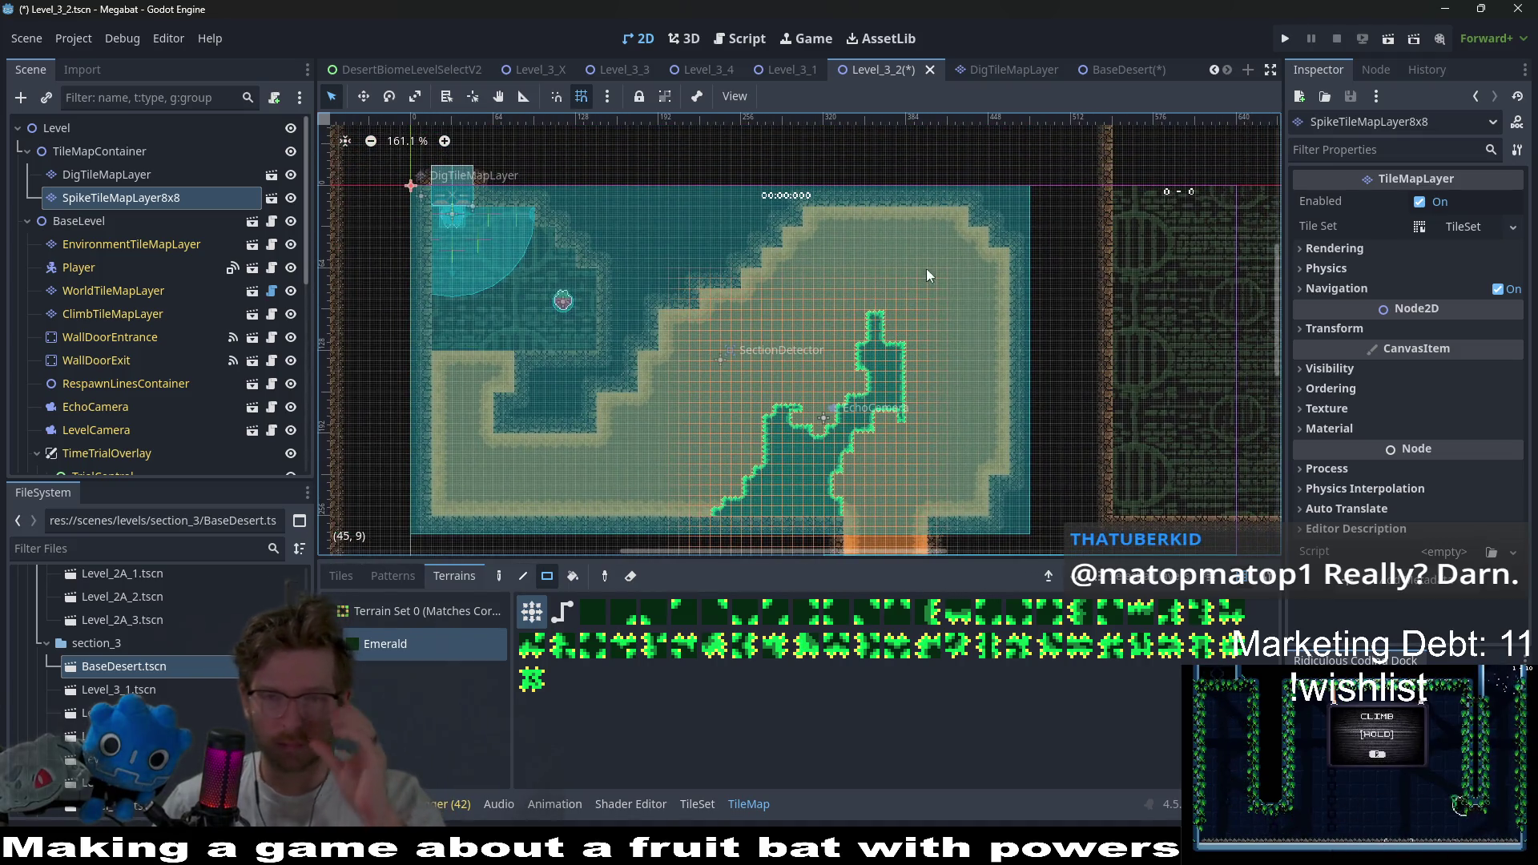
{"action": "scroll", "coordinate": [1016, 302], "scroll_direction": "up", "scroll_amount": 3}
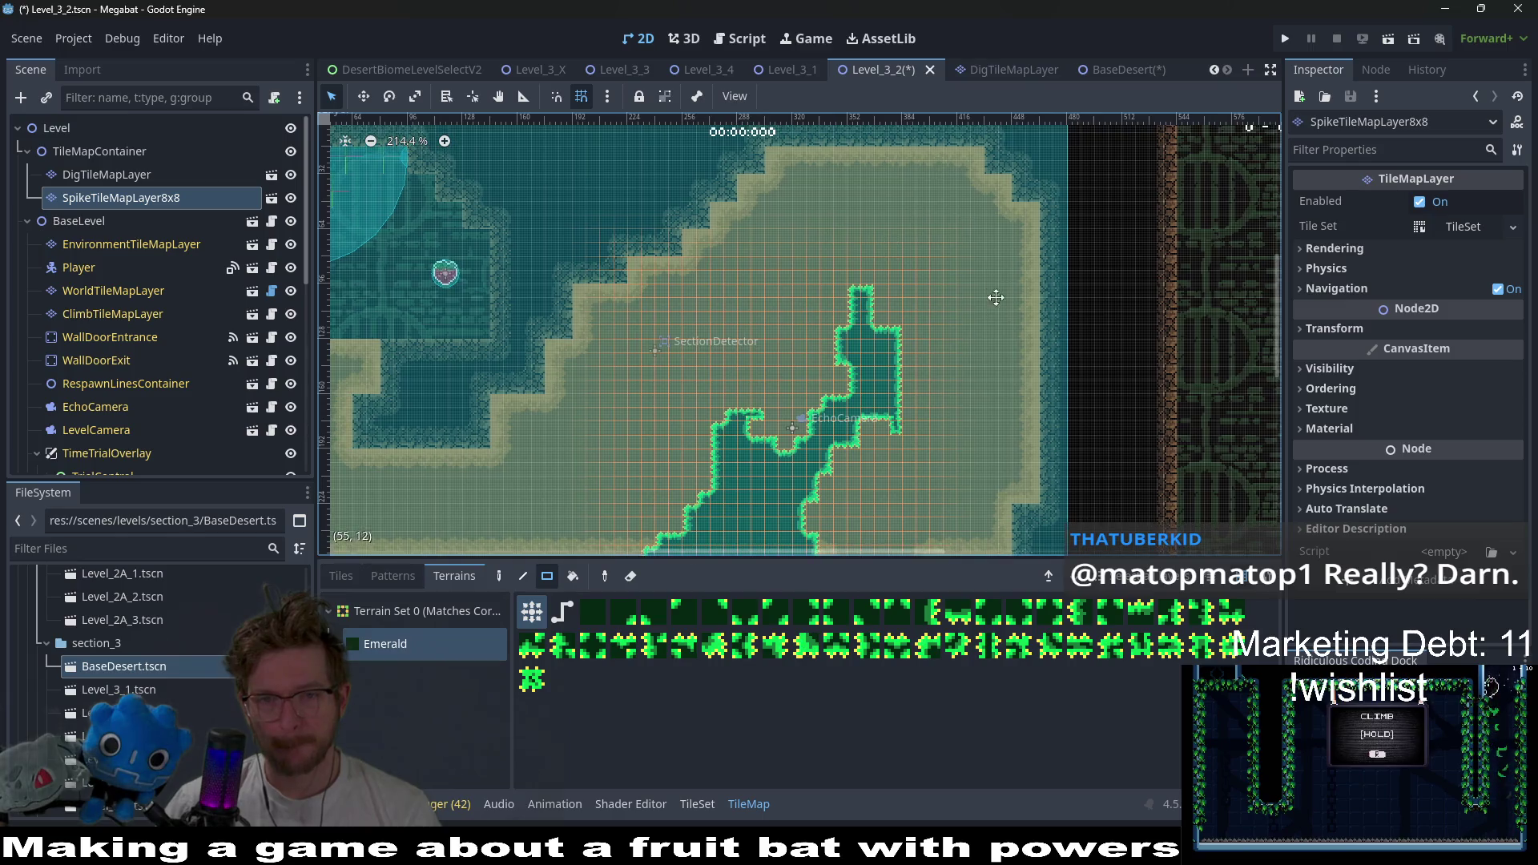
{"action": "scroll", "coordinate": [995, 297], "scroll_direction": "down", "scroll_amount": 2}
{"action": "scroll", "coordinate": [888, 269], "scroll_direction": "down", "scroll_amount": 2}
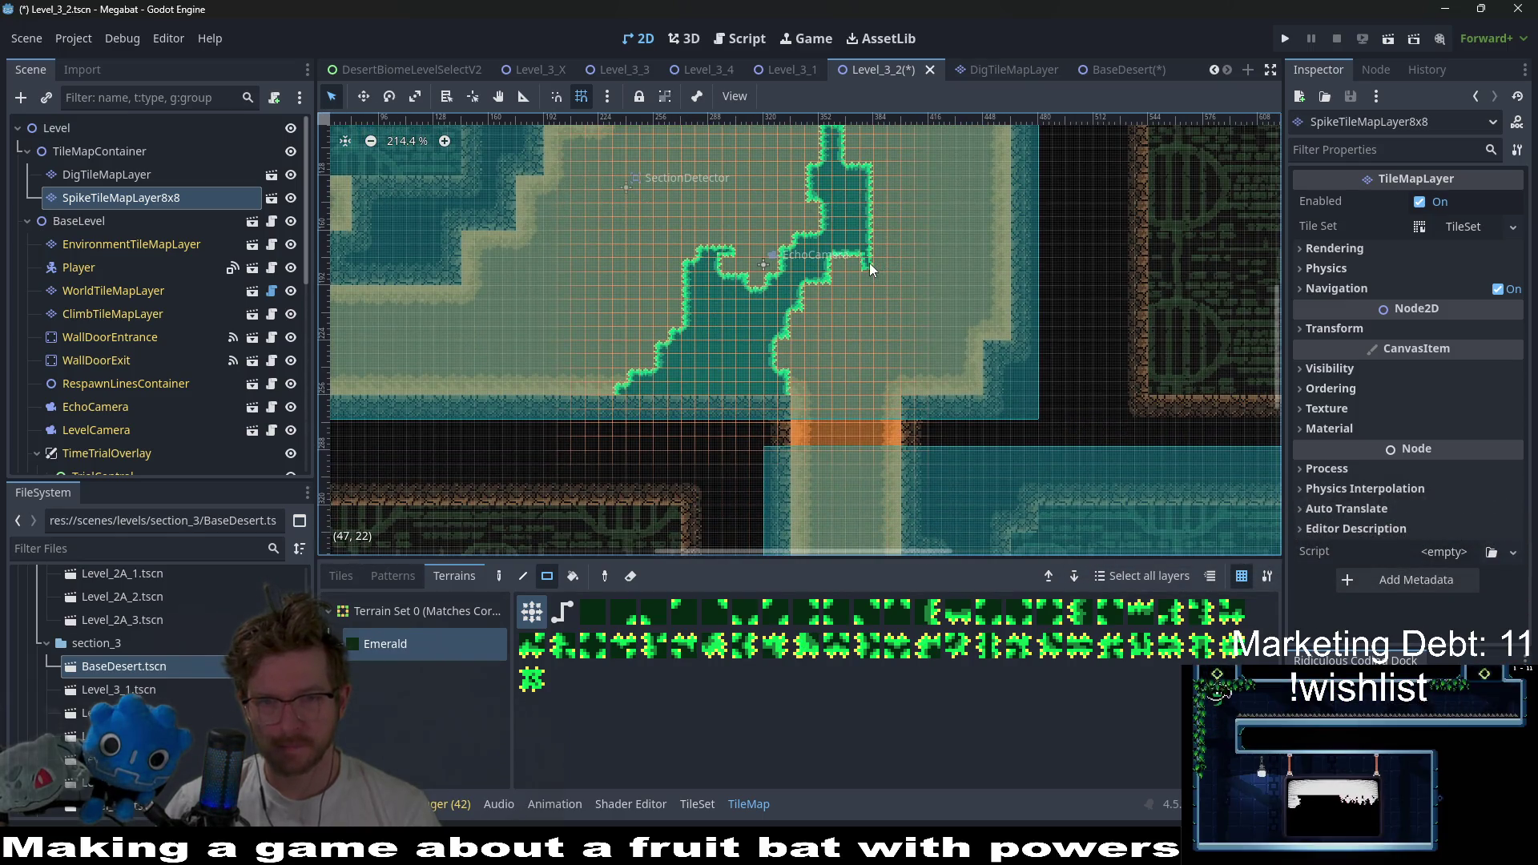
{"action": "scroll", "coordinate": [848, 219], "scroll_direction": "up", "scroll_amount": 2}
{"action": "left_click_drag", "start_coordinate": [803, 192], "coordinate": [894, 319]}
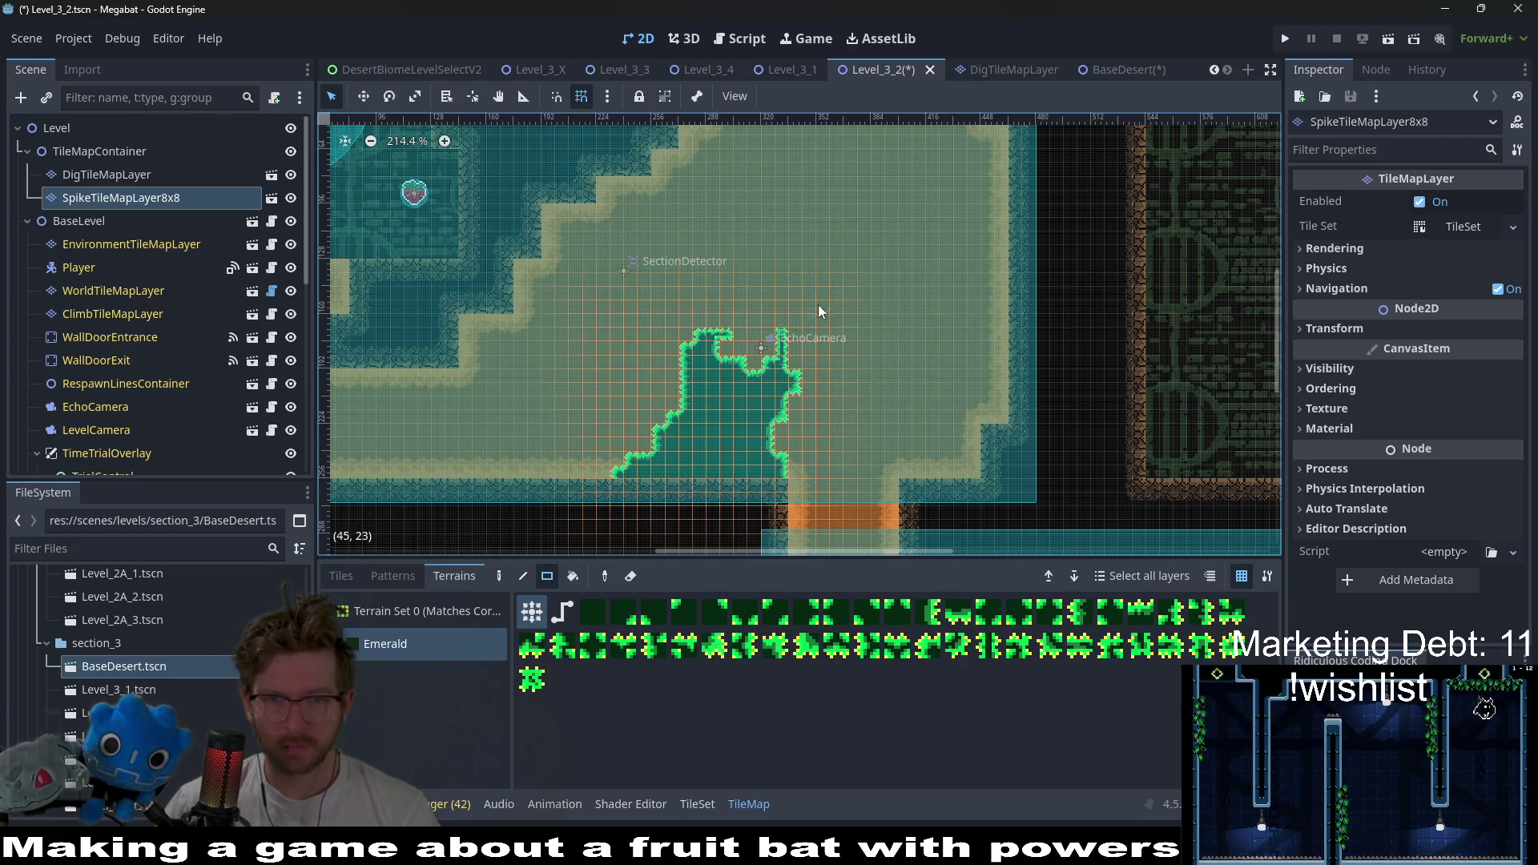
- Flatten the pit's notched top, fill its top-left corner, and widen its top tip
{"action": "scroll", "coordinate": [847, 312], "scroll_direction": "up", "scroll_amount": 2}
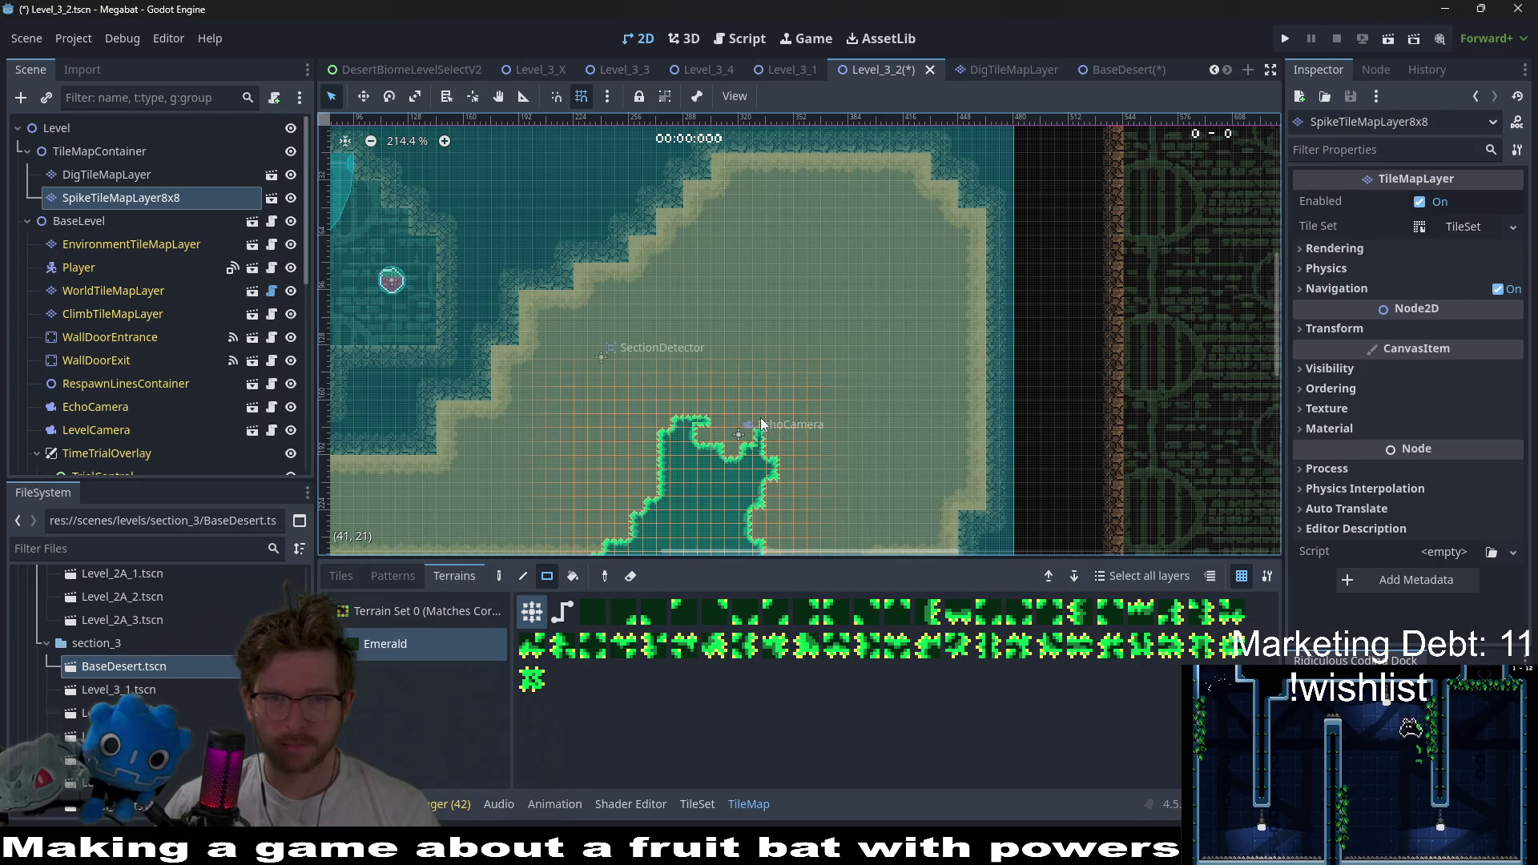
{"action": "left_click_drag", "start_coordinate": [696, 413], "coordinate": [751, 453]}
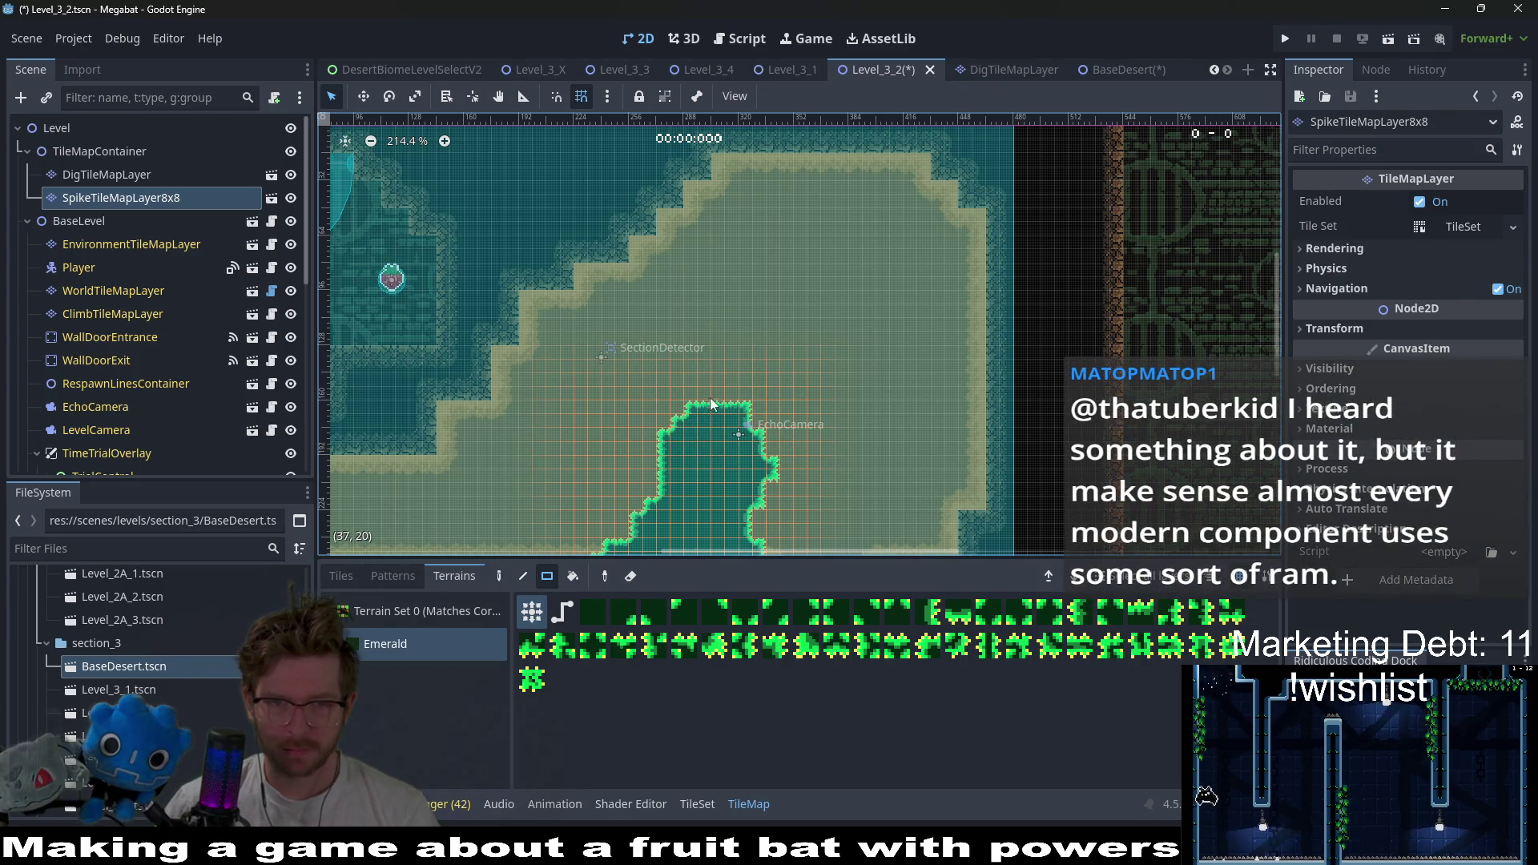
{"action": "left_click", "coordinate": [663, 423]}
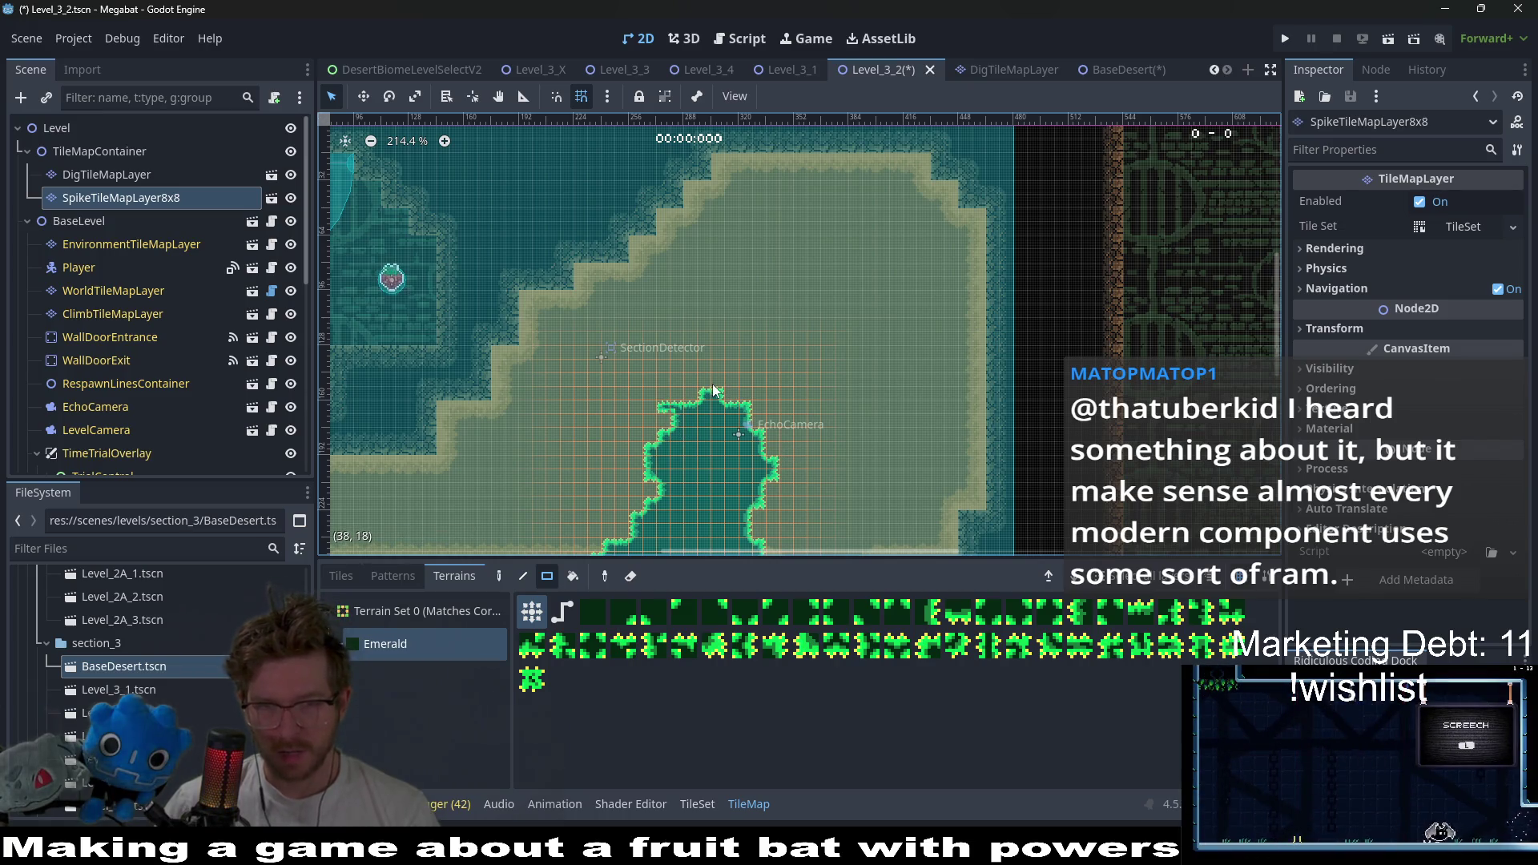
{"action": "left_click", "coordinate": [721, 383]}
{"action": "mouse_move", "coordinate": [721, 385]}
{"action": "left_mouse_down"}
{"action": "mouse_move", "coordinate": [767, 336]}
{"action": "mouse_move", "coordinate": [738, 311]}
{"action": "left_mouse_up"}
{"action": "scroll", "coordinate": [831, 333], "scroll_direction": "up", "scroll_amount": 6}
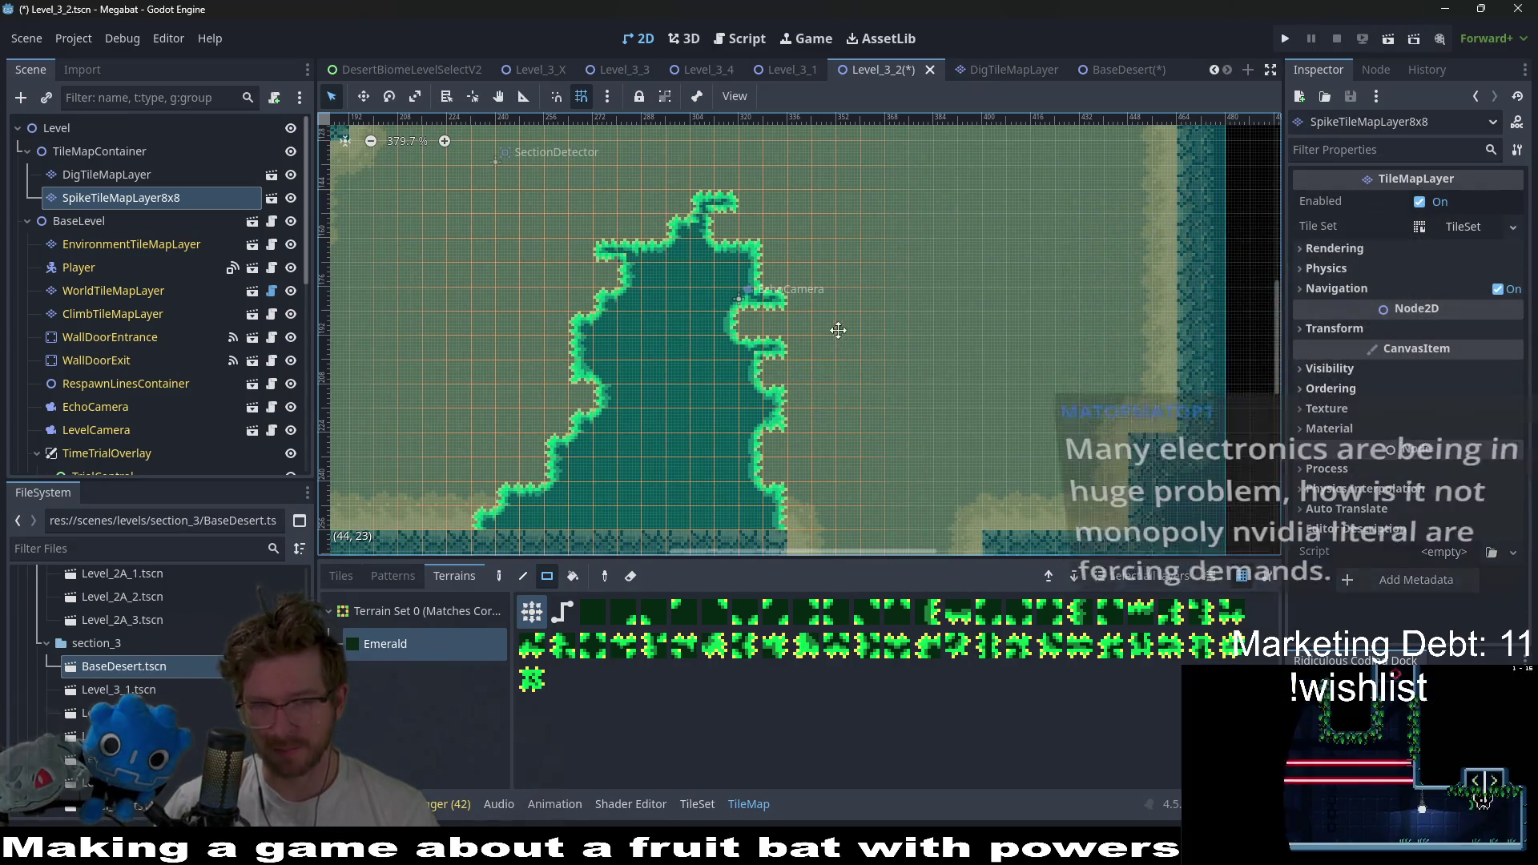
{"action": "mouse_move", "coordinate": [729, 382]}
{"action": "left_mouse_down"}
{"action": "mouse_move", "coordinate": [715, 443]}
{"action": "mouse_move", "coordinate": [653, 457]}
{"action": "mouse_move", "coordinate": [716, 404]}
{"action": "left_mouse_up"}
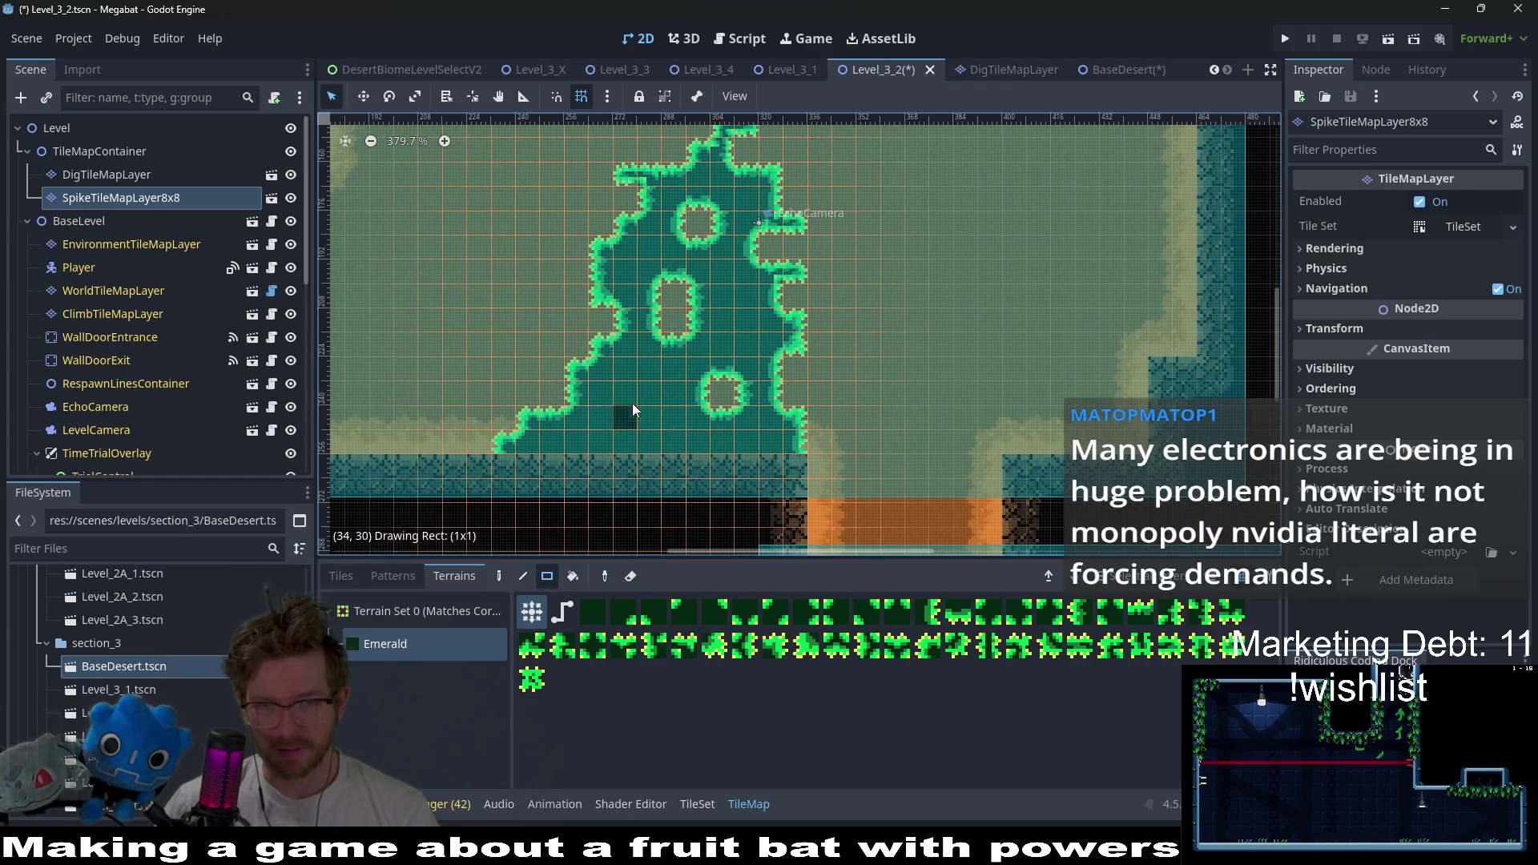
- Paint a strip of spikes along the ceiling with a diagonal notch sloping down its left side
{"action": "scroll", "coordinate": [632, 402], "scroll_direction": "down", "scroll_amount": 3}
{"action": "scroll", "coordinate": [820, 340], "scroll_direction": "up", "scroll_amount": 3}
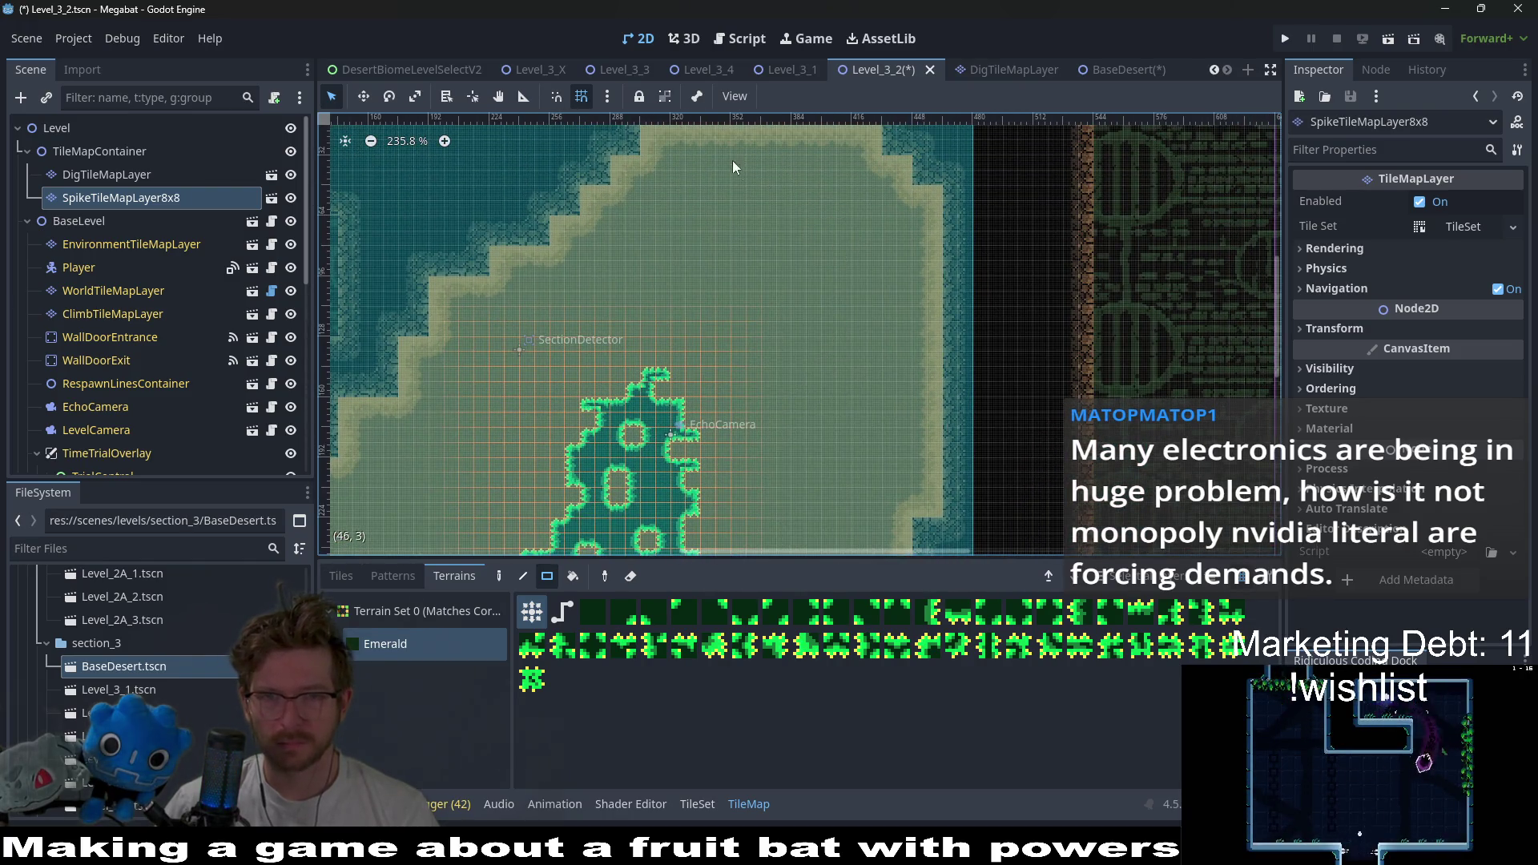
{"action": "scroll", "coordinate": [753, 200], "scroll_direction": "up", "scroll_amount": 2}
{"action": "left_click_drag", "start_coordinate": [639, 166], "coordinate": [886, 295]}
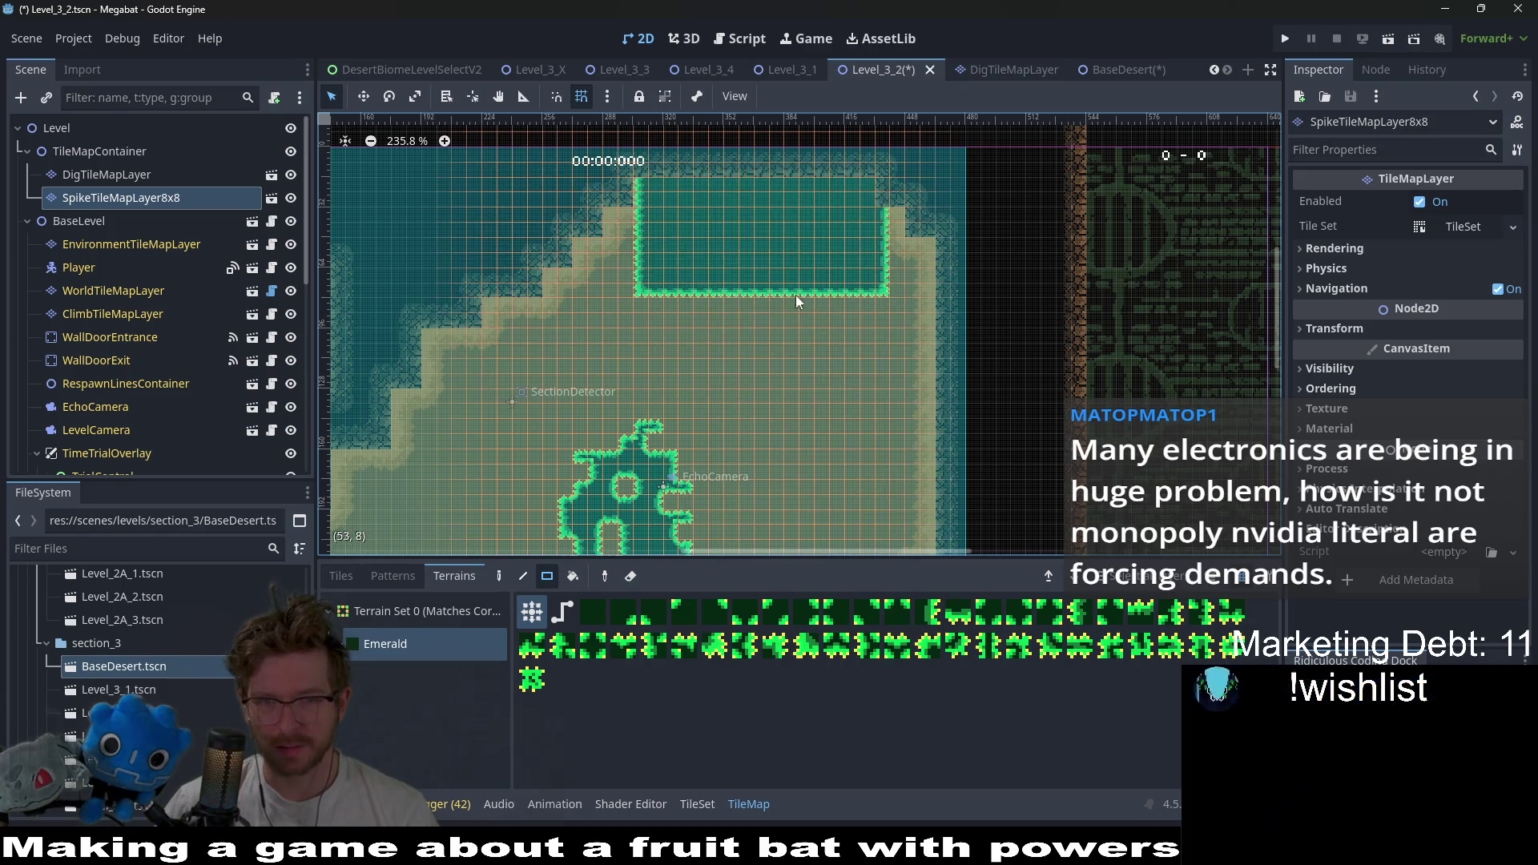
{"action": "right_click", "coordinate": [654, 272]}
{"action": "mouse_move", "coordinate": [649, 296]}
{"action": "left_mouse_down"}
{"action": "mouse_move", "coordinate": [631, 226]}
{"action": "mouse_move", "coordinate": [593, 257]}
{"action": "mouse_move", "coordinate": [699, 196]}
{"action": "left_mouse_up"}
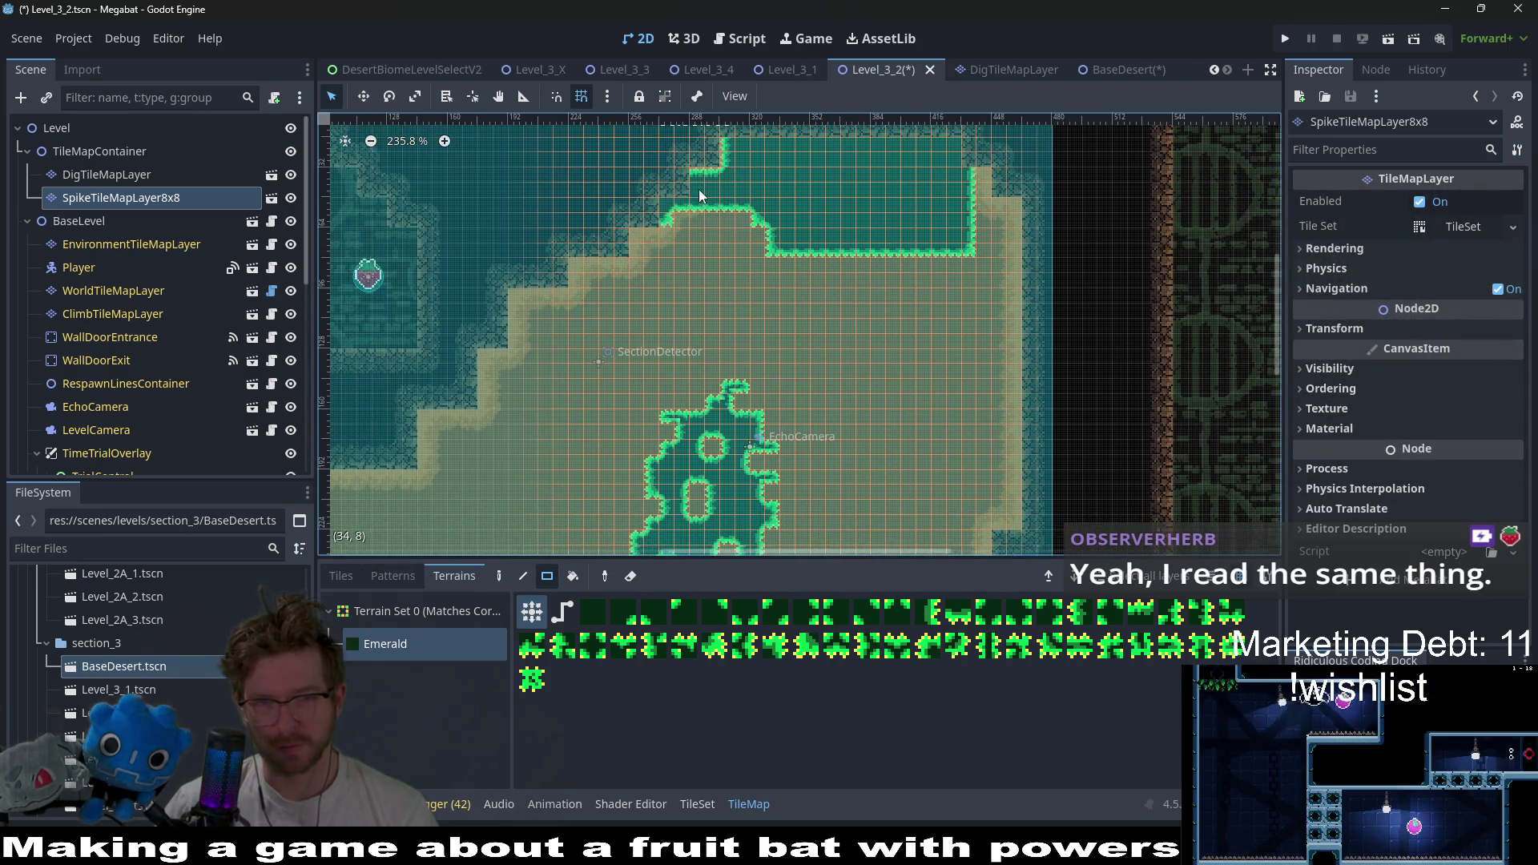
{"action": "scroll", "coordinate": [763, 187], "scroll_direction": "up", "scroll_amount": 2}
{"action": "scroll", "coordinate": [686, 271], "scroll_direction": "left", "scroll_amount": 1}
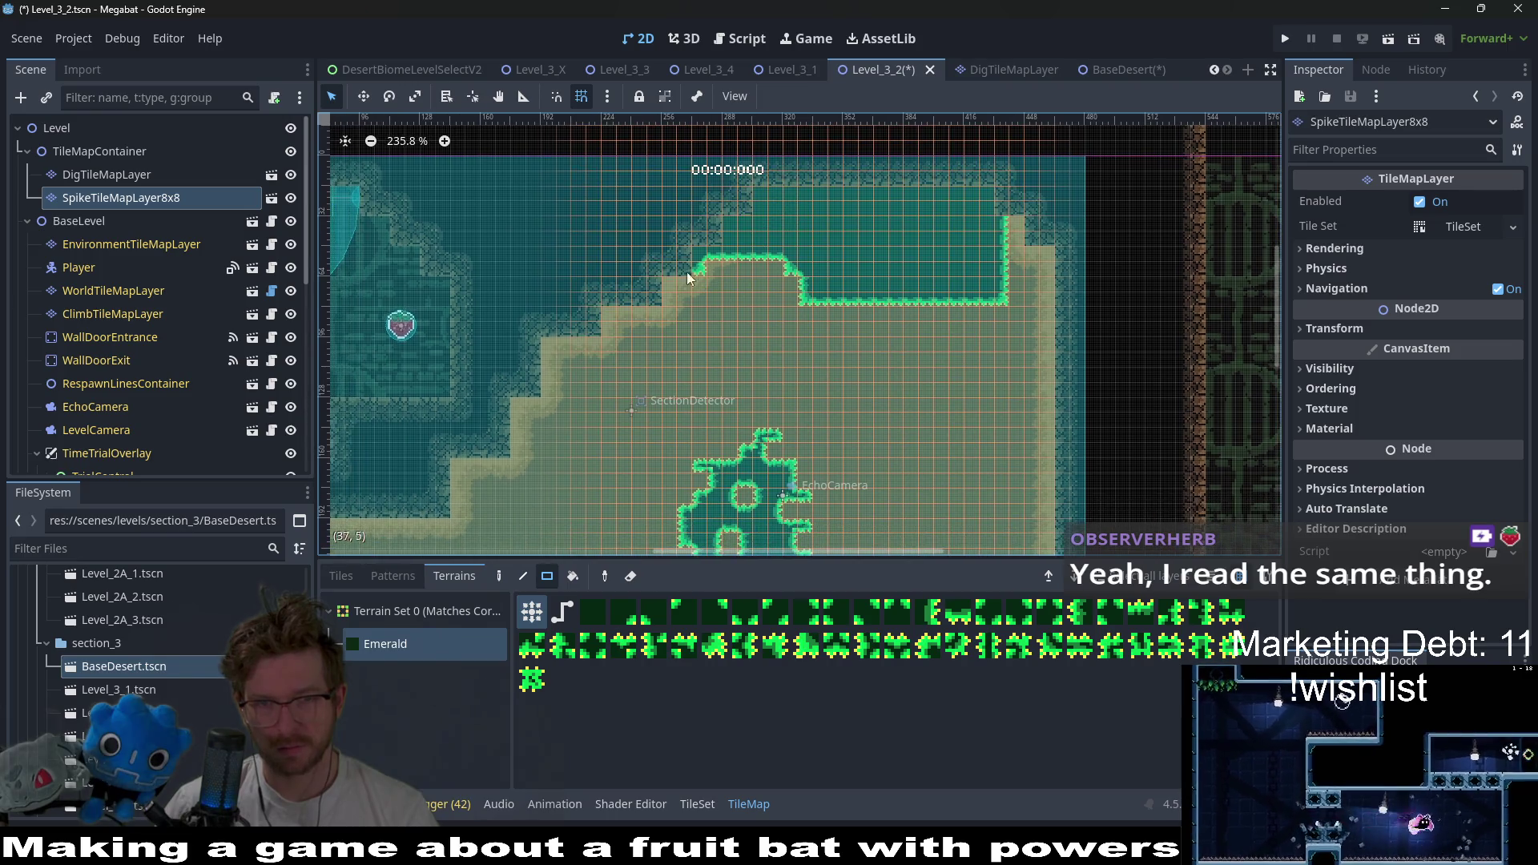
{"action": "left_click_drag", "start_coordinate": [700, 303], "coordinate": [717, 306]}
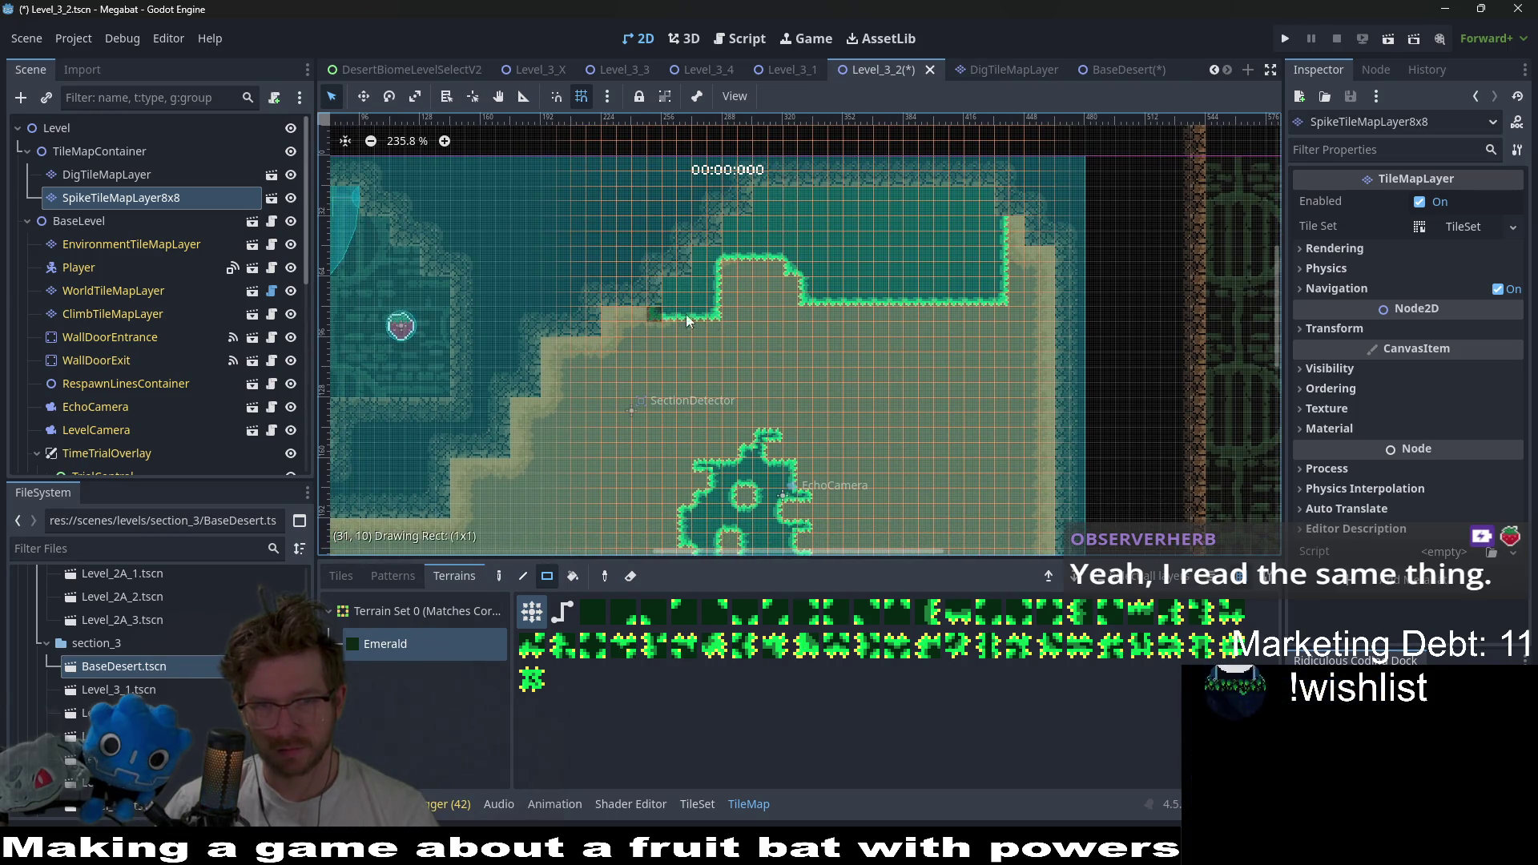
{"action": "scroll", "coordinate": [793, 315], "scroll_direction": "down", "scroll_amount": 1}
- Add more spike-edged blocks under the ceiling plus two small floating spike blocks
{"action": "left_click_drag", "start_coordinate": [1020, 268], "coordinate": [945, 196]}
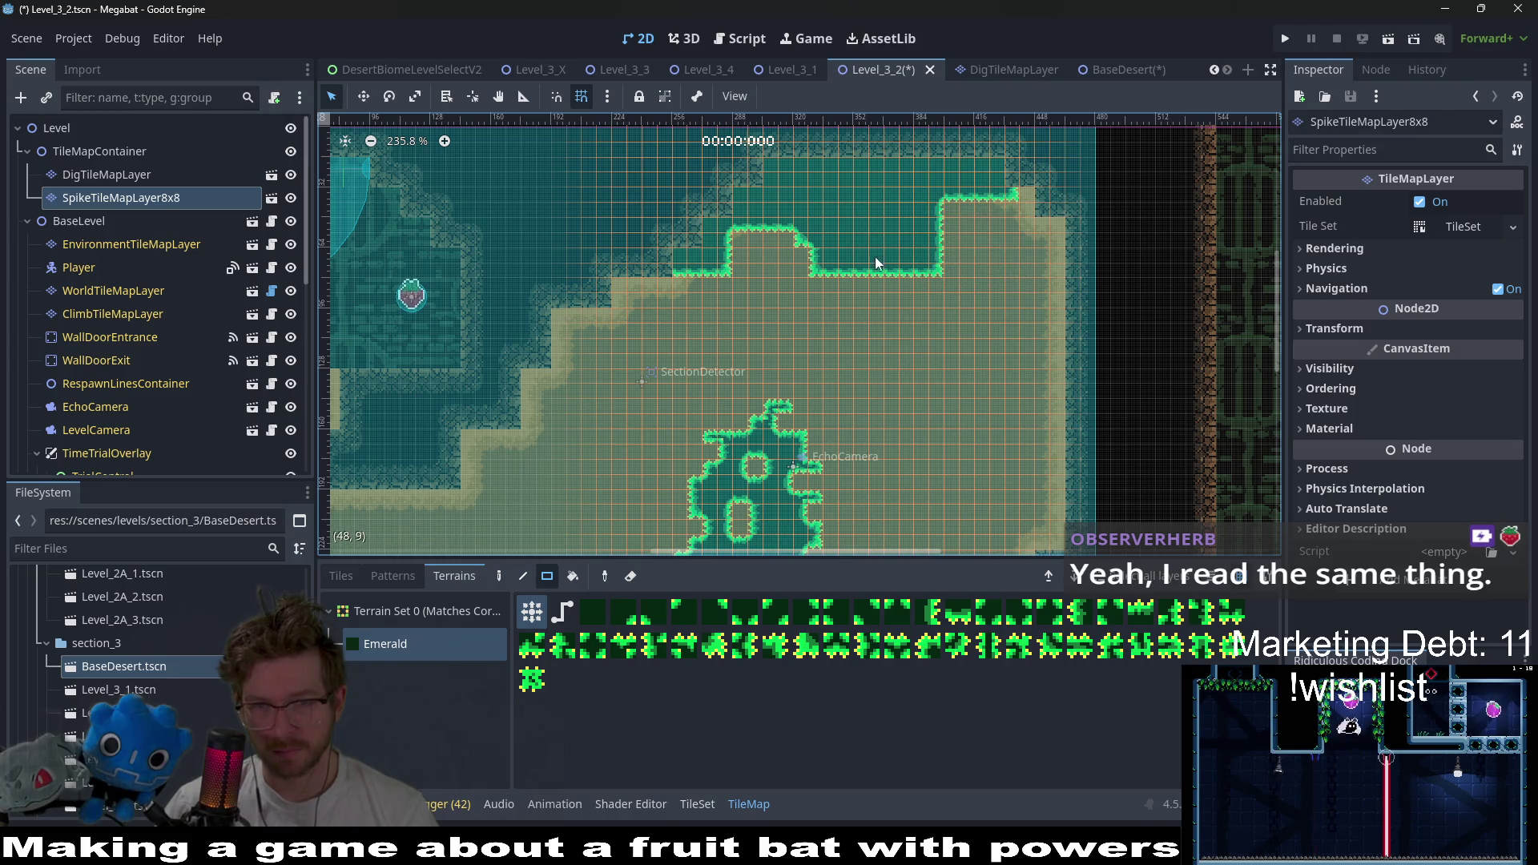
{"action": "left_click_drag", "start_coordinate": [944, 274], "coordinate": [939, 273]}
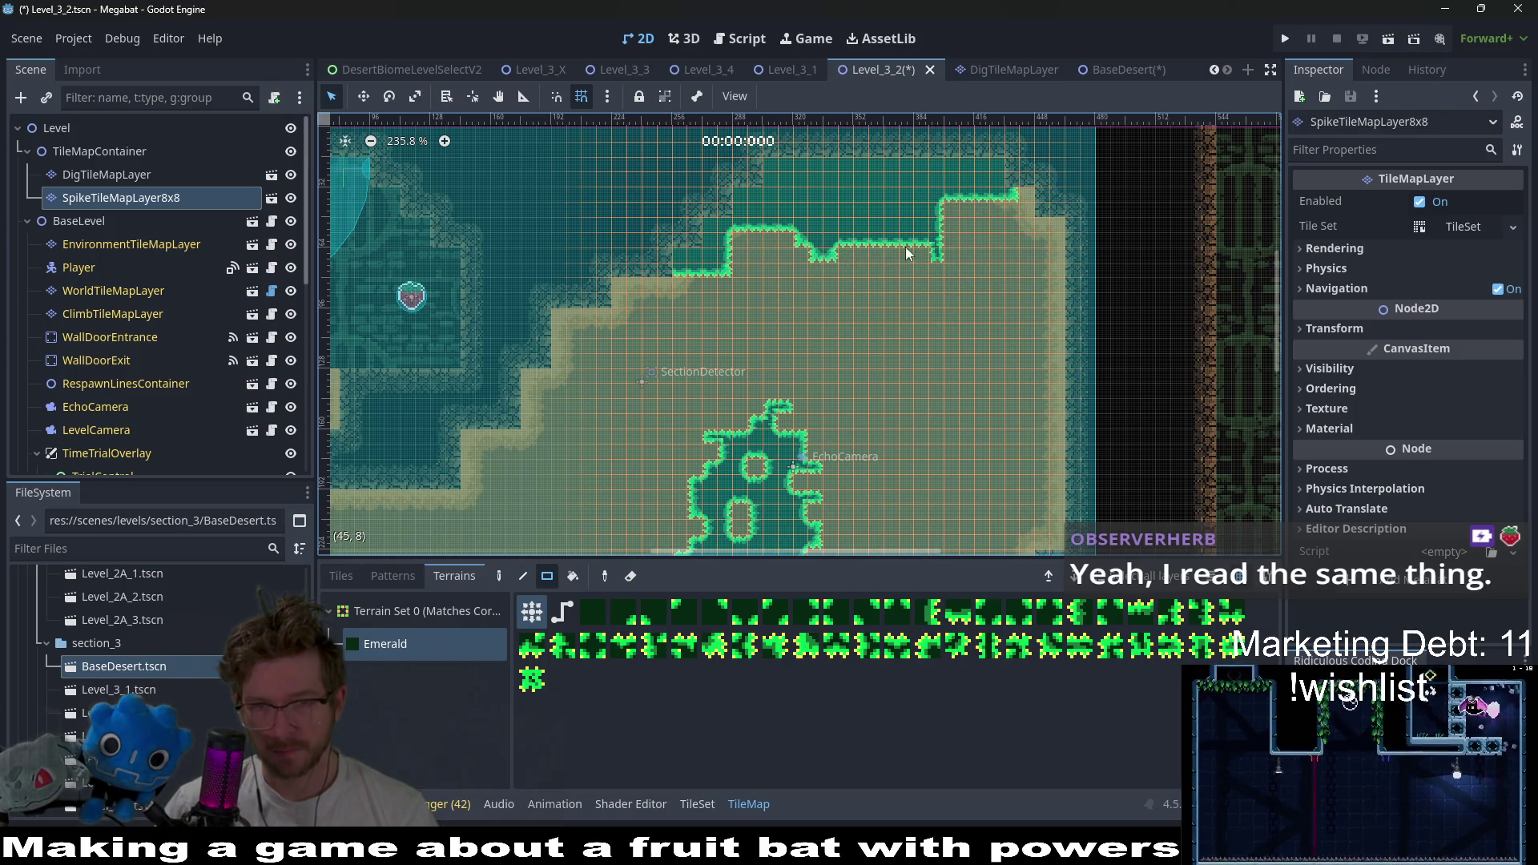
{"action": "left_click_drag", "start_coordinate": [875, 199], "coordinate": [802, 164]}
{"action": "left_click", "coordinate": [953, 173]}
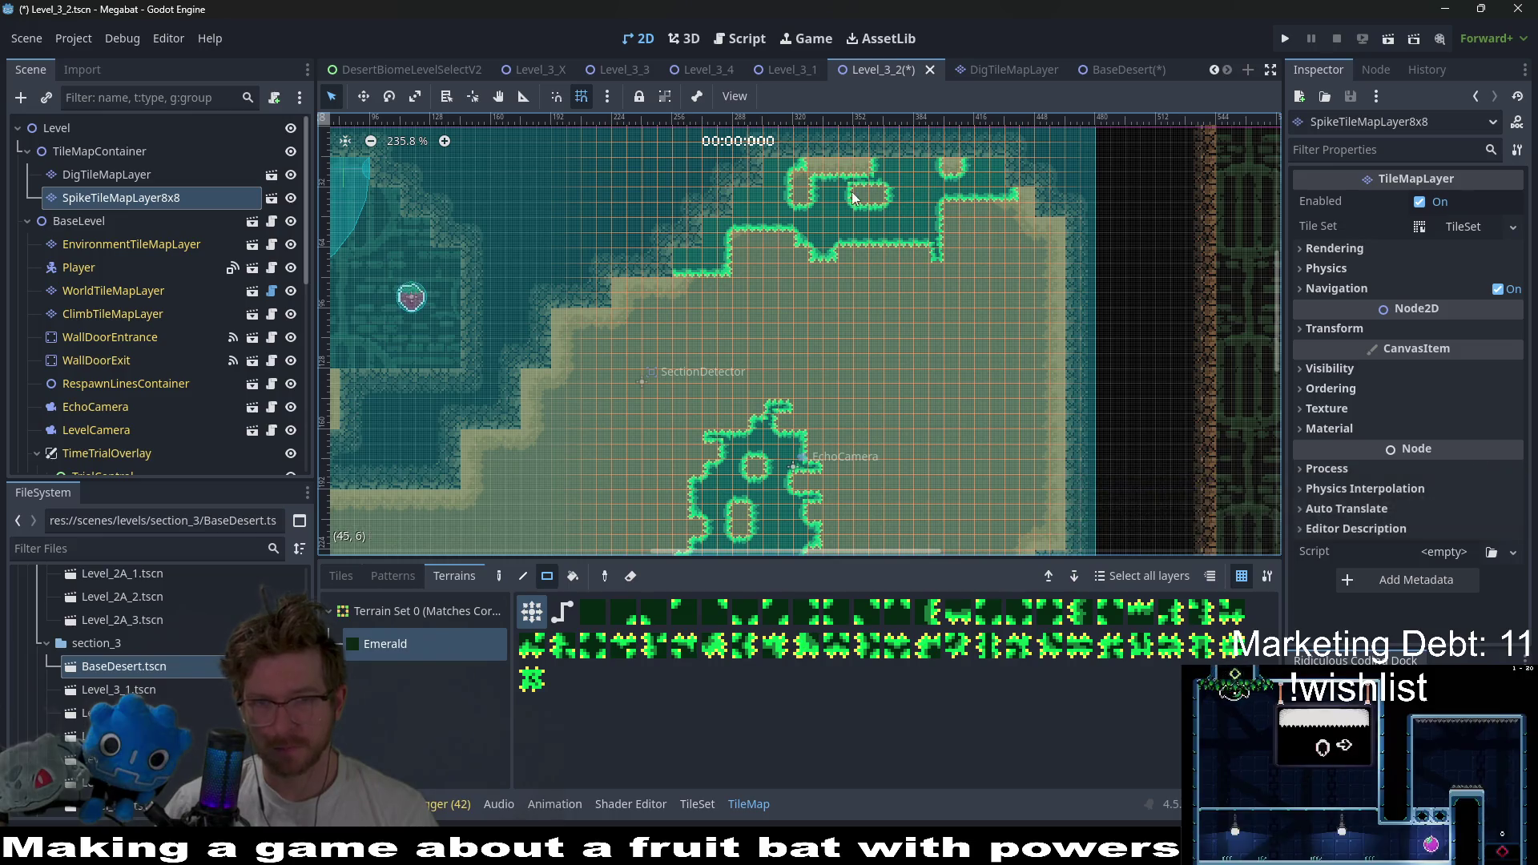
{"action": "left_click", "coordinate": [907, 226]}
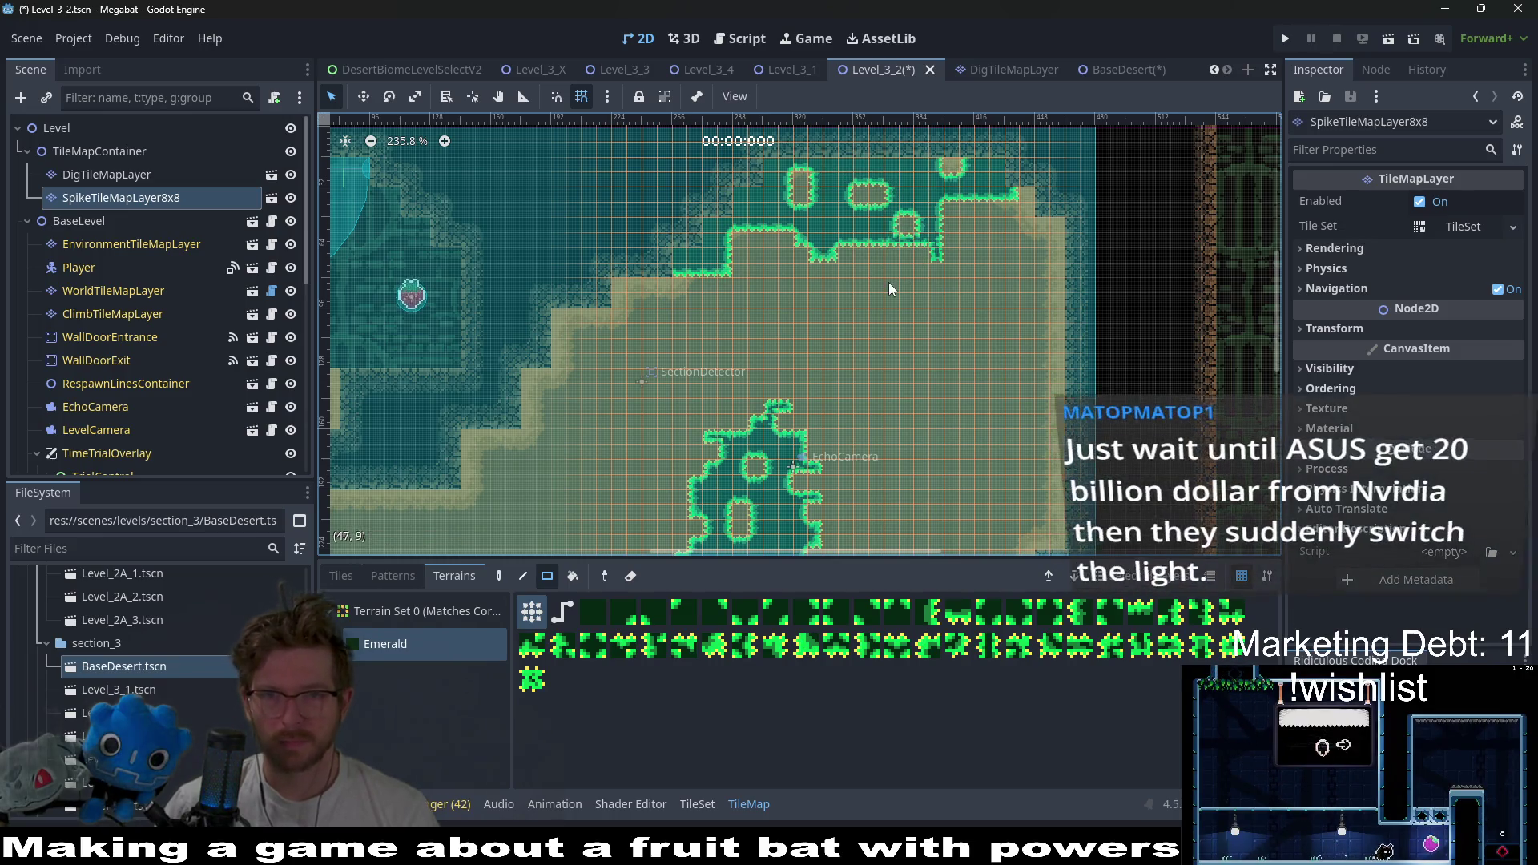
{"action": "right_click", "coordinate": [965, 216]}
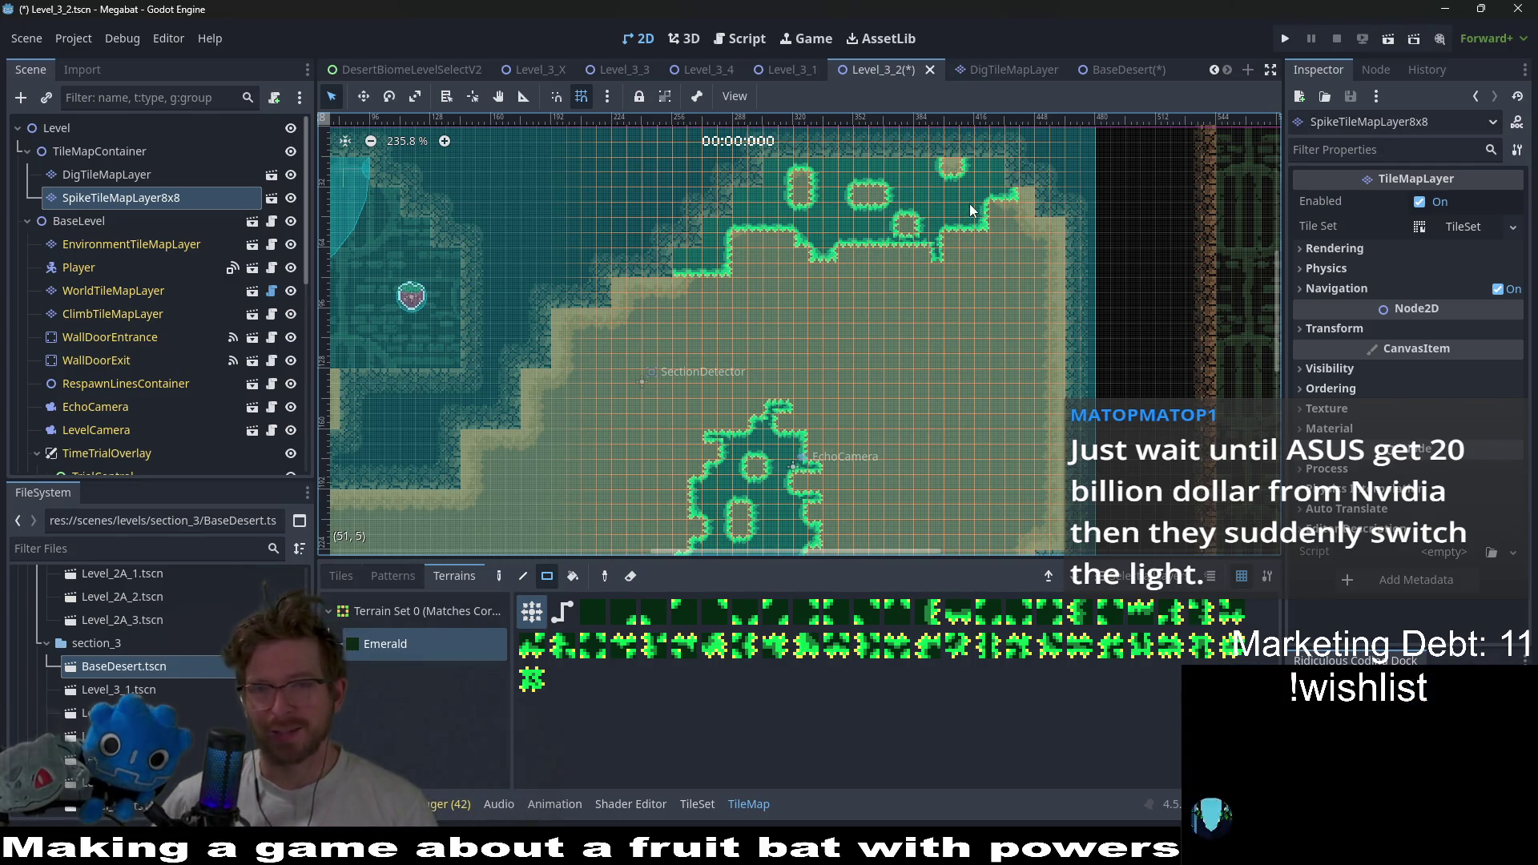
- Add a spike tile at the ledge's top-right edge and review the level's top edge
{"action": "scroll", "coordinate": [949, 232], "scroll_direction": "up", "scroll_amount": 2}
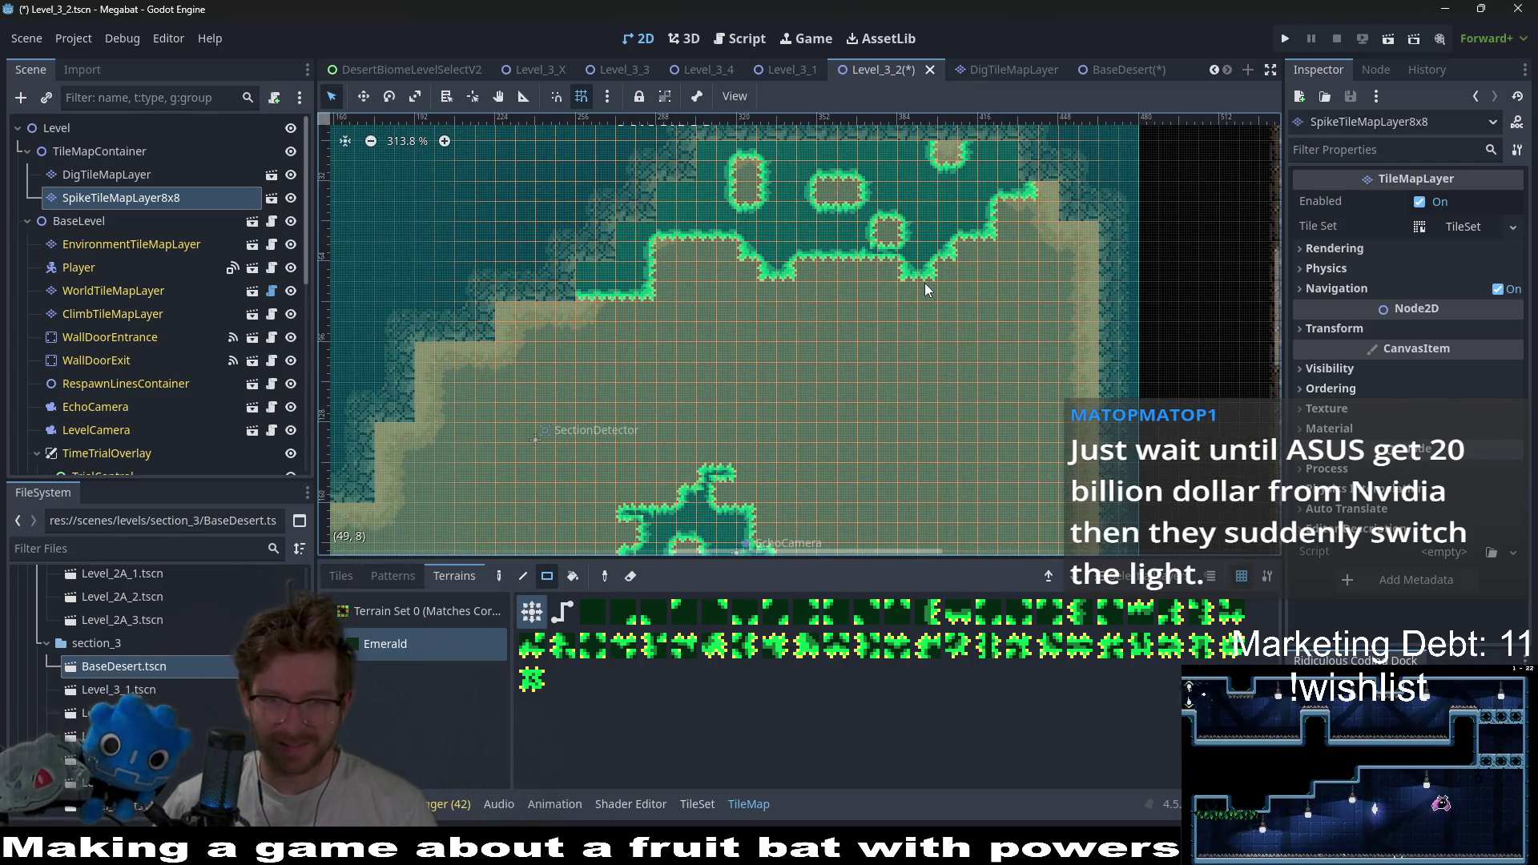
{"action": "left_click", "coordinate": [1050, 197]}
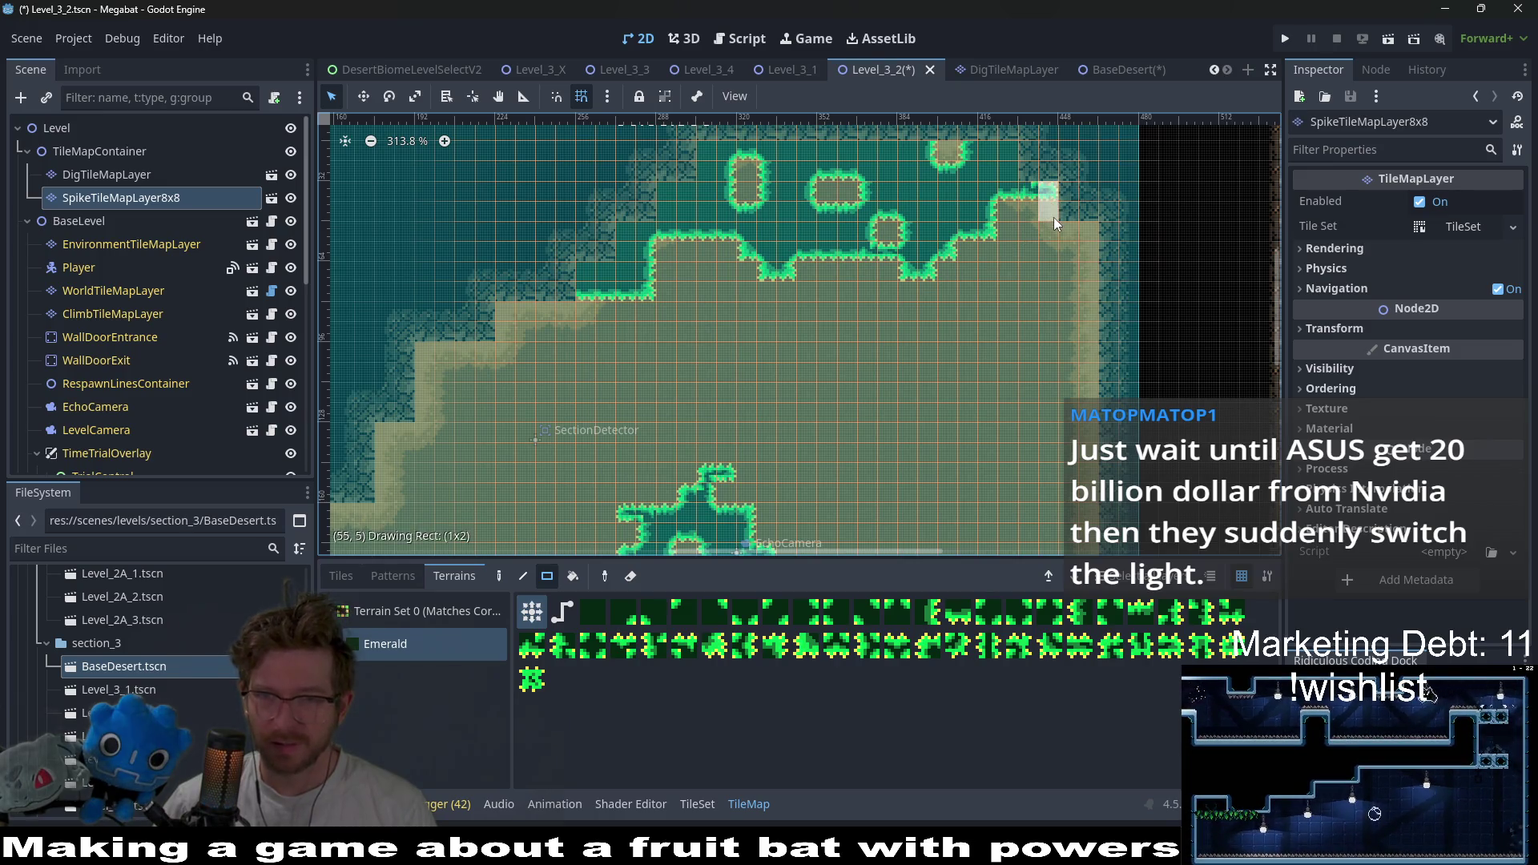
{"action": "left_click_drag", "start_coordinate": [1034, 166], "coordinate": [1034, 244]}
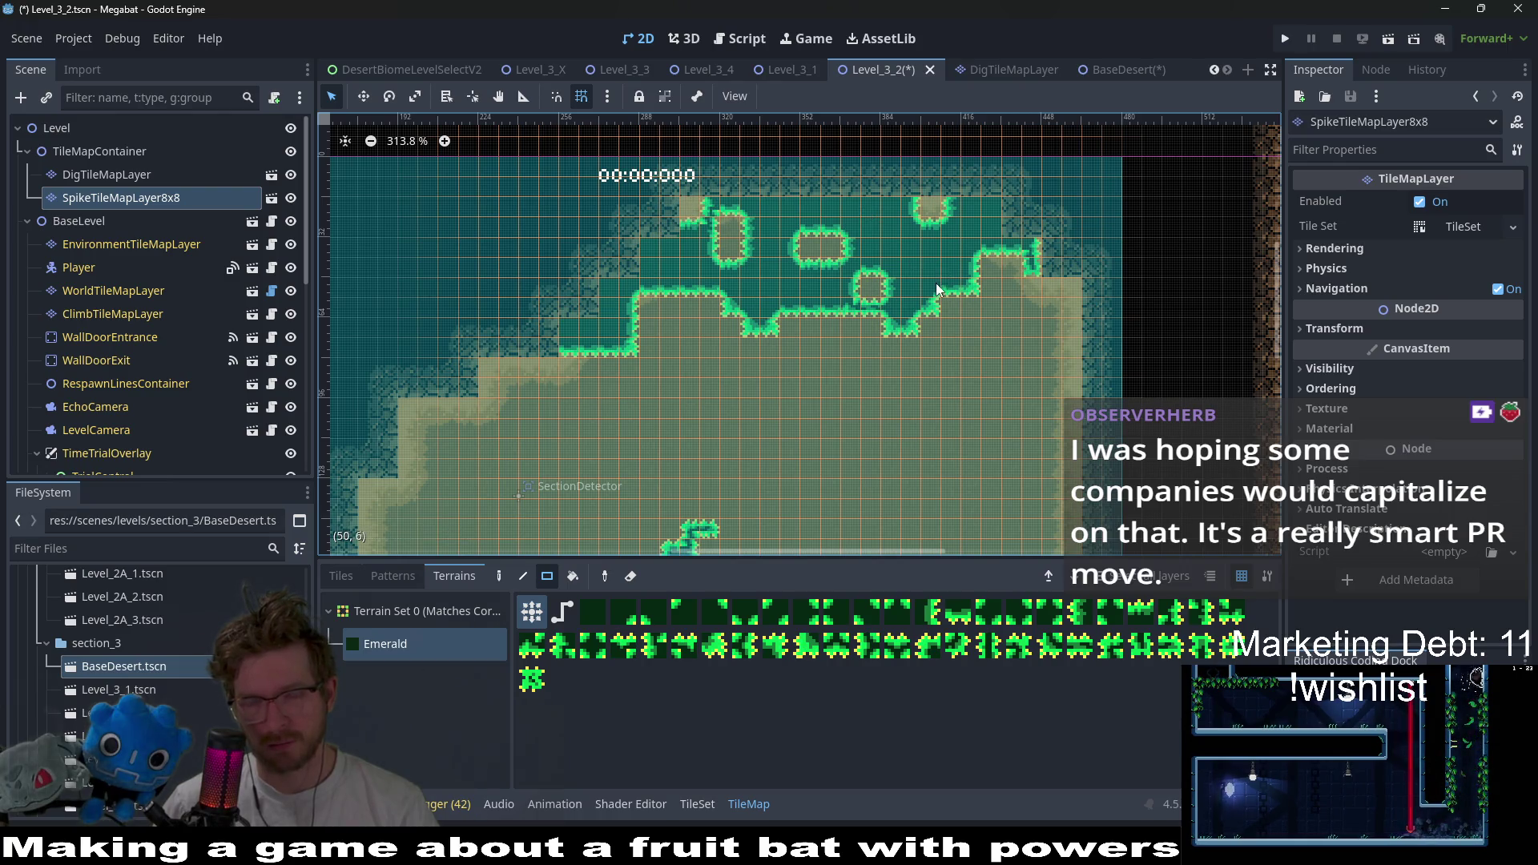
{"action": "scroll", "coordinate": [953, 240], "scroll_direction": "right", "scroll_amount": 3}
{"action": "scroll", "coordinate": [961, 304], "scroll_direction": "up", "scroll_amount": 1}
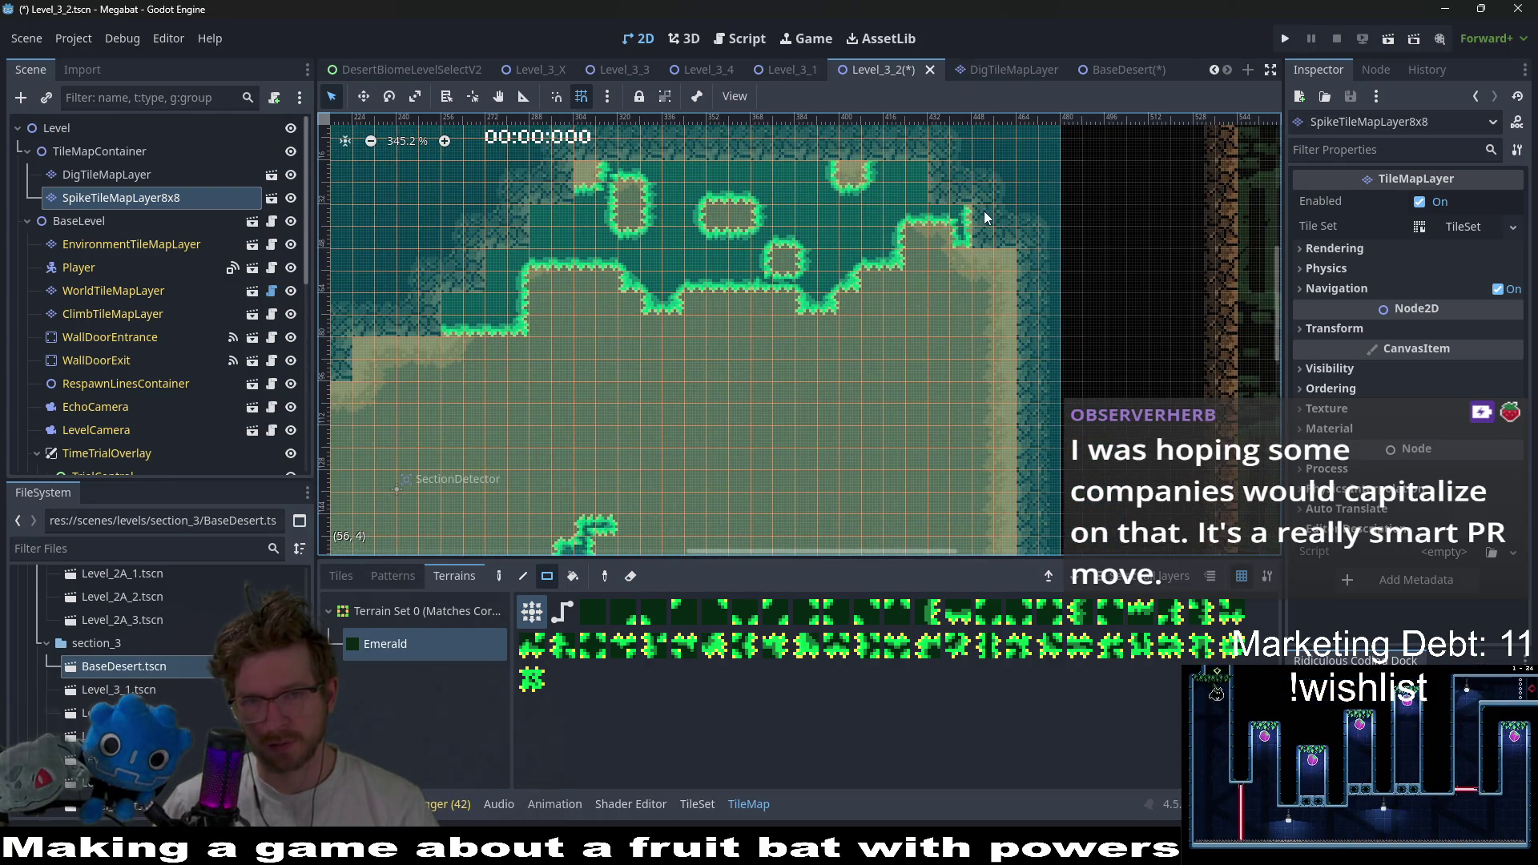
{"action": "scroll", "coordinate": [1042, 228], "scroll_direction": "down", "scroll_amount": 3}
{"action": "scroll", "coordinate": [1043, 228], "scroll_direction": "left", "scroll_amount": 1}
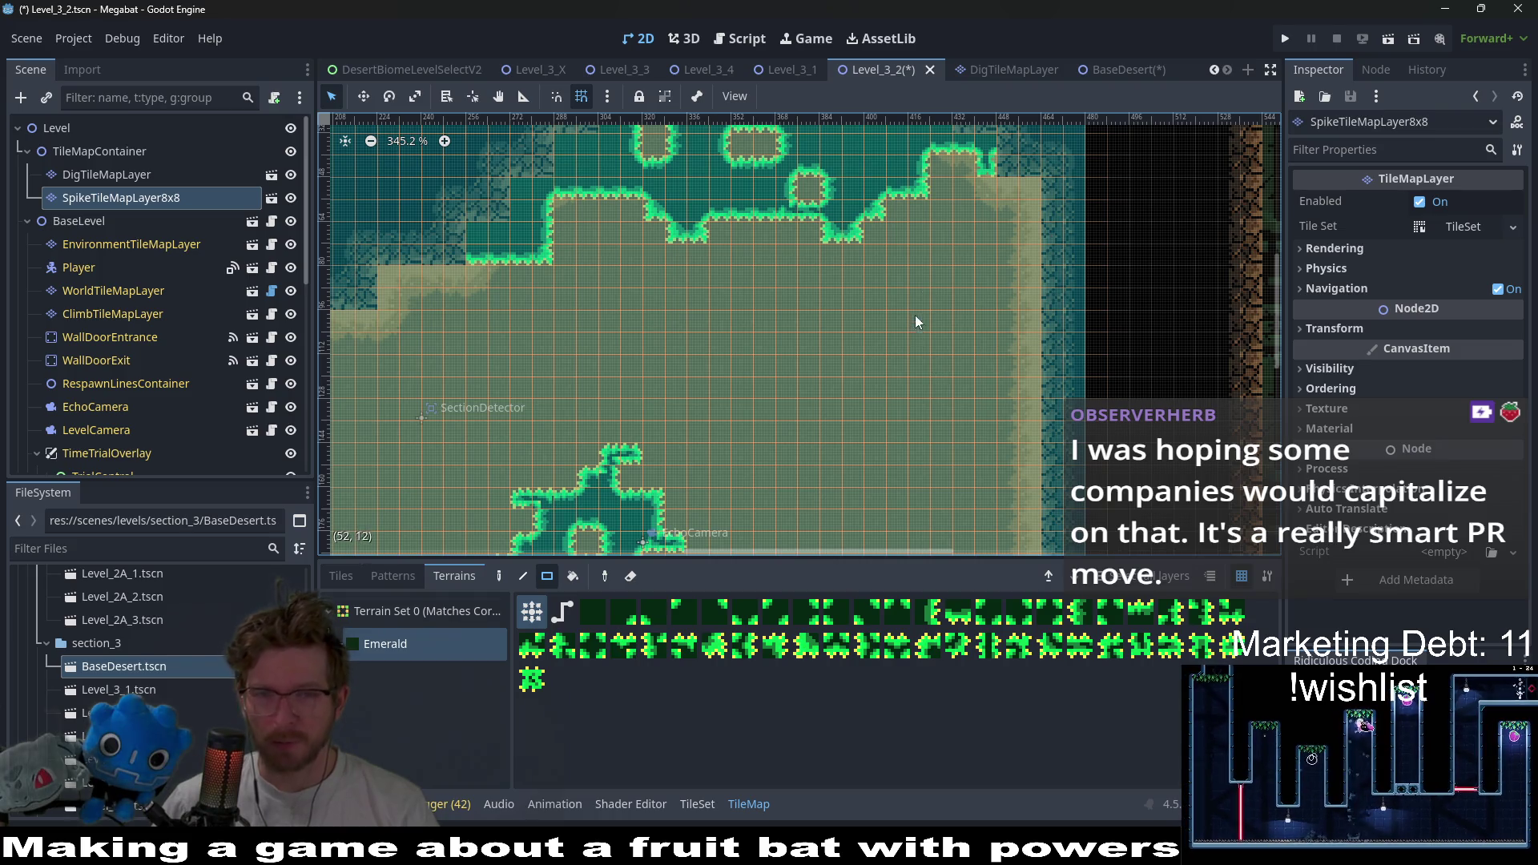
{"action": "scroll", "coordinate": [915, 315], "scroll_direction": "down", "scroll_amount": 4}
{"action": "scroll", "coordinate": [969, 343], "scroll_direction": "left", "scroll_amount": 1}
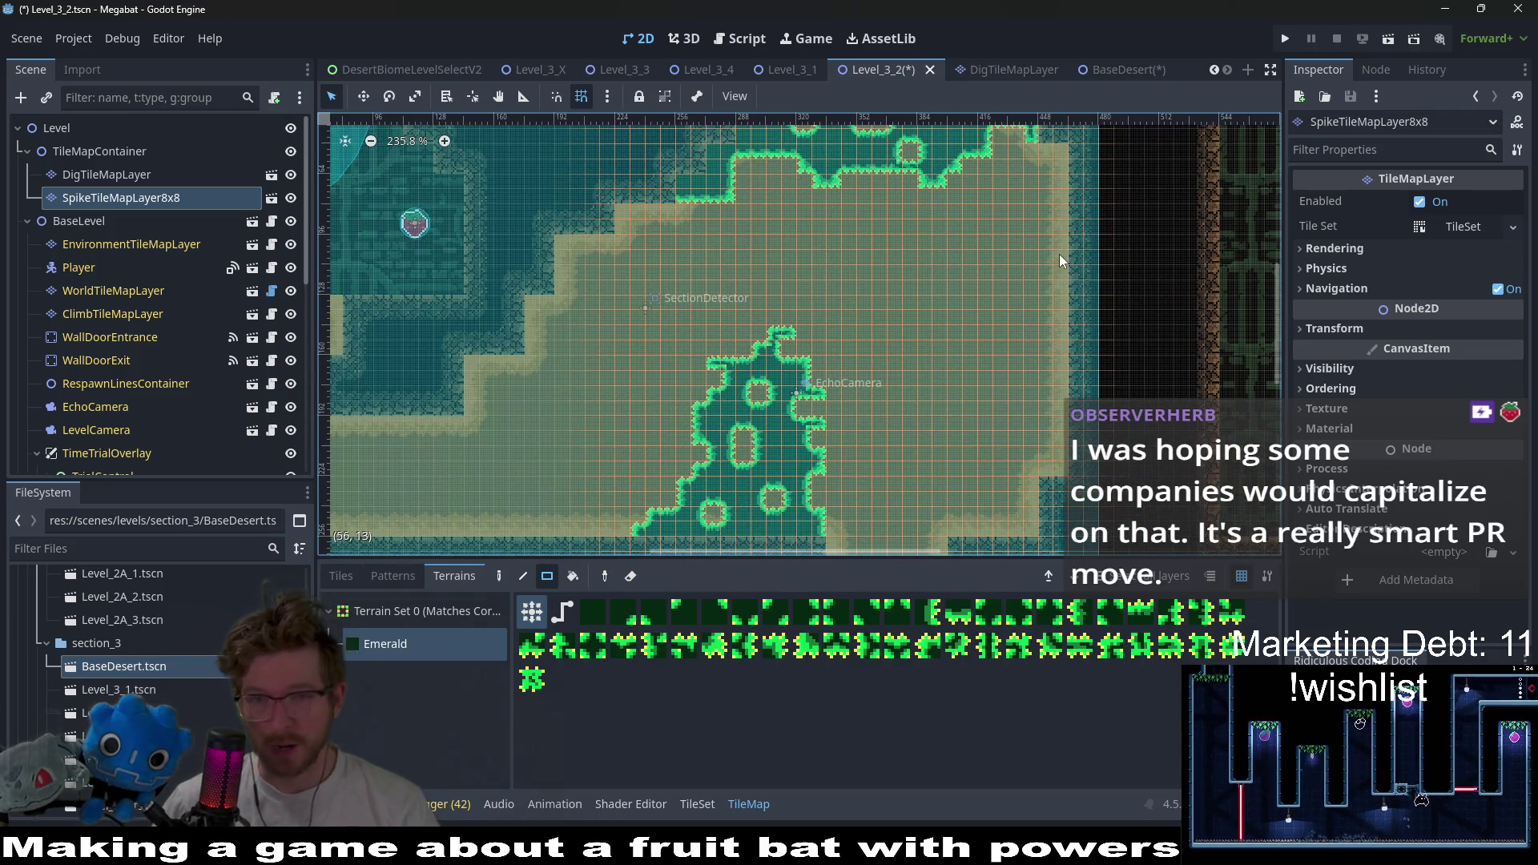
- Paint an Emerald spike column down the right wall and a 2x4 spike area beside it
{"action": "scroll", "coordinate": [1052, 211], "scroll_direction": "up", "scroll_amount": 2}
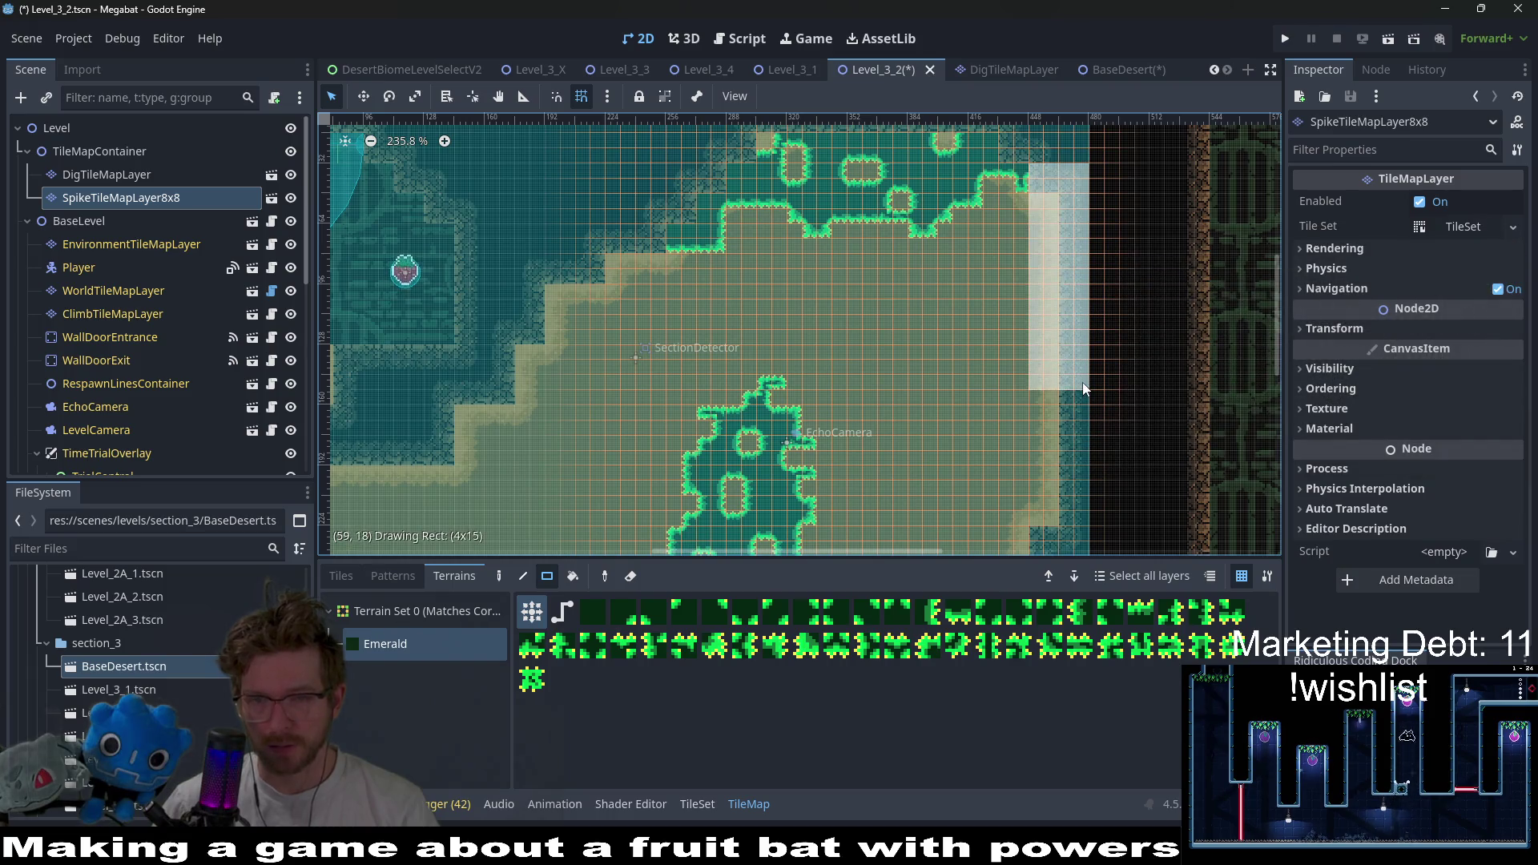
{"action": "scroll", "coordinate": [1026, 254], "scroll_direction": "up", "scroll_amount": 3}
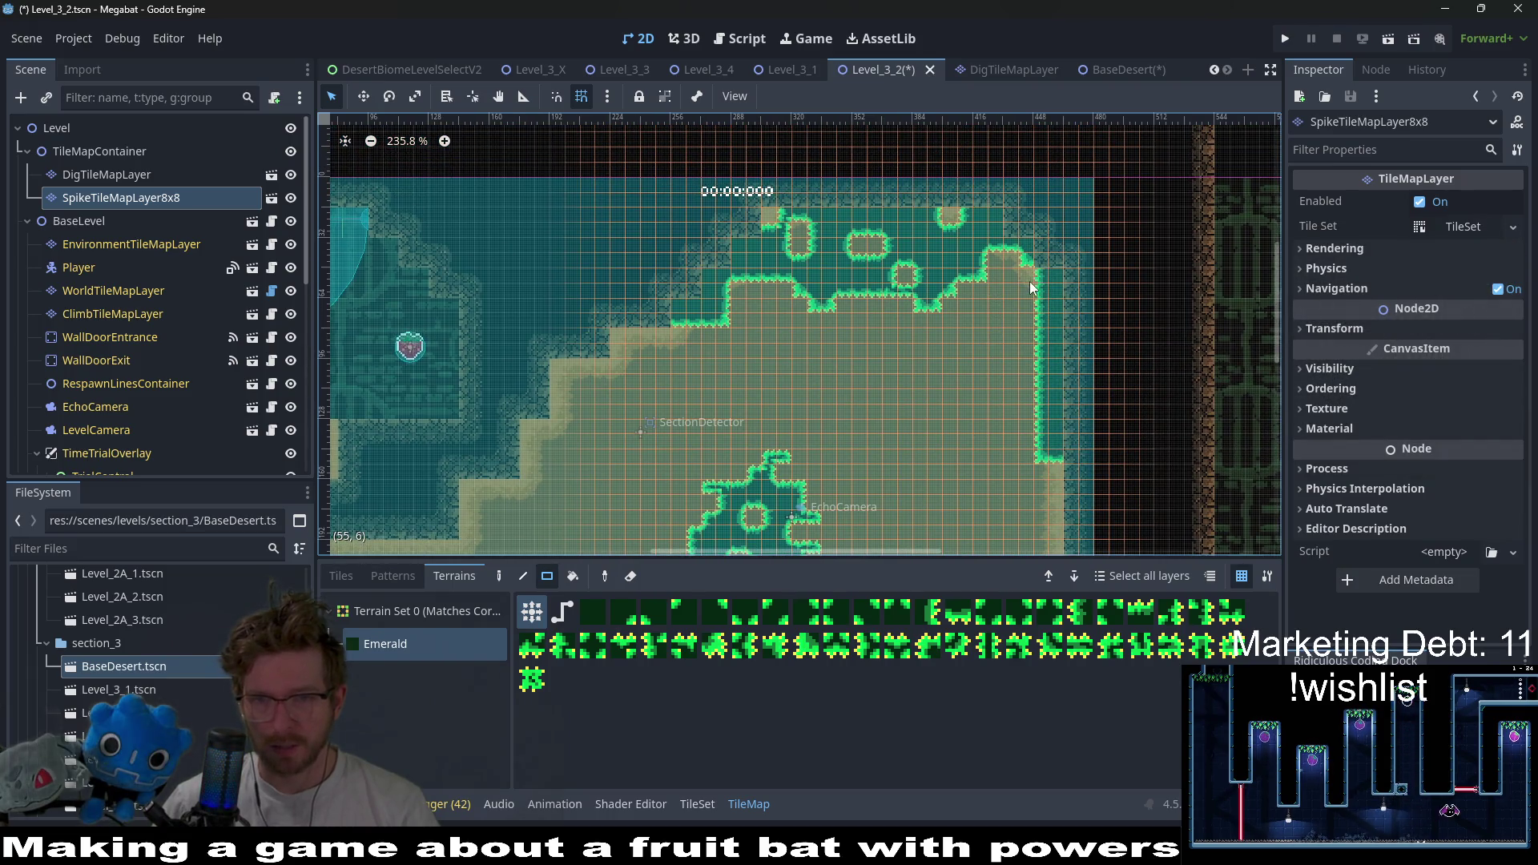
{"action": "scroll", "coordinate": [1030, 281], "scroll_direction": "down", "scroll_amount": 6}
{"action": "left_click_drag", "start_coordinate": [1100, 387], "coordinate": [1101, 445]}
{"action": "scroll", "coordinate": [1109, 401], "scroll_direction": "down", "scroll_amount": 1}
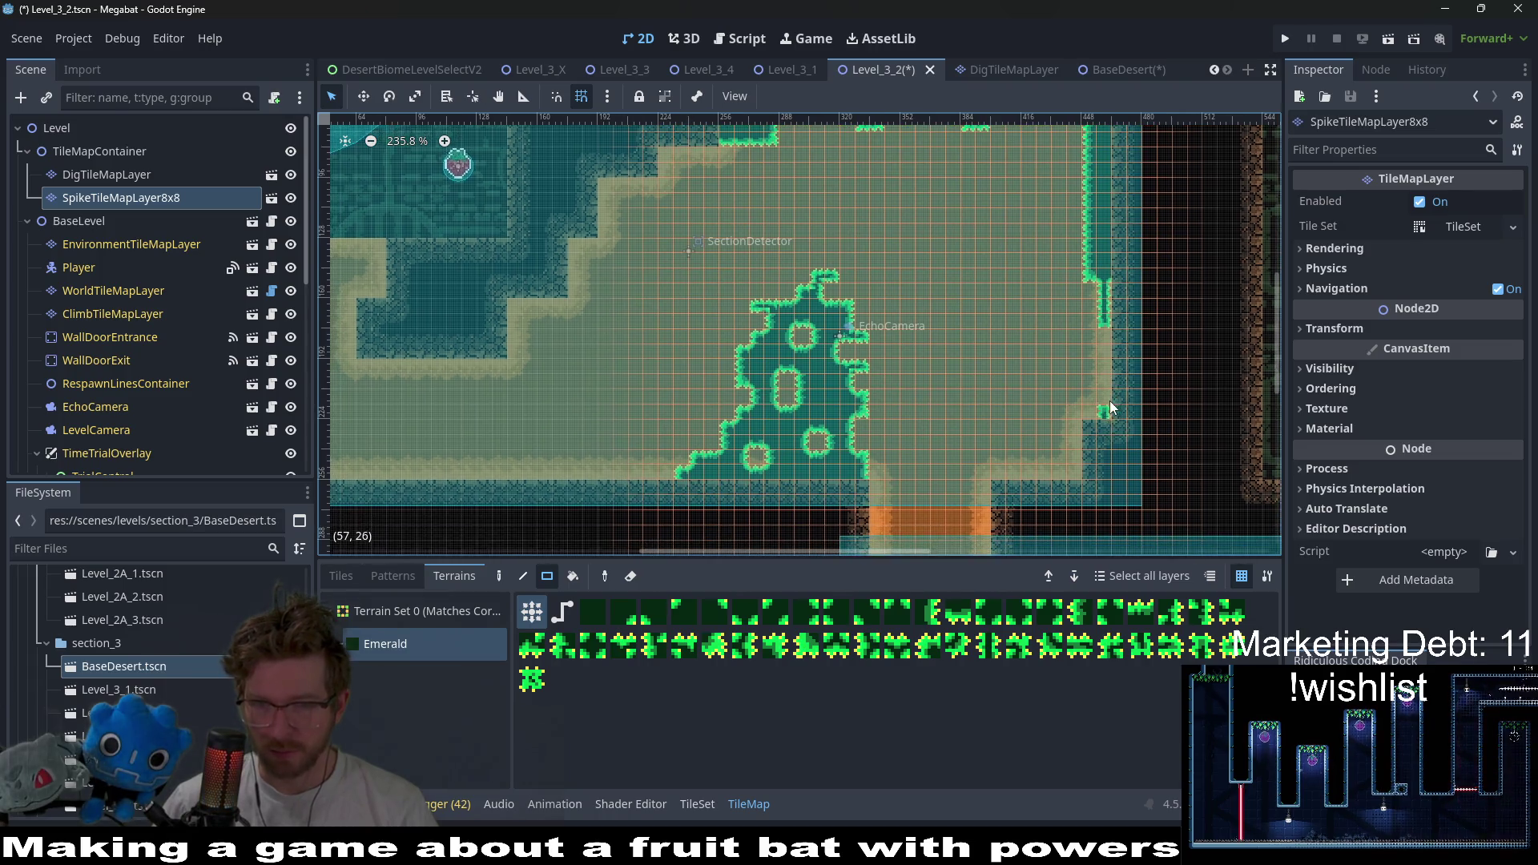
{"action": "left_click_drag", "start_coordinate": [1109, 288], "coordinate": [1142, 345]}
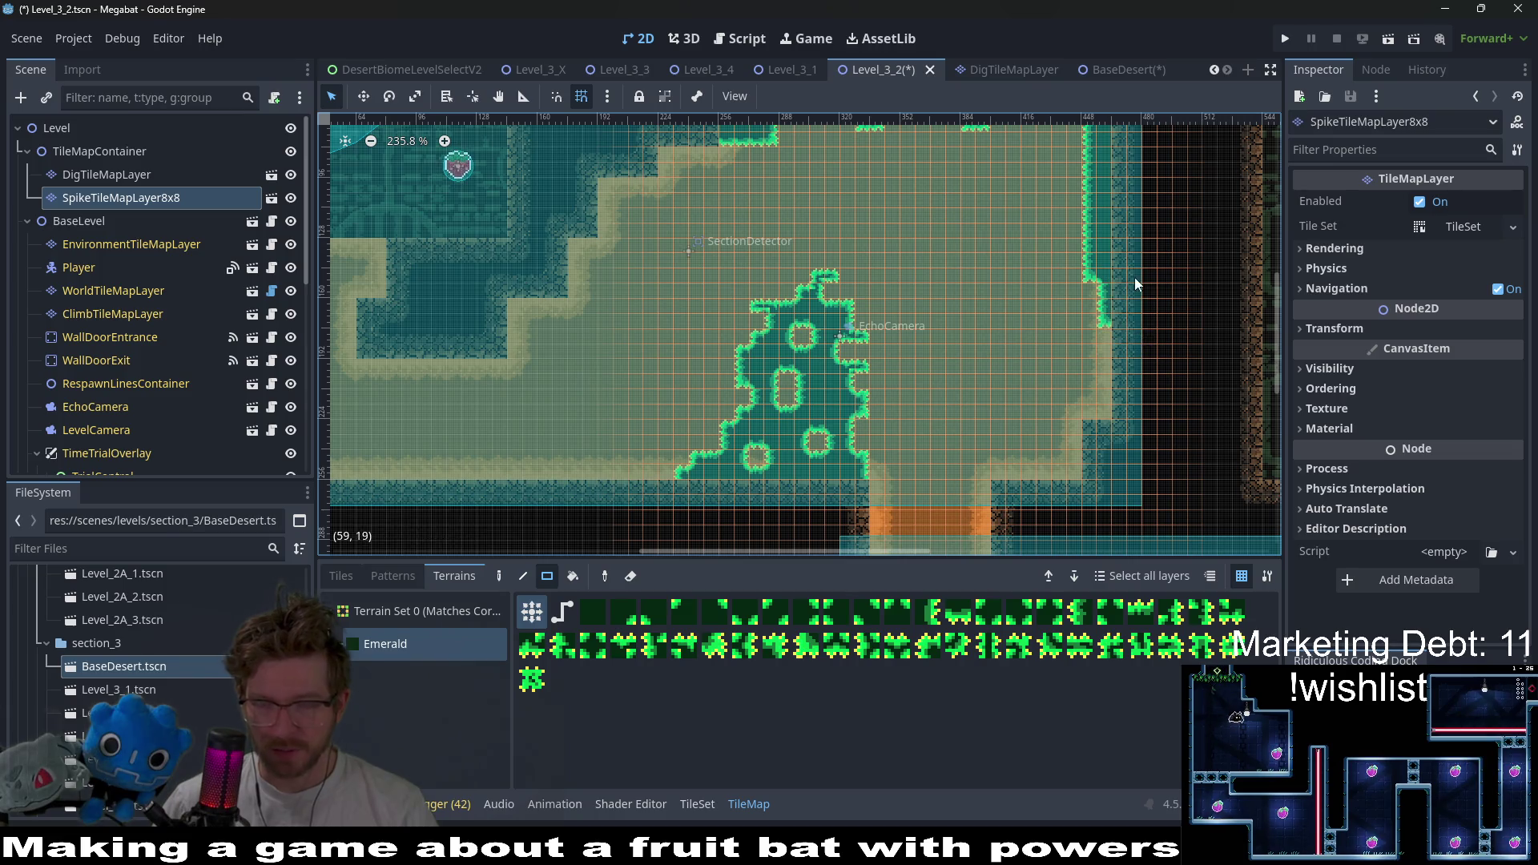
{"action": "scroll", "coordinate": [1134, 277], "scroll_direction": "up", "scroll_amount": 3}
- Extend the spike edging further along the right wall, then launch the level to playtest
{"action": "left_click_drag", "start_coordinate": [1076, 270], "coordinate": [1073, 237]}
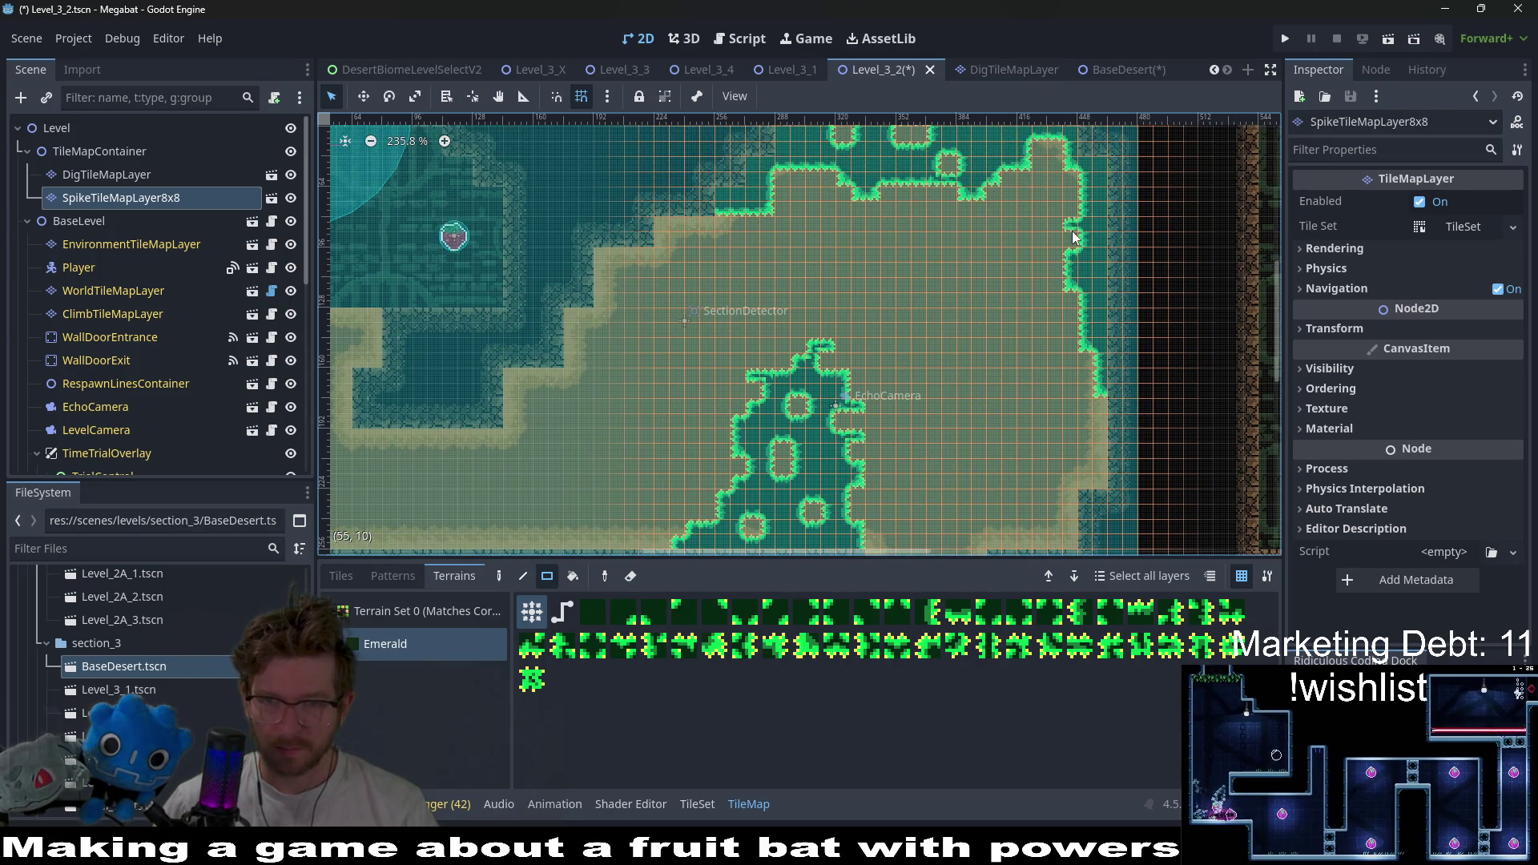
{"action": "left_click", "coordinate": [1056, 225]}
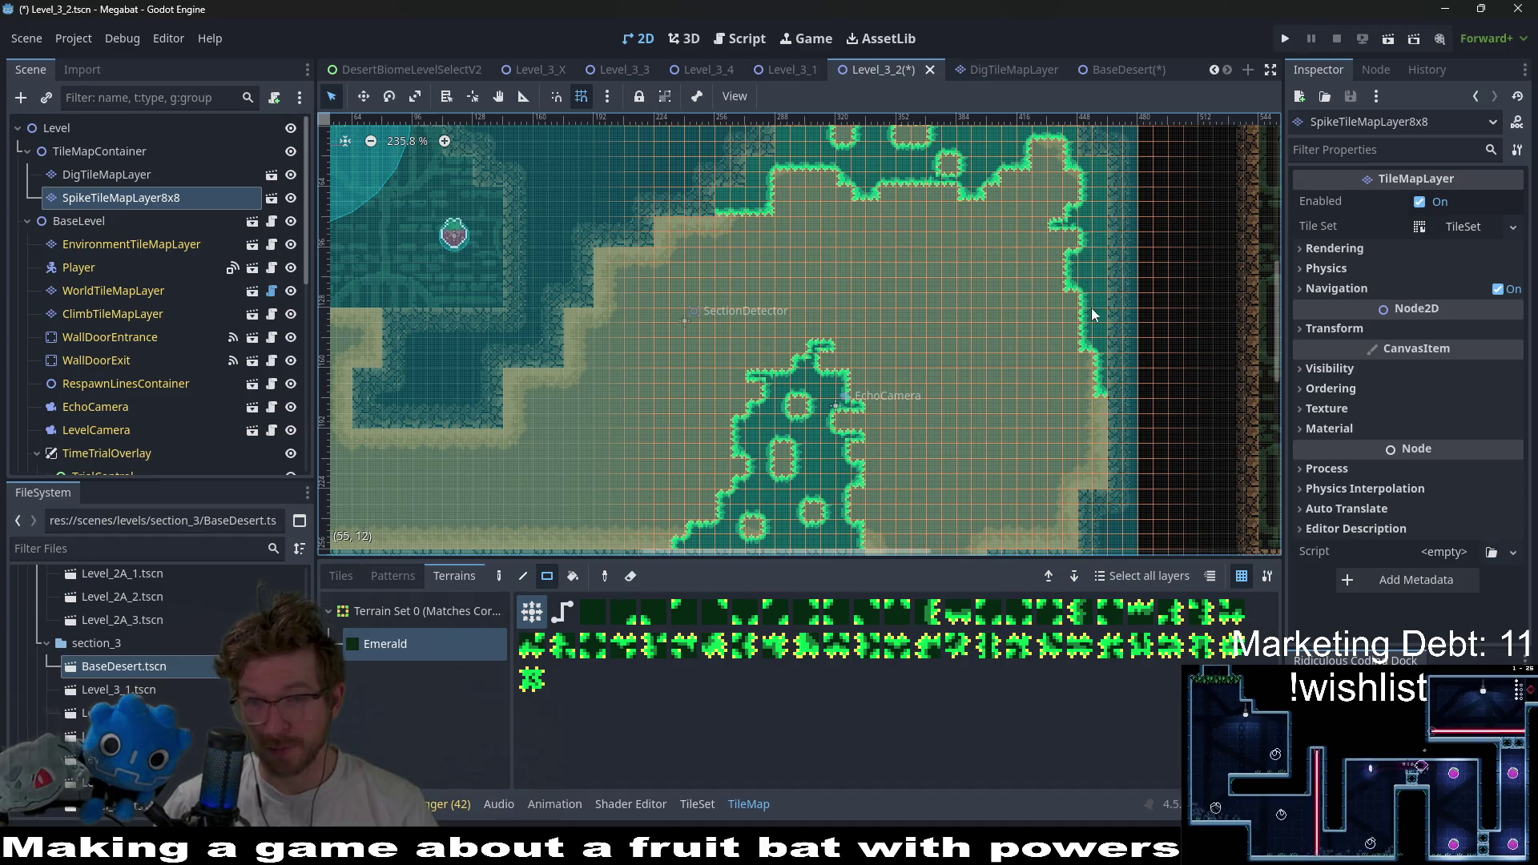
{"action": "left_click_drag", "start_coordinate": [1078, 343], "coordinate": [1070, 345]}
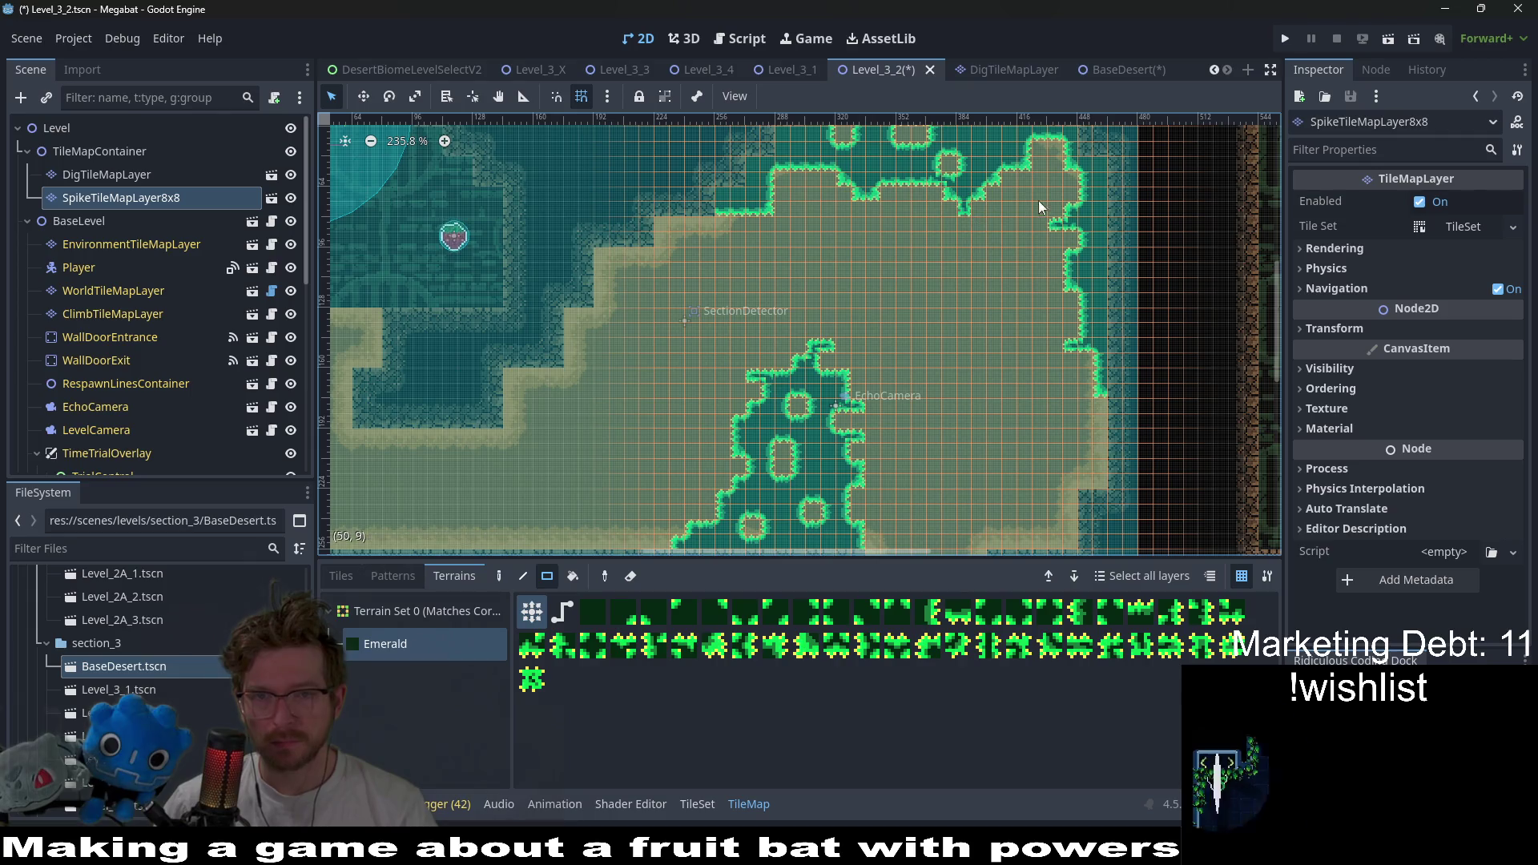
{"action": "scroll", "coordinate": [1038, 200], "scroll_direction": "down", "scroll_amount": 3}
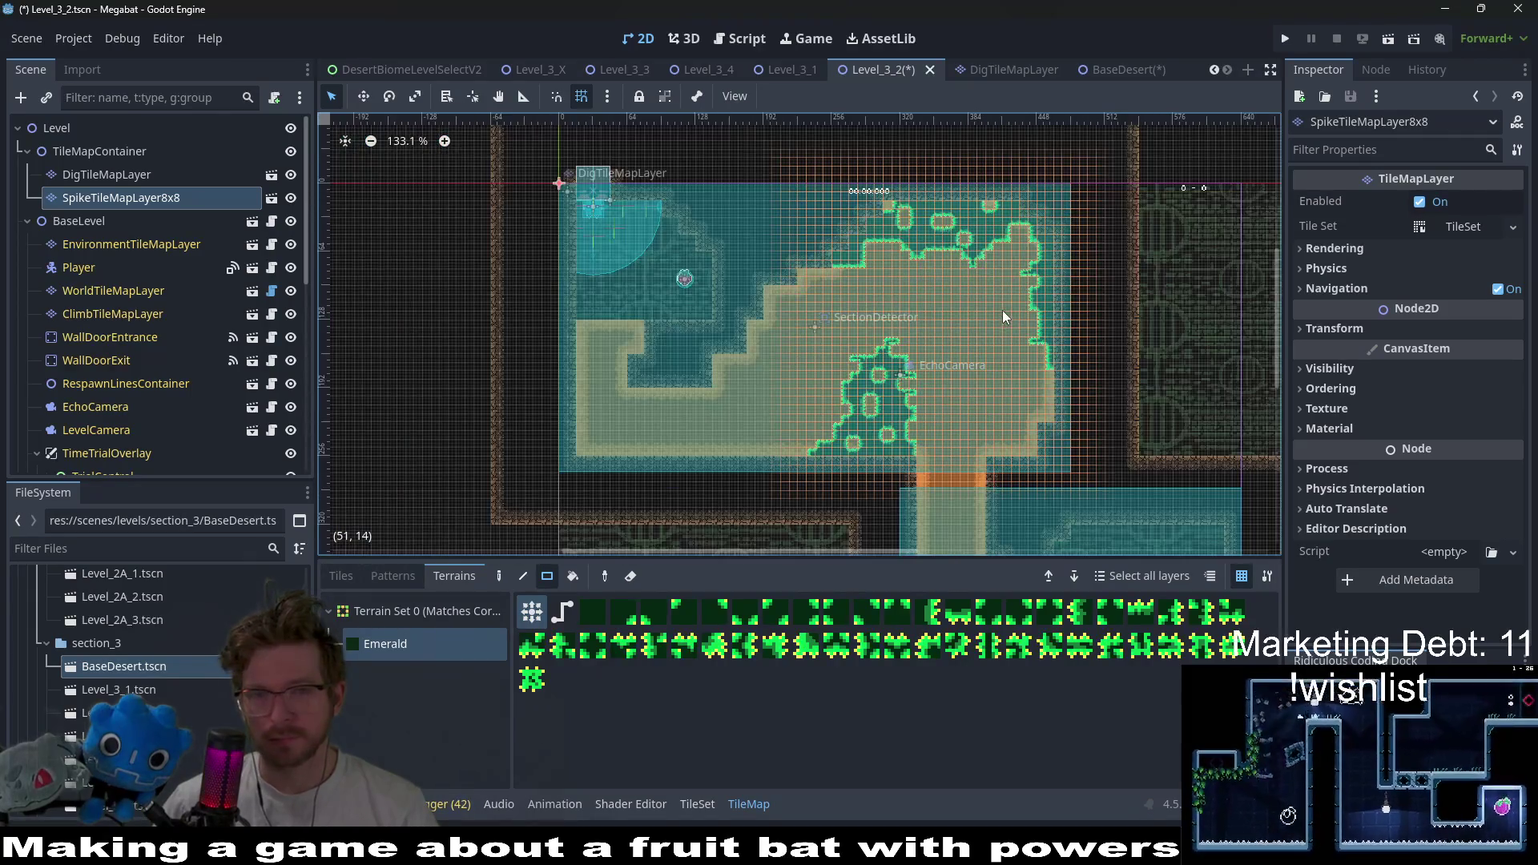
{"action": "scroll", "coordinate": [1004, 365], "scroll_direction": "down", "scroll_amount": 2}
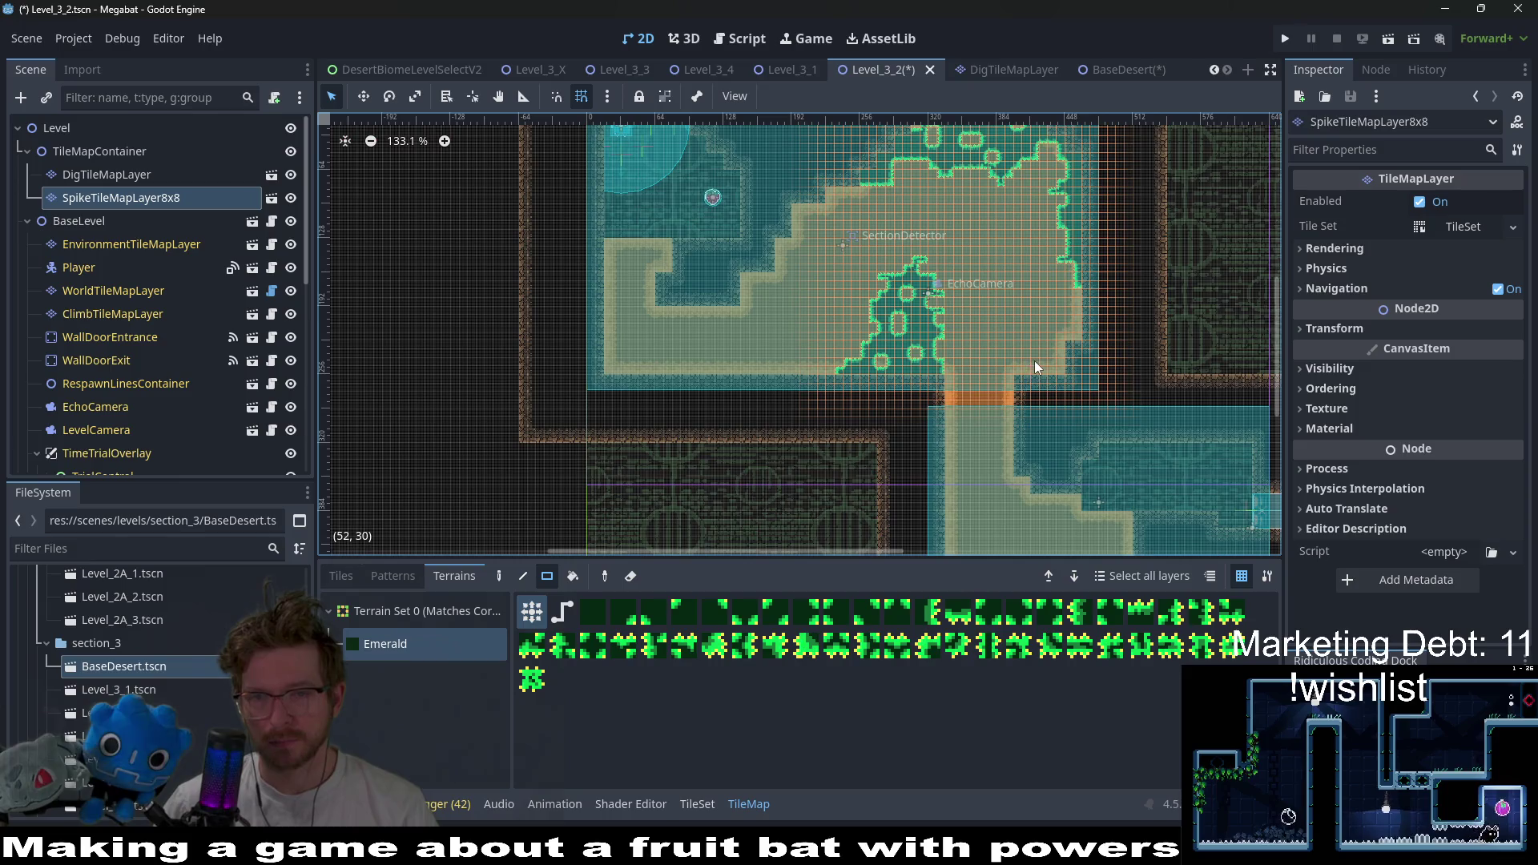
{"action": "scroll", "coordinate": [905, 335], "scroll_direction": "up", "scroll_amount": 3}
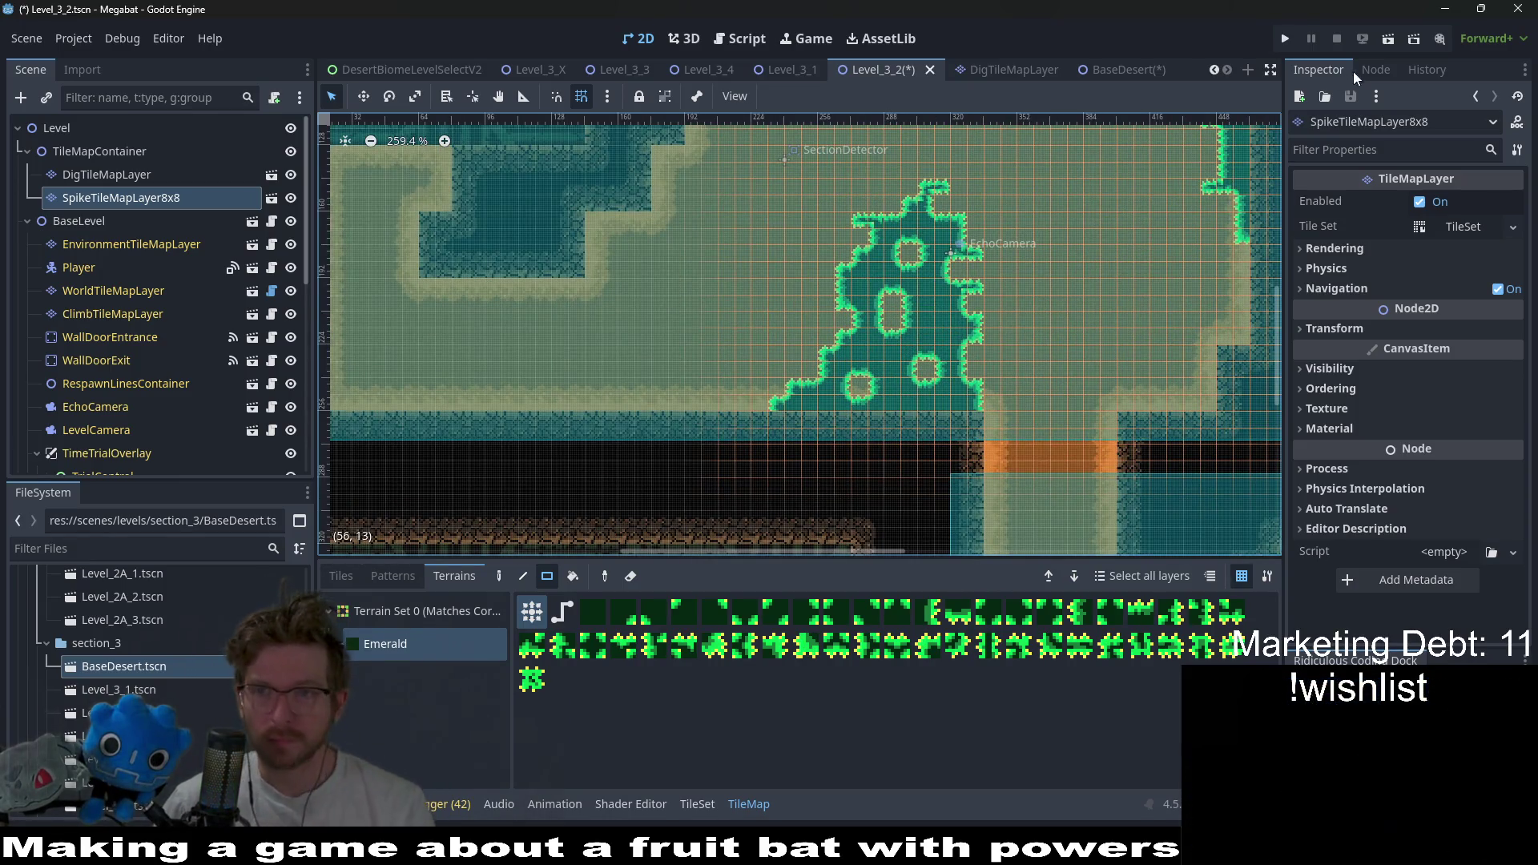
{"action": "left_click", "coordinate": [1387, 40]}
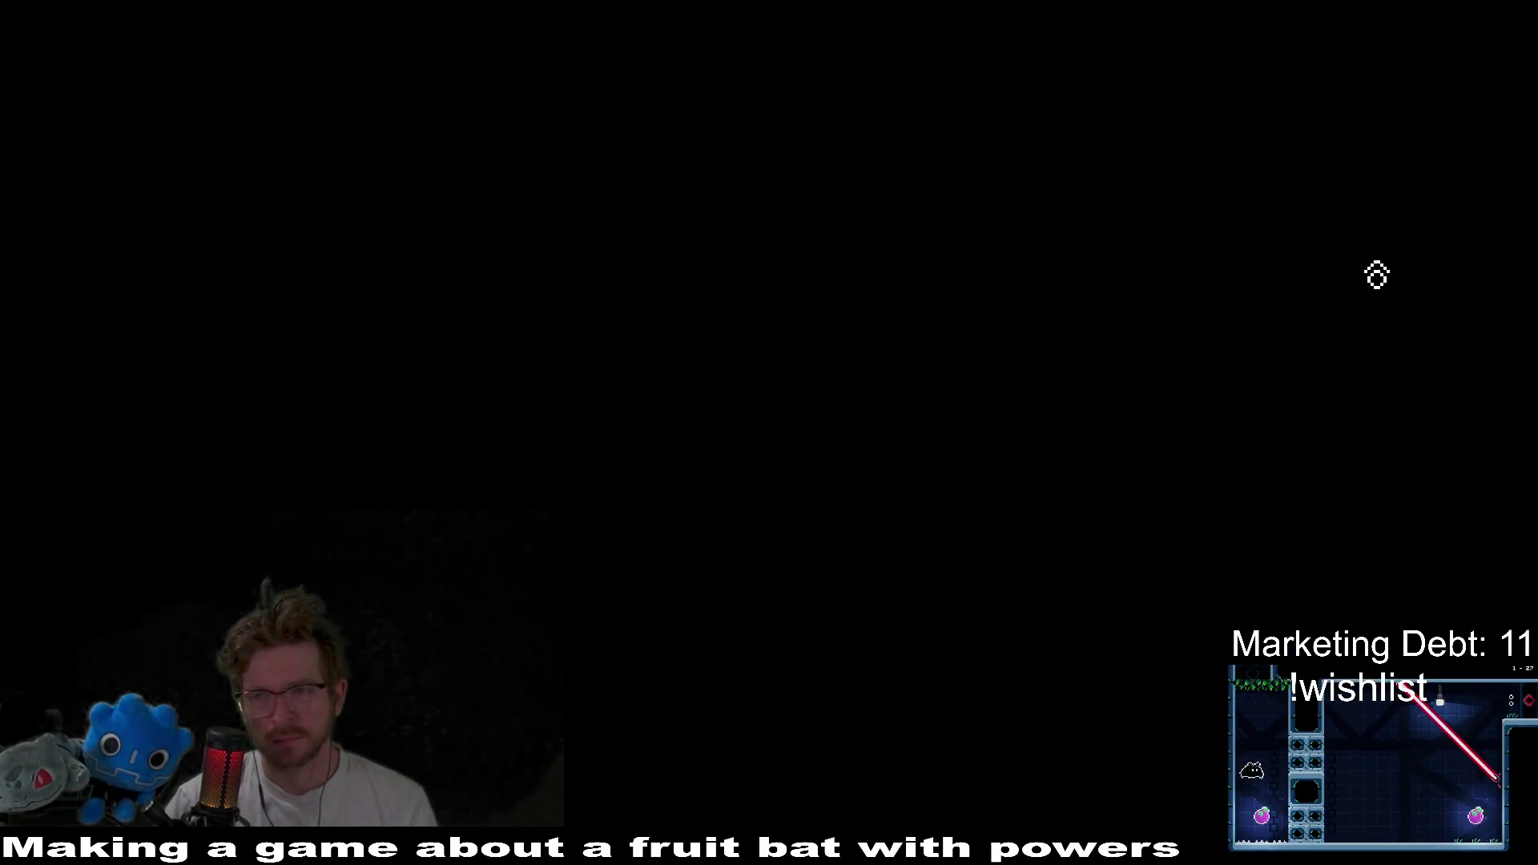
{"action": "key", "text": "Down"}
{"action": "key", "text": "Right"}
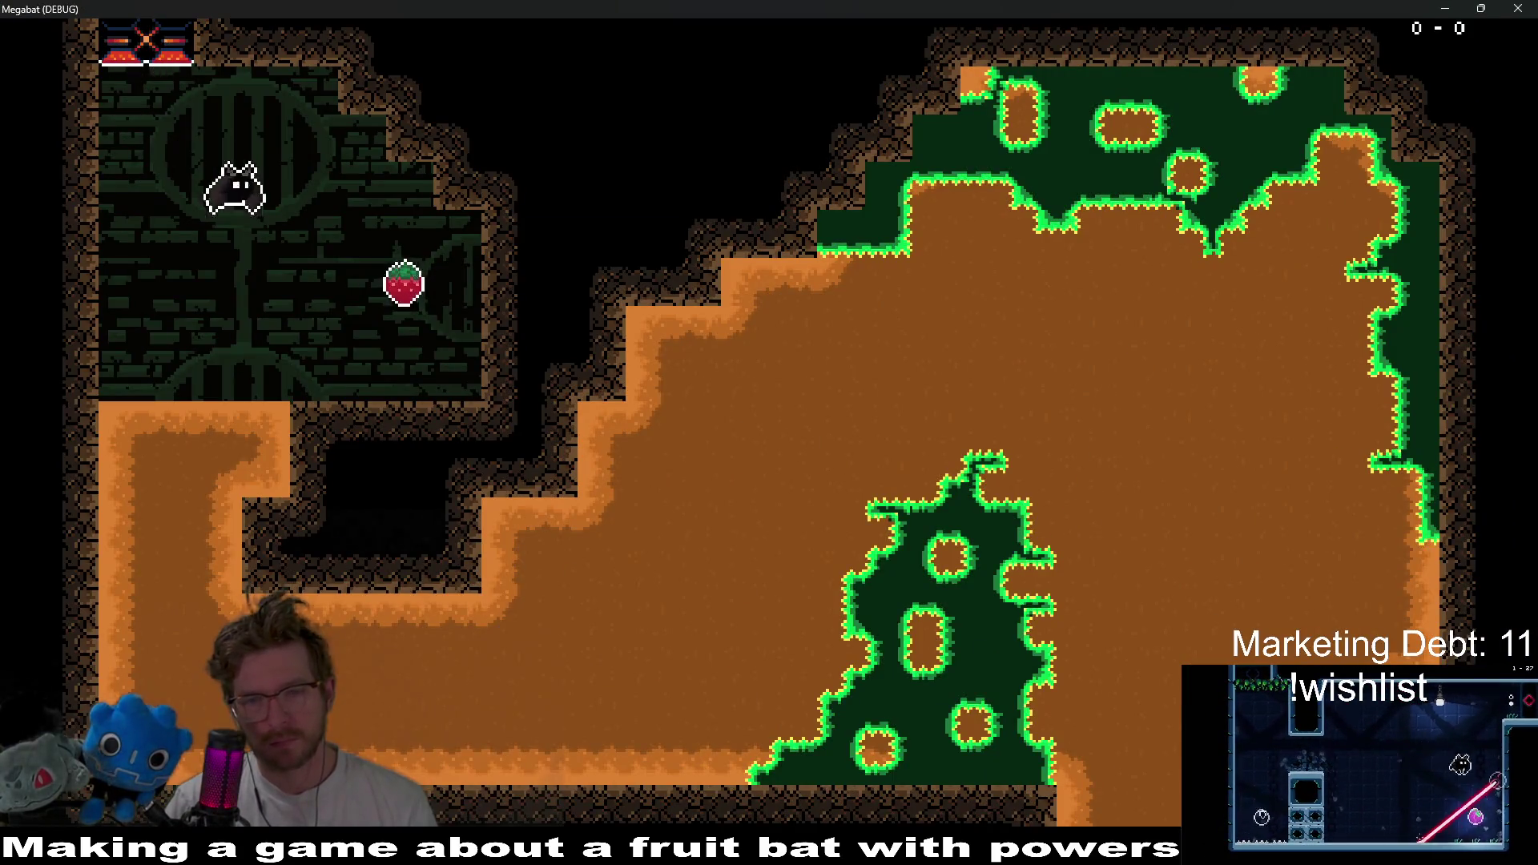
{"action": "key", "text": "Left"}
{"action": "key", "text": "Down"}
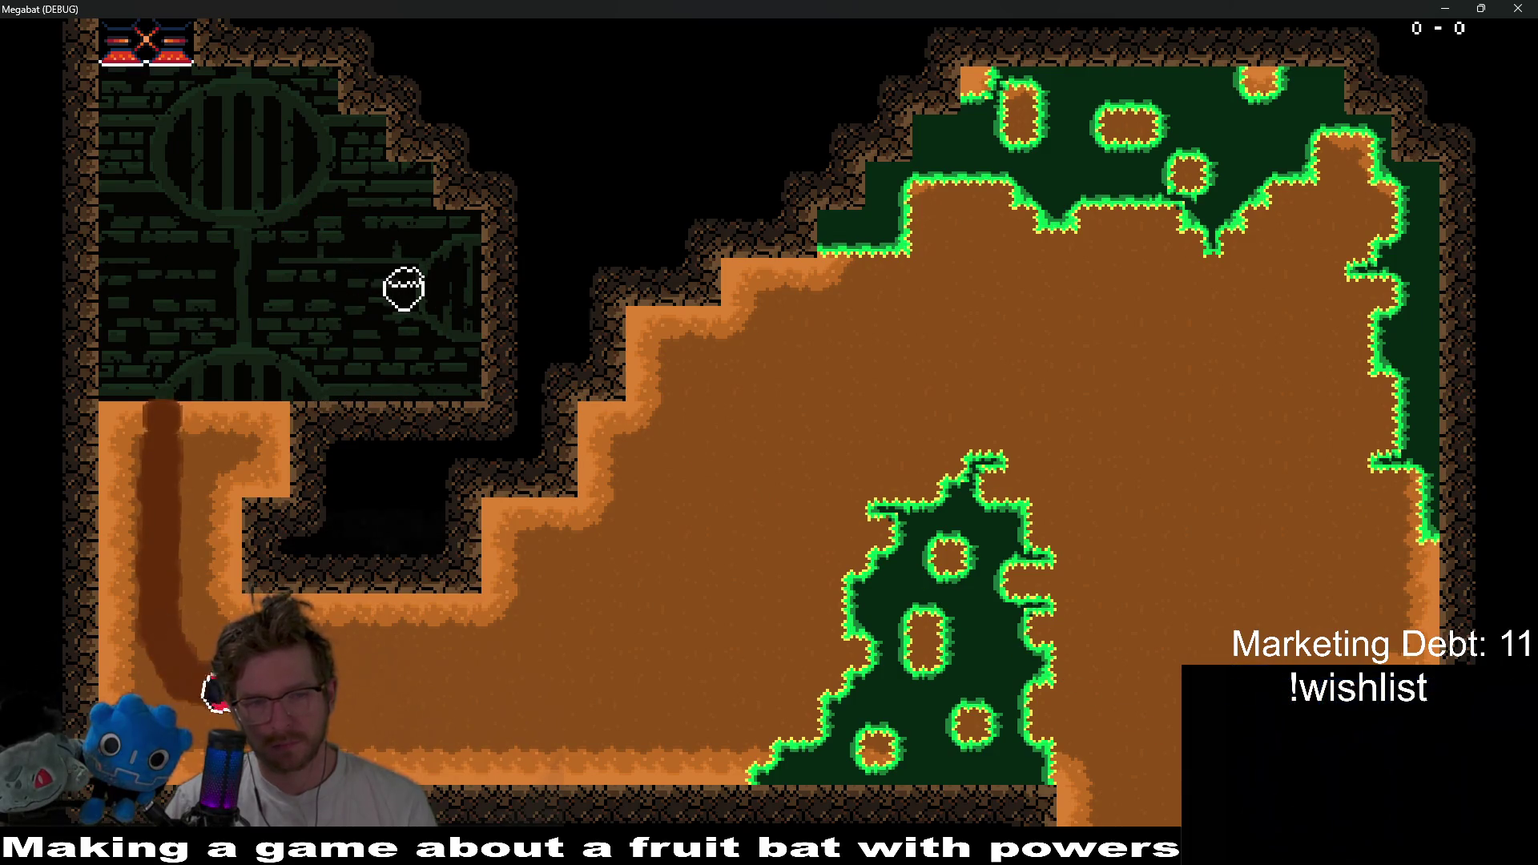
{"action": "key", "text": "Right"}
{"action": "key", "text": "Up"}
{"action": "key", "text": "Down"}
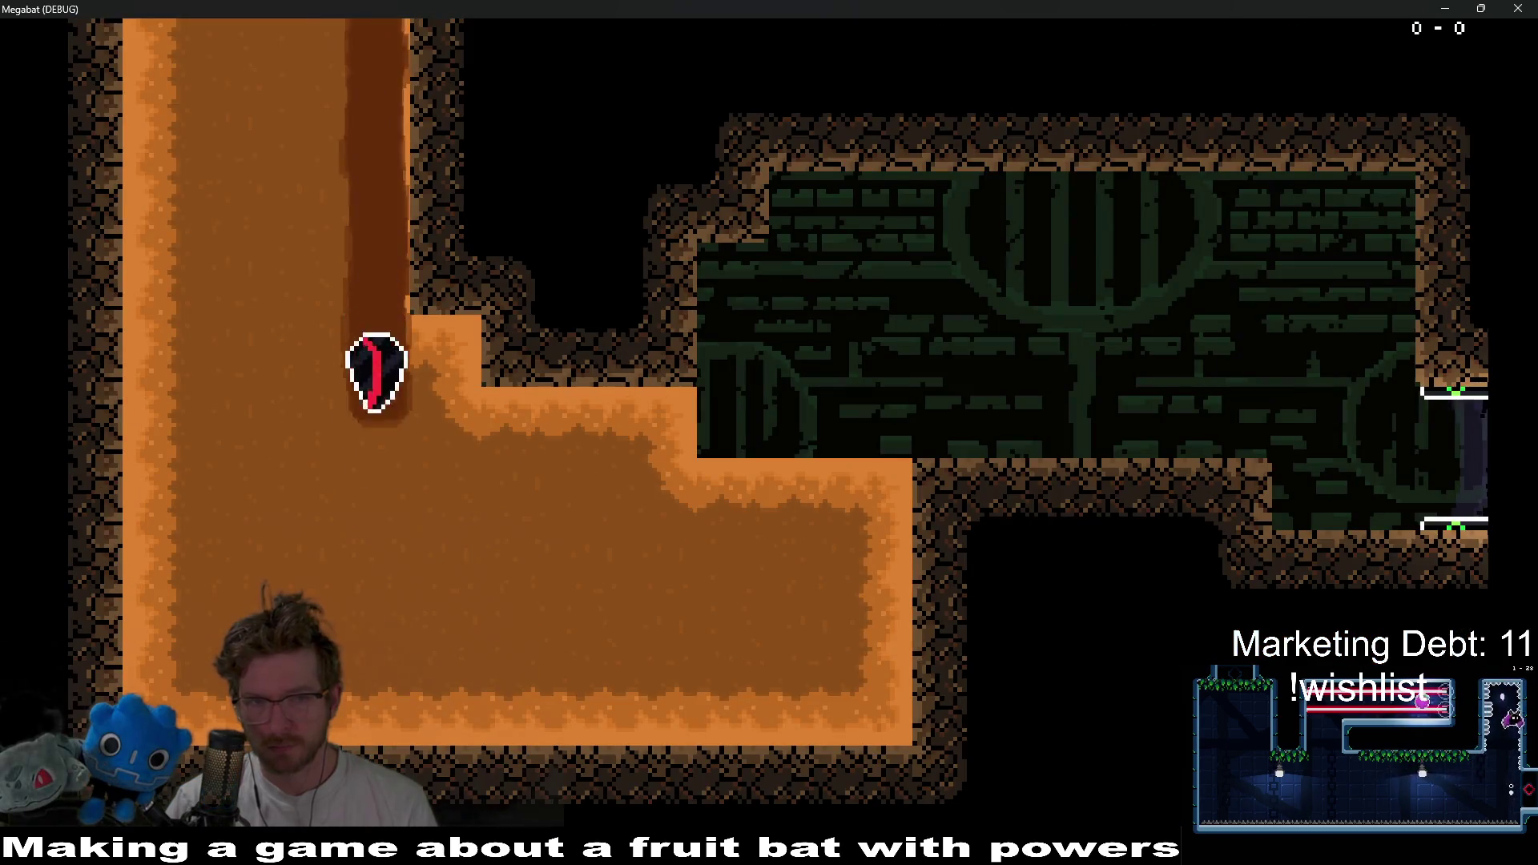
{"action": "key", "text": "Right"}
{"action": "key", "text": "Up"}
{"action": "key", "text": "Left"}
{"action": "key", "text": "Down"}
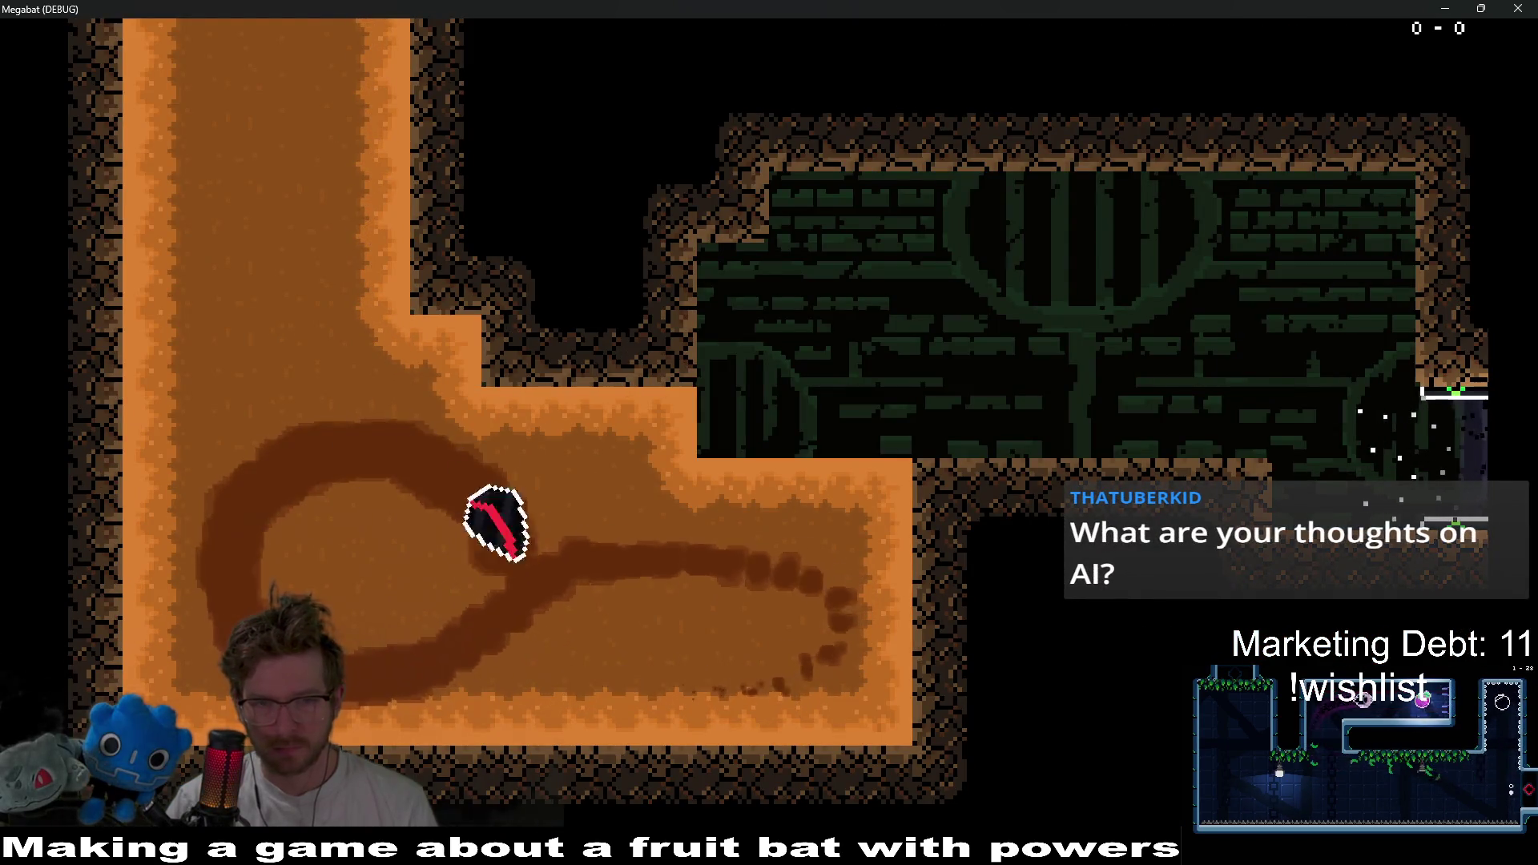
{"action": "key", "text": "Up"}
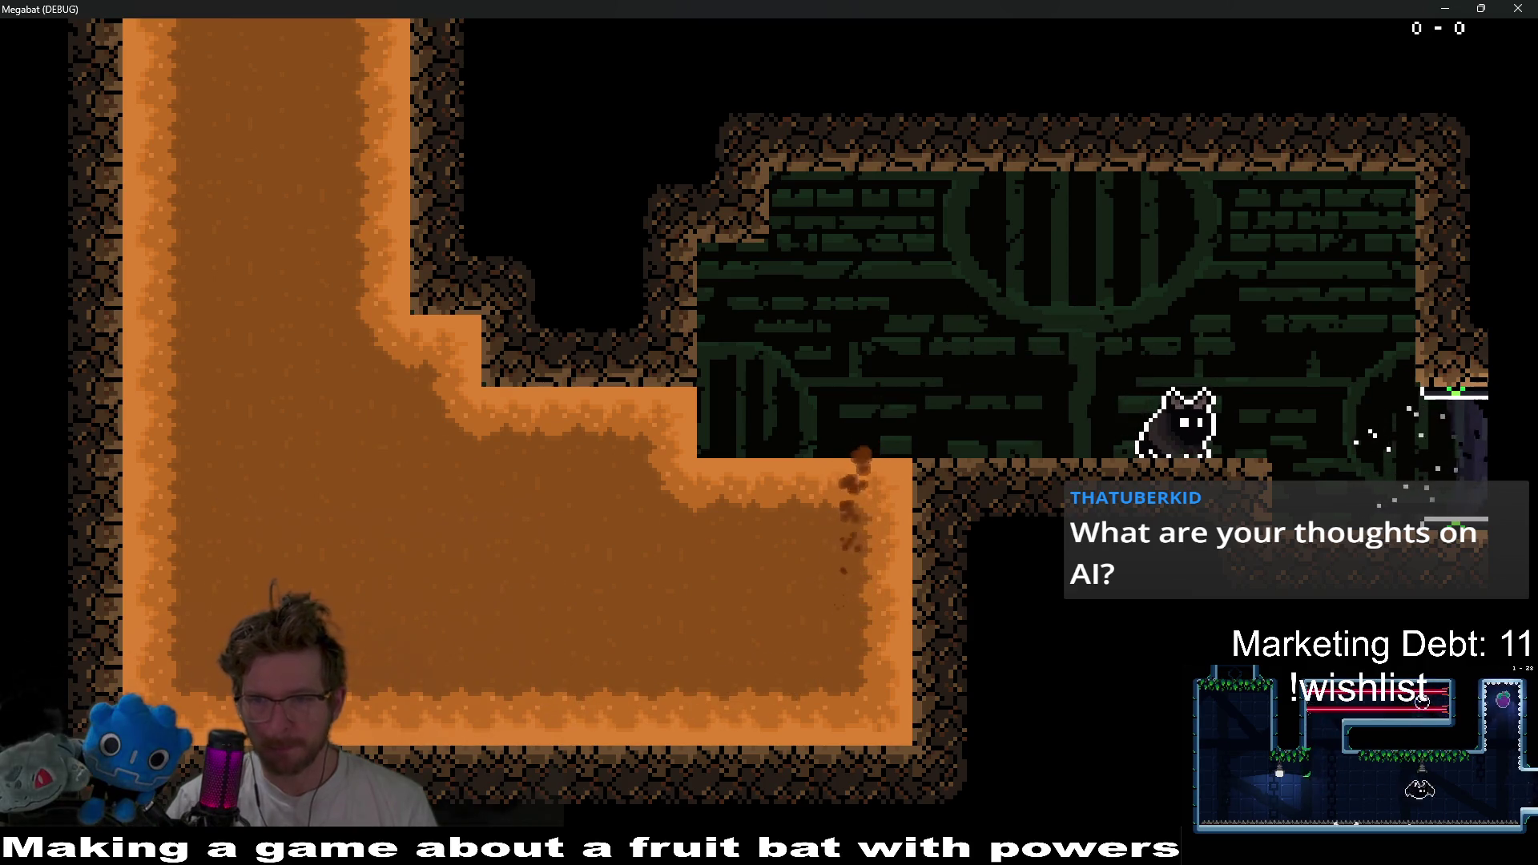
{"action": "key", "text": "F8"}
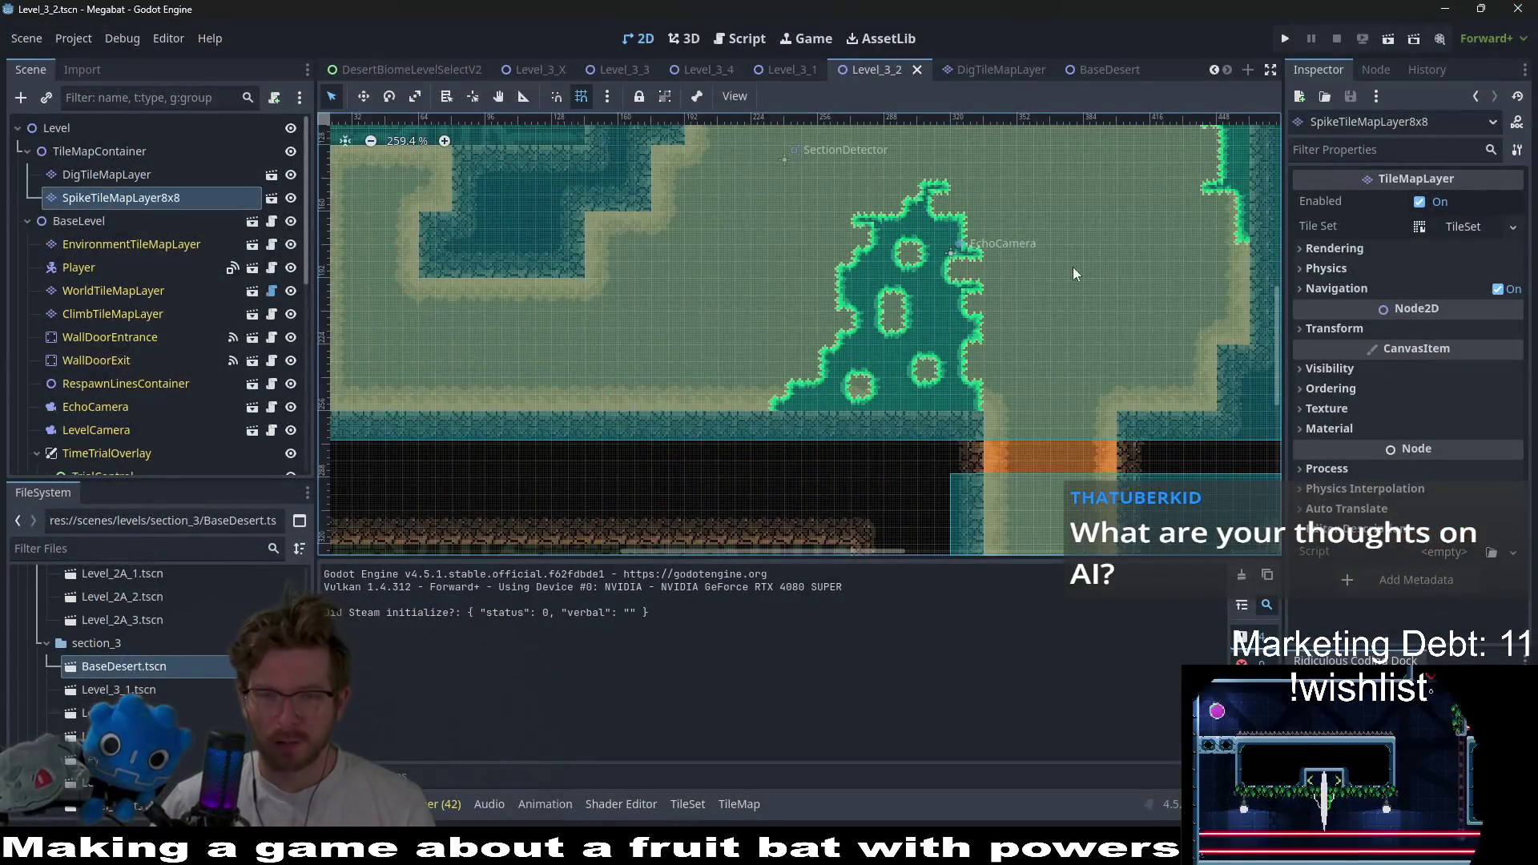
- Pan and zoom around the level to inspect the spike-edged holes inside the green mound
{"action": "scroll", "coordinate": [892, 272], "scroll_direction": "down", "scroll_amount": 3}
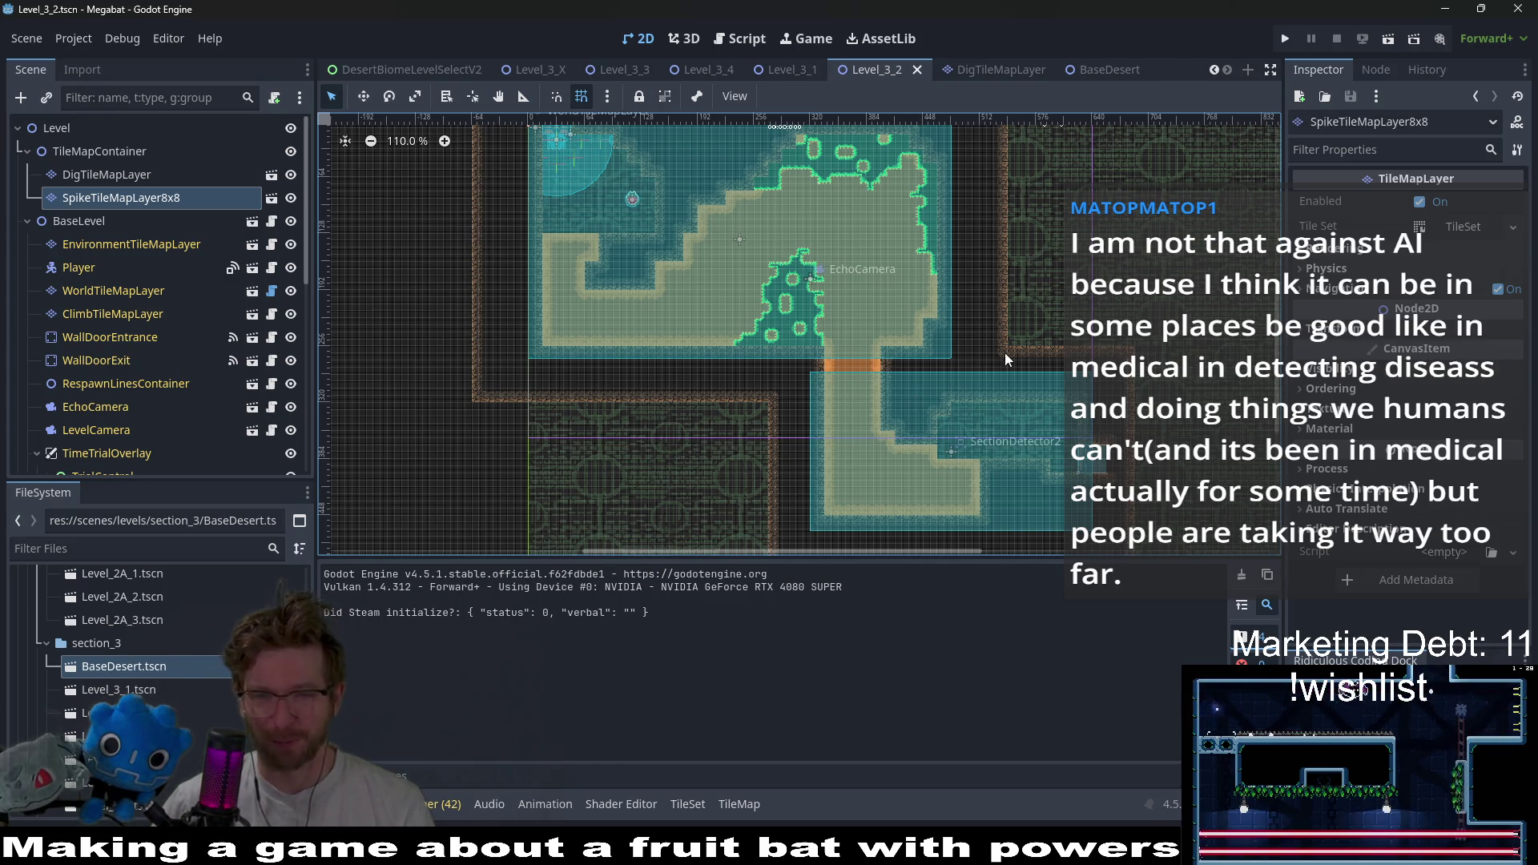
{"action": "scroll", "coordinate": [1009, 341], "scroll_direction": "up", "scroll_amount": 3}
{"action": "scroll", "coordinate": [1010, 340], "scroll_direction": "right", "scroll_amount": 4}
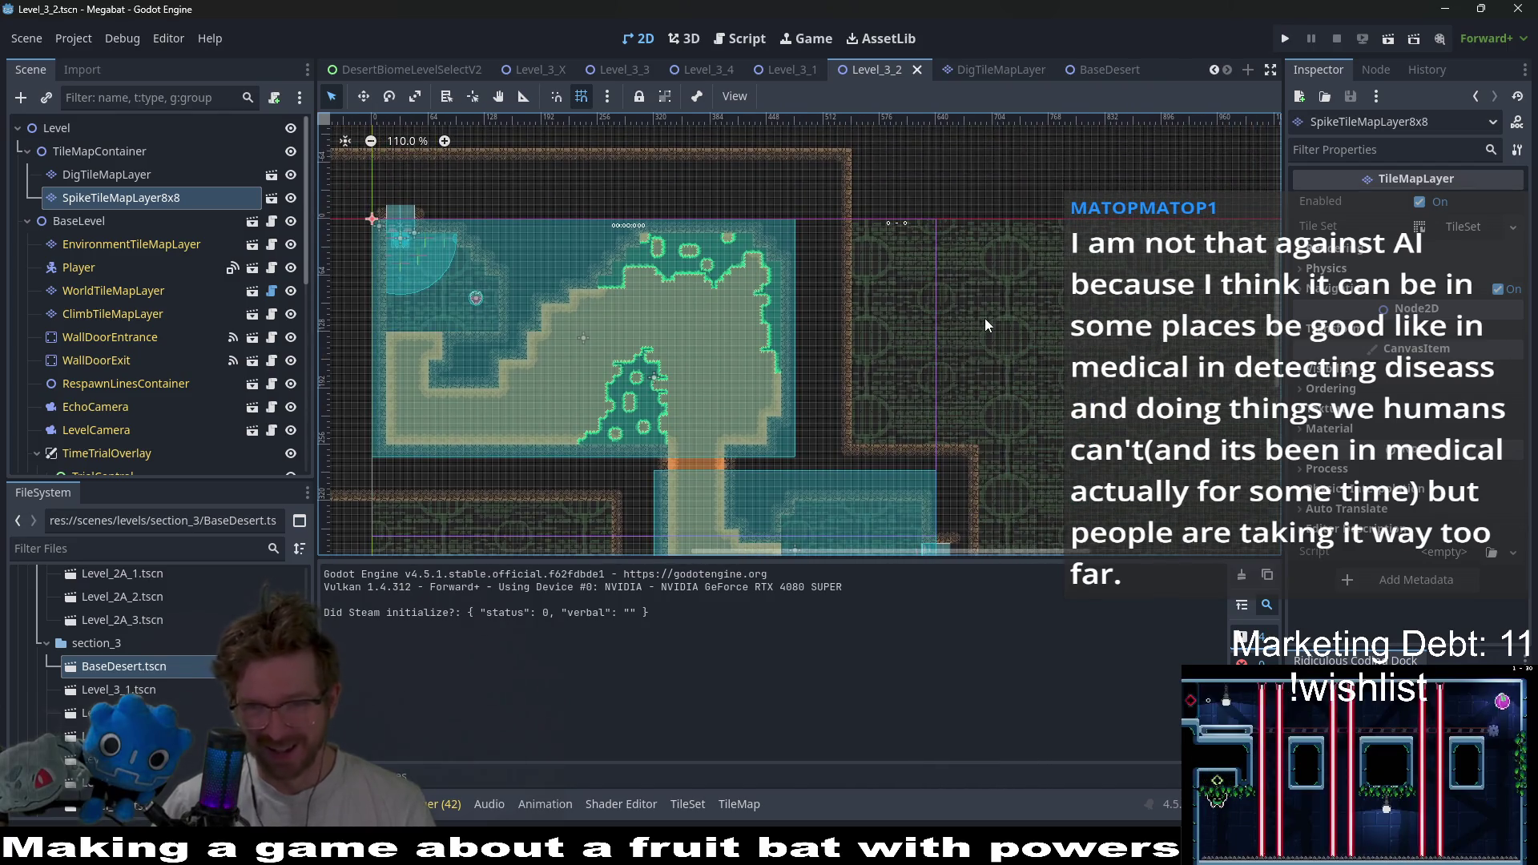
{"action": "scroll", "coordinate": [969, 297], "scroll_direction": "down", "scroll_amount": 2}
{"action": "scroll", "coordinate": [969, 297], "scroll_direction": "left", "scroll_amount": 2}
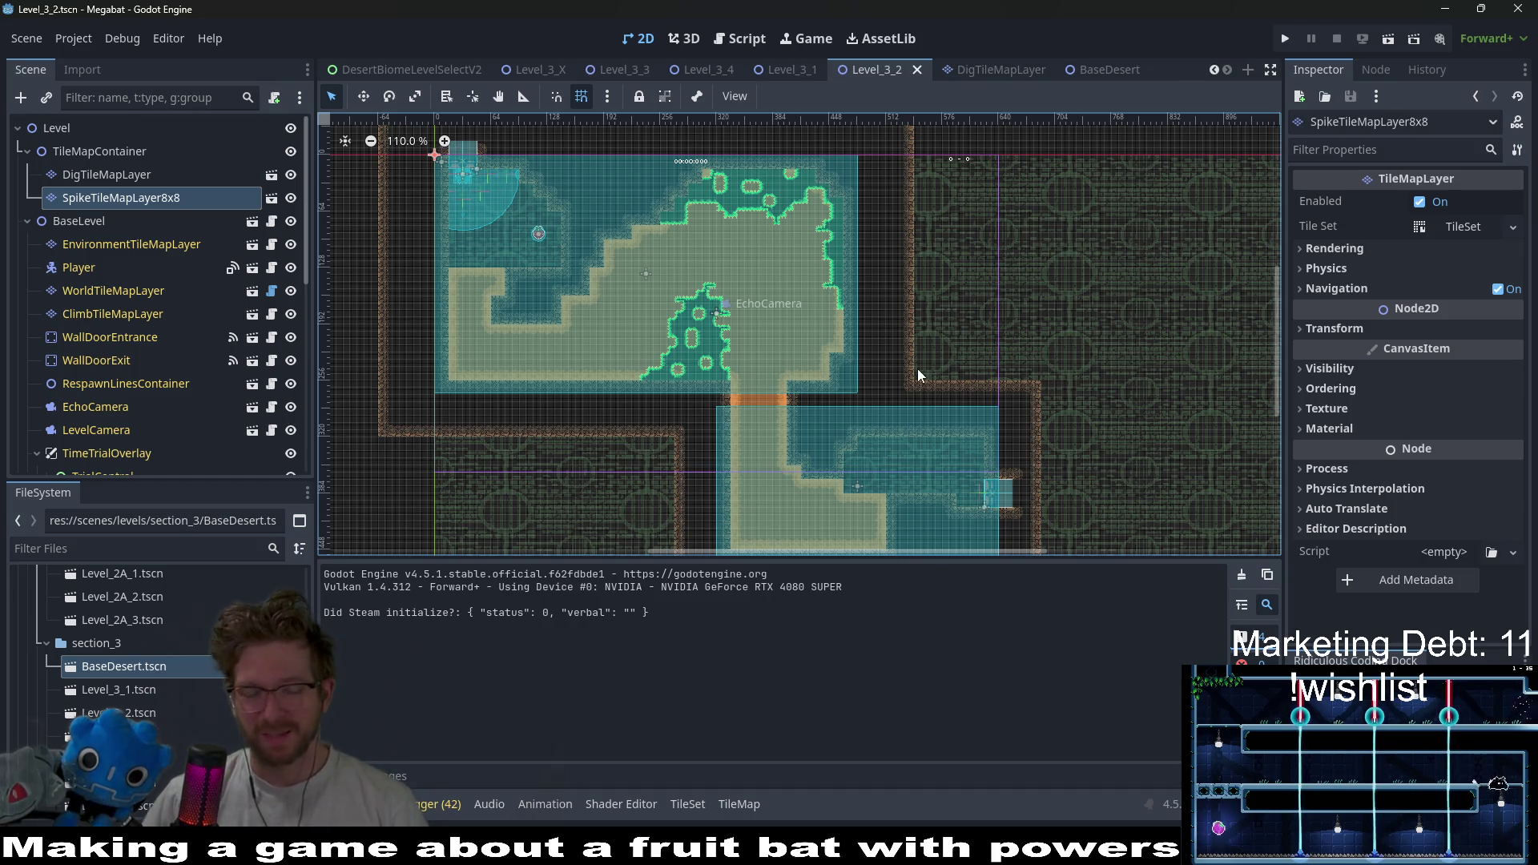
{"action": "scroll", "coordinate": [578, 315], "scroll_direction": "up", "scroll_amount": 5}
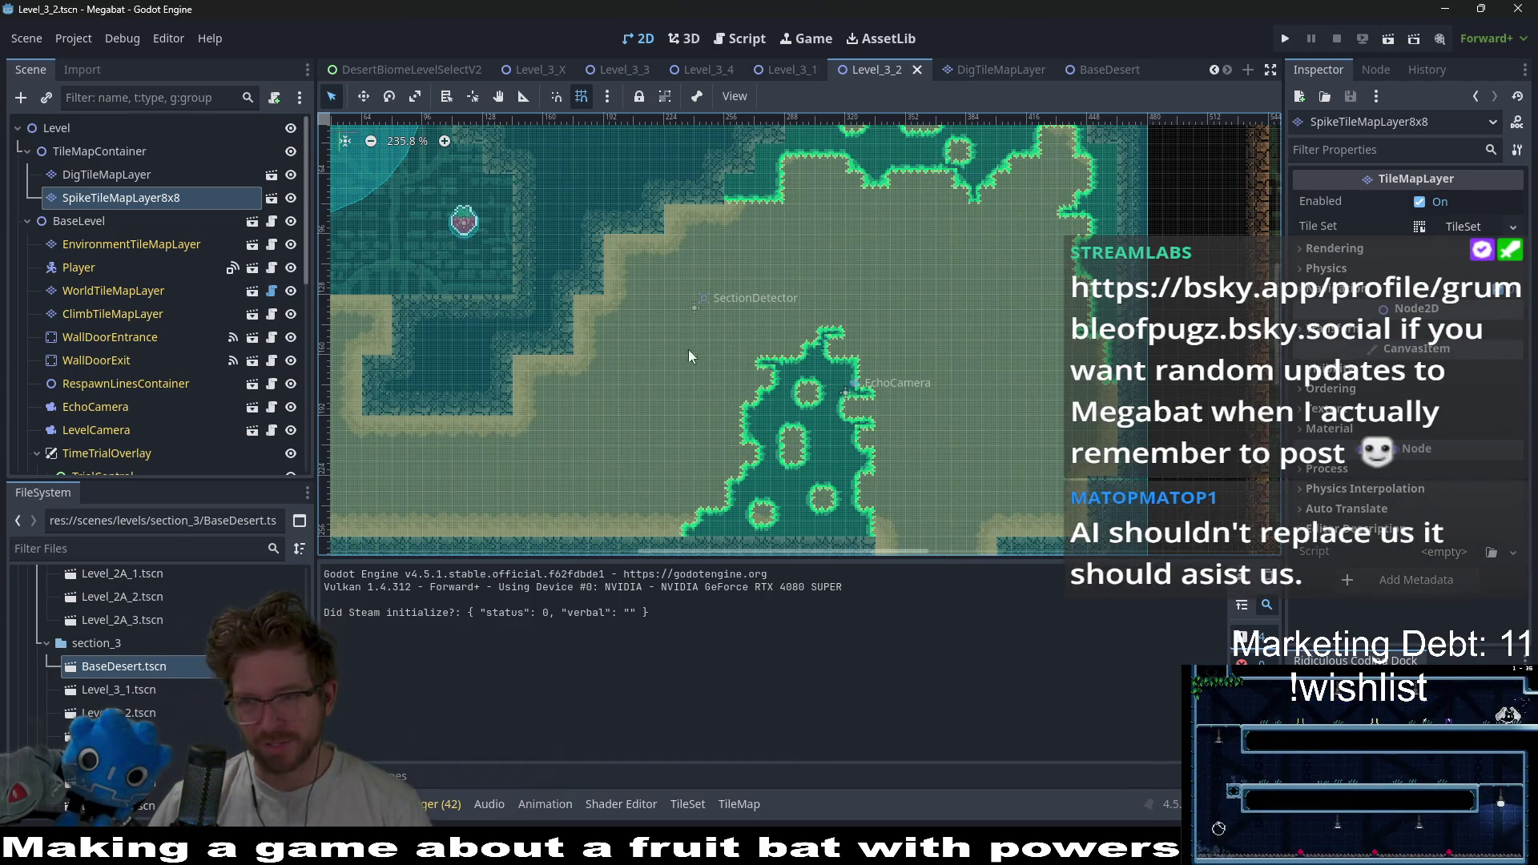
{"action": "scroll", "coordinate": [661, 340], "scroll_direction": "down", "scroll_amount": 2}
{"action": "scroll", "coordinate": [768, 388], "scroll_direction": "right", "scroll_amount": 4}
{"action": "scroll", "coordinate": [769, 388], "scroll_direction": "up", "scroll_amount": 1}
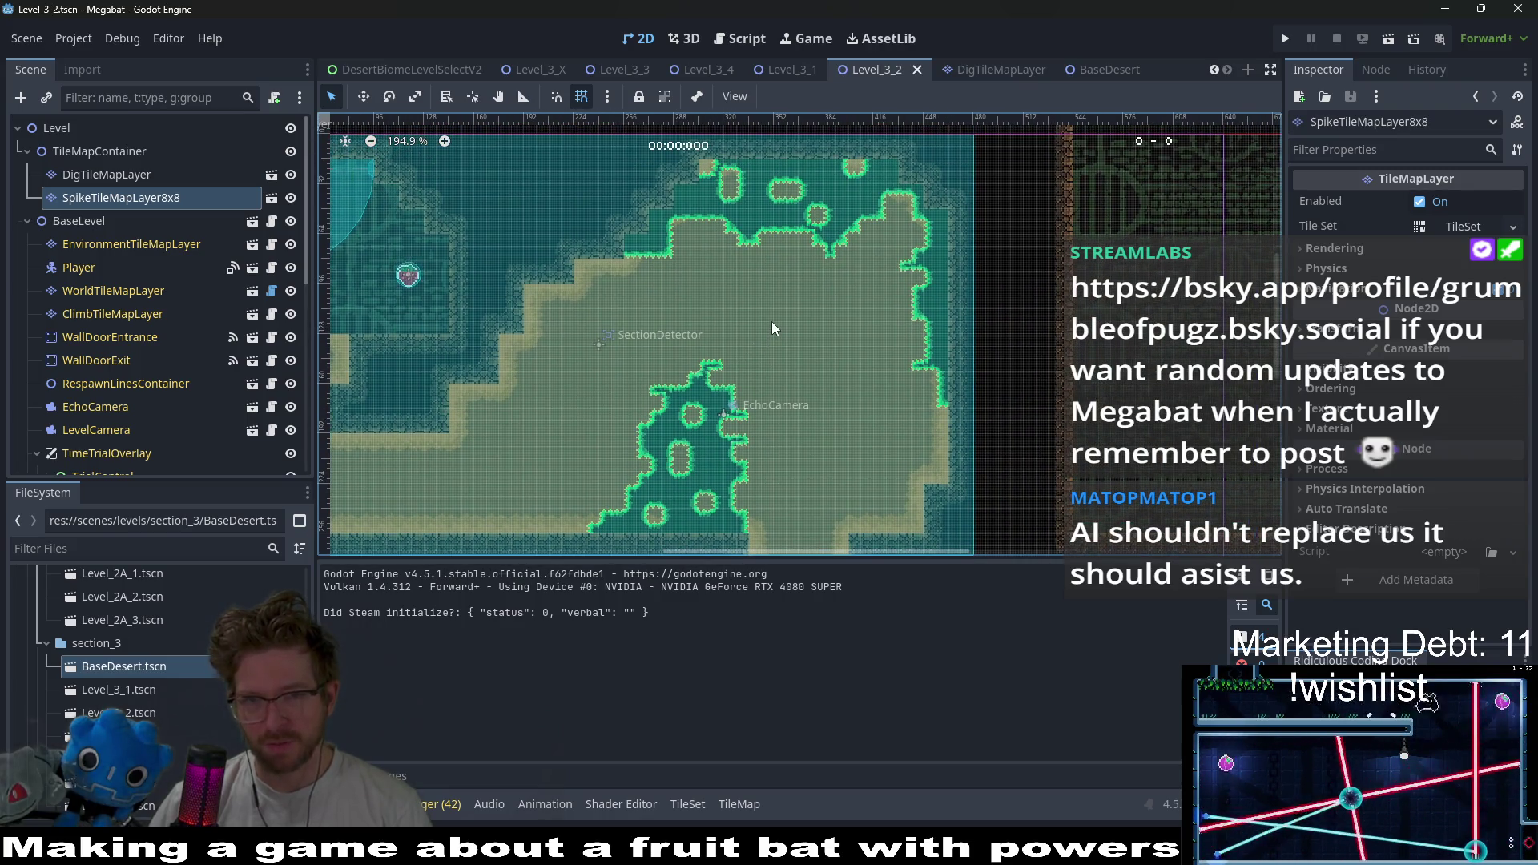
{"action": "scroll", "coordinate": [764, 320], "scroll_direction": "left", "scroll_amount": 3}
{"action": "scroll", "coordinate": [764, 320], "scroll_direction": "down", "scroll_amount": 1}
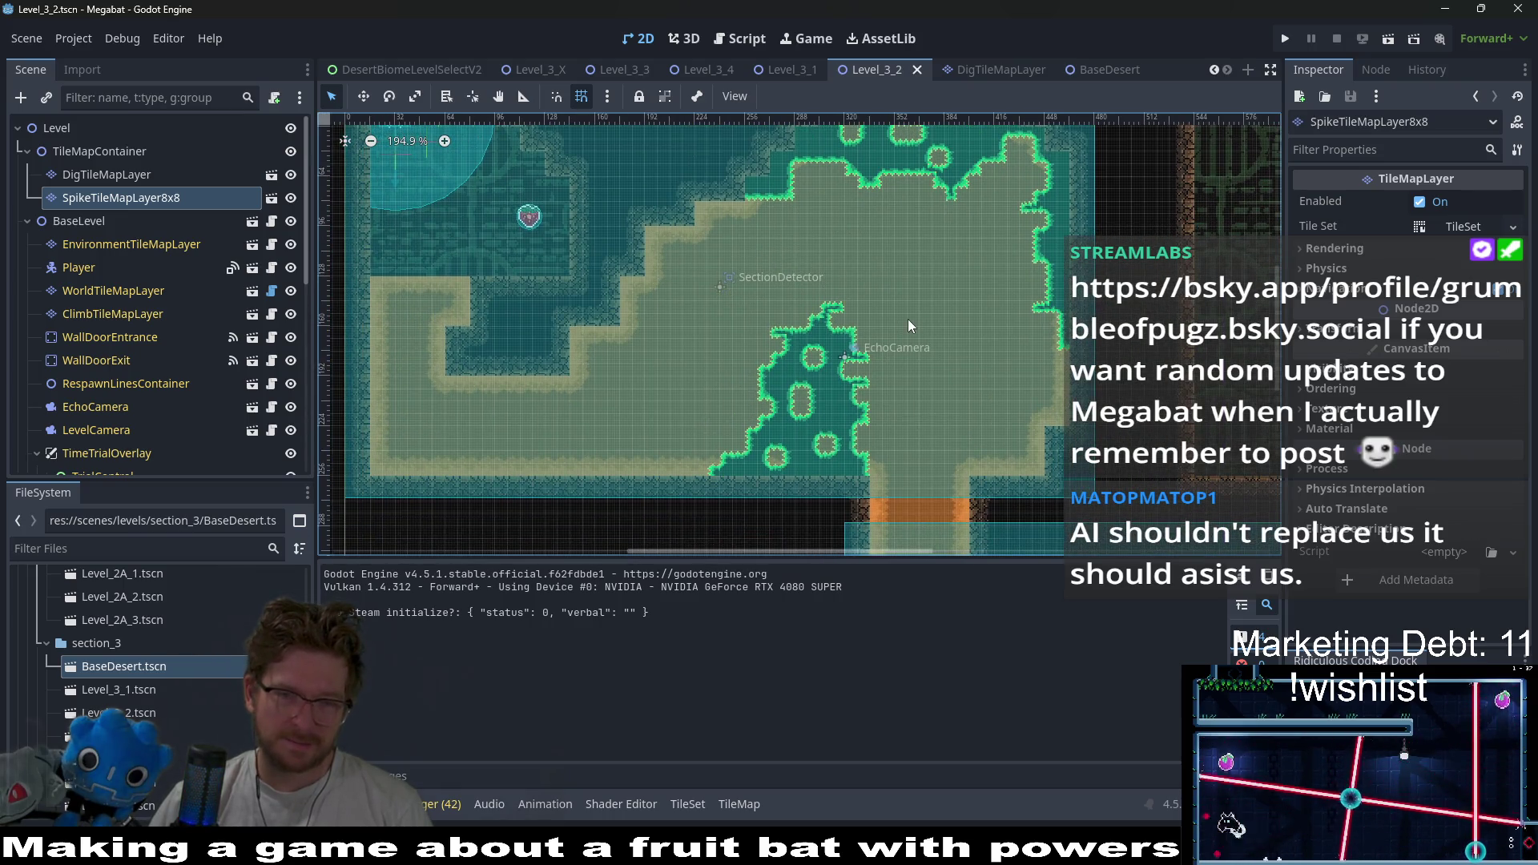
{"action": "scroll", "coordinate": [946, 372], "scroll_direction": "down", "scroll_amount": 2}
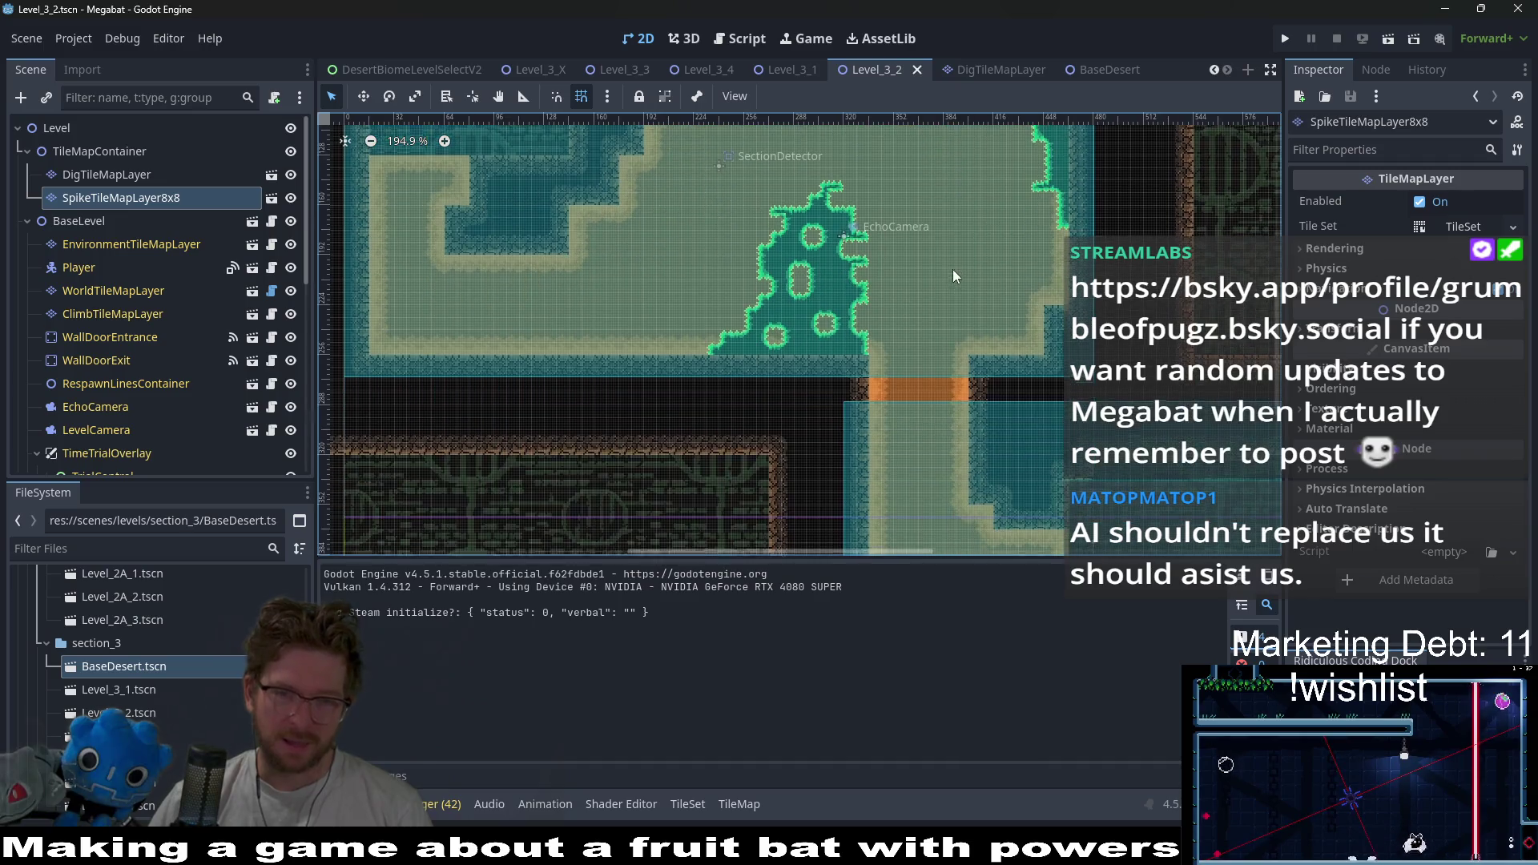
{"action": "scroll", "coordinate": [947, 372], "scroll_direction": "down", "scroll_amount": 2}
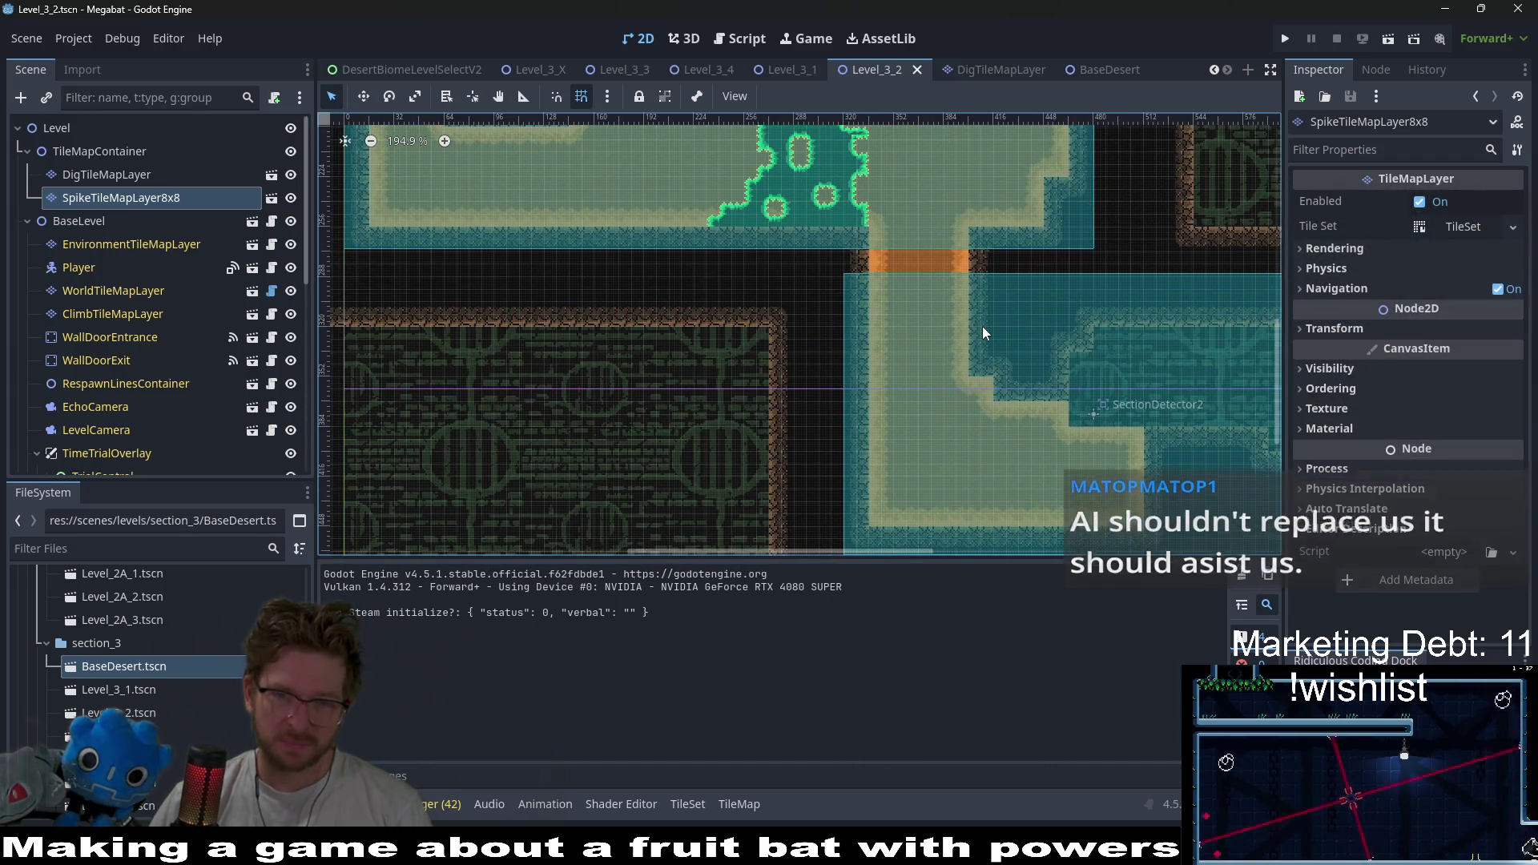
{"action": "scroll", "coordinate": [972, 311], "scroll_direction": "right", "scroll_amount": 3}
{"action": "scroll", "coordinate": [972, 311], "scroll_direction": "down", "scroll_amount": 1}
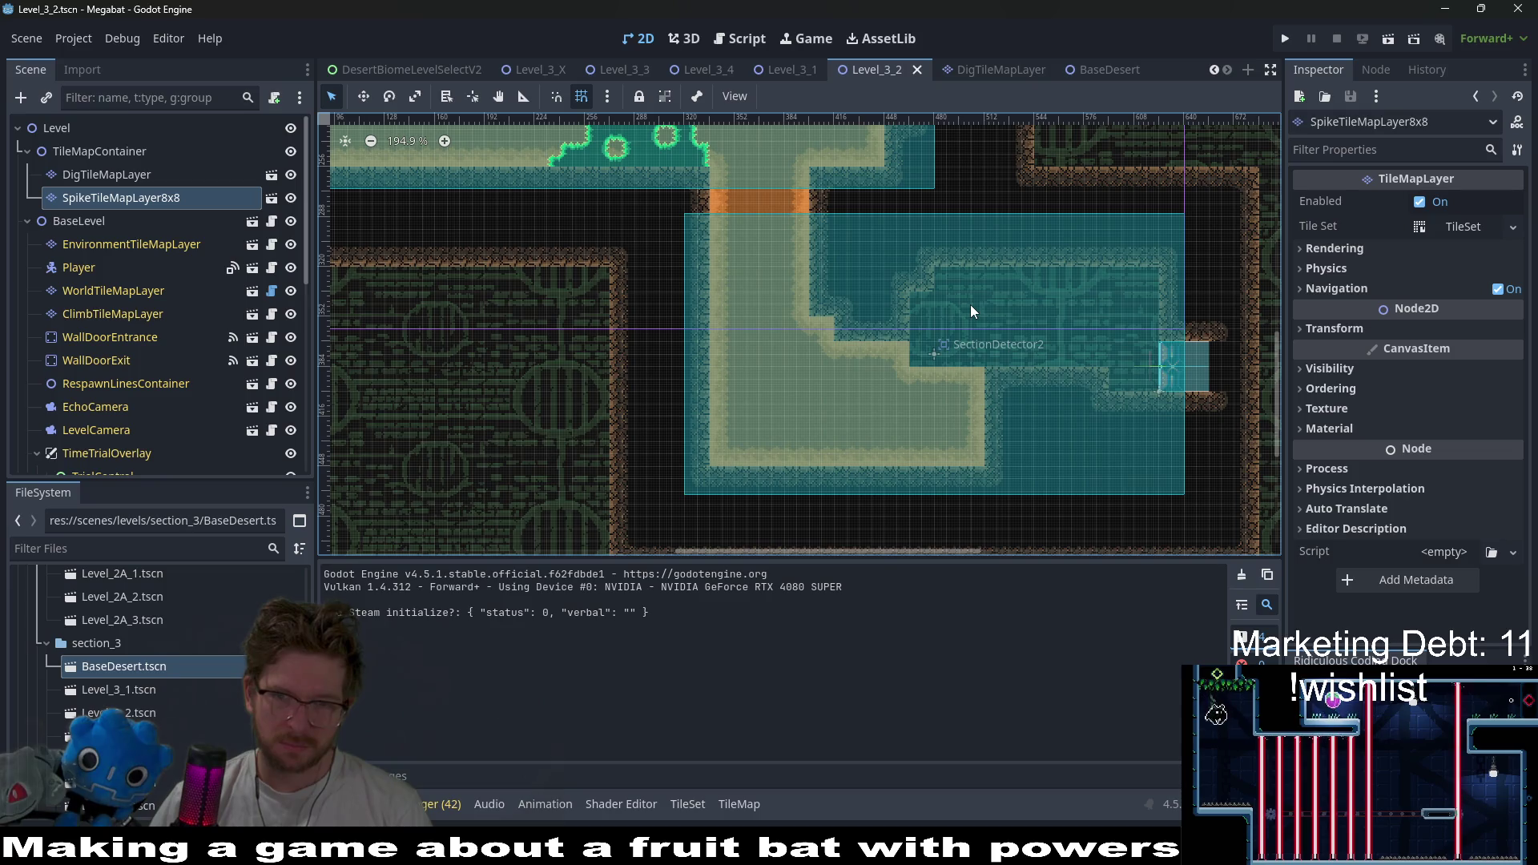
{"action": "scroll", "coordinate": [969, 305], "scroll_direction": "up", "scroll_amount": 5}
{"action": "scroll", "coordinate": [796, 308], "scroll_direction": "up", "scroll_amount": 2}
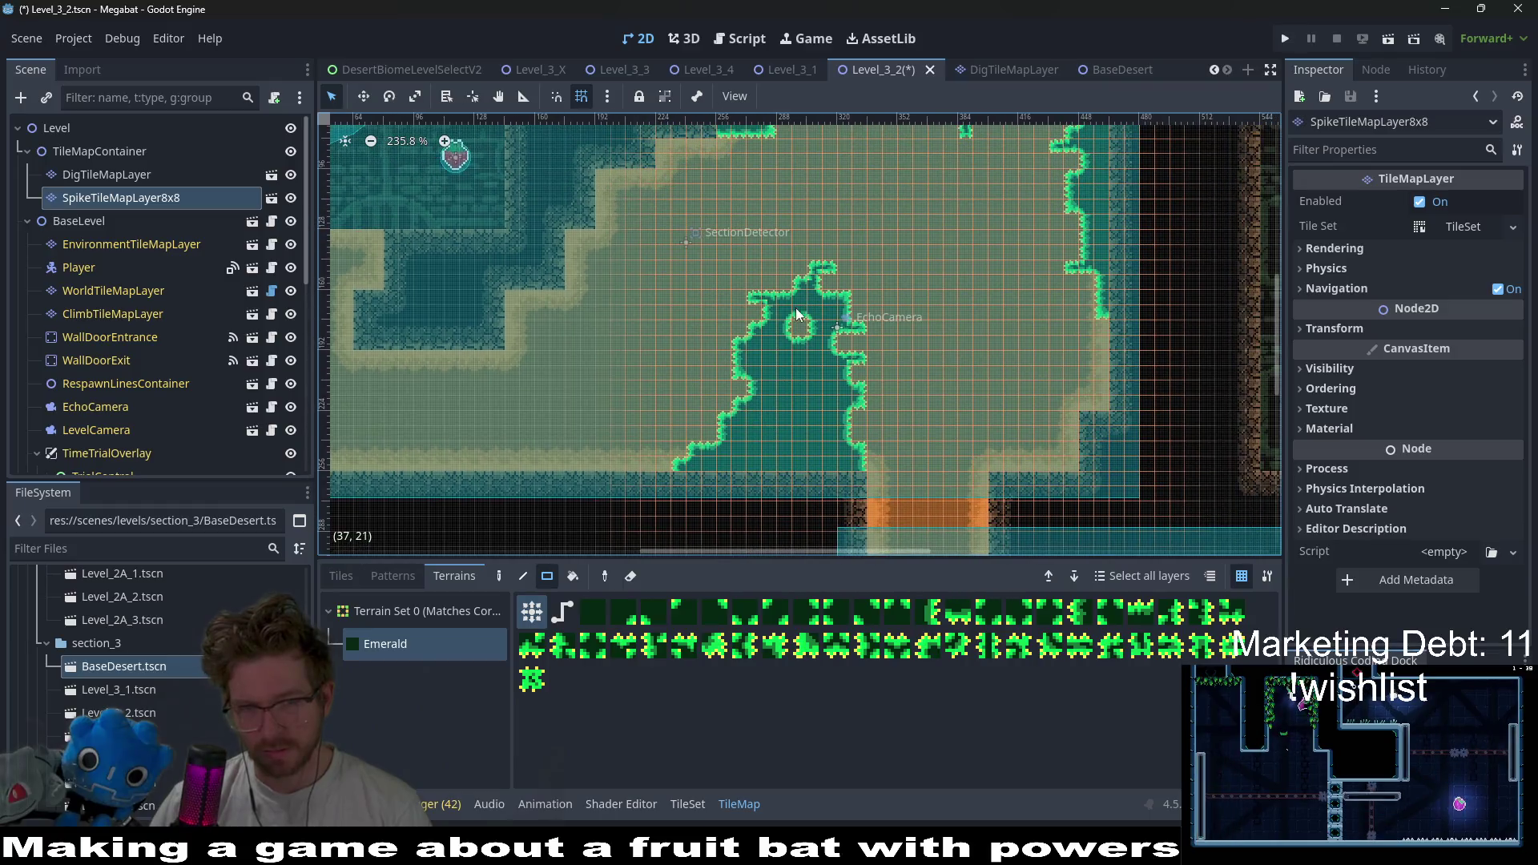
- Carve a large and a small spike-edged hole in the mound, plus a single tile and lower-left ring
{"action": "mouse_move", "coordinate": [769, 353]}
{"action": "left_mouse_down"}
{"action": "mouse_move", "coordinate": [793, 424]}
{"action": "mouse_move", "coordinate": [821, 412]}
{"action": "left_mouse_up"}
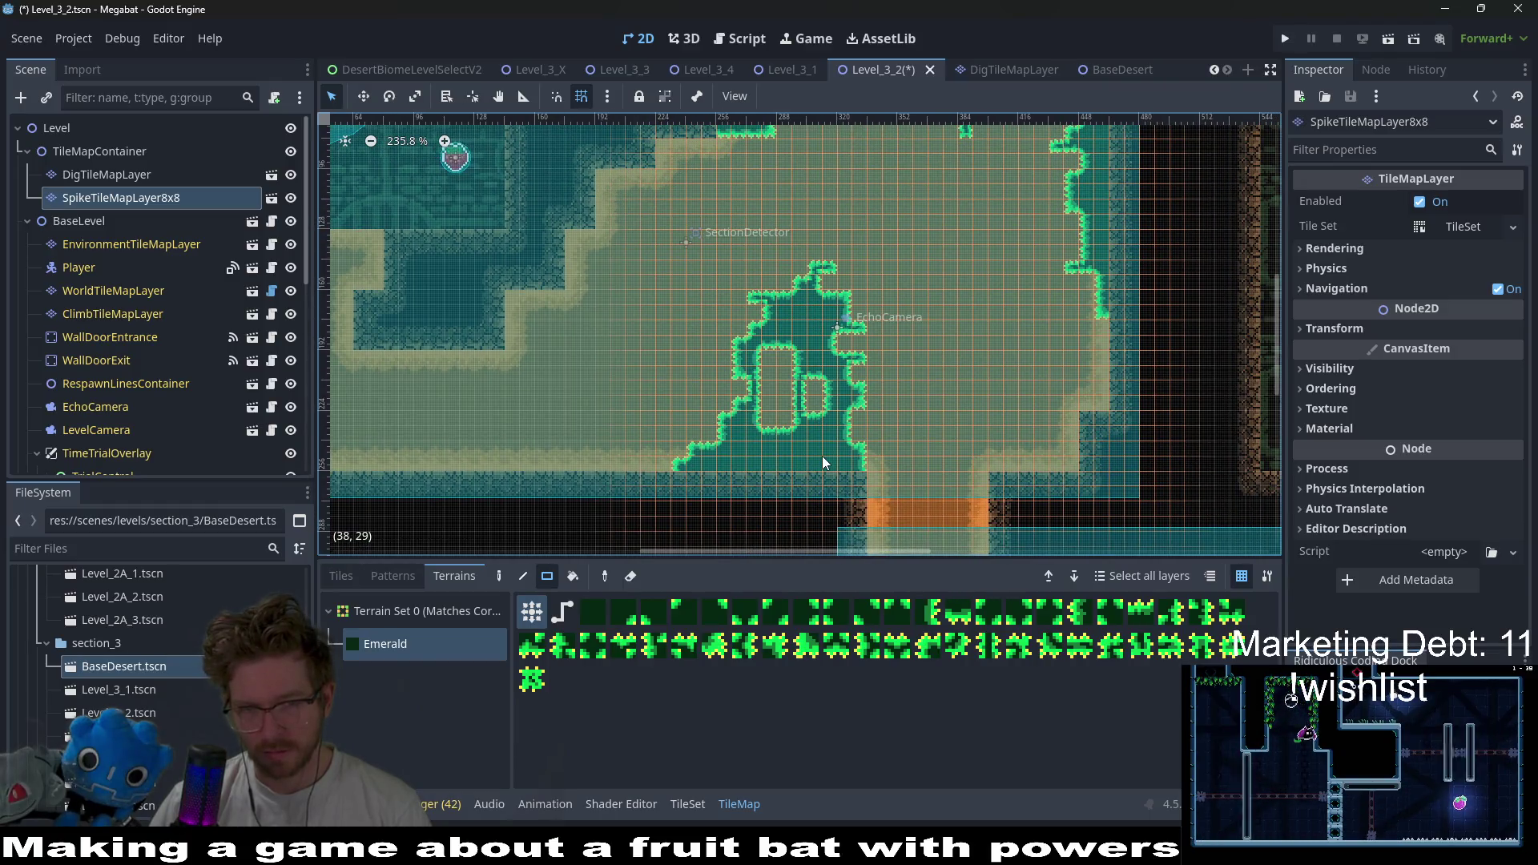
{"action": "left_click", "coordinate": [755, 405]}
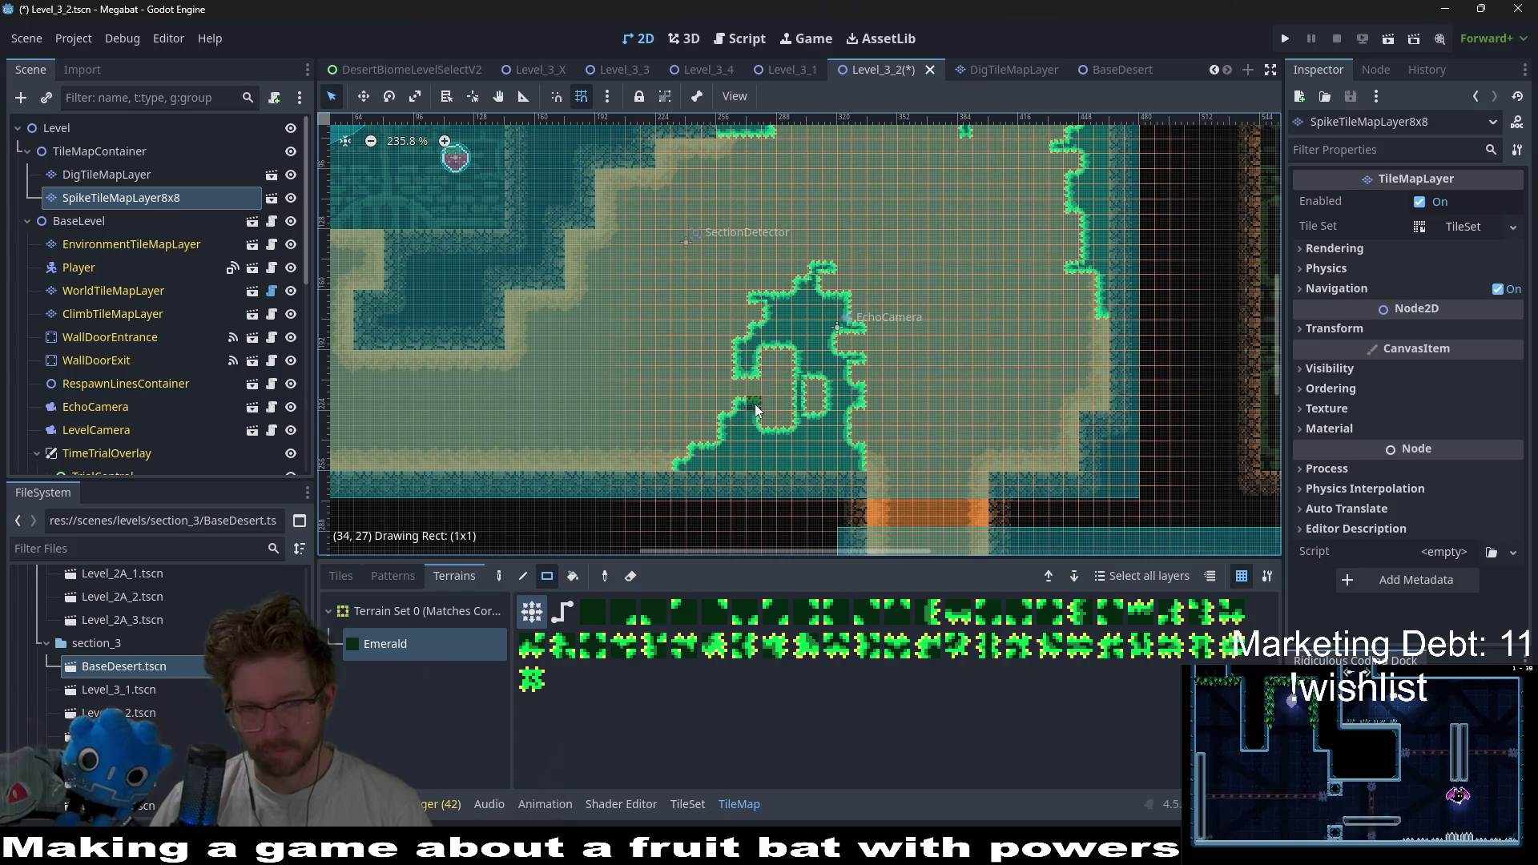
{"action": "left_click", "coordinate": [745, 449]}
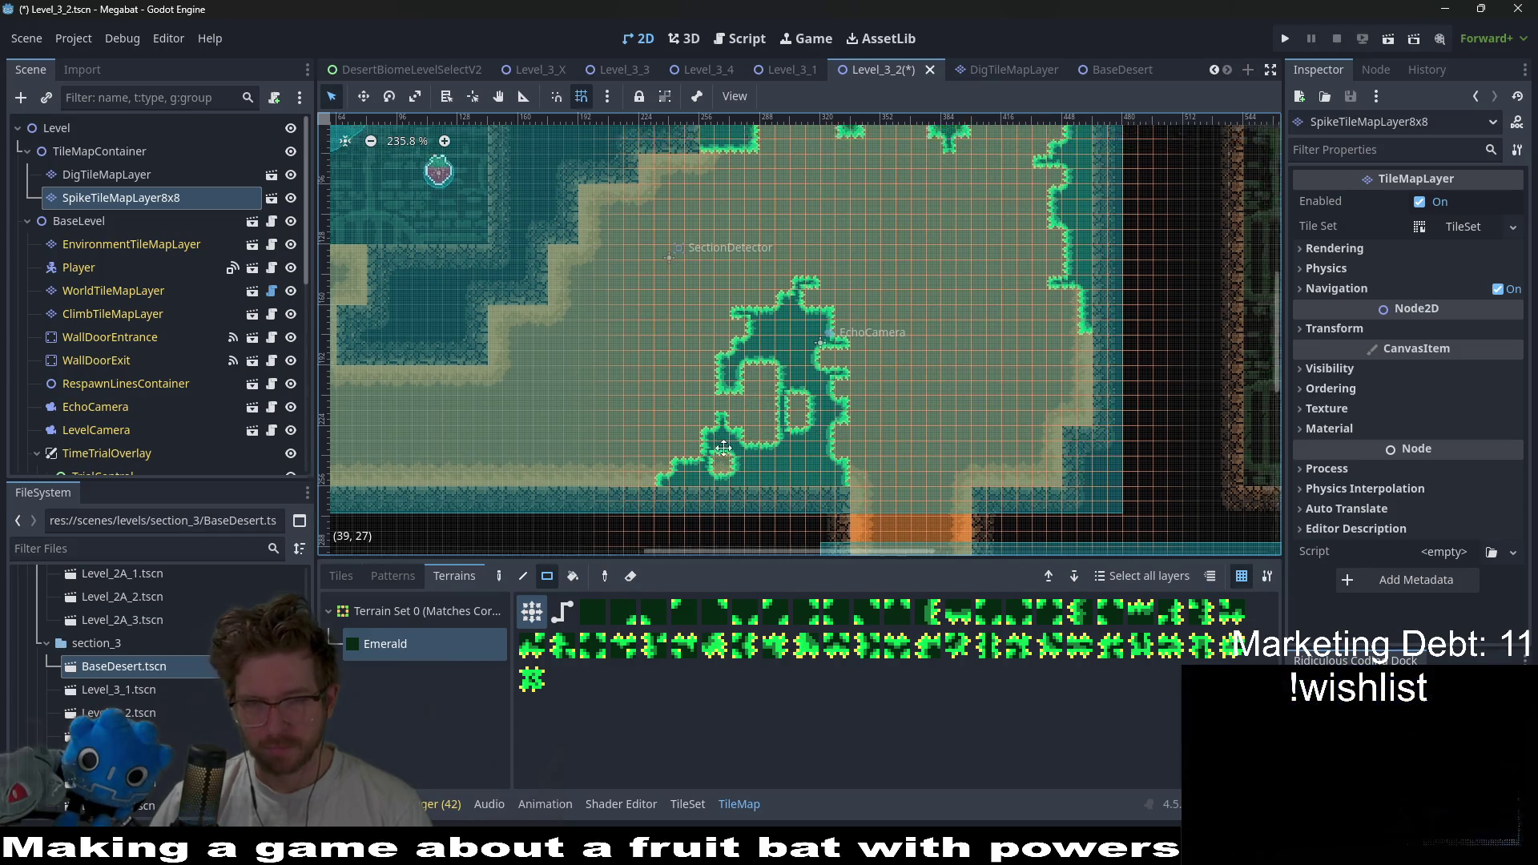
{"action": "scroll", "coordinate": [804, 454], "scroll_direction": "down", "scroll_amount": 4}
{"action": "scroll", "coordinate": [859, 357], "scroll_direction": "up", "scroll_amount": 2}
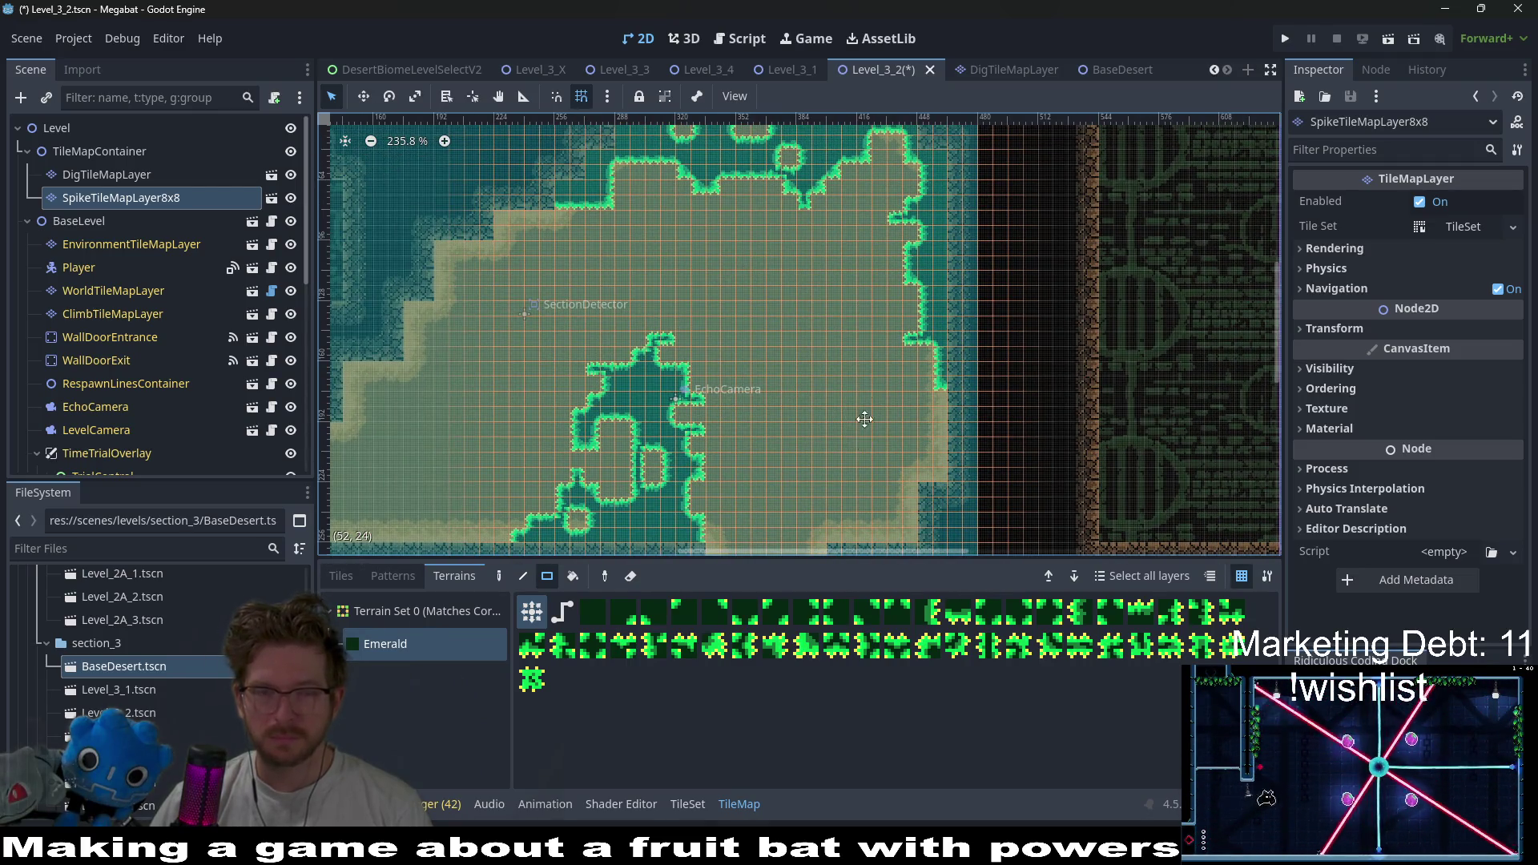
{"action": "scroll", "coordinate": [849, 400], "scroll_direction": "down", "scroll_amount": 3}
- Save Level_3_2 and open Level_3_3.tscn from the FileSystem dock
{"action": "key", "text": "ctrl+s"}
{"action": "scroll", "coordinate": [869, 363], "scroll_direction": "down", "scroll_amount": 6}
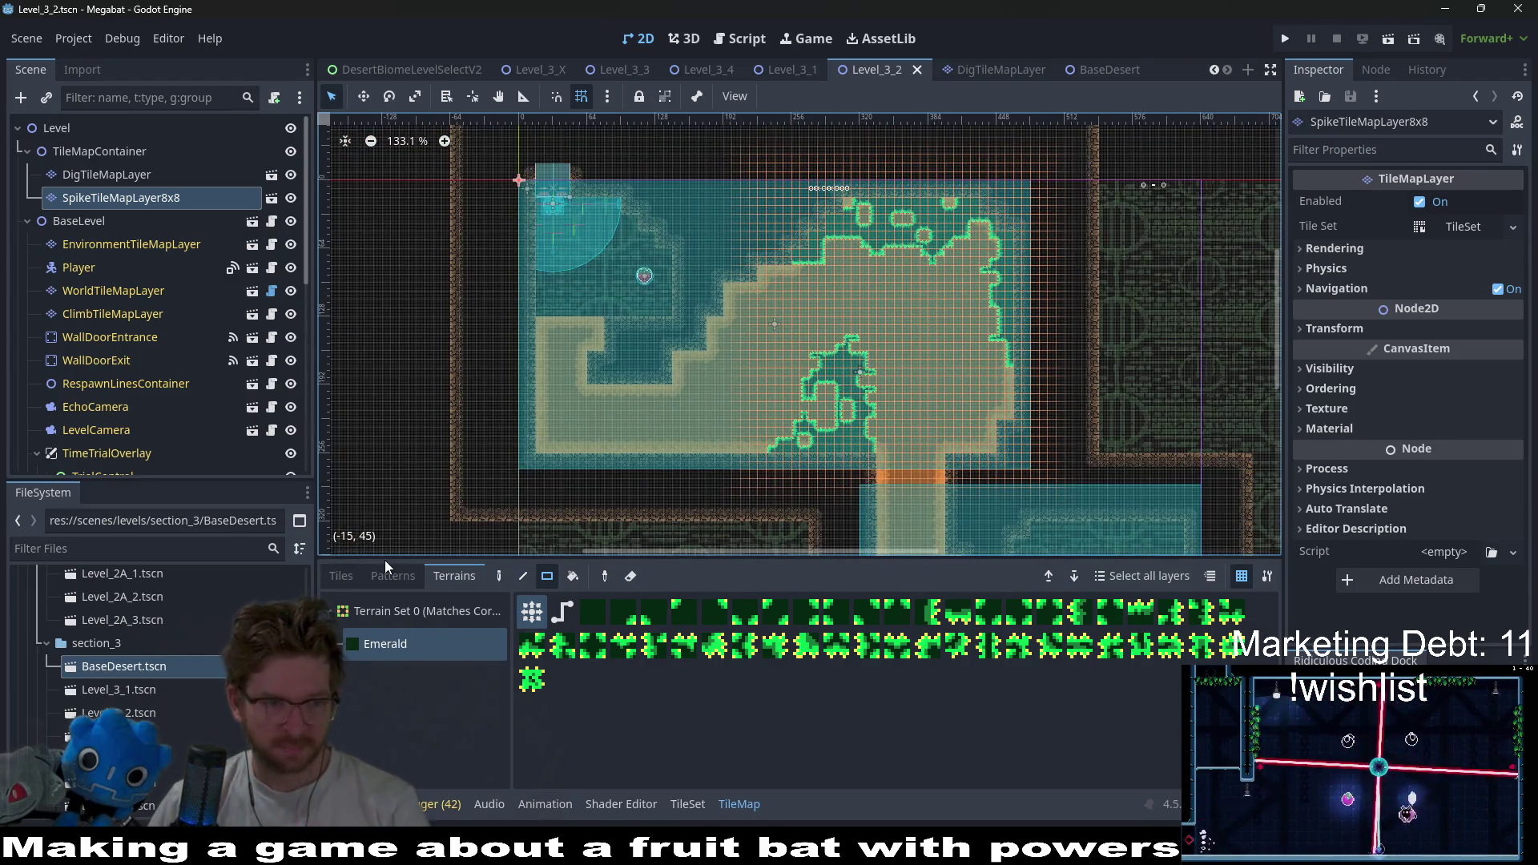
{"action": "left_click", "coordinate": [121, 548]}
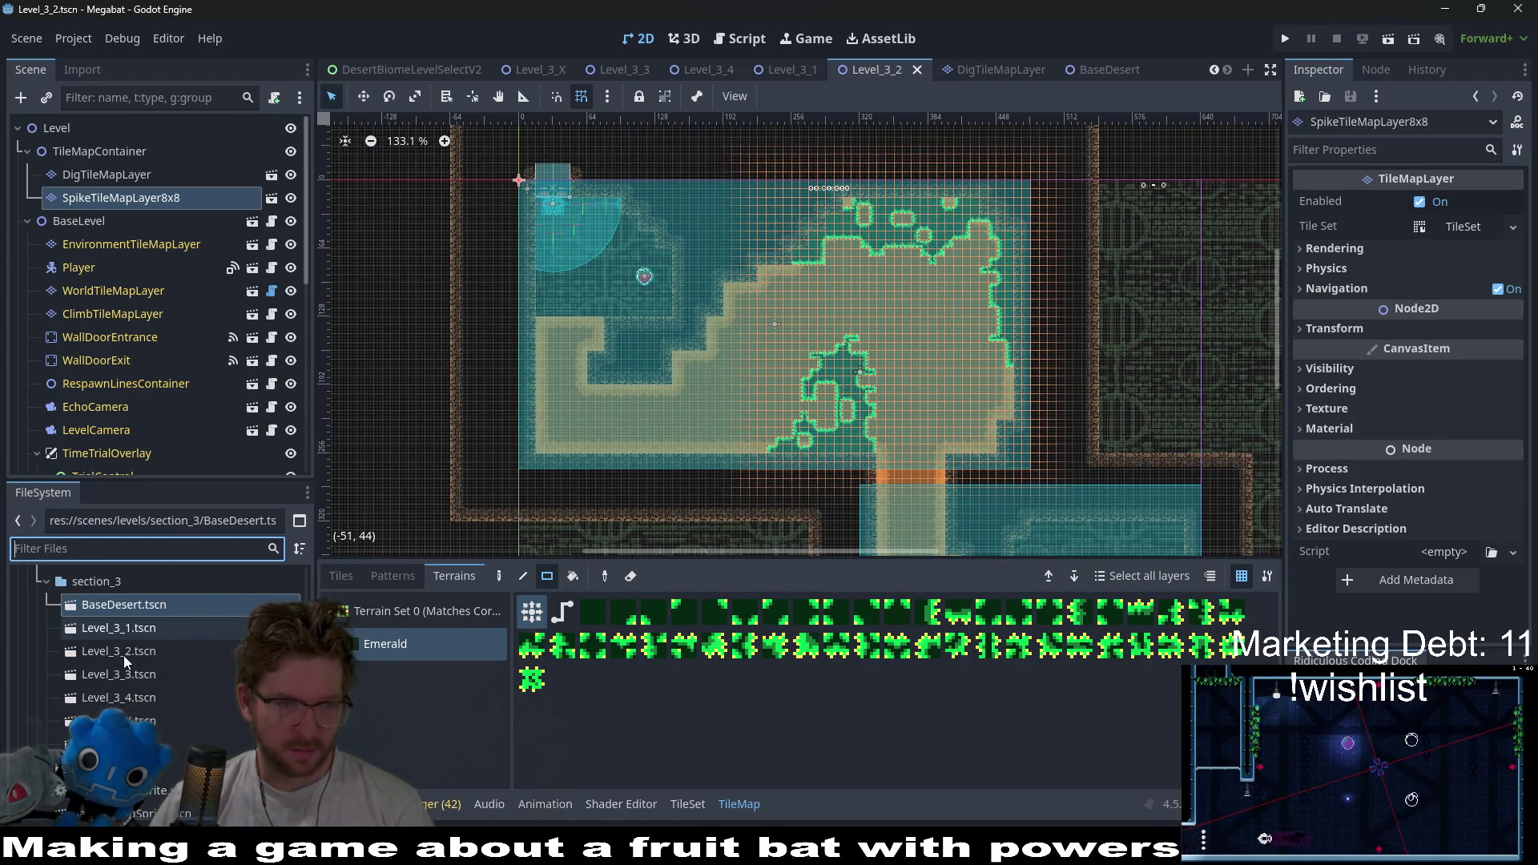
{"action": "scroll", "coordinate": [123, 655], "scroll_direction": "down", "scroll_amount": 1}
{"action": "left_click", "coordinate": [133, 628]}
{"action": "left_click", "coordinate": [147, 674]}
{"action": "double_click", "coordinate": [147, 675]}
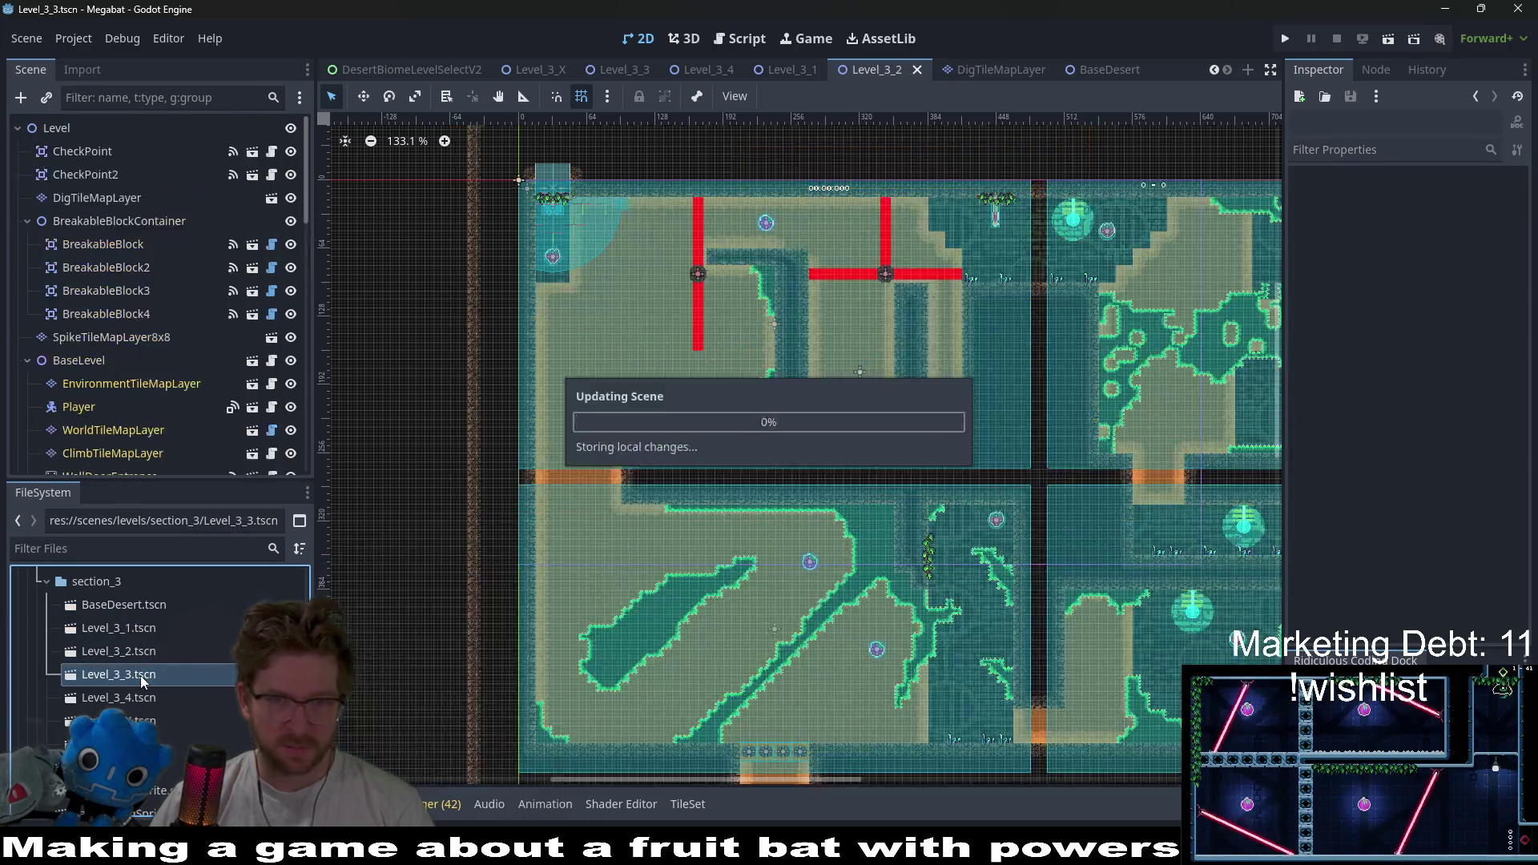
- Pan and zoom across Level_3_3 to inspect its four desert rooms, red barriers and the shaft below
{"action": "scroll", "coordinate": [658, 476], "scroll_direction": "right", "scroll_amount": 5}
{"action": "scroll", "coordinate": [658, 475], "scroll_direction": "down", "scroll_amount": 2}
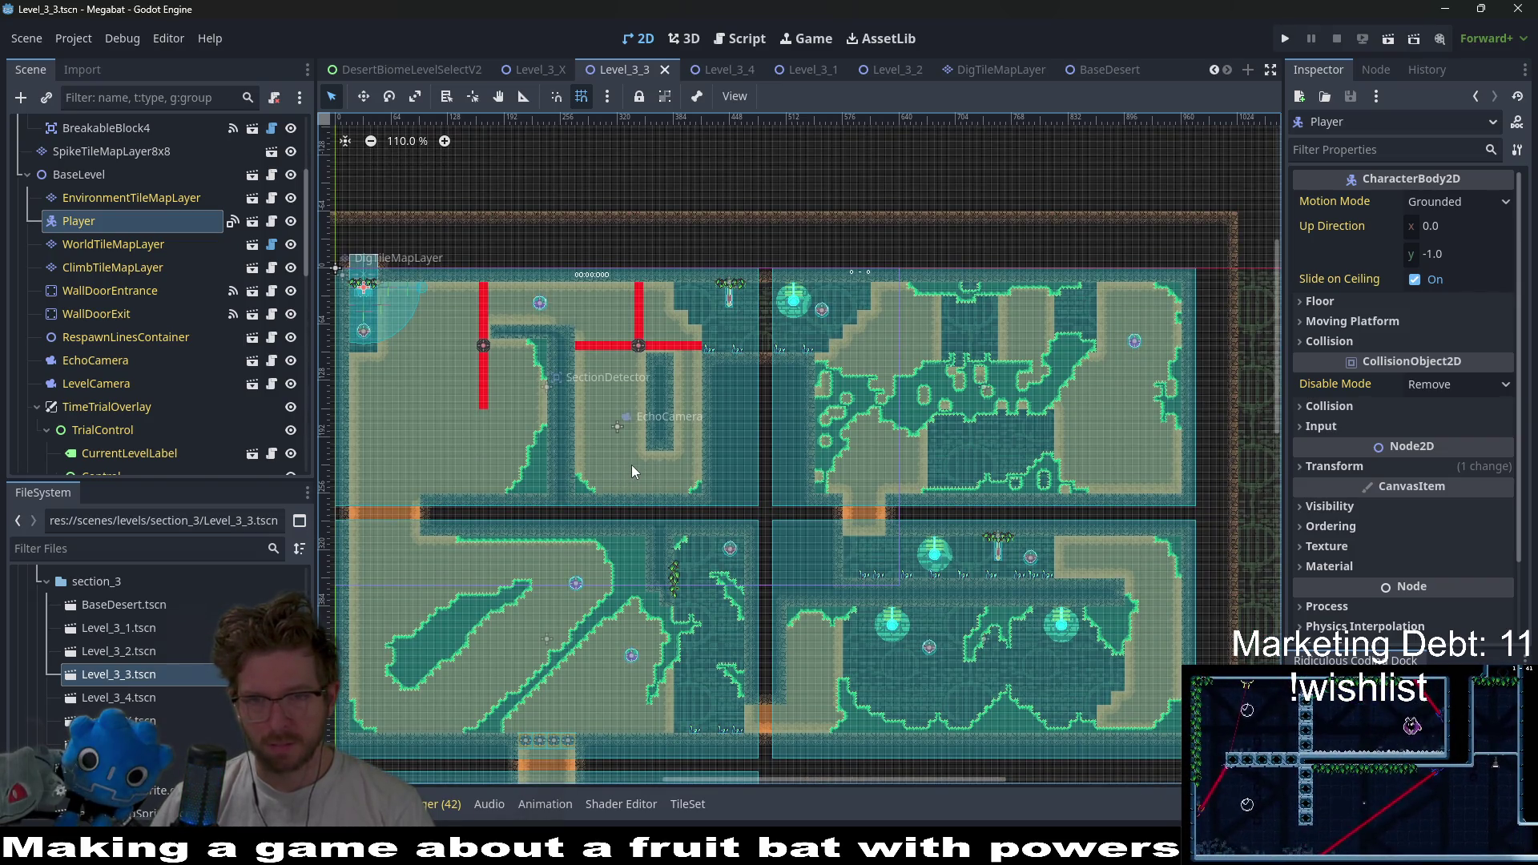
{"action": "scroll", "coordinate": [631, 467], "scroll_direction": "left", "scroll_amount": 3}
{"action": "scroll", "coordinate": [631, 466], "scroll_direction": "down", "scroll_amount": 2}
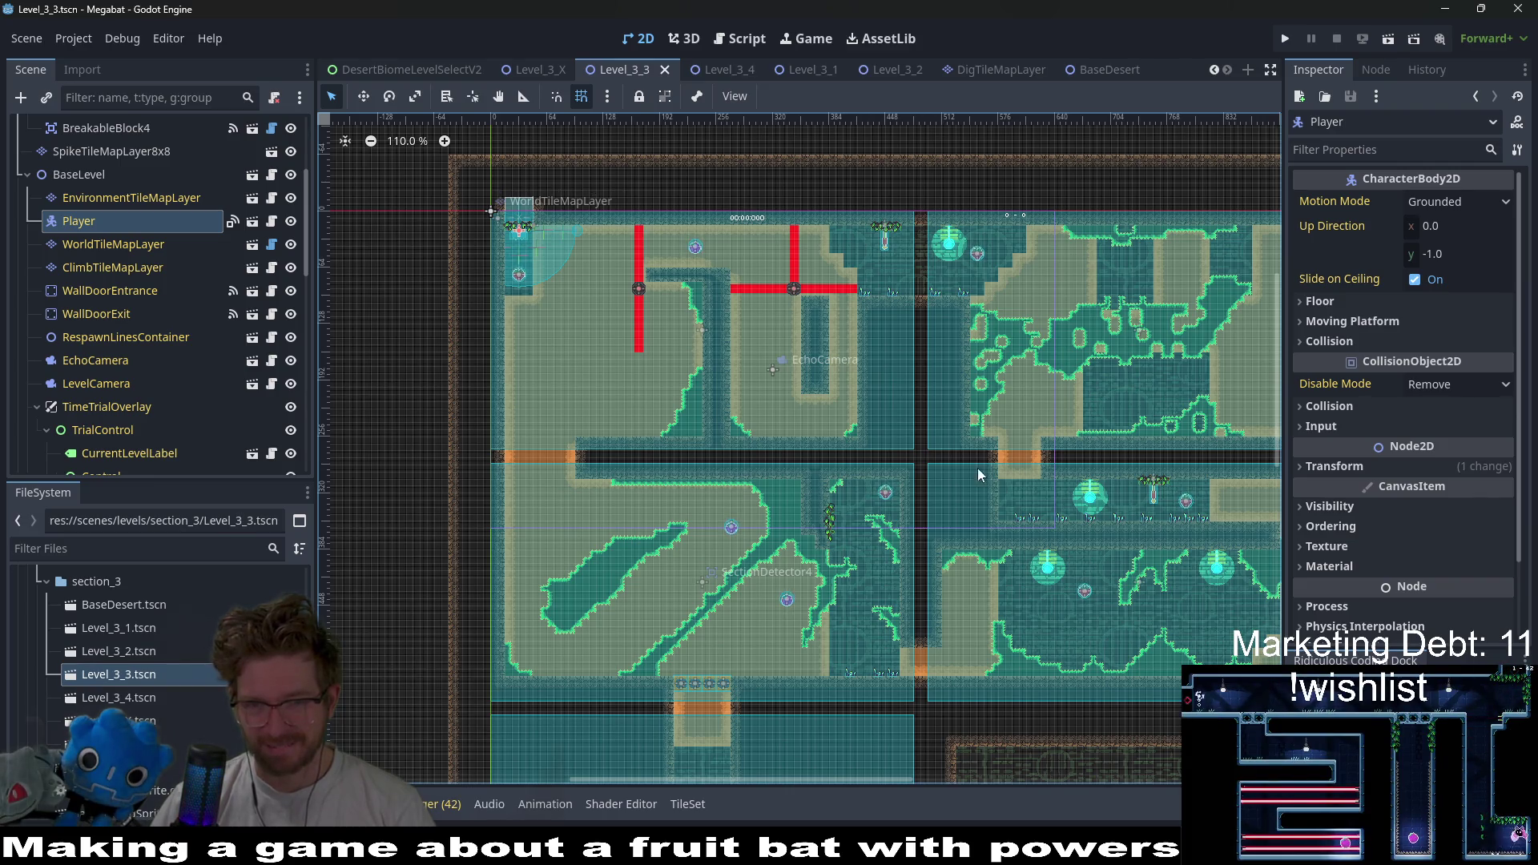
{"action": "scroll", "coordinate": [977, 468], "scroll_direction": "down", "scroll_amount": 5}
{"action": "scroll", "coordinate": [654, 513], "scroll_direction": "up", "scroll_amount": 15}
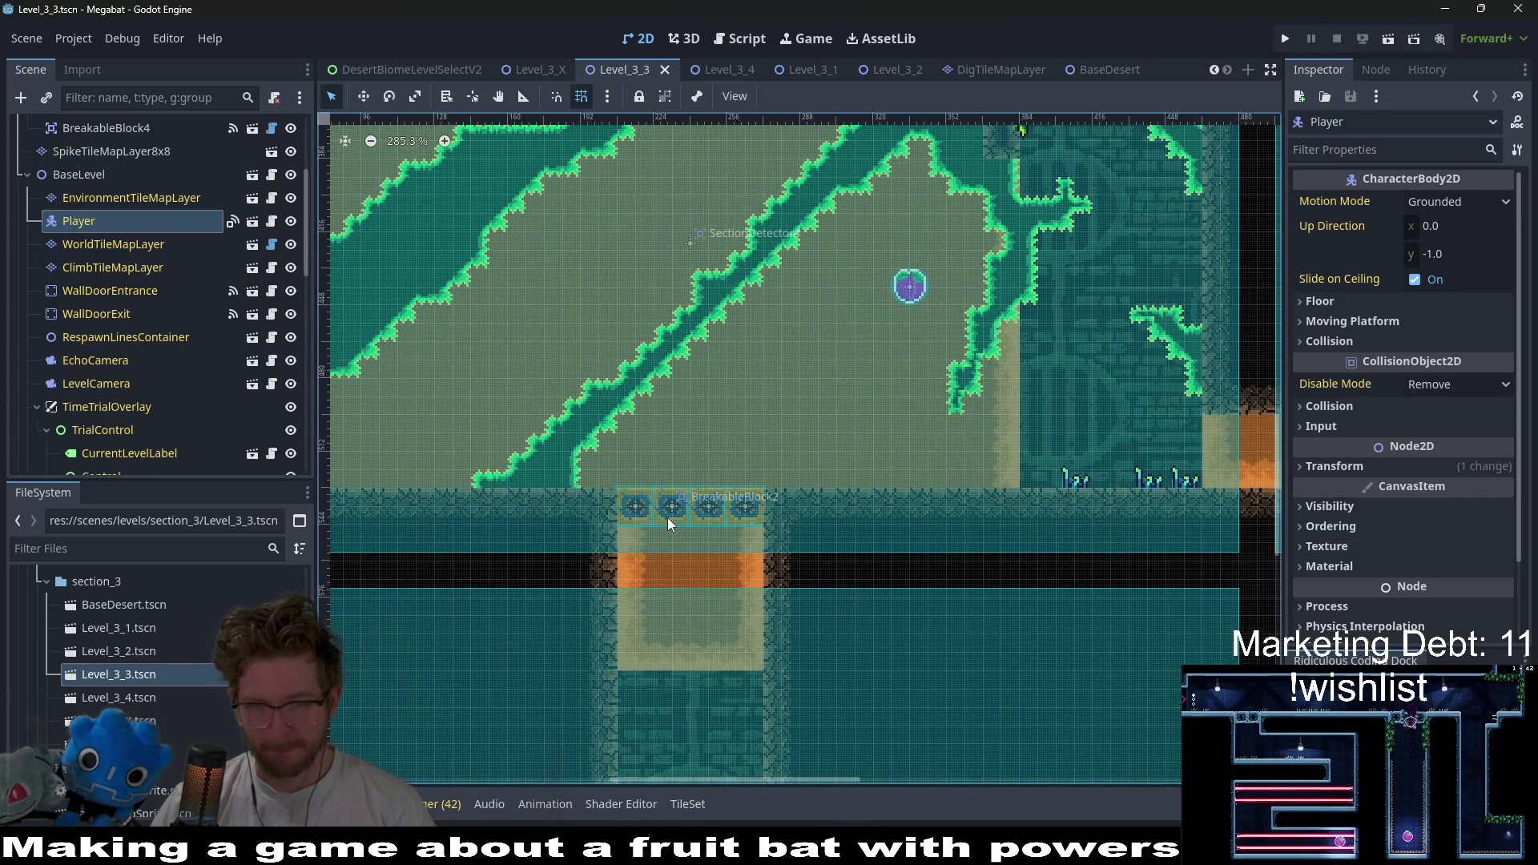
{"action": "scroll", "coordinate": [668, 519], "scroll_direction": "down", "scroll_amount": 11}
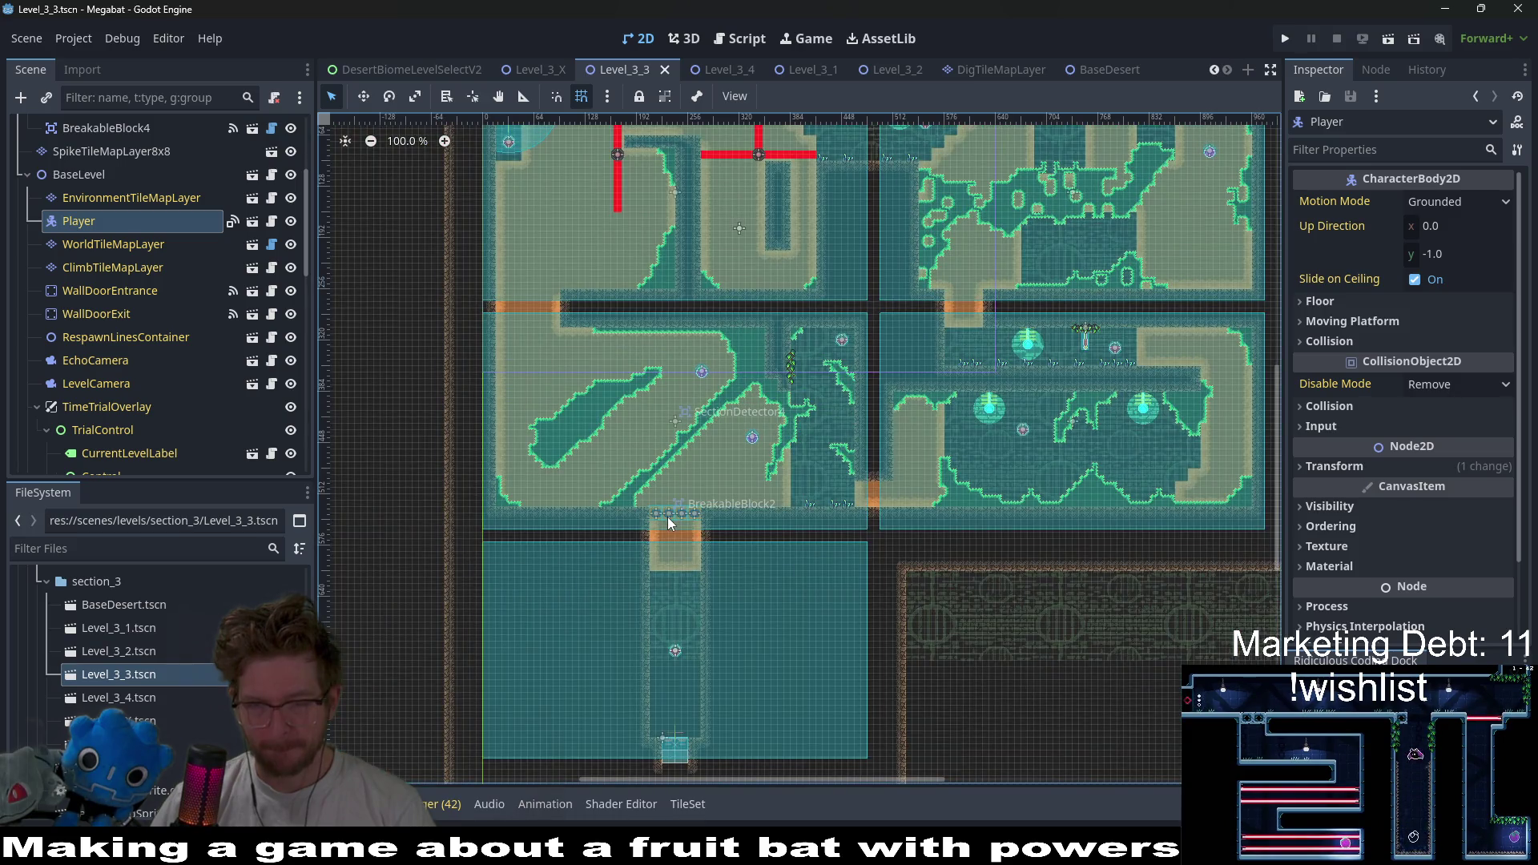
{"action": "scroll", "coordinate": [895, 444], "scroll_direction": "up", "scroll_amount": 2}
{"action": "scroll", "coordinate": [895, 443], "scroll_direction": "right", "scroll_amount": 2}
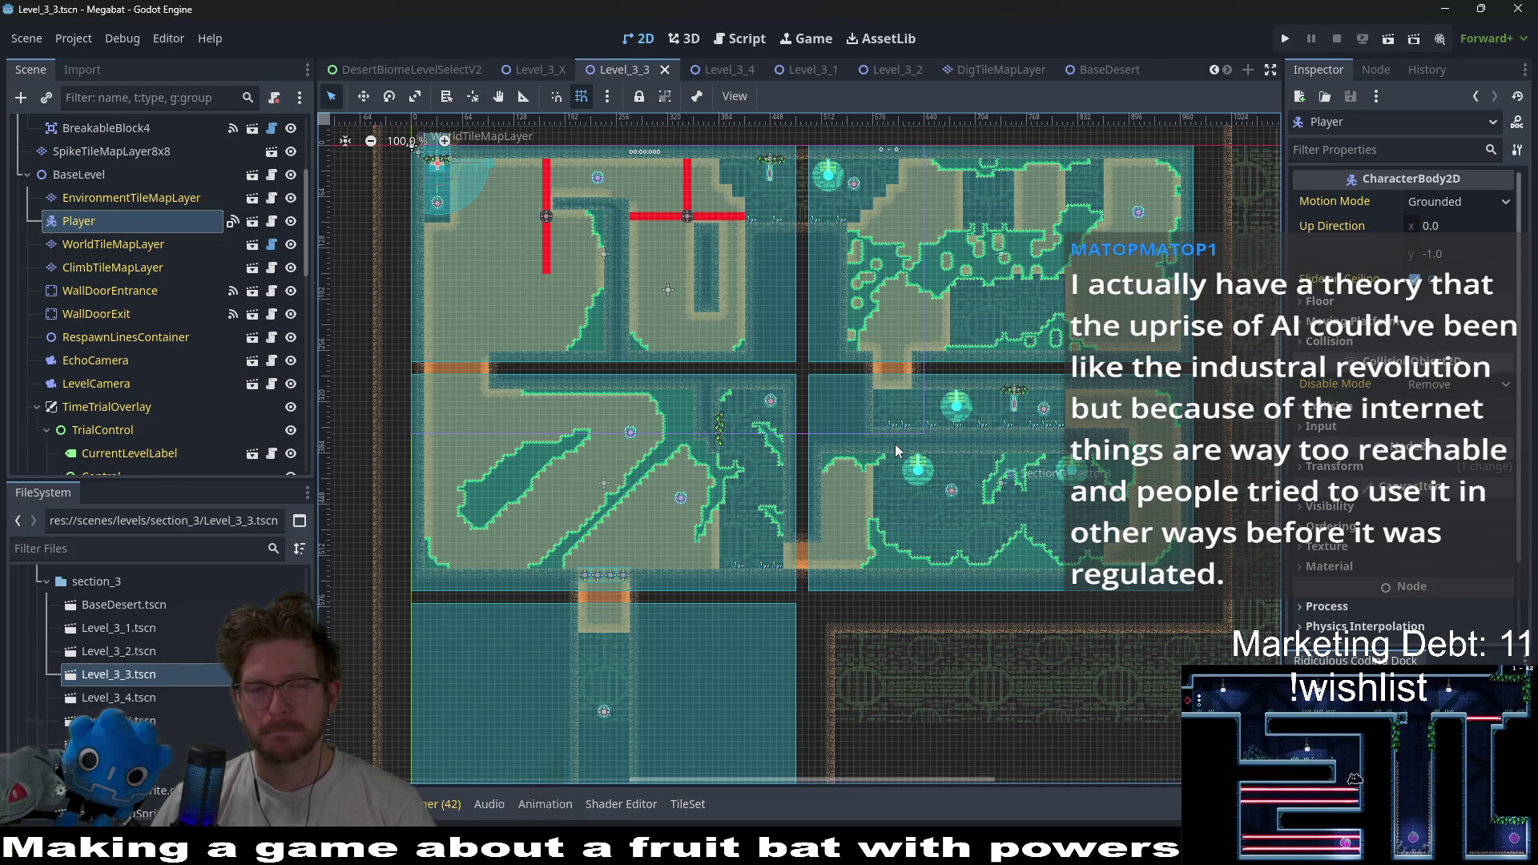
- Rename the scene file Level_3_3.tscn to Level_3_Z.tscn
{"action": "right_click", "coordinate": [132, 674]}
{"action": "left_click", "coordinate": [190, 645]}
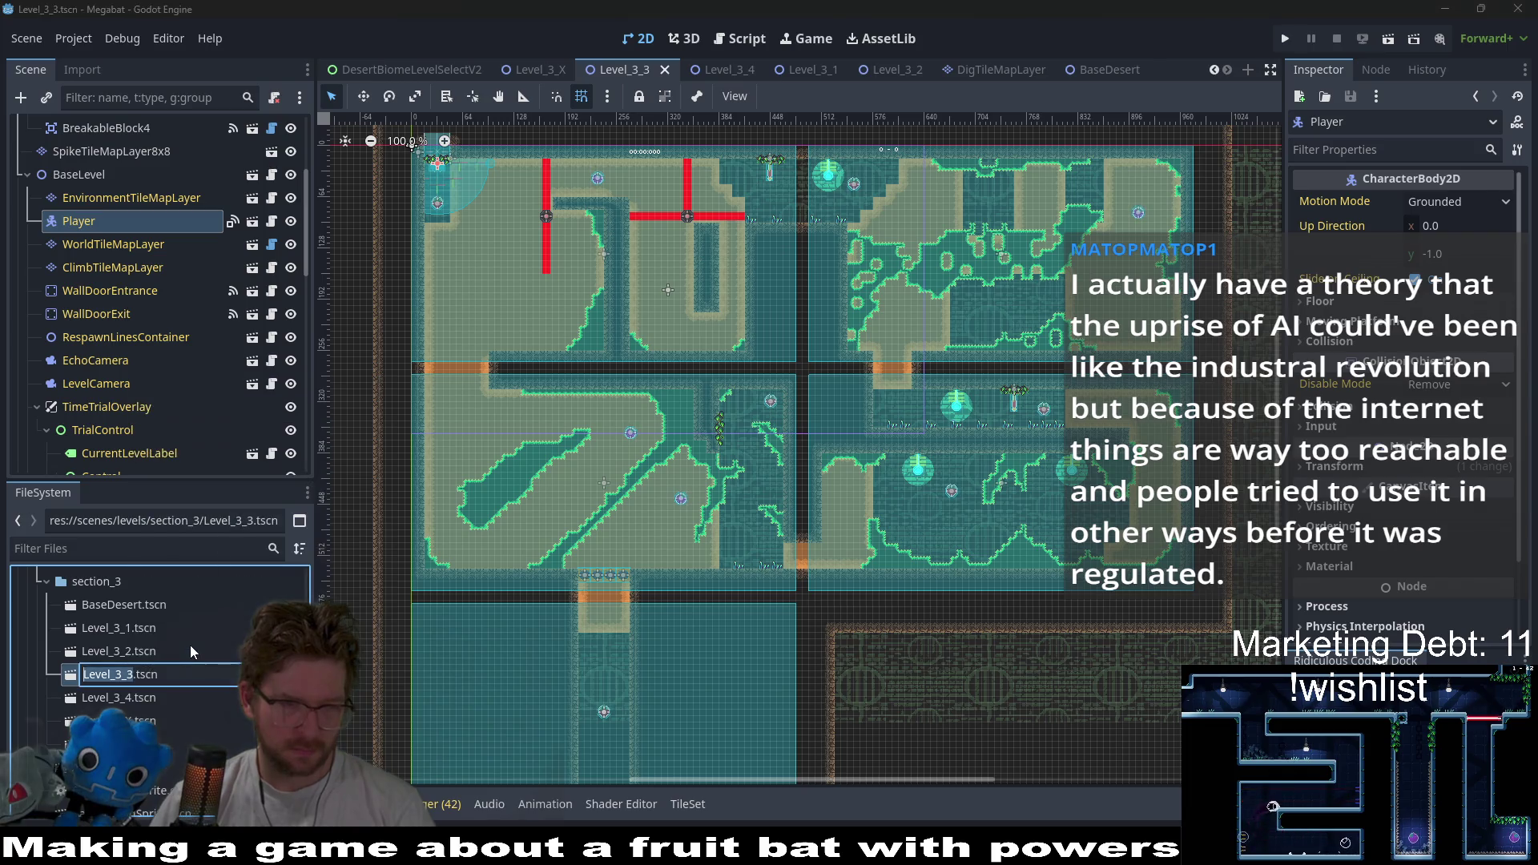
{"action": "key", "text": "BackSpace"}
{"action": "type", "text": "Z"}
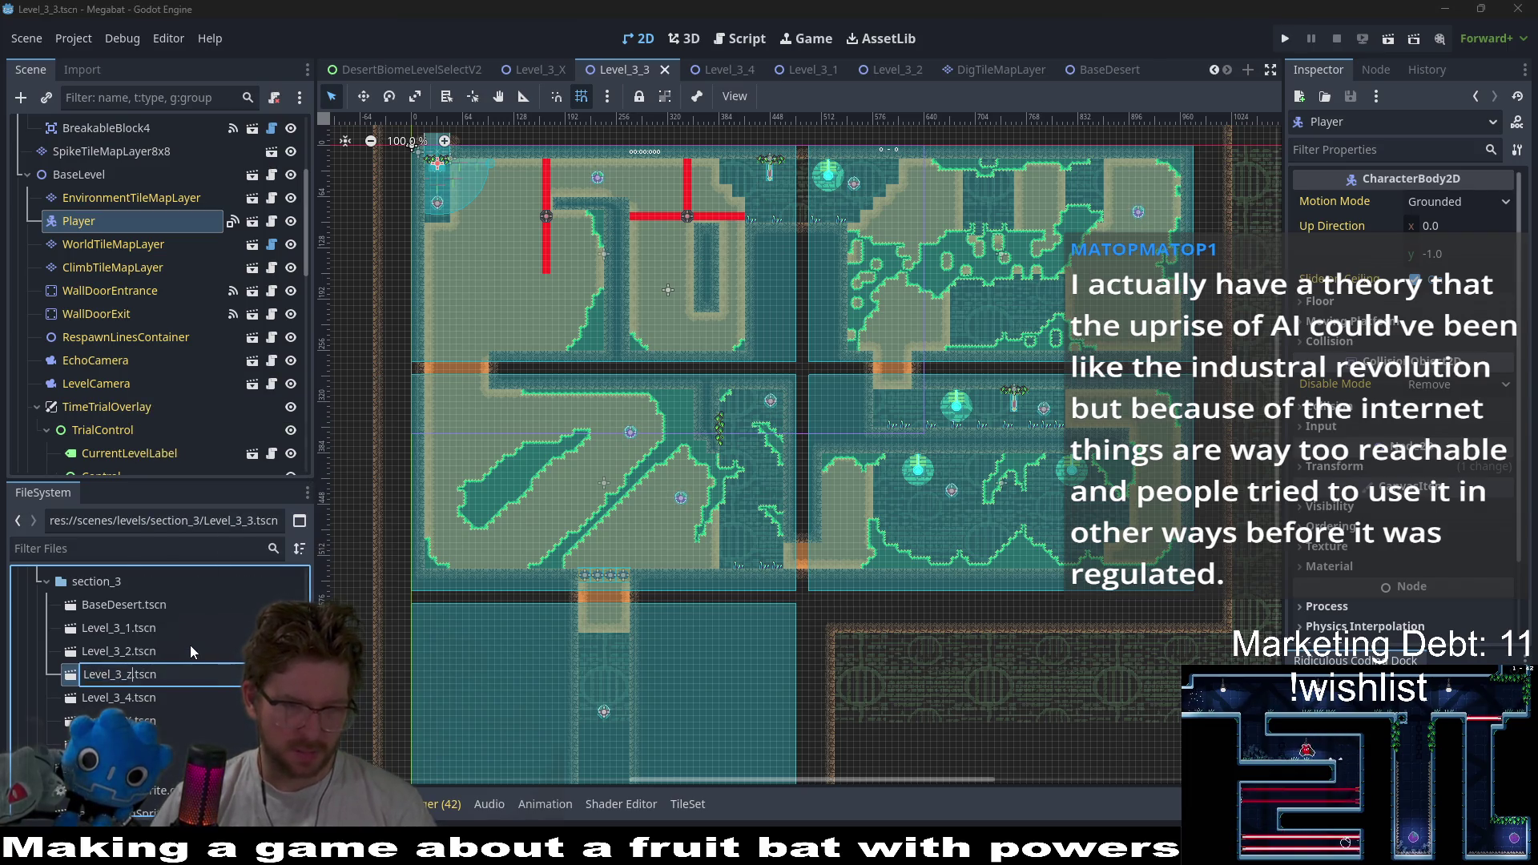
{"action": "key", "text": "Return"}
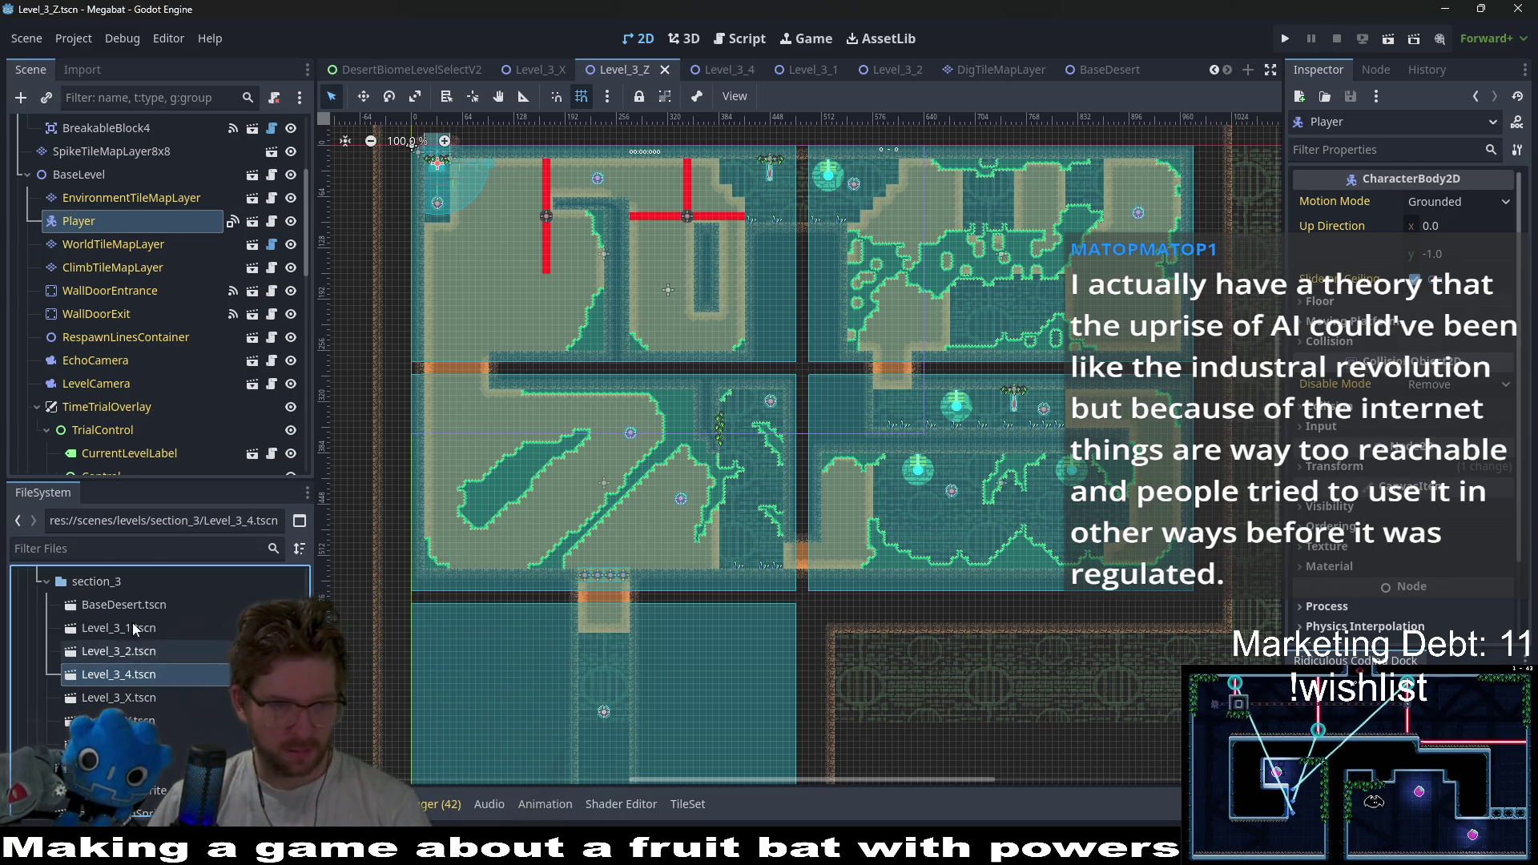
- Duplicate BaseDesert.tscn as a new scene named Level_3_3.tscn
{"action": "right_click", "coordinate": [133, 606]}
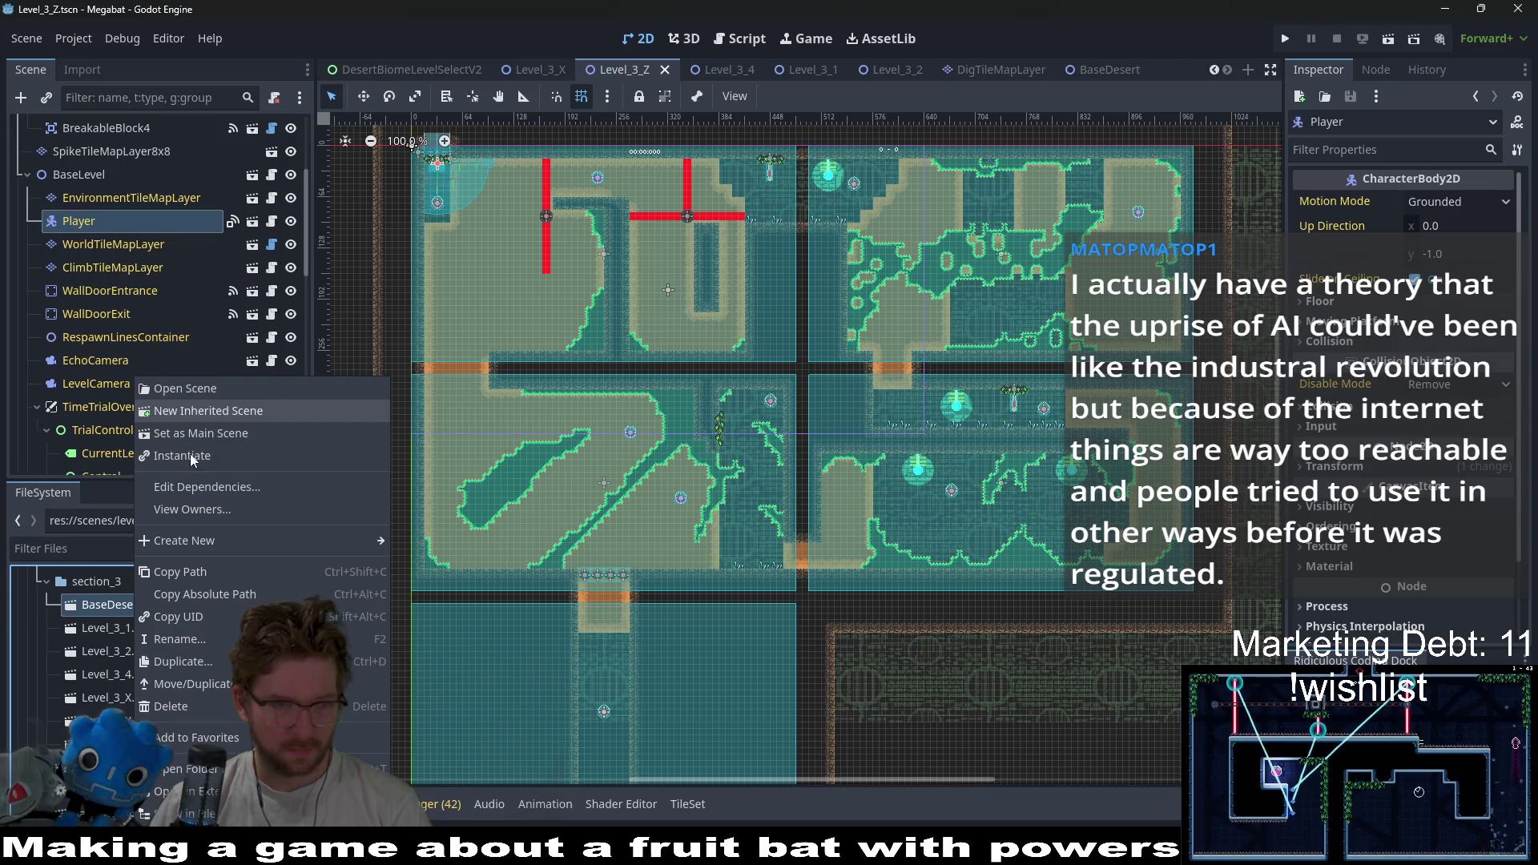
{"action": "left_click", "coordinate": [194, 660]}
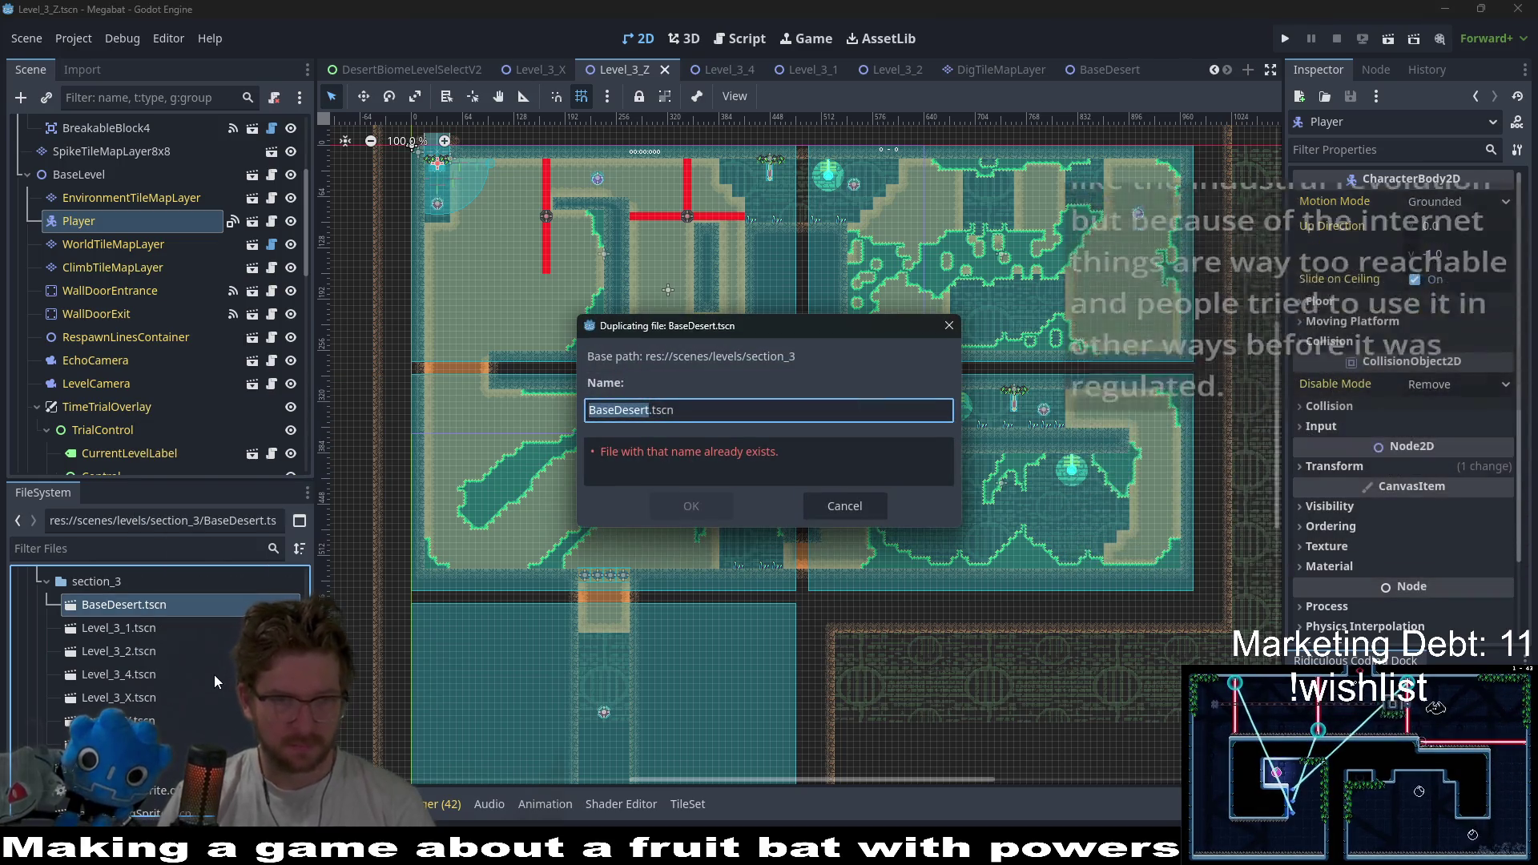
{"action": "type", "text": "Level"}
{"action": "type", "text": "_3_3"}
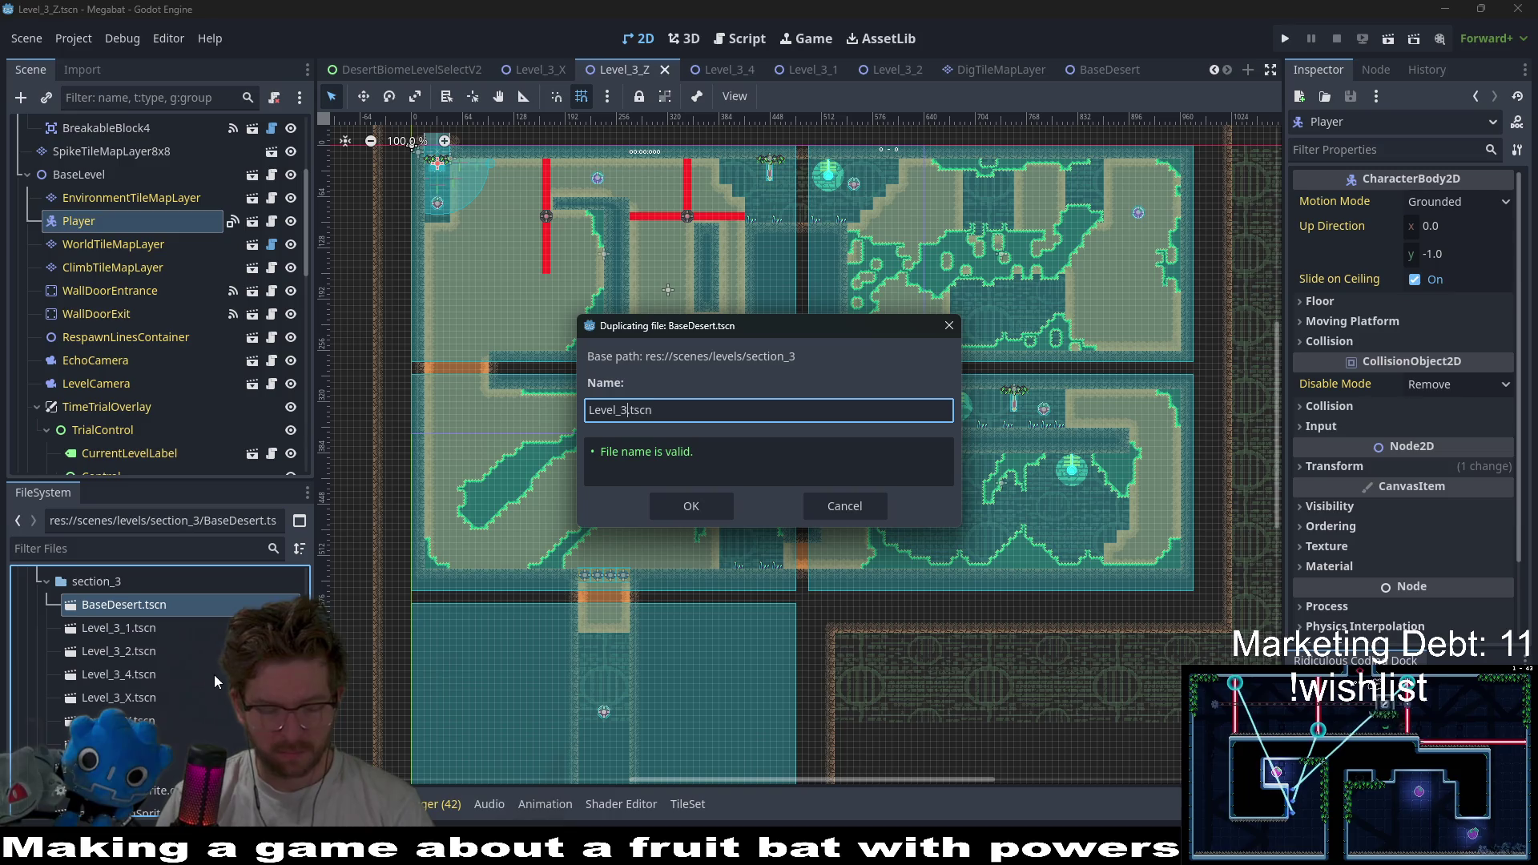
{"action": "key", "text": "Return"}
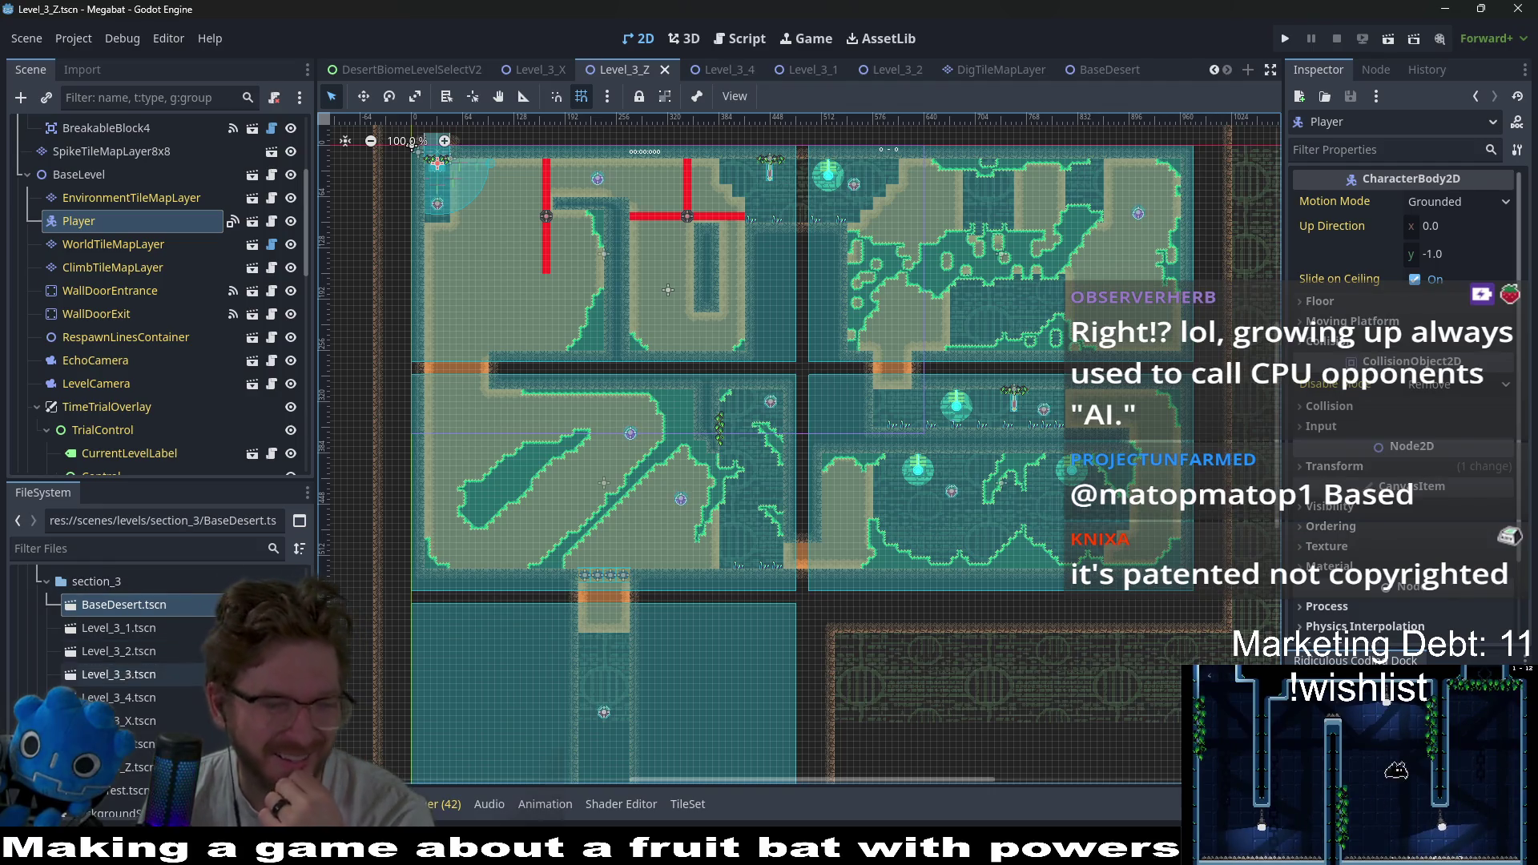
- Open Level_3_4.tscn to compare its layout, then reopen the new Level_3_3.tscn for editing
{"action": "double_click", "coordinate": [135, 675]}
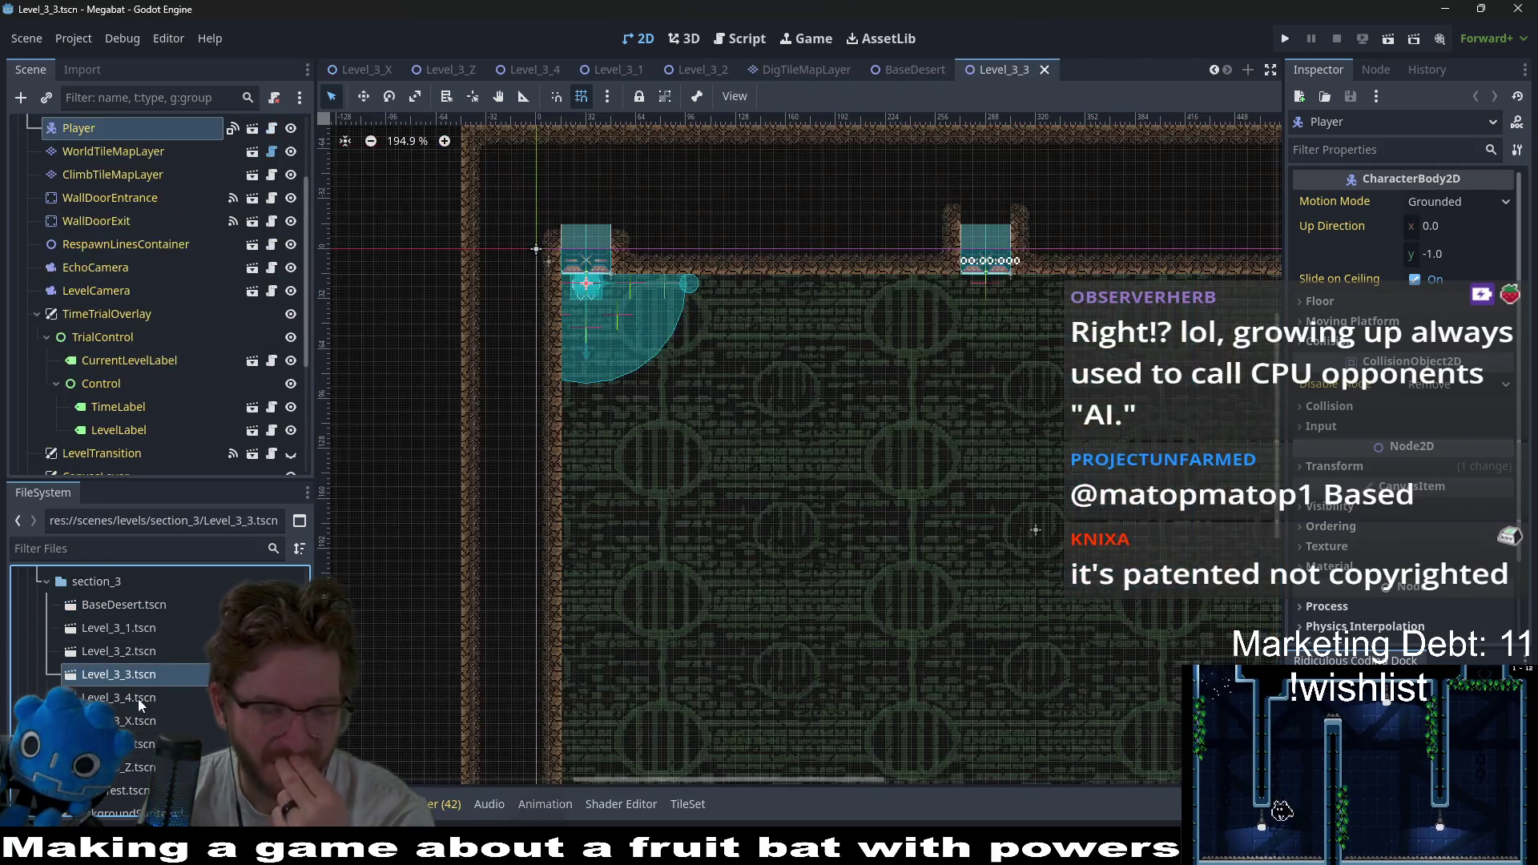
{"action": "left_click", "coordinate": [133, 701]}
{"action": "double_click", "coordinate": [130, 704]}
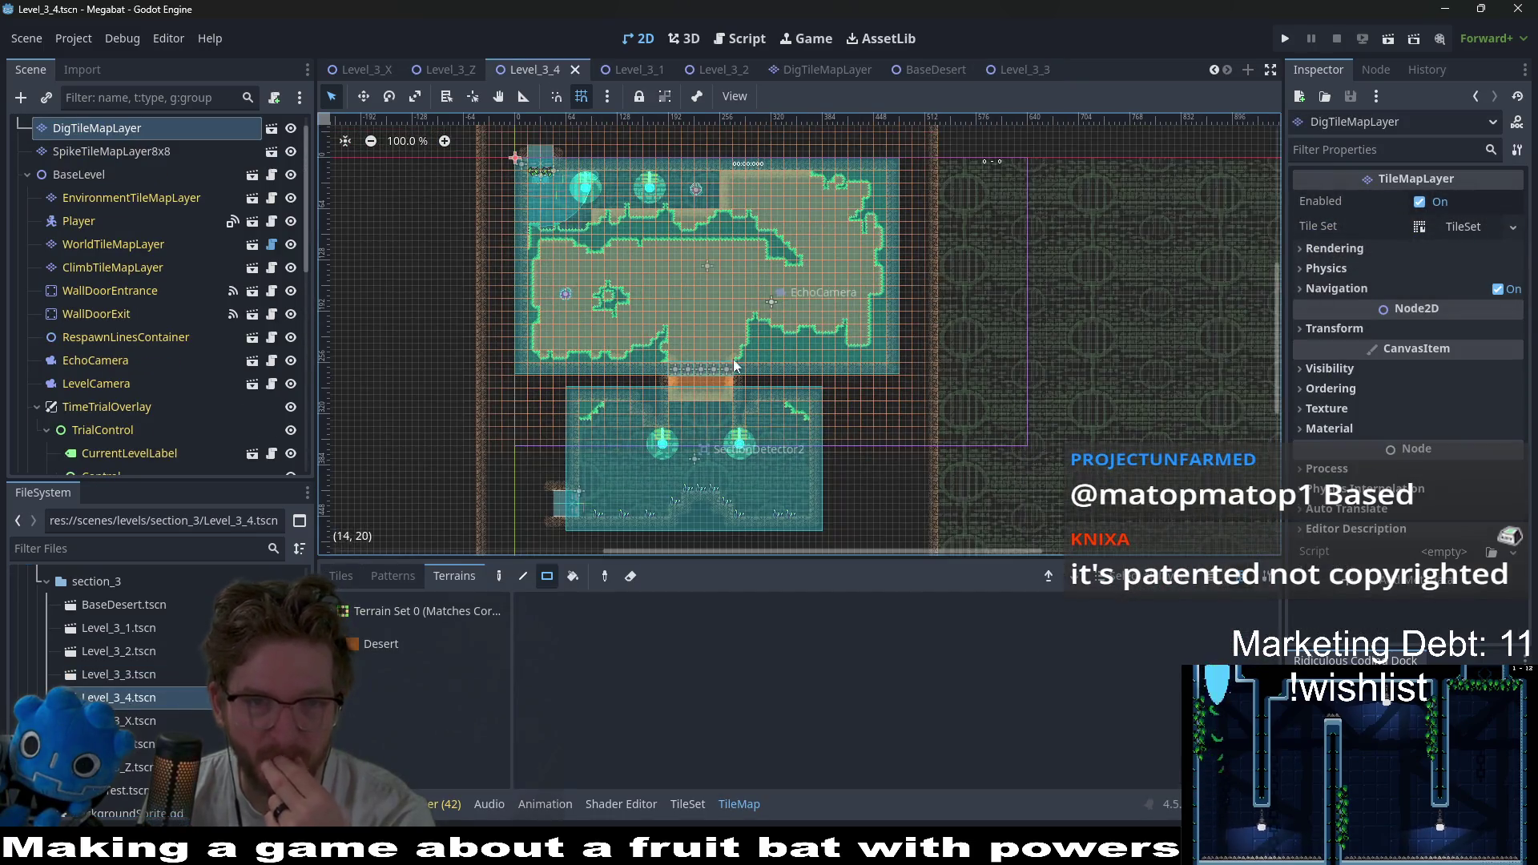
{"action": "scroll", "coordinate": [733, 363], "scroll_direction": "up", "scroll_amount": 3}
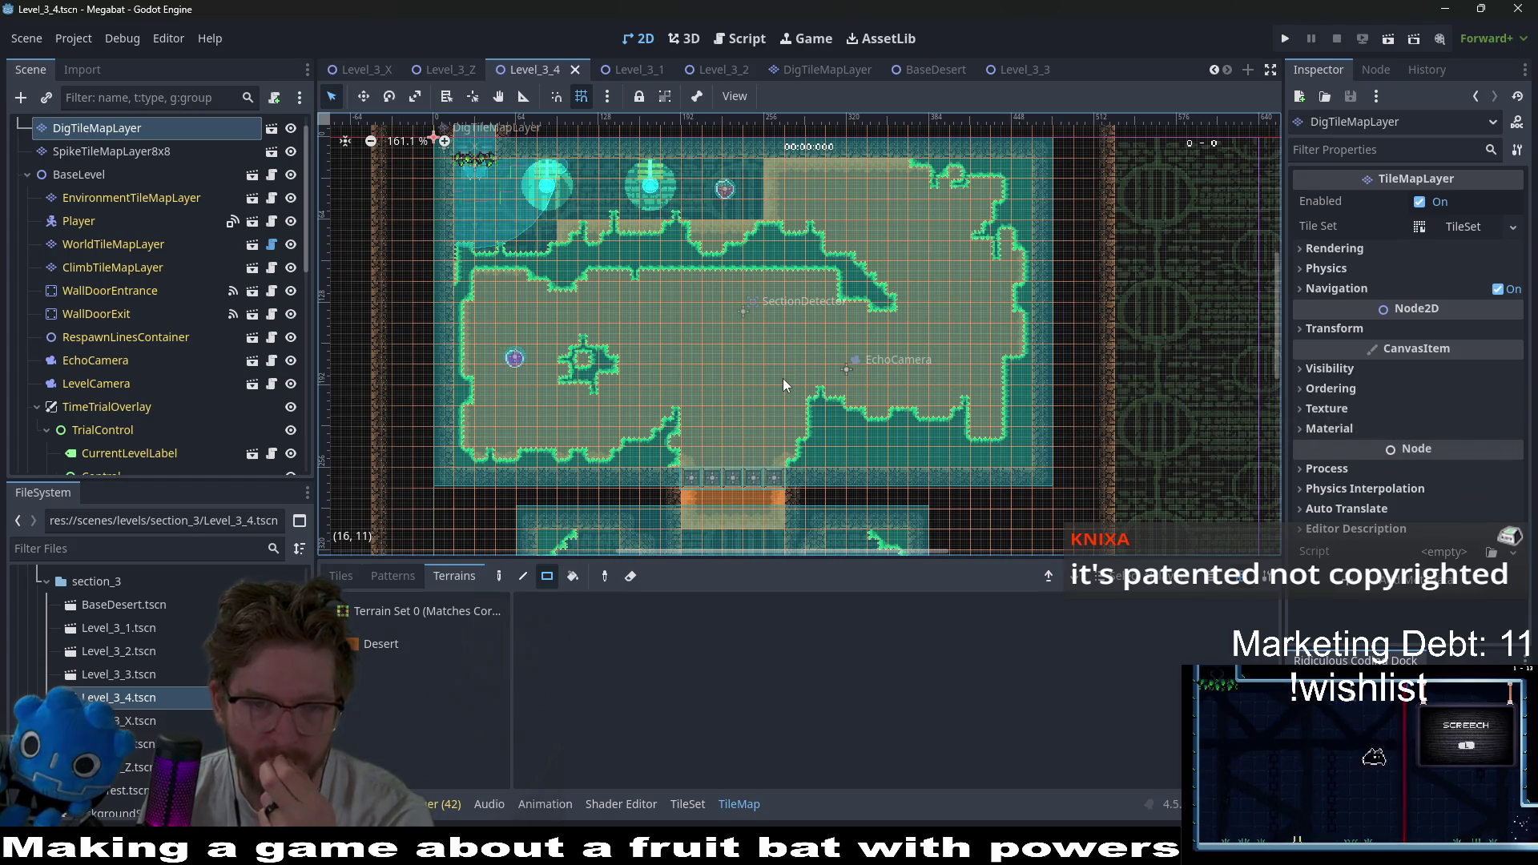
{"action": "scroll", "coordinate": [781, 330], "scroll_direction": "down", "scroll_amount": 3}
{"action": "scroll", "coordinate": [786, 366], "scroll_direction": "up", "scroll_amount": 3}
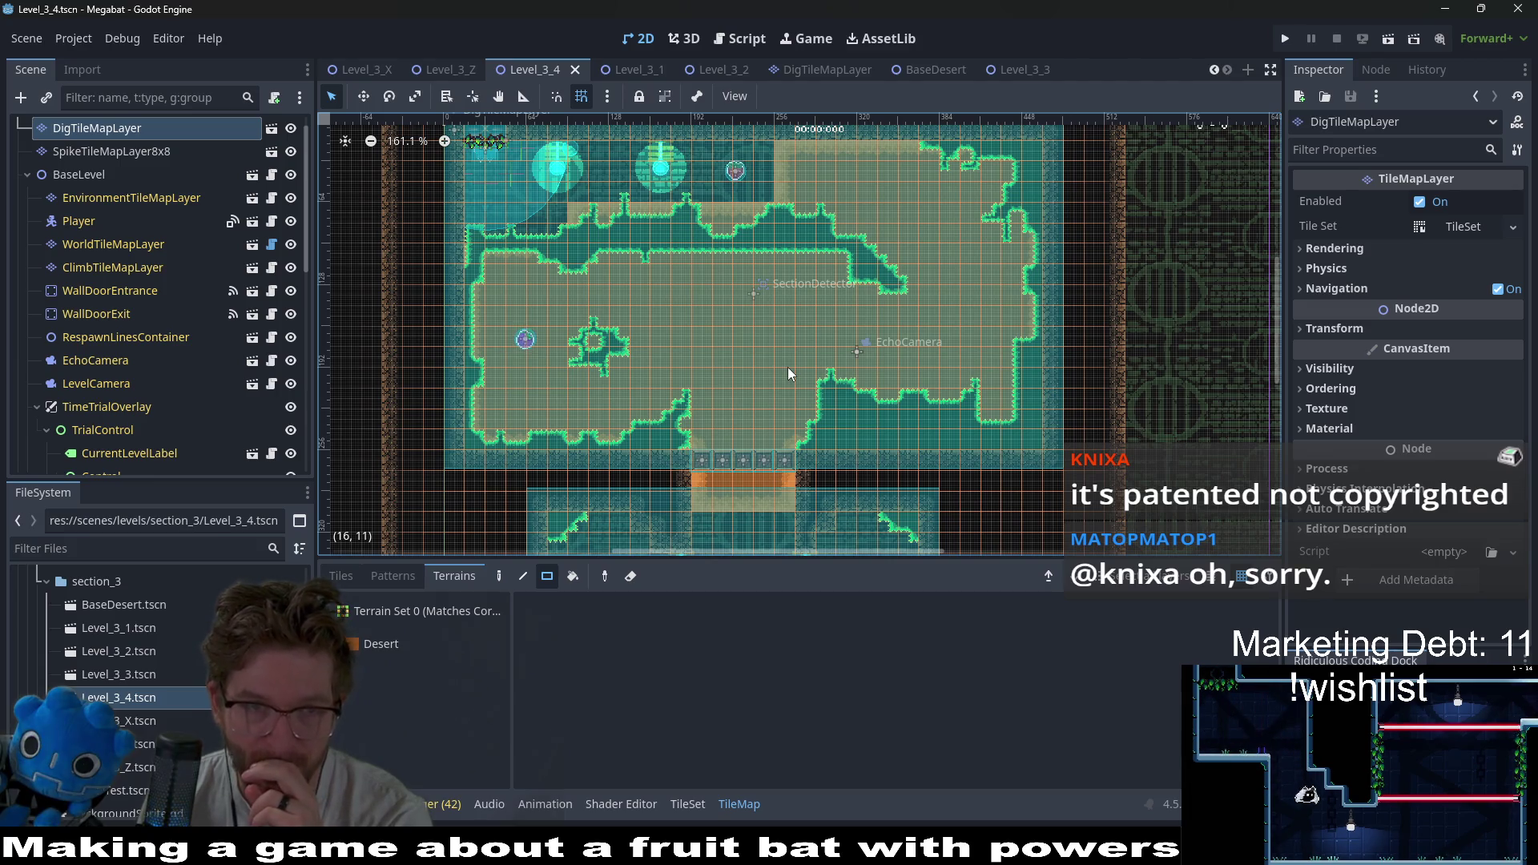
{"action": "scroll", "coordinate": [783, 366], "scroll_direction": "down", "scroll_amount": 3}
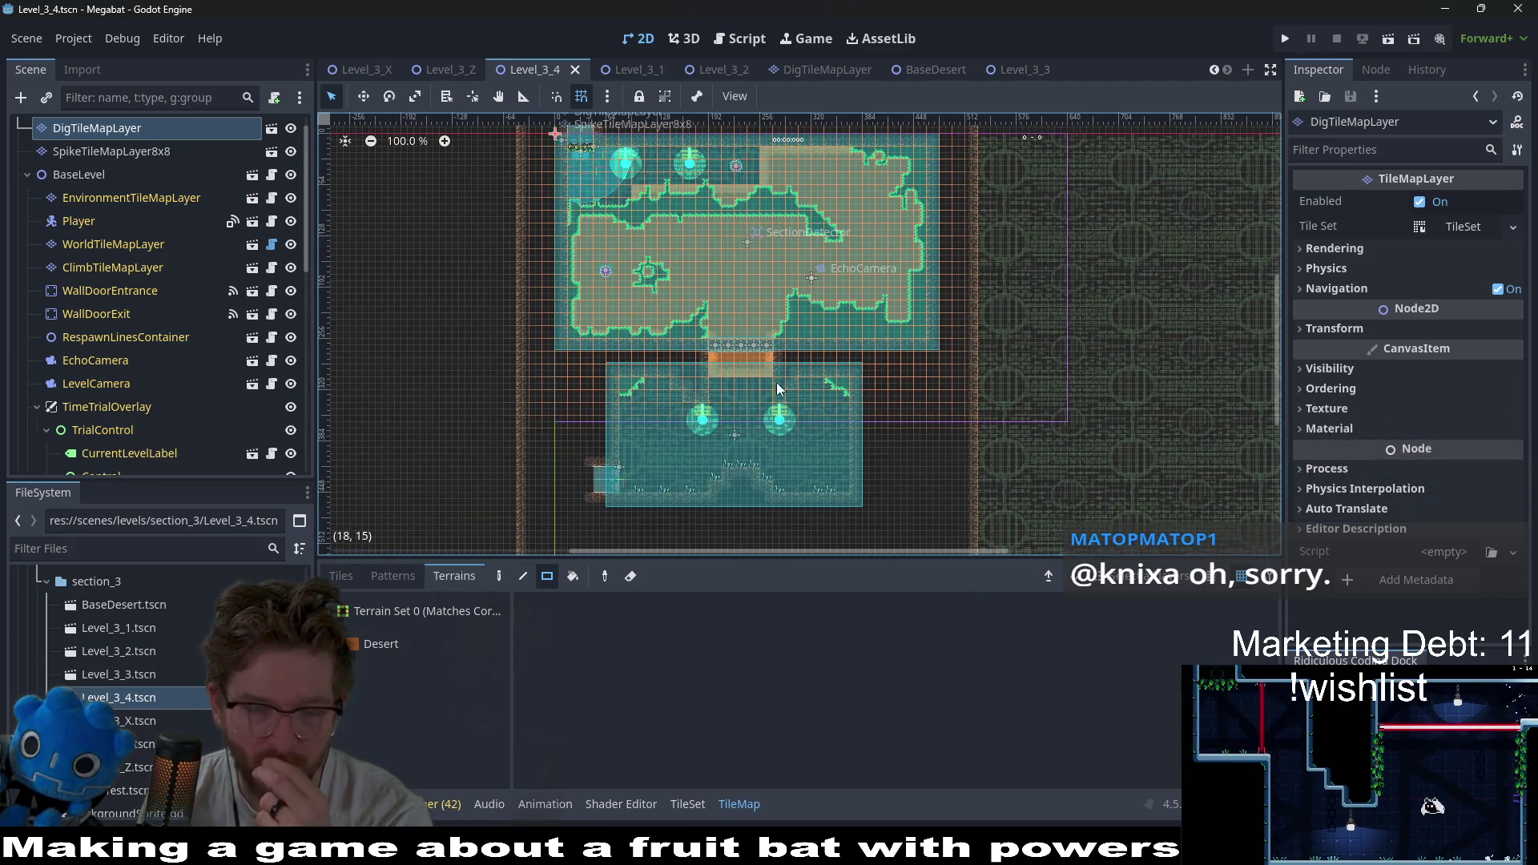
{"action": "left_click", "coordinate": [145, 678]}
{"action": "double_click", "coordinate": [145, 677]}
{"action": "scroll", "coordinate": [657, 439], "scroll_direction": "down", "scroll_amount": 2}
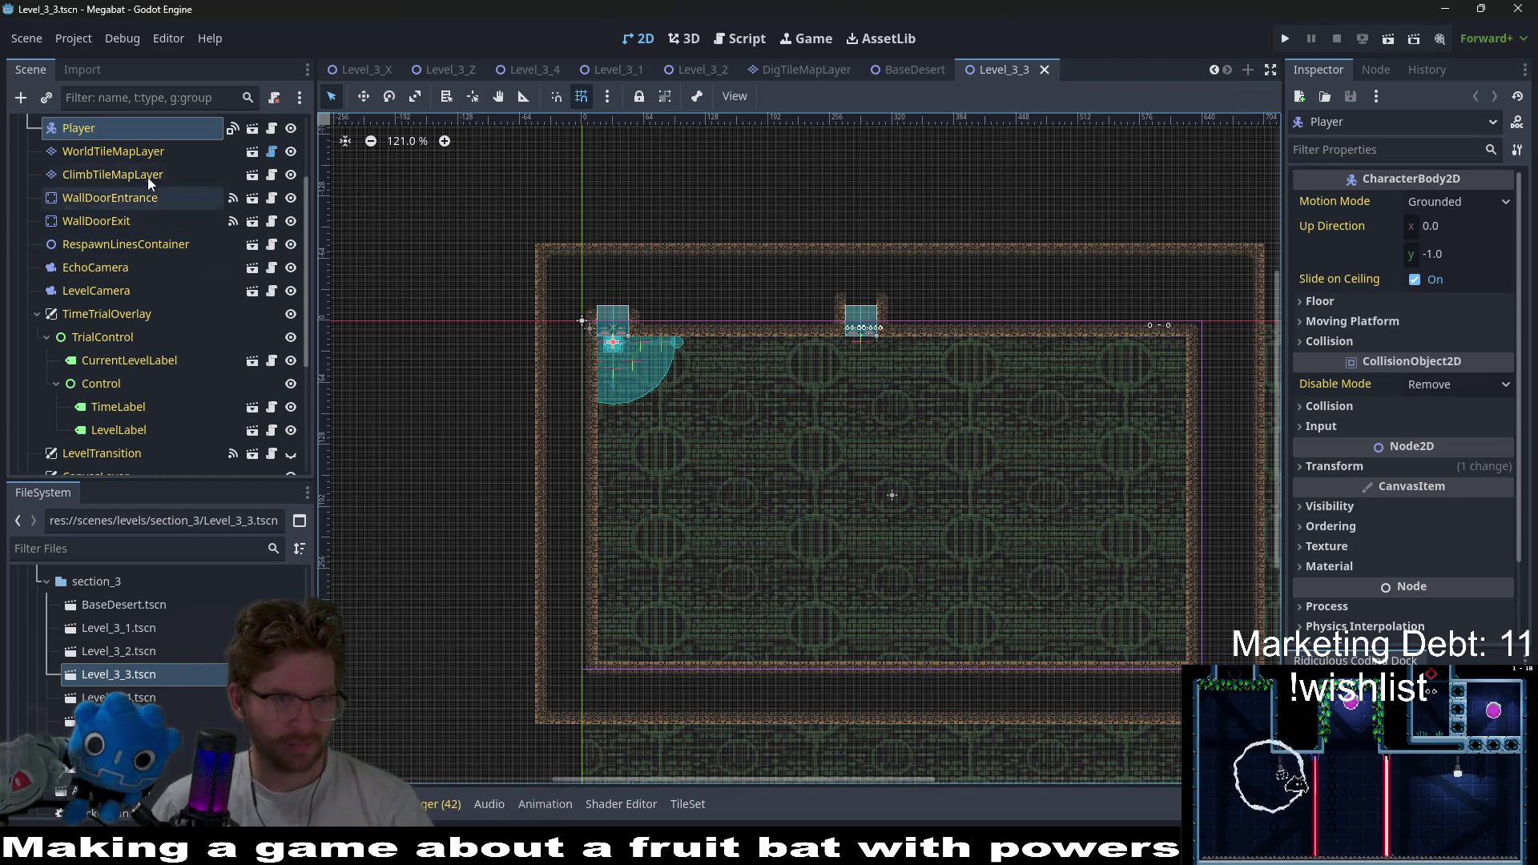
- On WorldTileMapLayer, paint a tall 3x31 rectangle of DESERT terrain tiles
{"action": "left_click", "coordinate": [126, 146]}
{"action": "scroll", "coordinate": [777, 352], "scroll_direction": "down", "scroll_amount": 3}
{"action": "scroll", "coordinate": [777, 352], "scroll_direction": "right", "scroll_amount": 2}
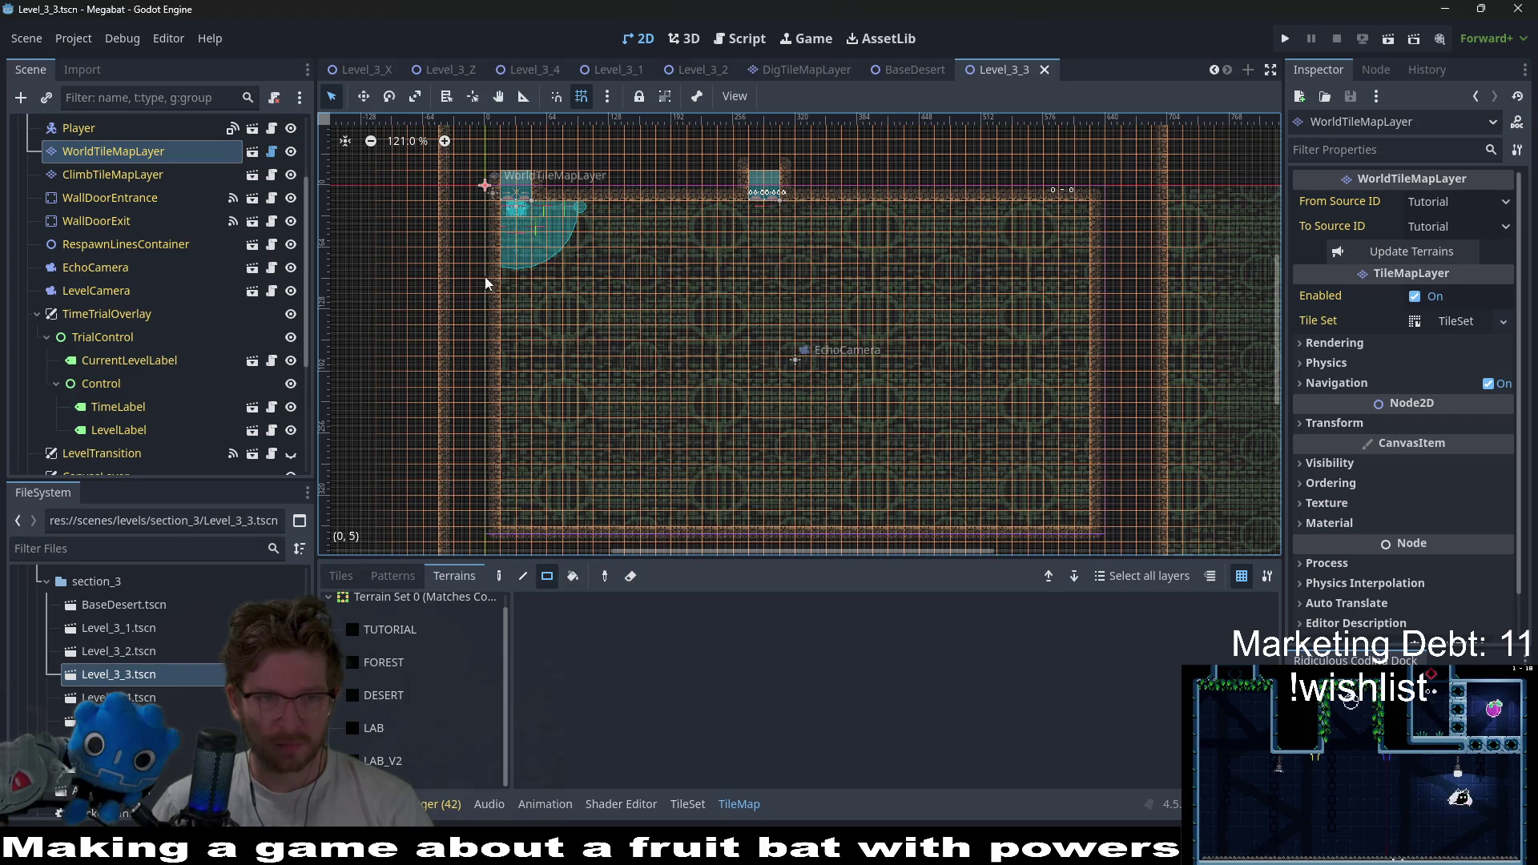
{"action": "scroll", "coordinate": [596, 299], "scroll_direction": "down", "scroll_amount": 2}
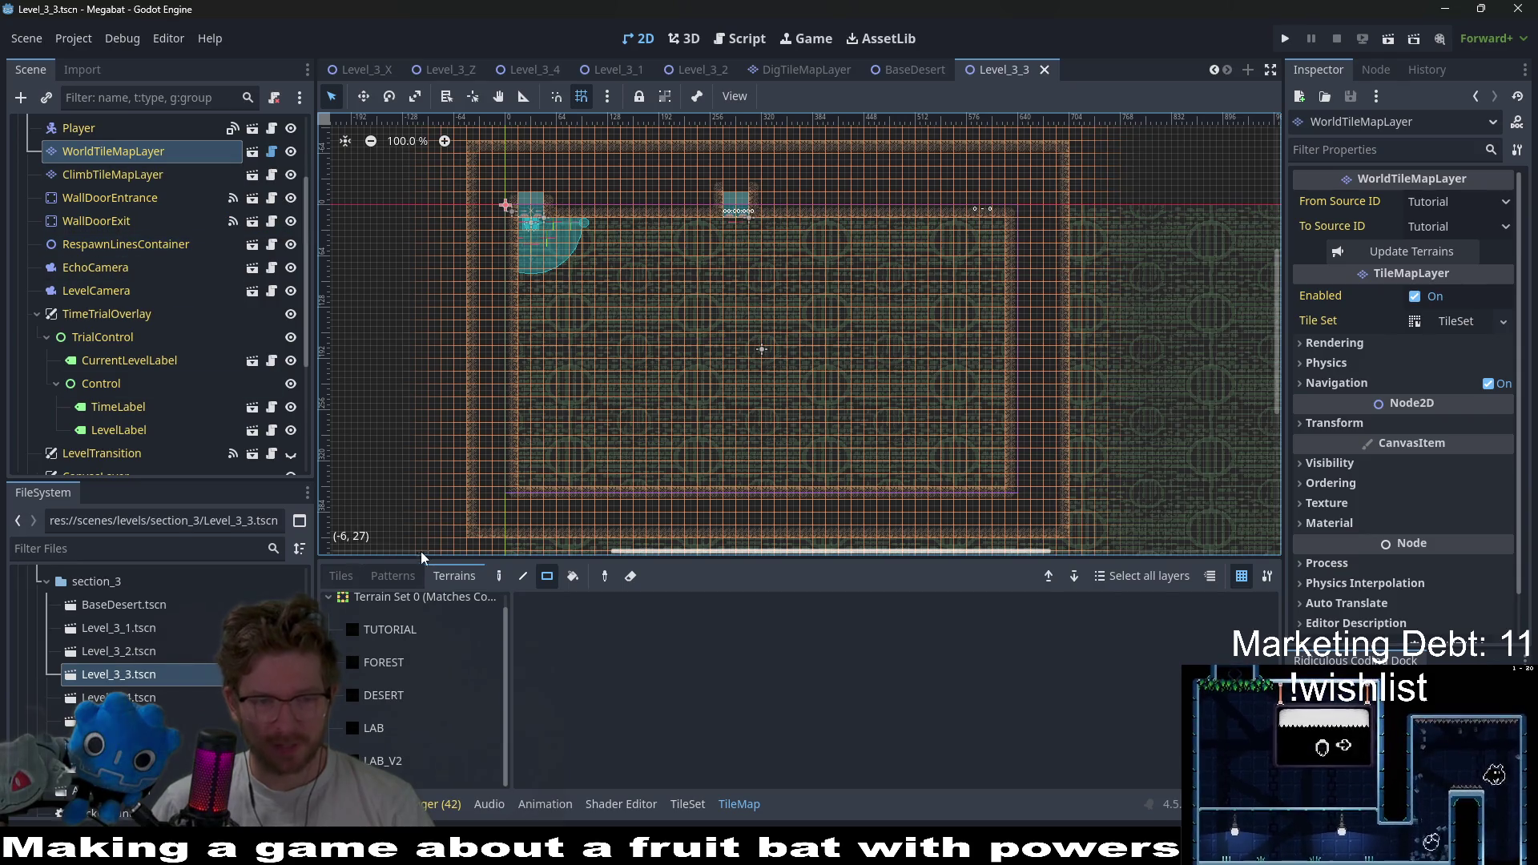
{"action": "left_click", "coordinate": [393, 729]}
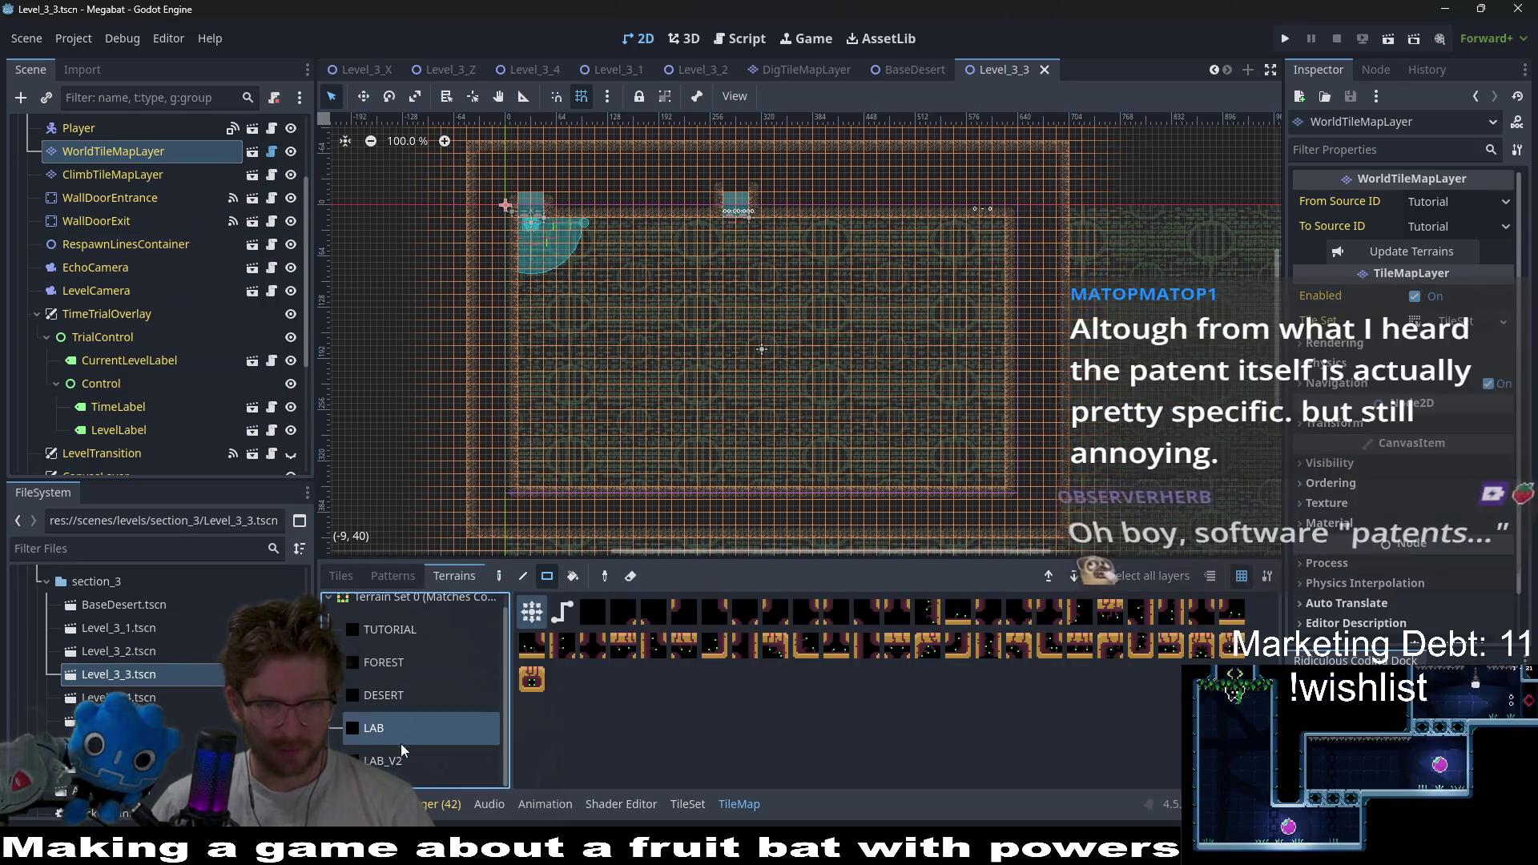
{"action": "left_click", "coordinate": [391, 696]}
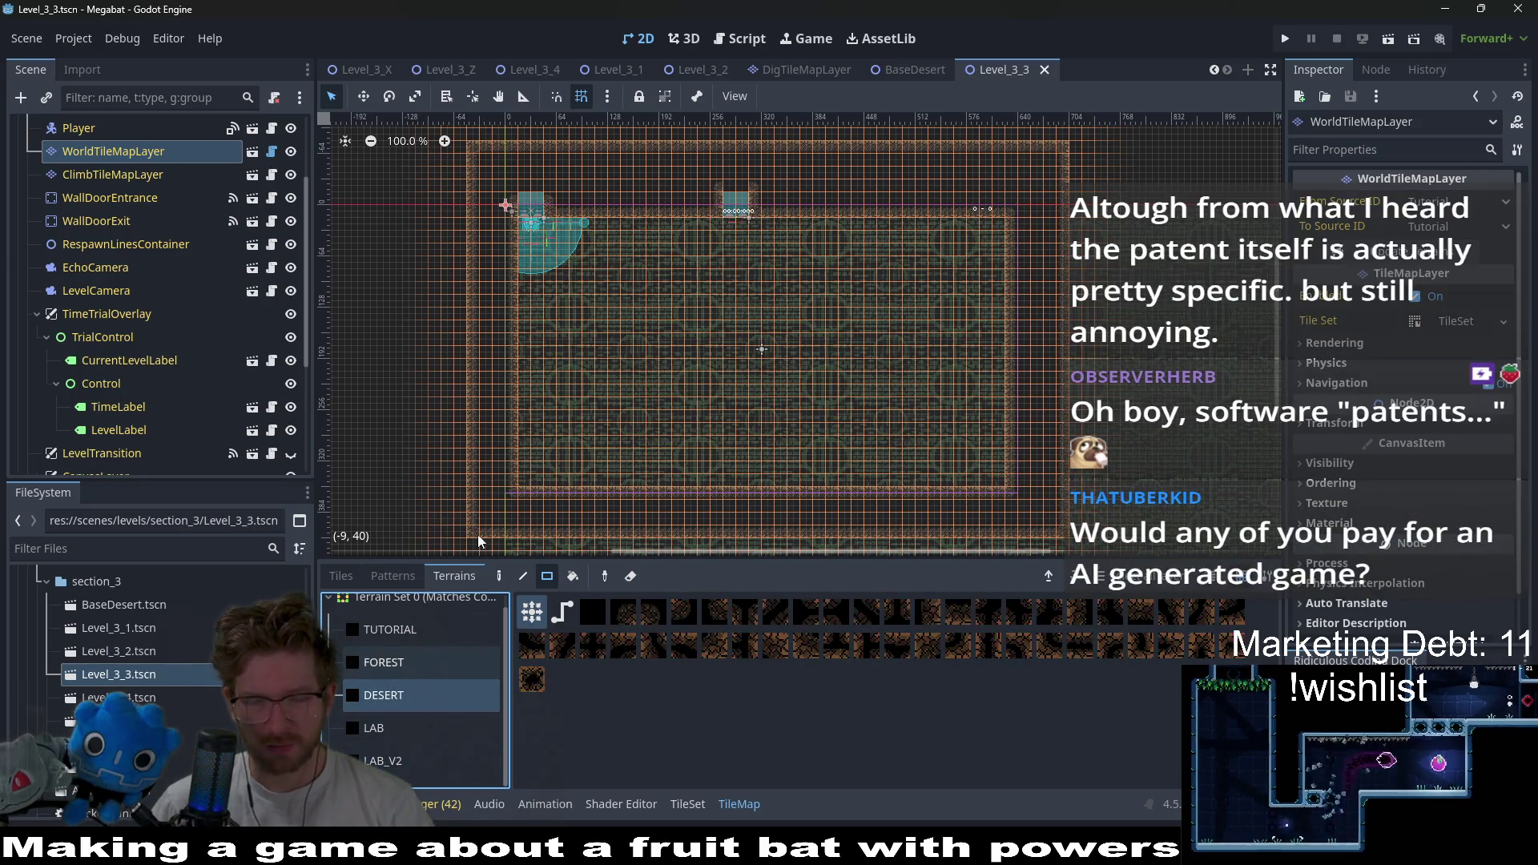
{"action": "scroll", "coordinate": [549, 358], "scroll_direction": "down", "scroll_amount": 2}
{"action": "mouse_move", "coordinate": [474, 187]}
{"action": "left_mouse_down"}
{"action": "mouse_move", "coordinate": [450, 436]}
{"action": "mouse_move", "coordinate": [460, 506]}
{"action": "left_mouse_up"}
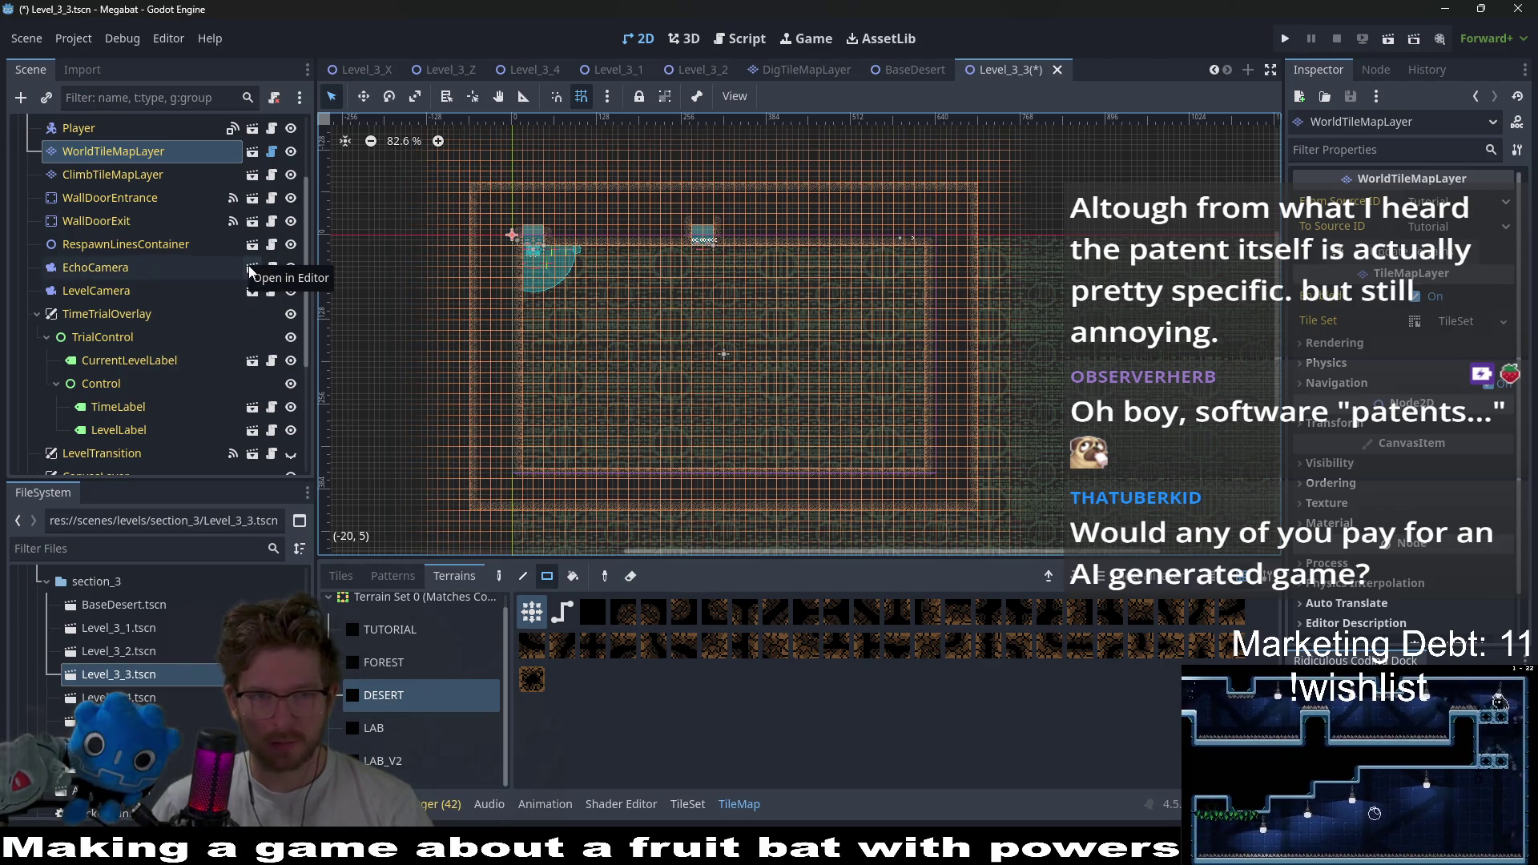
{"action": "scroll", "coordinate": [112, 175], "scroll_direction": "up", "scroll_amount": 3}
{"action": "scroll", "coordinate": [112, 237], "scroll_direction": "down", "scroll_amount": 8}
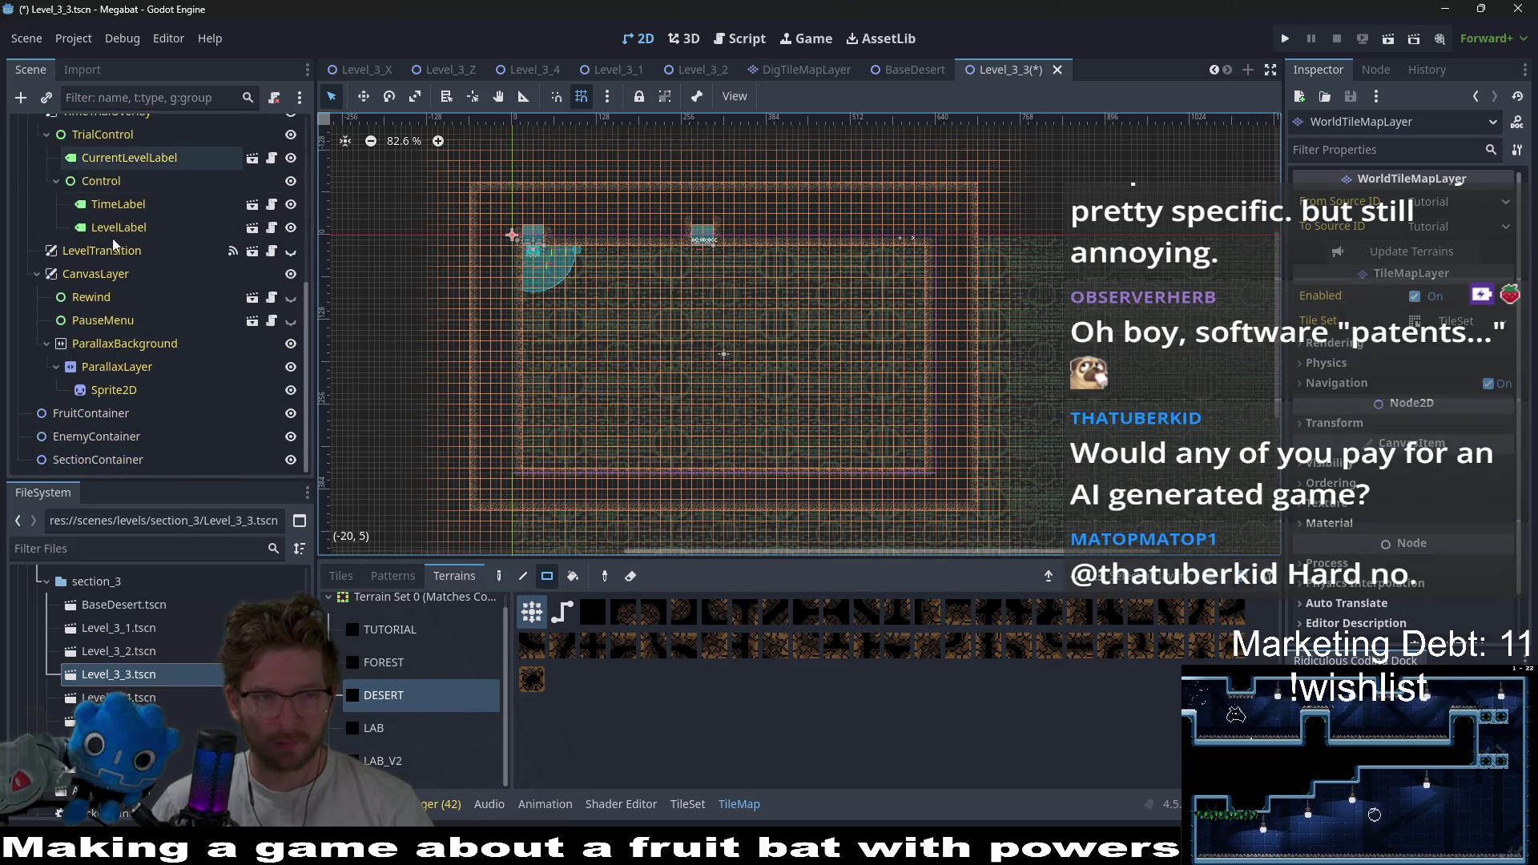
- Add a SectionDetector scene as a child of the SectionContainer node
{"action": "left_click", "coordinate": [74, 440]}
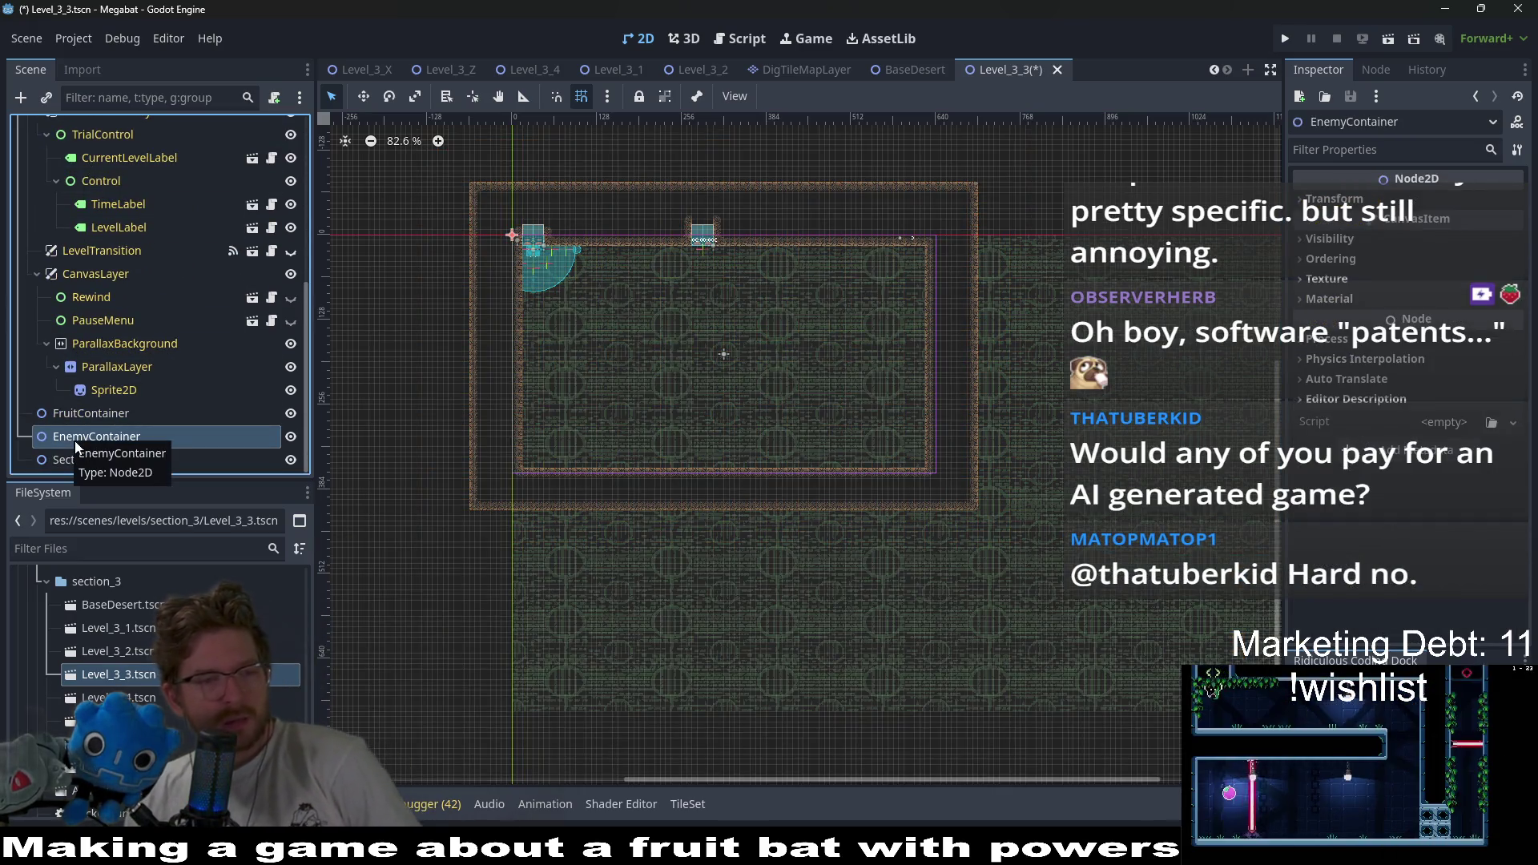
{"action": "left_click", "coordinate": [97, 458]}
{"action": "right_click", "coordinate": [98, 453]}
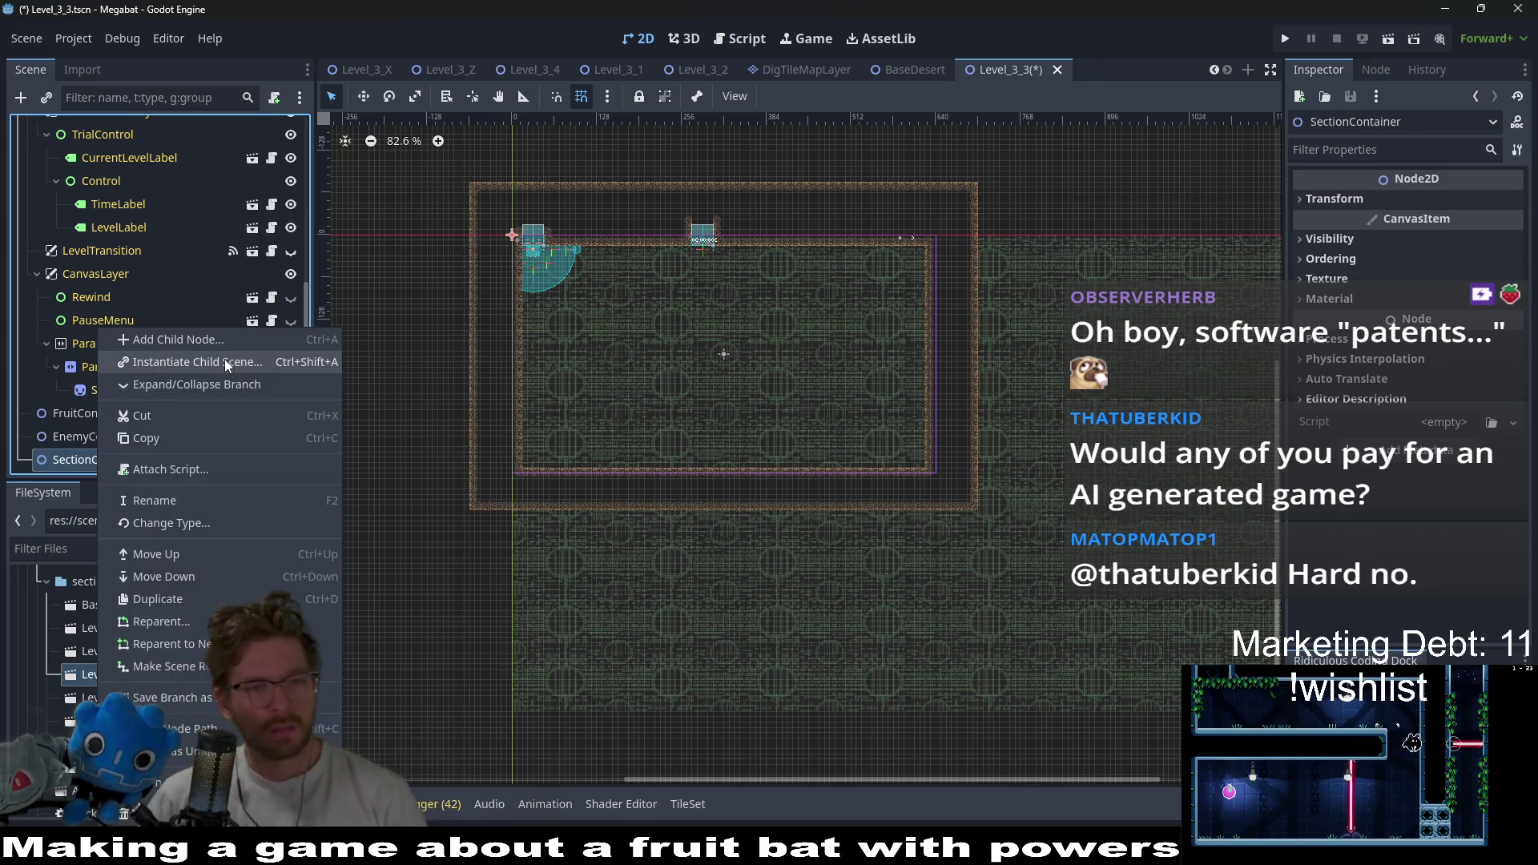
{"action": "left_click", "coordinate": [224, 358]}
{"action": "type", "text": "section"}
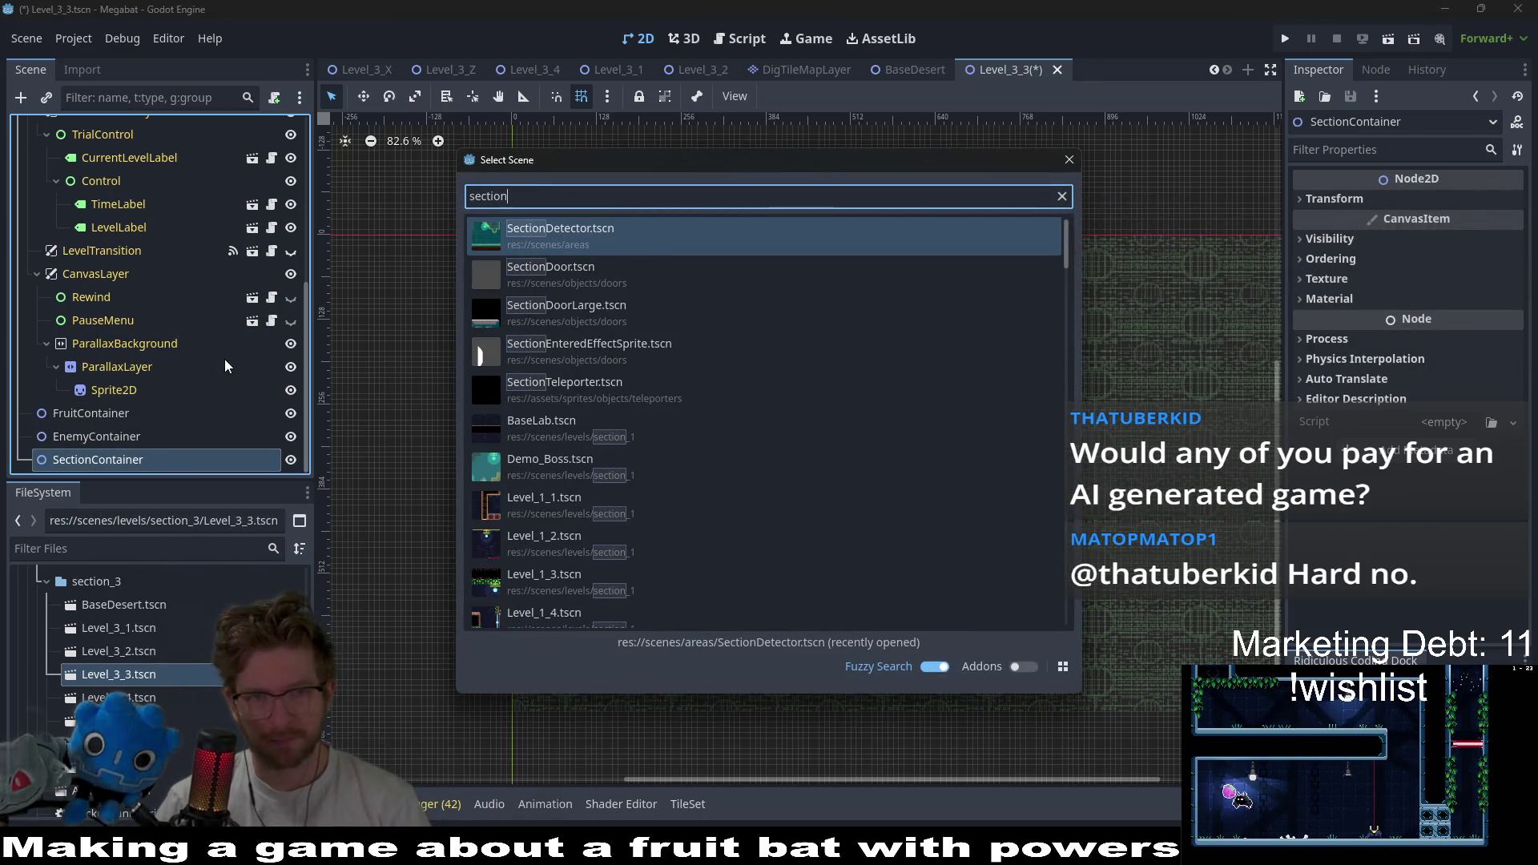
{"action": "key", "text": "Return"}
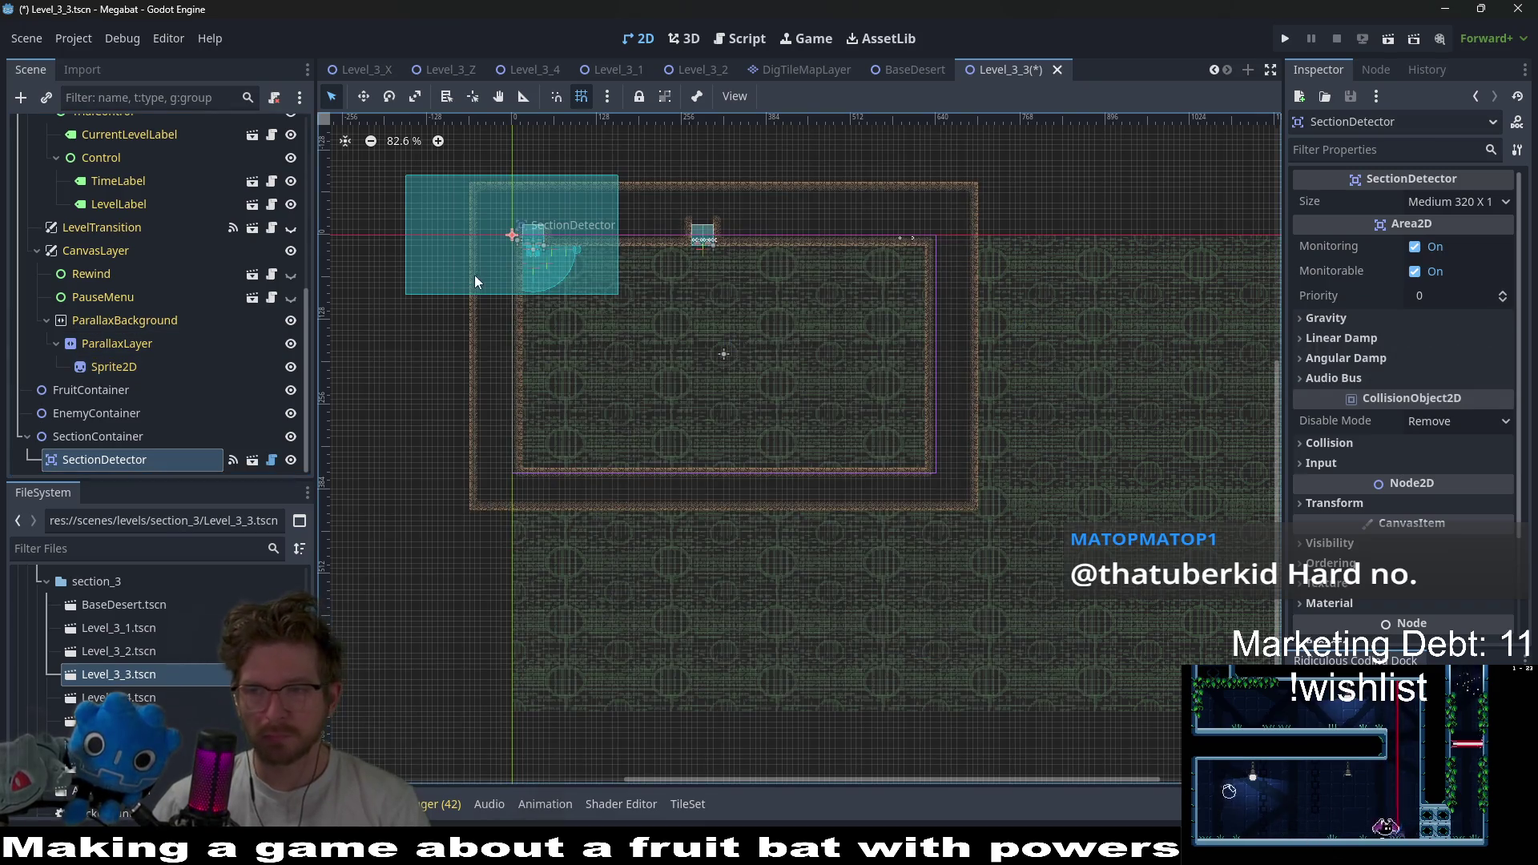
{"action": "scroll", "coordinate": [474, 275], "scroll_direction": "up", "scroll_amount": 2}
{"action": "scroll", "coordinate": [510, 286], "scroll_direction": "up", "scroll_amount": 1}
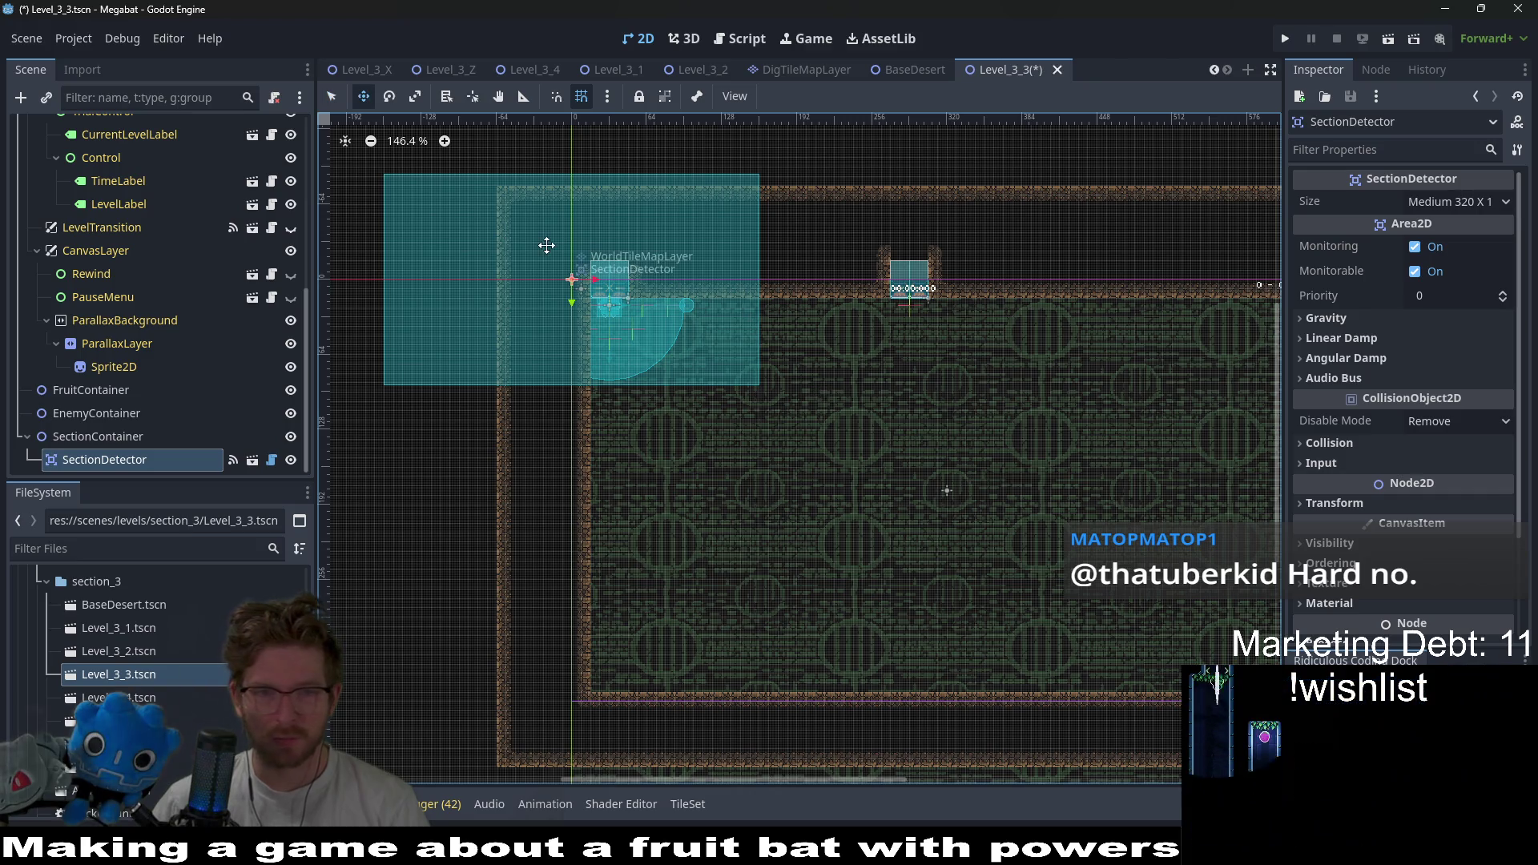
- Drag the SectionDetector to the room's top-left inner corner and nudge it into exact alignment
{"action": "mouse_move", "coordinate": [547, 245]}
{"action": "left_mouse_down"}
{"action": "mouse_move", "coordinate": [732, 383]}
{"action": "mouse_move", "coordinate": [731, 345]}
{"action": "left_mouse_up"}
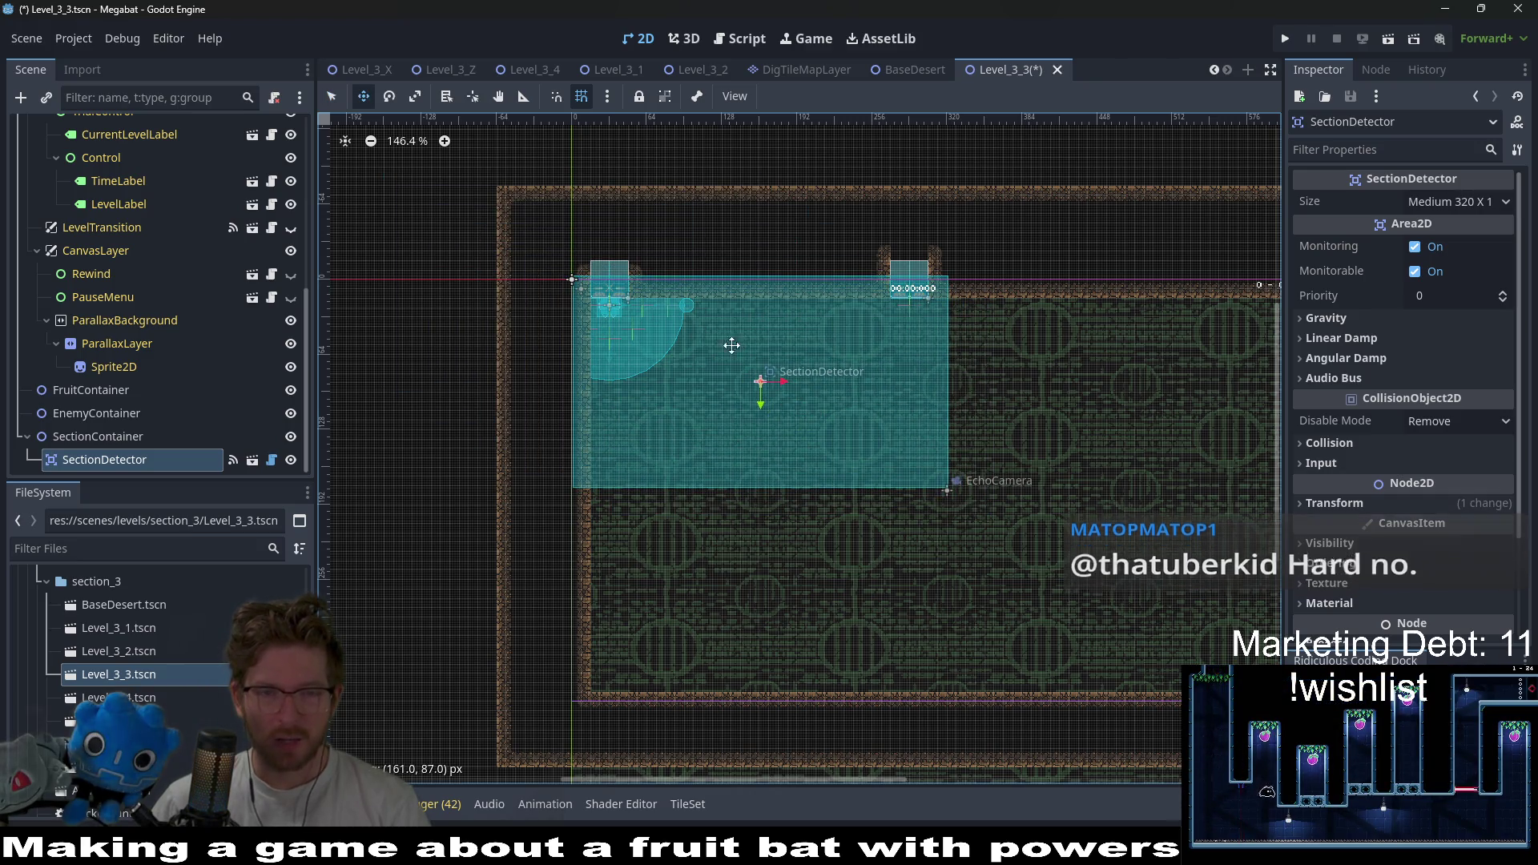
{"action": "scroll", "coordinate": [637, 276], "scroll_direction": "up", "scroll_amount": 6}
{"action": "key", "text": "Left"}
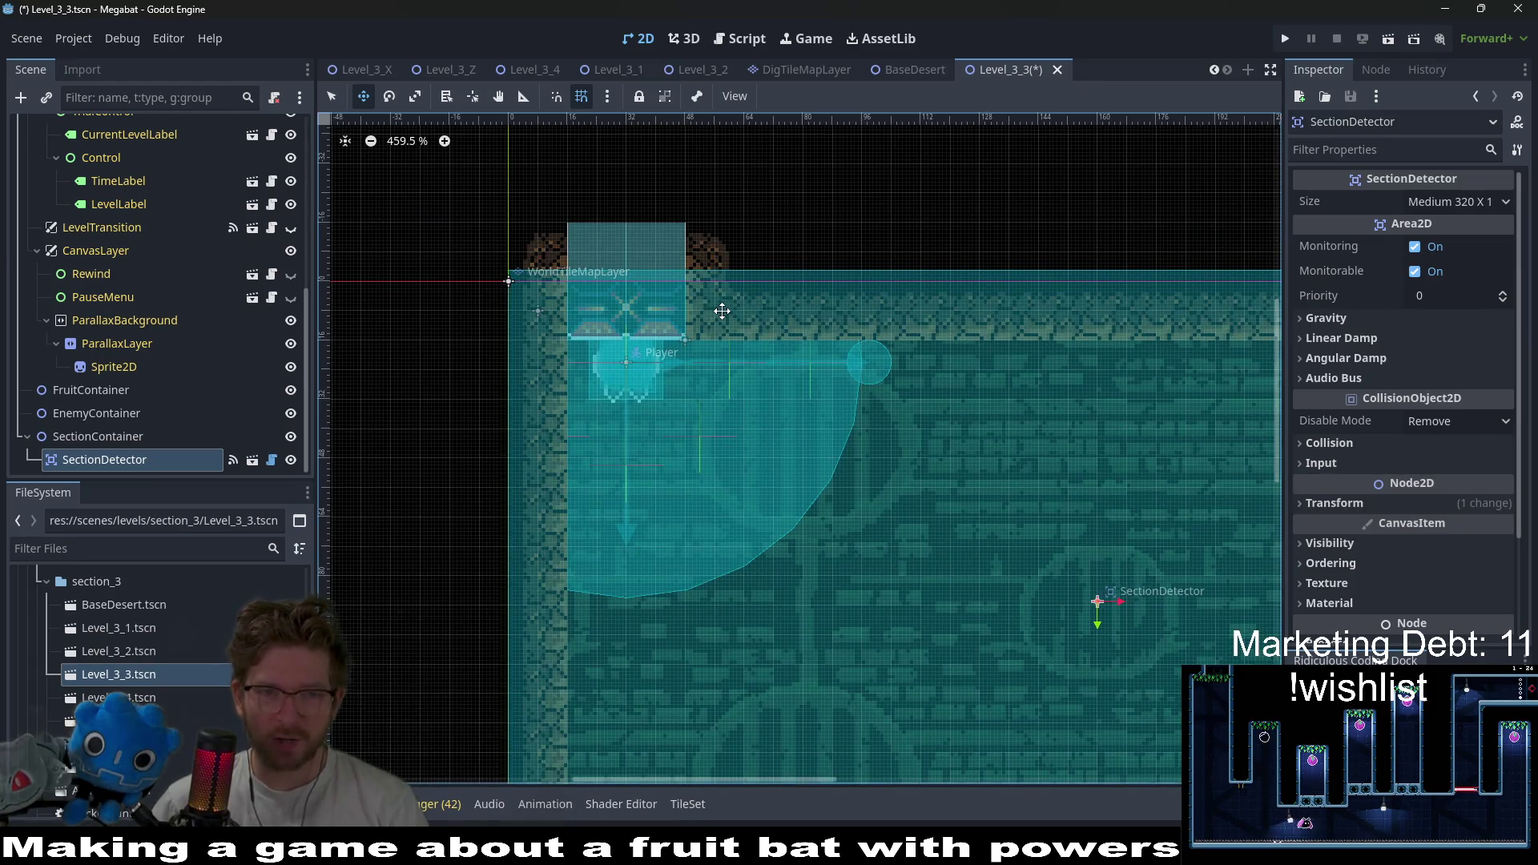
{"action": "key", "text": "Down"}
{"action": "key", "text": "Down"}
{"action": "key", "text": "Down"}
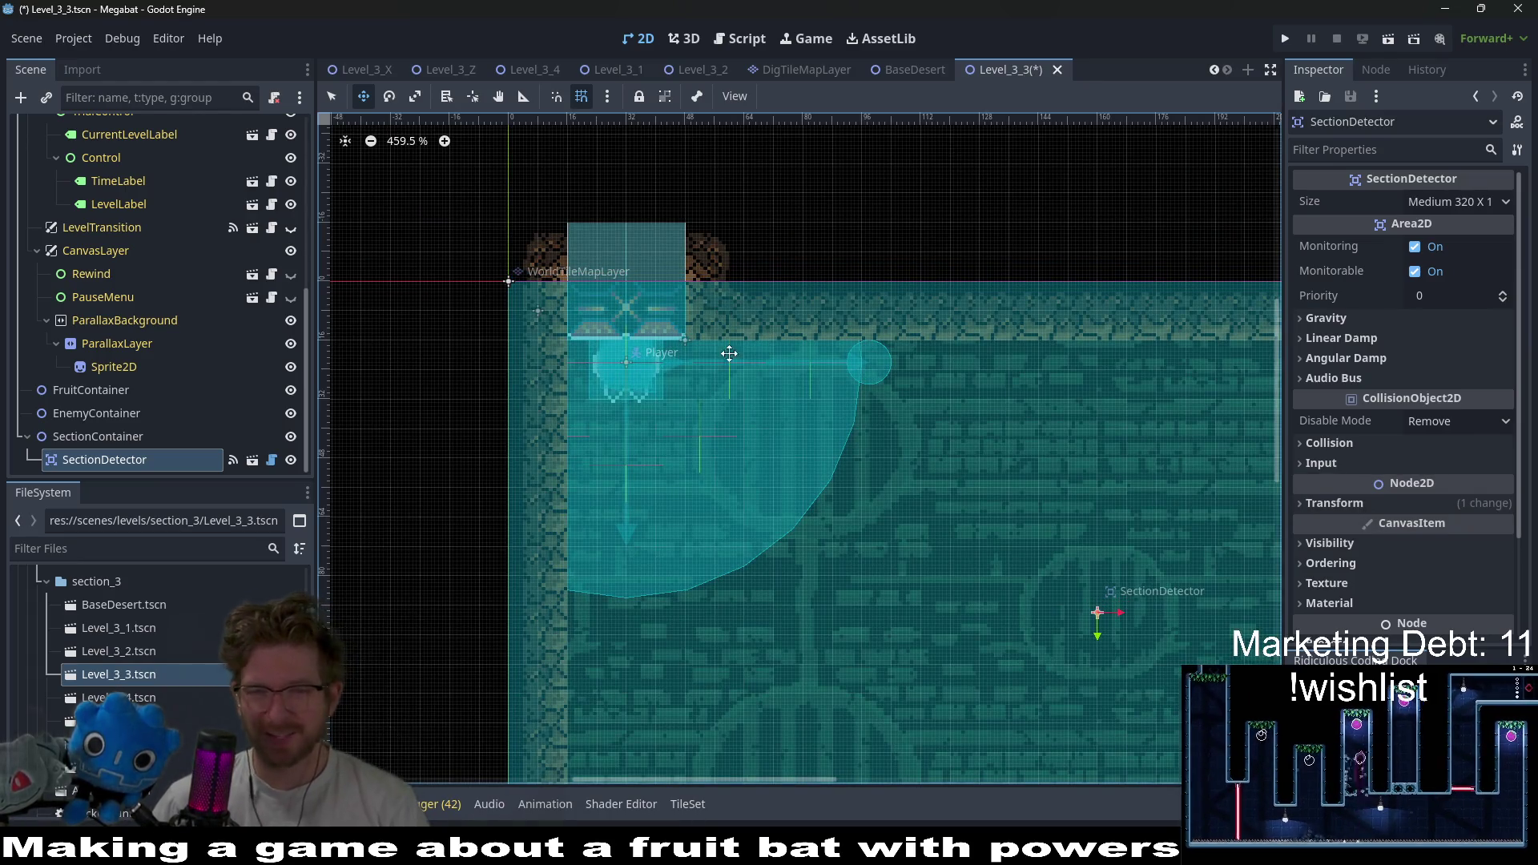
{"action": "scroll", "coordinate": [801, 384], "scroll_direction": "down", "scroll_amount": 4}
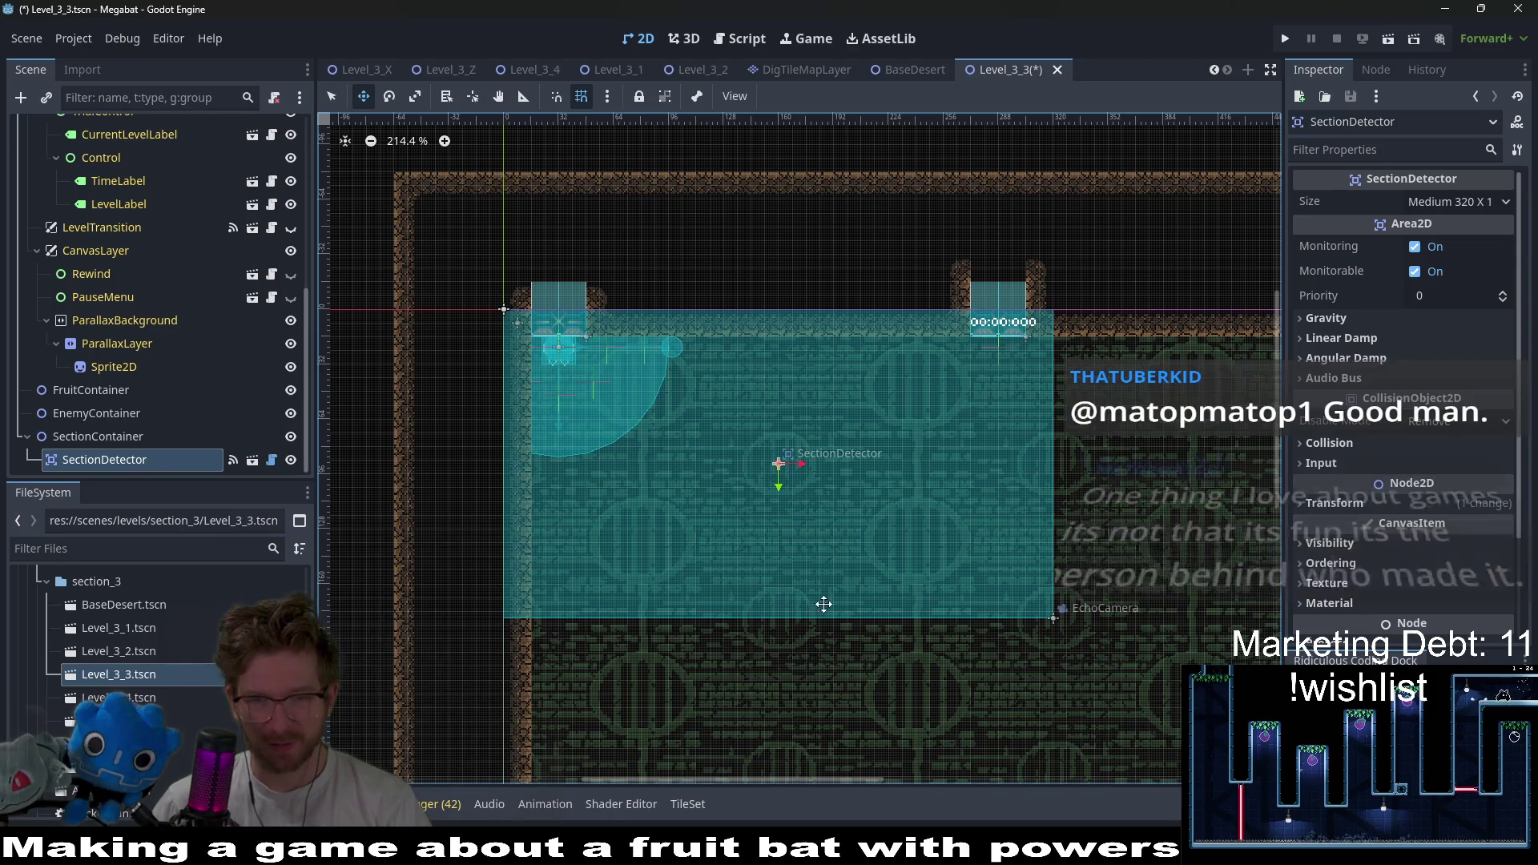
{"action": "scroll", "coordinate": [834, 535], "scroll_direction": "down", "scroll_amount": 2}
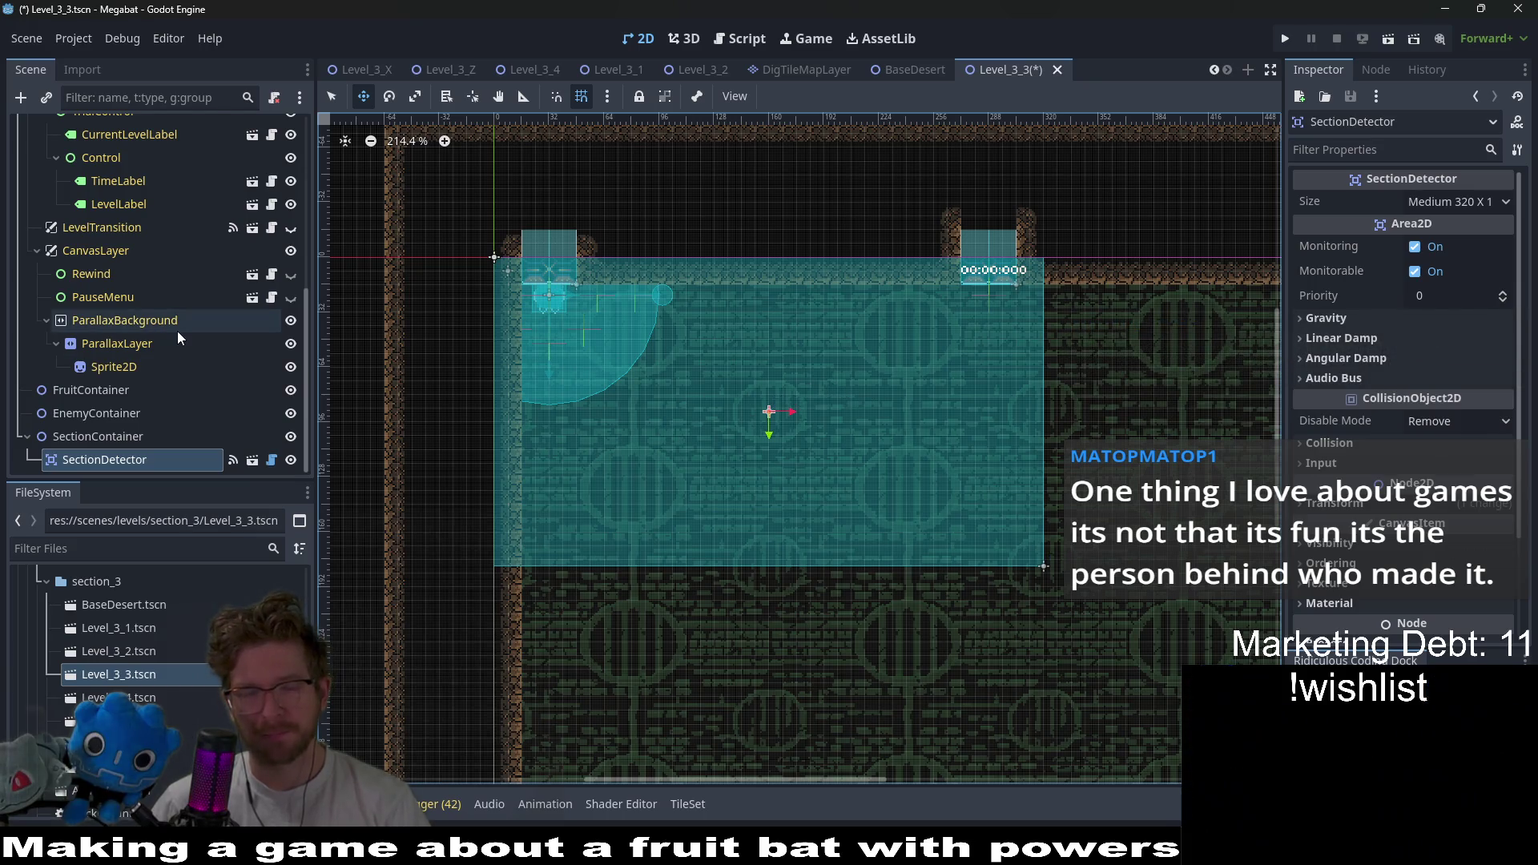
{"action": "scroll", "coordinate": [176, 331], "scroll_direction": "up", "scroll_amount": 8}
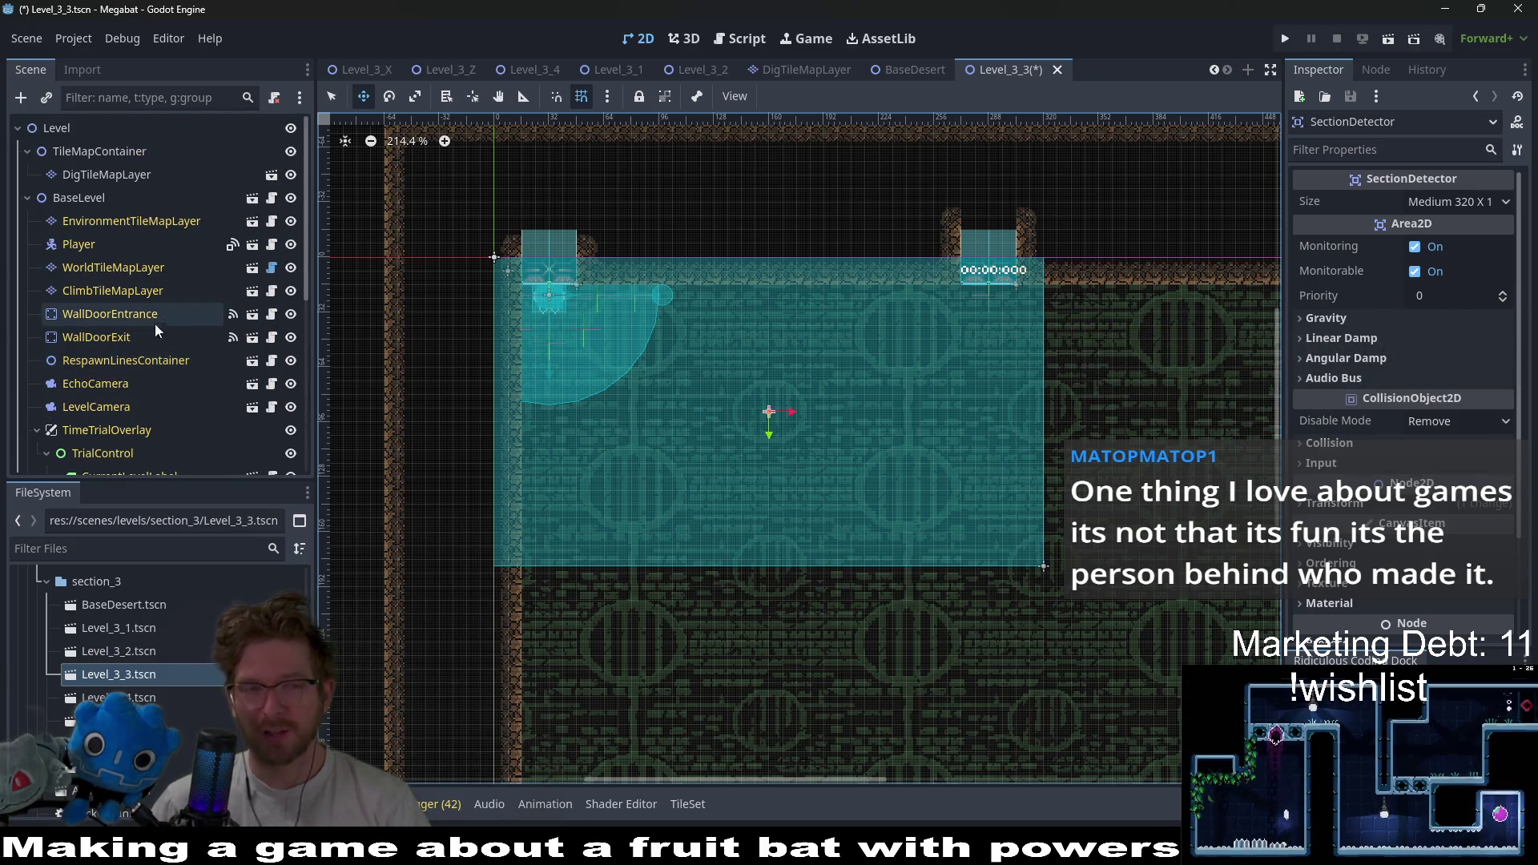
{"action": "scroll", "coordinate": [147, 311], "scroll_direction": "down", "scroll_amount": 2}
{"action": "scroll", "coordinate": [146, 311], "scroll_direction": "up", "scroll_amount": 2}
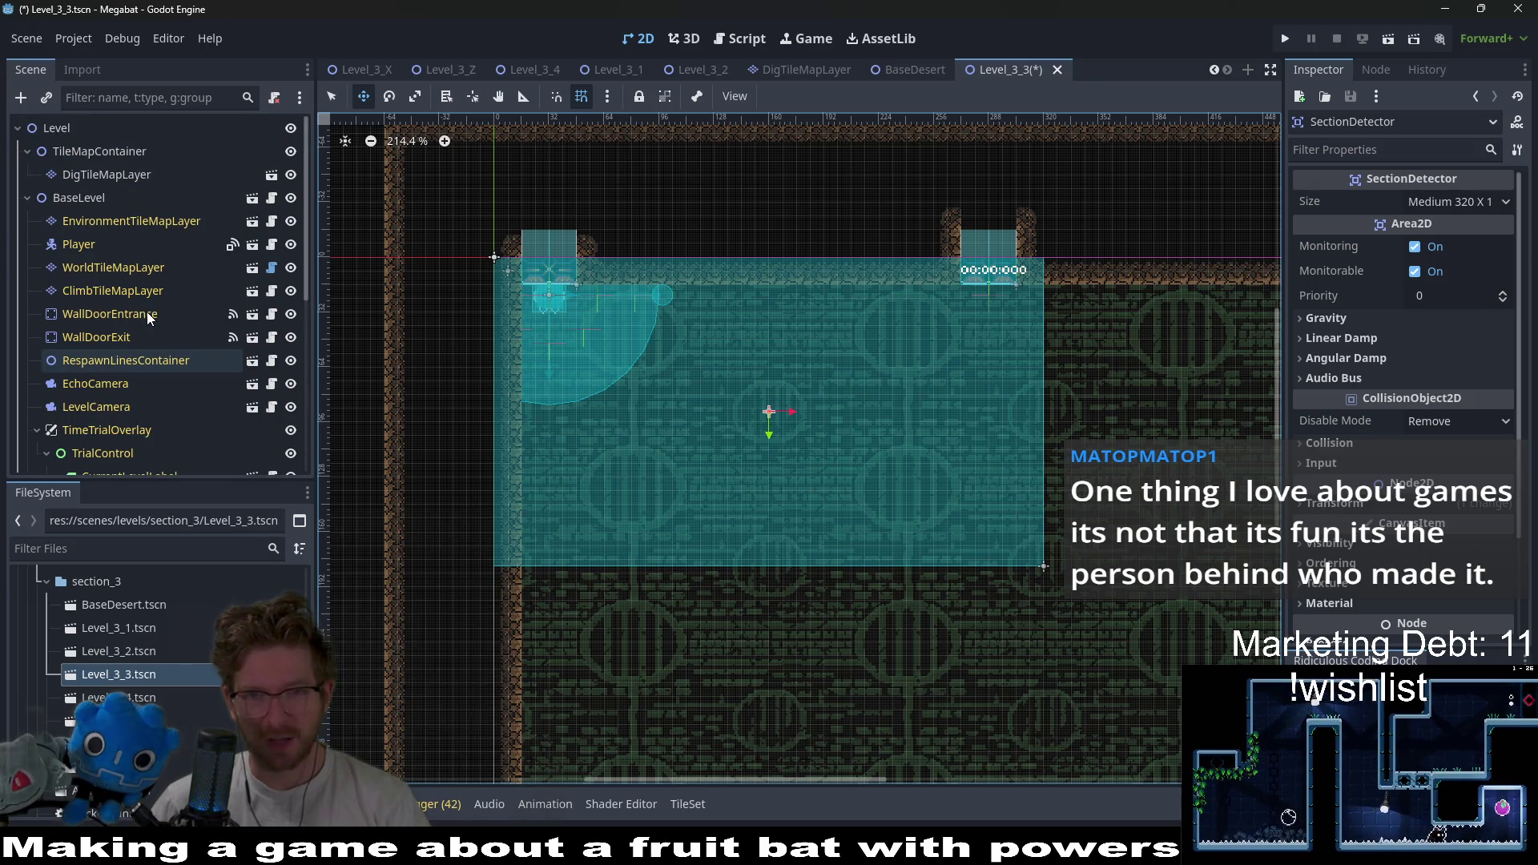
- With the Move tool, drag the WallDoorExit node up above the room's top wall
{"action": "left_click", "coordinate": [117, 267]}
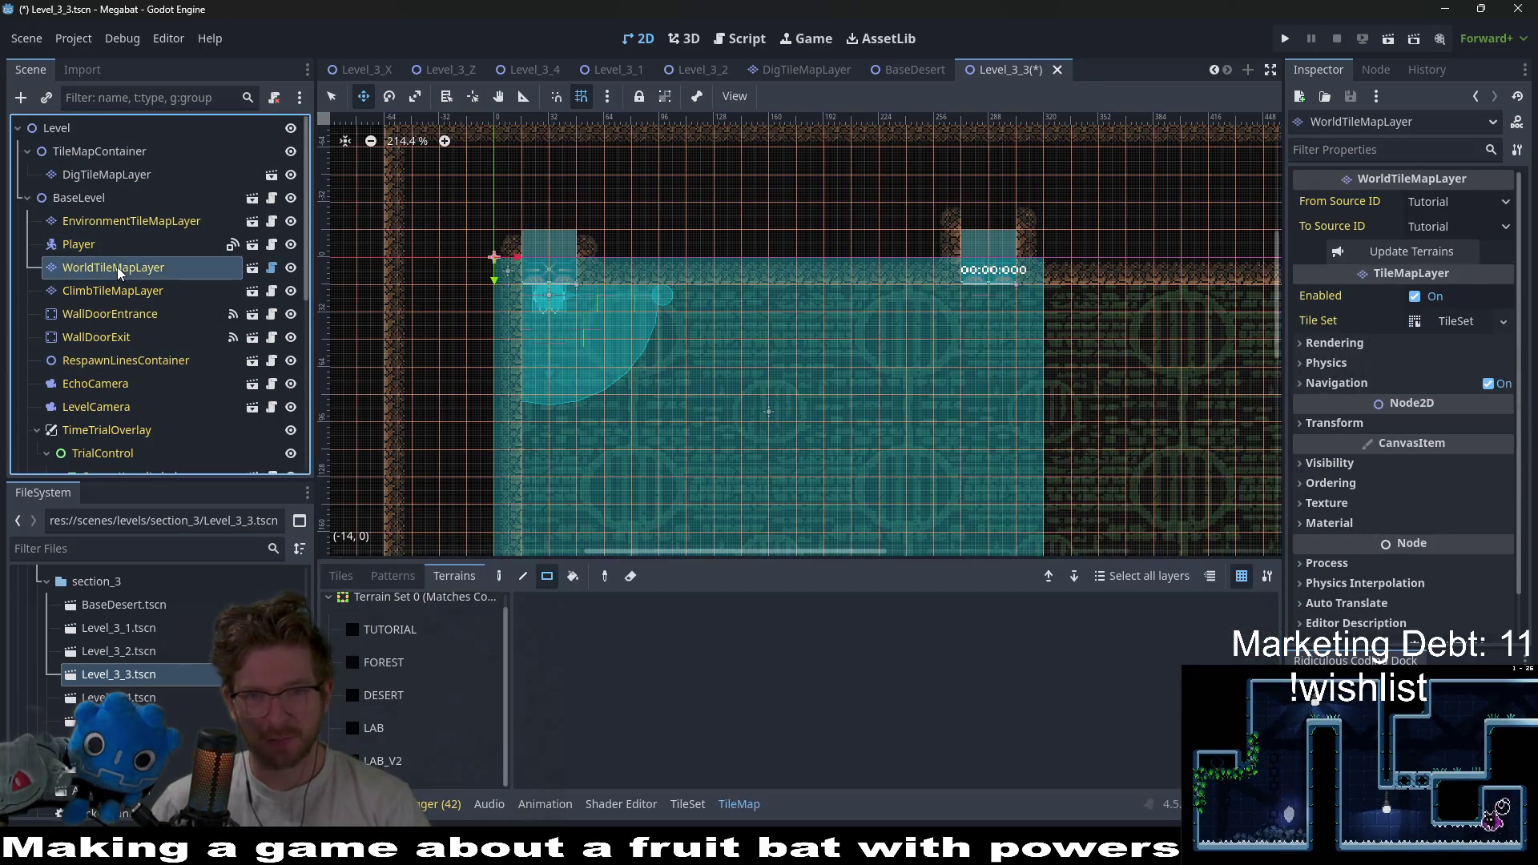
{"action": "left_click", "coordinate": [396, 696]}
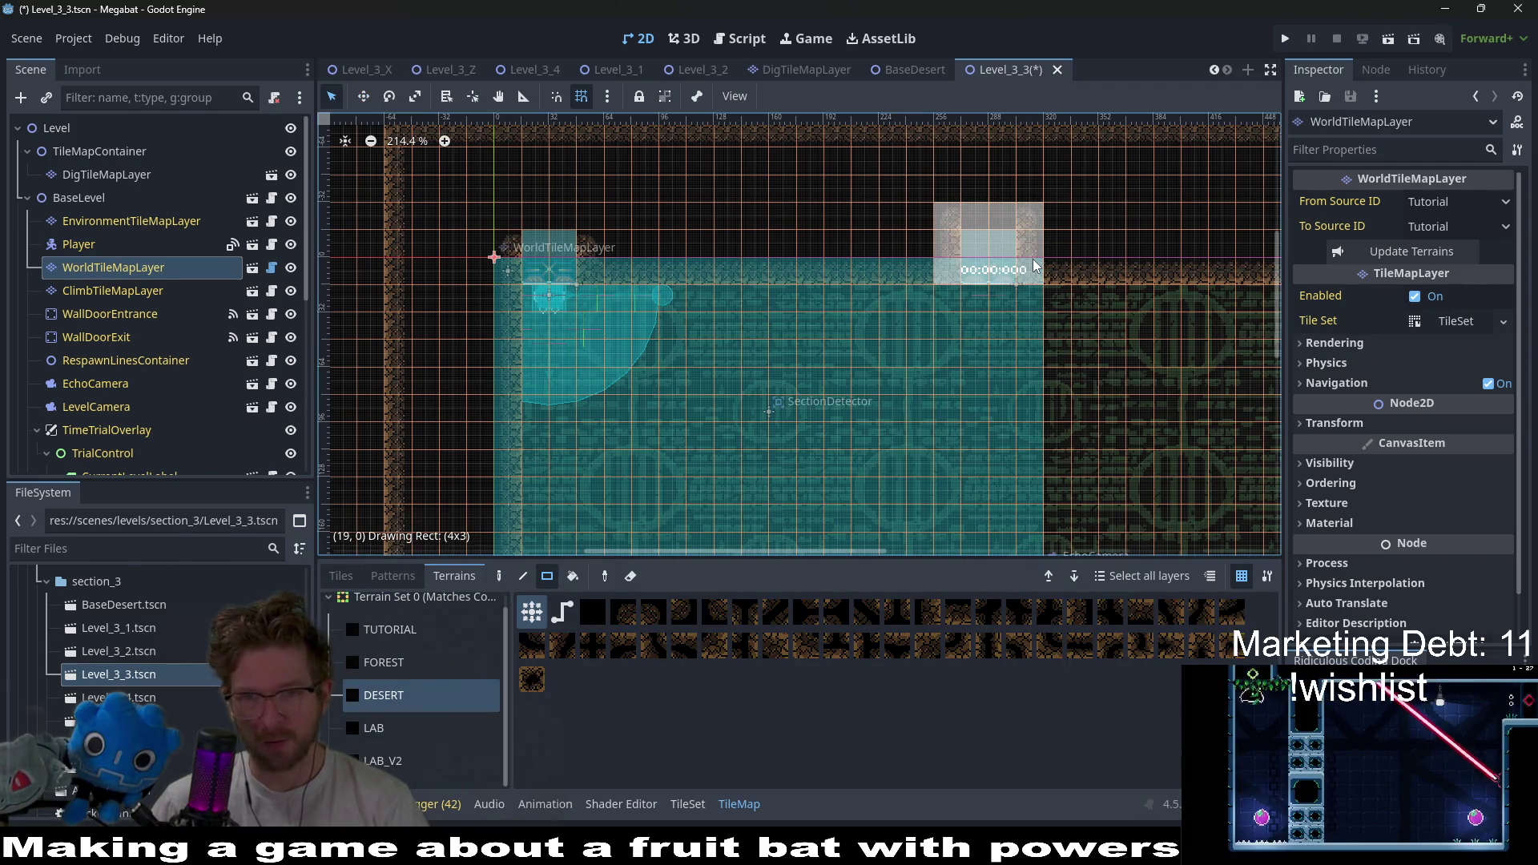
{"action": "left_click_drag", "start_coordinate": [1085, 240], "coordinate": [965, 291]}
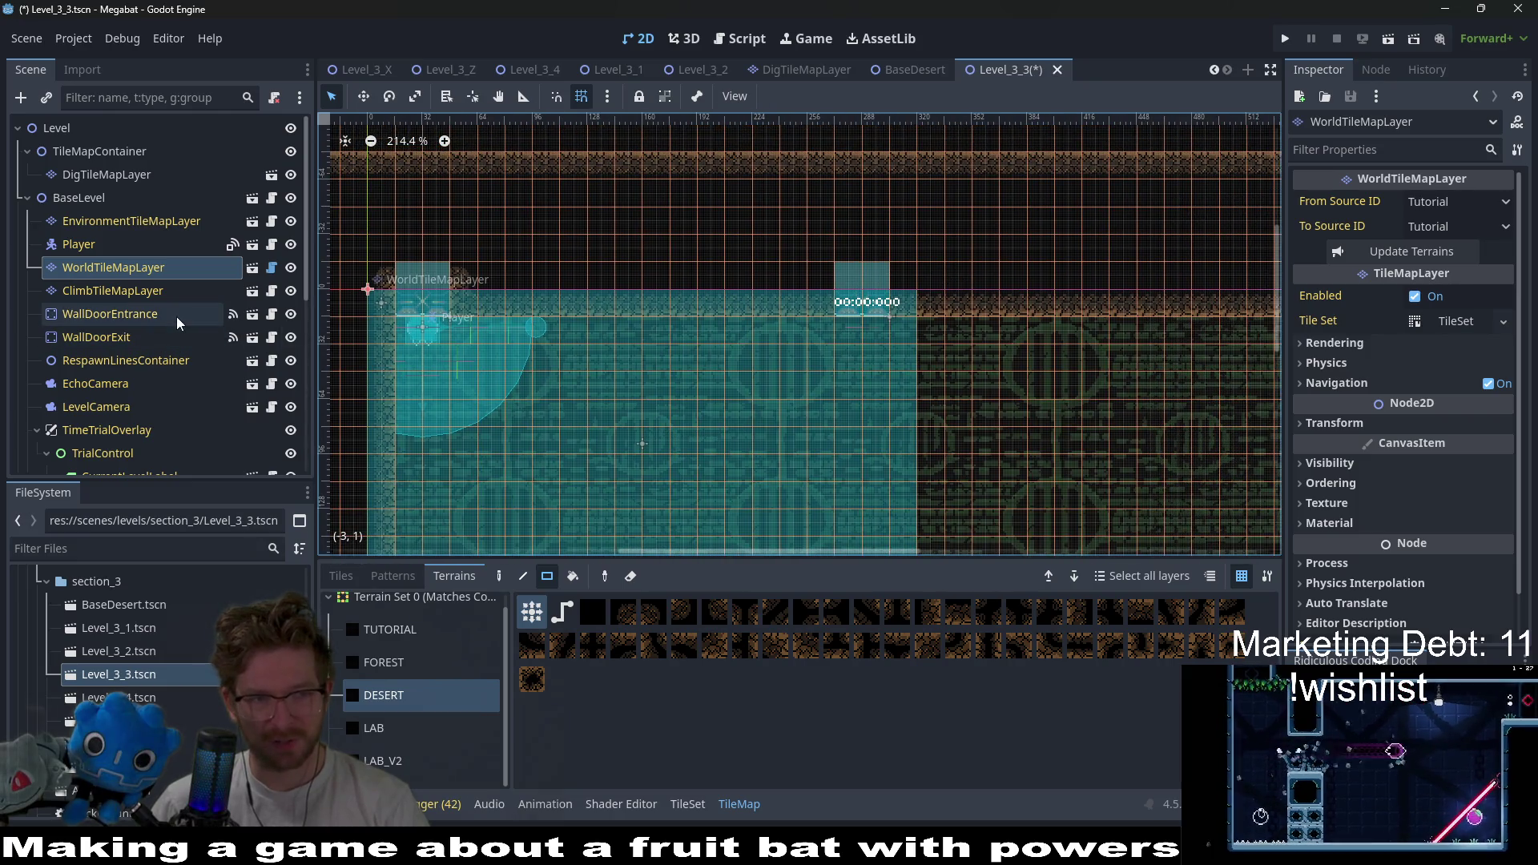
{"action": "left_click", "coordinate": [151, 337]}
{"action": "scroll", "coordinate": [799, 319], "scroll_direction": "up", "scroll_amount": 2}
{"action": "key", "text": "w"}
{"action": "left_click_drag", "start_coordinate": [815, 358], "coordinate": [853, 151]}
{"action": "scroll", "coordinate": [771, 466], "scroll_direction": "down", "scroll_amount": 2}
{"action": "scroll", "coordinate": [771, 466], "scroll_direction": "up", "scroll_amount": 1}
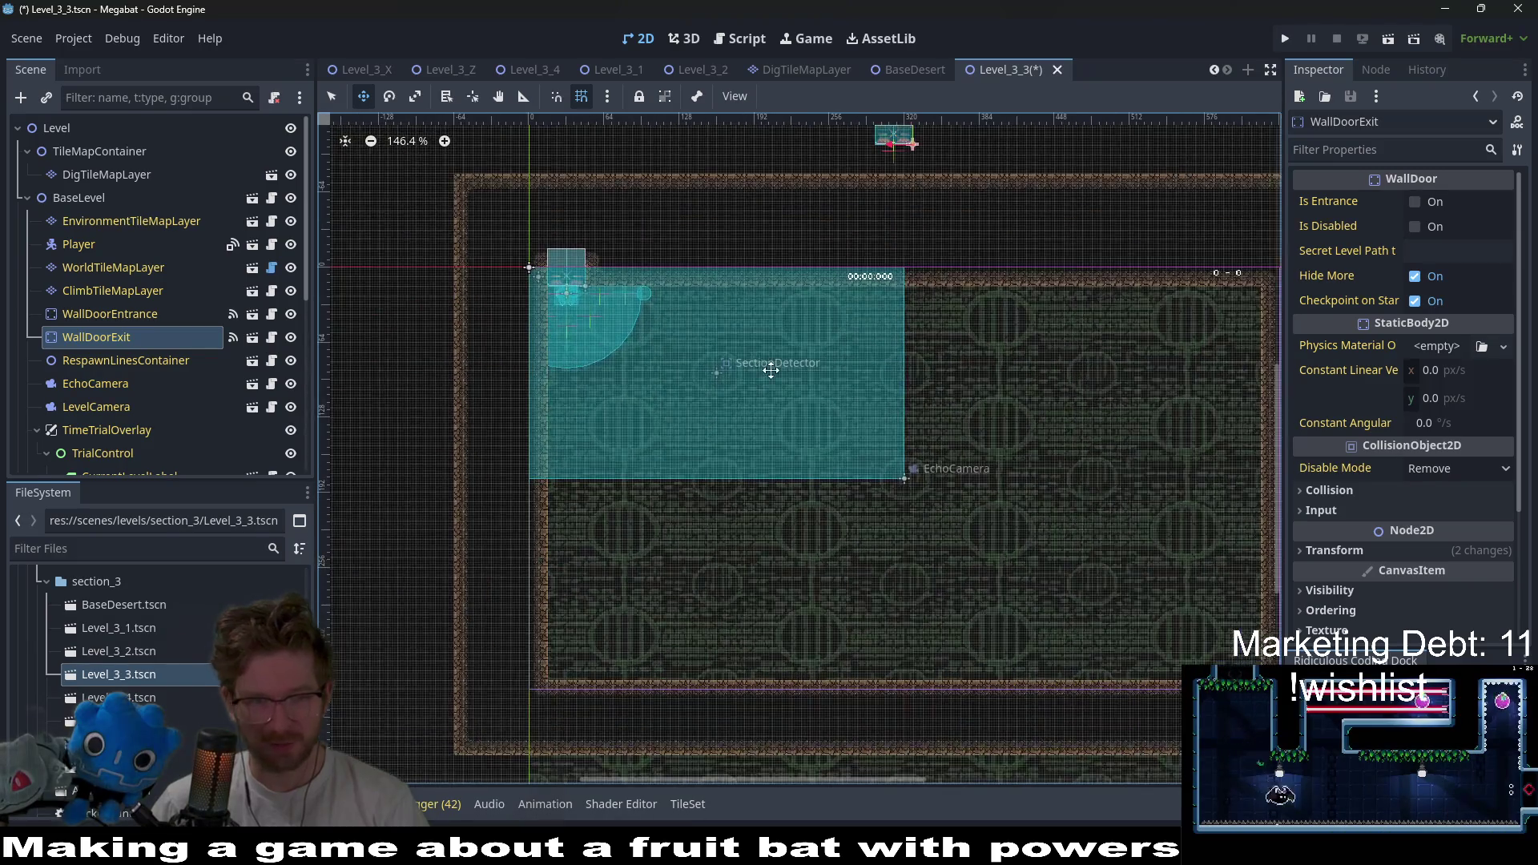
{"action": "scroll", "coordinate": [209, 411], "scroll_direction": "down", "scroll_amount": 5}
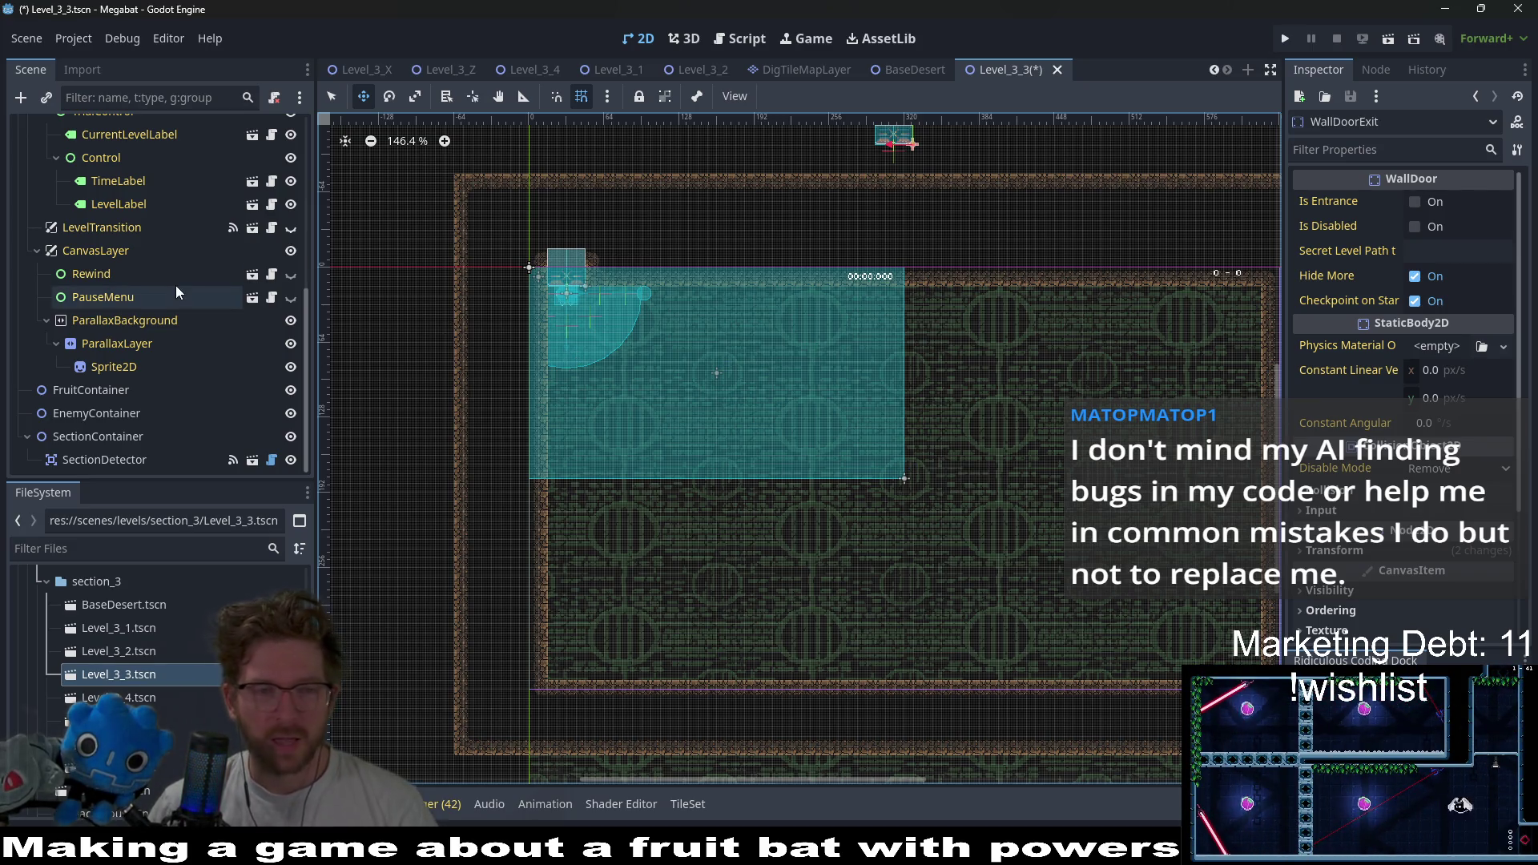
{"action": "scroll", "coordinate": [178, 292], "scroll_direction": "up", "scroll_amount": 5}
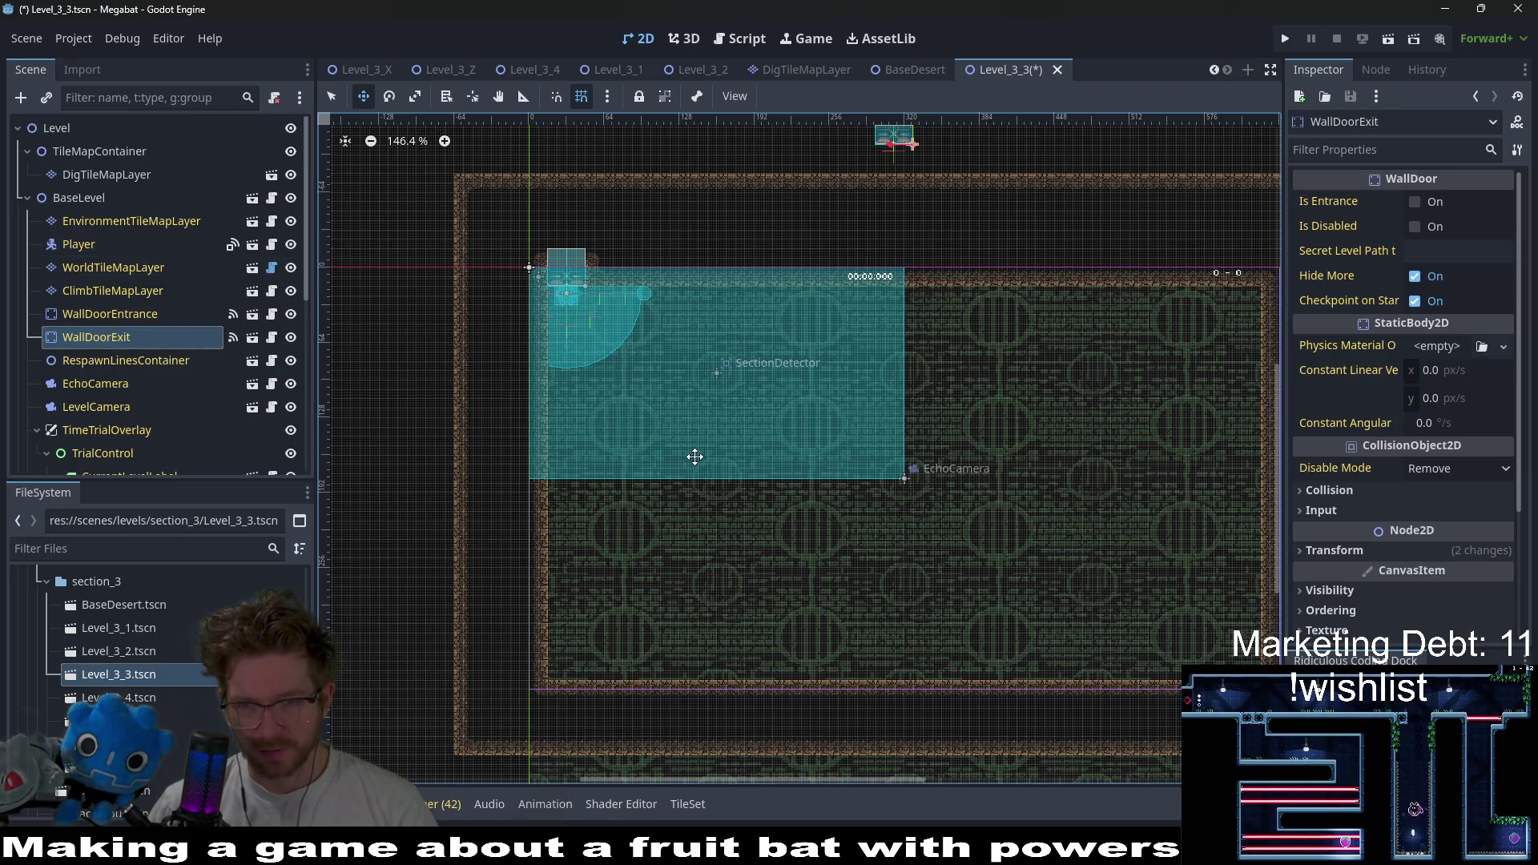
{"action": "scroll", "coordinate": [177, 378], "scroll_direction": "down", "scroll_amount": 4}
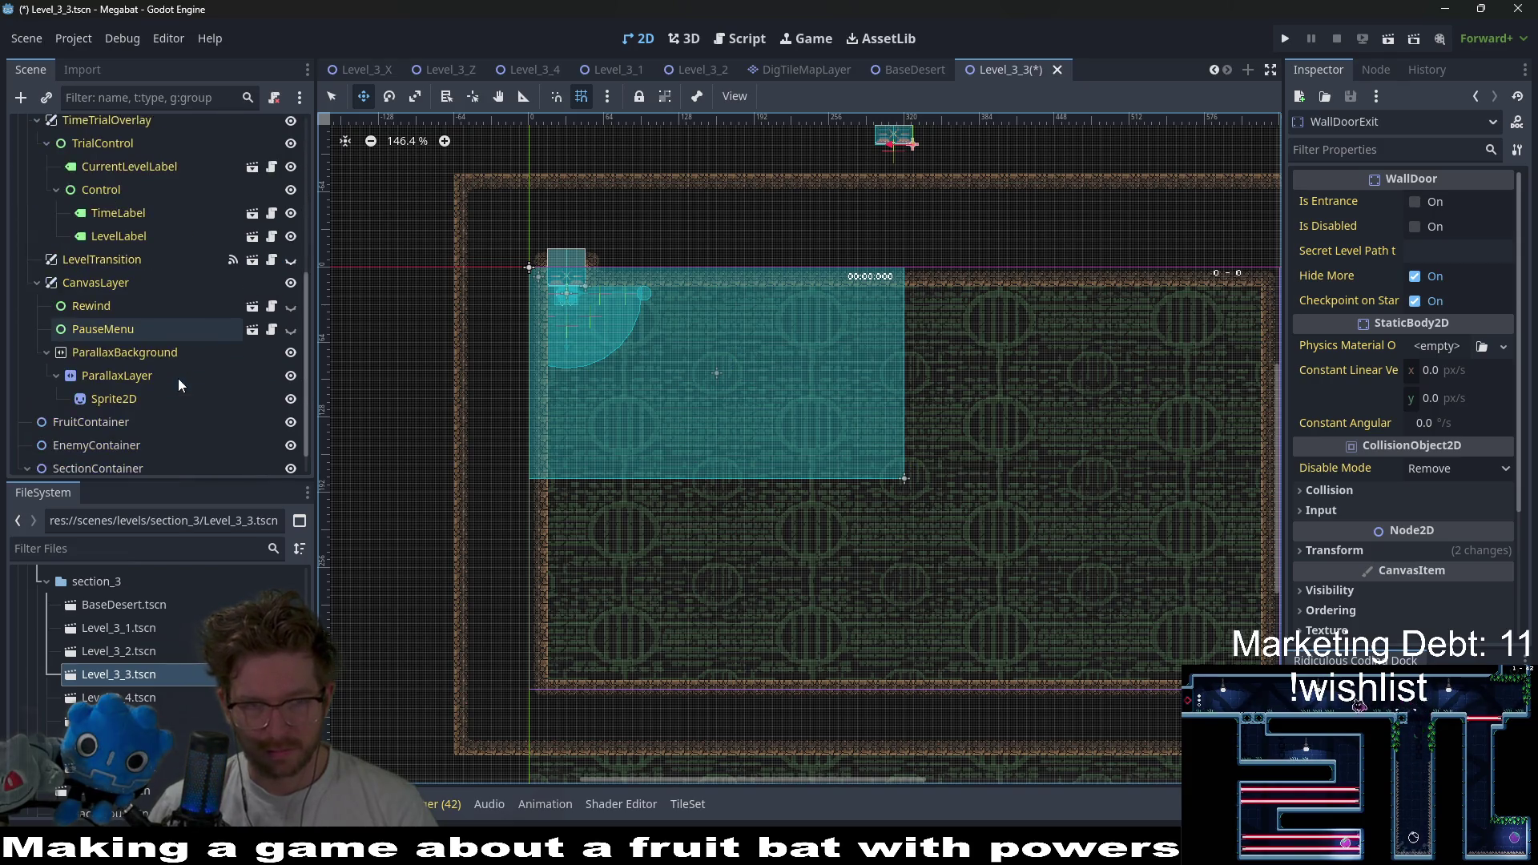
- Set the SectionDetector's Size to Large 384 X 216 and save the scene
{"action": "scroll", "coordinate": [178, 378], "scroll_direction": "down", "scroll_amount": 2}
{"action": "left_click", "coordinate": [98, 457]}
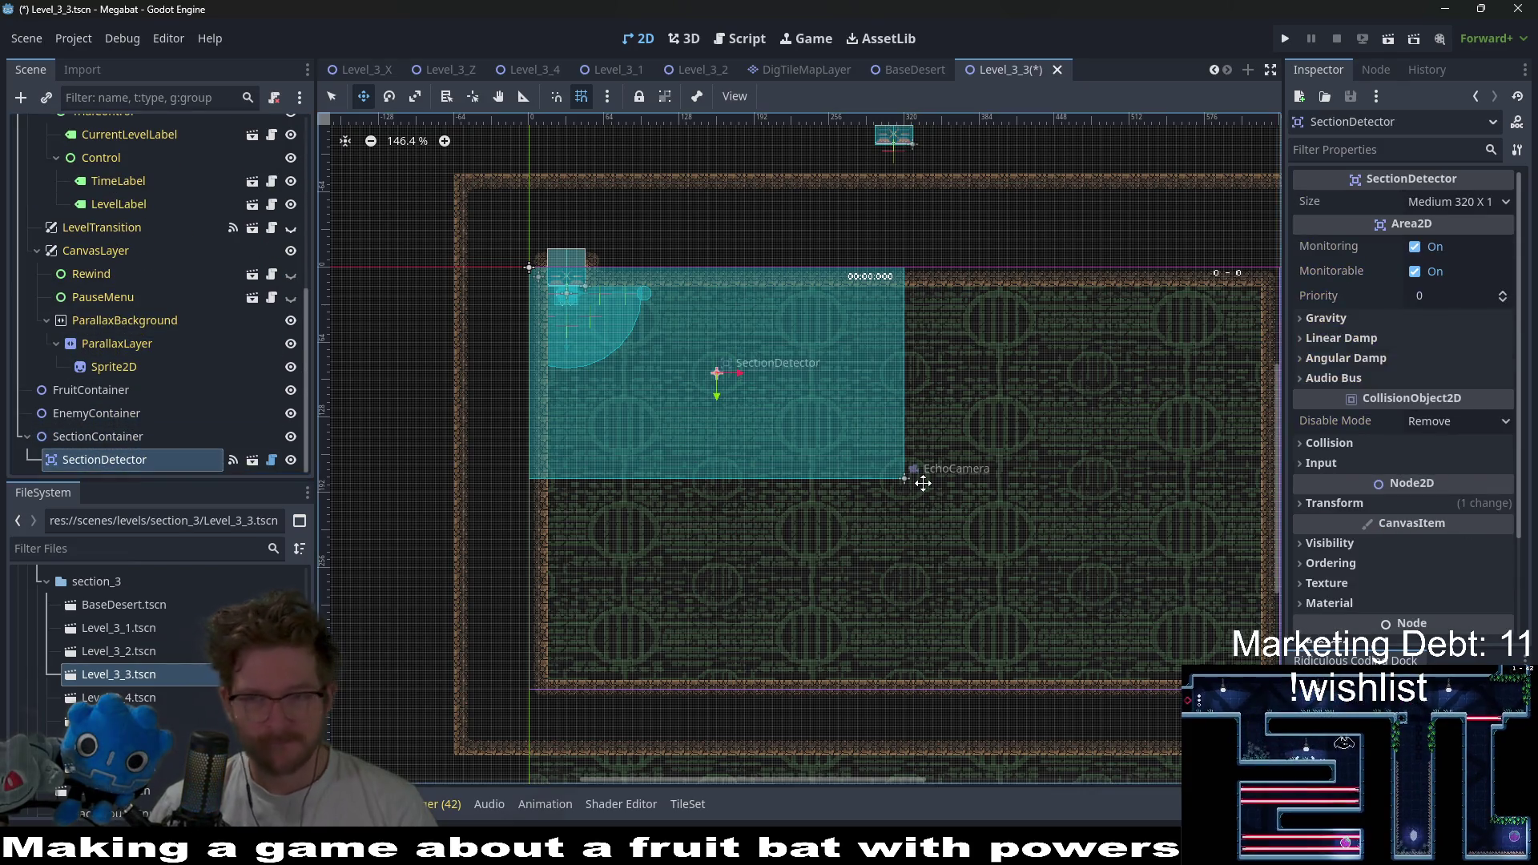
{"action": "left_click", "coordinate": [1439, 203]}
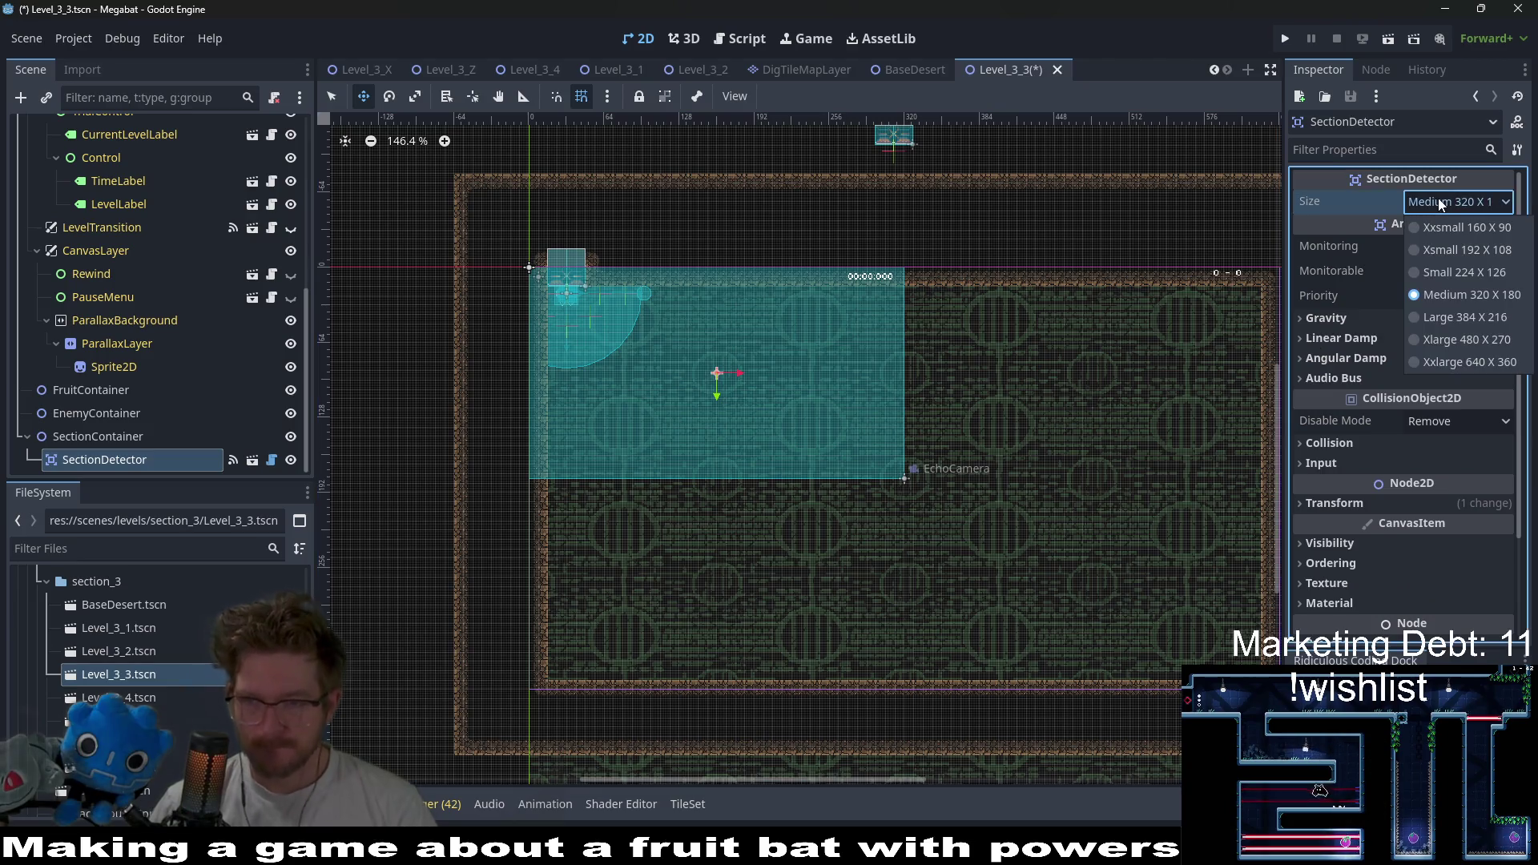
{"action": "left_click", "coordinate": [1465, 317]}
{"action": "key", "text": "ctrl+s"}
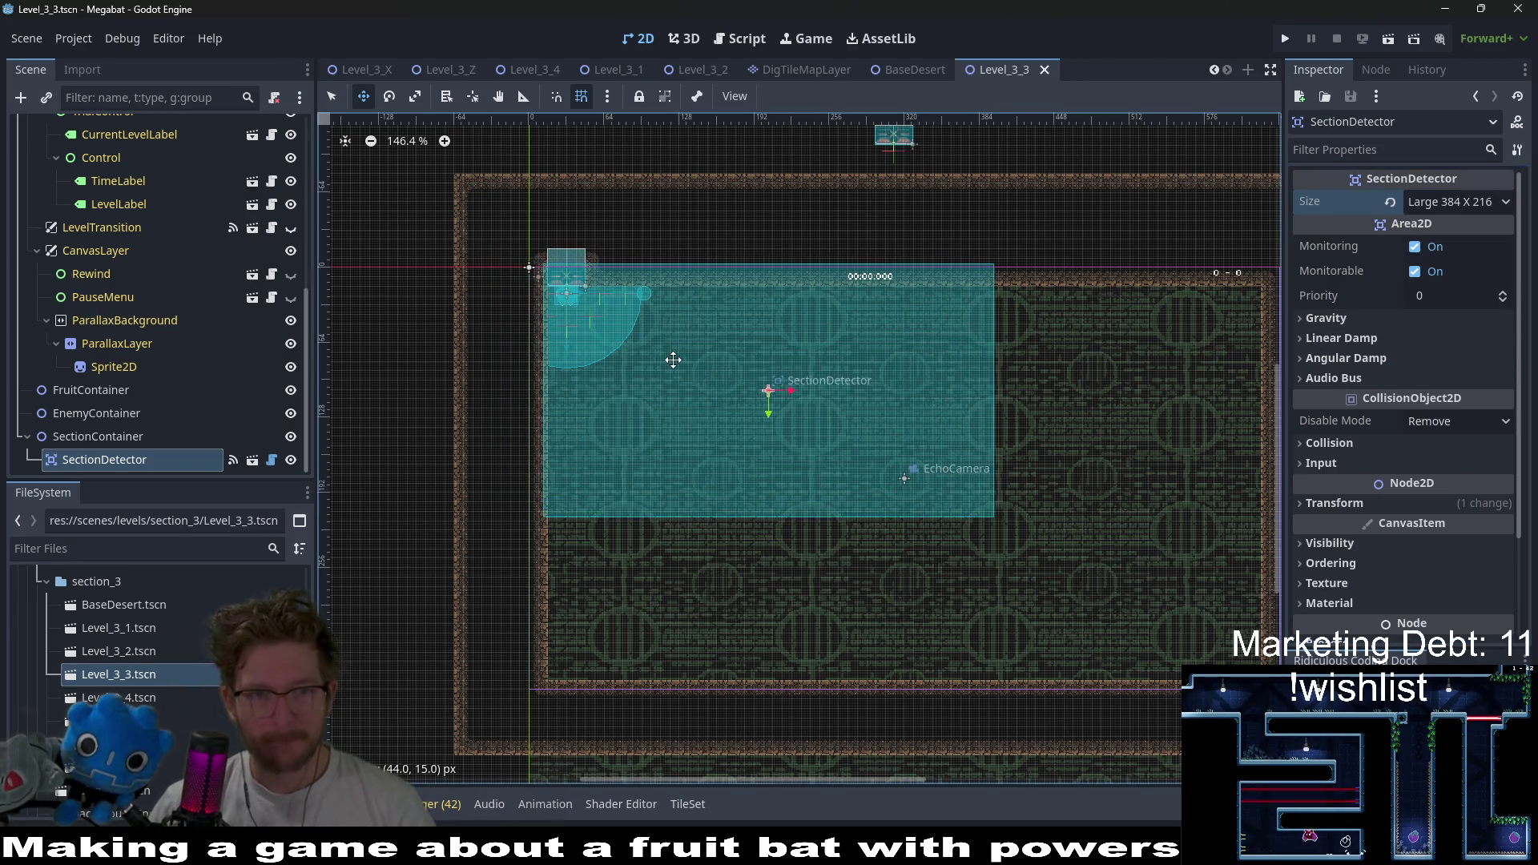
{"action": "scroll", "coordinate": [557, 307], "scroll_direction": "up", "scroll_amount": 10}
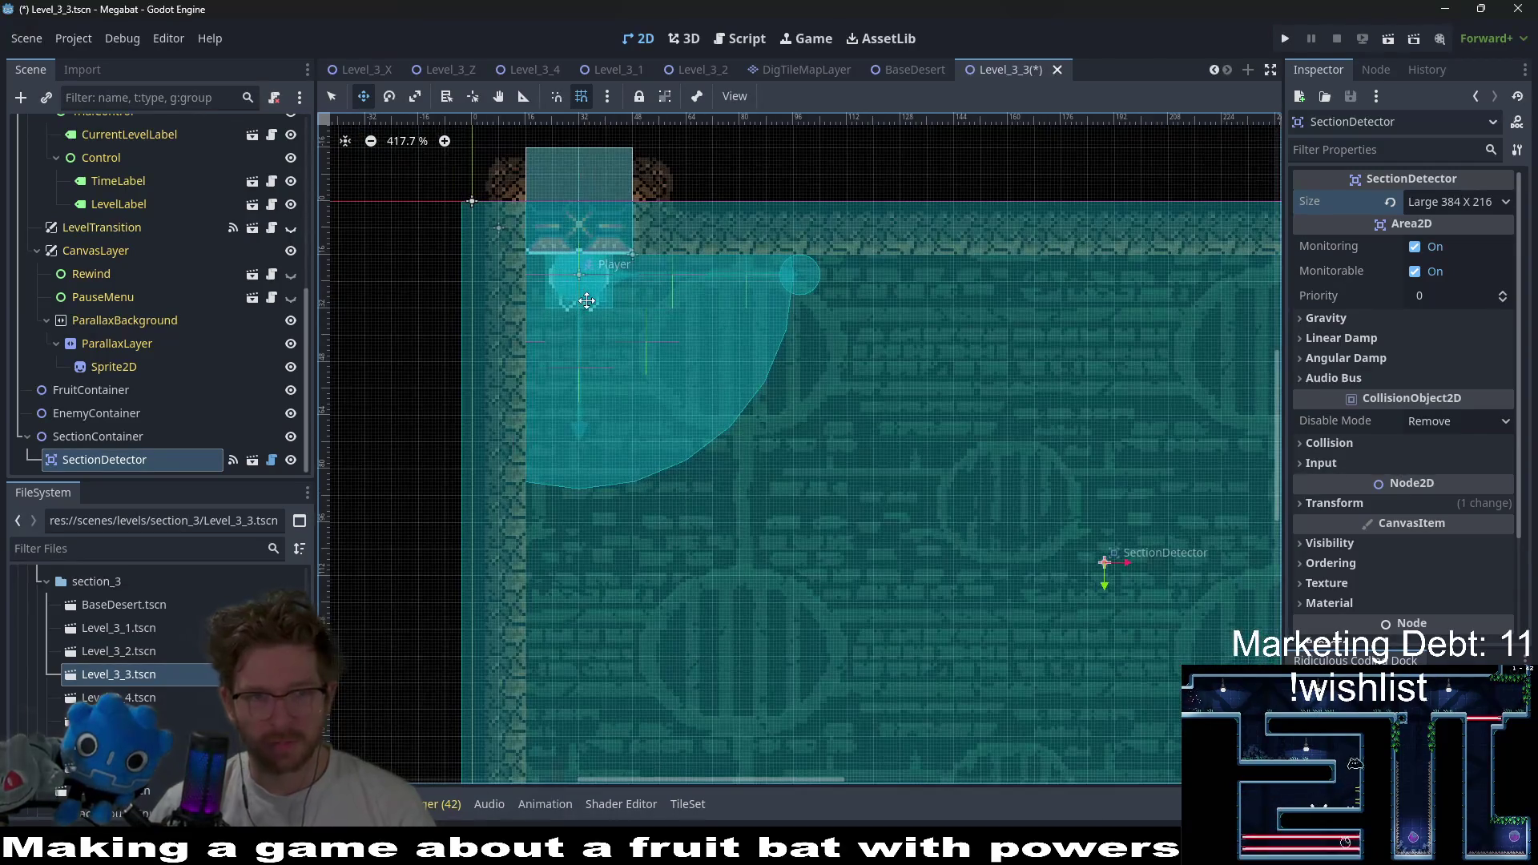
{"action": "key", "text": "ctrl+s"}
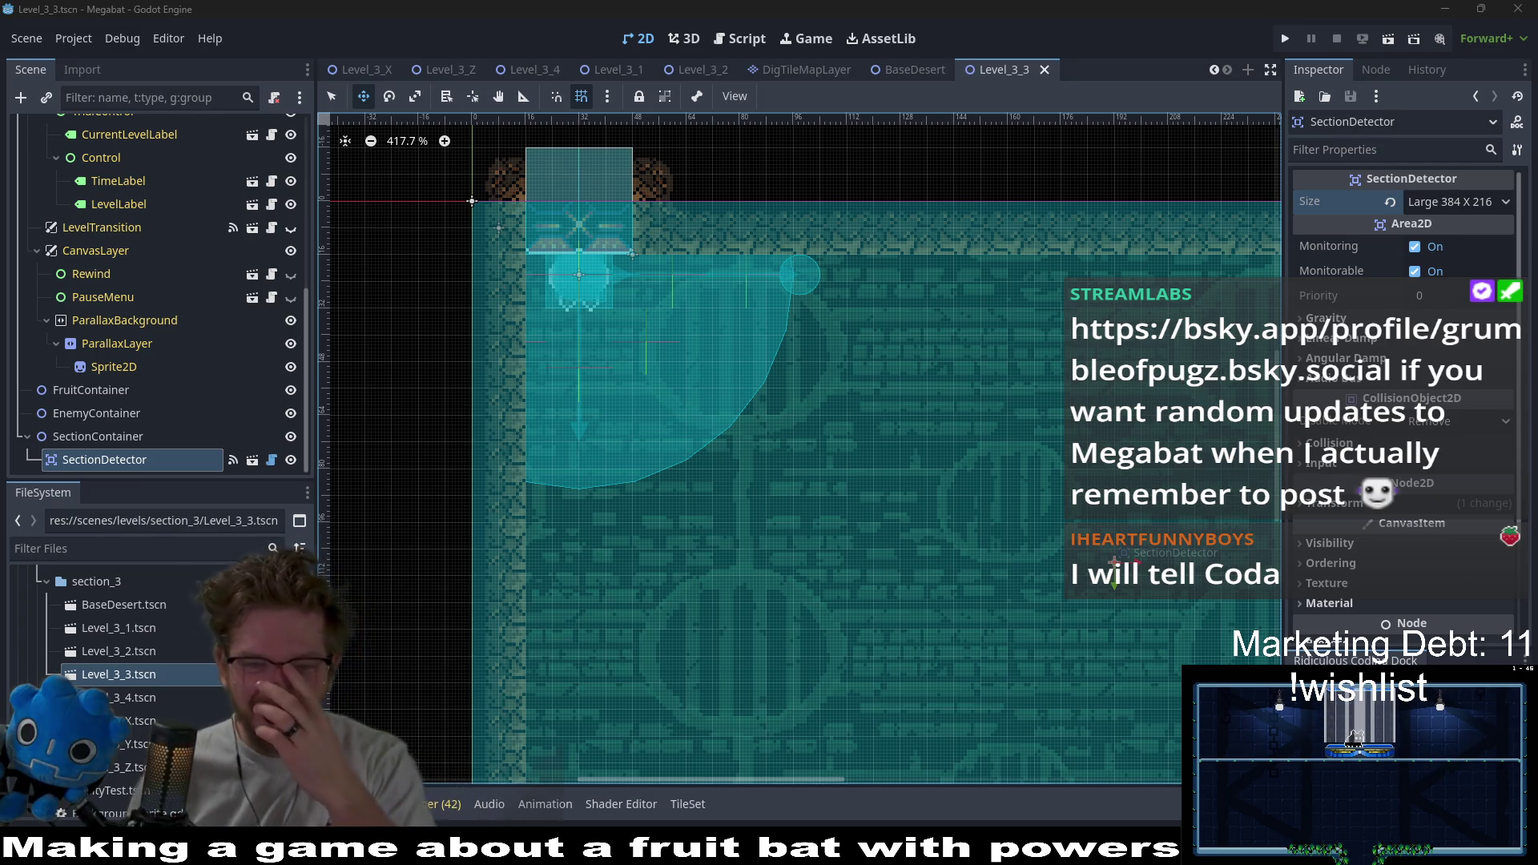
{"action": "scroll", "coordinate": [1210, 365], "scroll_direction": "down", "scroll_amount": 2}
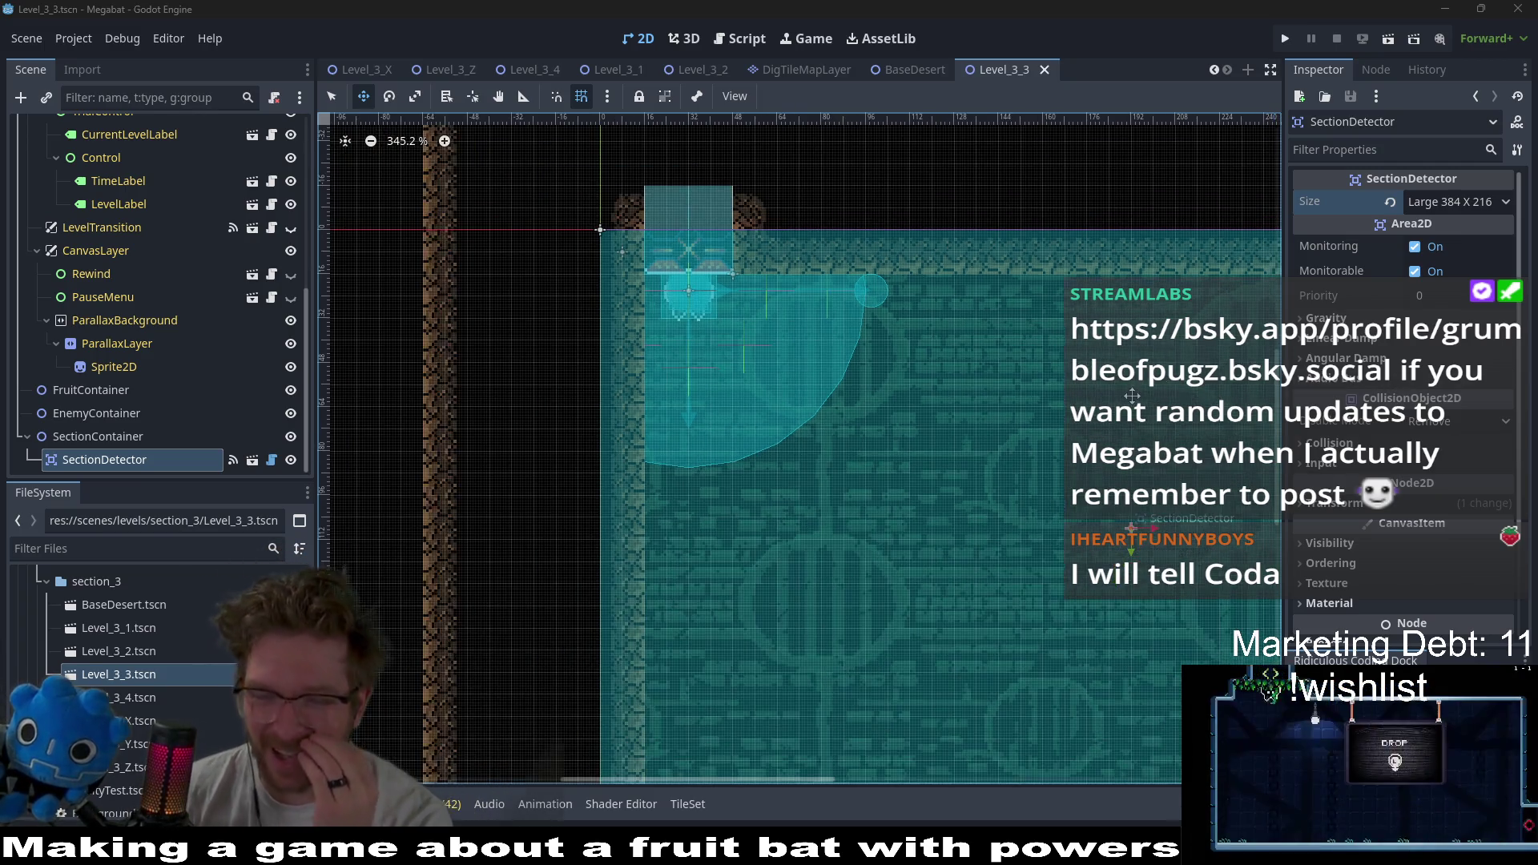
{"action": "scroll", "coordinate": [779, 416], "scroll_direction": "down", "scroll_amount": 3}
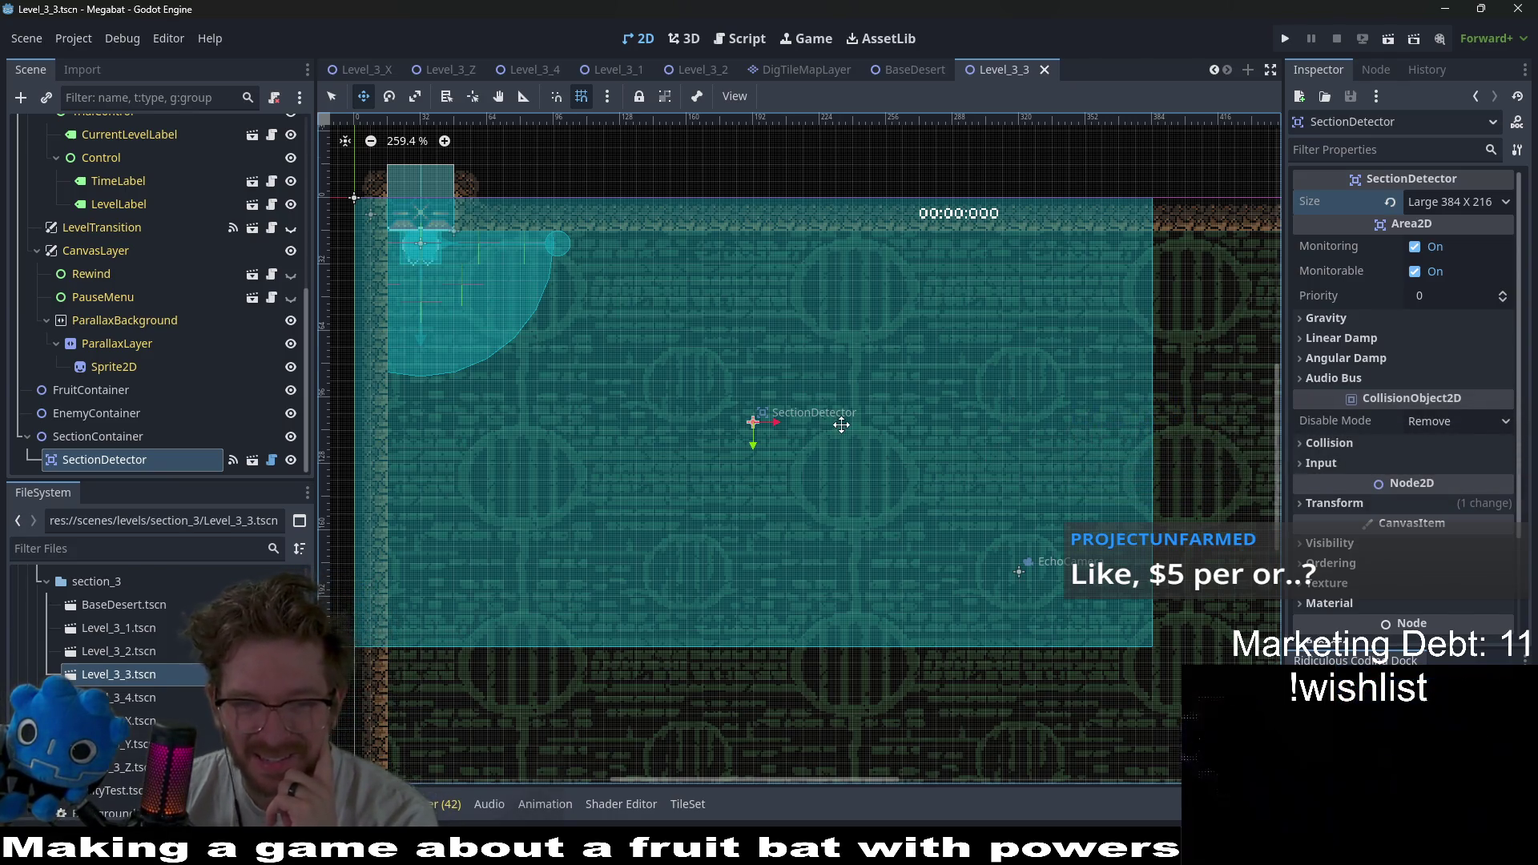
{"action": "scroll", "coordinate": [834, 456], "scroll_direction": "down", "scroll_amount": 2}
{"action": "scroll", "coordinate": [839, 451], "scroll_direction": "up", "scroll_amount": 3}
{"action": "scroll", "coordinate": [732, 443], "scroll_direction": "down", "scroll_amount": 4}
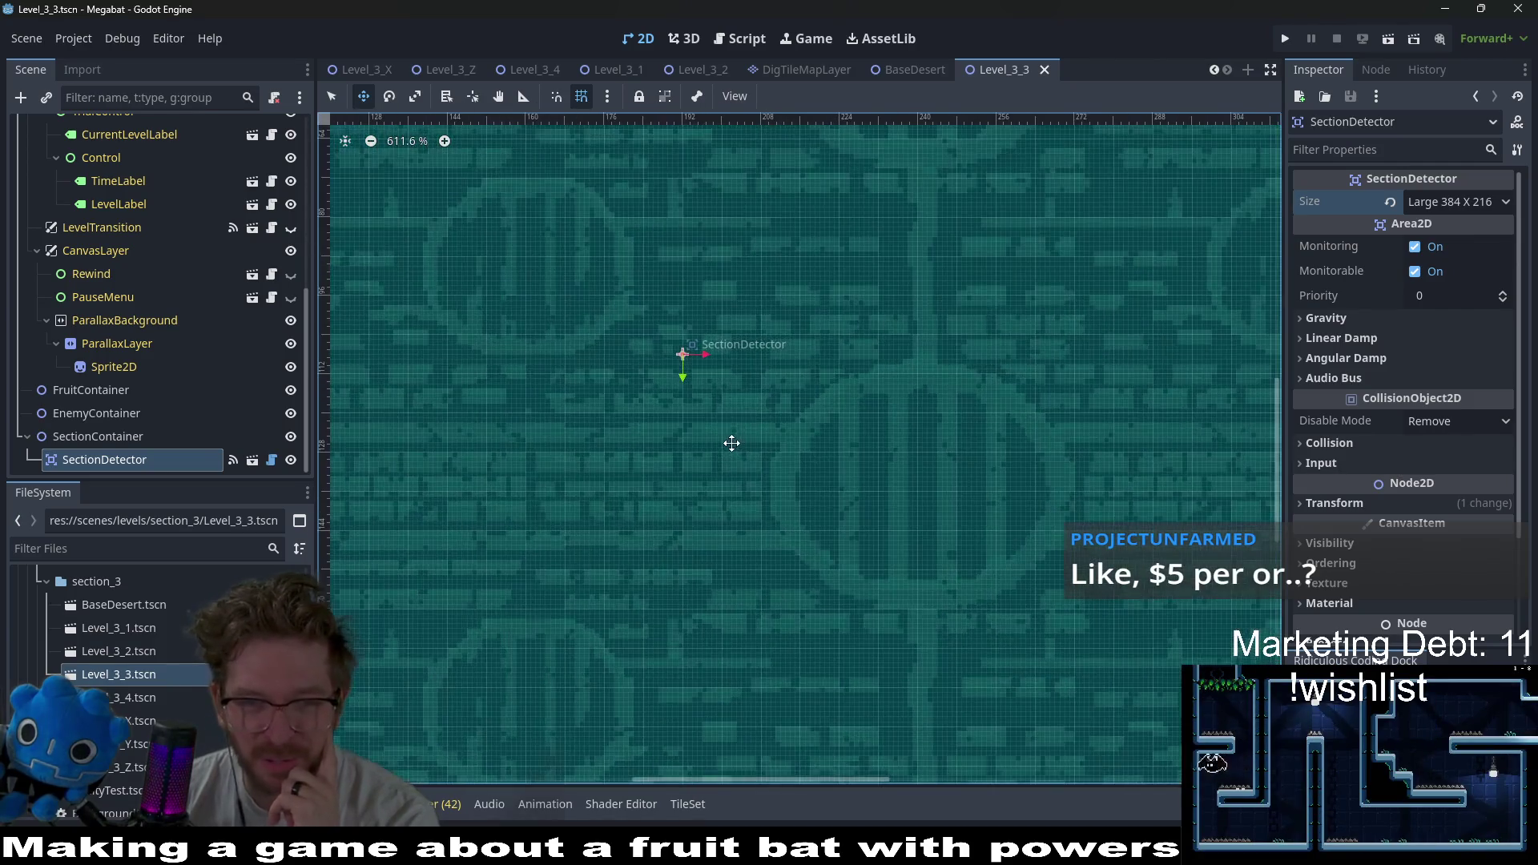
{"action": "scroll", "coordinate": [732, 443], "scroll_direction": "down", "scroll_amount": 2}
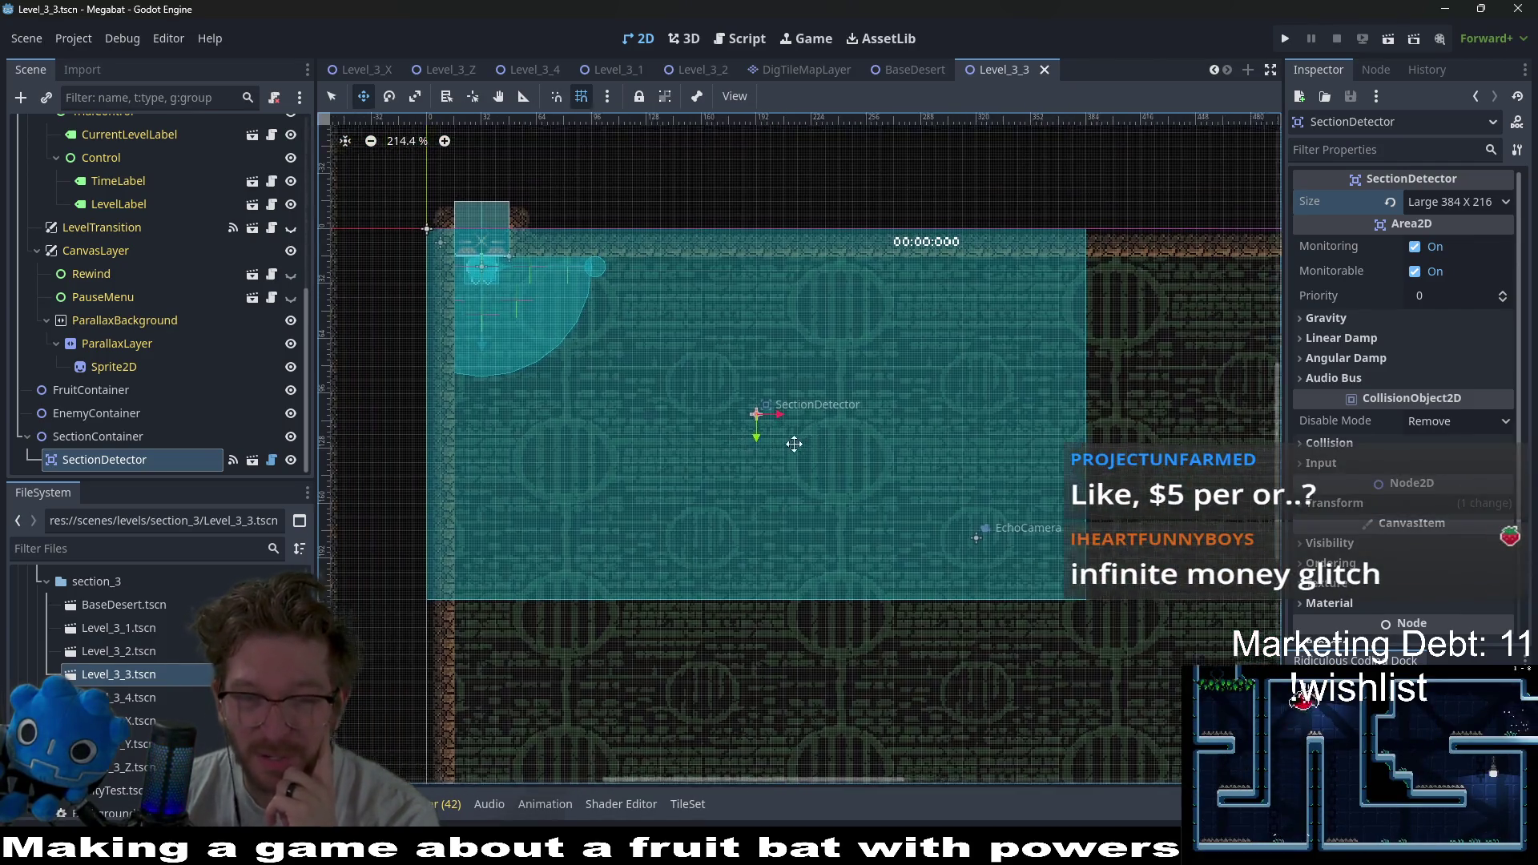
{"action": "scroll", "coordinate": [913, 454], "scroll_direction": "up", "scroll_amount": 1}
{"action": "scroll", "coordinate": [913, 455], "scroll_direction": "down", "scroll_amount": 1}
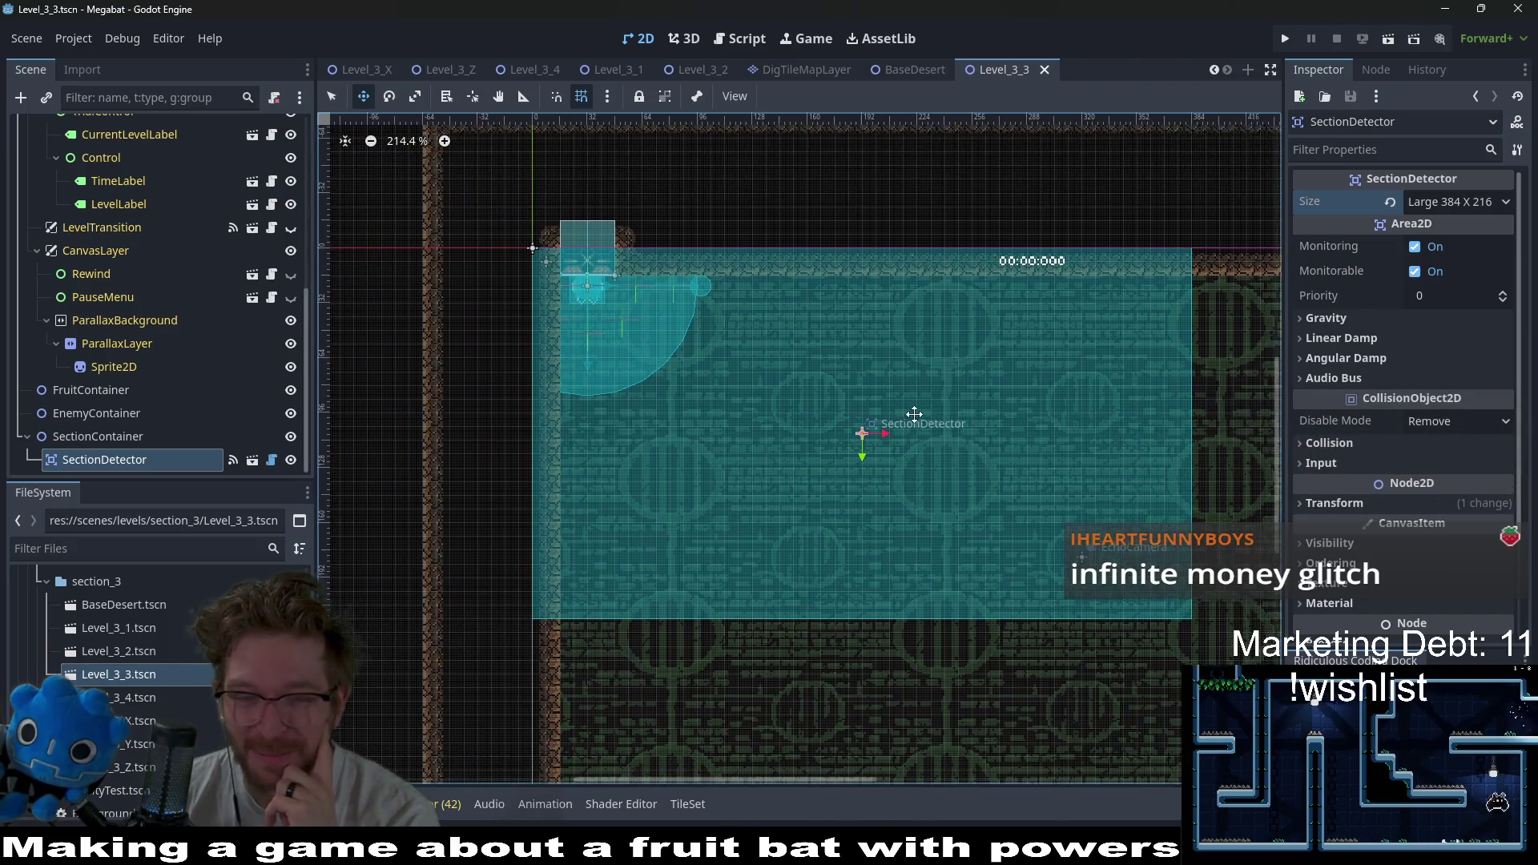
{"action": "scroll", "coordinate": [916, 416], "scroll_direction": "up", "scroll_amount": 1}
{"action": "scroll", "coordinate": [868, 415], "scroll_direction": "up", "scroll_amount": 1}
{"action": "scroll", "coordinate": [951, 384], "scroll_direction": "down", "scroll_amount": 1}
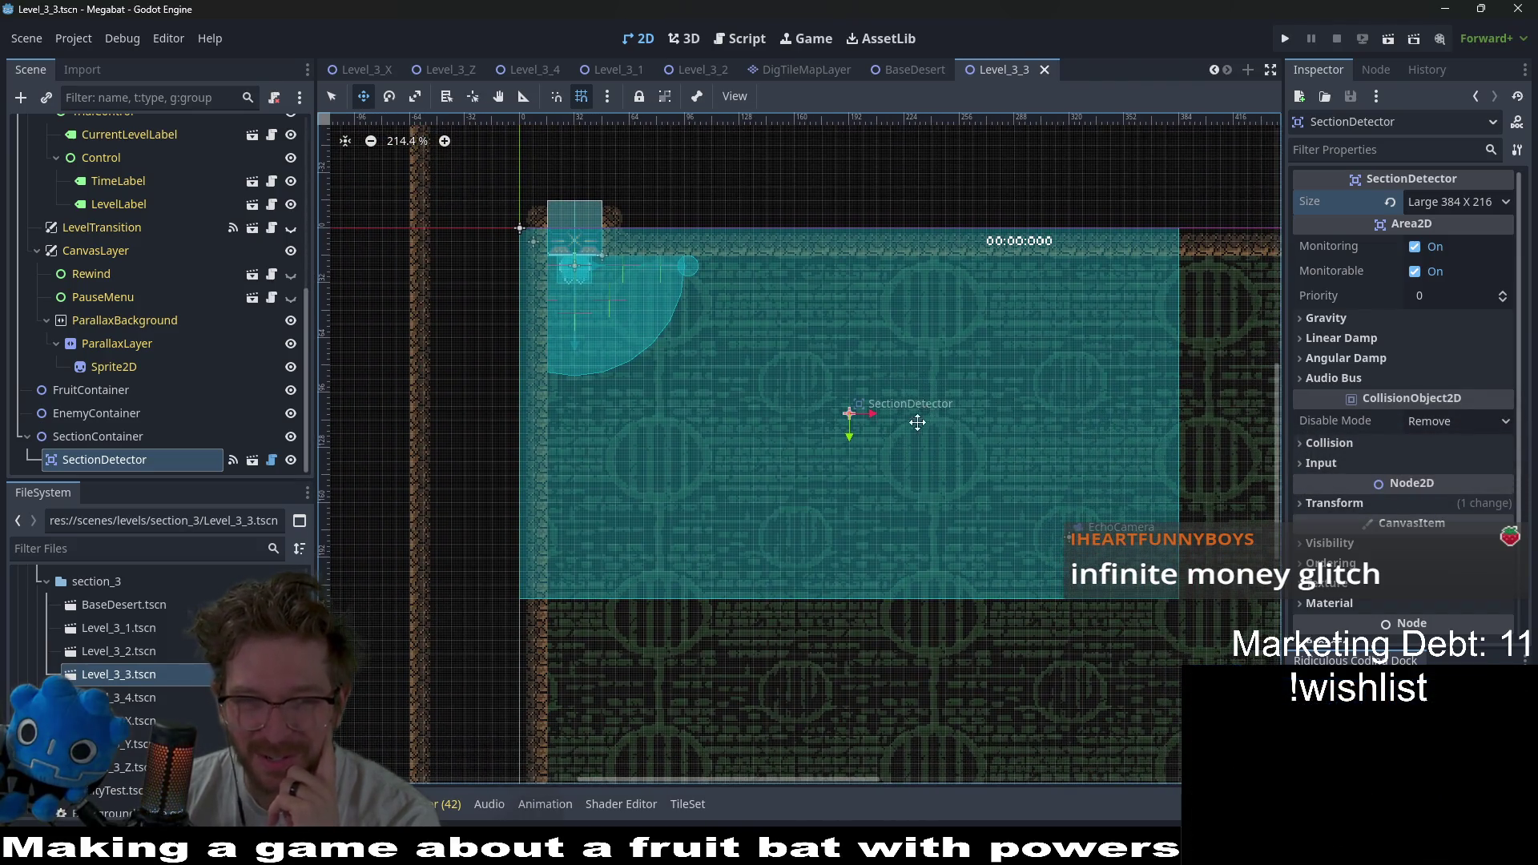
{"action": "scroll", "coordinate": [953, 441], "scroll_direction": "up", "scroll_amount": 1}
{"action": "scroll", "coordinate": [961, 453], "scroll_direction": "down", "scroll_amount": 1}
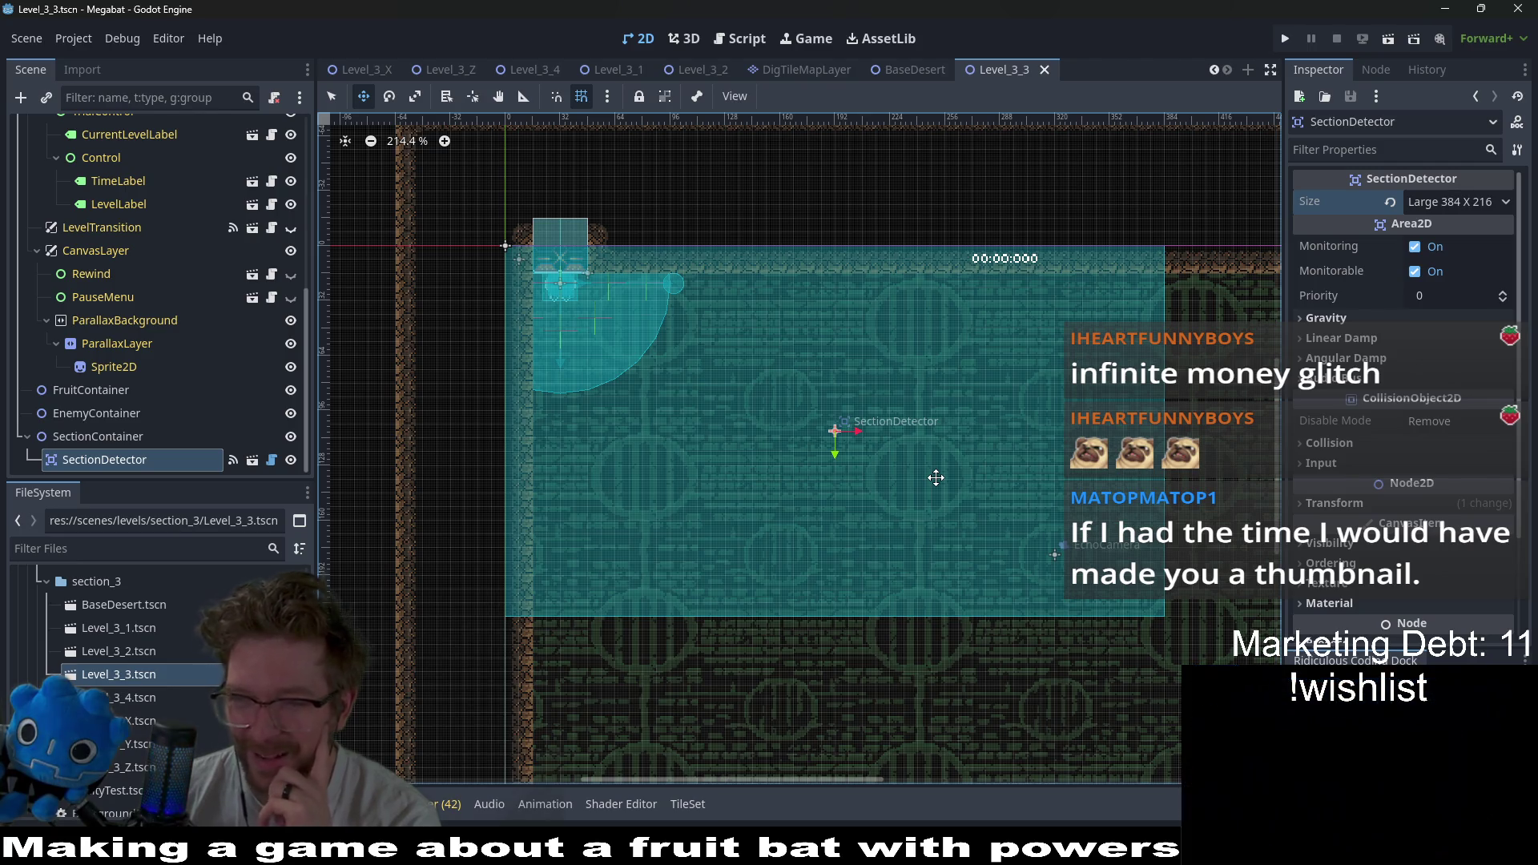
{"action": "scroll", "coordinate": [966, 444], "scroll_direction": "right", "scroll_amount": 1}
{"action": "scroll", "coordinate": [966, 444], "scroll_direction": "down", "scroll_amount": 5}
{"action": "scroll", "coordinate": [966, 444], "scroll_direction": "right", "scroll_amount": 5}
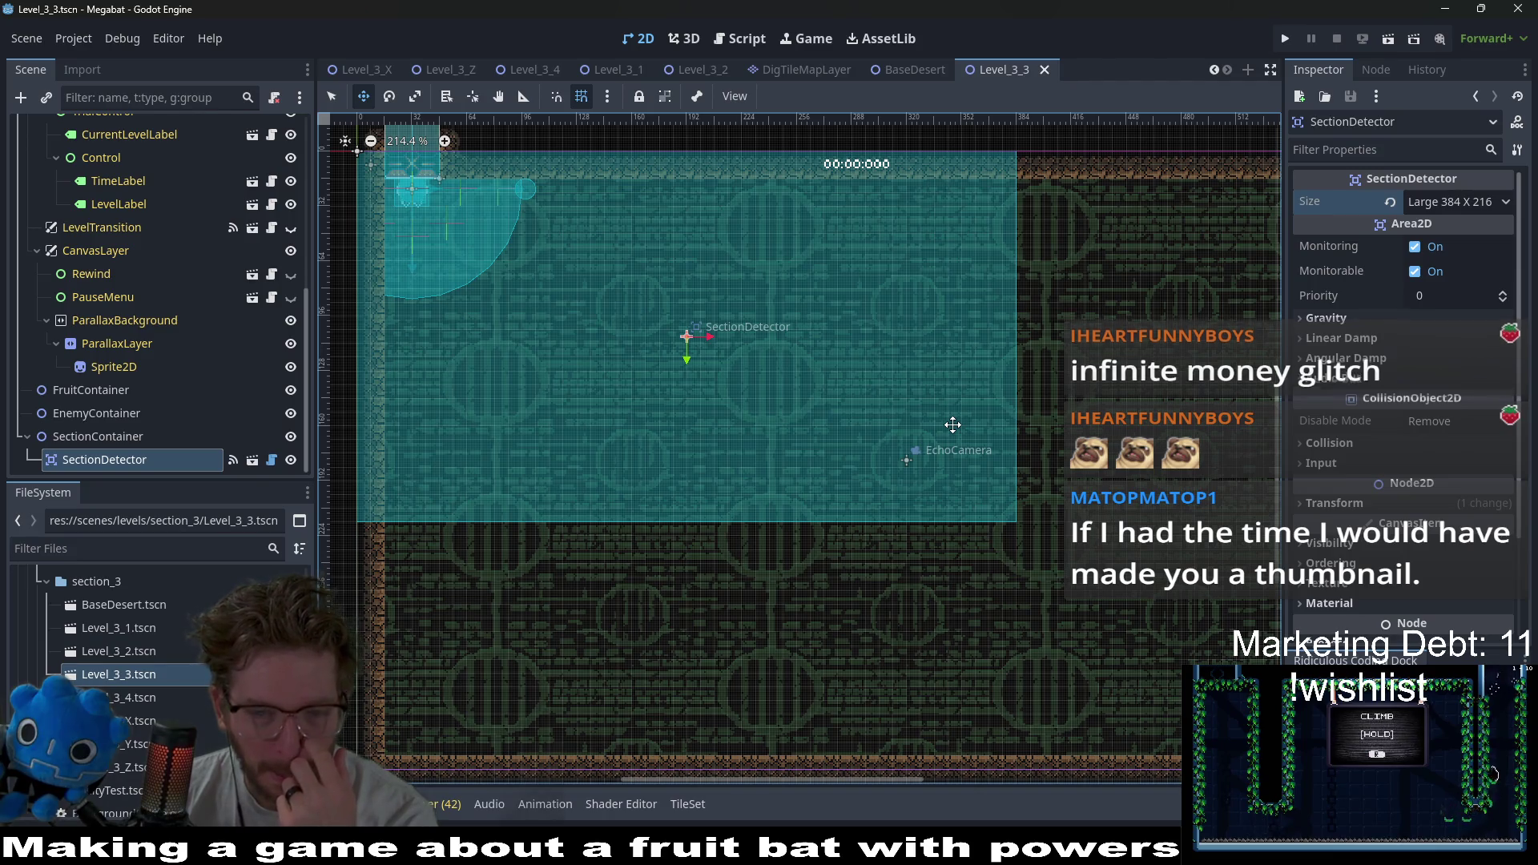
{"action": "scroll", "coordinate": [953, 425], "scroll_direction": "up", "scroll_amount": 1}
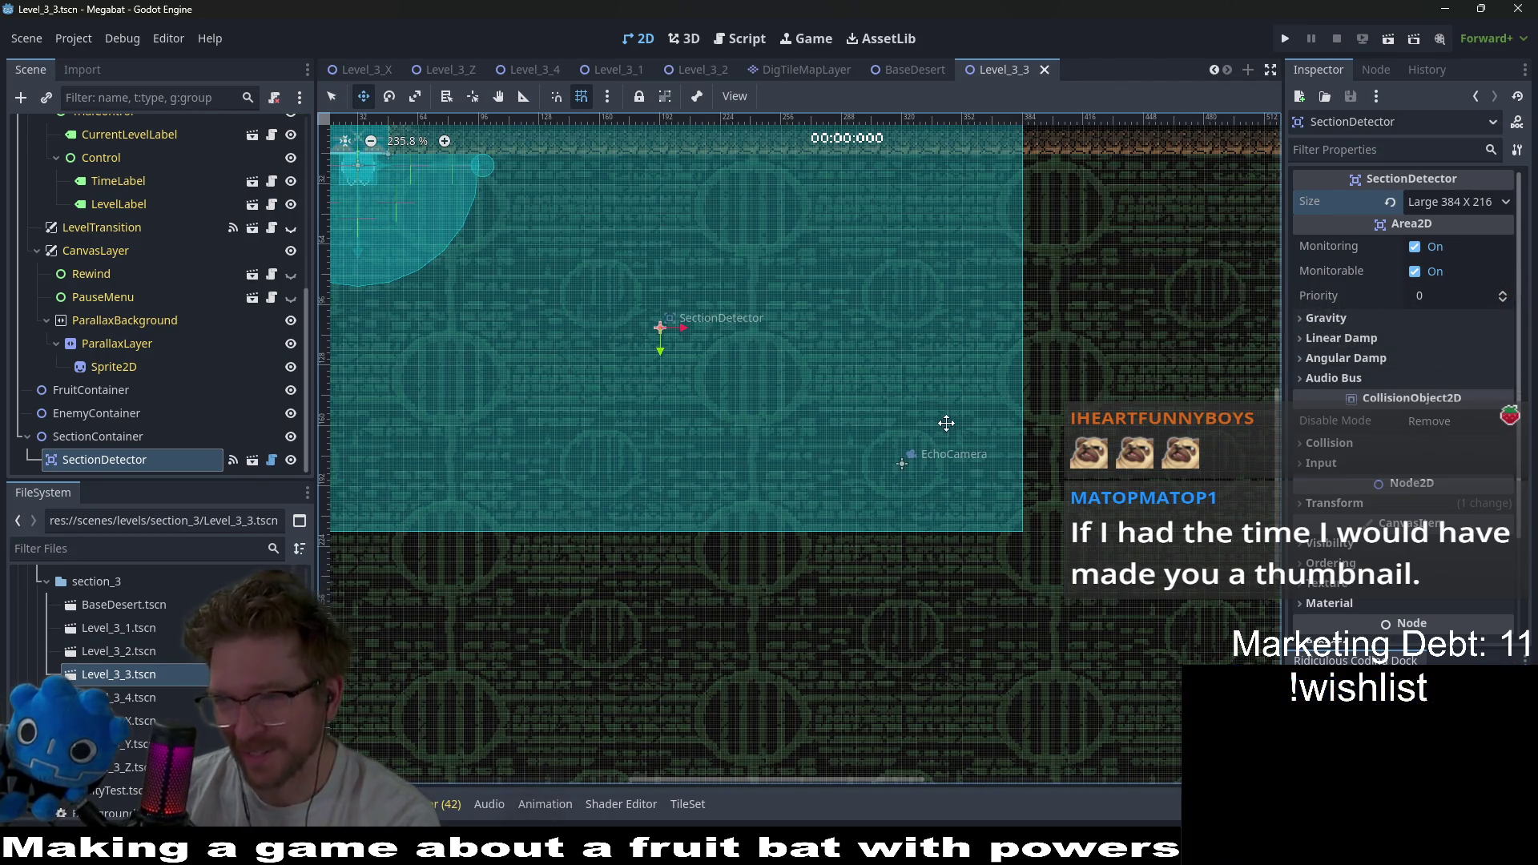
{"action": "scroll", "coordinate": [914, 389], "scroll_direction": "down", "scroll_amount": 2}
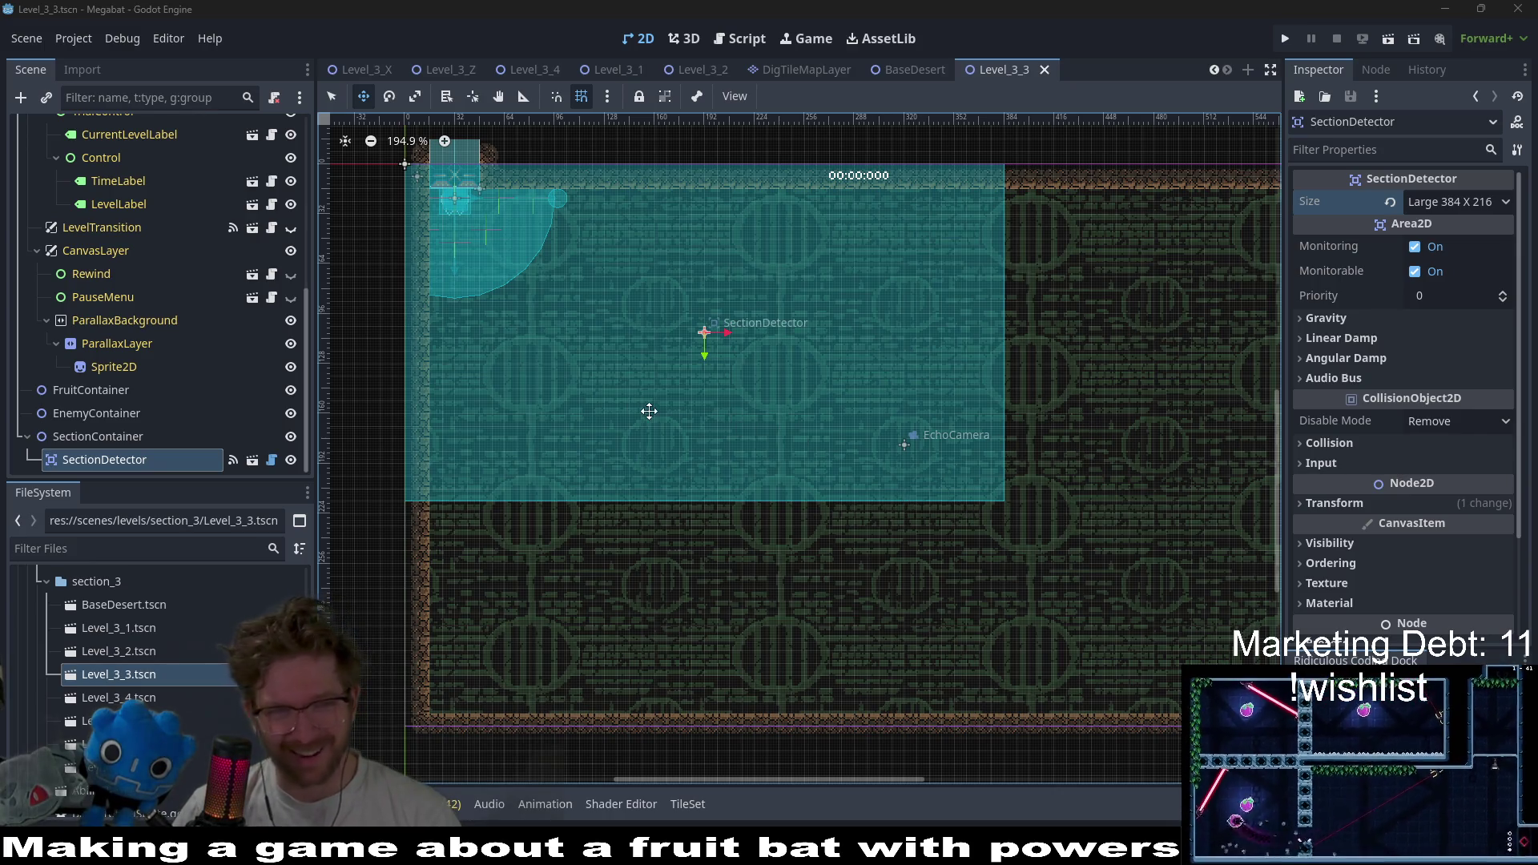
- Select WorldTileMapLayer to list the Tutorial, Forest, Desert and Lab terrains
{"action": "scroll", "coordinate": [747, 420], "scroll_direction": "up", "scroll_amount": 1}
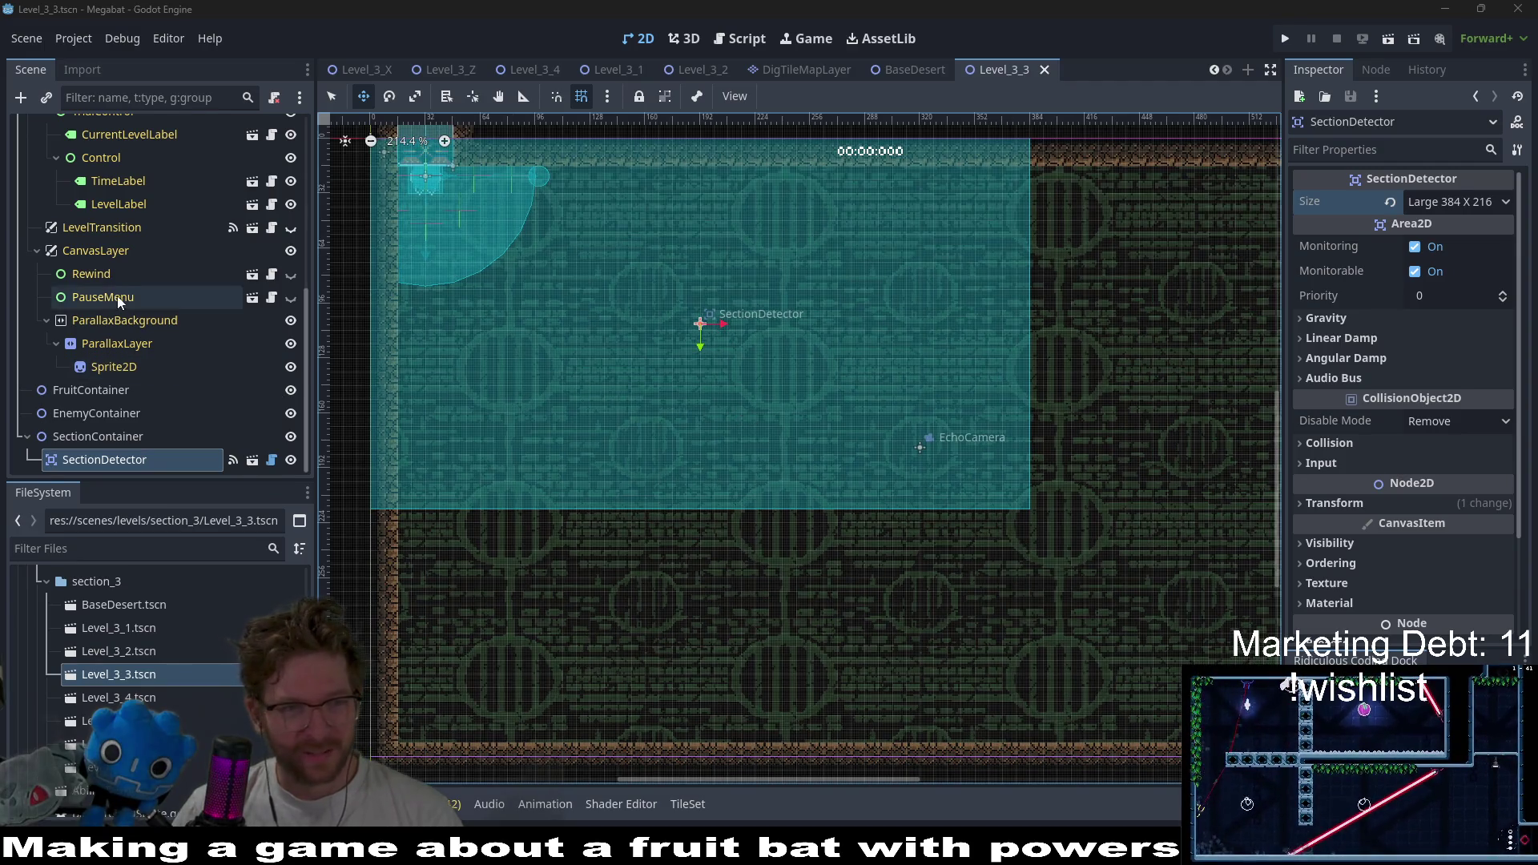
{"action": "scroll", "coordinate": [117, 295], "scroll_direction": "up", "scroll_amount": 5}
{"action": "left_click", "coordinate": [109, 268]}
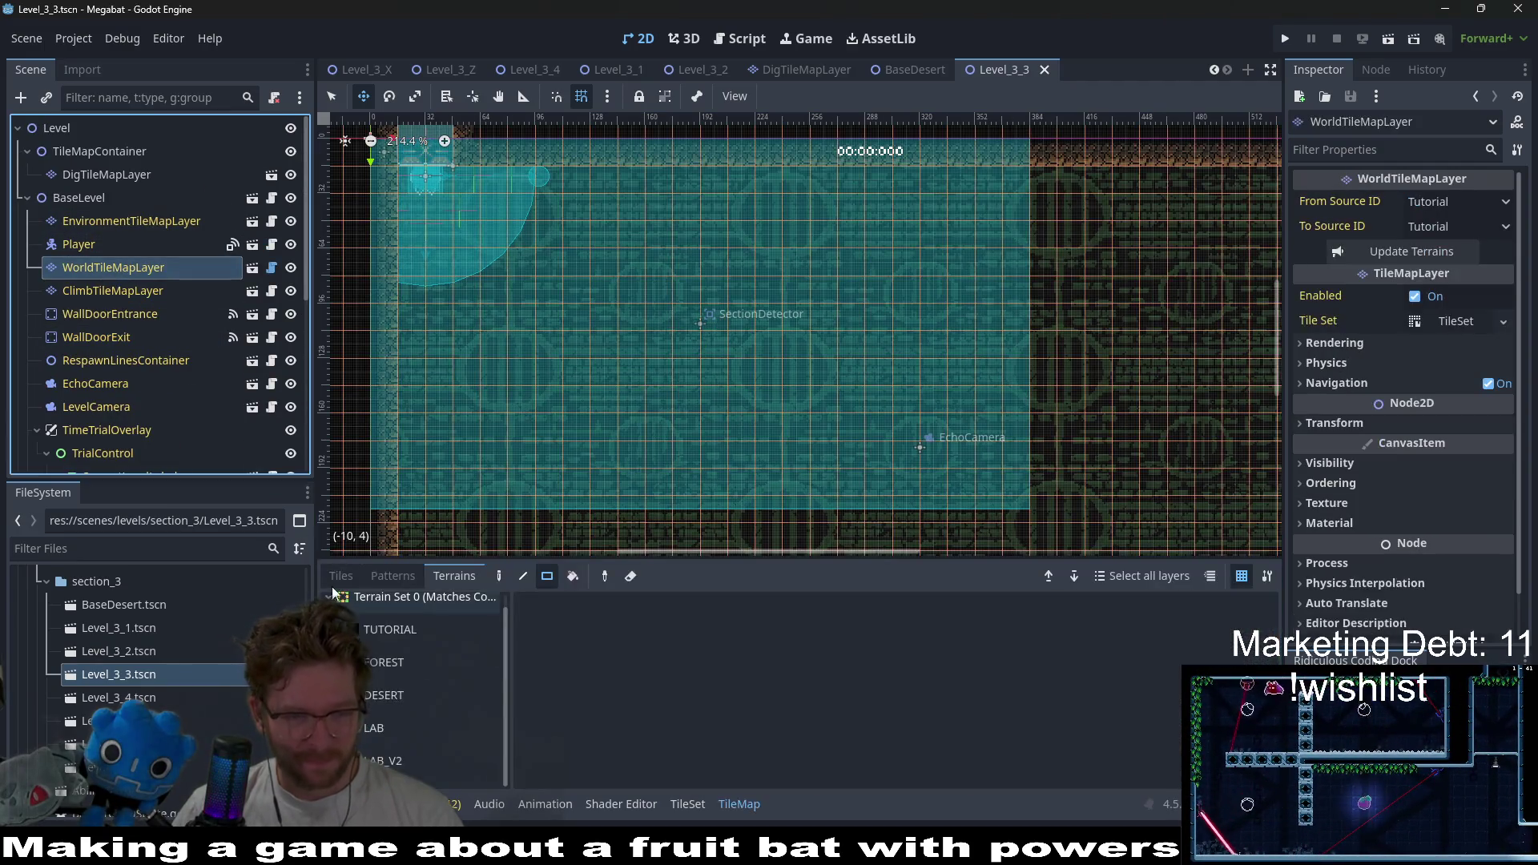
- With DESERT terrain, paint a 24x2 wall strip and a 3x15 wall column
{"action": "left_click", "coordinate": [370, 697]}
{"action": "scroll", "coordinate": [628, 464], "scroll_direction": "down", "scroll_amount": 4}
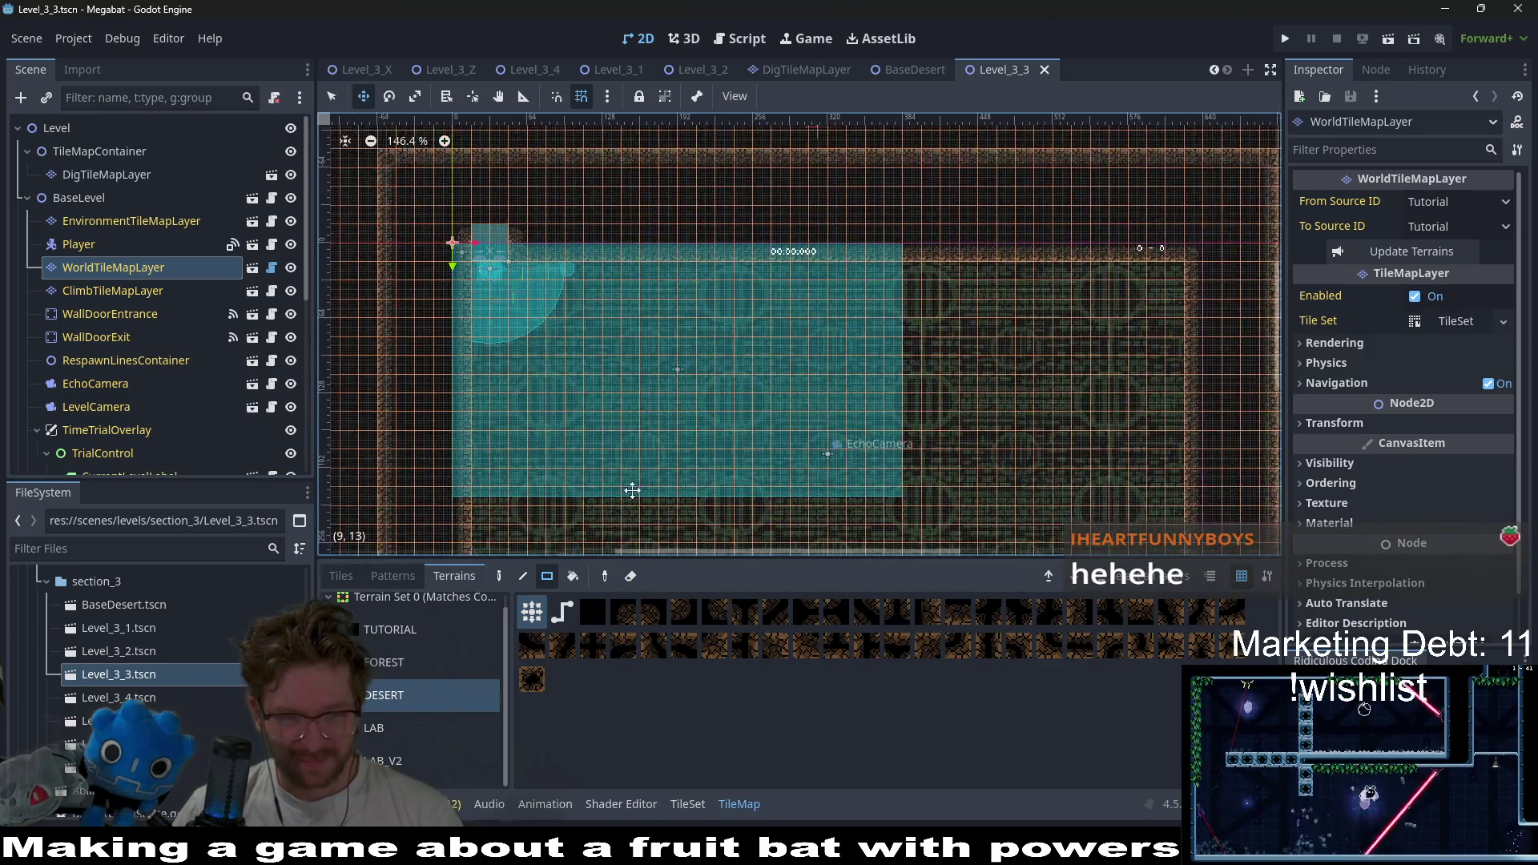
{"action": "key", "text": "q"}
{"action": "left_click_drag", "start_coordinate": [452, 384], "coordinate": [886, 426]}
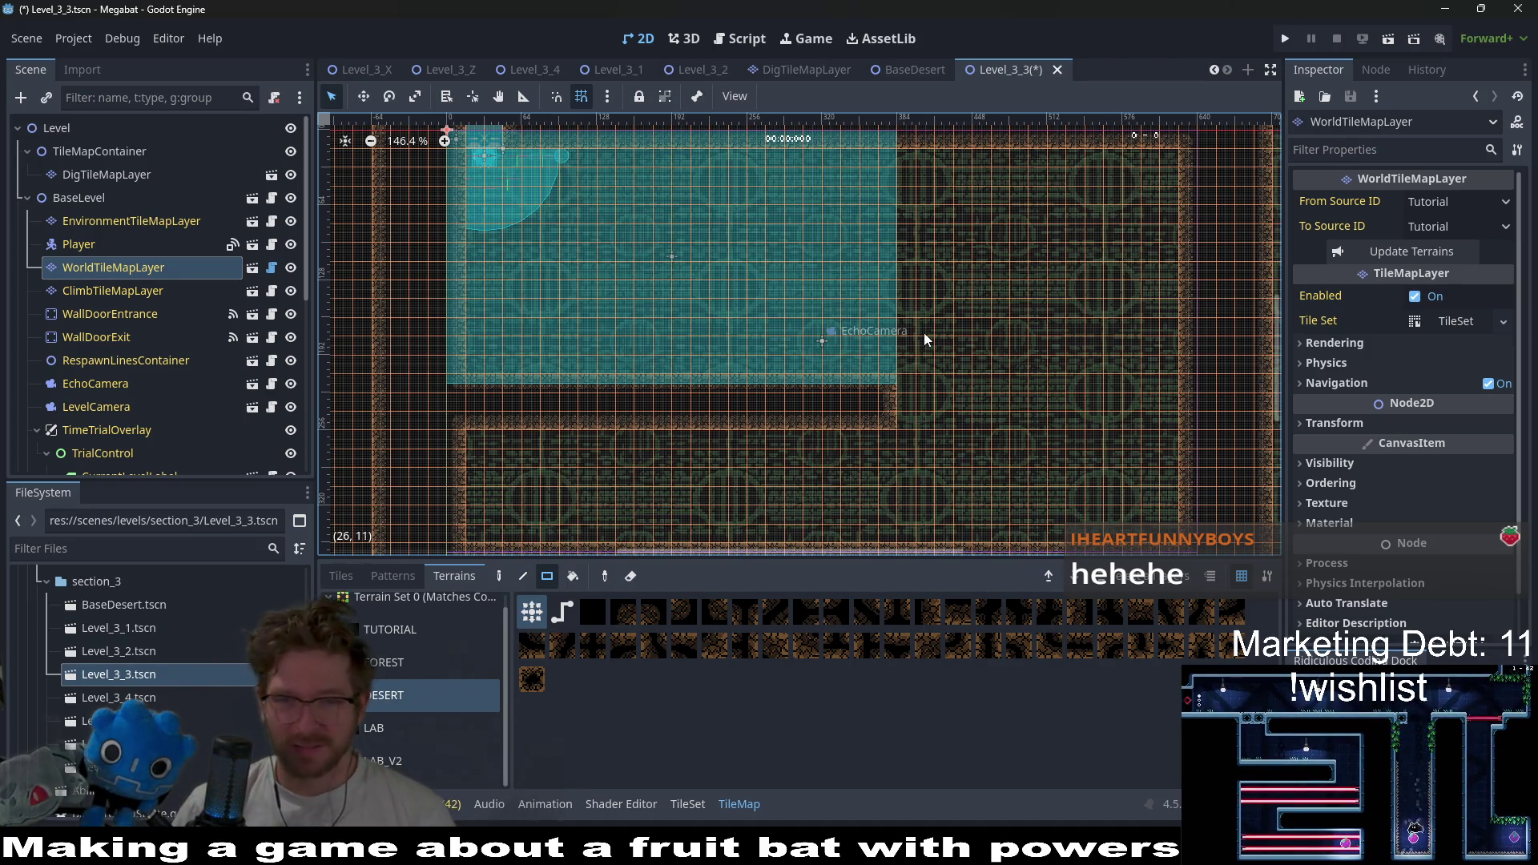
{"action": "scroll", "coordinate": [919, 316], "scroll_direction": "up", "scroll_amount": 2}
{"action": "left_click_drag", "start_coordinate": [876, 233], "coordinate": [909, 484]}
{"action": "scroll", "coordinate": [591, 439], "scroll_direction": "down", "scroll_amount": 5}
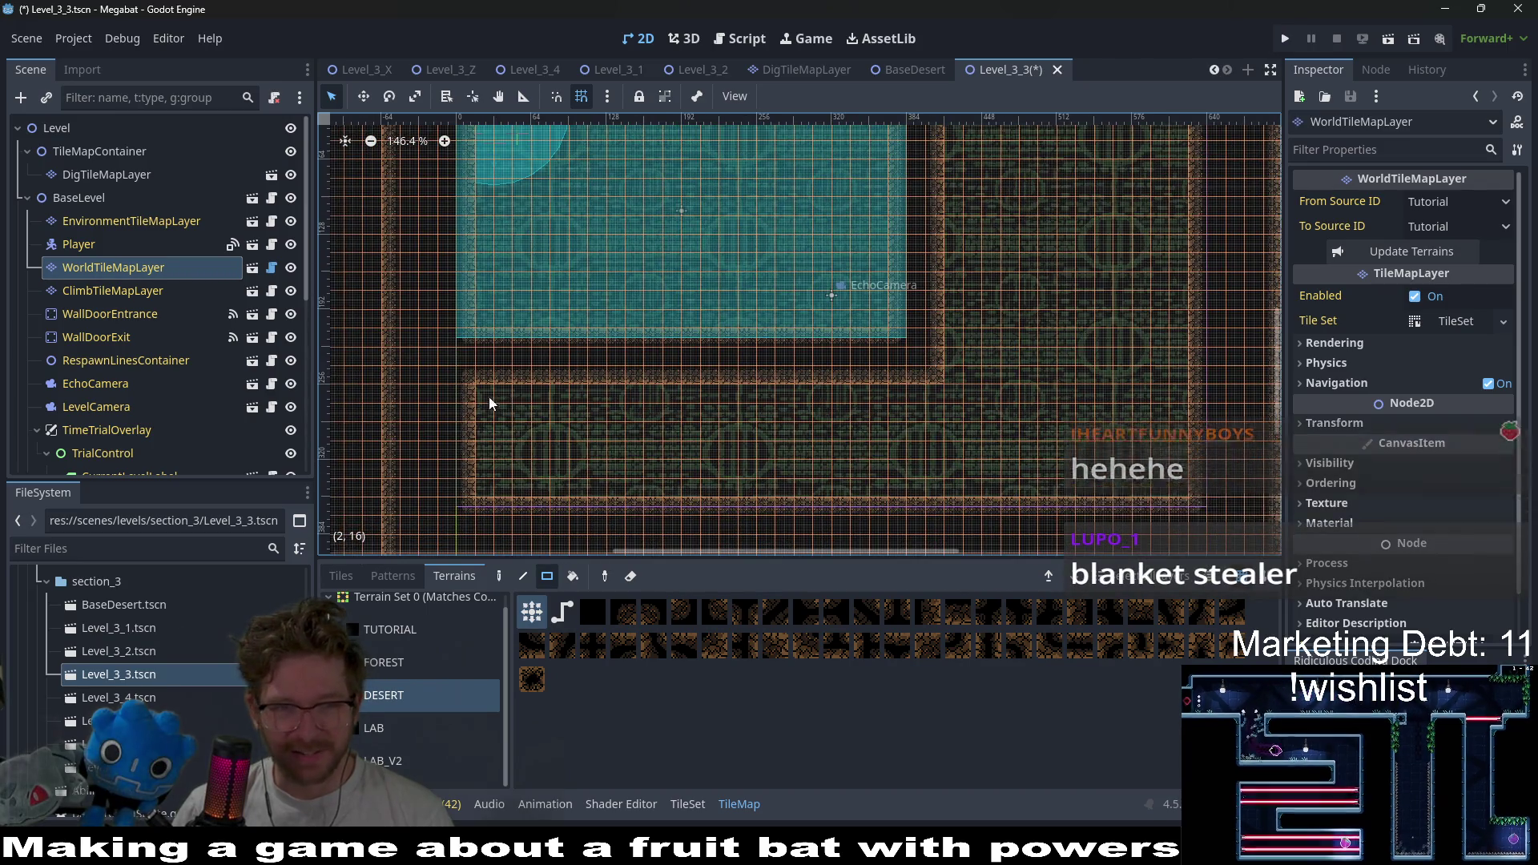
- Paint another horizontal desert wall strip and a 2x13 vertical desert strip
{"action": "left_click_drag", "start_coordinate": [489, 396], "coordinate": [849, 394]}
{"action": "scroll", "coordinate": [858, 426], "scroll_direction": "up", "scroll_amount": 2}
{"action": "scroll", "coordinate": [859, 426], "scroll_direction": "right", "scroll_amount": 2}
{"action": "mouse_move", "coordinate": [852, 189]}
{"action": "left_mouse_down"}
{"action": "mouse_move", "coordinate": [878, 445]}
{"action": "mouse_move", "coordinate": [859, 471]}
{"action": "left_mouse_up"}
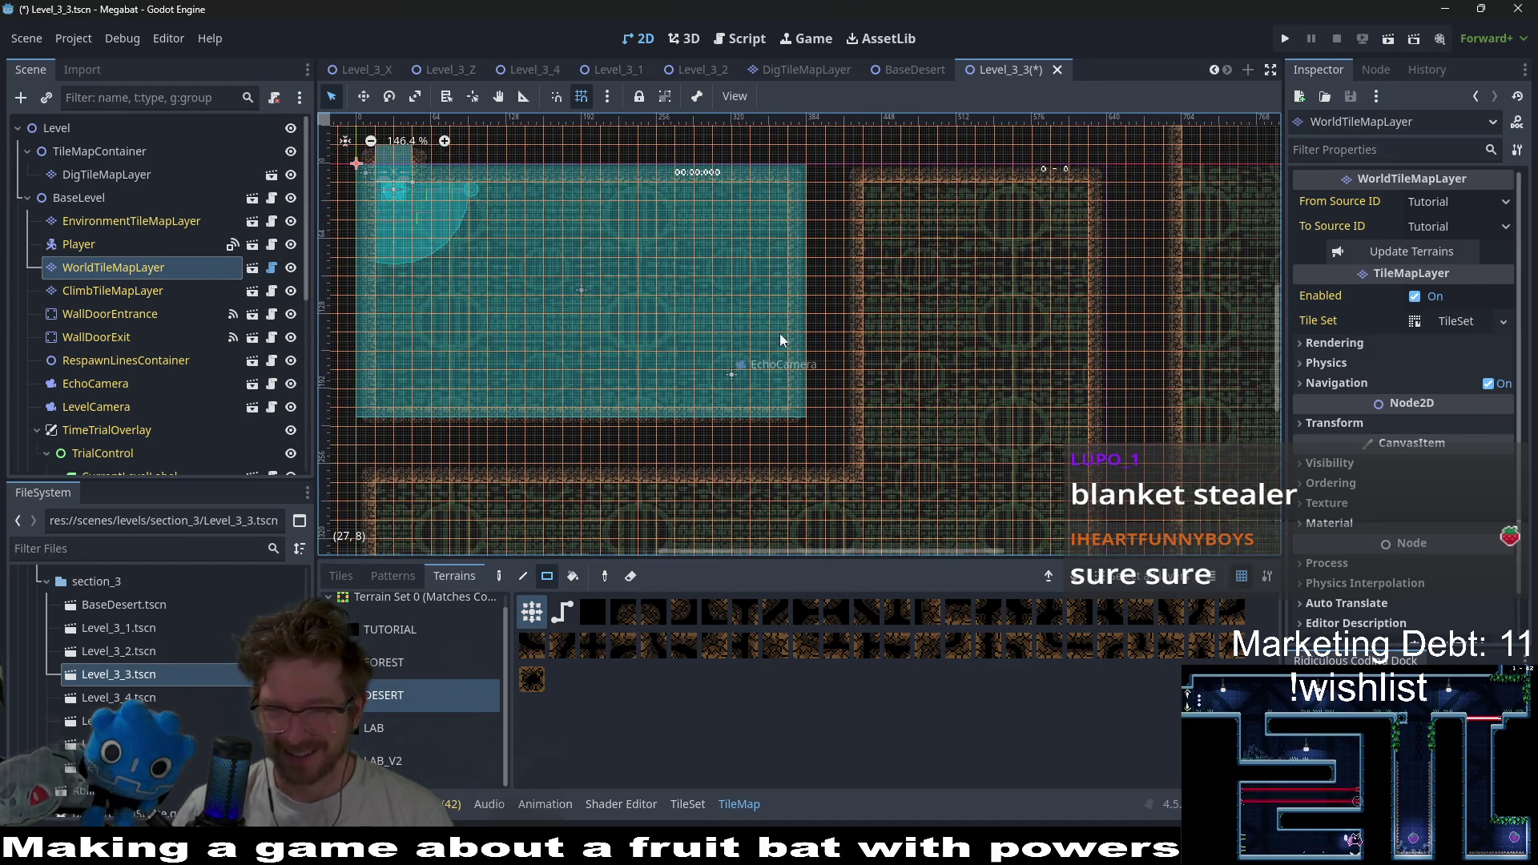
{"action": "scroll", "coordinate": [665, 294], "scroll_direction": "left", "scroll_amount": 2}
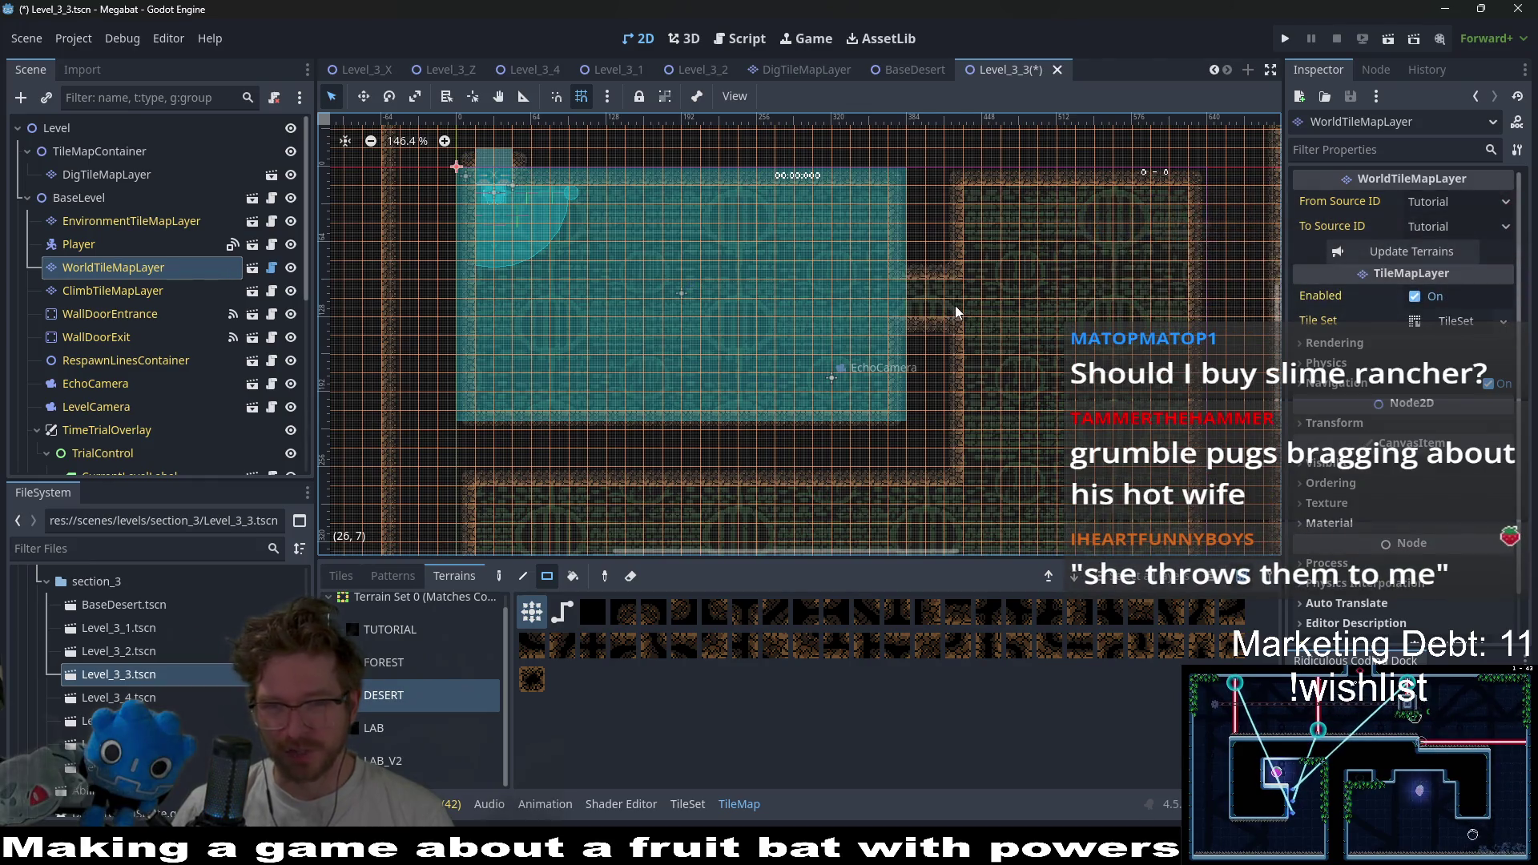
{"action": "scroll", "coordinate": [911, 322], "scroll_direction": "up", "scroll_amount": 2}
{"action": "scroll", "coordinate": [911, 322], "scroll_direction": "up", "scroll_amount": 1}
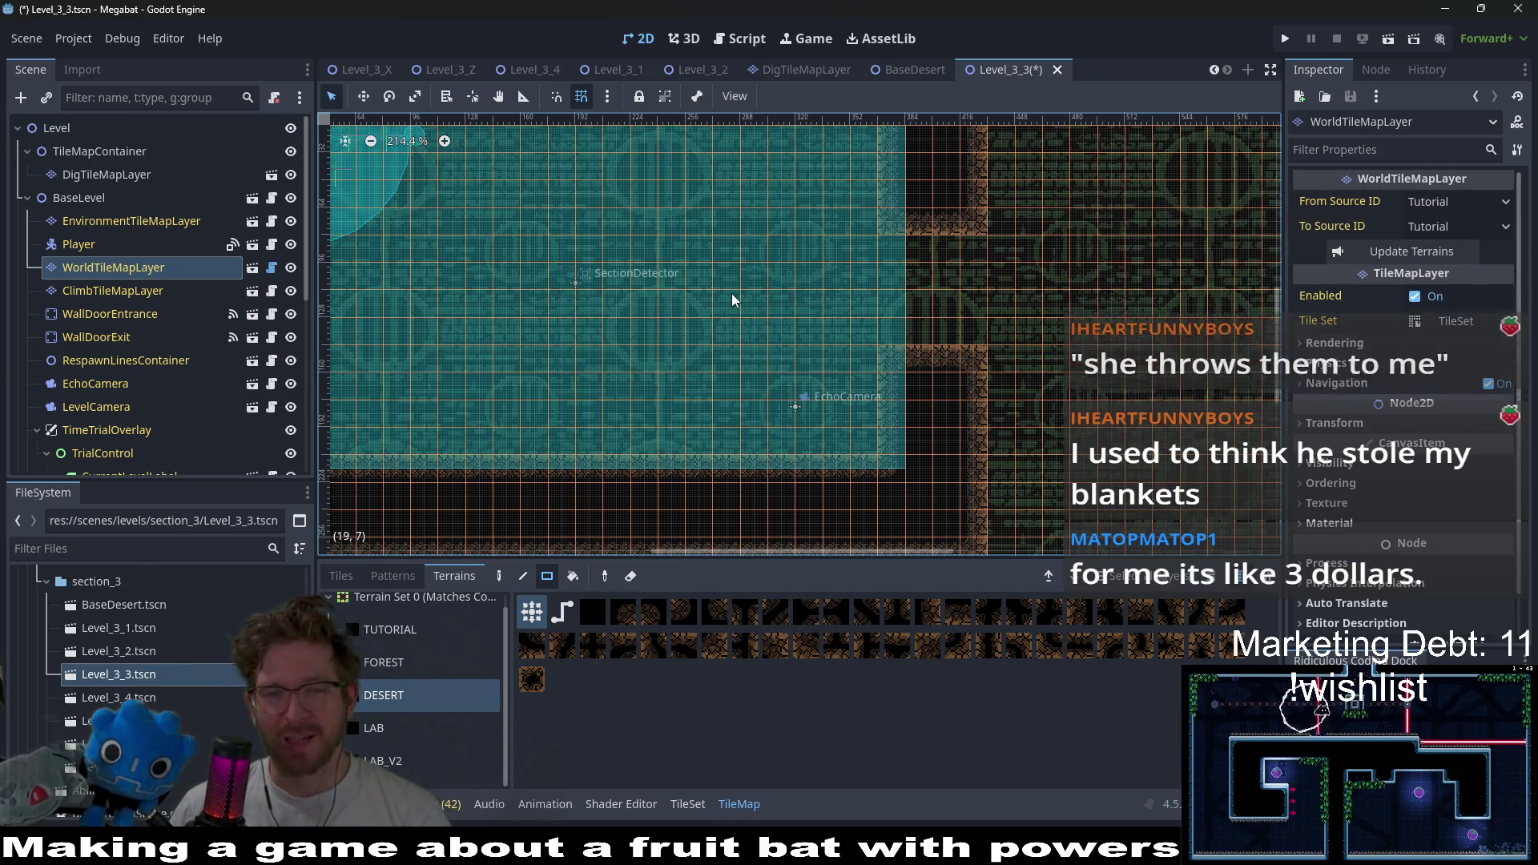
{"action": "scroll", "coordinate": [732, 296], "scroll_direction": "down", "scroll_amount": 3}
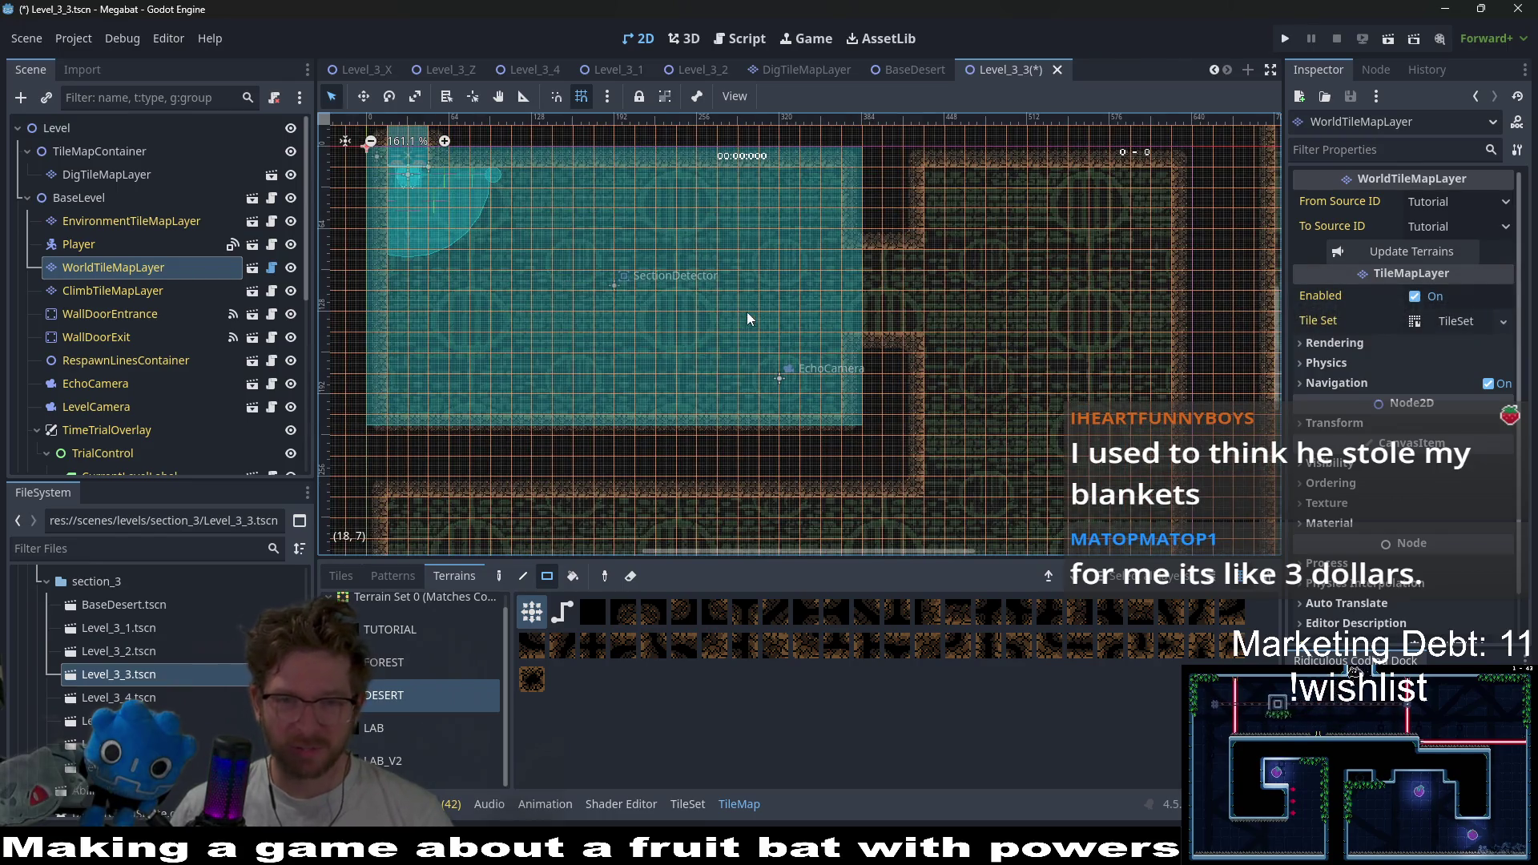
{"action": "scroll", "coordinate": [863, 325], "scroll_direction": "down", "scroll_amount": 1}
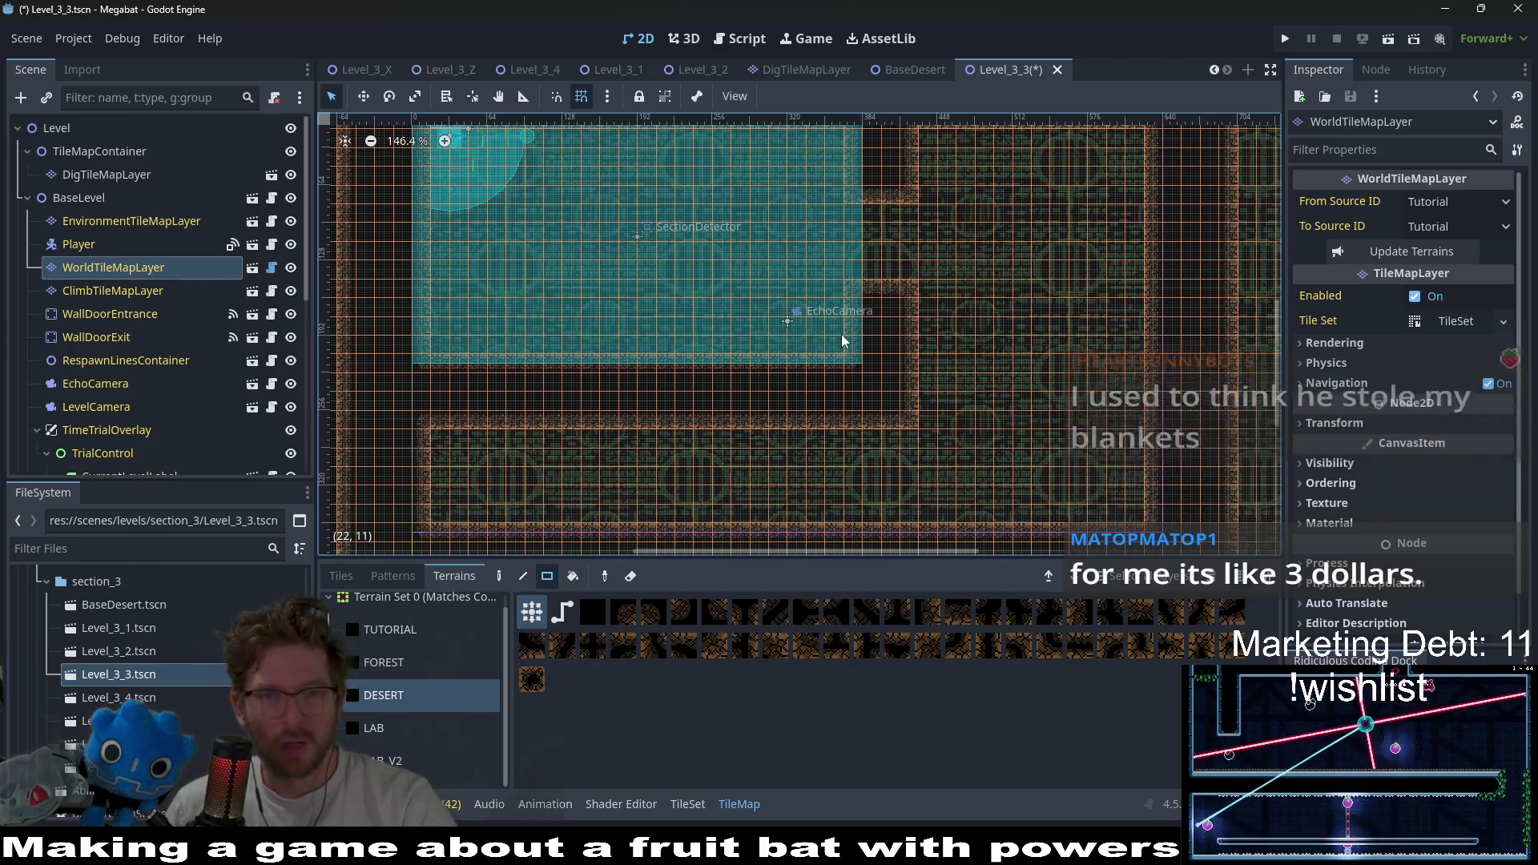
{"action": "scroll", "coordinate": [841, 334], "scroll_direction": "up", "scroll_amount": 2}
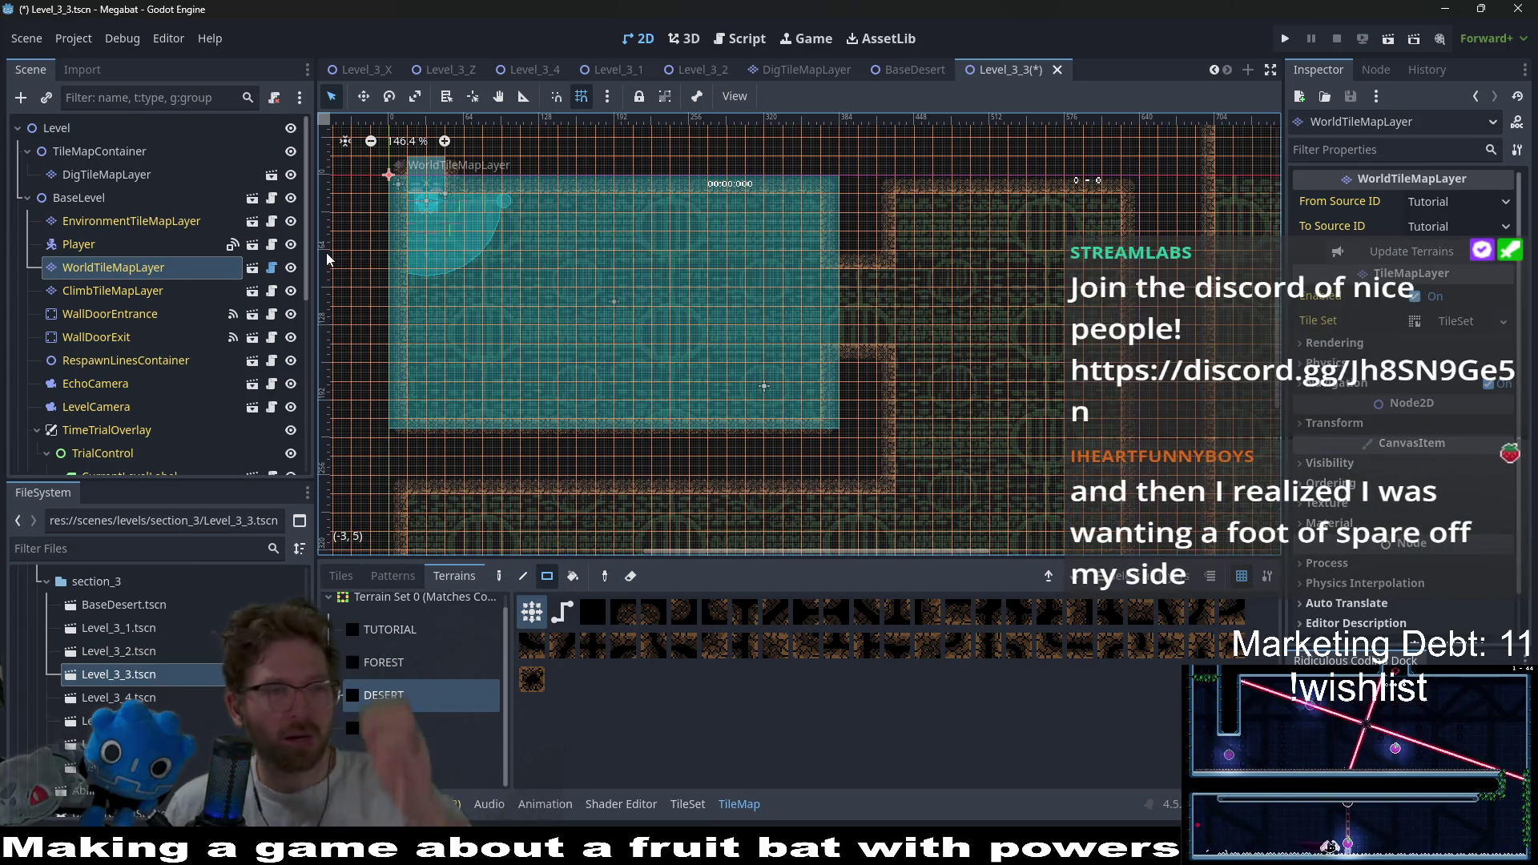
{"action": "left_click", "coordinate": [108, 268]}
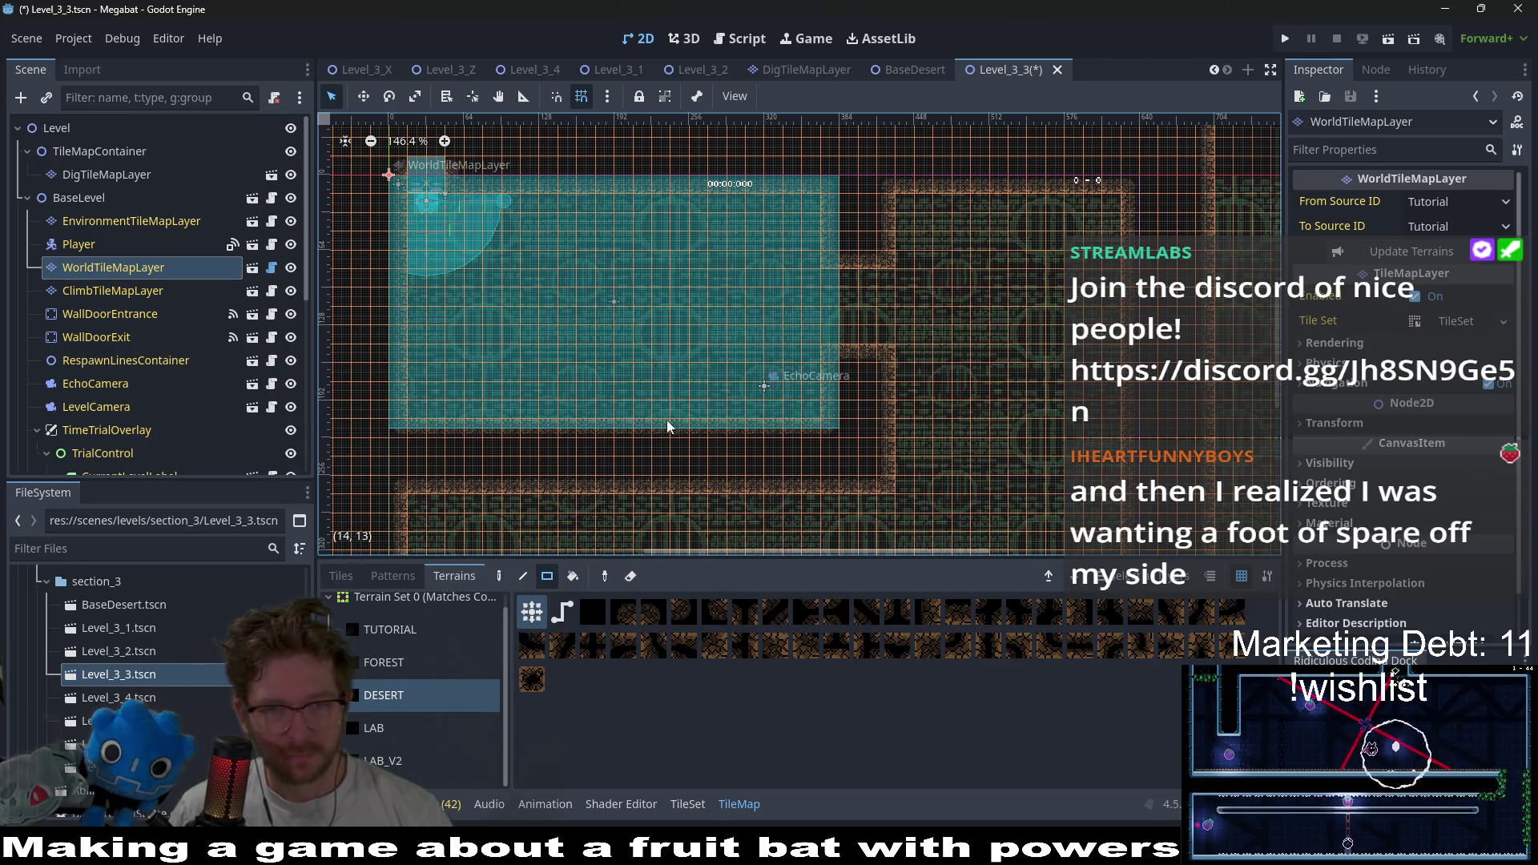
{"action": "scroll", "coordinate": [820, 319], "scroll_direction": "up", "scroll_amount": 3}
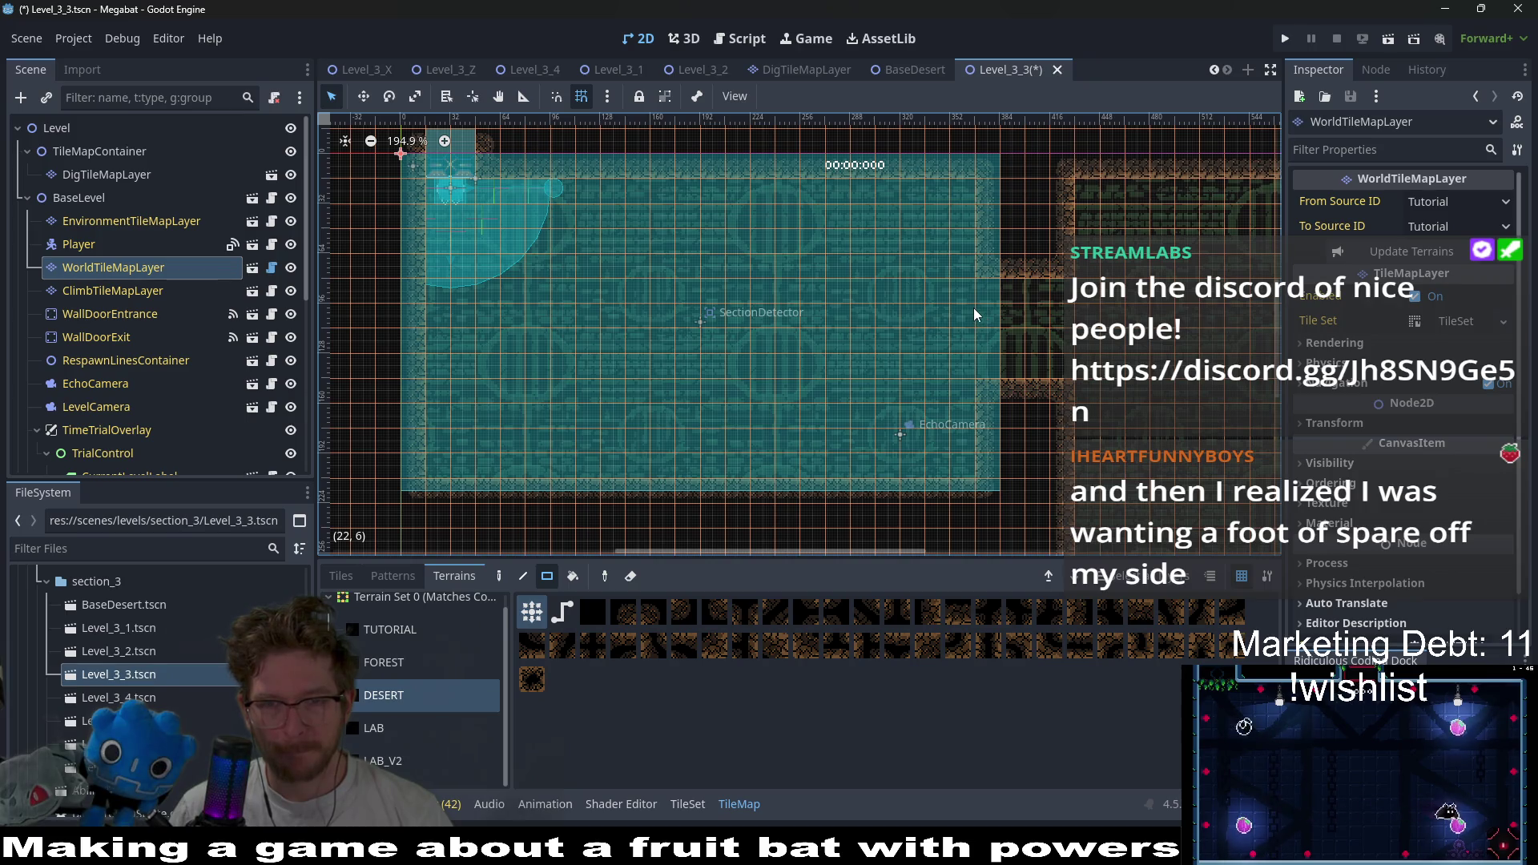
- Paint a small desert block at the right edge and a 3x4 block filling the top-right gap
{"action": "scroll", "coordinate": [993, 320], "scroll_direction": "down", "scroll_amount": 3}
{"action": "mouse_move", "coordinate": [920, 314]}
{"action": "left_mouse_down"}
{"action": "mouse_move", "coordinate": [977, 364]}
{"action": "mouse_move", "coordinate": [996, 315]}
{"action": "left_mouse_up"}
{"action": "scroll", "coordinate": [996, 316], "scroll_direction": "up", "scroll_amount": 2}
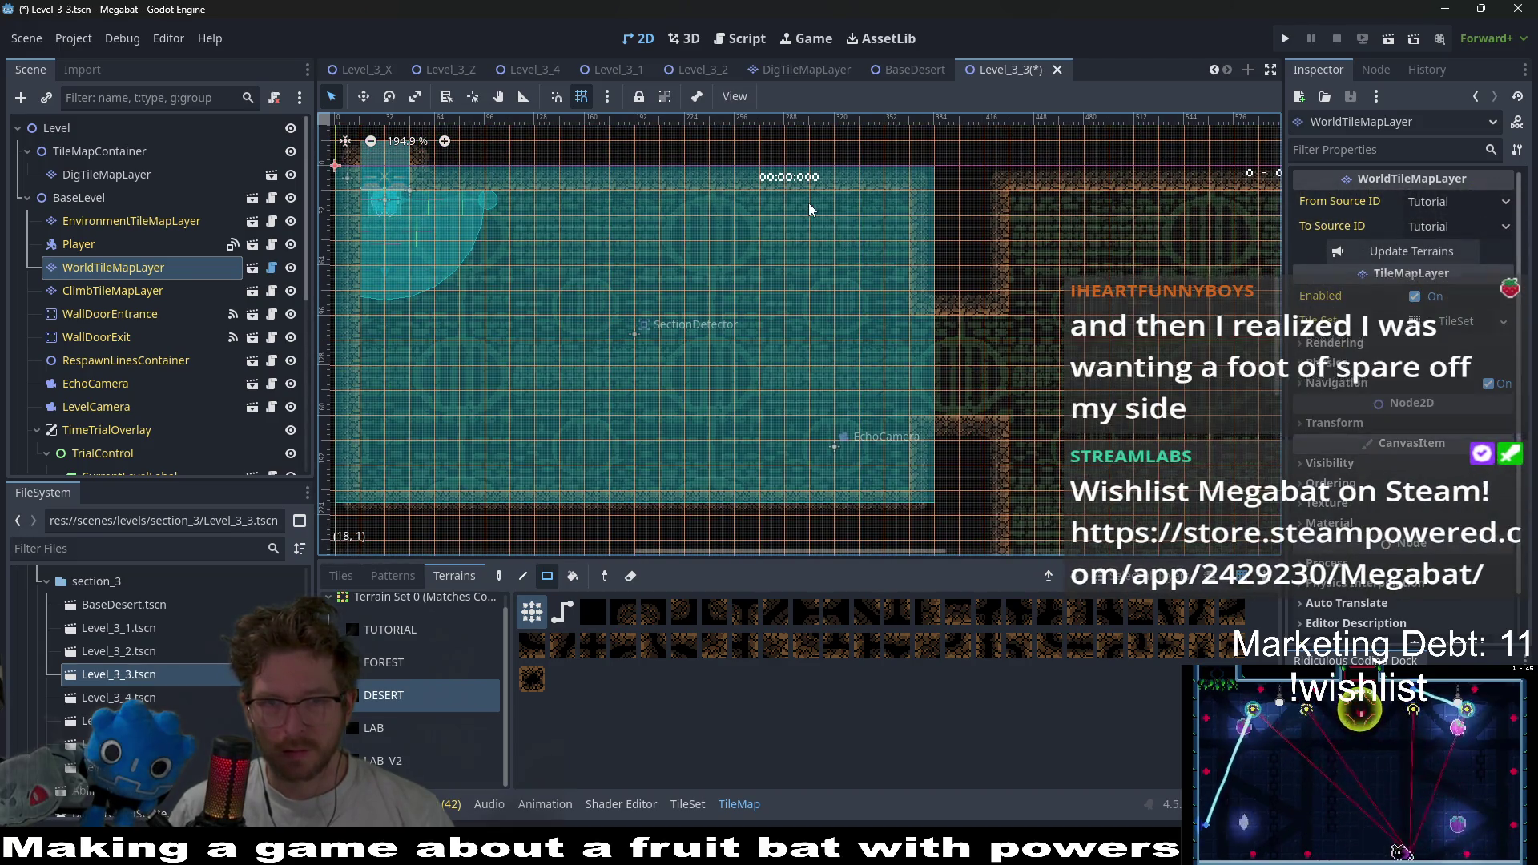
{"action": "left_click_drag", "start_coordinate": [809, 203], "coordinate": [866, 301]}
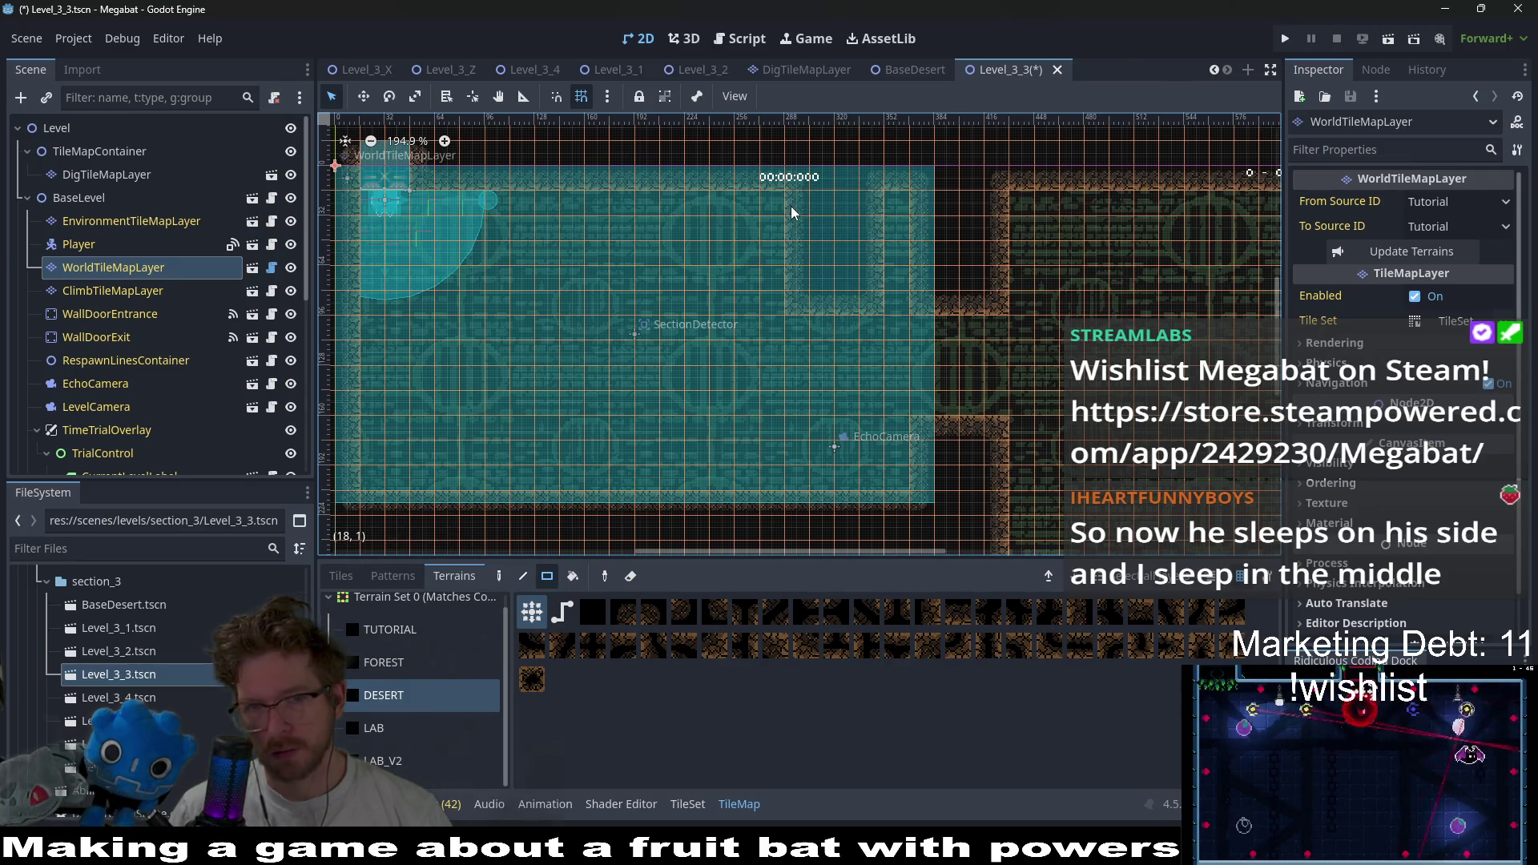
{"action": "mouse_move", "coordinate": [791, 205]}
{"action": "left_mouse_down"}
{"action": "mouse_move", "coordinate": [833, 301]}
{"action": "mouse_move", "coordinate": [855, 300]}
{"action": "left_mouse_up"}
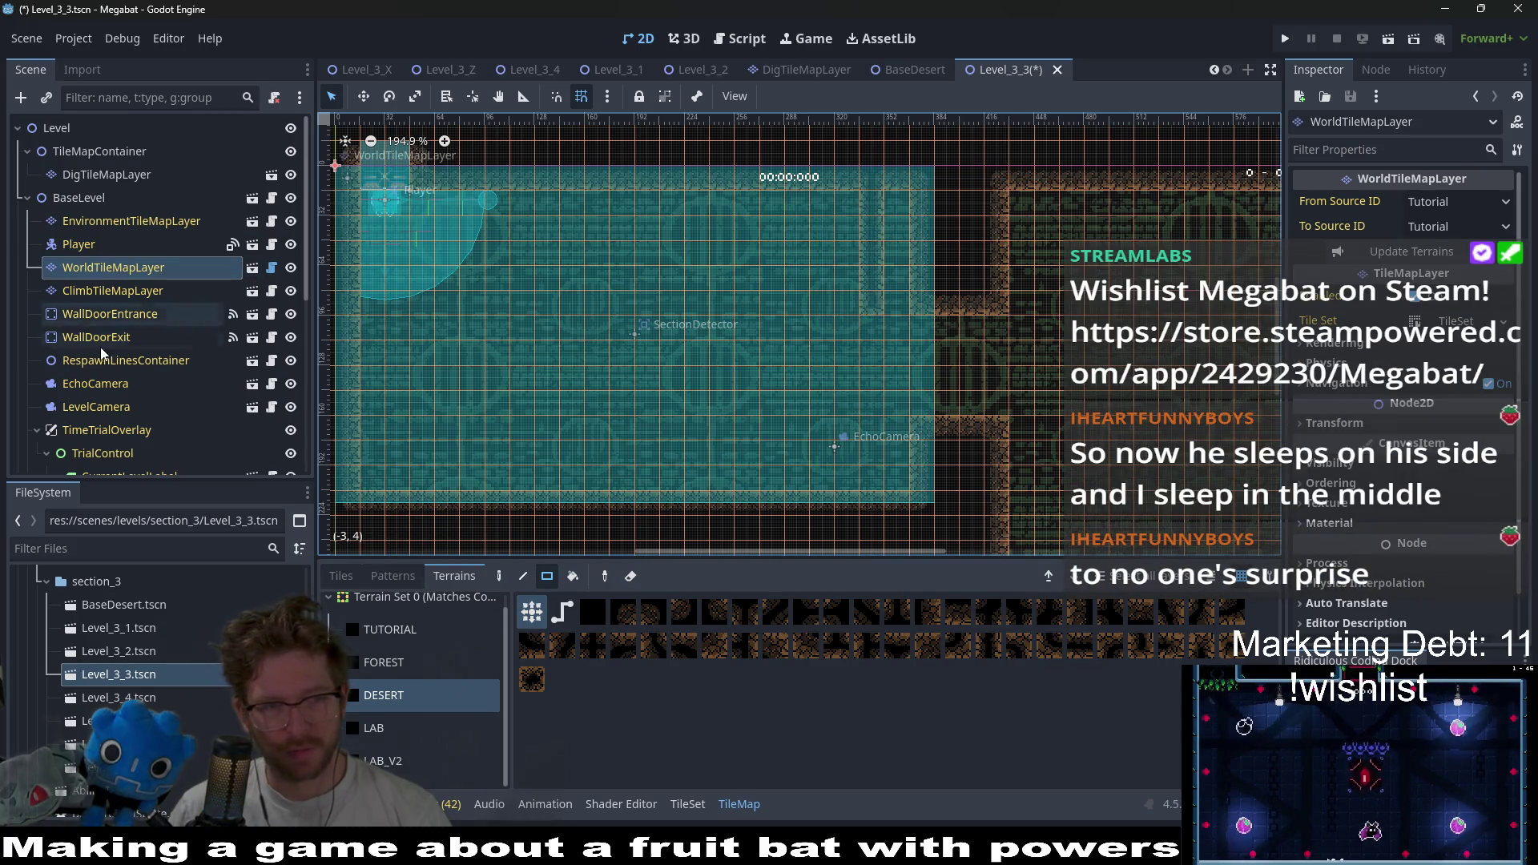
{"action": "scroll", "coordinate": [128, 337], "scroll_direction": "down", "scroll_amount": 5}
- Add a LaserTurret under EnemyContainer, rotated 180° and moved up to the ceiling
{"action": "right_click", "coordinate": [110, 414]}
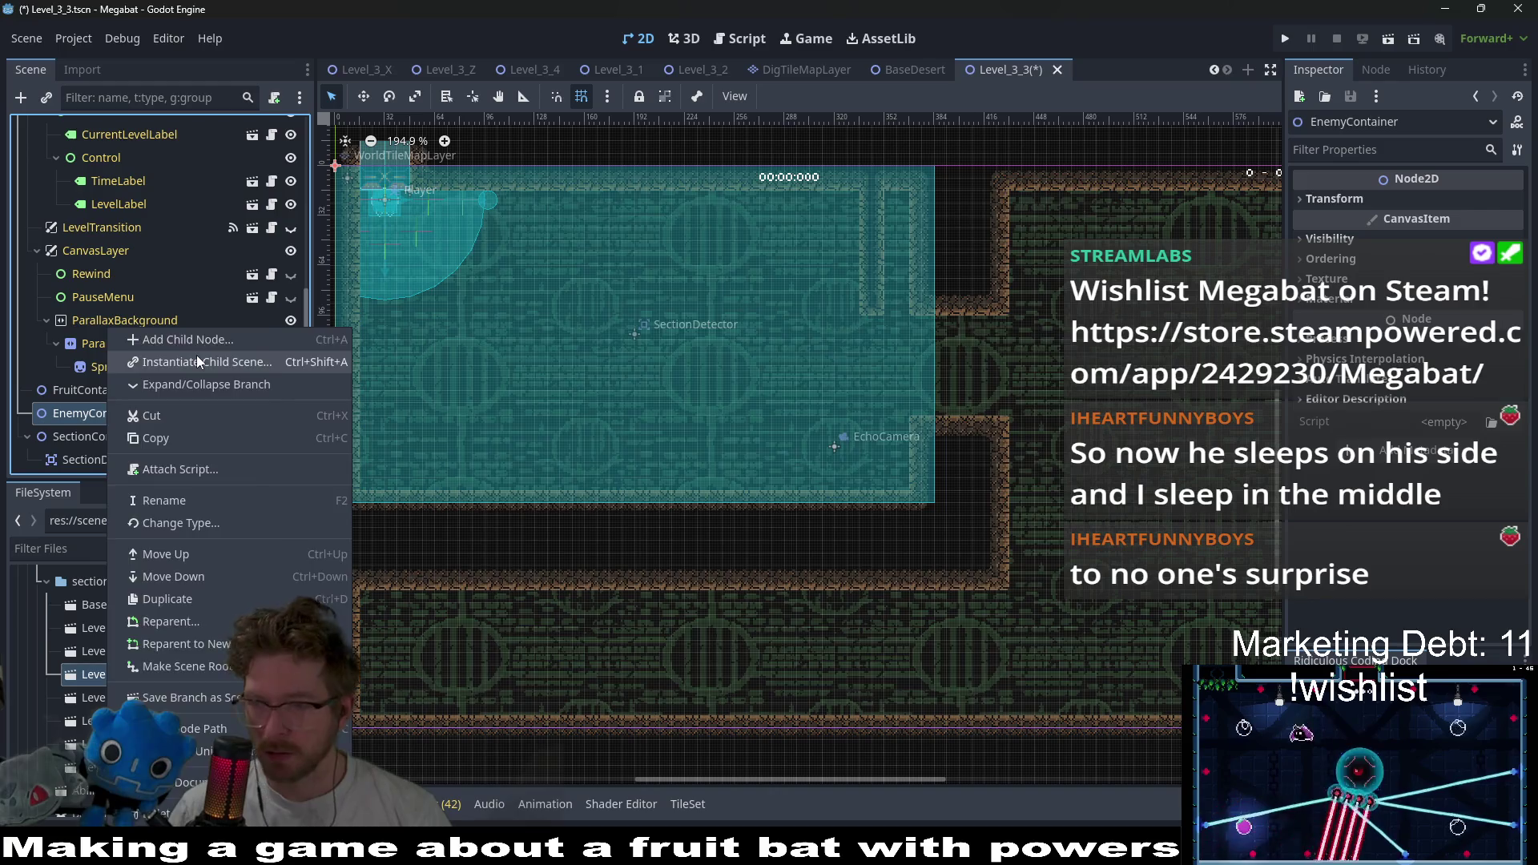
{"action": "left_click", "coordinate": [196, 360]}
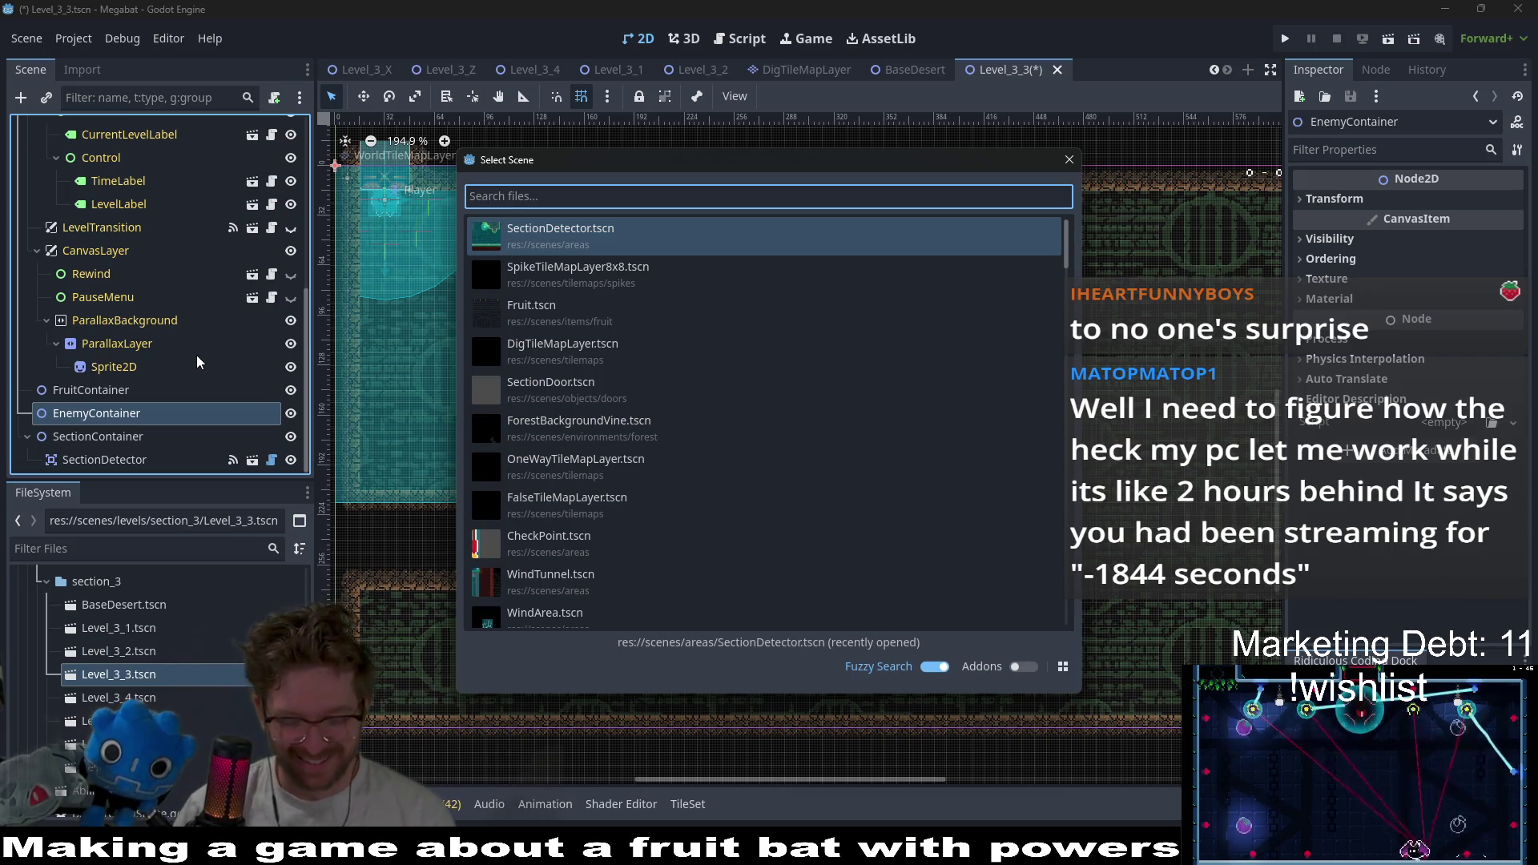
{"action": "type", "text": "laser"}
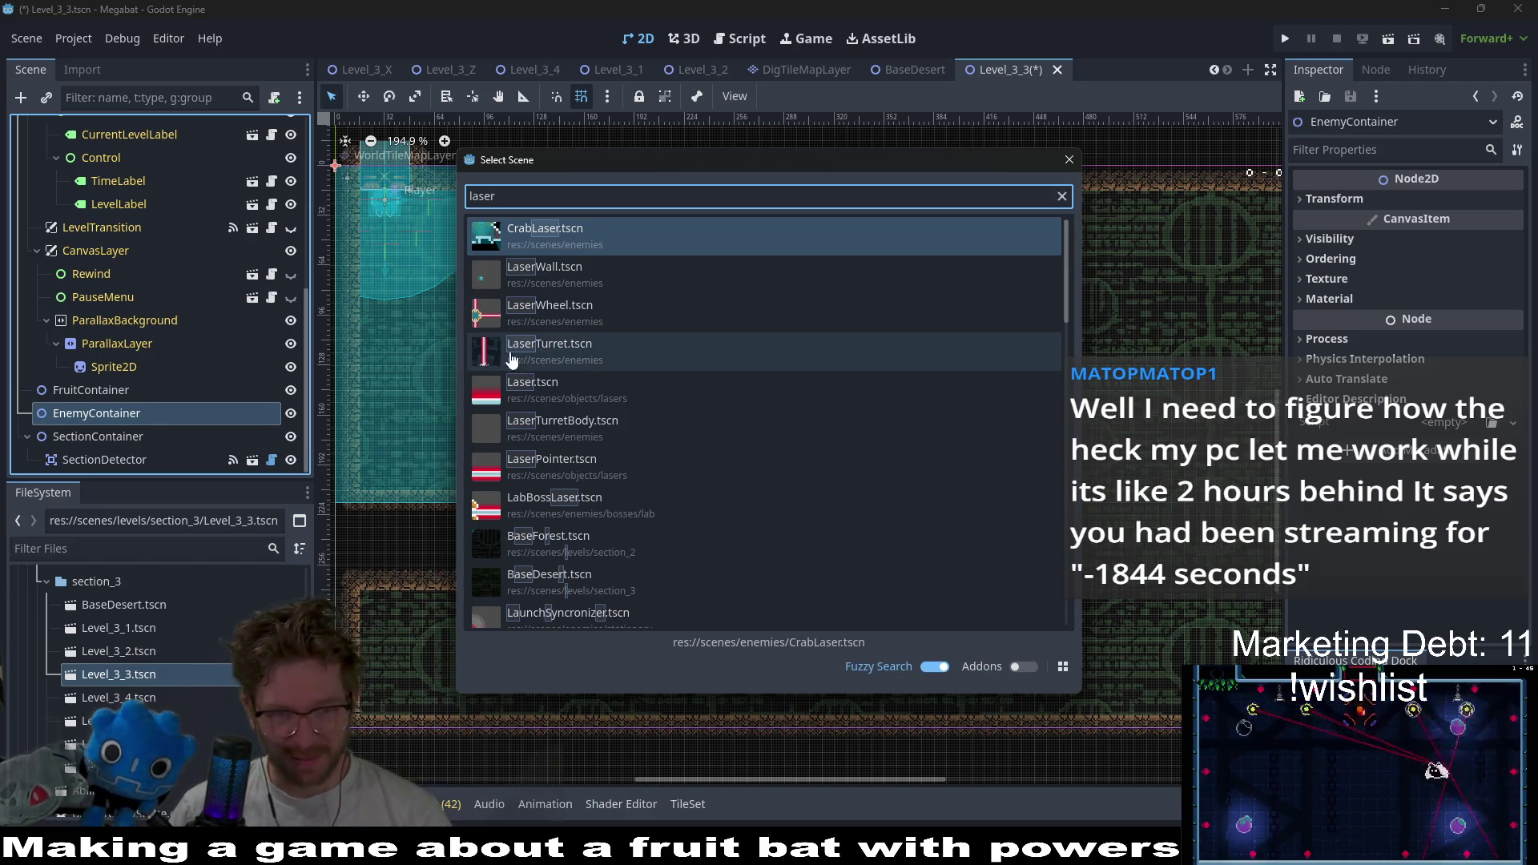
{"action": "double_click", "coordinate": [563, 353]}
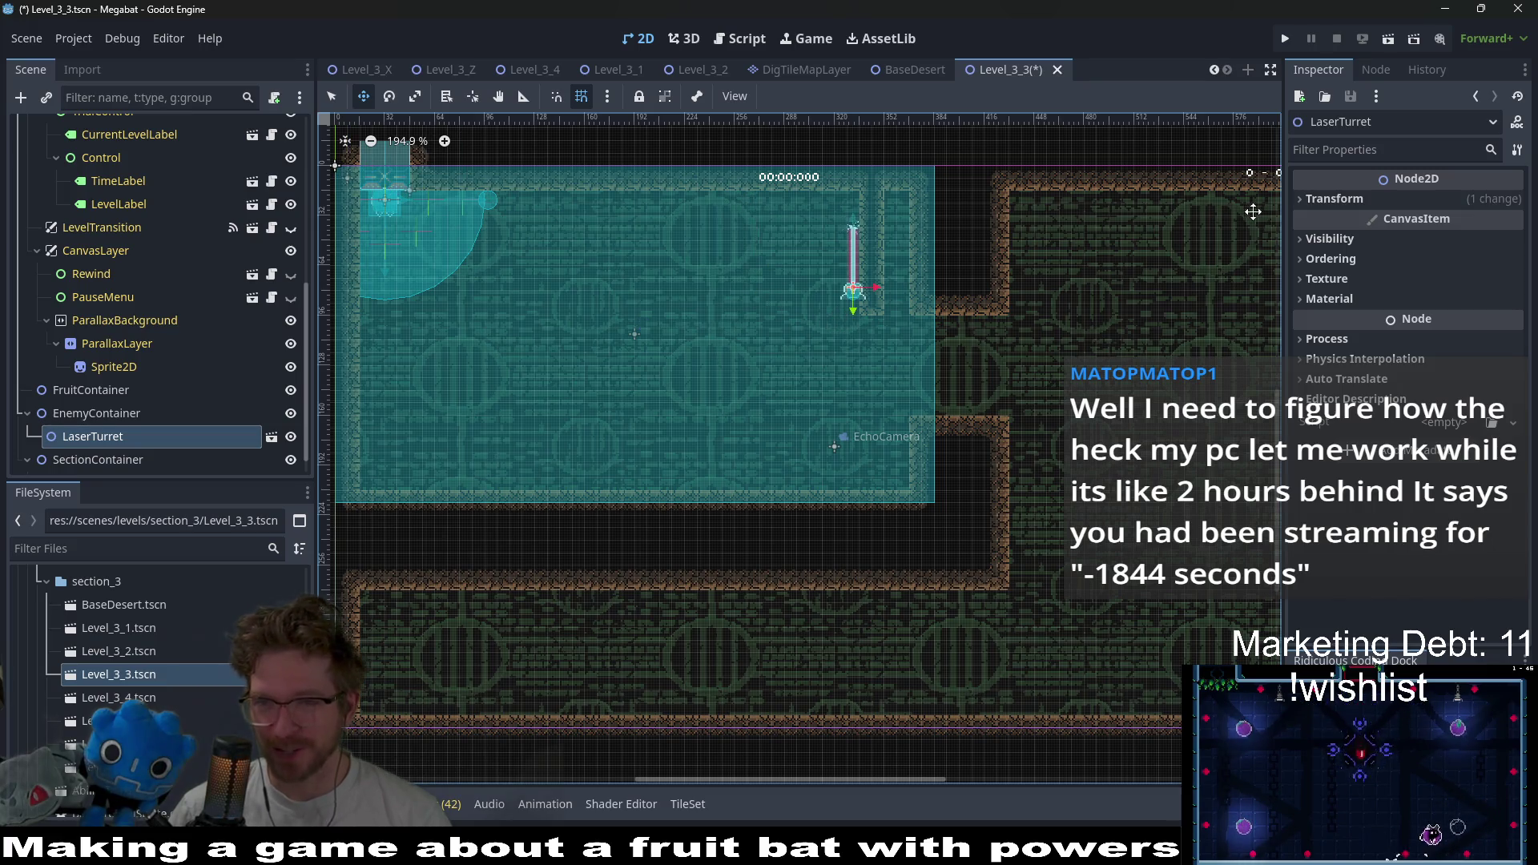
{"action": "left_click", "coordinate": [1341, 200]}
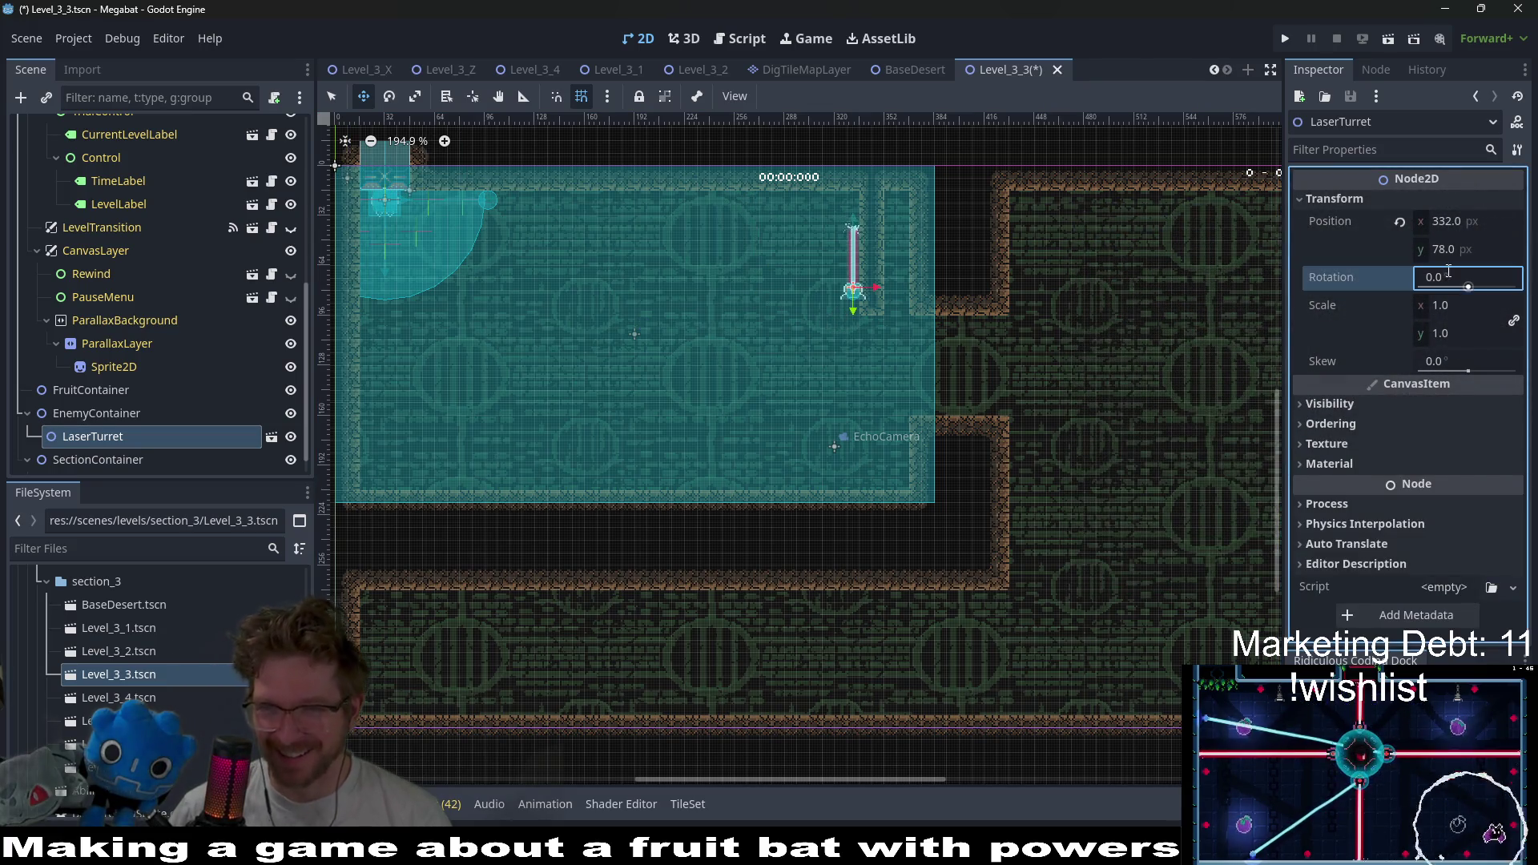
{"action": "key", "text": "Return"}
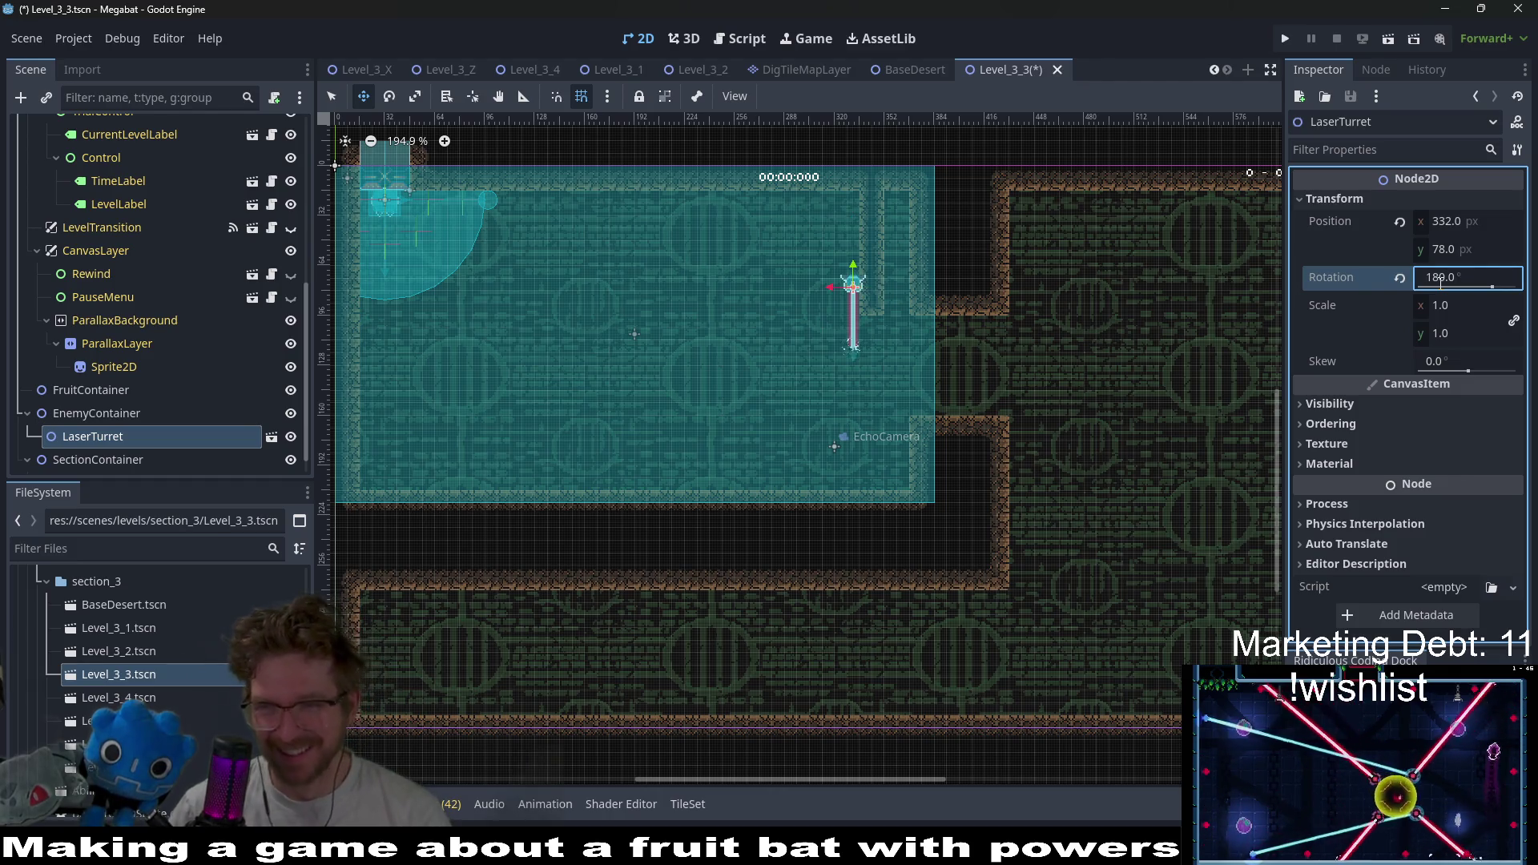
{"action": "scroll", "coordinate": [1050, 305], "scroll_direction": "up", "scroll_amount": 2}
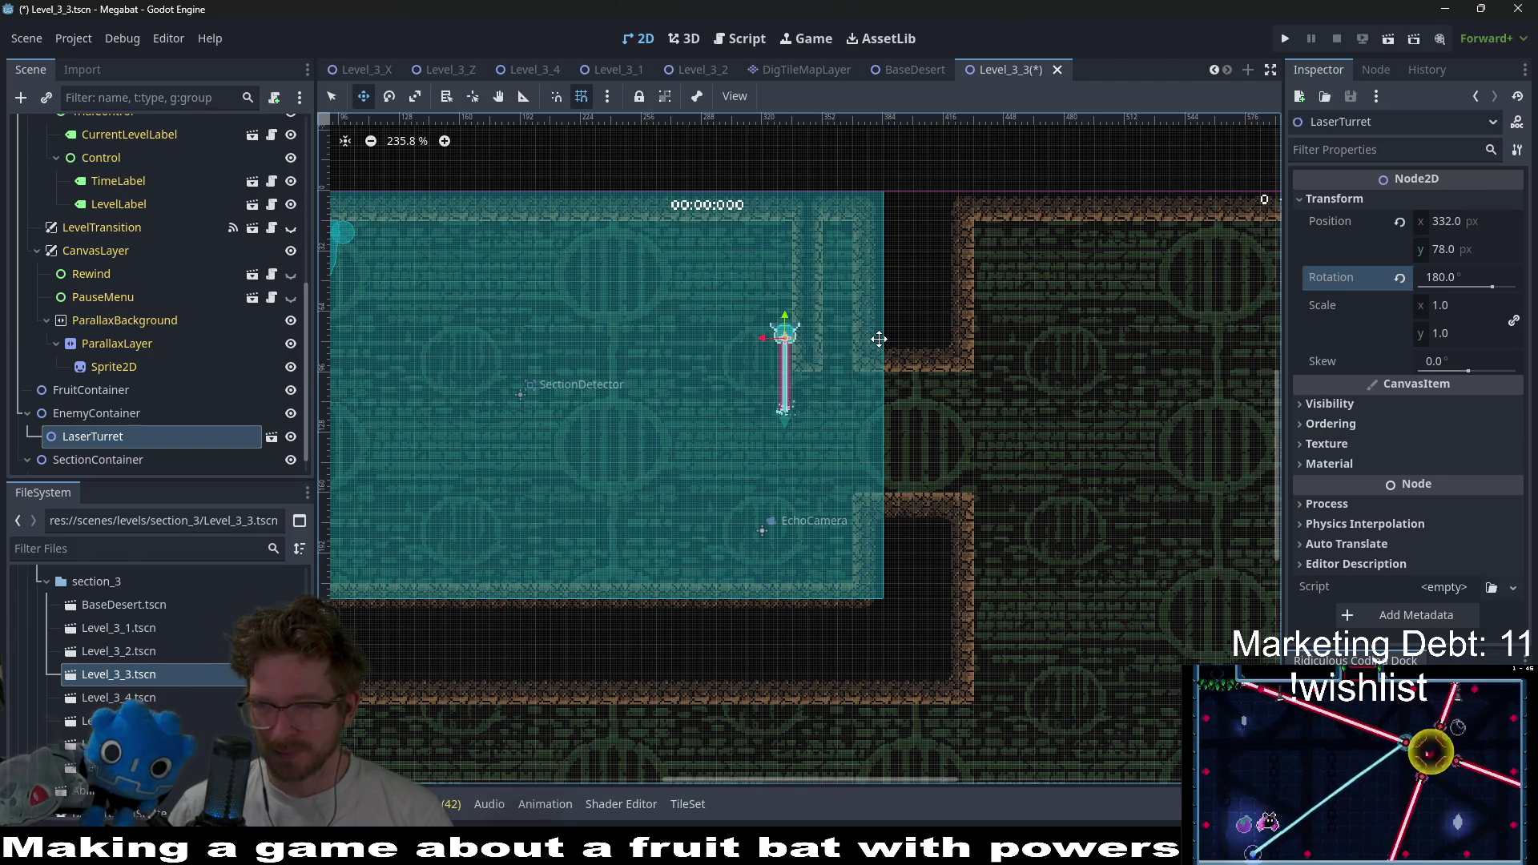
{"action": "scroll", "coordinate": [878, 339], "scroll_direction": "up", "scroll_amount": 1}
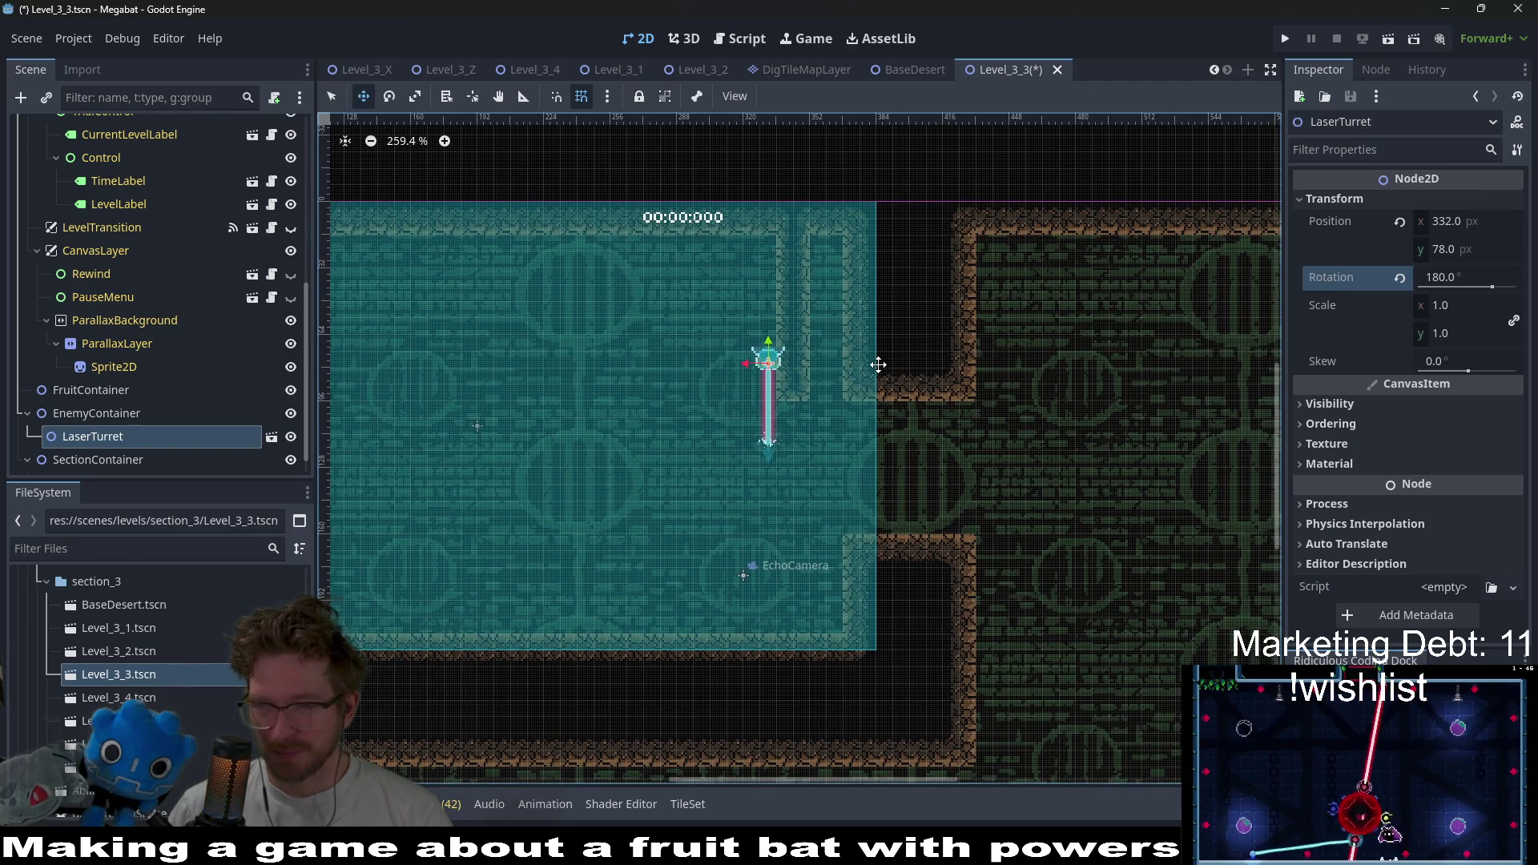
{"action": "scroll", "coordinate": [878, 364], "scroll_direction": "up", "scroll_amount": 1}
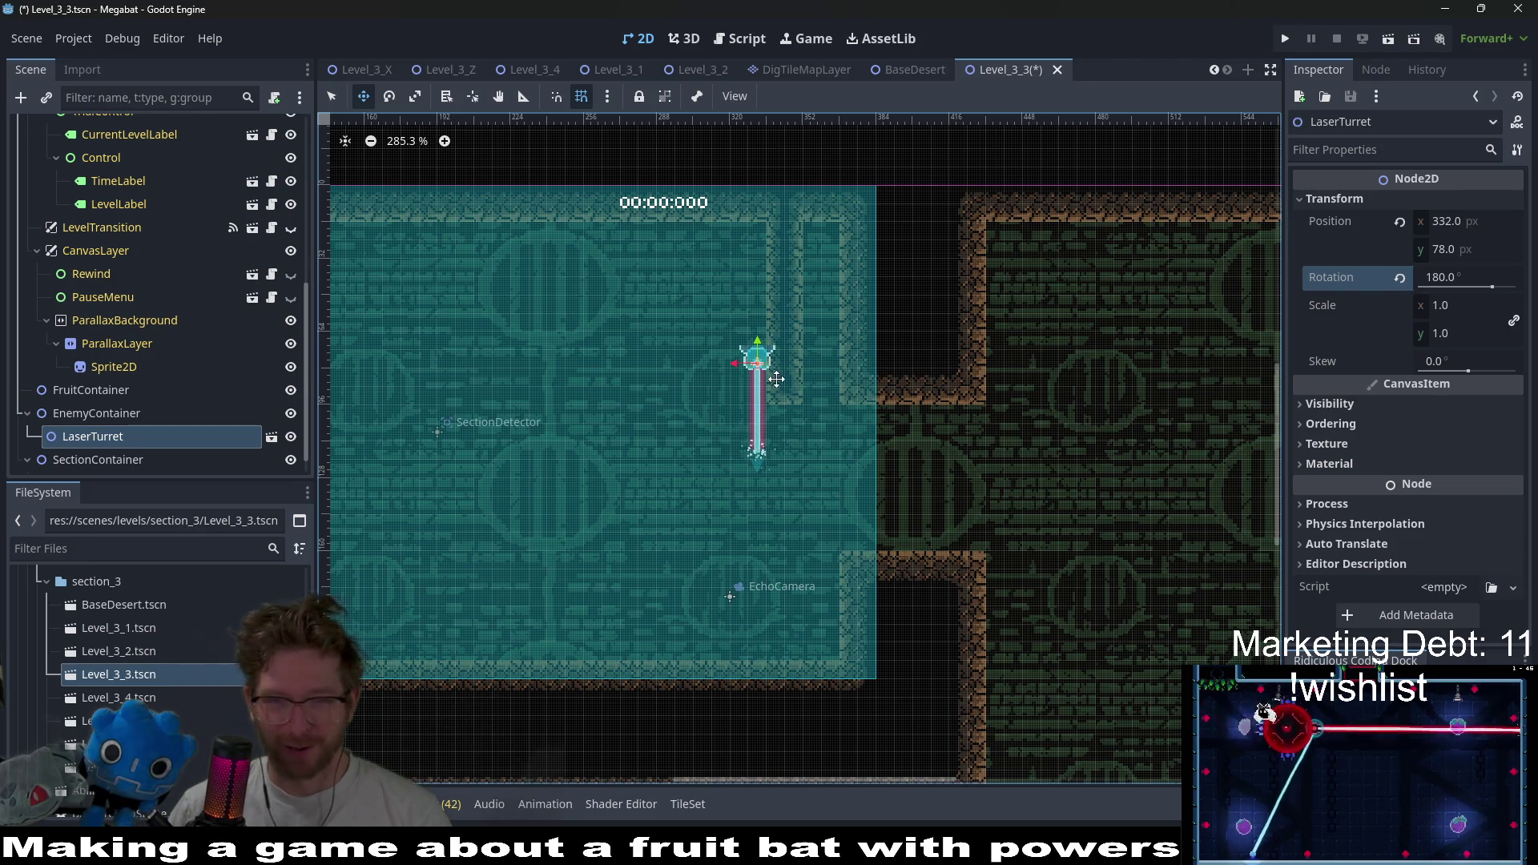
{"action": "left_click_drag", "start_coordinate": [776, 379], "coordinate": [843, 267]}
- Delete the LaserTurret node and confirm the removal
{"action": "left_click", "coordinate": [123, 421]}
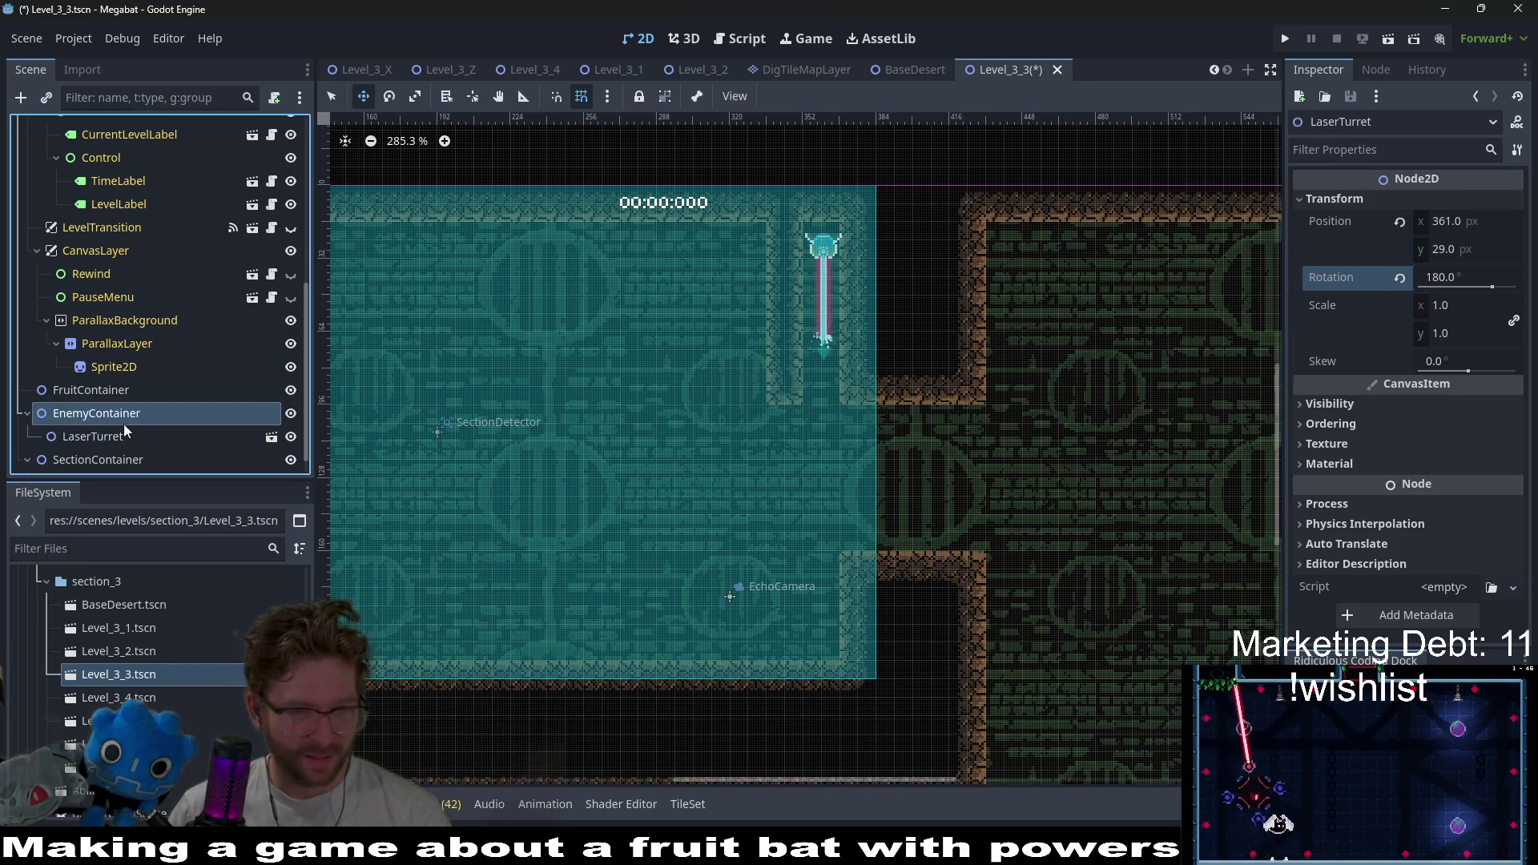
{"action": "left_click", "coordinate": [111, 436]}
{"action": "key", "text": "Delete"}
{"action": "key", "text": "Return"}
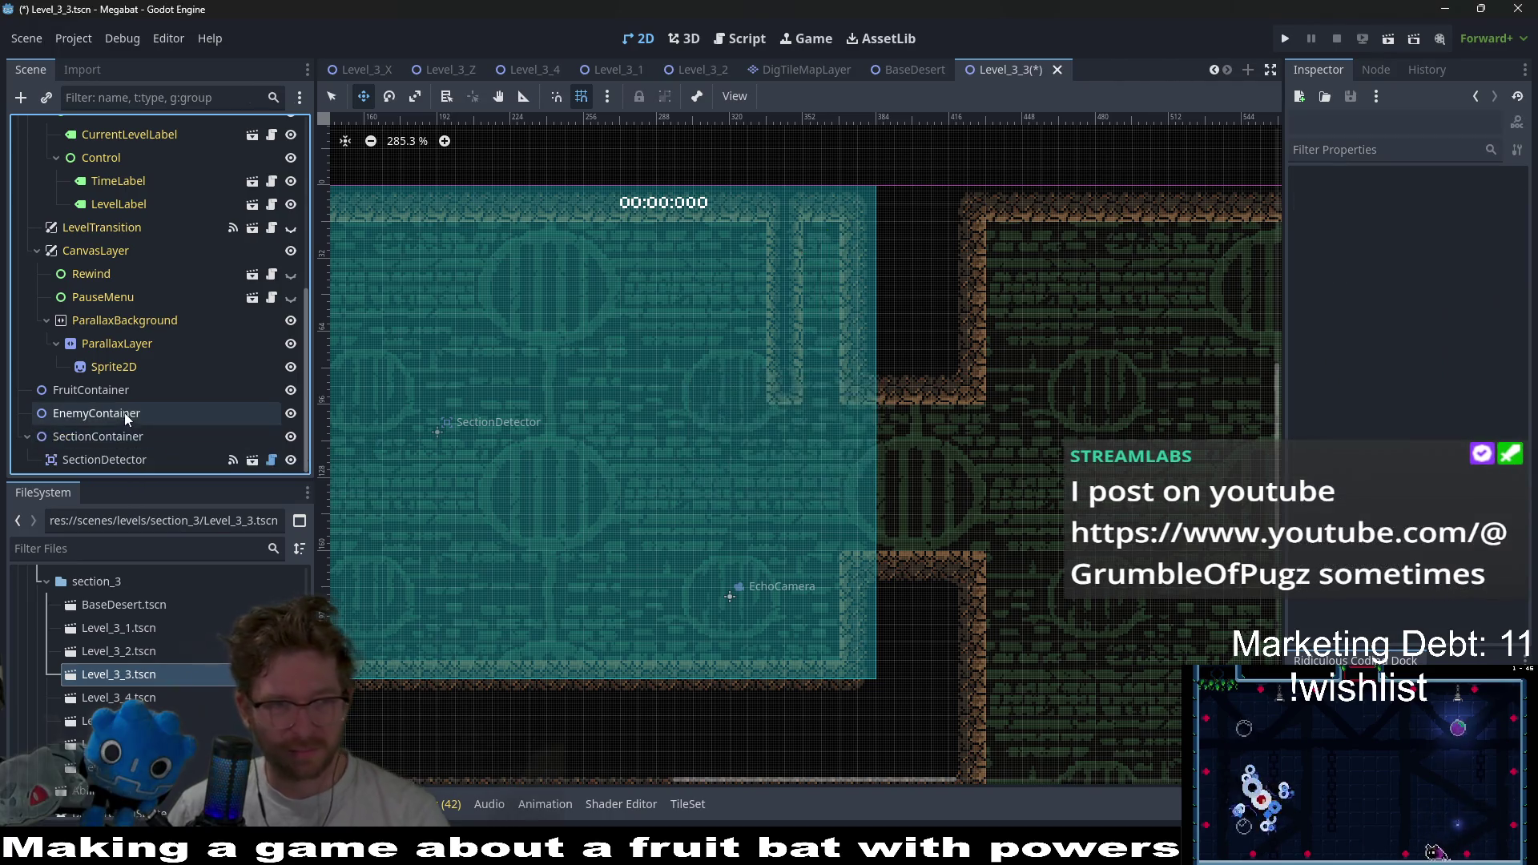
- Instantiate LaserWall.tscn as a child of EnemyContainer
{"action": "left_click", "coordinate": [111, 418]}
{"action": "right_click", "coordinate": [110, 418]}
{"action": "left_click", "coordinate": [207, 370]}
{"action": "type", "text": "l"}
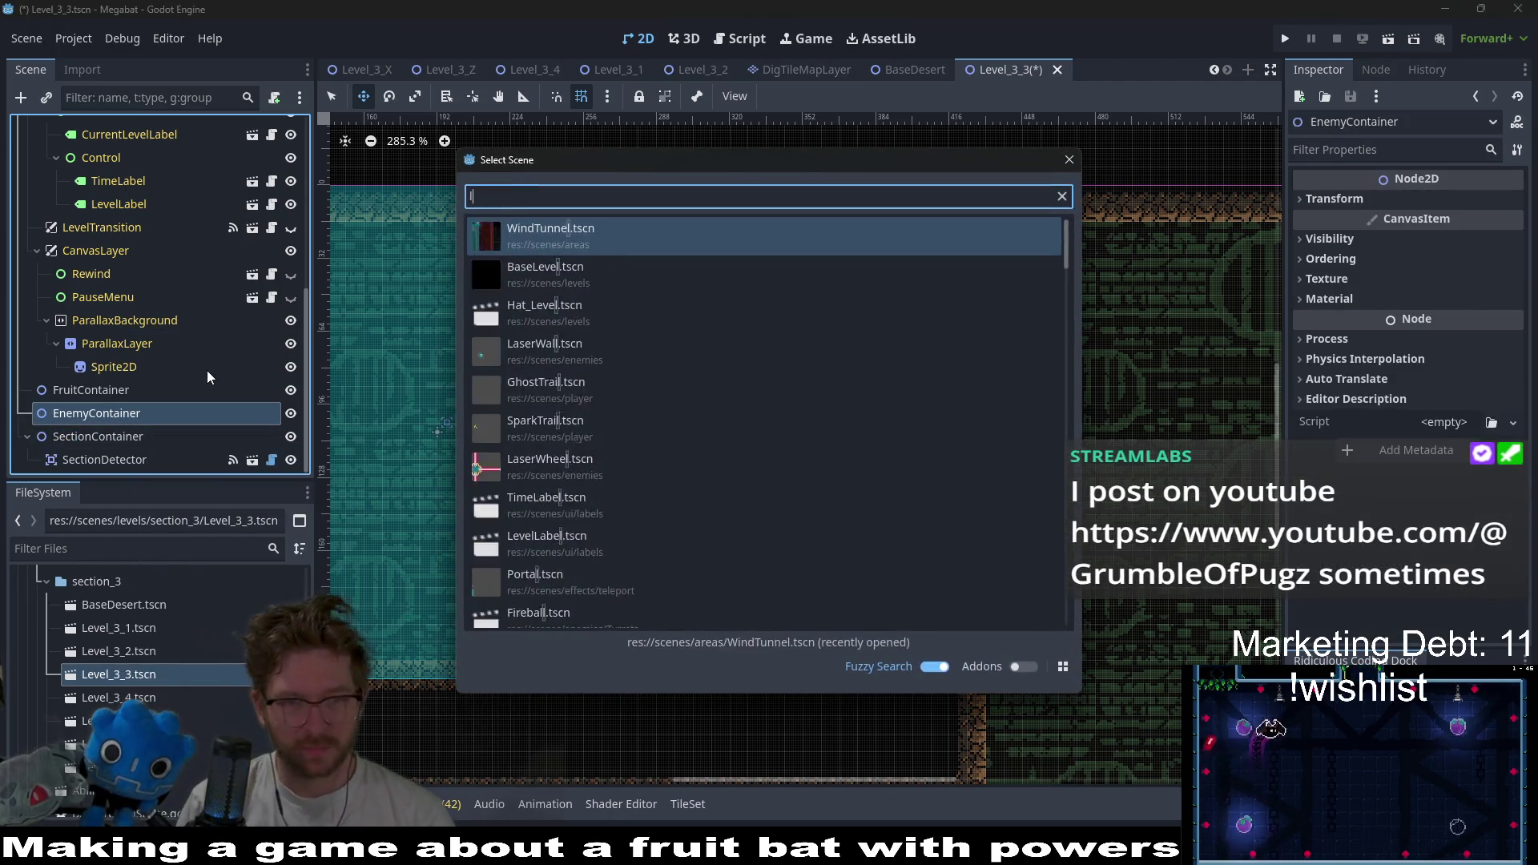
{"action": "type", "text": "ase"}
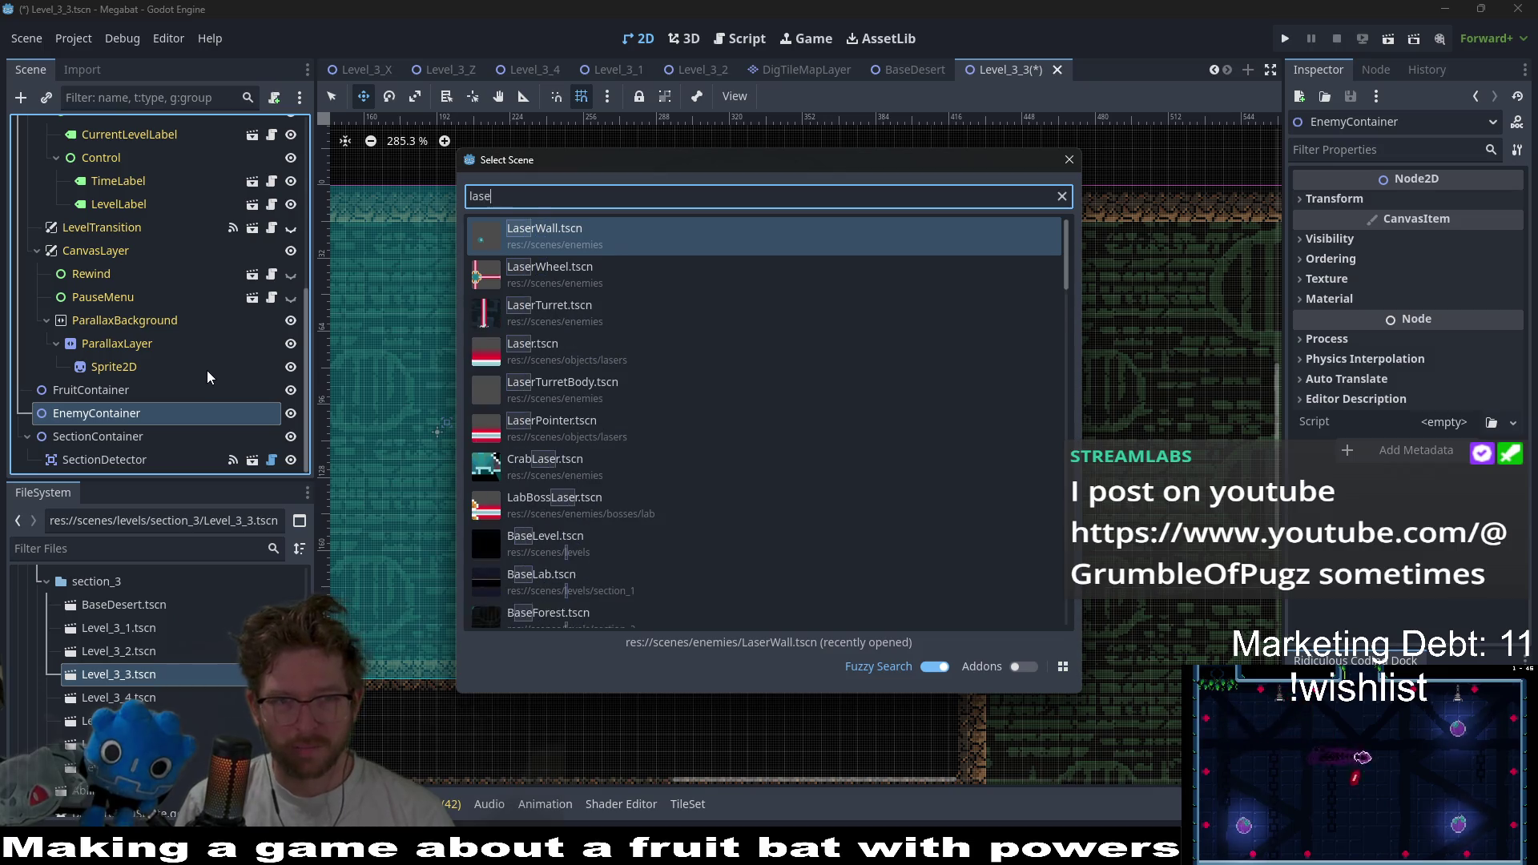
{"action": "type", "text": "rwall"}
{"action": "key", "text": "Return"}
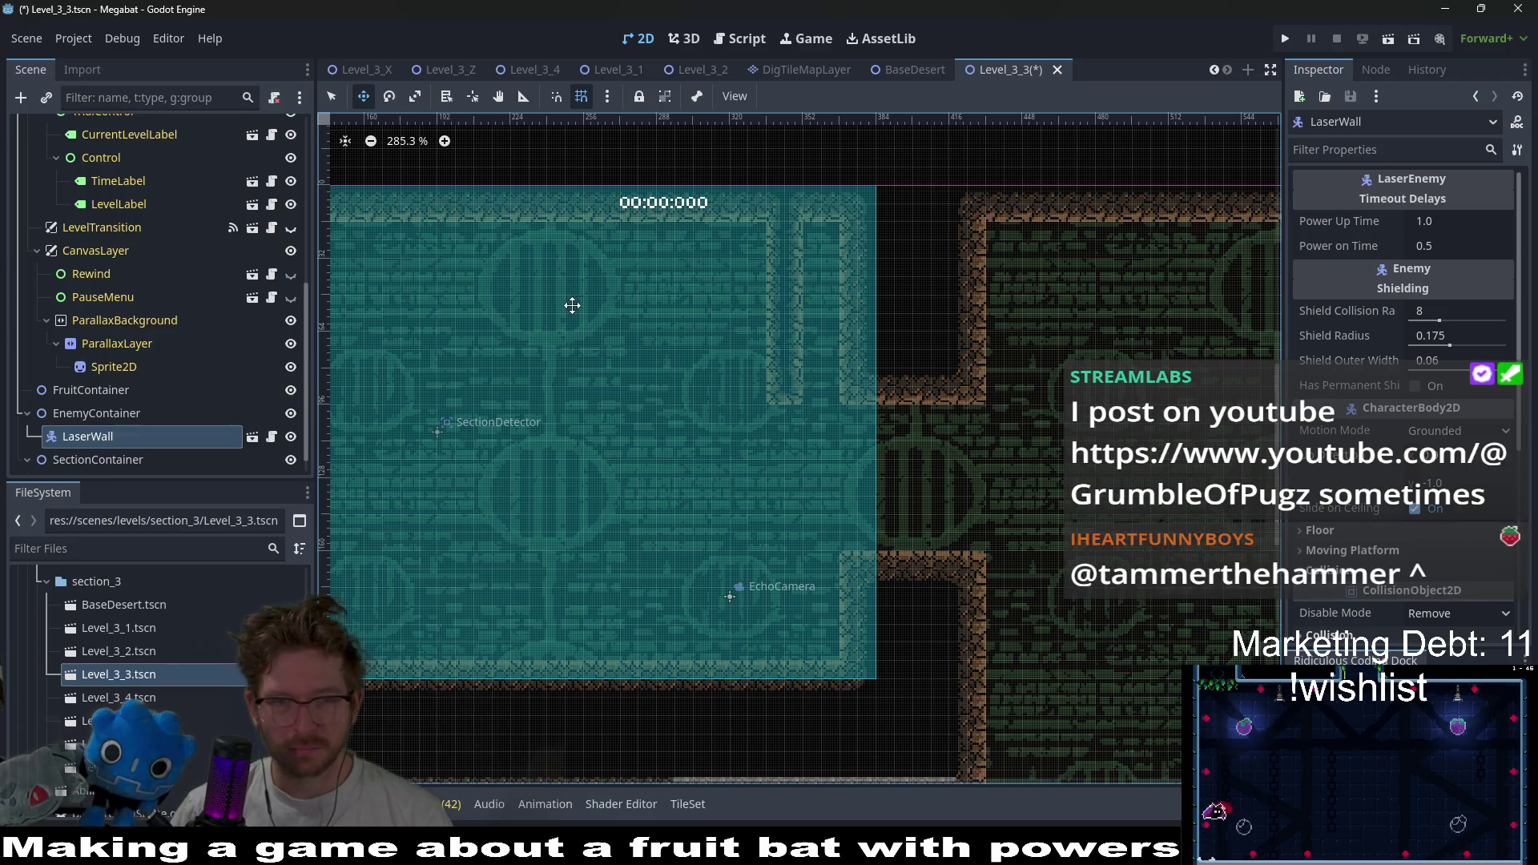
- Move the LaserWall beside the narrow shaft and set its rotation to 180°
{"action": "scroll", "coordinate": [567, 323], "scroll_direction": "down", "scroll_amount": 5}
{"action": "left_click_drag", "start_coordinate": [645, 353], "coordinate": [807, 366]}
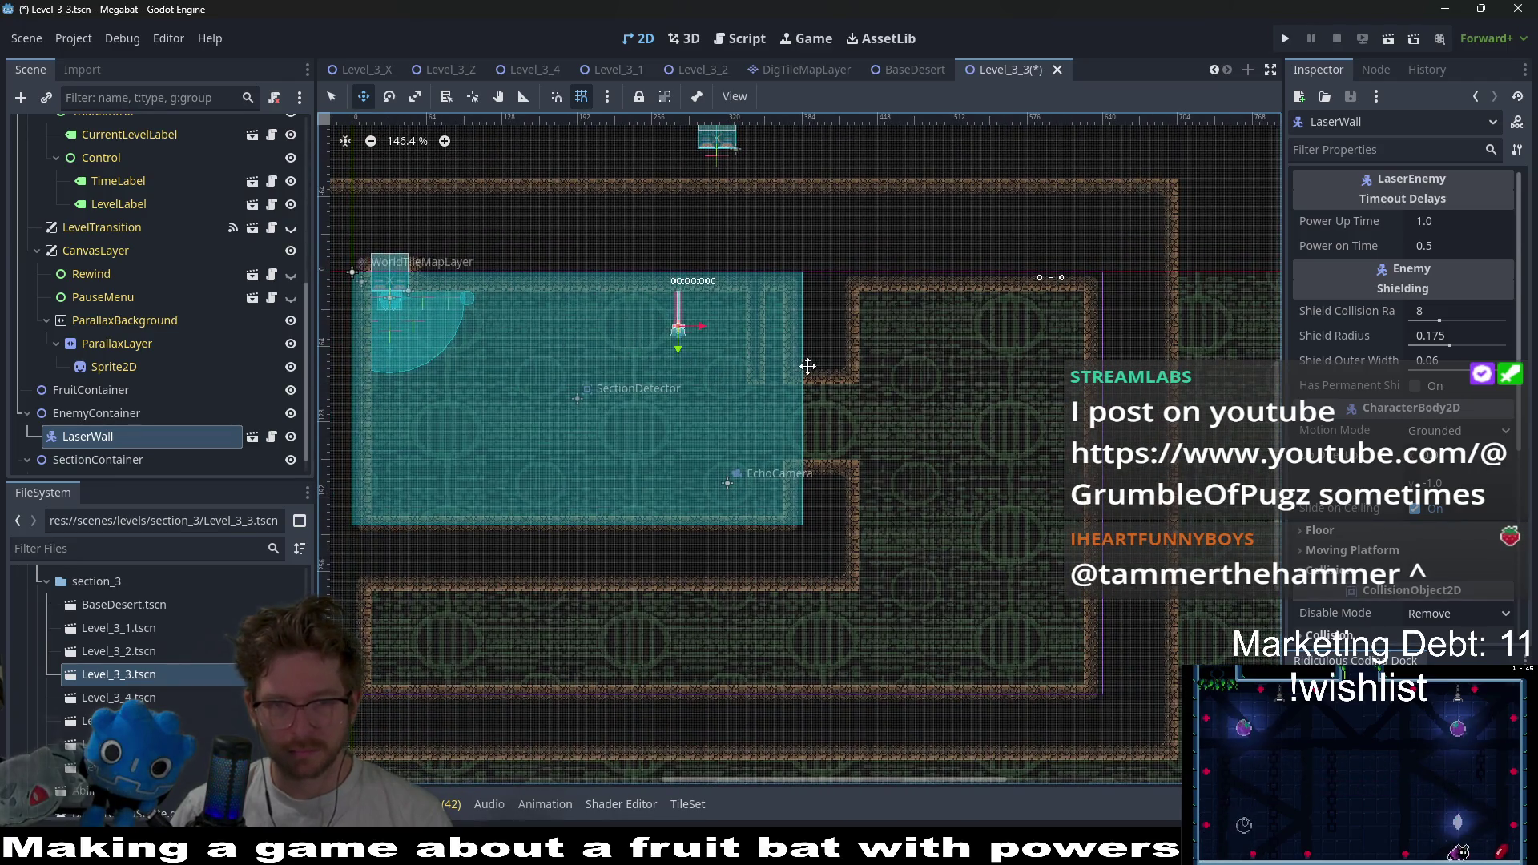
{"action": "scroll", "coordinate": [746, 346], "scroll_direction": "up", "scroll_amount": 6}
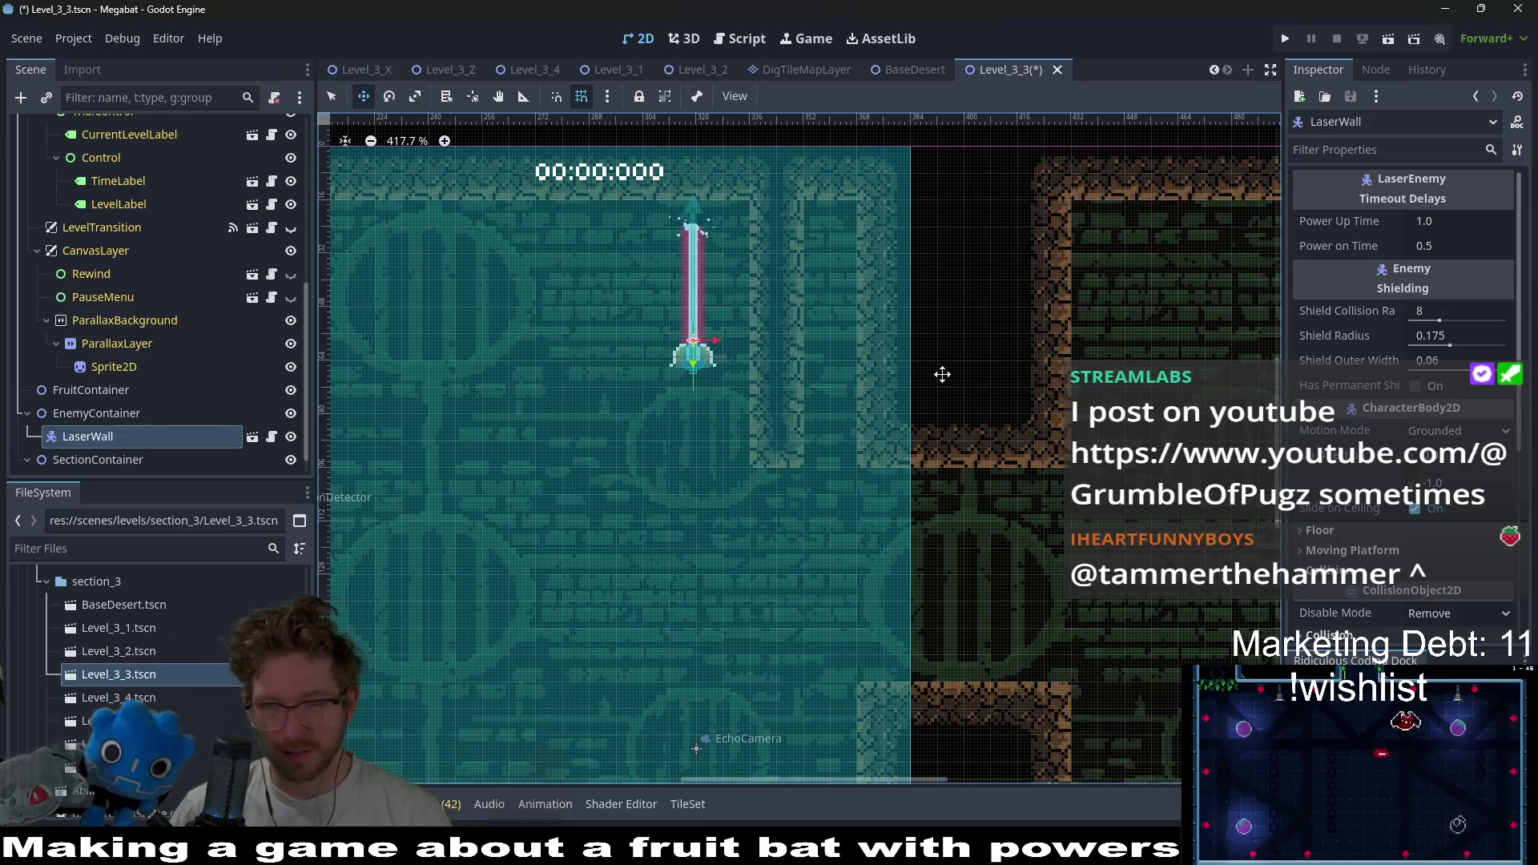
{"action": "scroll", "coordinate": [1352, 446], "scroll_direction": "down", "scroll_amount": 5}
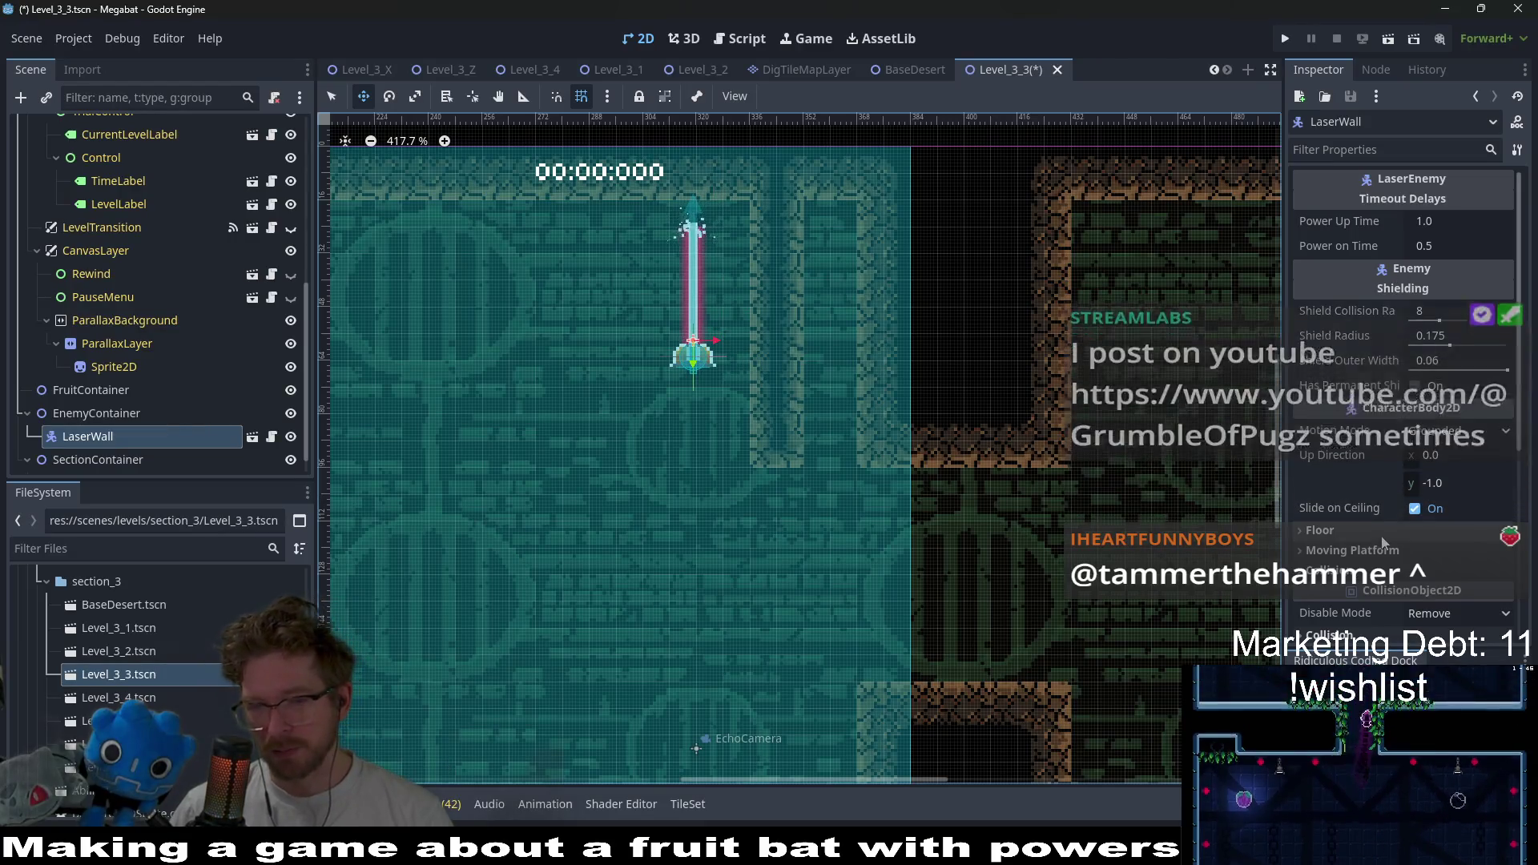
{"action": "left_click", "coordinate": [1356, 405]}
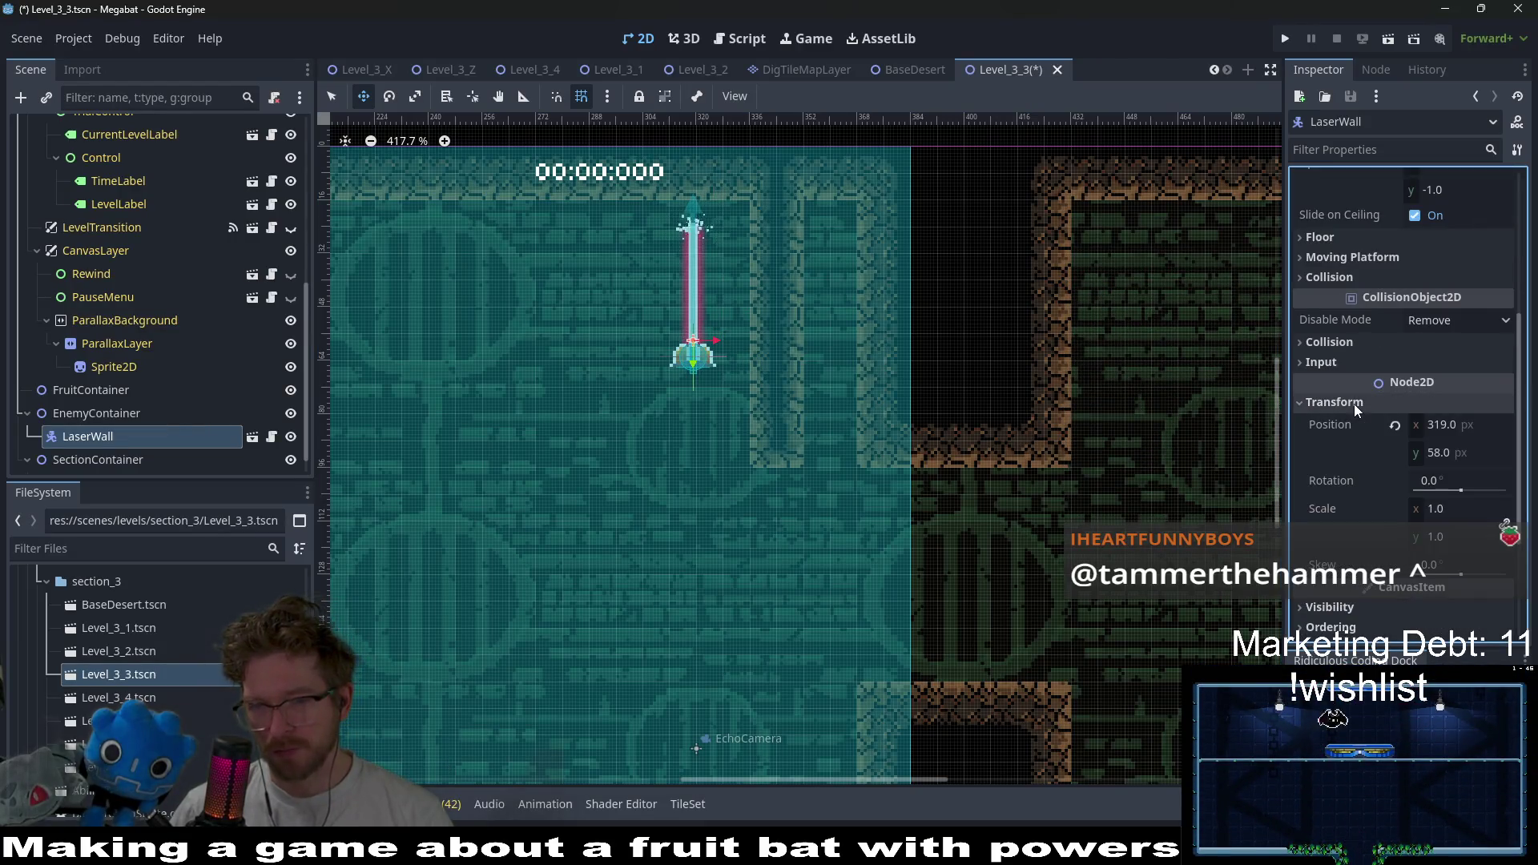
{"action": "left_click", "coordinate": [1432, 479]}
{"action": "type", "text": "180"}
{"action": "key", "text": "Return"}
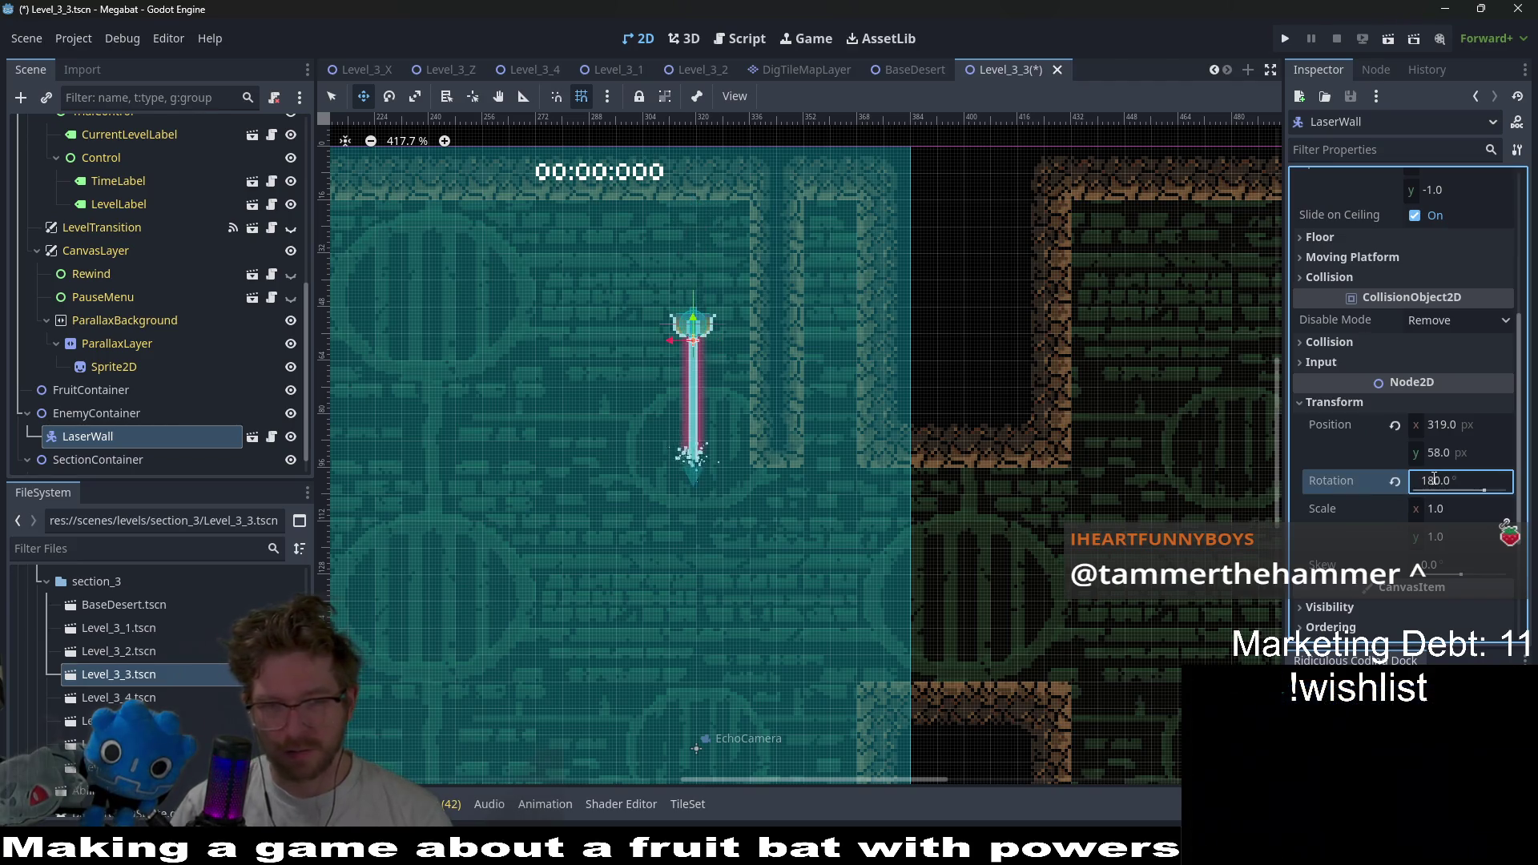
- Drag the flipped LaserWall up to the shaft ceiling at 360, 24
{"action": "mouse_move", "coordinate": [755, 380]}
{"action": "left_mouse_down"}
{"action": "mouse_move", "coordinate": [848, 277]}
{"action": "mouse_move", "coordinate": [857, 235]}
{"action": "mouse_move", "coordinate": [855, 248]}
{"action": "left_mouse_up"}
{"action": "scroll", "coordinate": [859, 249], "scroll_direction": "up", "scroll_amount": 3}
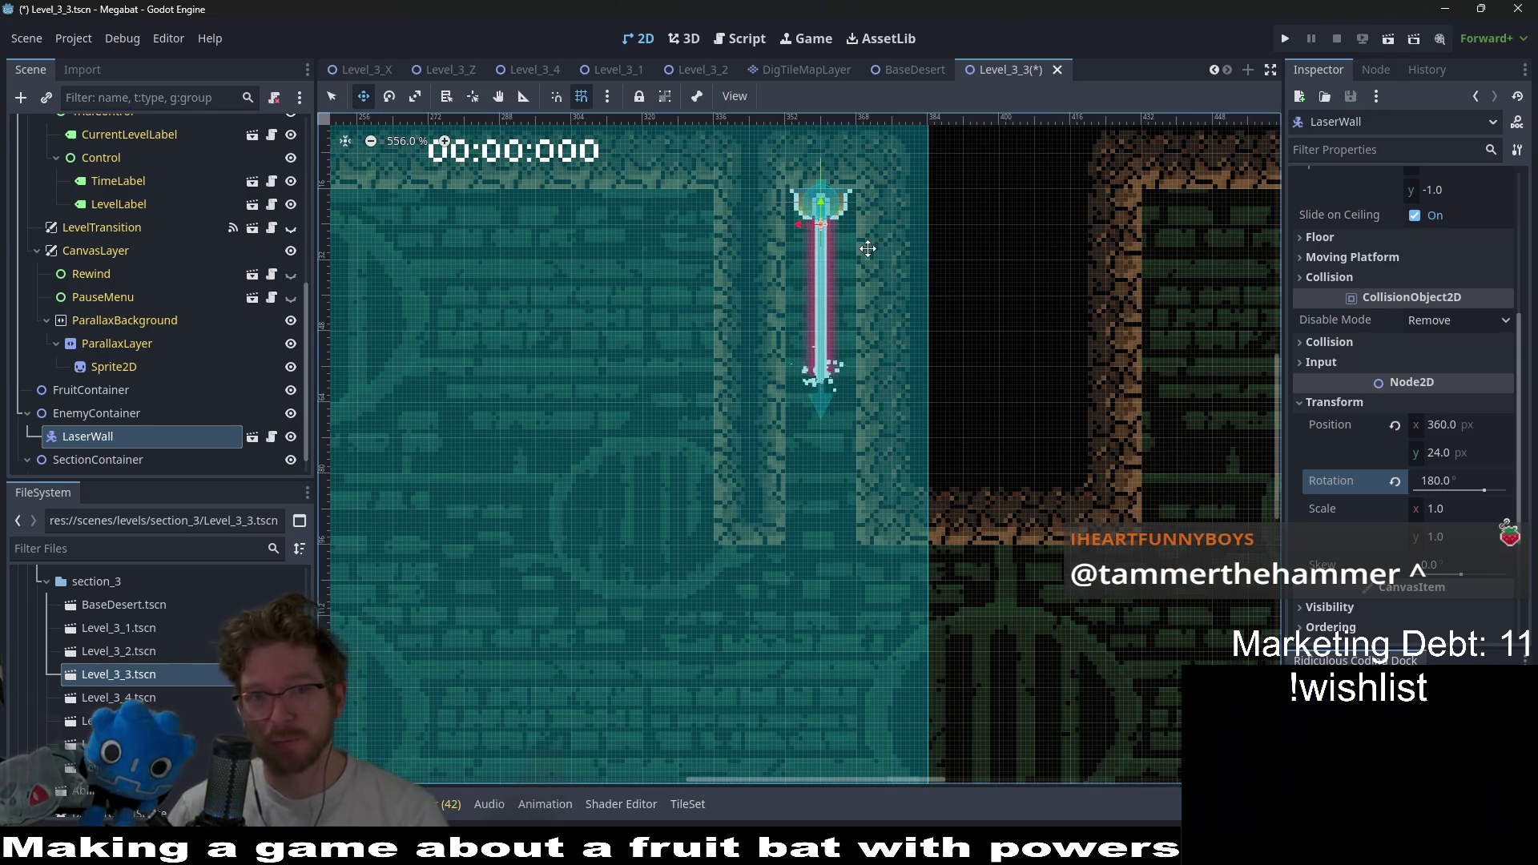
{"action": "scroll", "coordinate": [862, 339], "scroll_direction": "up", "scroll_amount": 2}
{"action": "scroll", "coordinate": [862, 339], "scroll_direction": "down", "scroll_amount": 5}
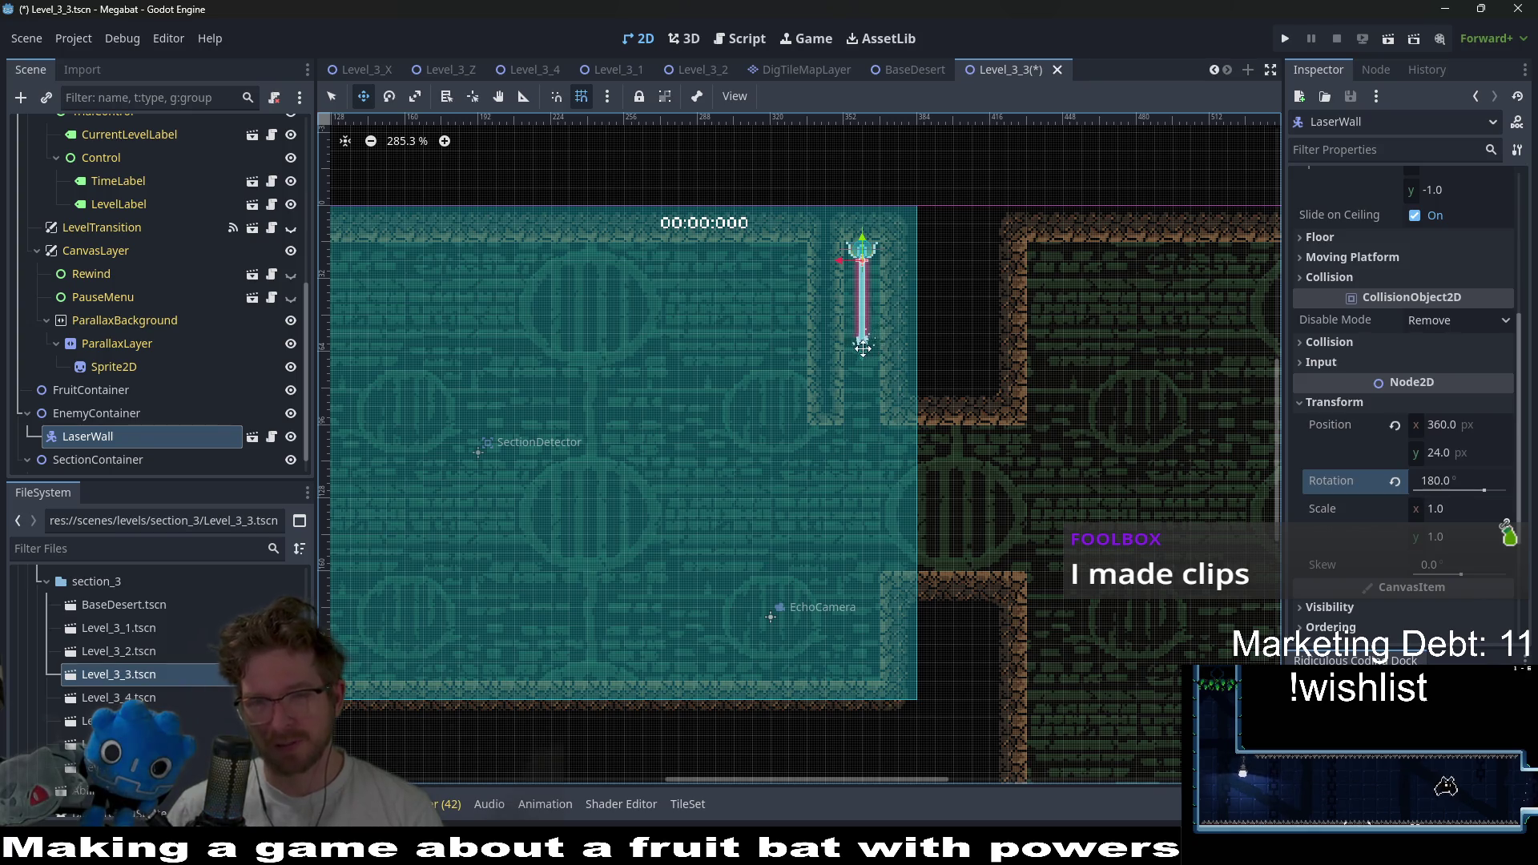
{"action": "scroll", "coordinate": [863, 347], "scroll_direction": "down", "scroll_amount": 2}
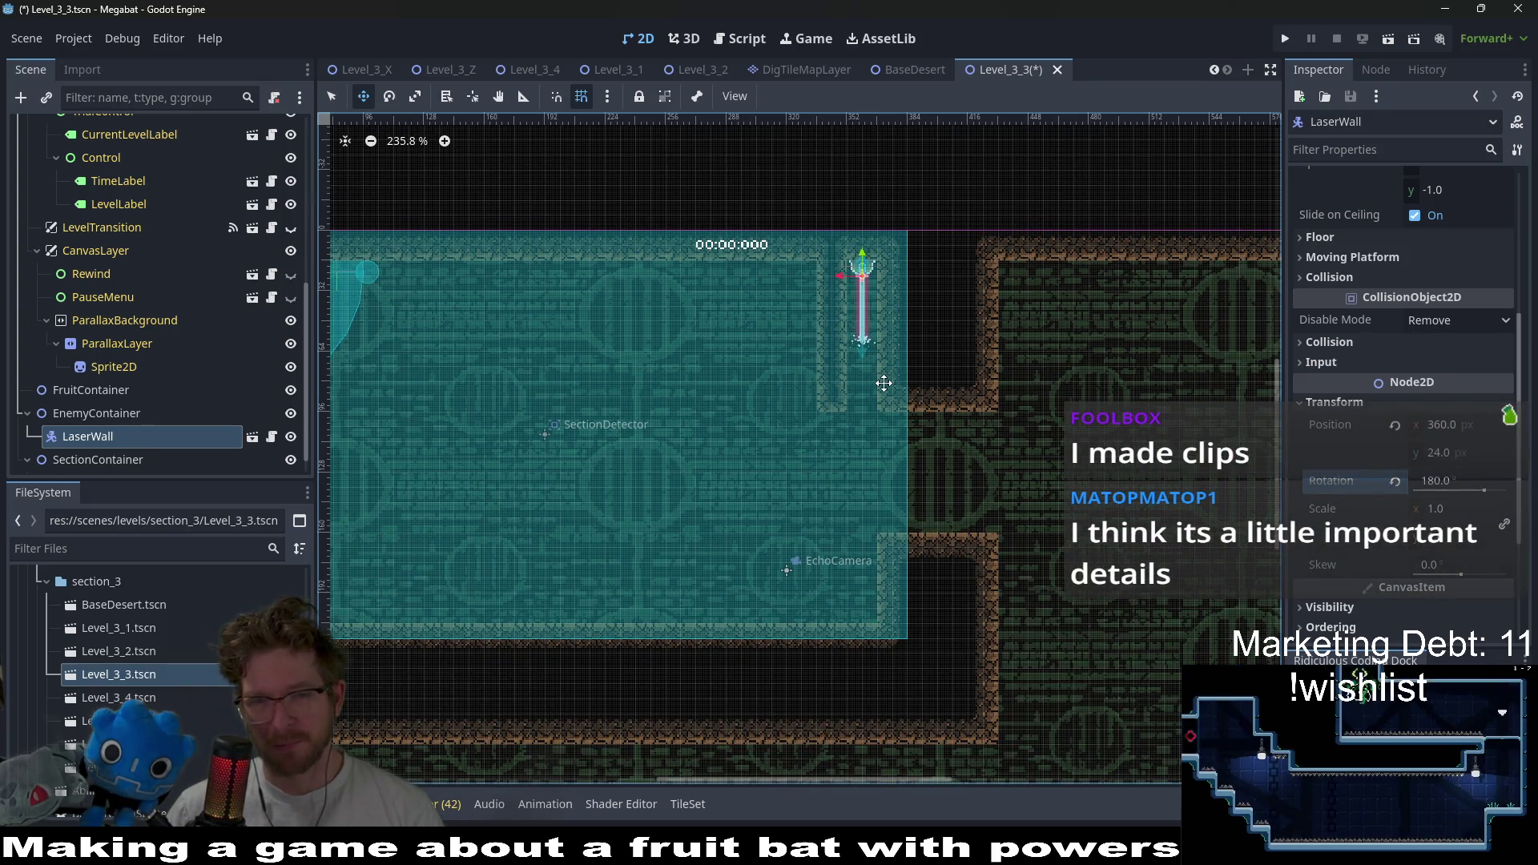
{"action": "scroll", "coordinate": [156, 344], "scroll_direction": "up", "scroll_amount": 5}
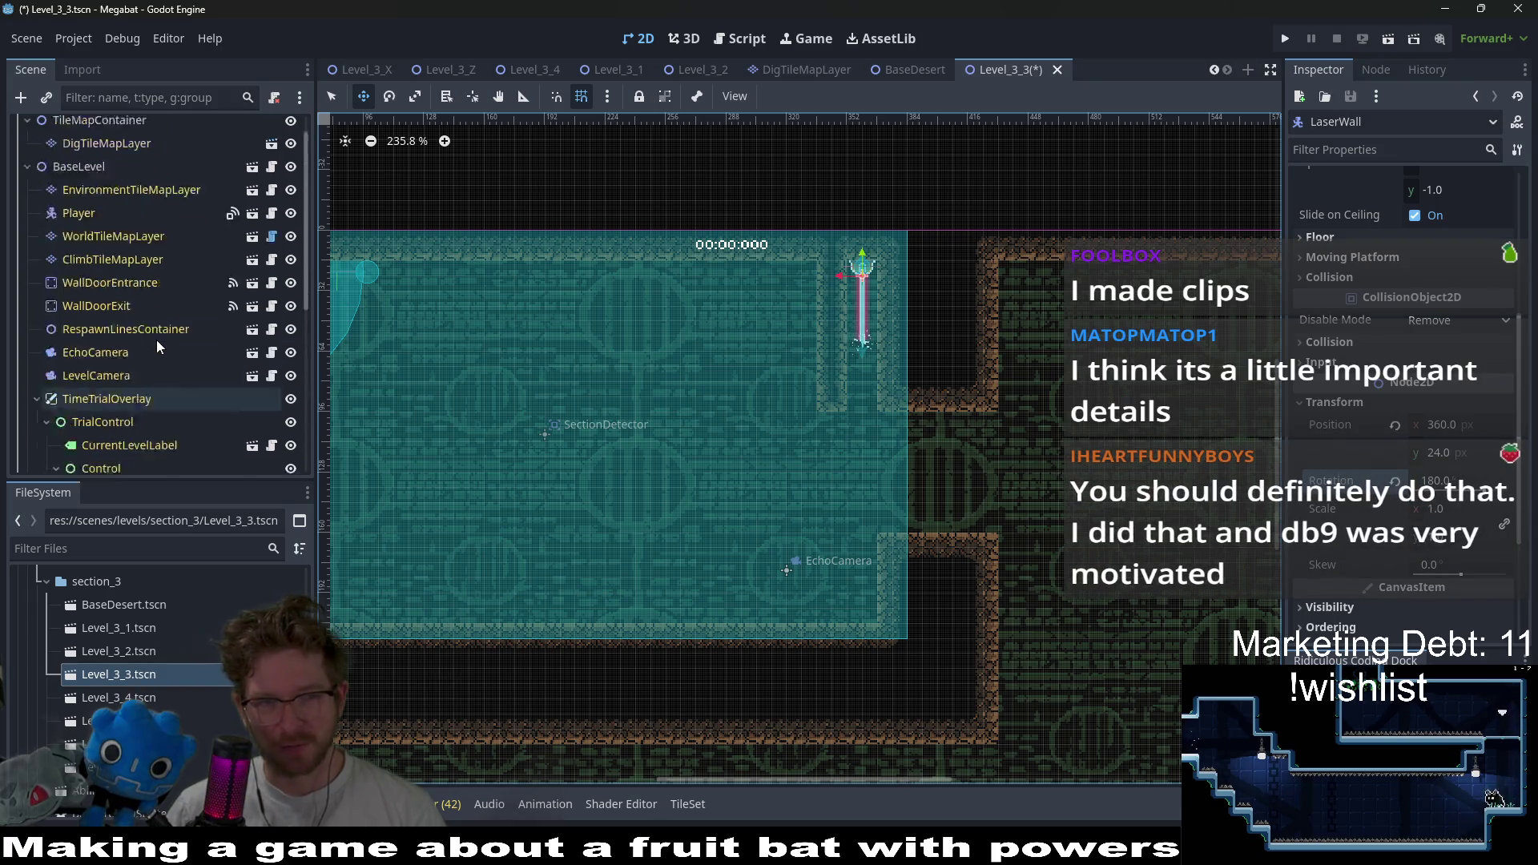
{"action": "left_click", "coordinate": [125, 268]}
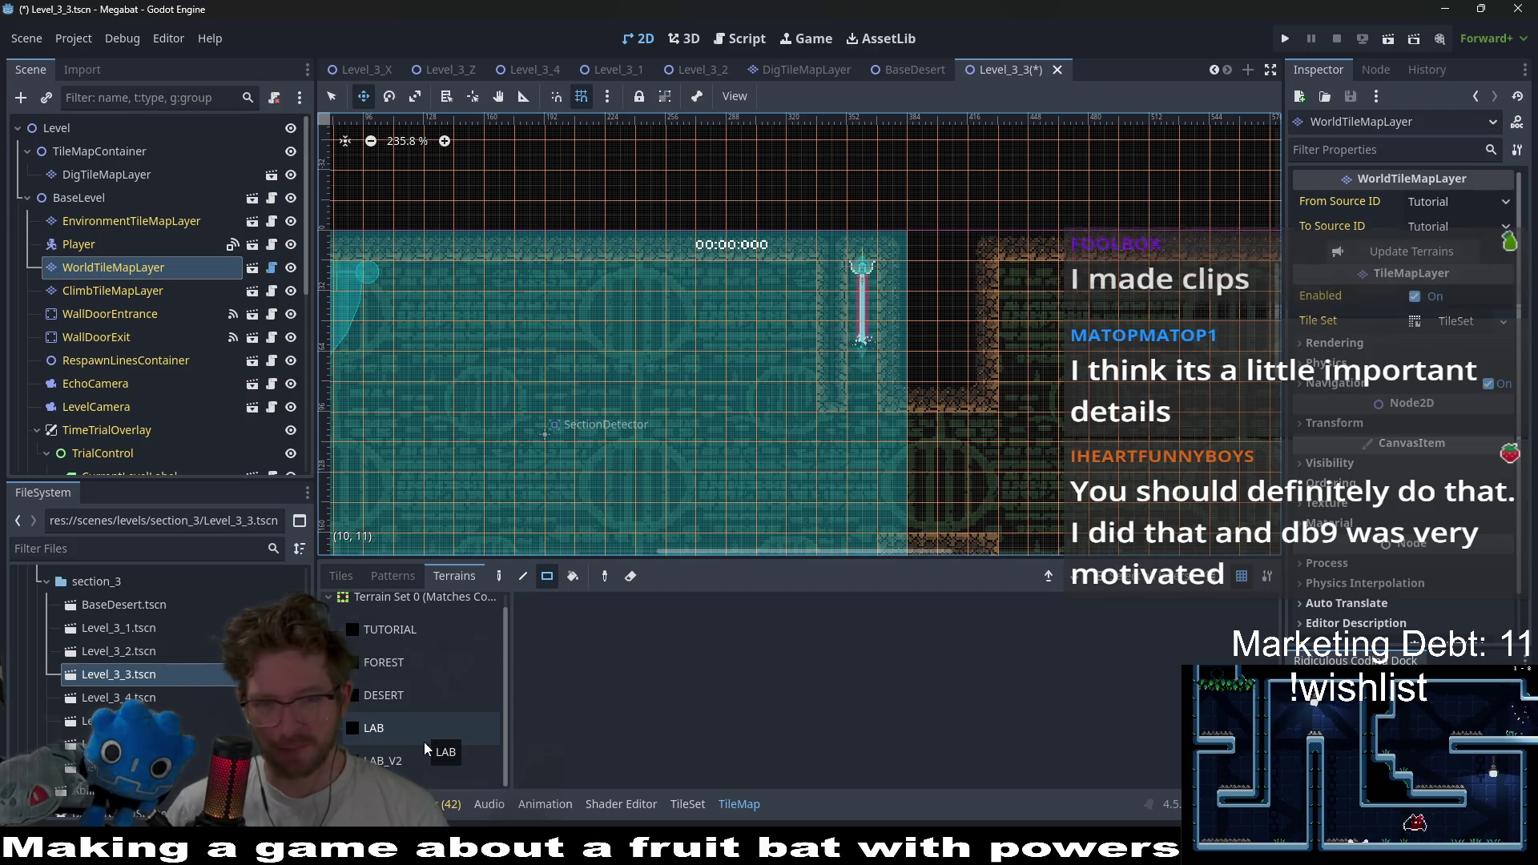
- Choose the DESERT terrain for painting on the world tile layer
{"action": "left_click", "coordinate": [418, 763]}
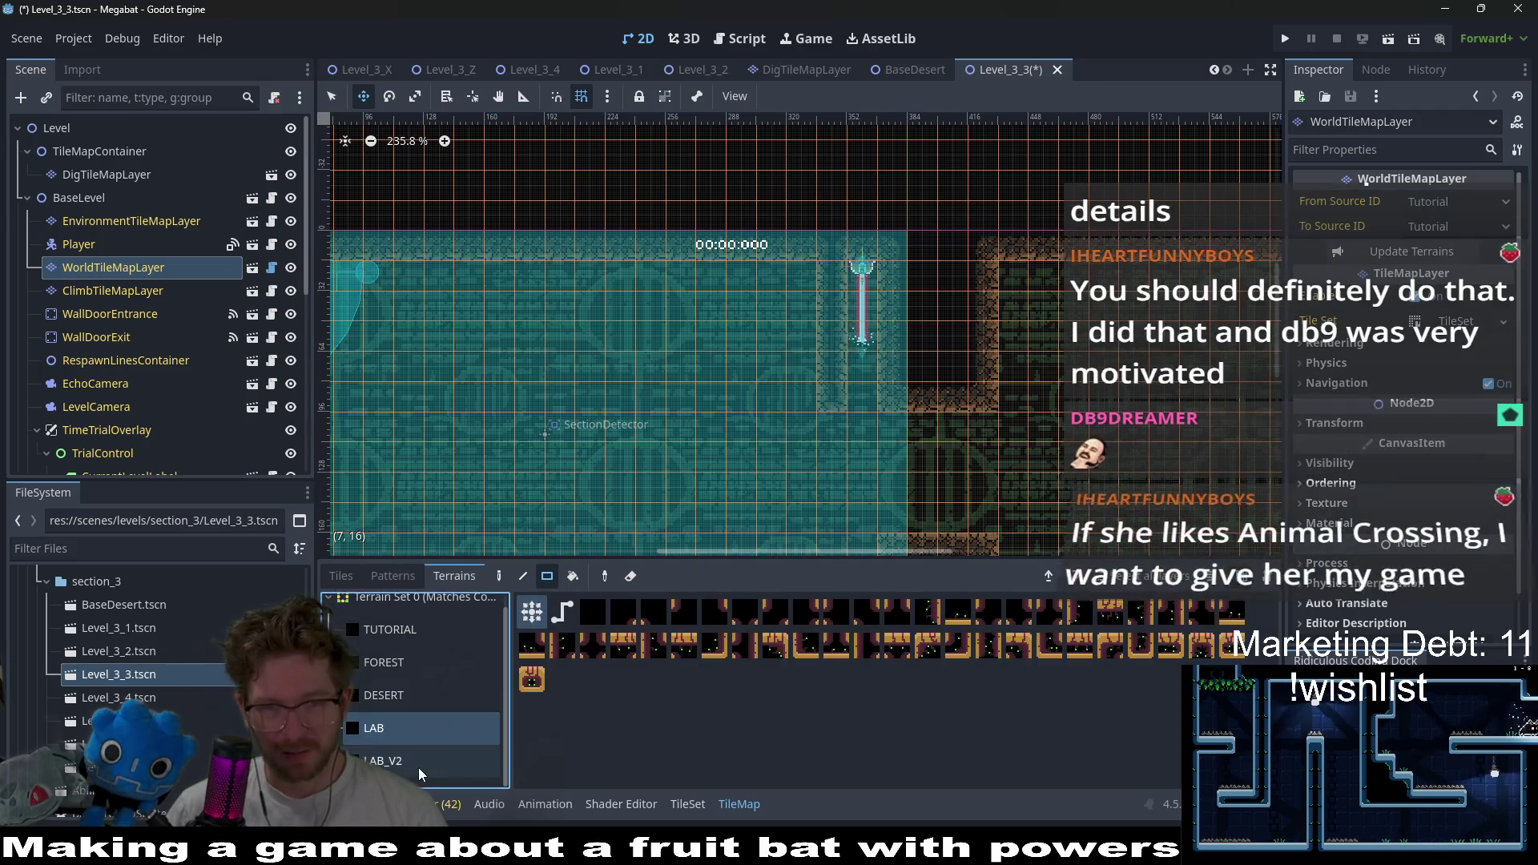
{"action": "left_click", "coordinate": [391, 695]}
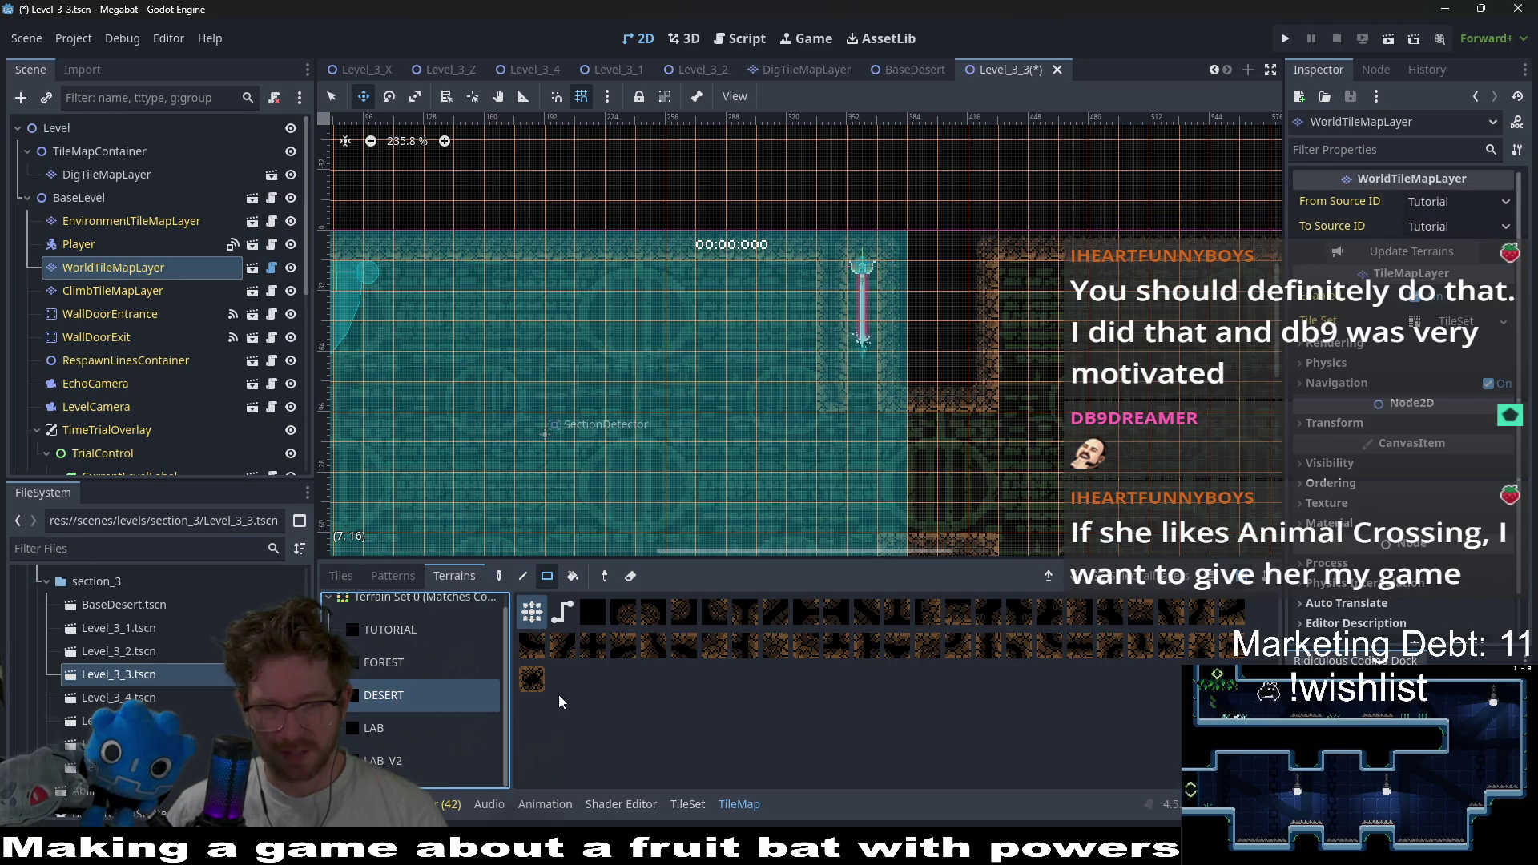
{"action": "left_click_drag", "start_coordinate": [773, 557], "coordinate": [774, 621]}
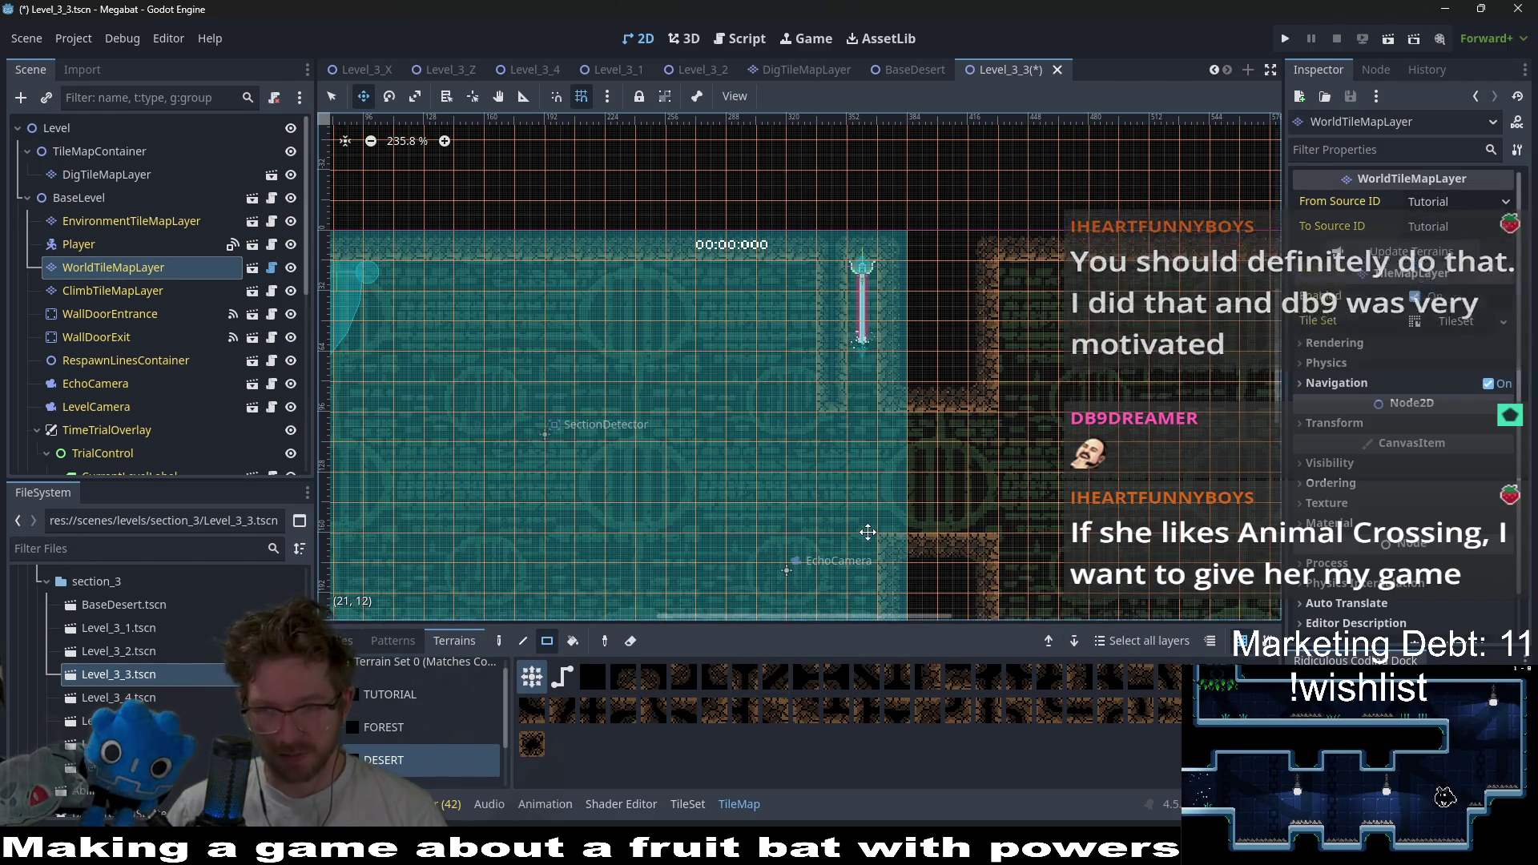
{"action": "left_click_drag", "start_coordinate": [888, 501], "coordinate": [865, 373]}
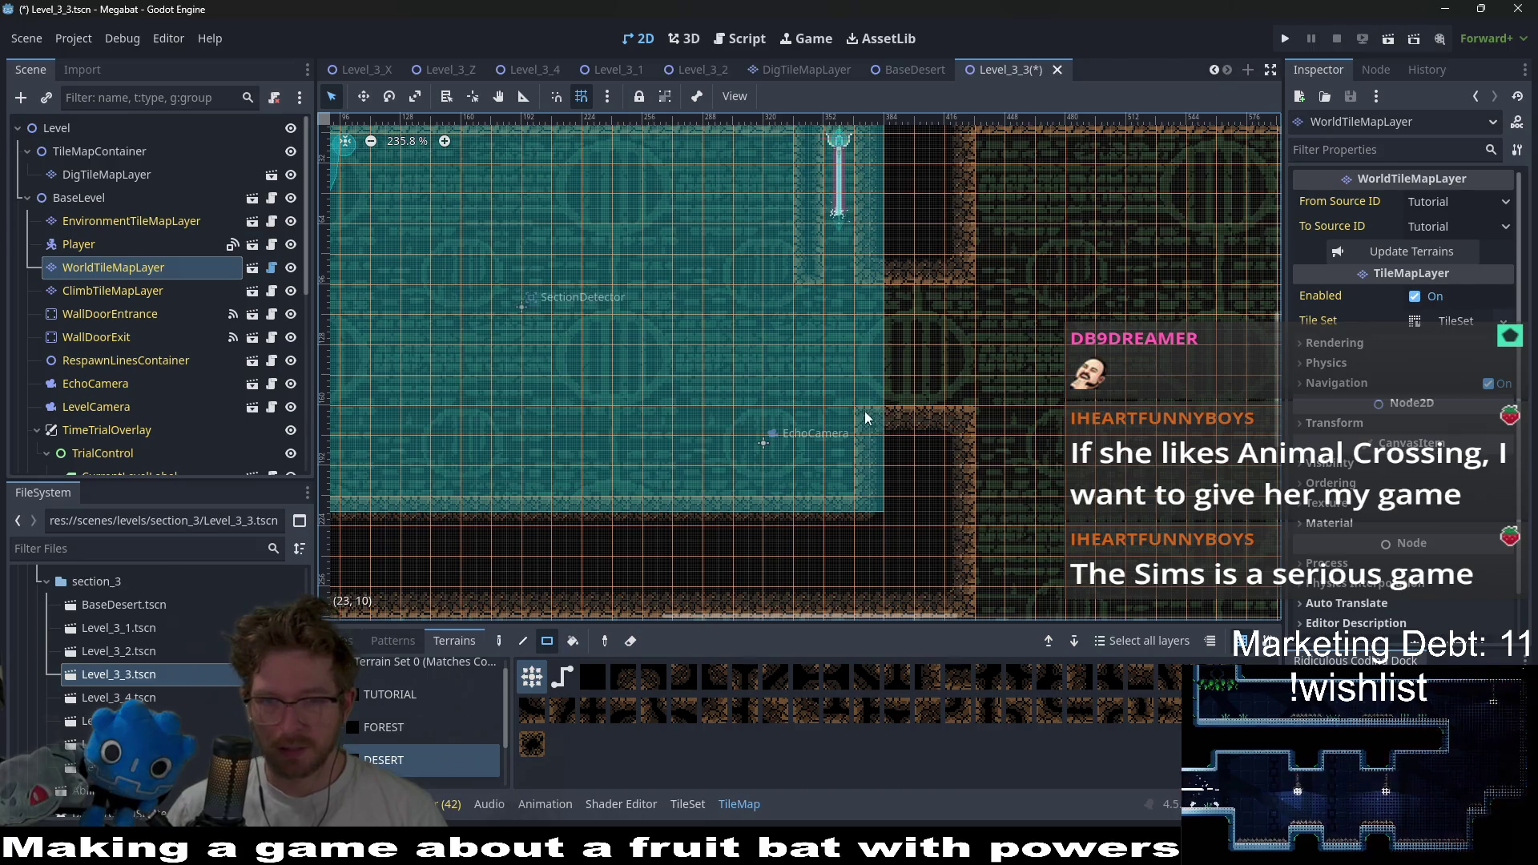
{"action": "key", "text": "q"}
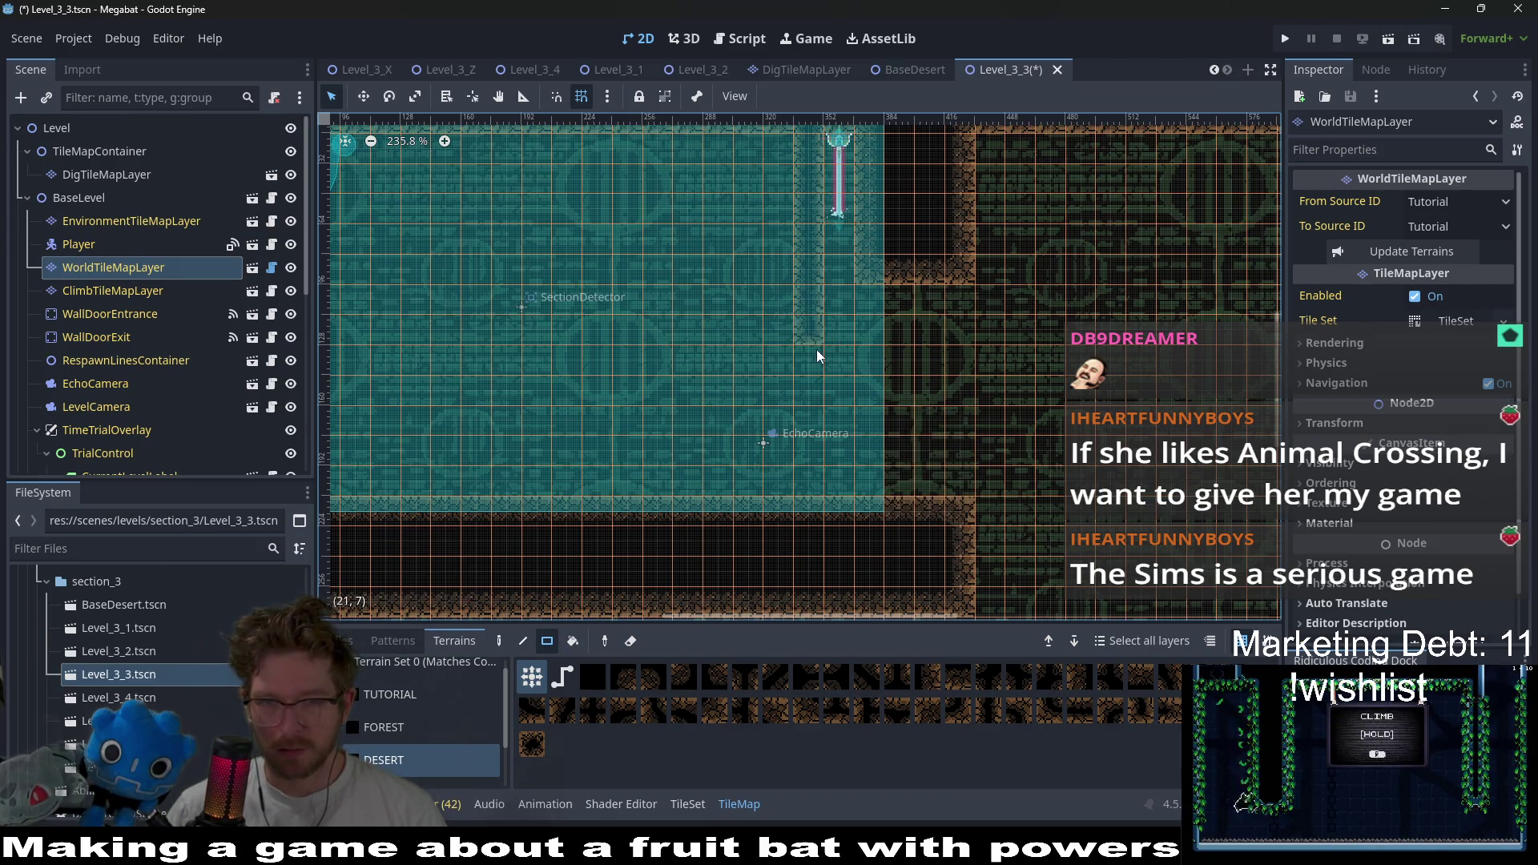
- Paint a desert wall rectangle and a 1x8 wall column beside the laser shaft
{"action": "left_click_drag", "start_coordinate": [857, 302], "coordinate": [971, 401]}
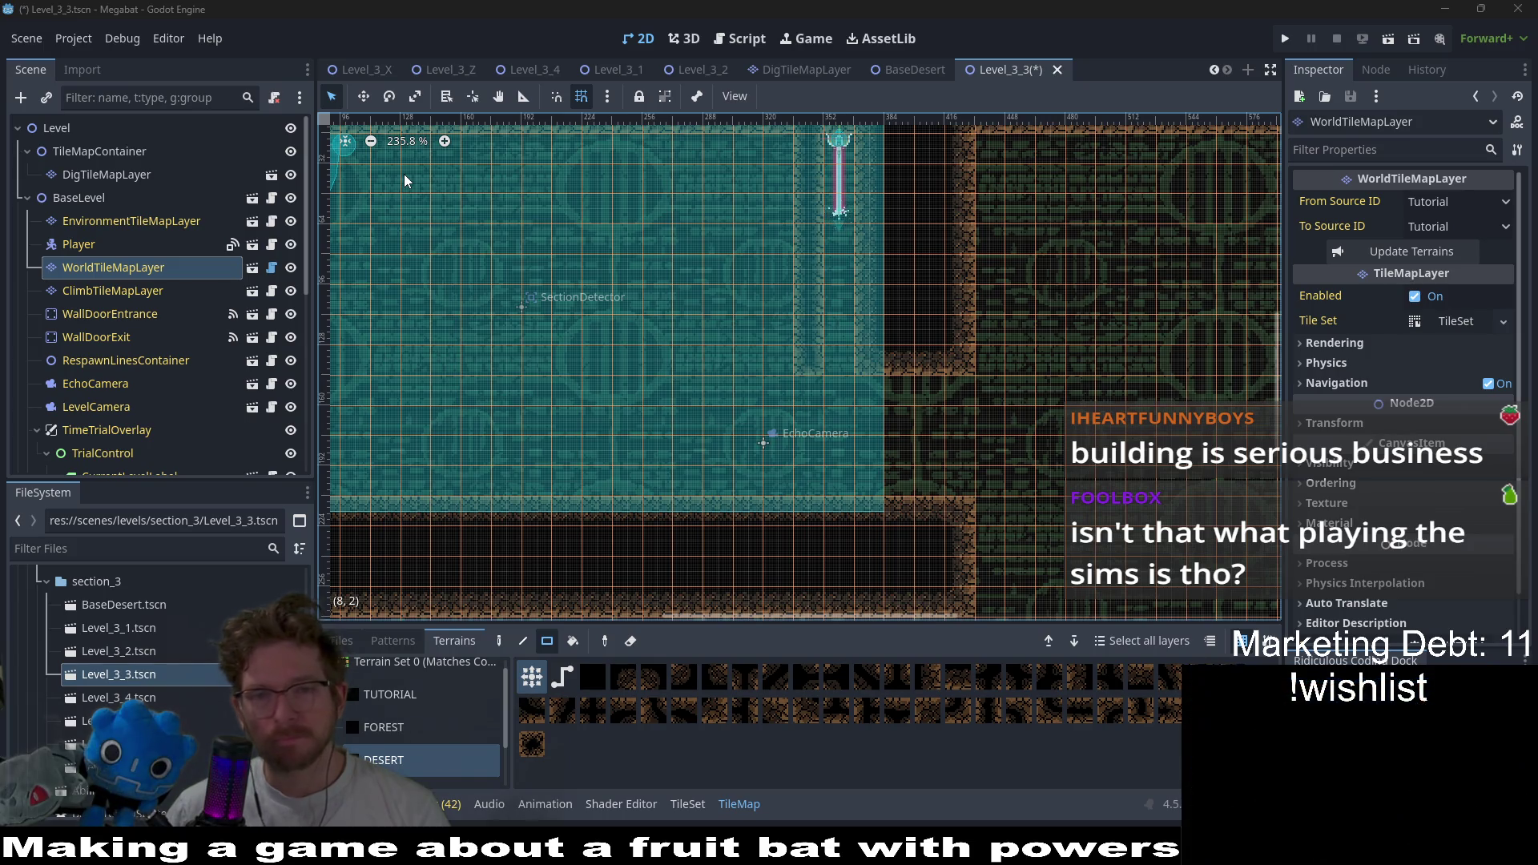
{"action": "left_click_drag", "start_coordinate": [805, 143], "coordinate": [794, 356]}
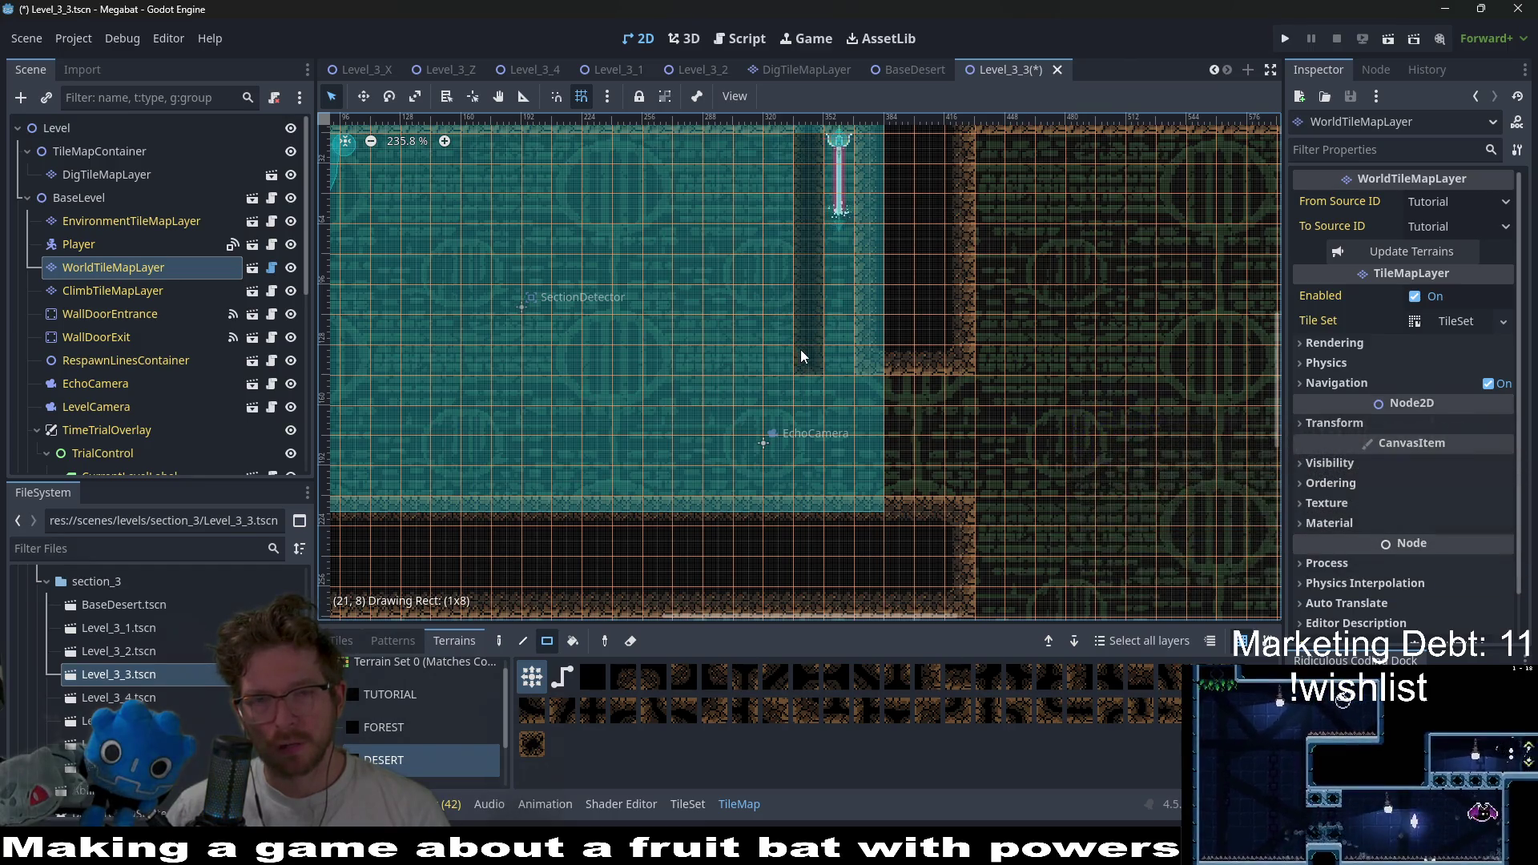
{"action": "left_click_drag", "start_coordinate": [815, 148], "coordinate": [807, 362]}
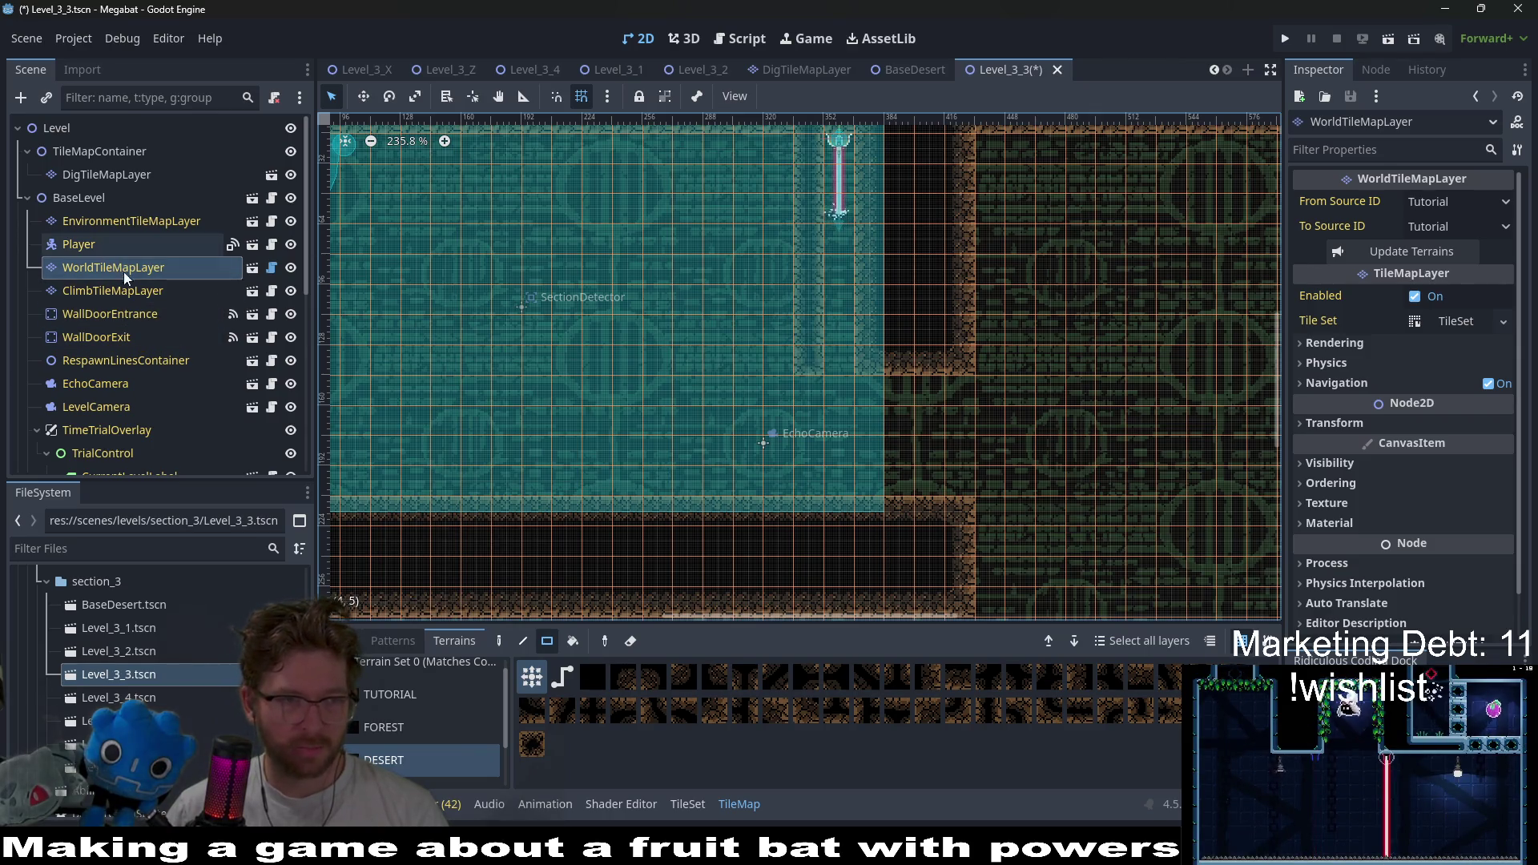
- On DigTileMapLayer, paint Desert dig tiles right of the room and strips down the shaft
{"action": "left_click", "coordinate": [102, 173]}
{"action": "left_click", "coordinate": [403, 704]}
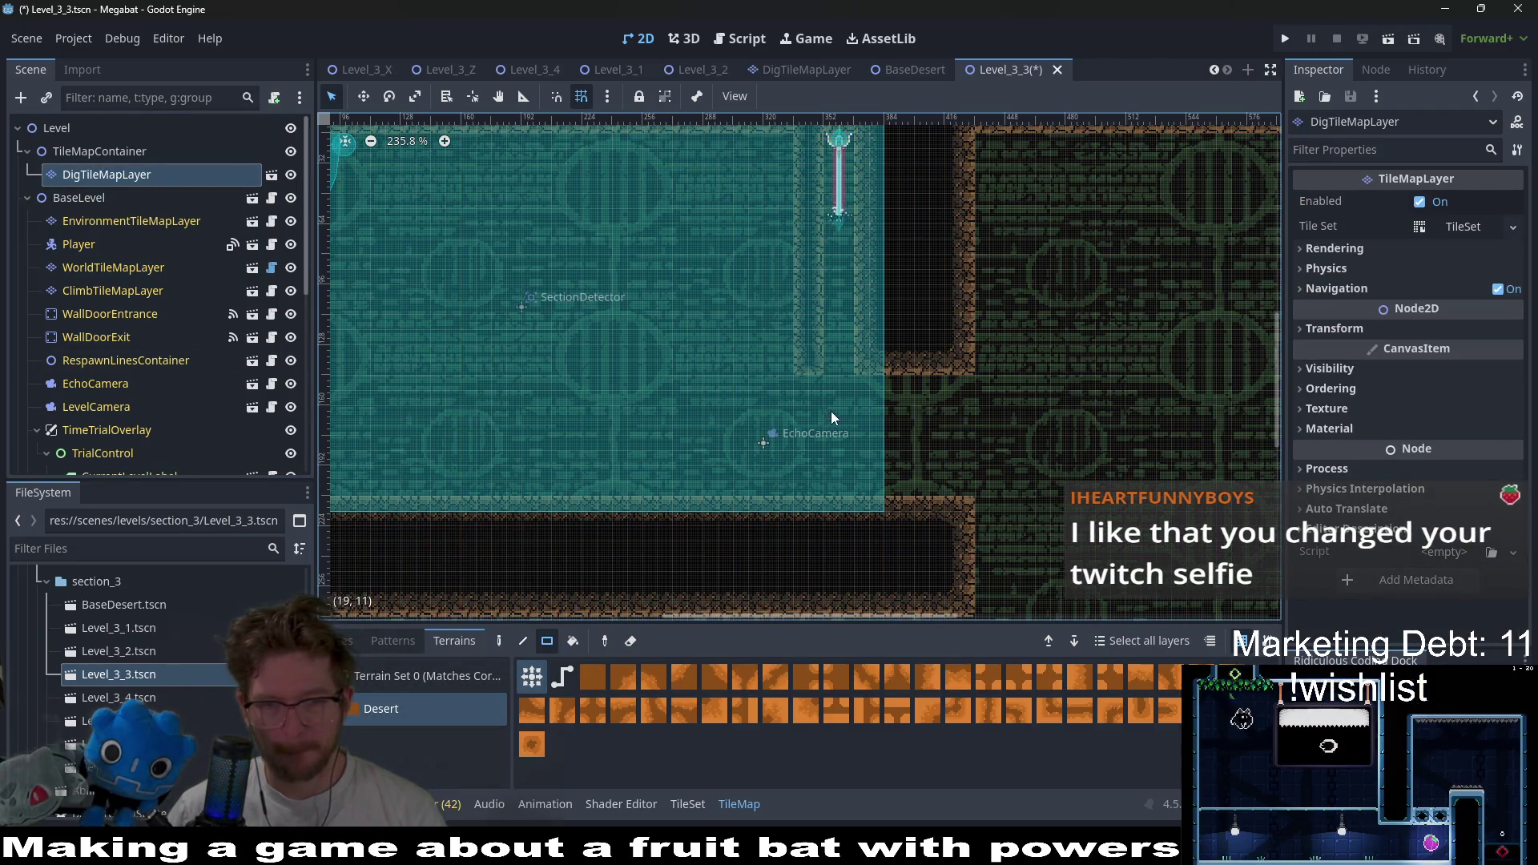
{"action": "left_click_drag", "start_coordinate": [804, 378], "coordinate": [961, 488]}
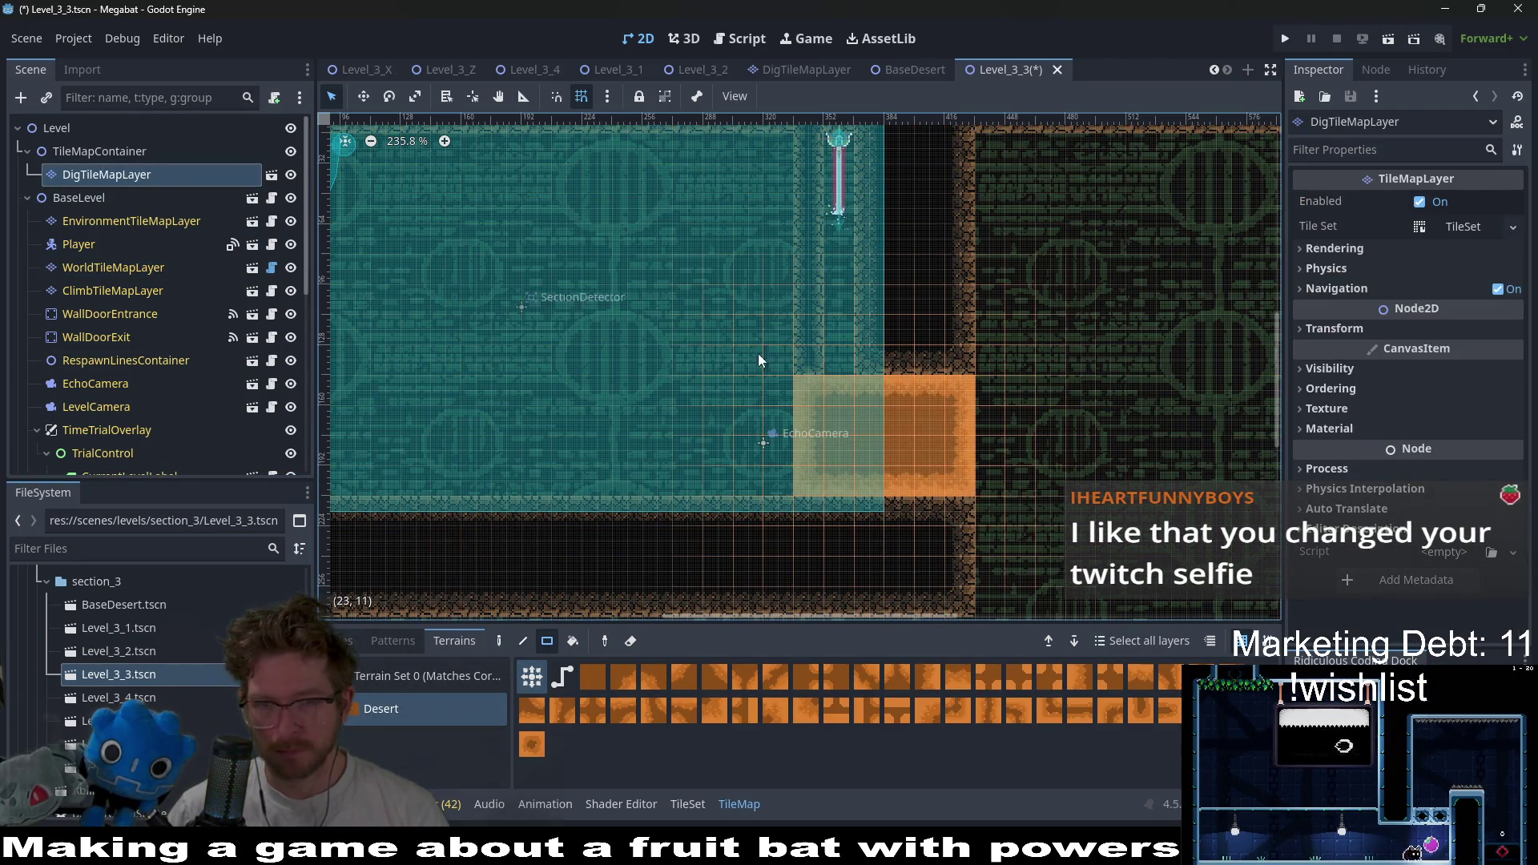
{"action": "scroll", "coordinate": [761, 312], "scroll_direction": "down", "scroll_amount": 2}
{"action": "mouse_move", "coordinate": [718, 185]}
{"action": "left_mouse_down"}
{"action": "mouse_move", "coordinate": [770, 453]}
{"action": "mouse_move", "coordinate": [774, 439]}
{"action": "left_mouse_up"}
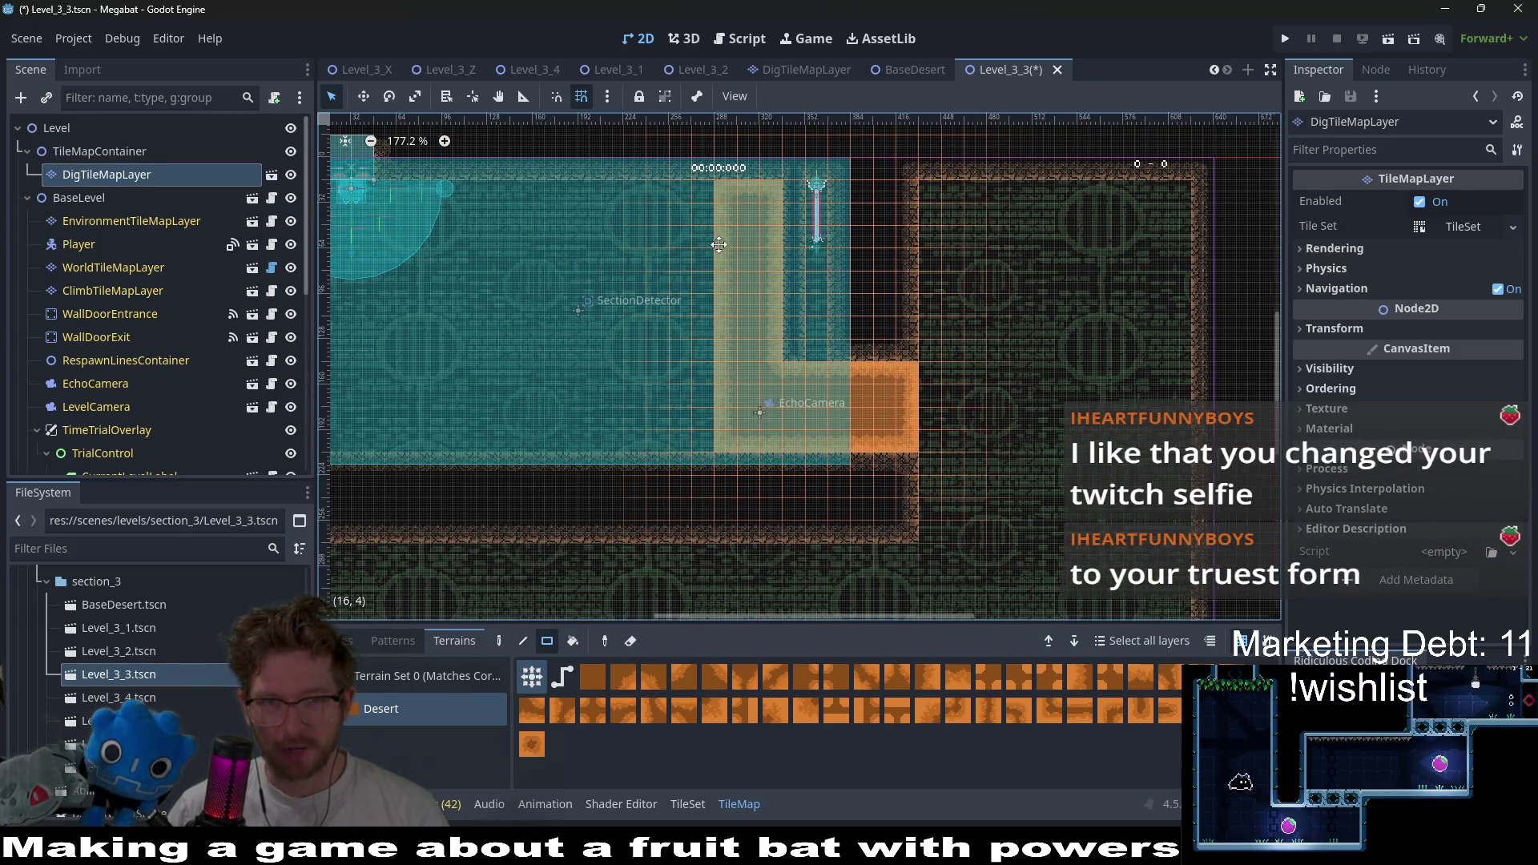
{"action": "mouse_move", "coordinate": [692, 189]}
{"action": "left_mouse_down"}
{"action": "mouse_move", "coordinate": [697, 277]}
{"action": "mouse_move", "coordinate": [753, 429]}
{"action": "left_mouse_up"}
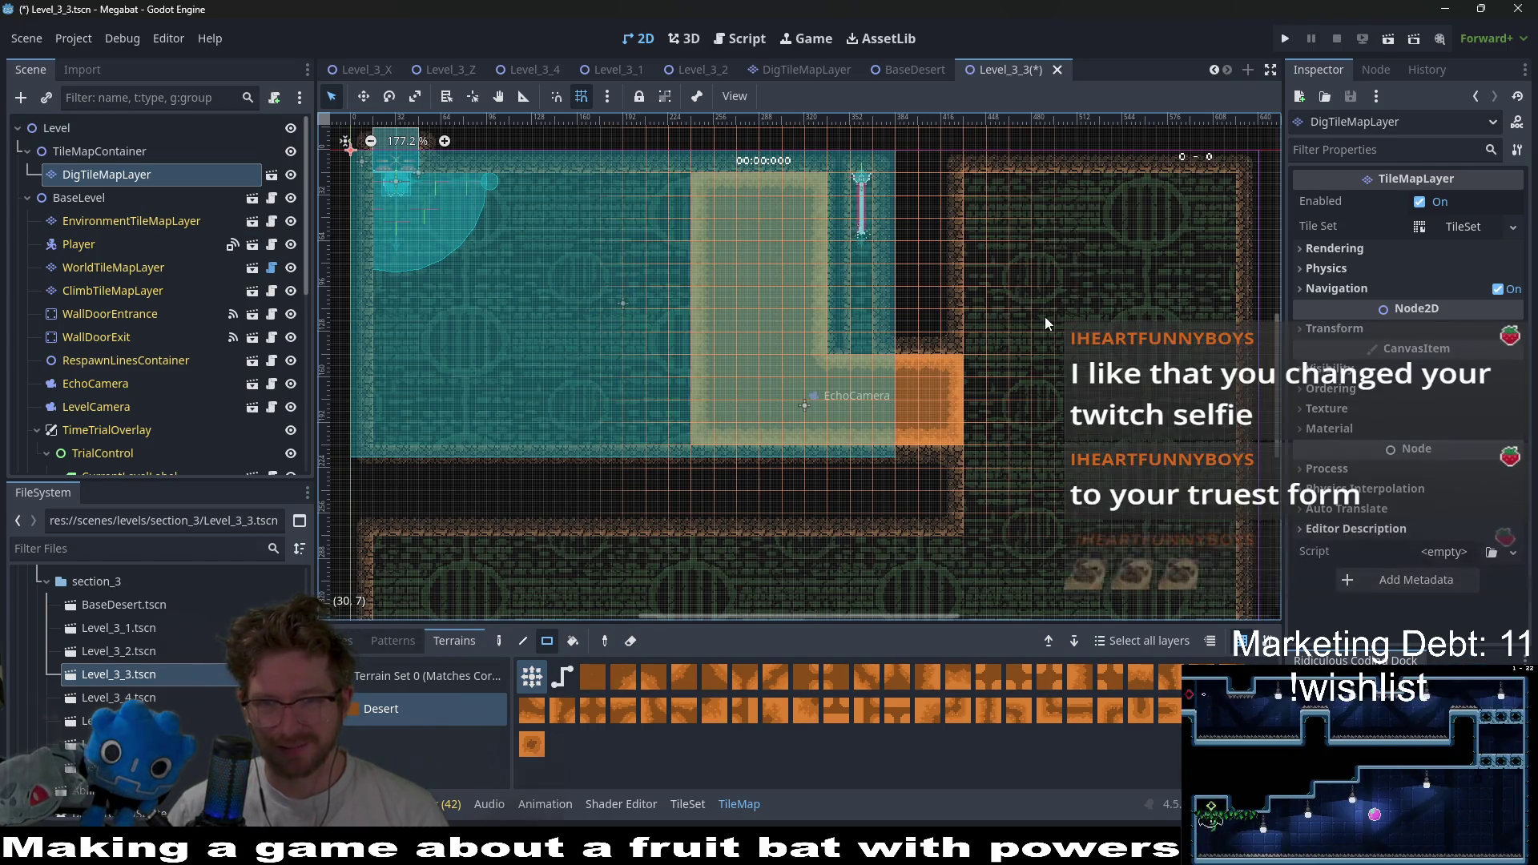
- Paint a 5x12 block of Desert dig tiles extending the sandy area leftward
{"action": "scroll", "coordinate": [1045, 322], "scroll_direction": "right", "scroll_amount": 3}
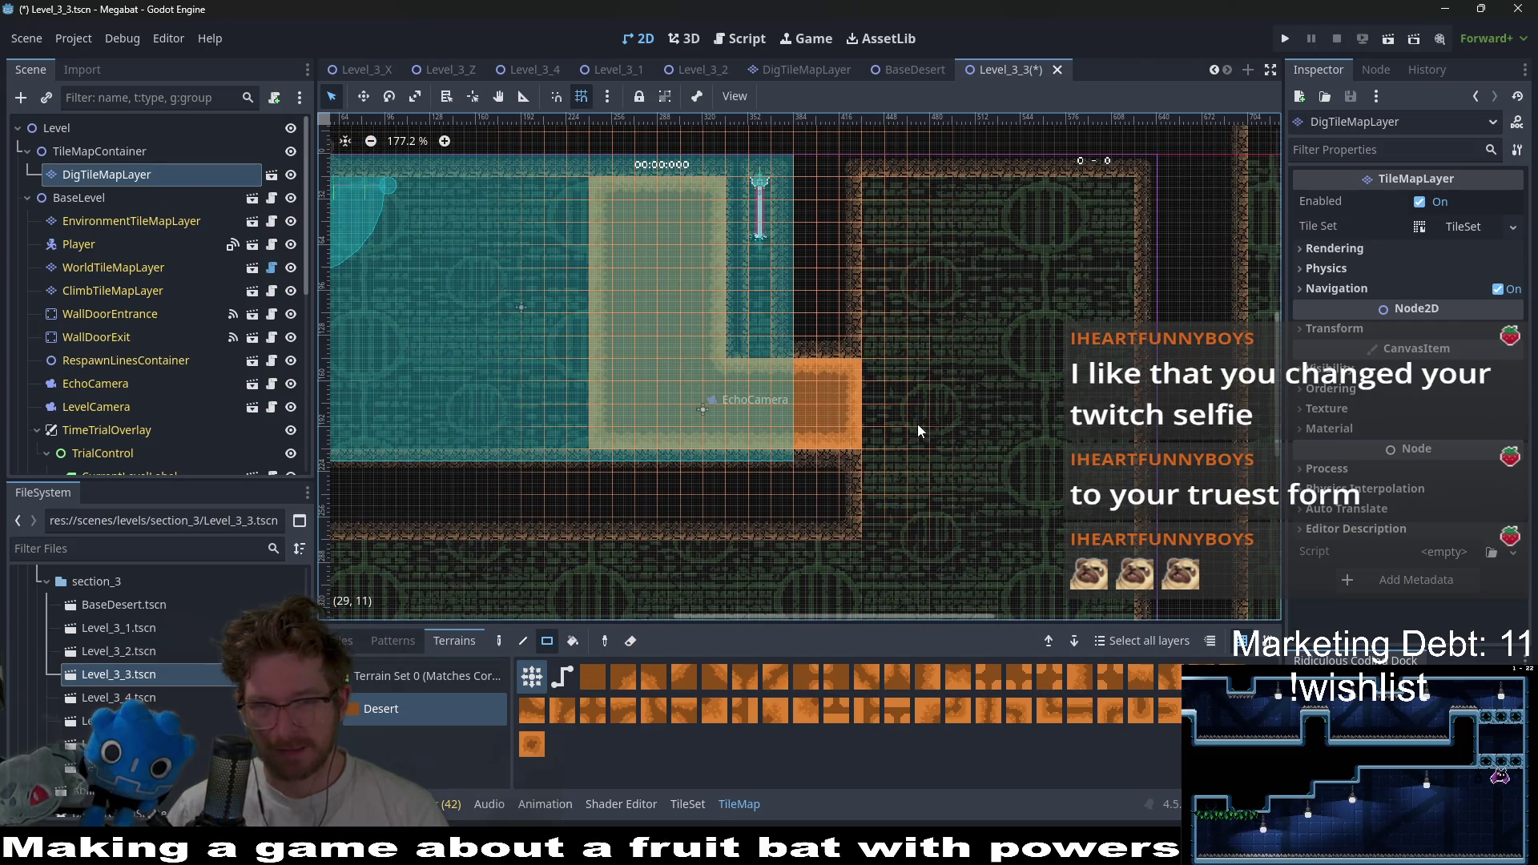
{"action": "scroll", "coordinate": [958, 335], "scroll_direction": "down", "scroll_amount": 4}
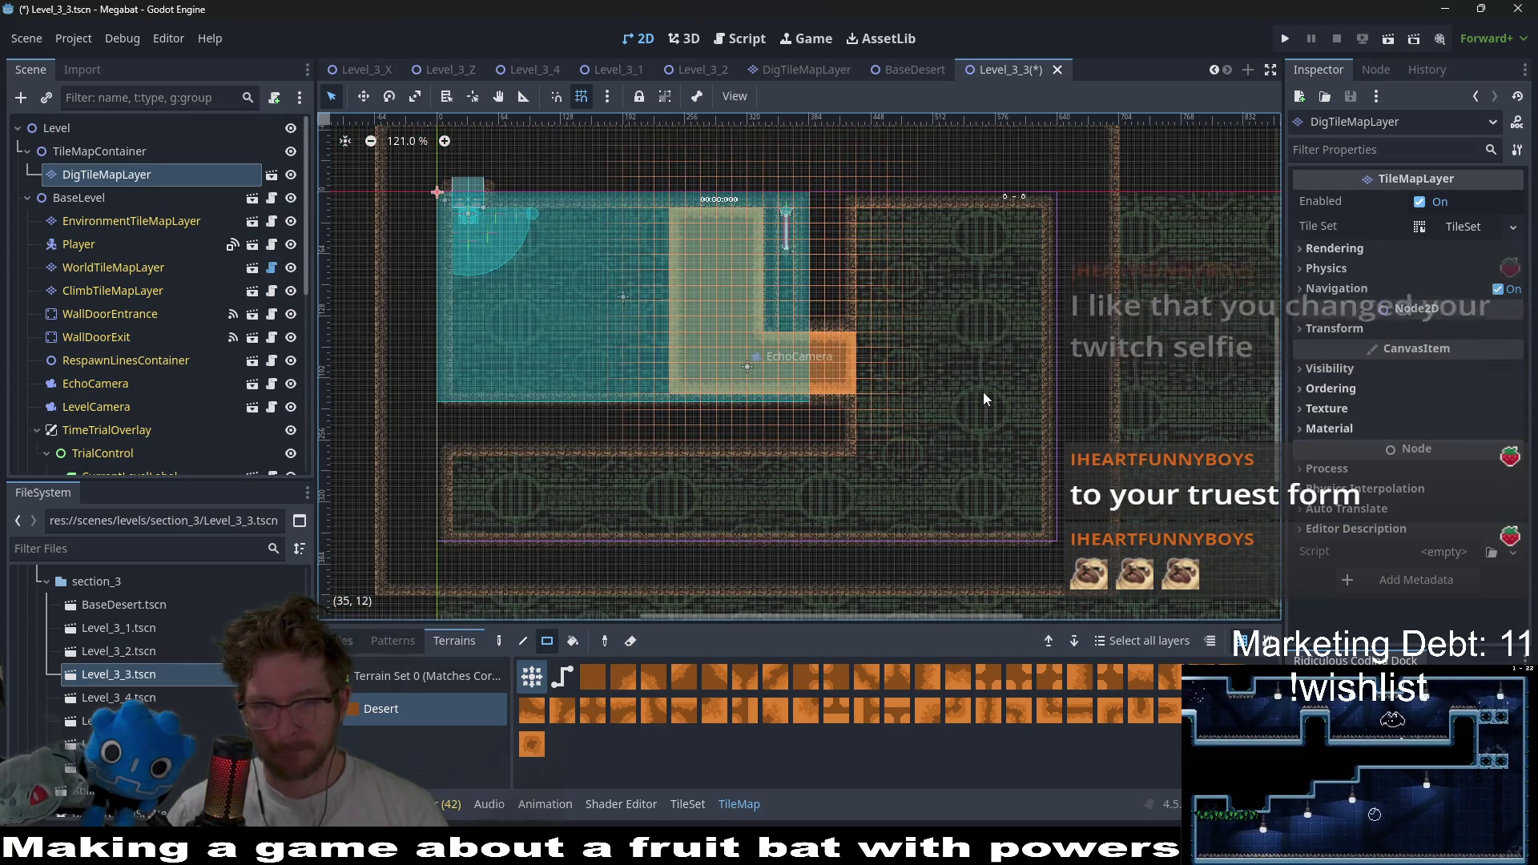
{"action": "scroll", "coordinate": [858, 359], "scroll_direction": "up", "scroll_amount": 7}
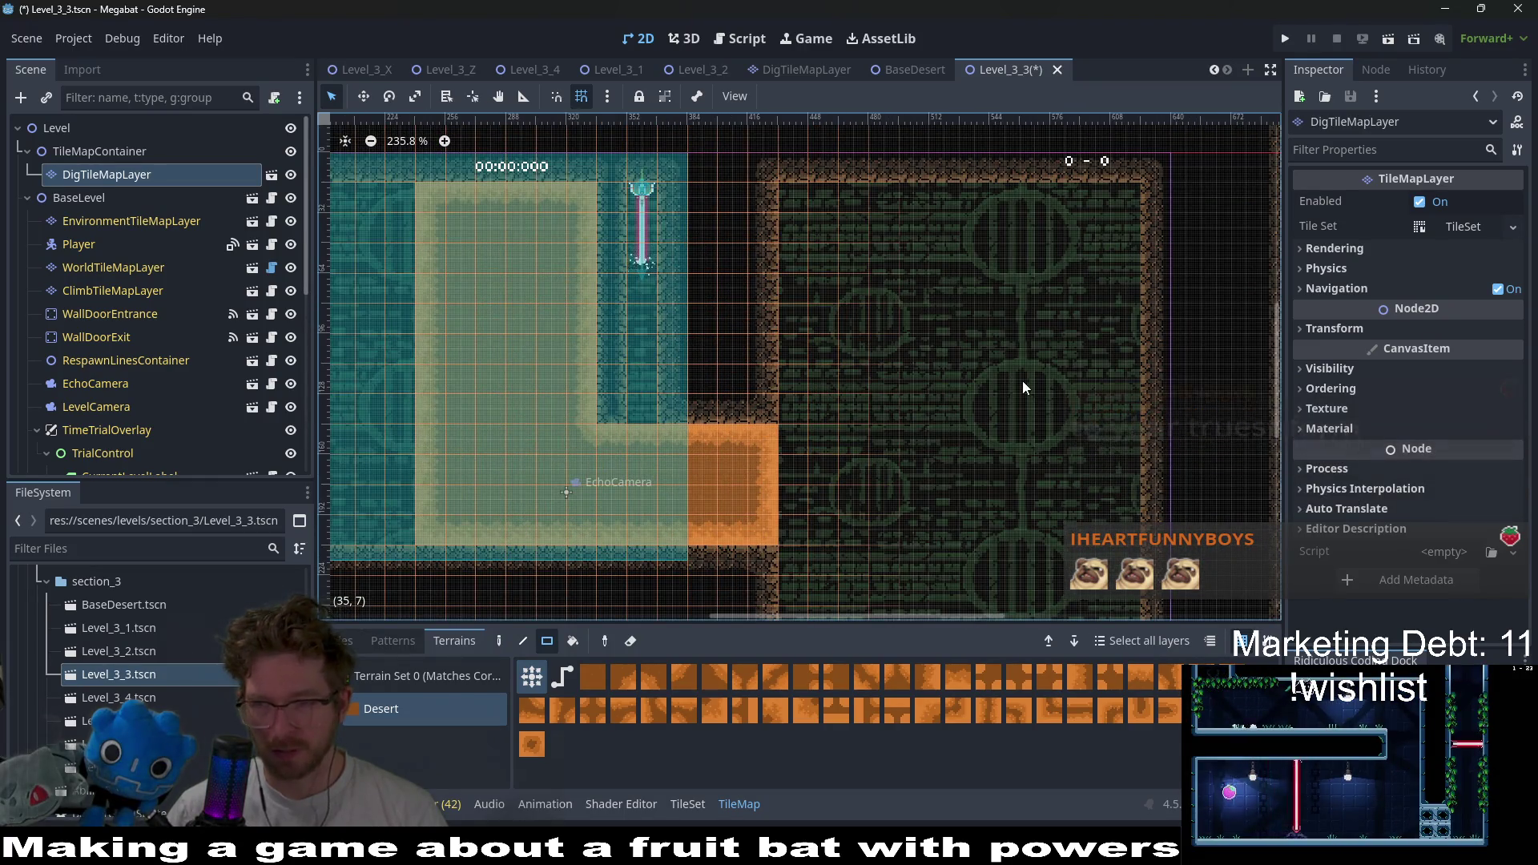
{"action": "left_click_drag", "start_coordinate": [967, 329], "coordinate": [925, 341]}
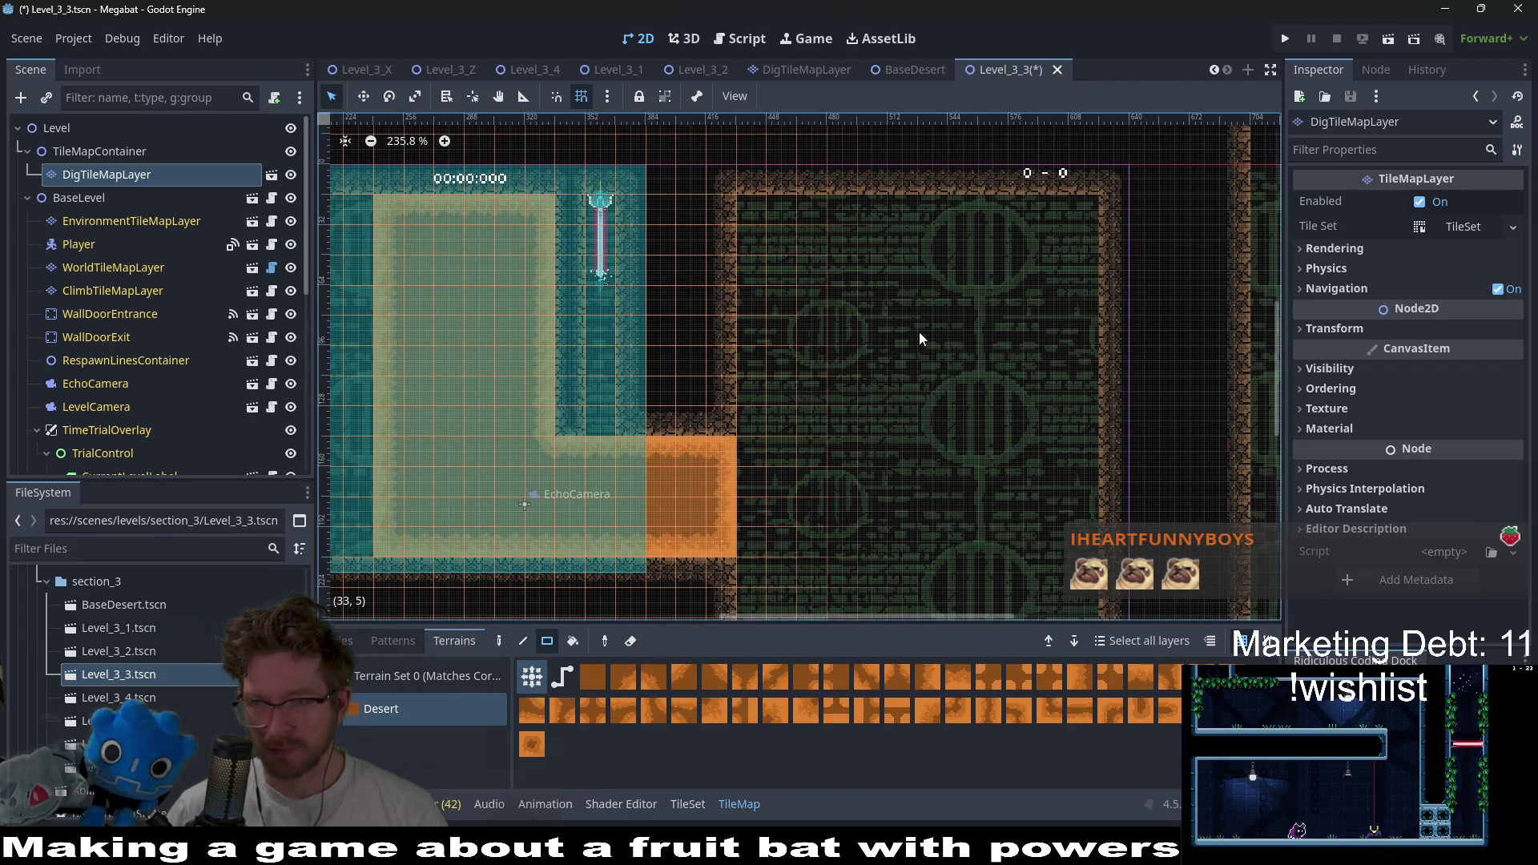
{"action": "scroll", "coordinate": [769, 315], "scroll_direction": "left", "scroll_amount": 5}
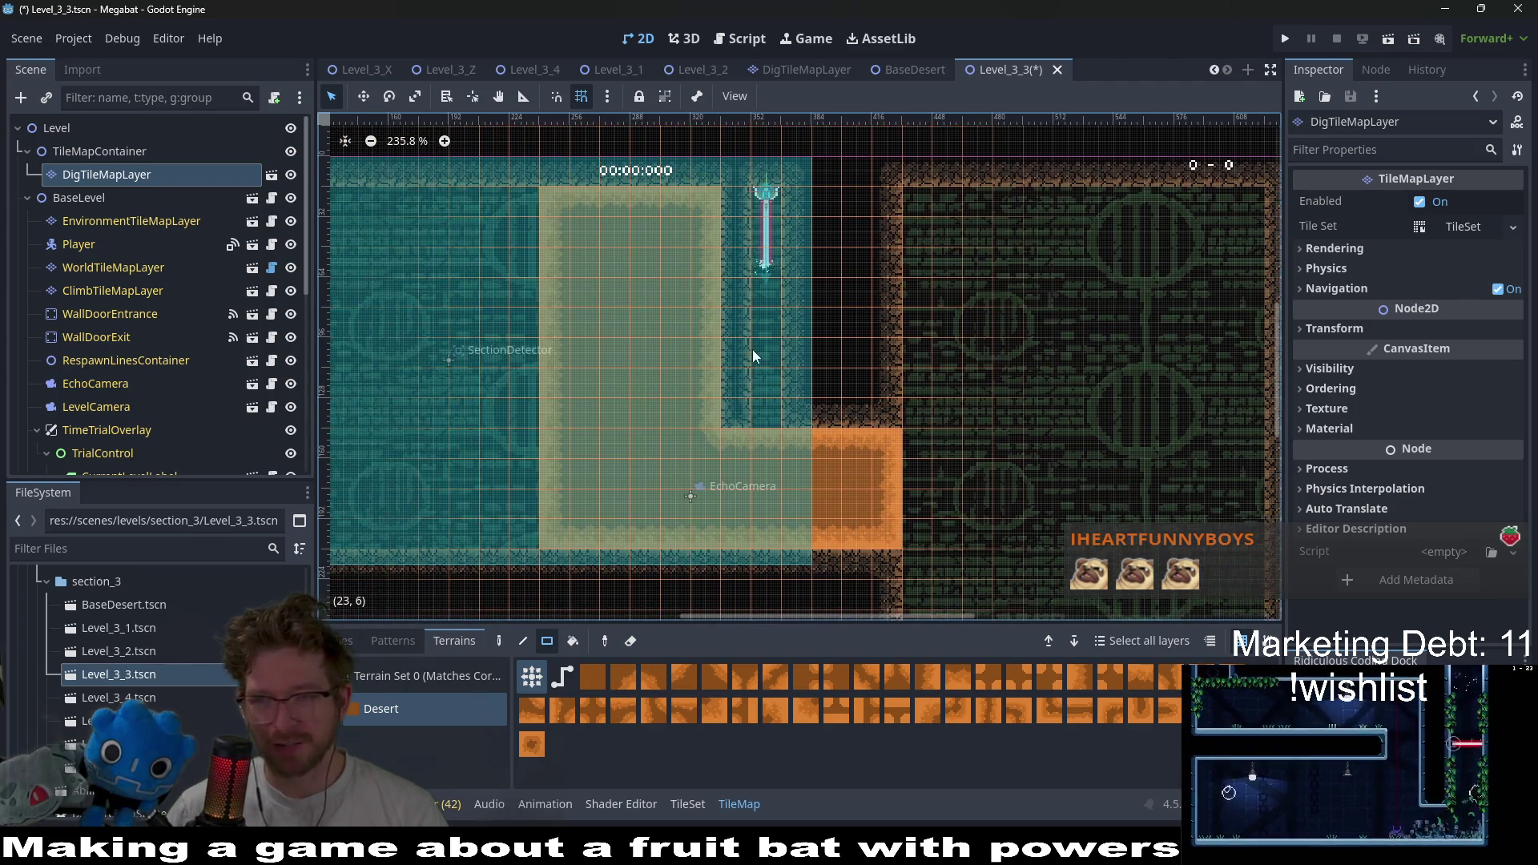
{"action": "scroll", "coordinate": [742, 310], "scroll_direction": "left", "scroll_amount": 3}
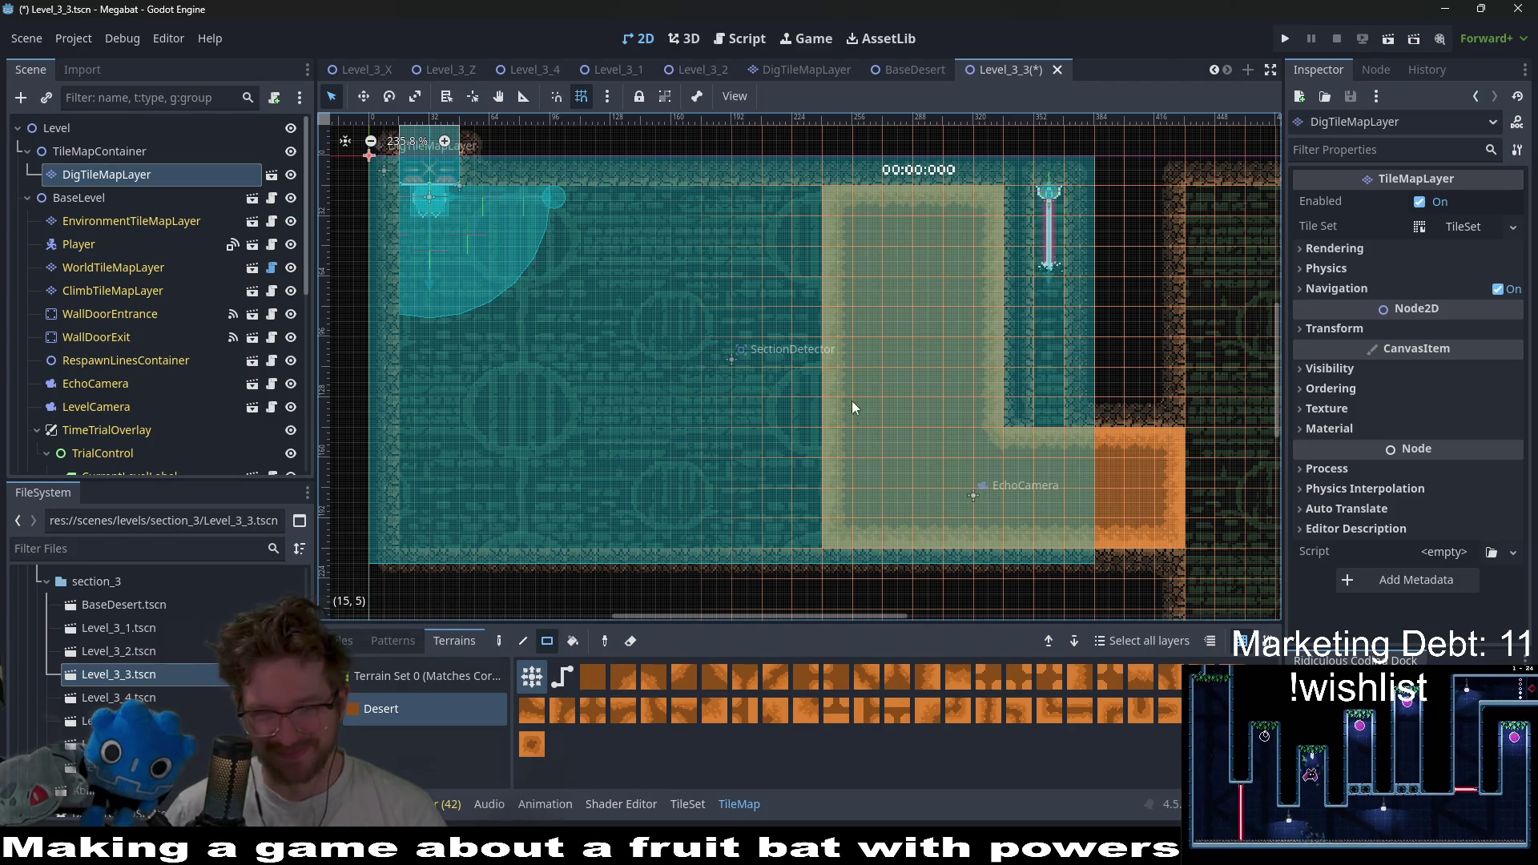
{"action": "mouse_move", "coordinate": [814, 526]}
{"action": "left_mouse_down"}
{"action": "mouse_move", "coordinate": [679, 434]}
{"action": "mouse_move", "coordinate": [698, 351]}
{"action": "mouse_move", "coordinate": [697, 216]}
{"action": "left_mouse_up"}
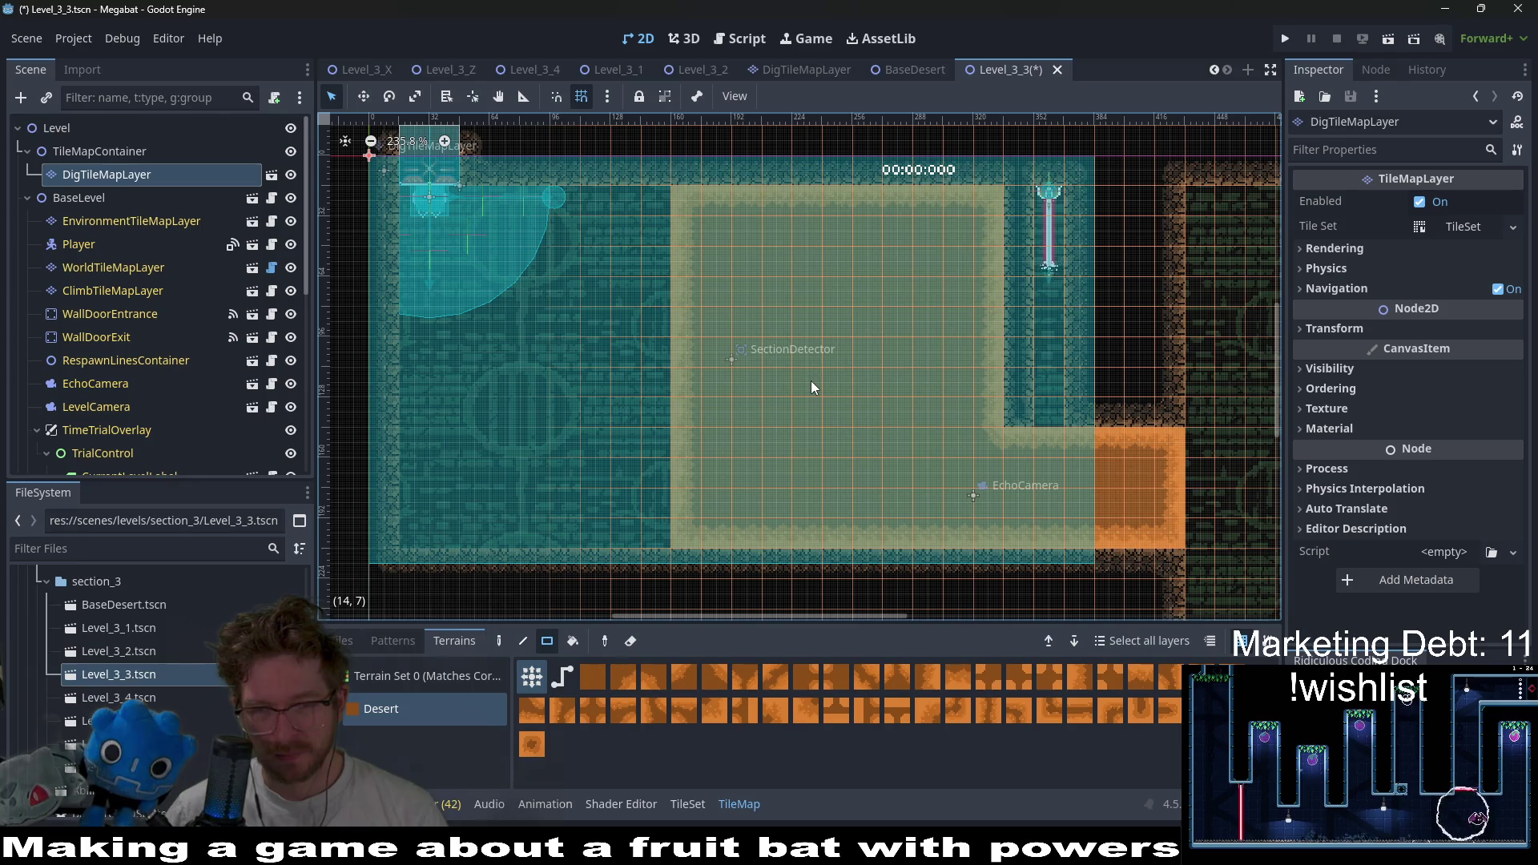
{"action": "scroll", "coordinate": [224, 330], "scroll_direction": "down", "scroll_amount": 5}
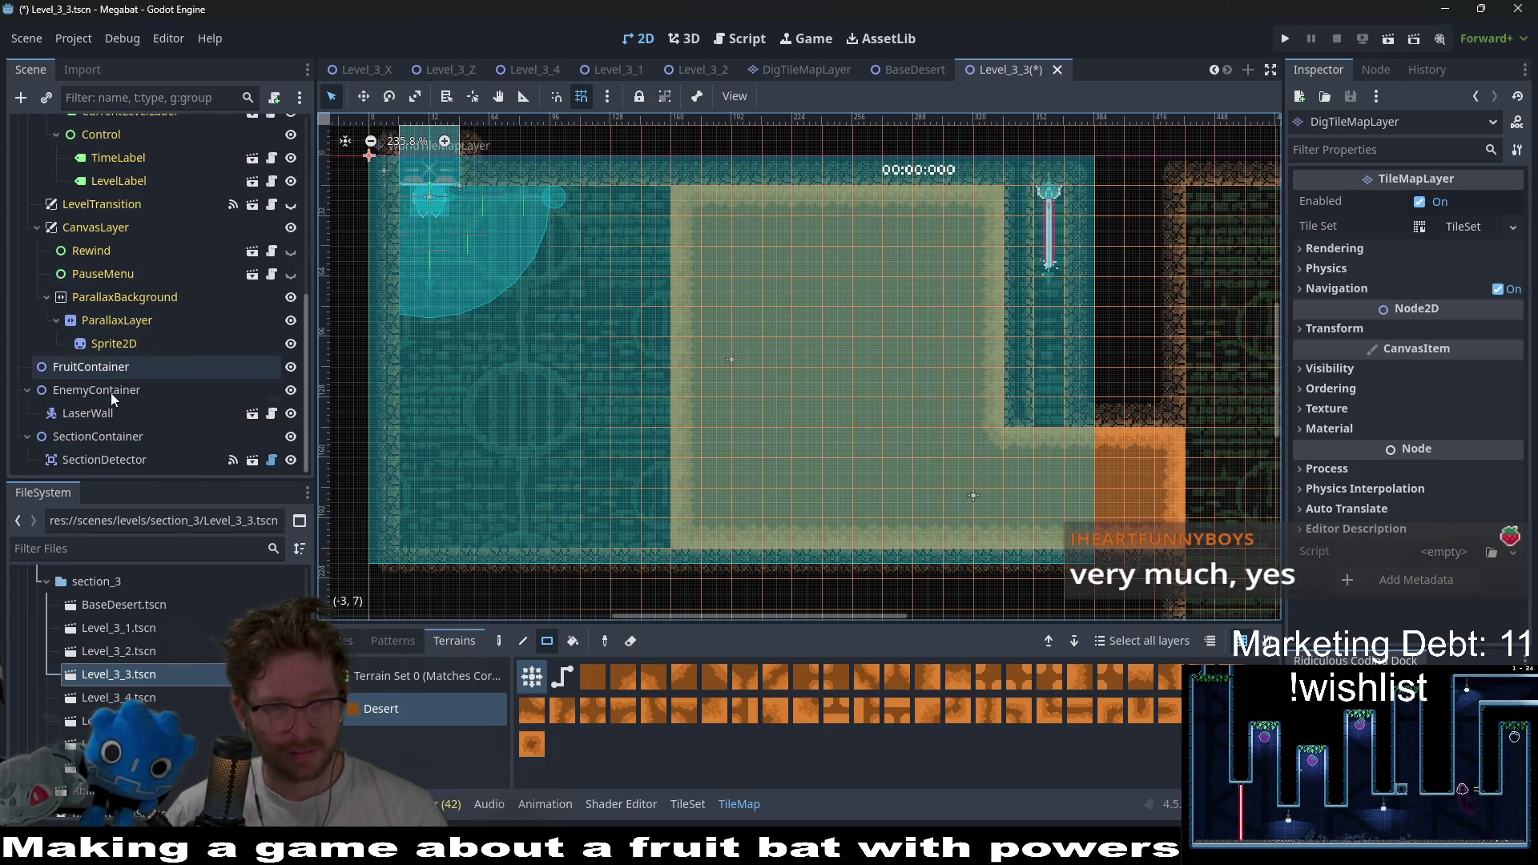
{"action": "left_click", "coordinate": [103, 410]}
{"action": "left_click", "coordinate": [101, 366]}
- Instantiate a fruit scene under FruitContainer and place it in the room
{"action": "right_click", "coordinate": [101, 367]}
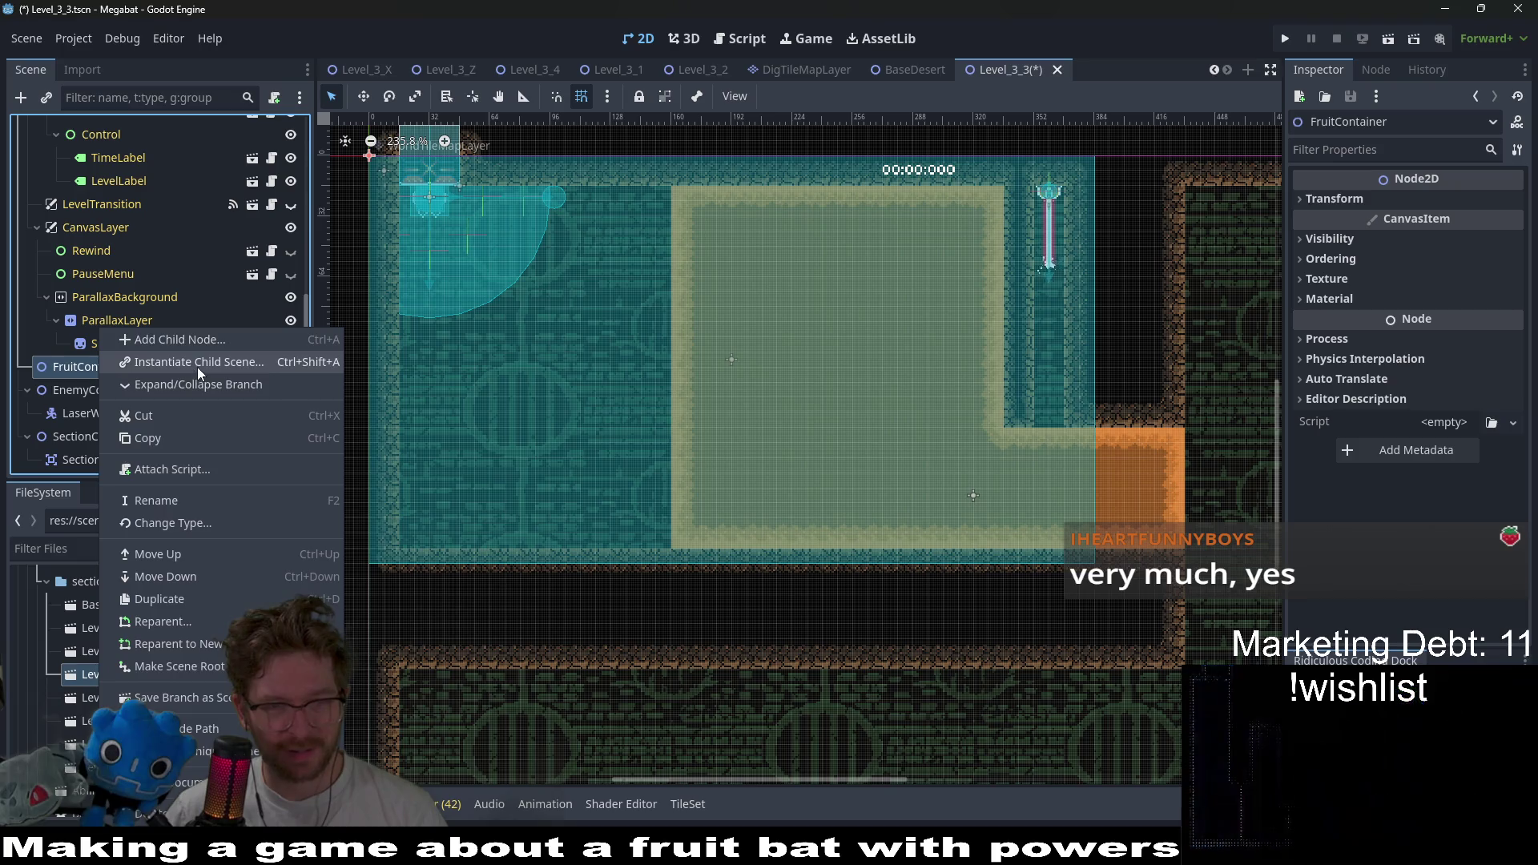
{"action": "left_click", "coordinate": [197, 362]}
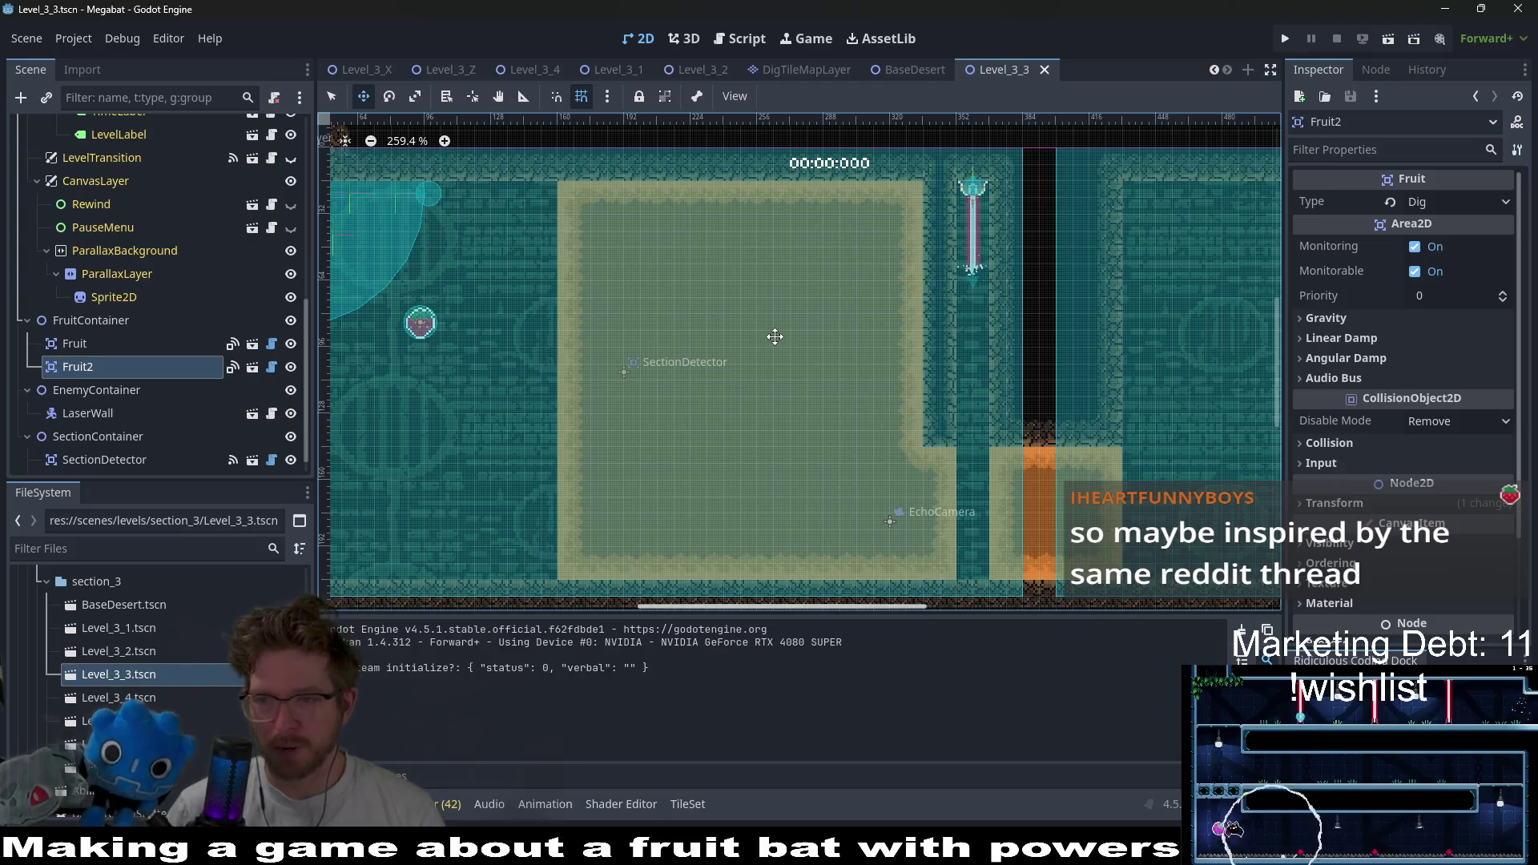
{"action": "left_click_drag", "start_coordinate": [500, 371], "coordinate": [598, 340]}
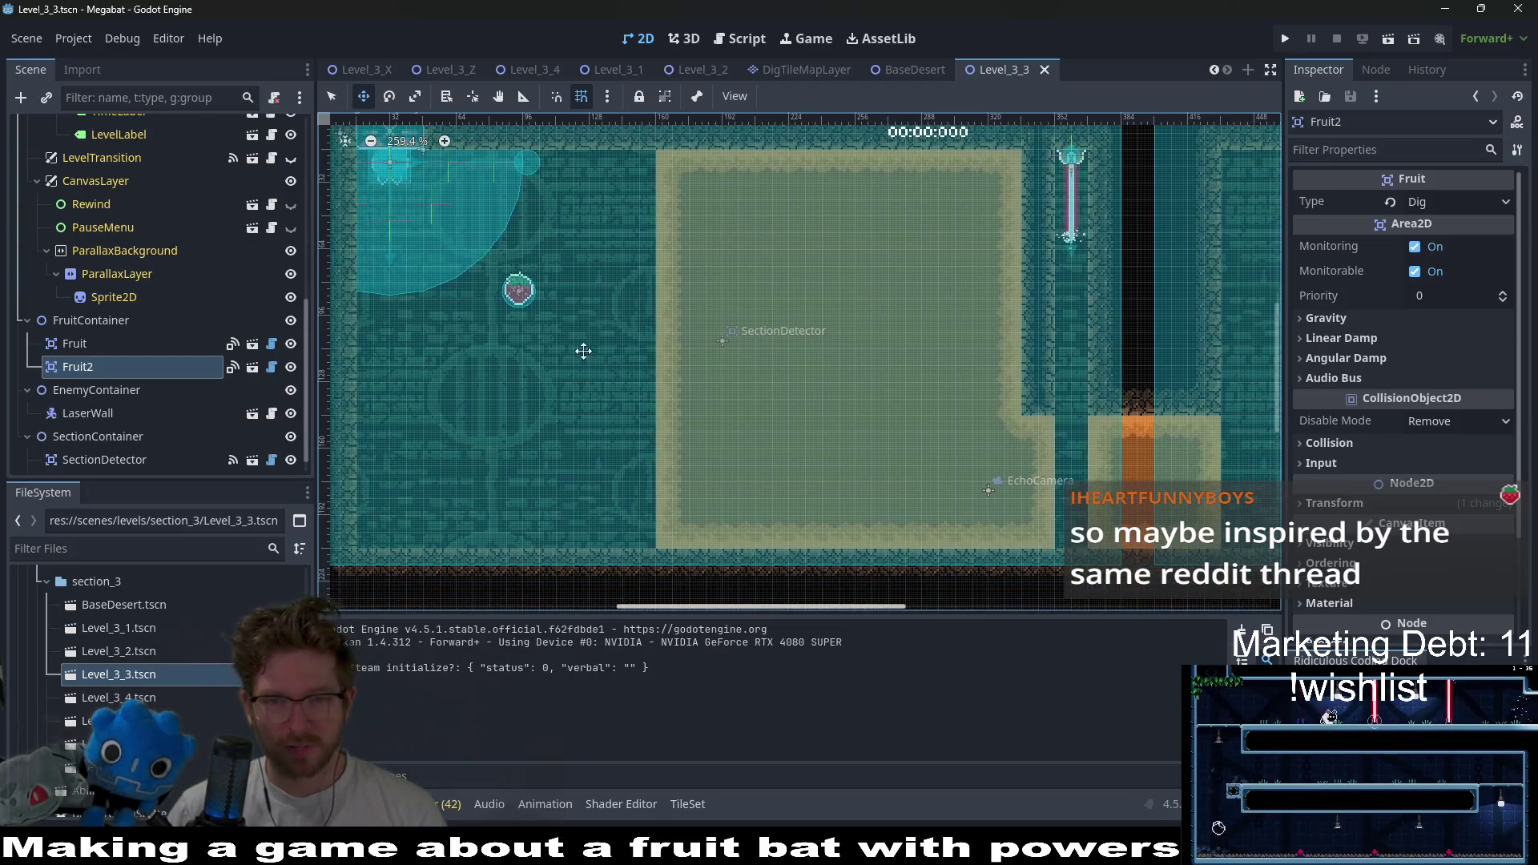
{"action": "scroll", "coordinate": [159, 233], "scroll_direction": "up", "scroll_amount": 5}
- Clear the sandy dig tiles from the room's middle with a 9x12 rectangle on DigTileMapLayer
{"action": "left_click", "coordinate": [98, 175]}
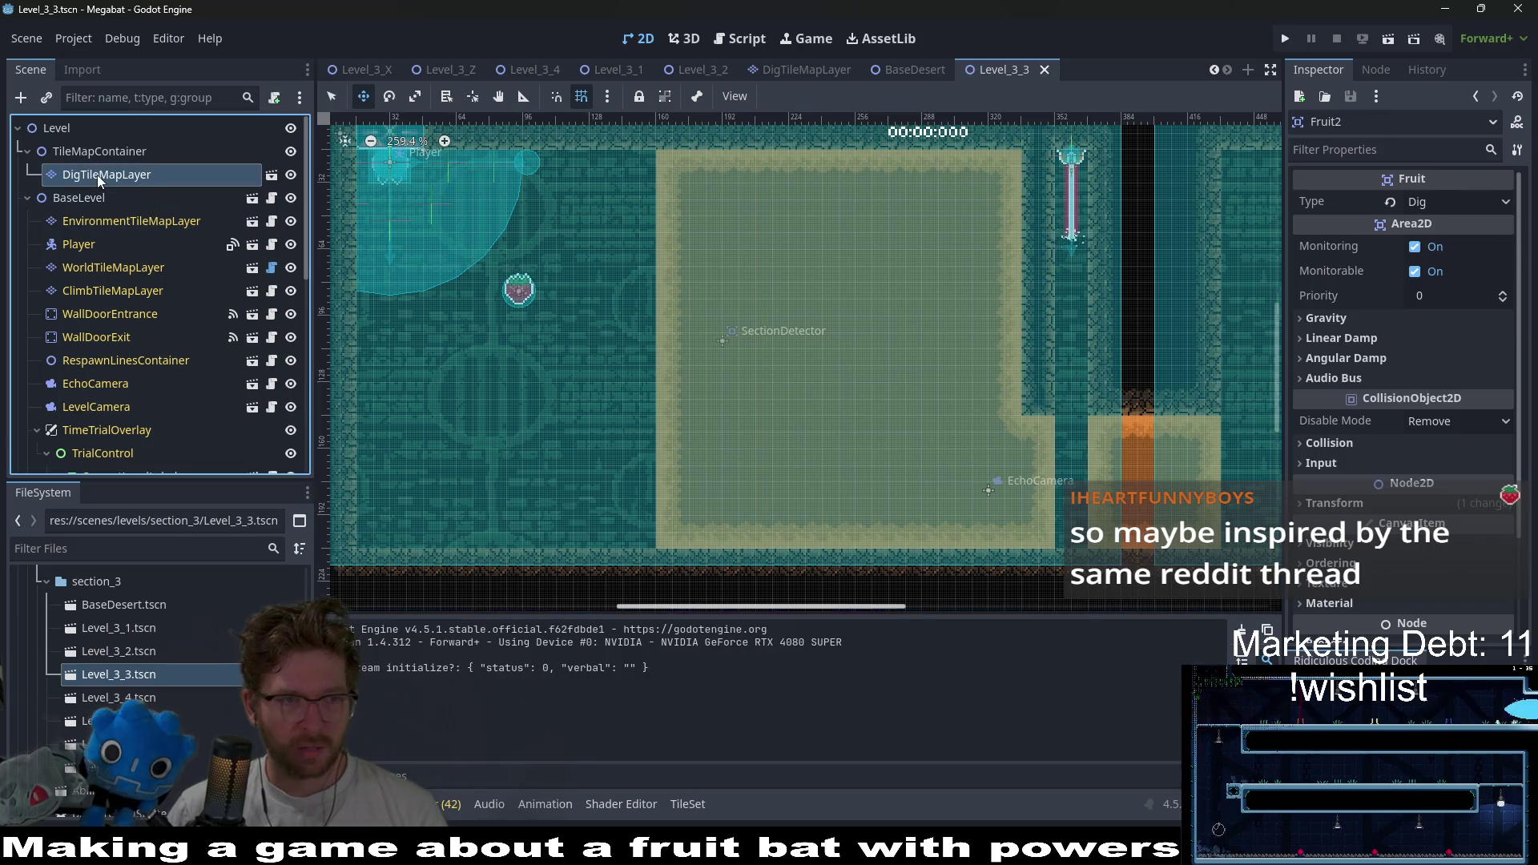
{"action": "left_click", "coordinate": [407, 716]}
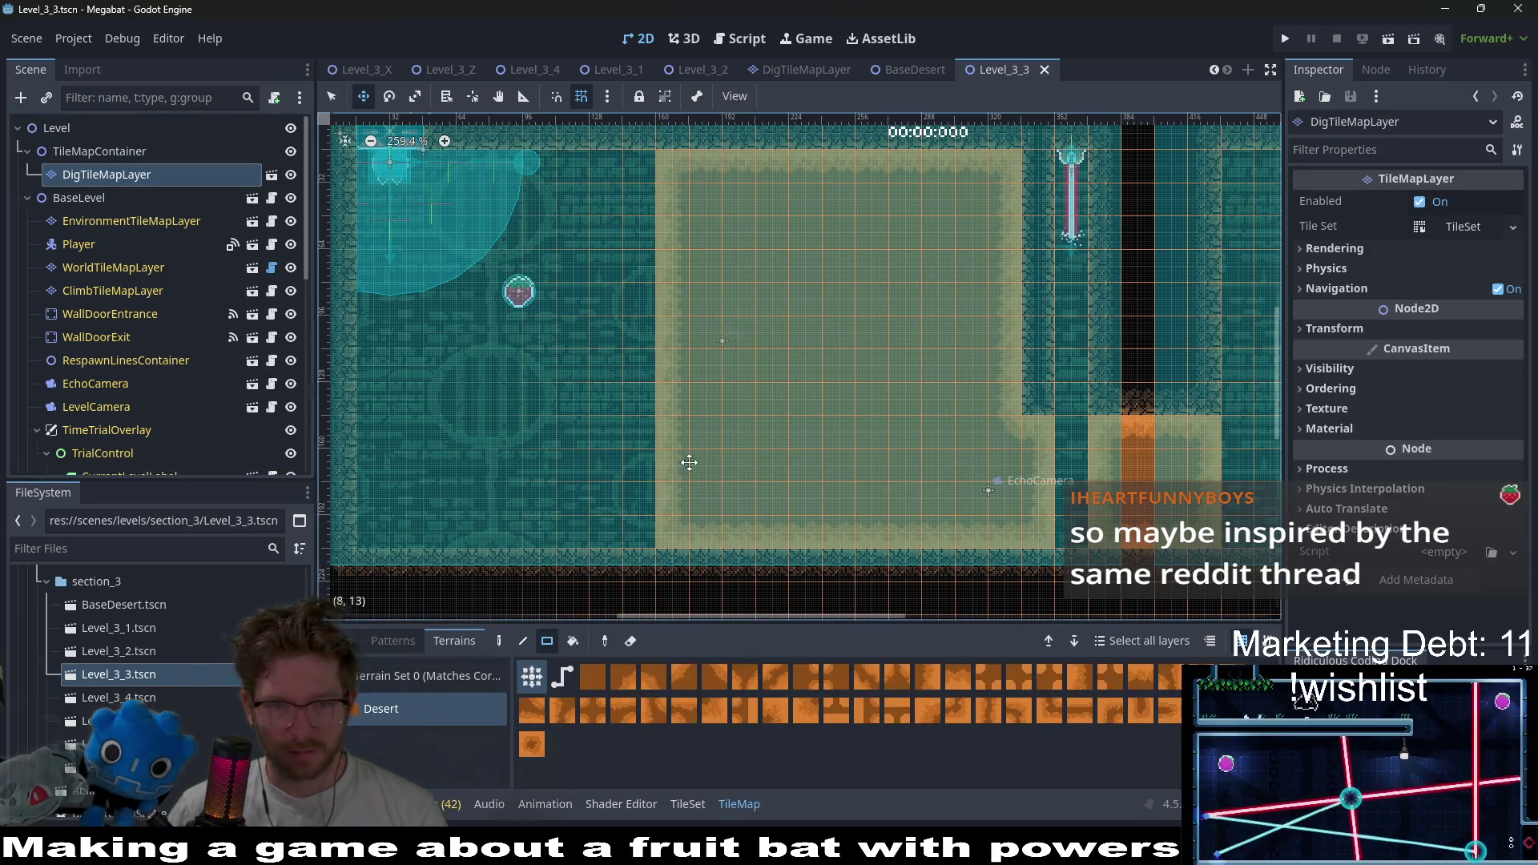
{"action": "mouse_move", "coordinate": [665, 167]}
{"action": "left_mouse_down"}
{"action": "mouse_move", "coordinate": [987, 559]}
{"action": "mouse_move", "coordinate": [1233, 535]}
{"action": "left_mouse_up"}
{"action": "left_click", "coordinate": [144, 267]}
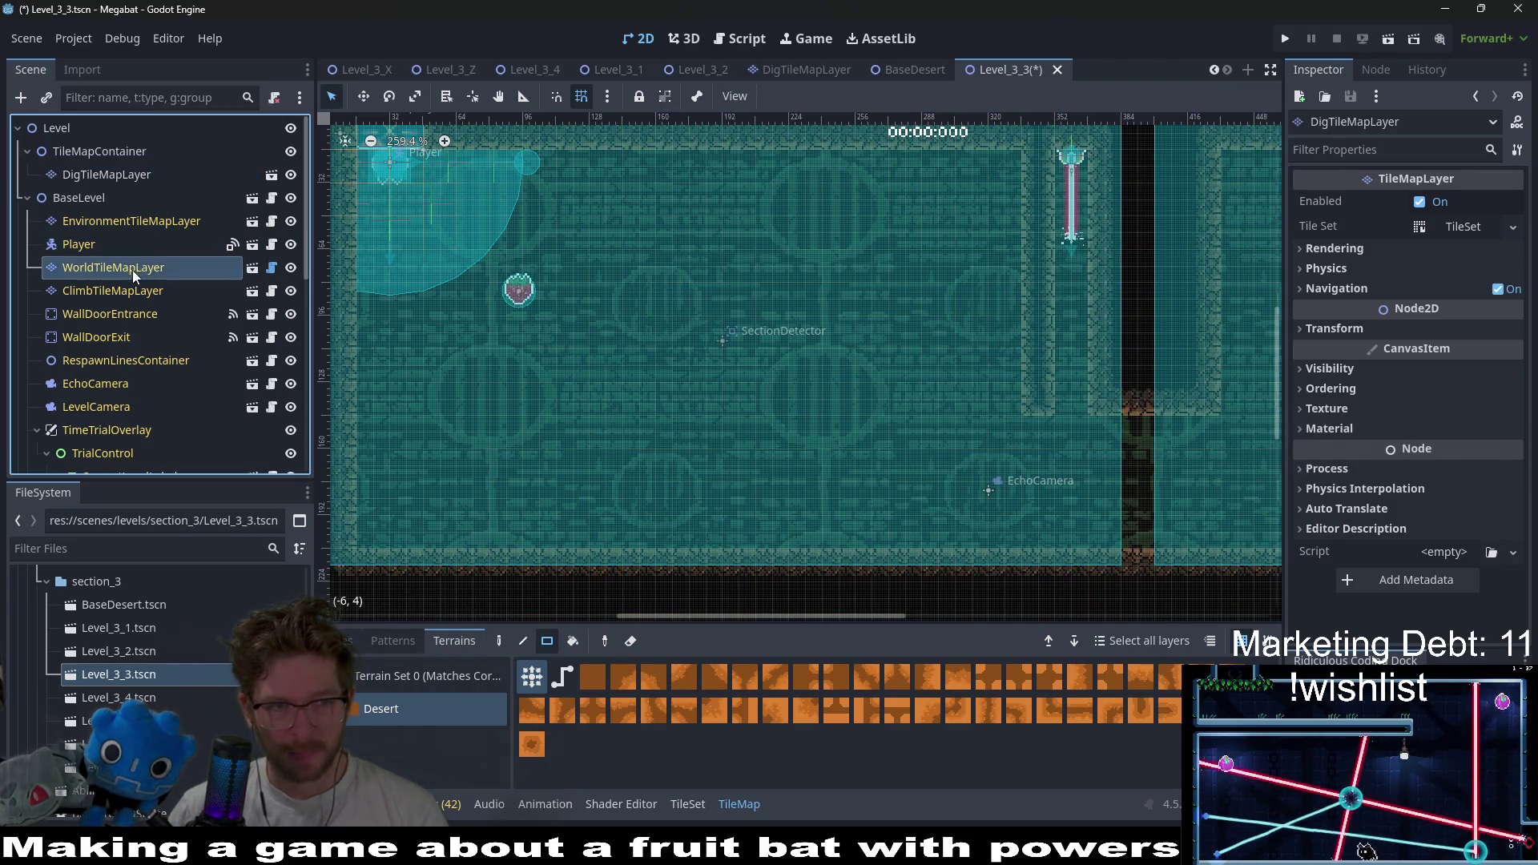
{"action": "scroll", "coordinate": [405, 769], "scroll_direction": "down", "scroll_amount": 2}
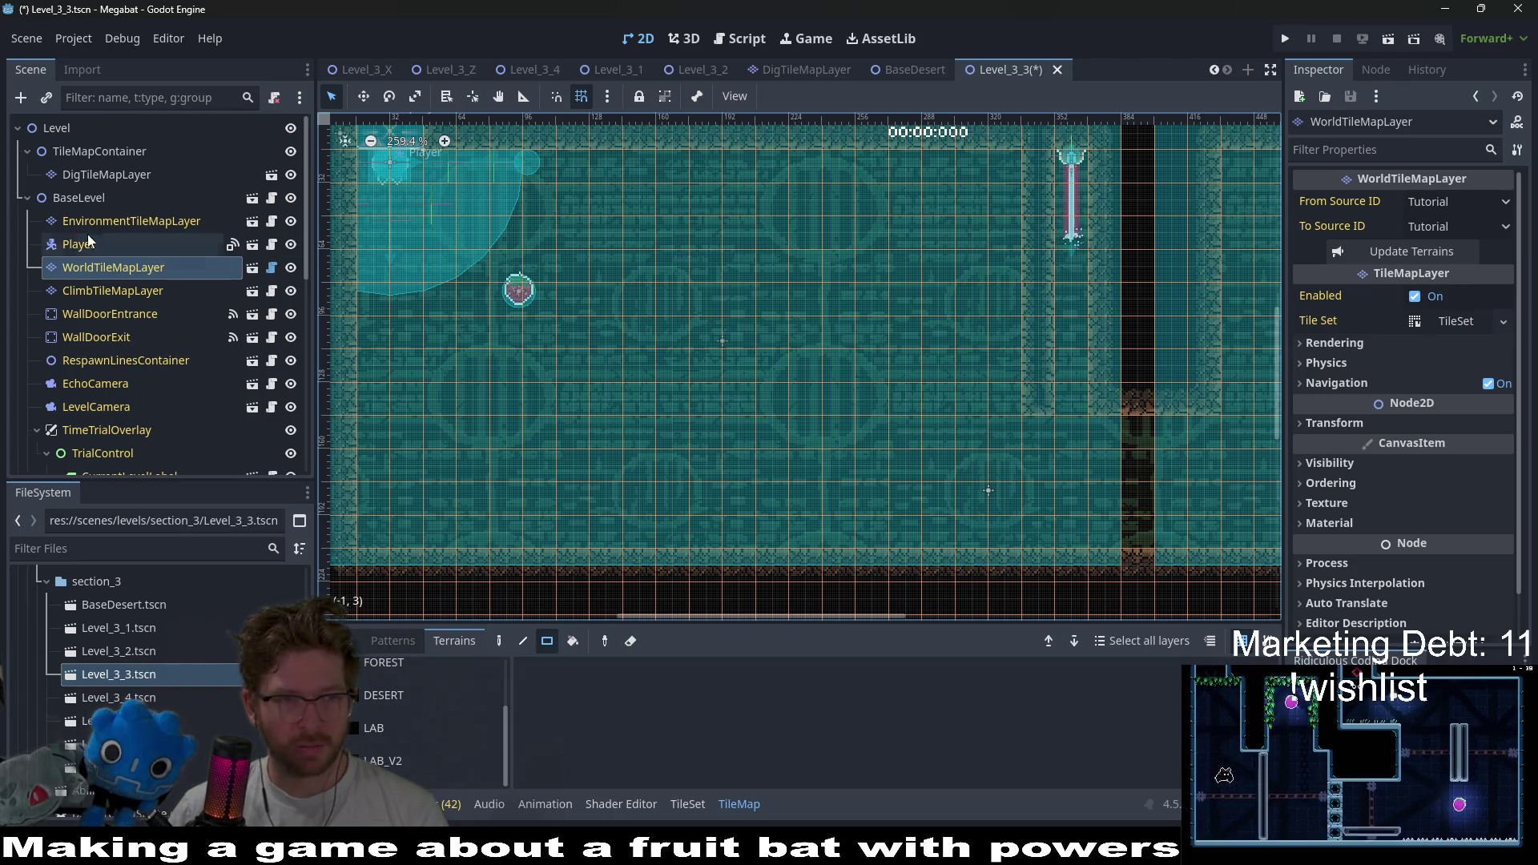
{"action": "scroll", "coordinate": [122, 397], "scroll_direction": "down", "scroll_amount": 10}
{"action": "left_click", "coordinate": [96, 389]}
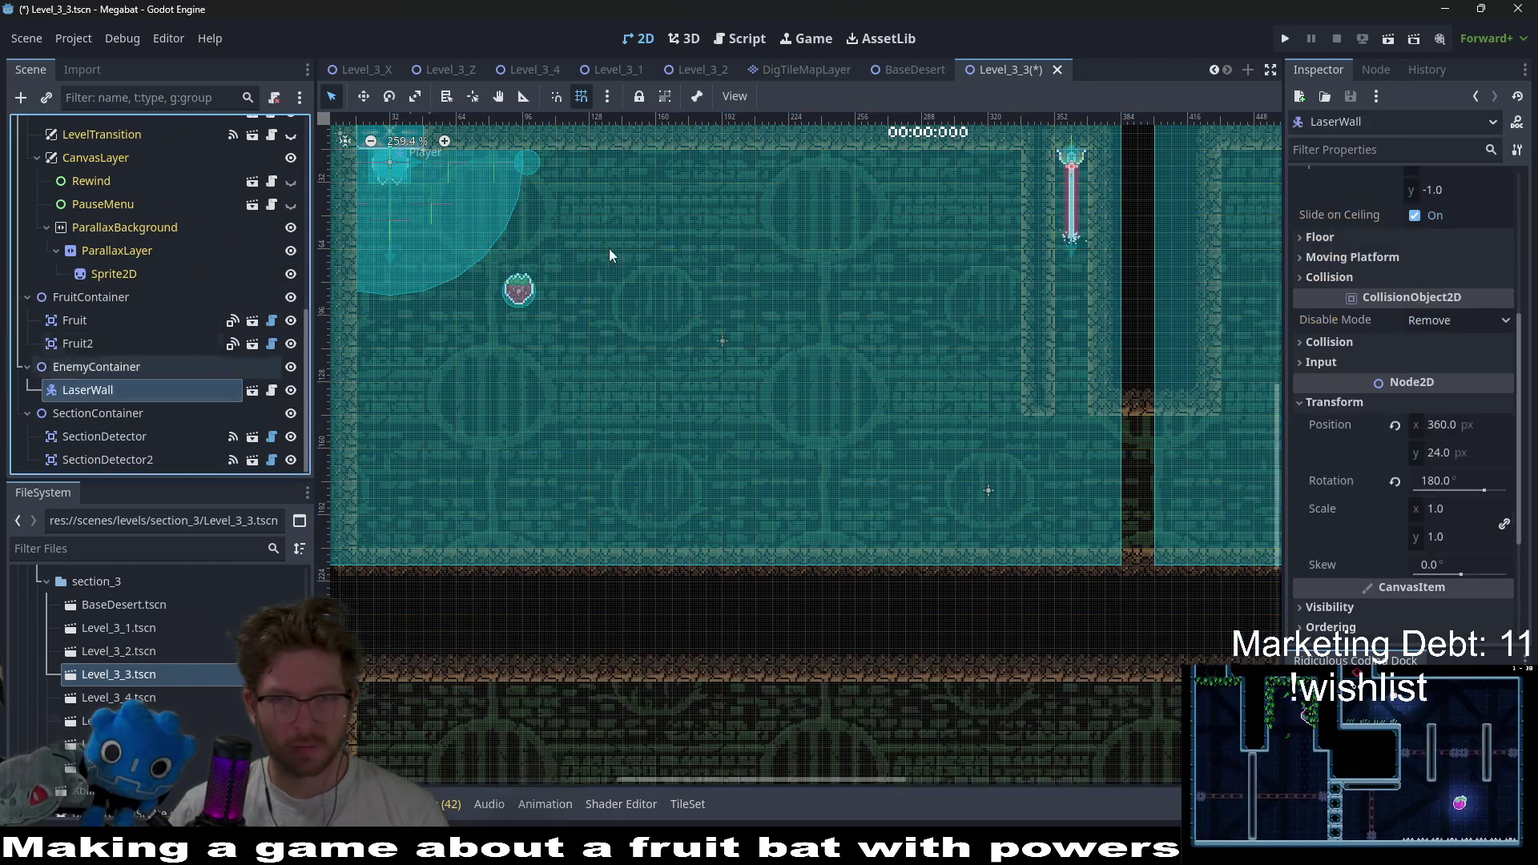
- Drag the LaserWall left onto the ceiling just right of the fruit, at 136, 24
{"action": "key", "text": "w"}
{"action": "left_click_drag", "start_coordinate": [1070, 160], "coordinate": [594, 165]}
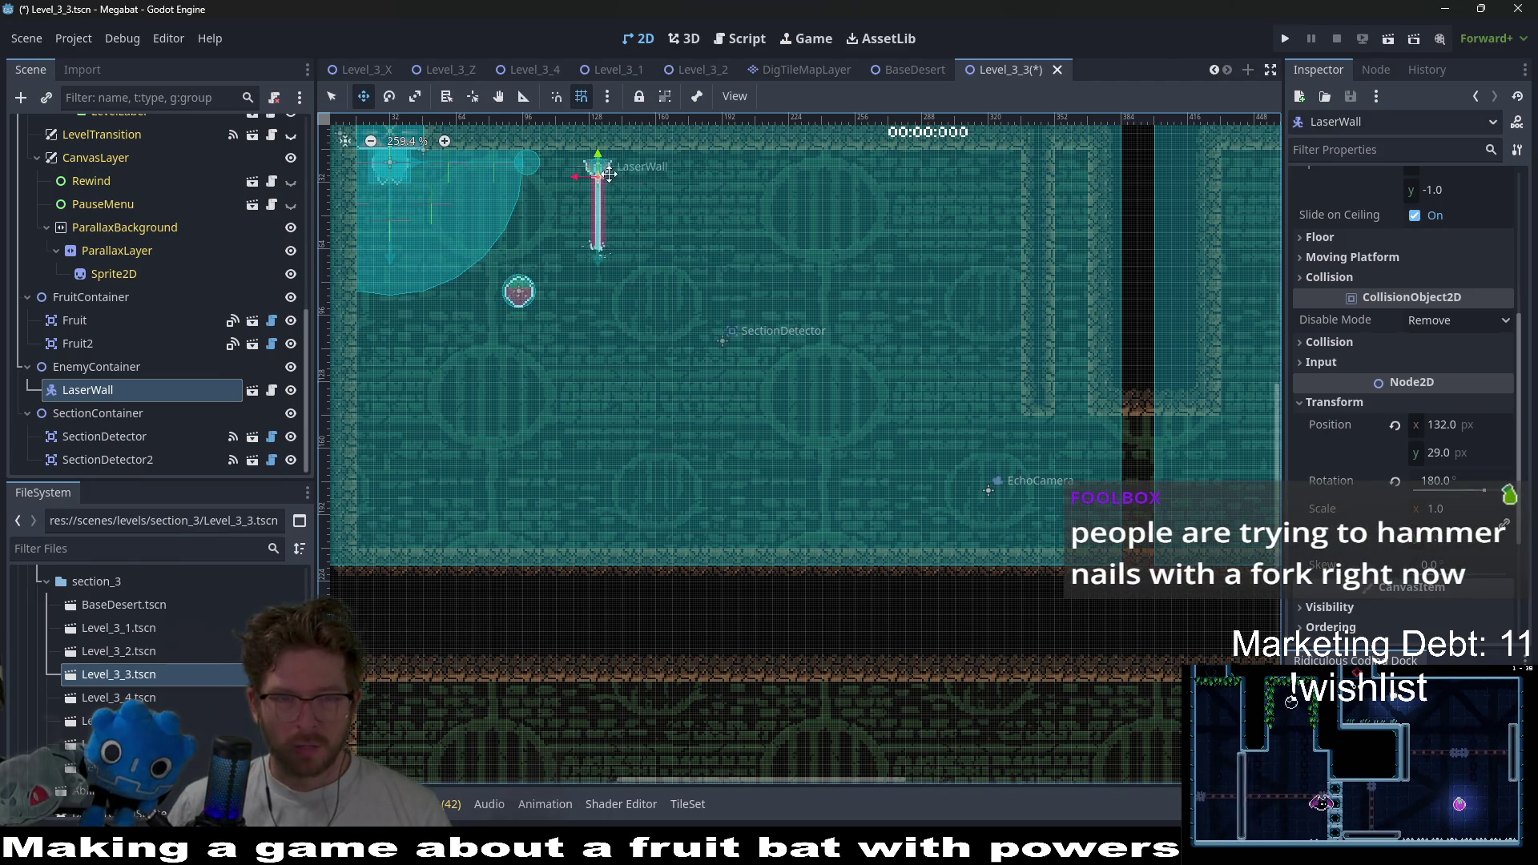
{"action": "scroll", "coordinate": [599, 167], "scroll_direction": "up", "scroll_amount": 2}
{"action": "scroll", "coordinate": [599, 166], "scroll_direction": "up", "scroll_amount": 1}
{"action": "mouse_move", "coordinate": [694, 223]}
{"action": "left_mouse_down"}
{"action": "mouse_move", "coordinate": [745, 214]}
{"action": "mouse_move", "coordinate": [707, 215]}
{"action": "left_mouse_up"}
{"action": "scroll", "coordinate": [720, 304], "scroll_direction": "down", "scroll_amount": 5}
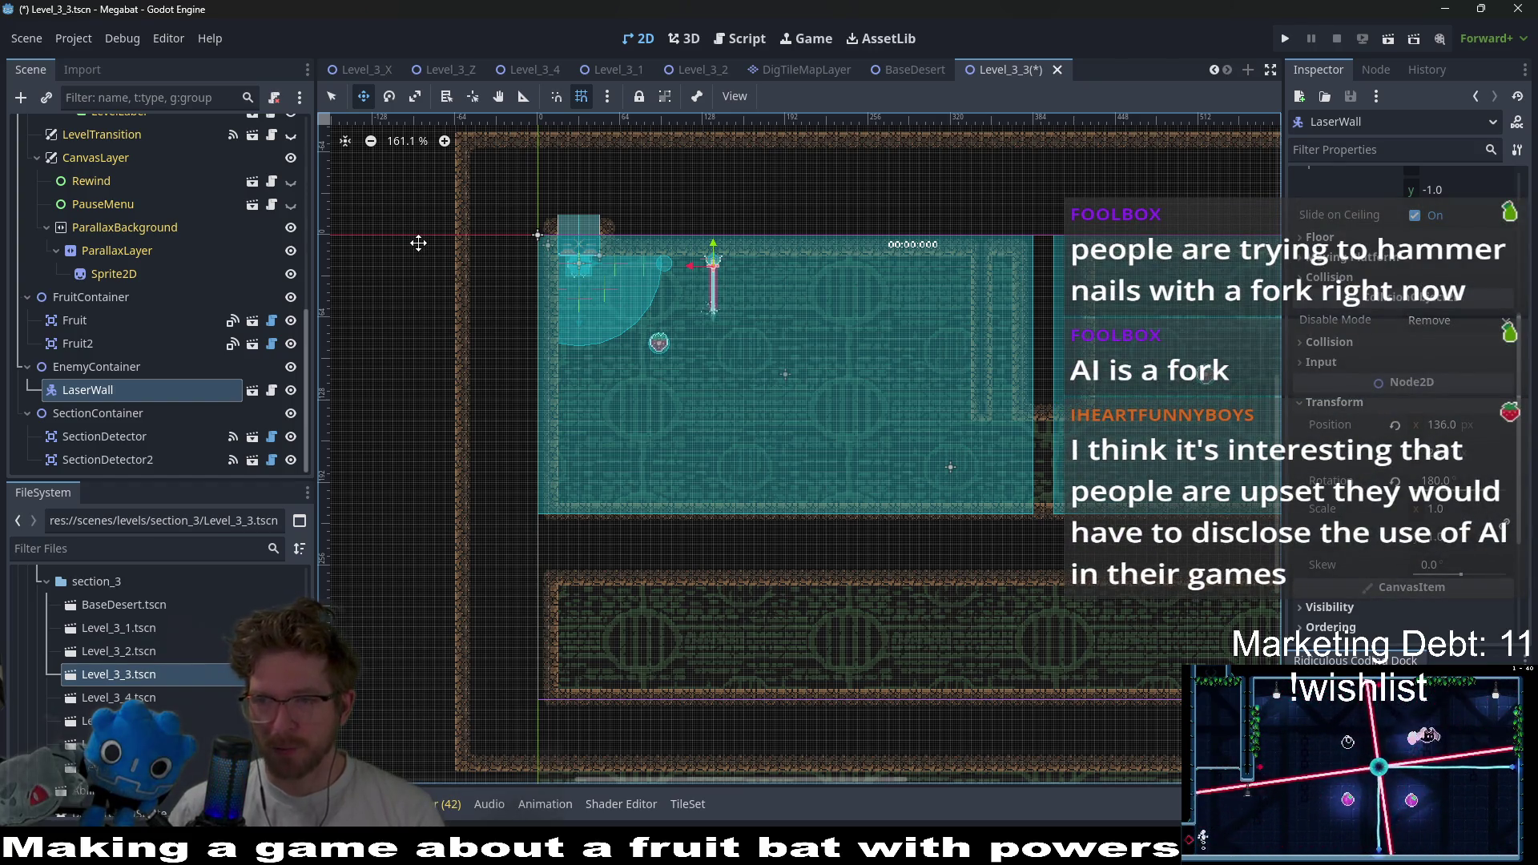
{"action": "scroll", "coordinate": [173, 229], "scroll_direction": "up", "scroll_amount": 10}
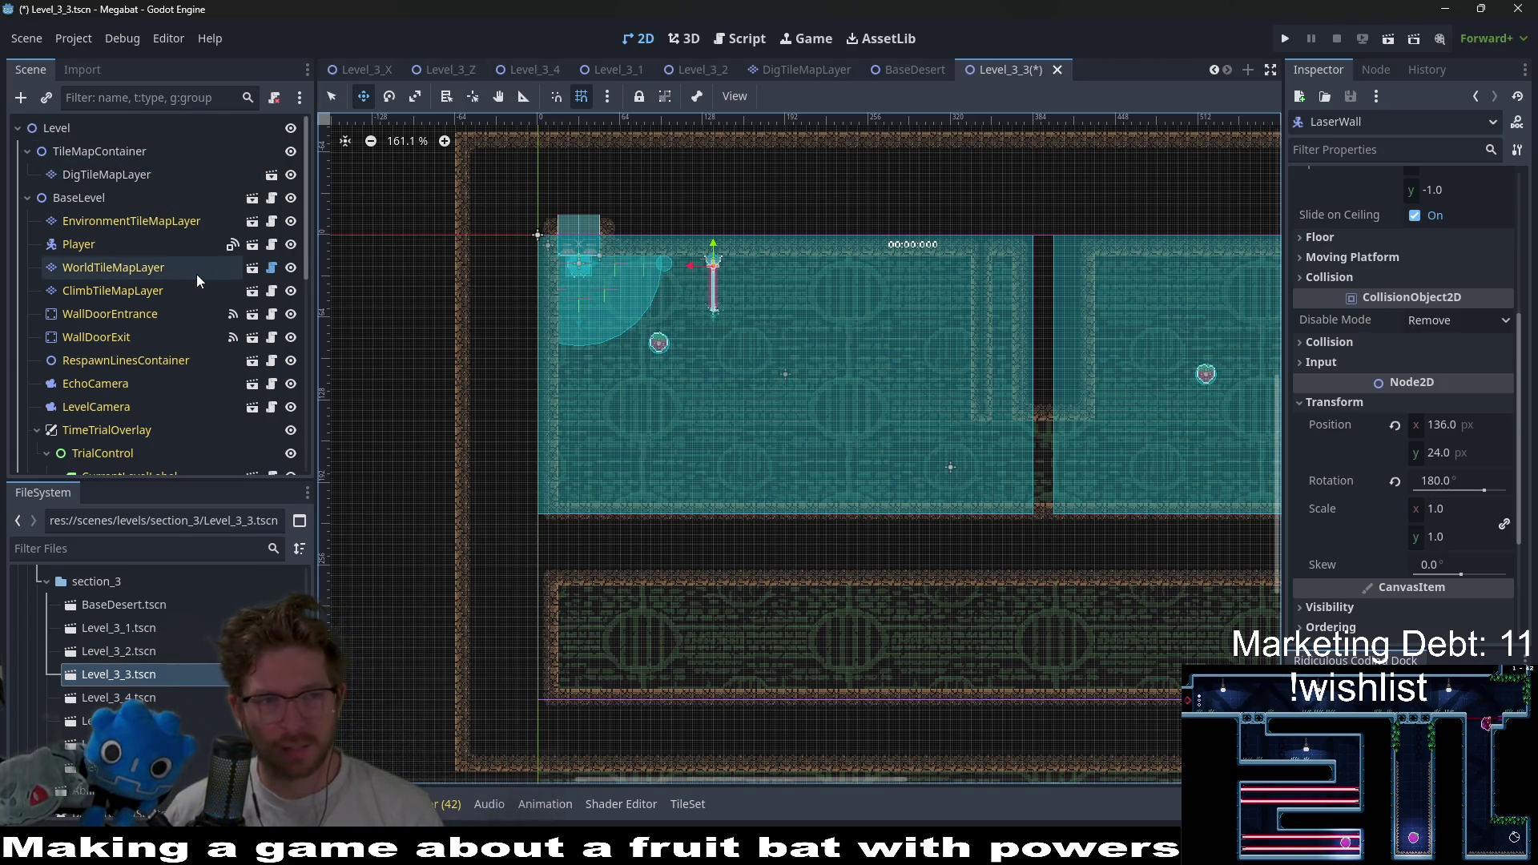
- Duplicate the LaserWall as LaserWall2 and nudge it right along the ceiling
{"action": "scroll", "coordinate": [173, 269], "scroll_direction": "down", "scroll_amount": 10}
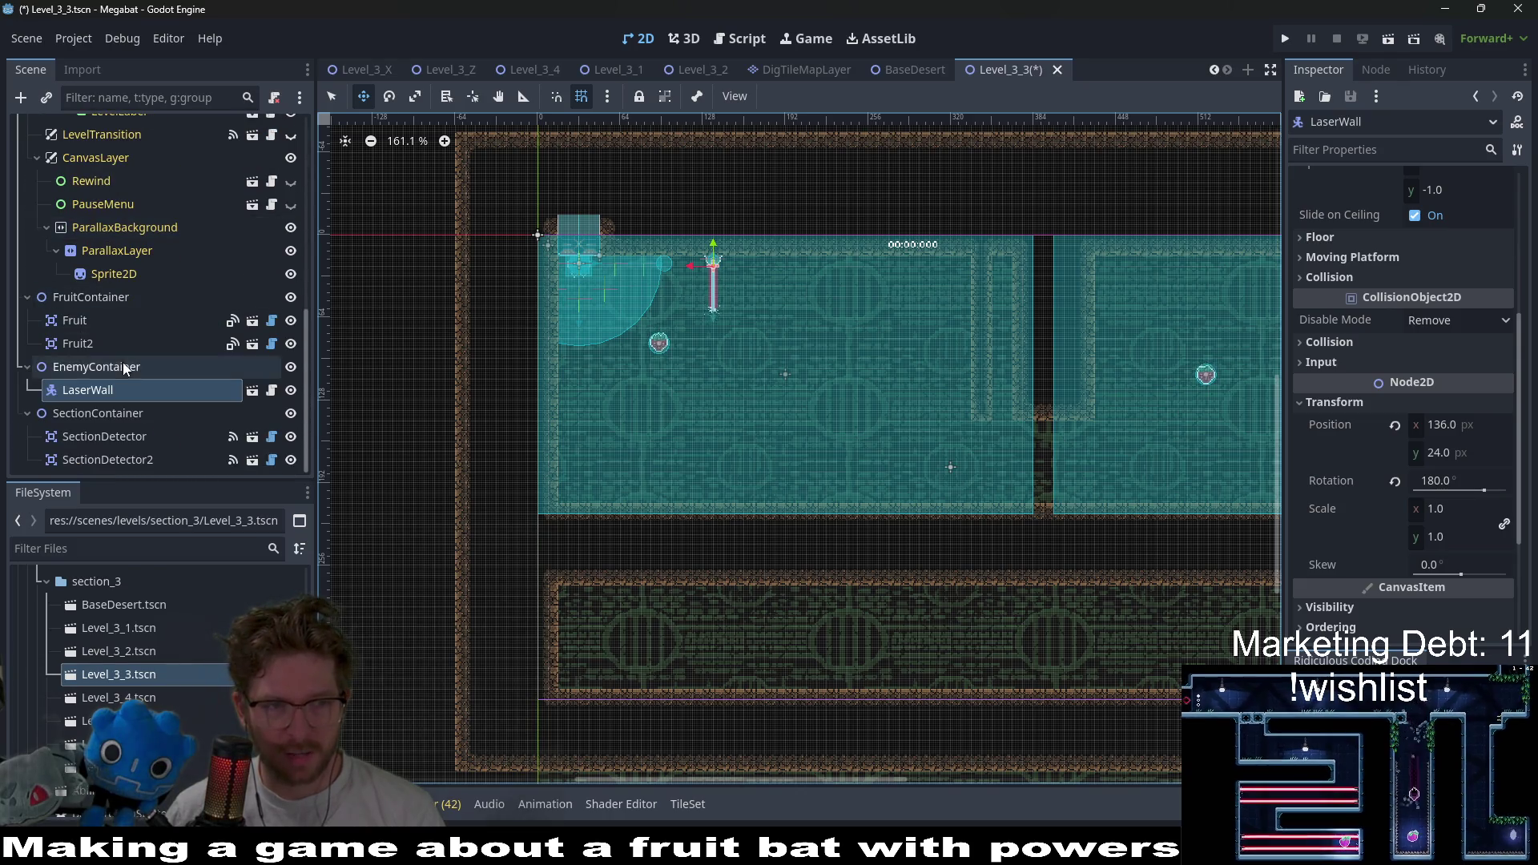
{"action": "left_click", "coordinate": [104, 366]}
{"action": "left_click", "coordinate": [643, 299]}
{"action": "scroll", "coordinate": [661, 293], "scroll_direction": "up", "scroll_amount": 4}
{"action": "key", "text": "ctrl+d"}
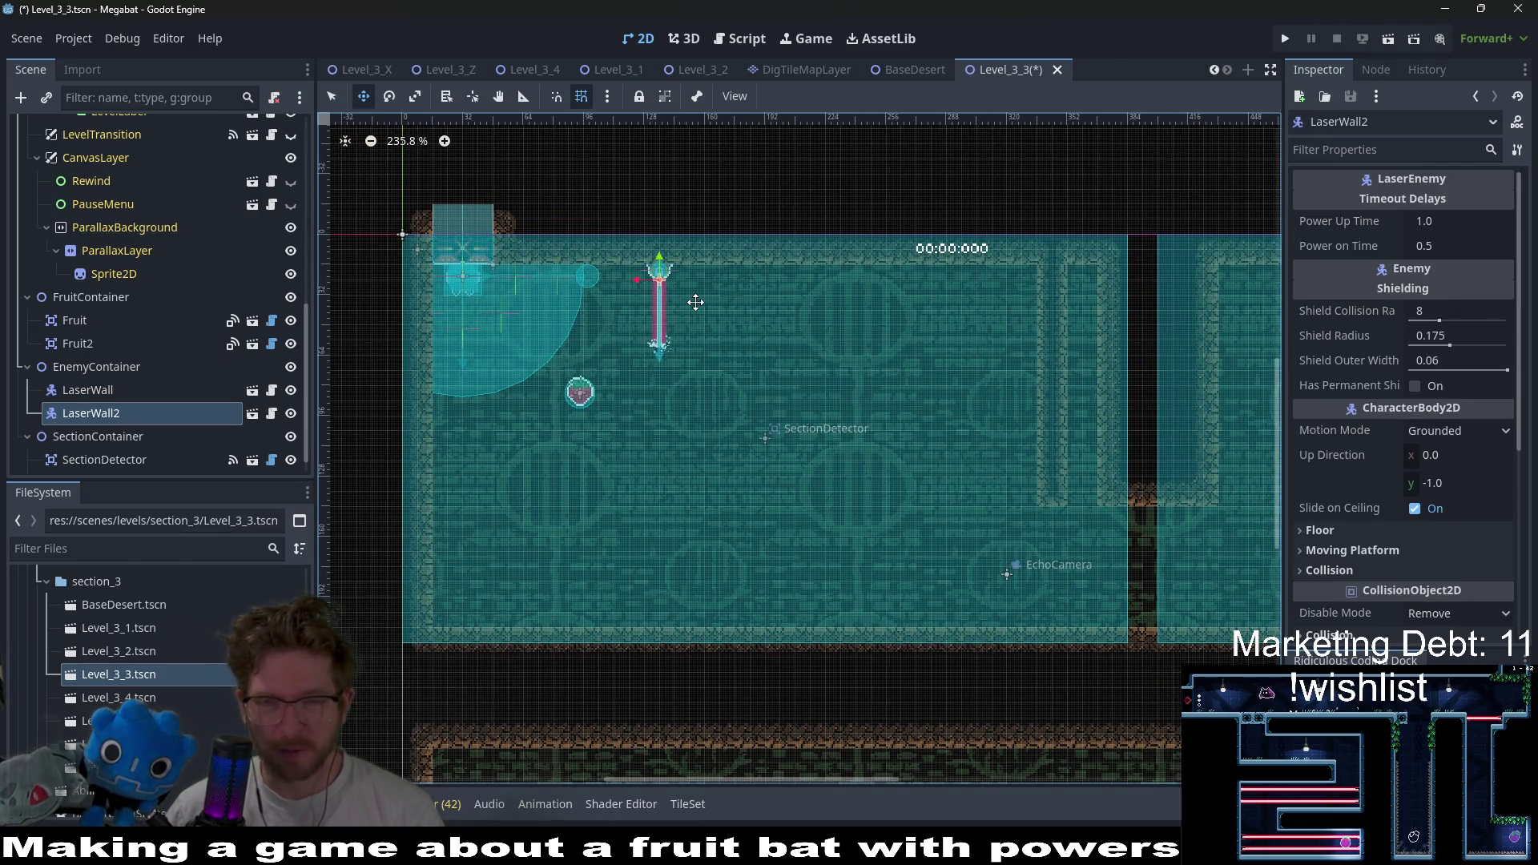
{"action": "key", "text": "Right"}
{"action": "key", "text": "Right"}
{"action": "key", "text": "Right"}
{"action": "key", "text": "Right"}
{"action": "key", "text": "Right"}
{"action": "key", "text": "Right"}
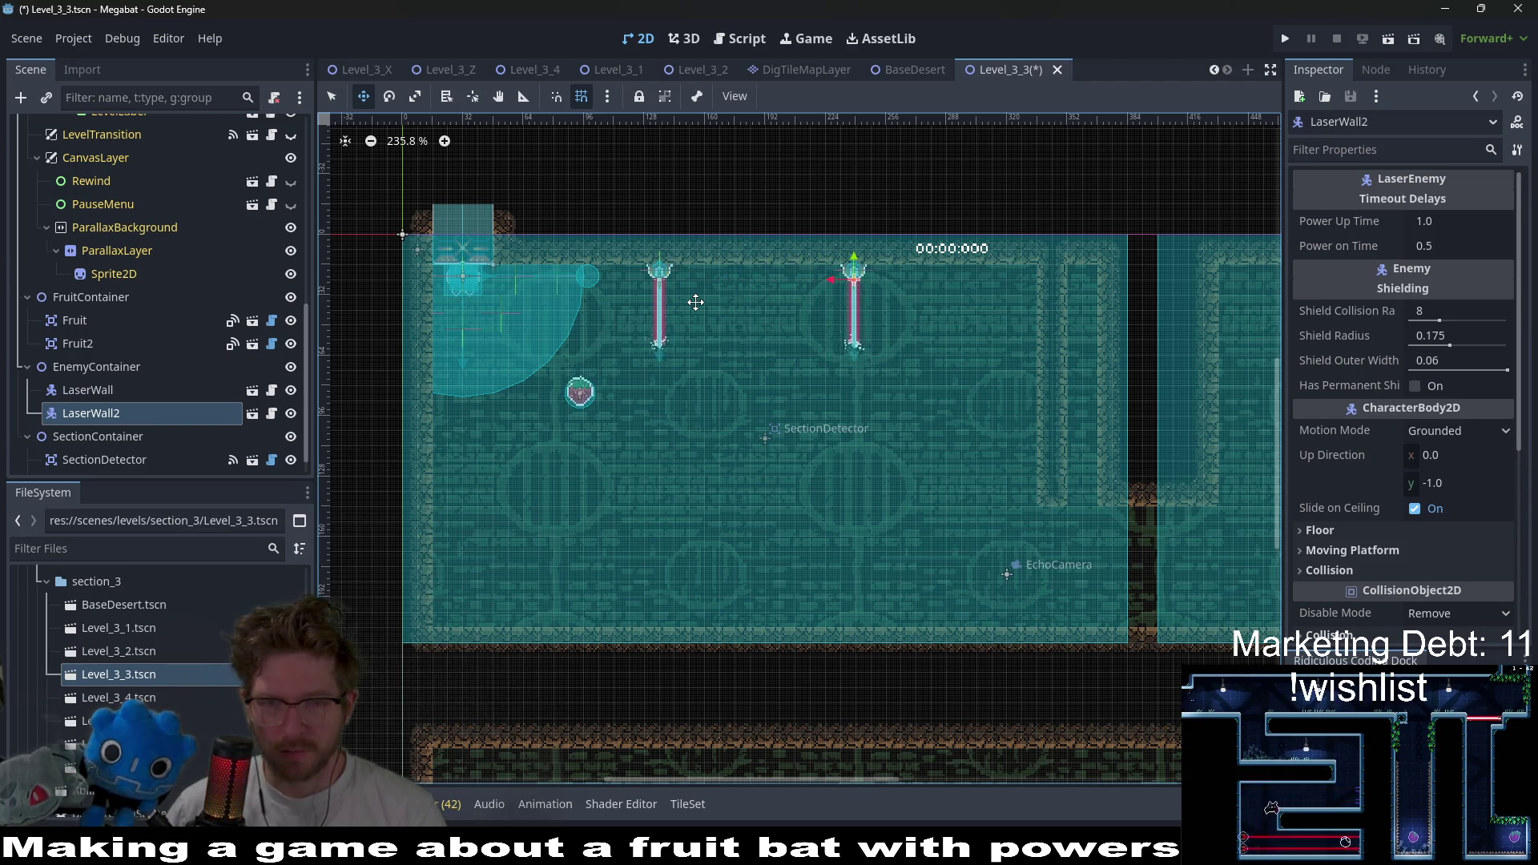
{"action": "scroll", "coordinate": [765, 260], "scroll_direction": "up", "scroll_amount": 7}
{"action": "key", "text": "Right"}
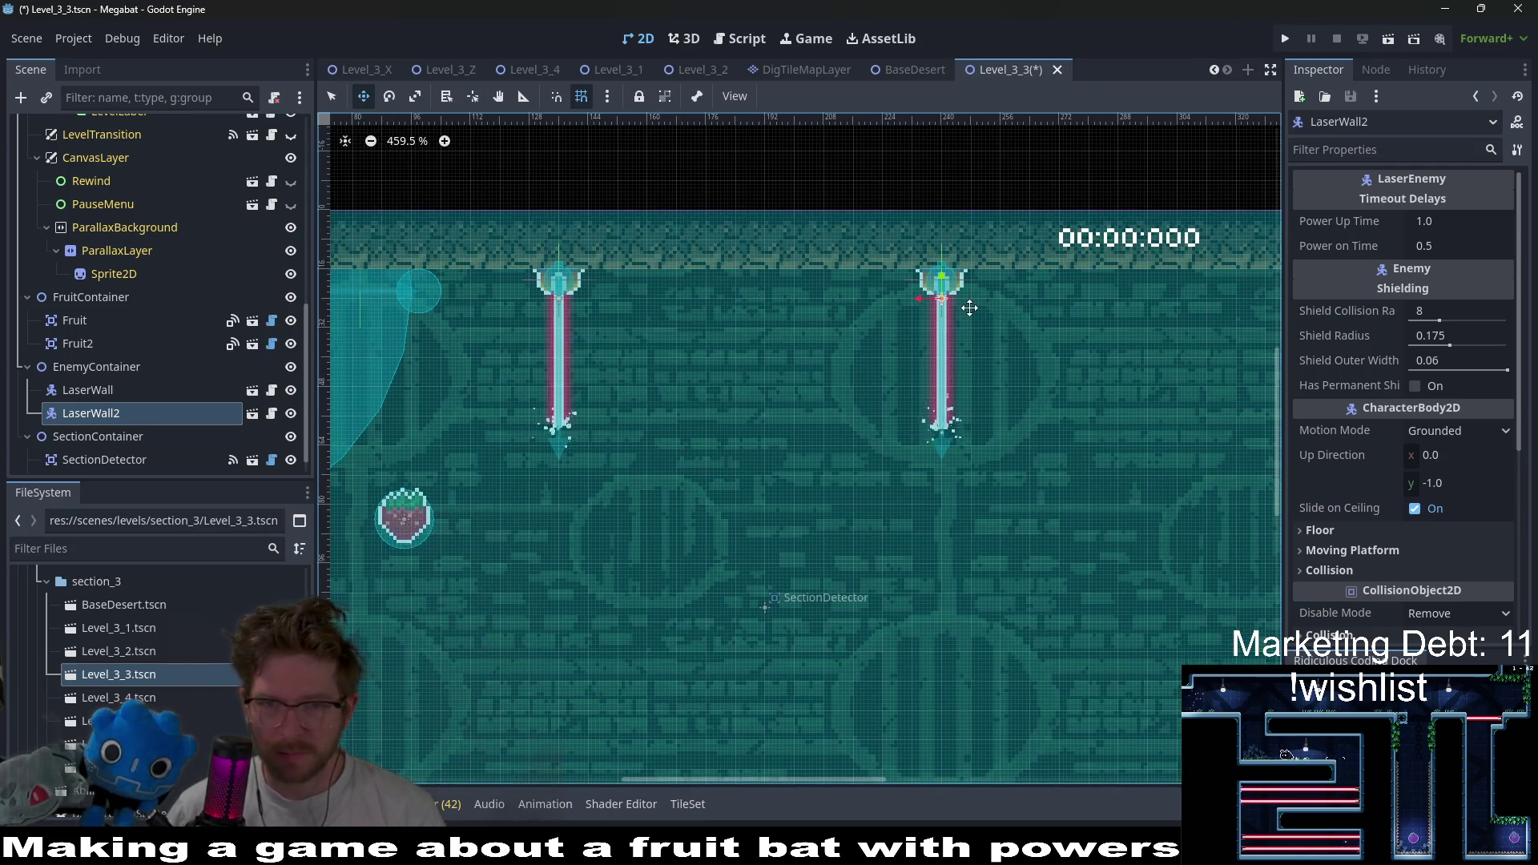
{"action": "scroll", "coordinate": [858, 412], "scroll_direction": "down", "scroll_amount": 9}
- Shift LaserWall and LaserWall2 left together
{"action": "left_click", "coordinate": [156, 392]}
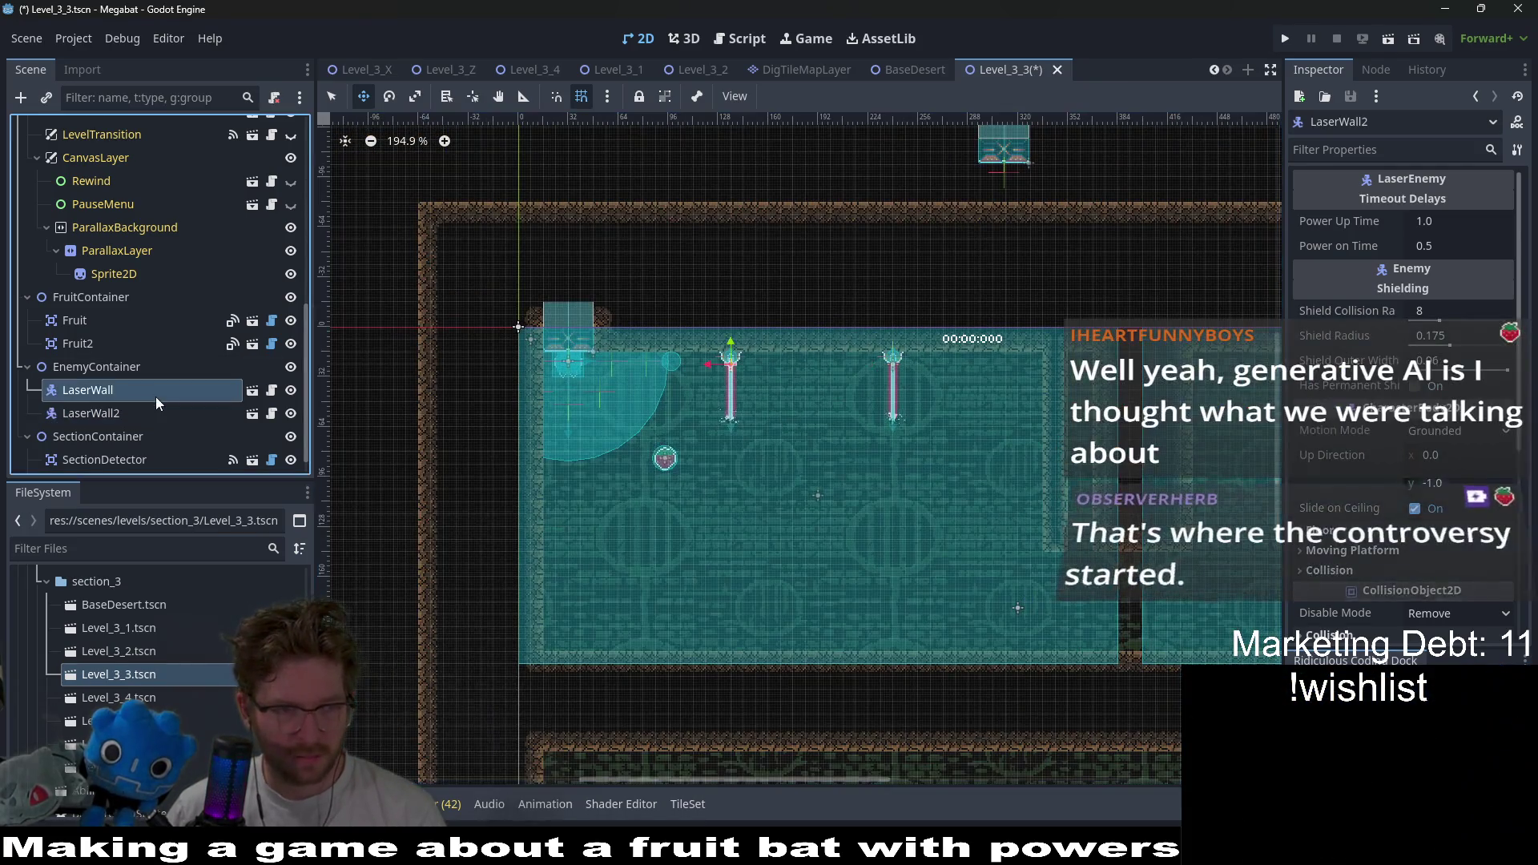
{"action": "left_click", "coordinate": [125, 411], "text": "shift"}
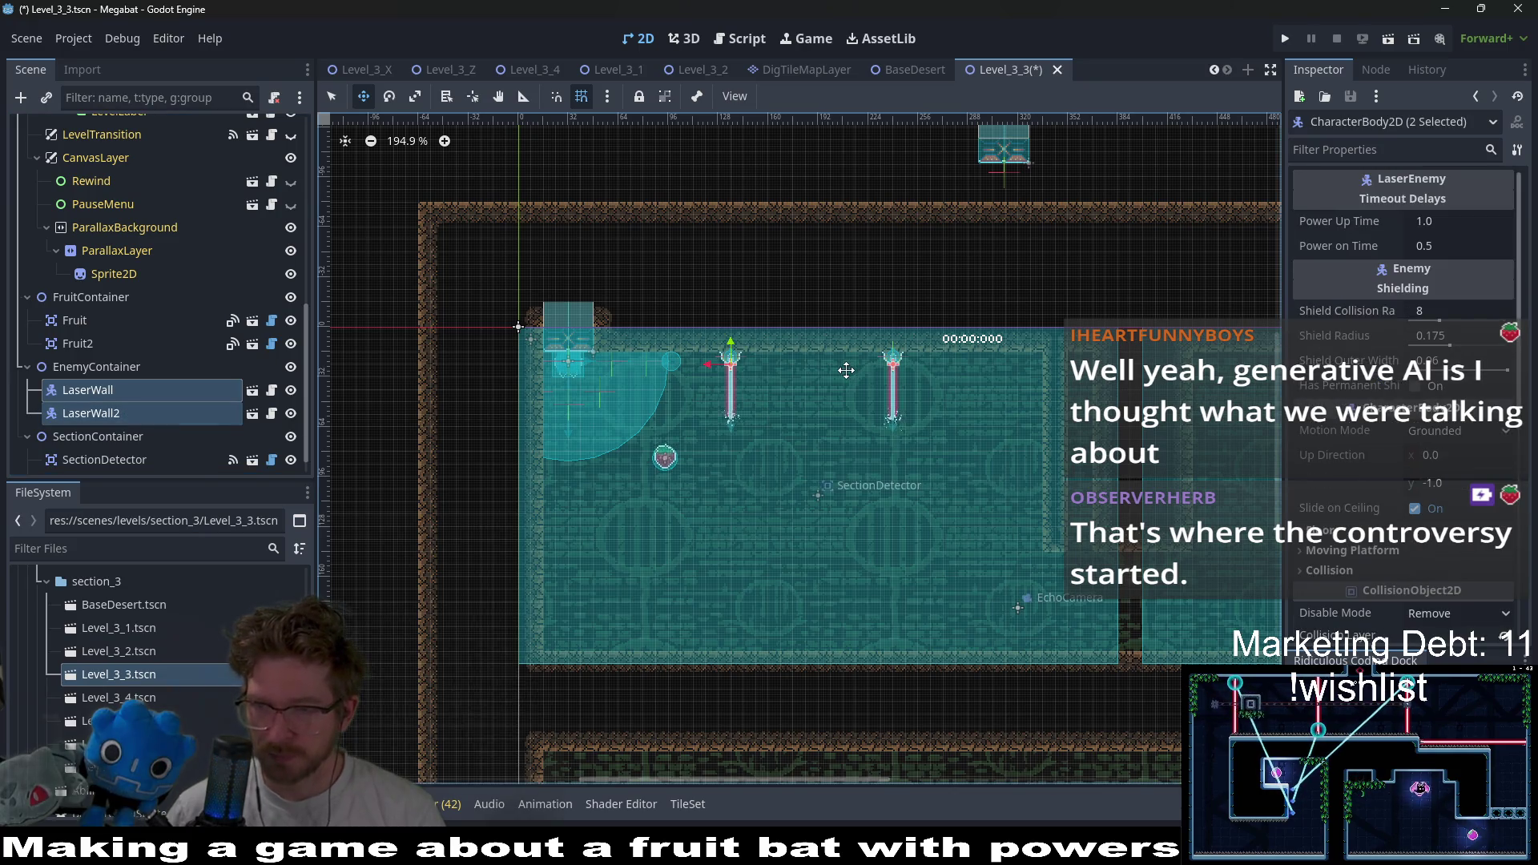
{"action": "key", "text": "Left"}
{"action": "key", "text": "Left"}
{"action": "key", "text": "Left"}
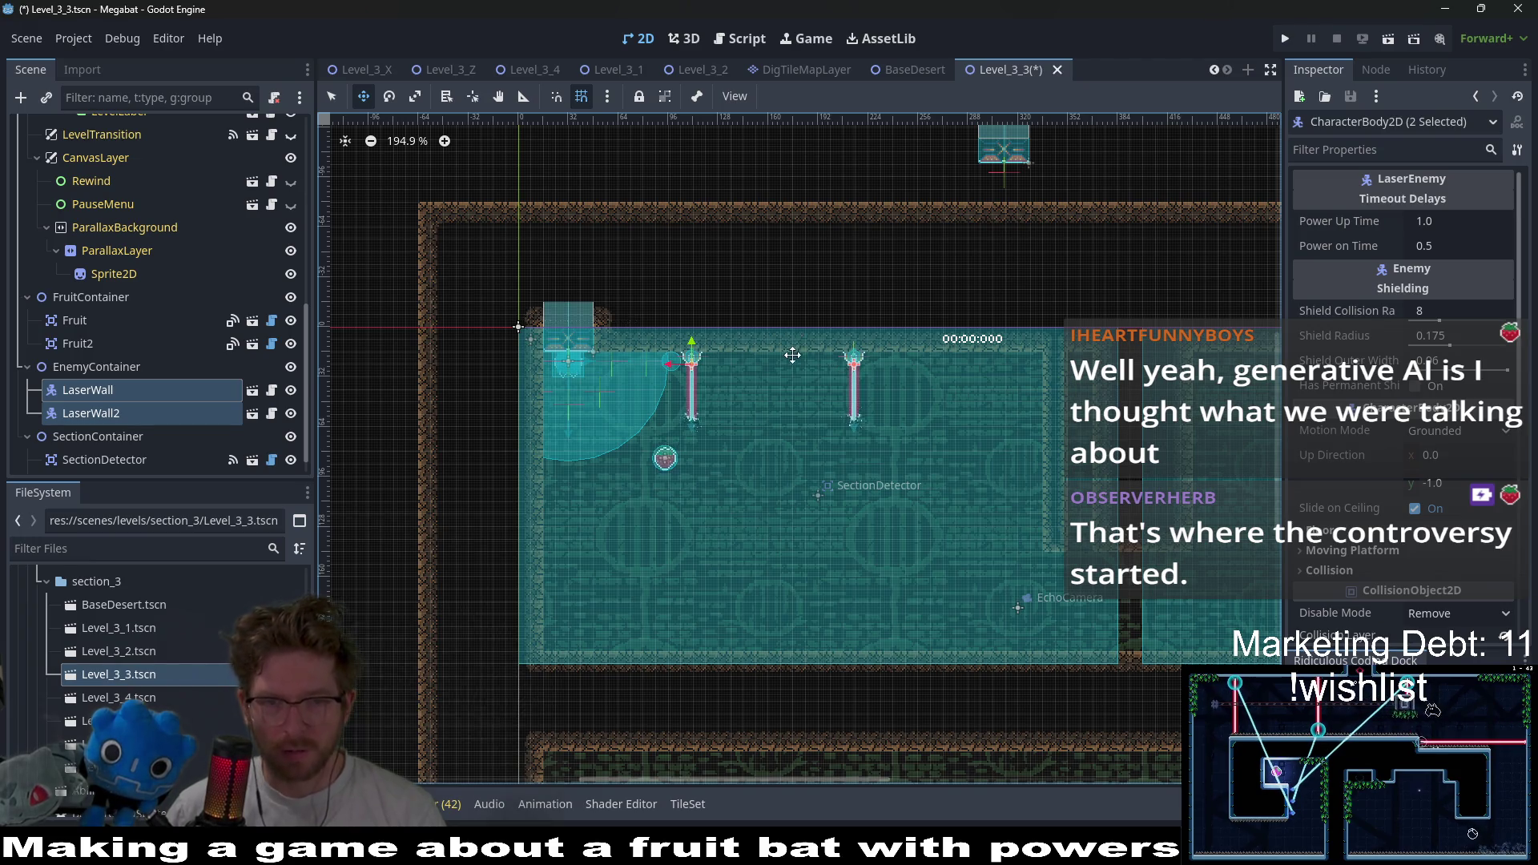
{"action": "scroll", "coordinate": [792, 355], "scroll_direction": "up", "scroll_amount": 10}
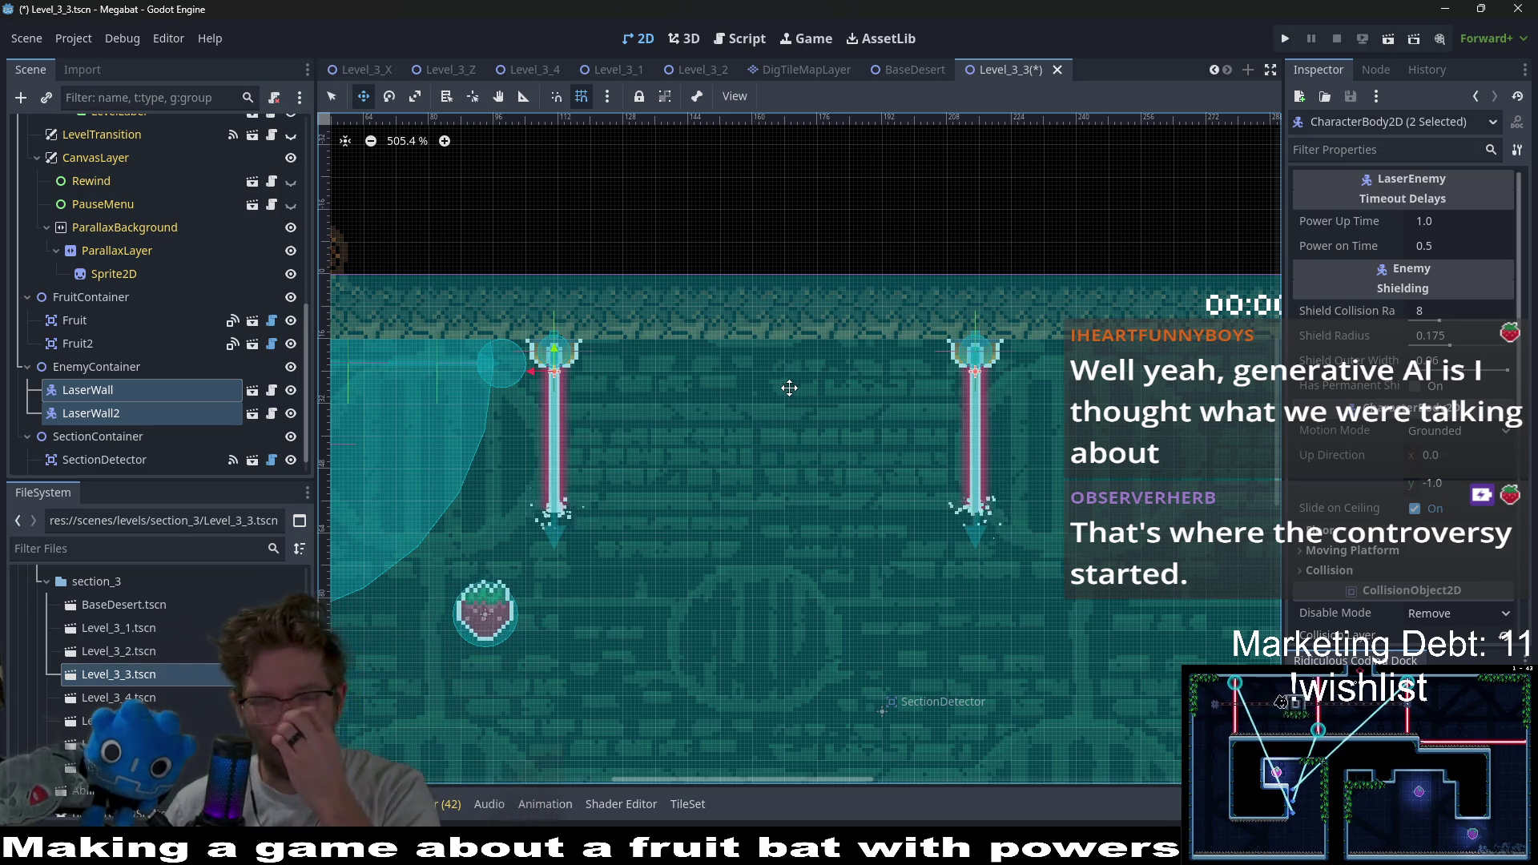
{"action": "scroll", "coordinate": [686, 440], "scroll_direction": "down", "scroll_amount": 11}
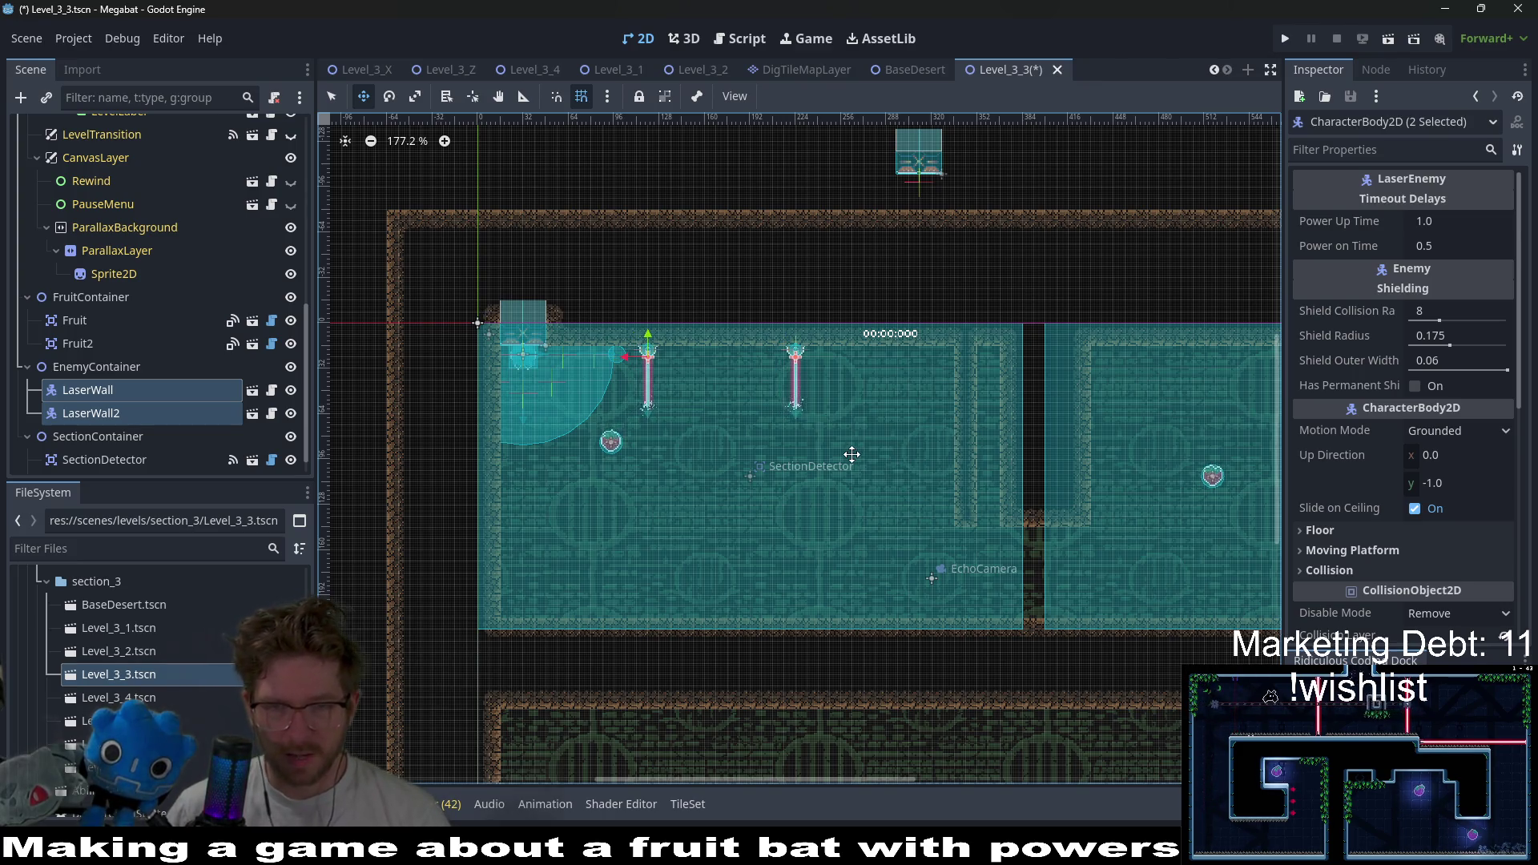
{"action": "scroll", "coordinate": [821, 353], "scroll_direction": "up", "scroll_amount": 14}
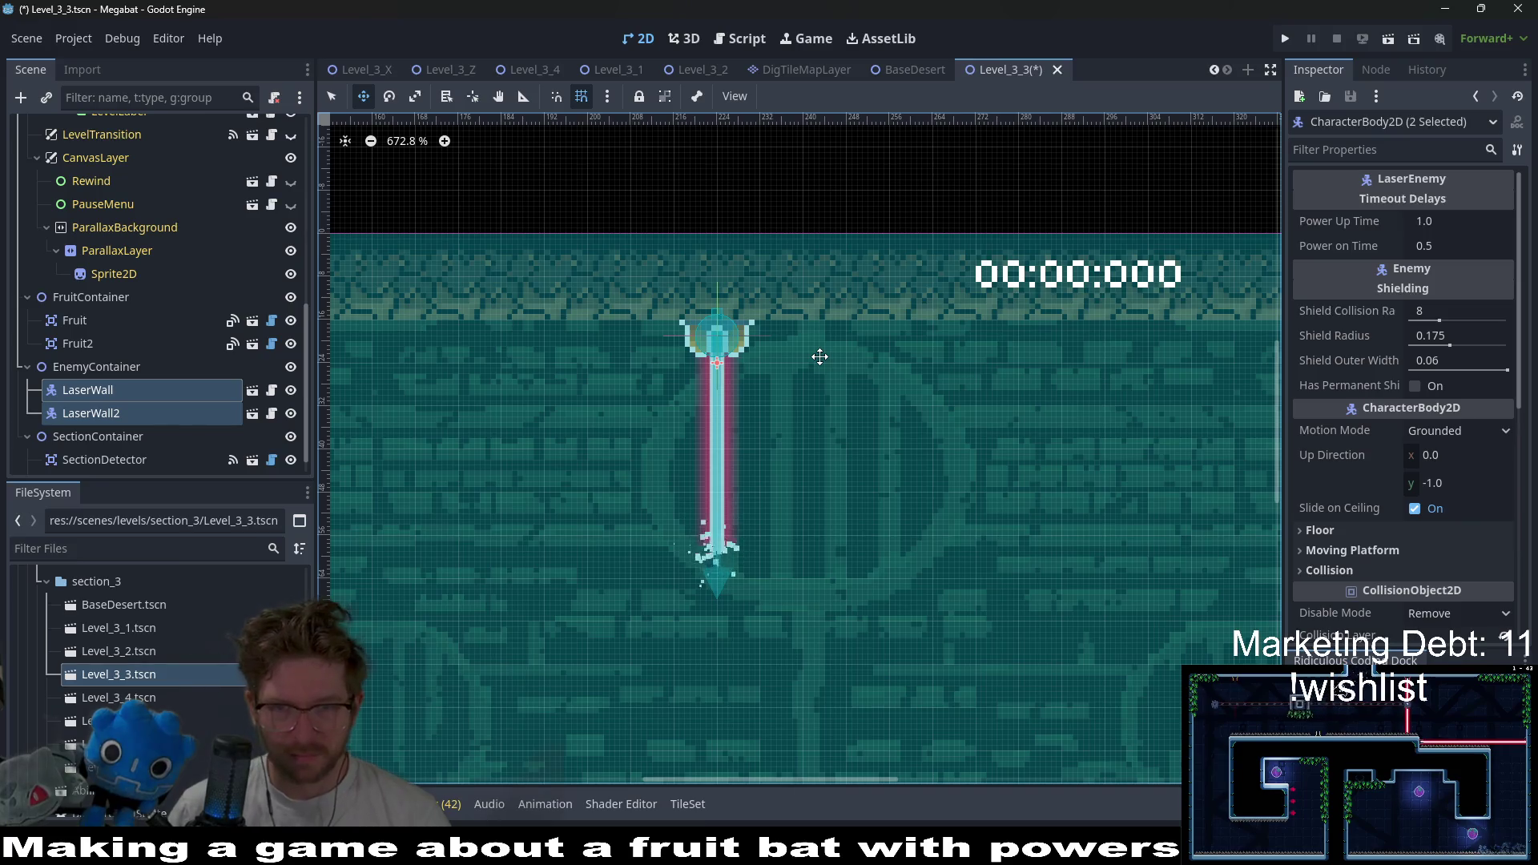
{"action": "scroll", "coordinate": [821, 355], "scroll_direction": "down", "scroll_amount": 12}
{"action": "scroll", "coordinate": [203, 285], "scroll_direction": "up", "scroll_amount": 2}
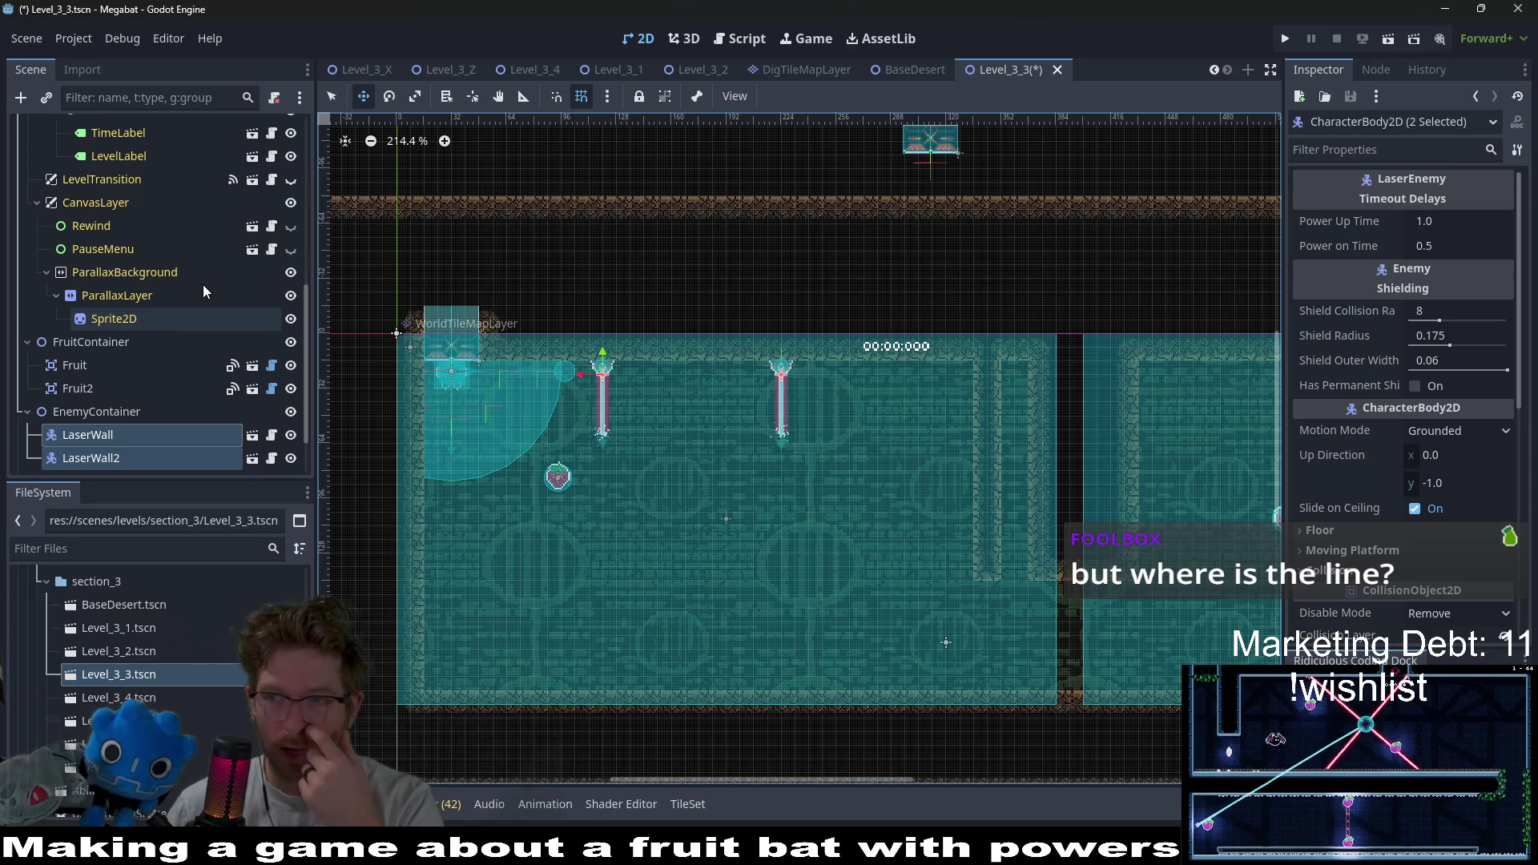
{"action": "scroll", "coordinate": [172, 204], "scroll_direction": "up", "scroll_amount": 10}
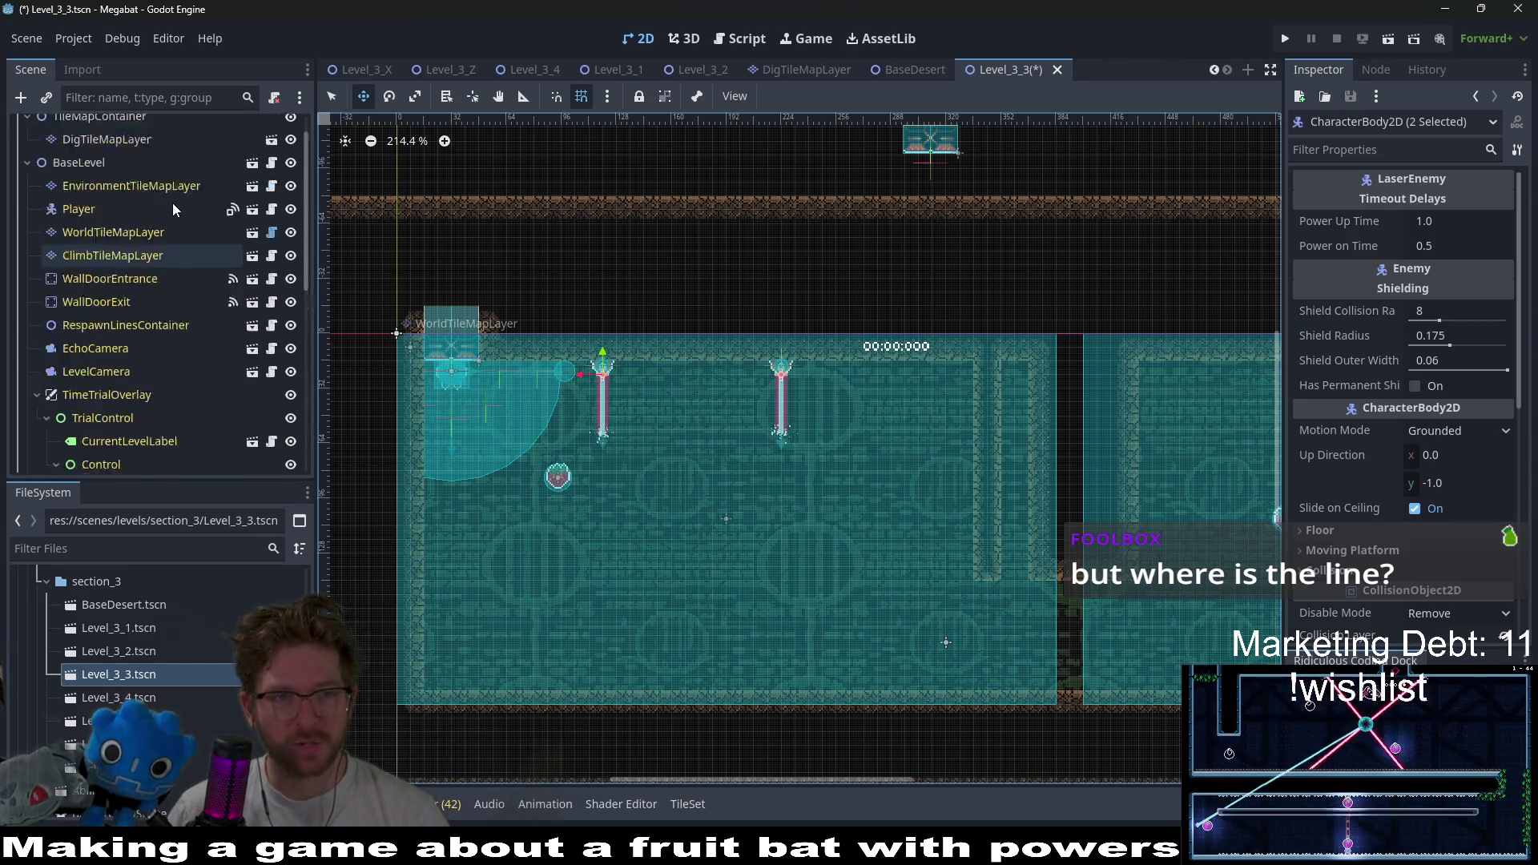
- Paint three DESERT wall columns on WorldTileMapLayer around the two ceiling lasers
{"action": "scroll", "coordinate": [171, 204], "scroll_direction": "up", "scroll_amount": 3}
{"action": "left_click", "coordinate": [135, 266]}
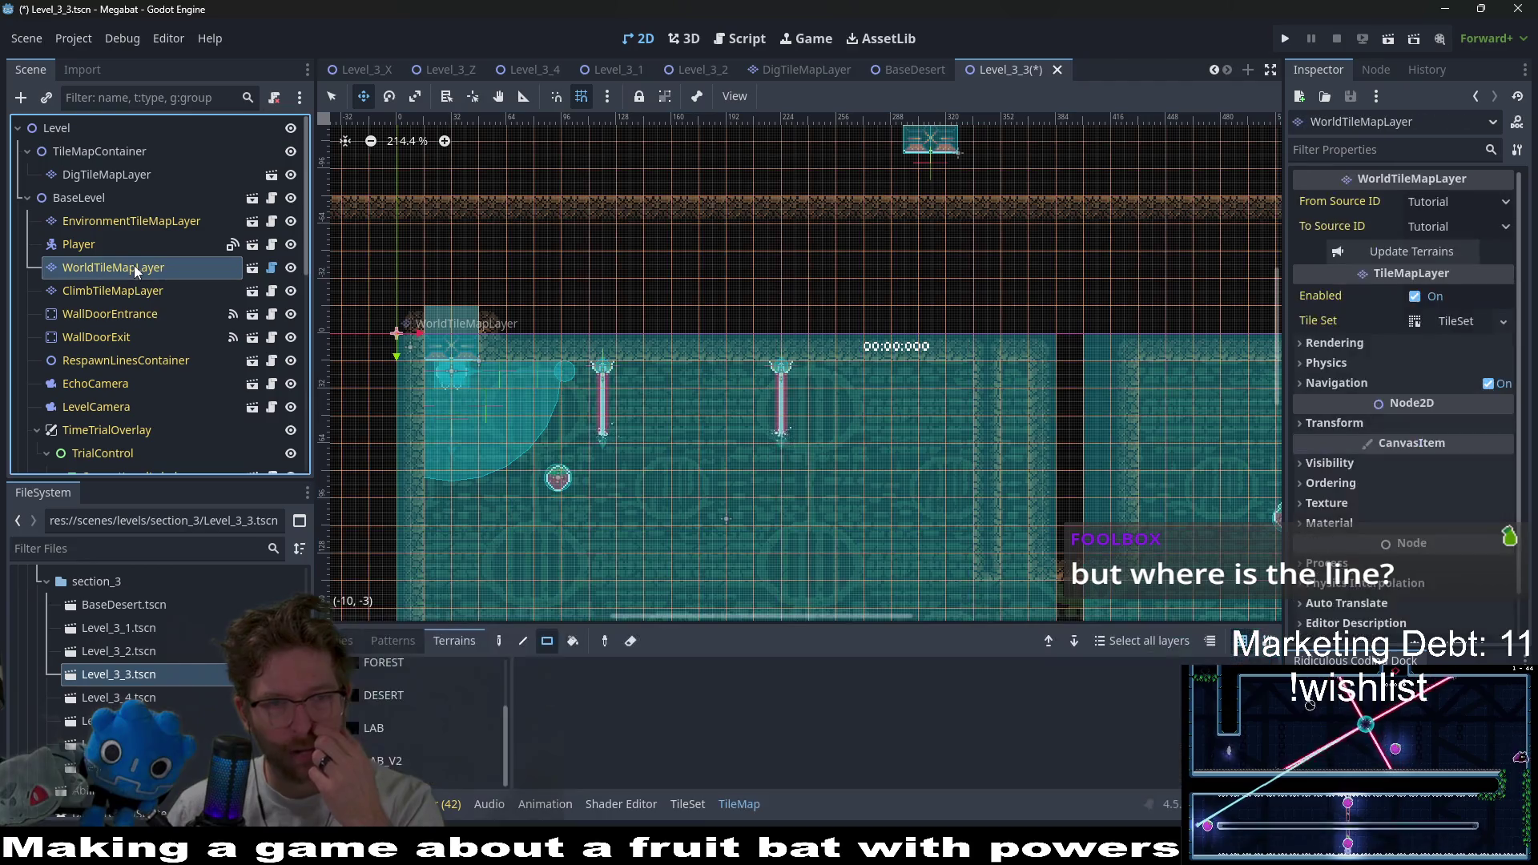
{"action": "scroll", "coordinate": [440, 745], "scroll_direction": "up", "scroll_amount": 2}
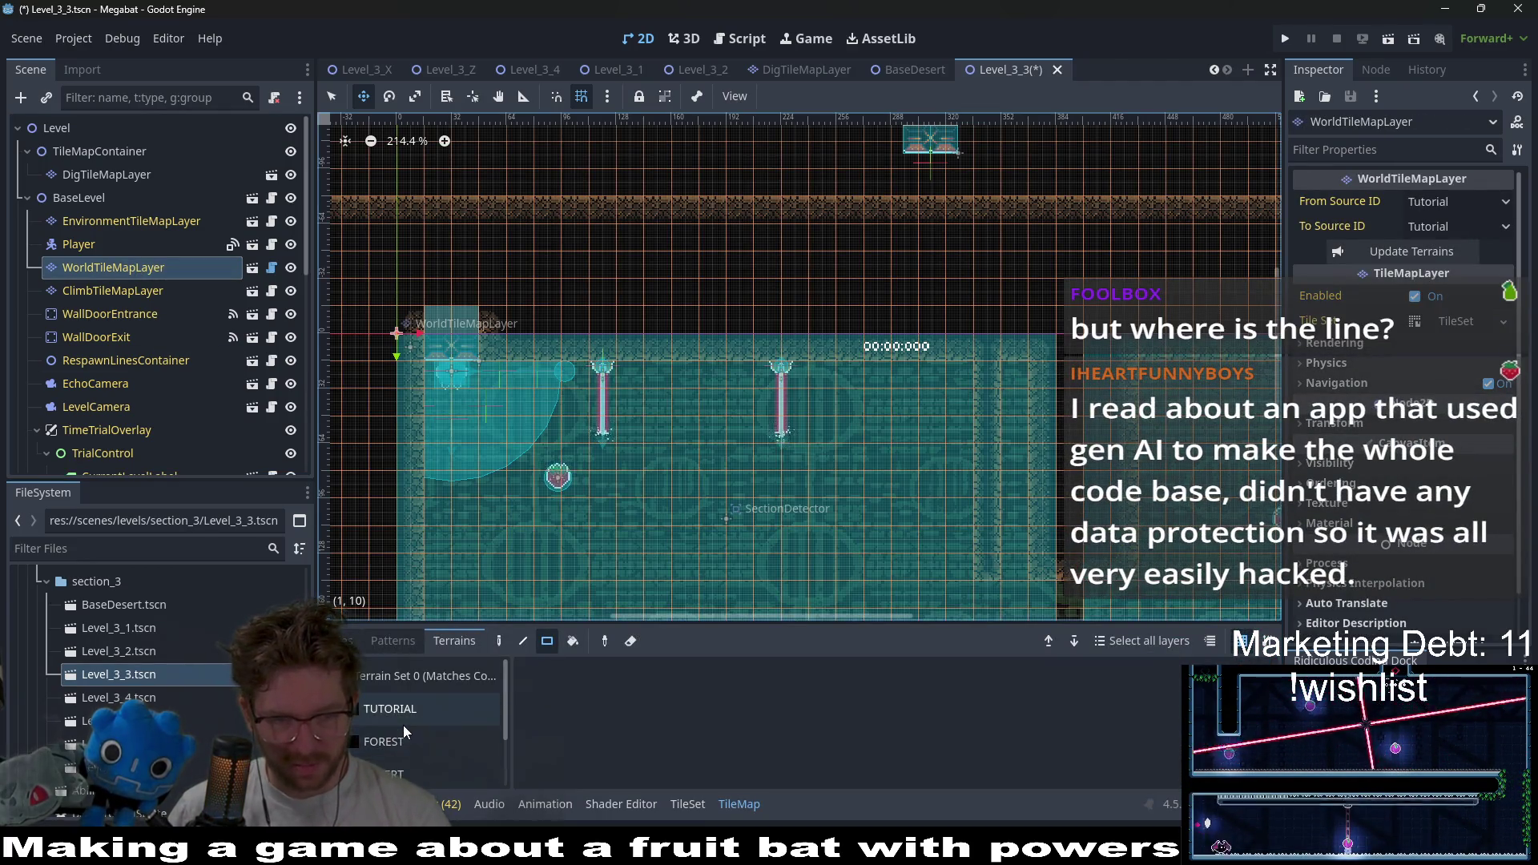
{"action": "scroll", "coordinate": [416, 722], "scroll_direction": "down", "scroll_amount": 2}
{"action": "left_click", "coordinate": [402, 697]}
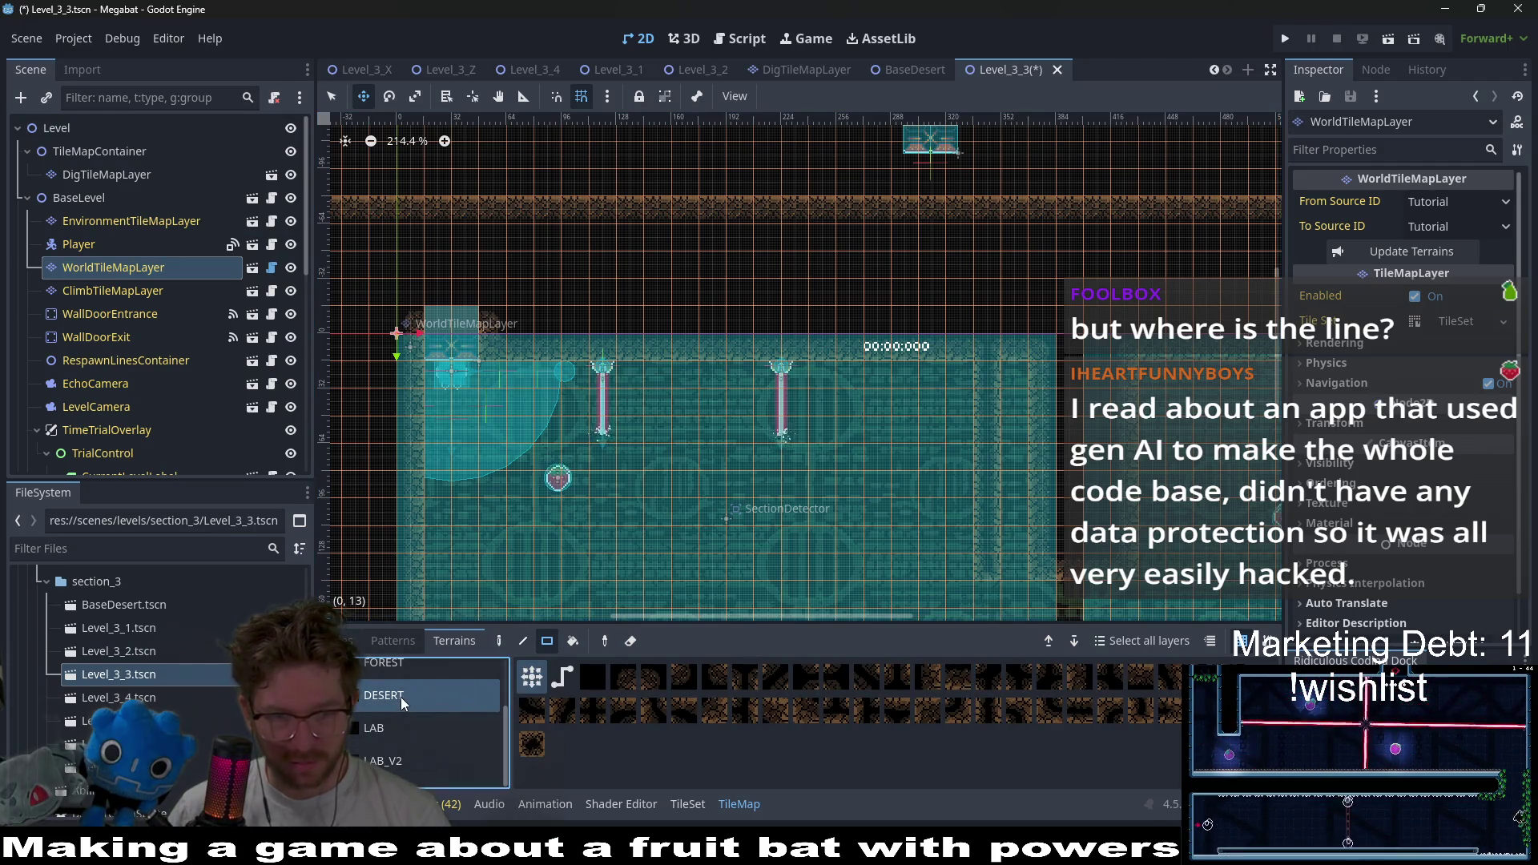
{"action": "left_click_drag", "start_coordinate": [660, 437], "coordinate": [675, 375]}
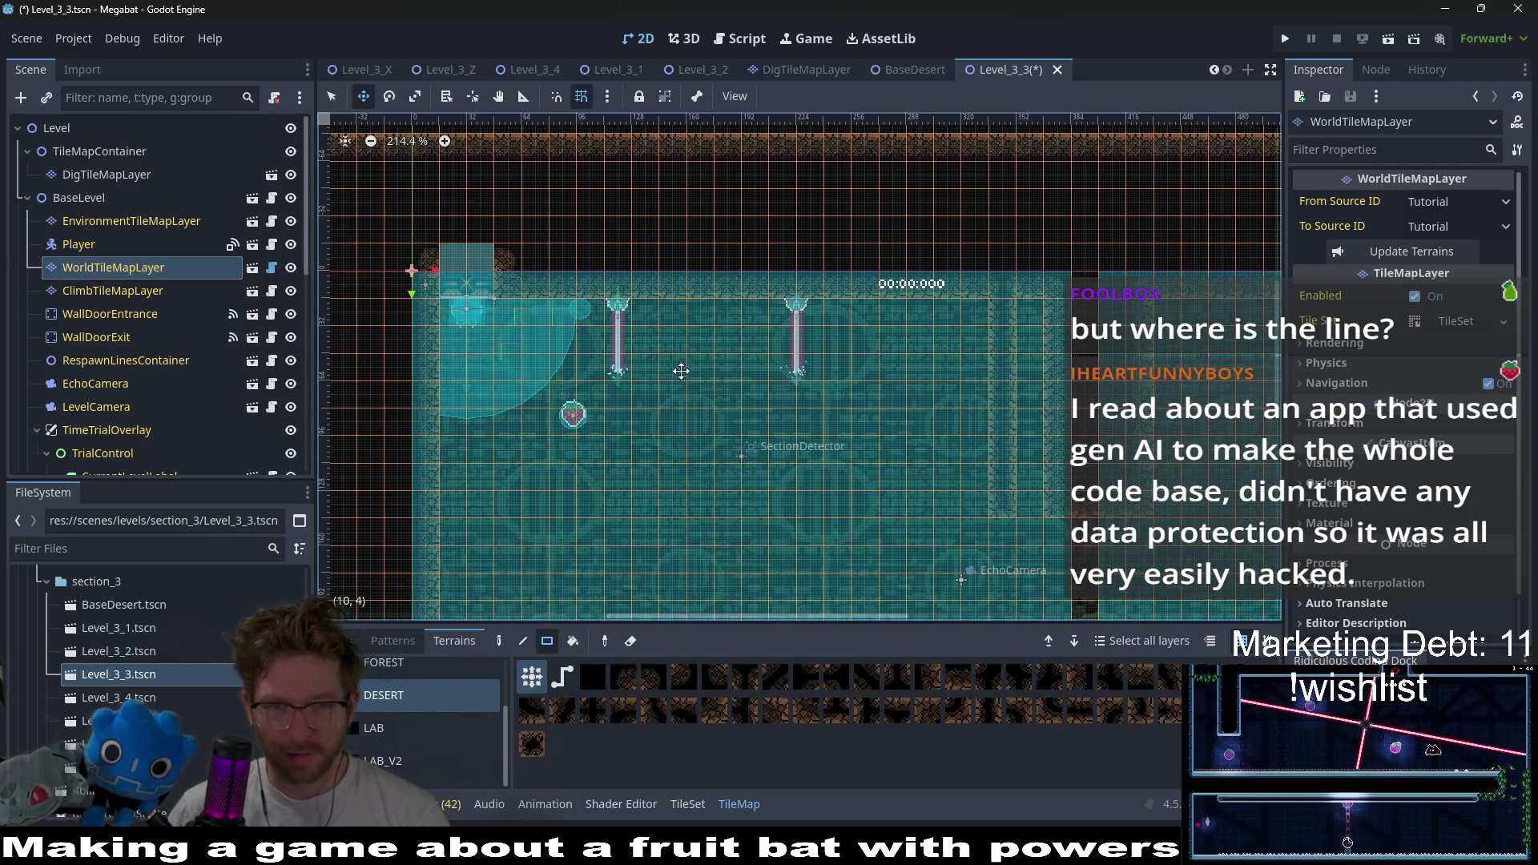
{"action": "left_click_drag", "start_coordinate": [598, 315], "coordinate": [596, 435]}
{"action": "left_click_drag", "start_coordinate": [647, 322], "coordinate": [643, 453]}
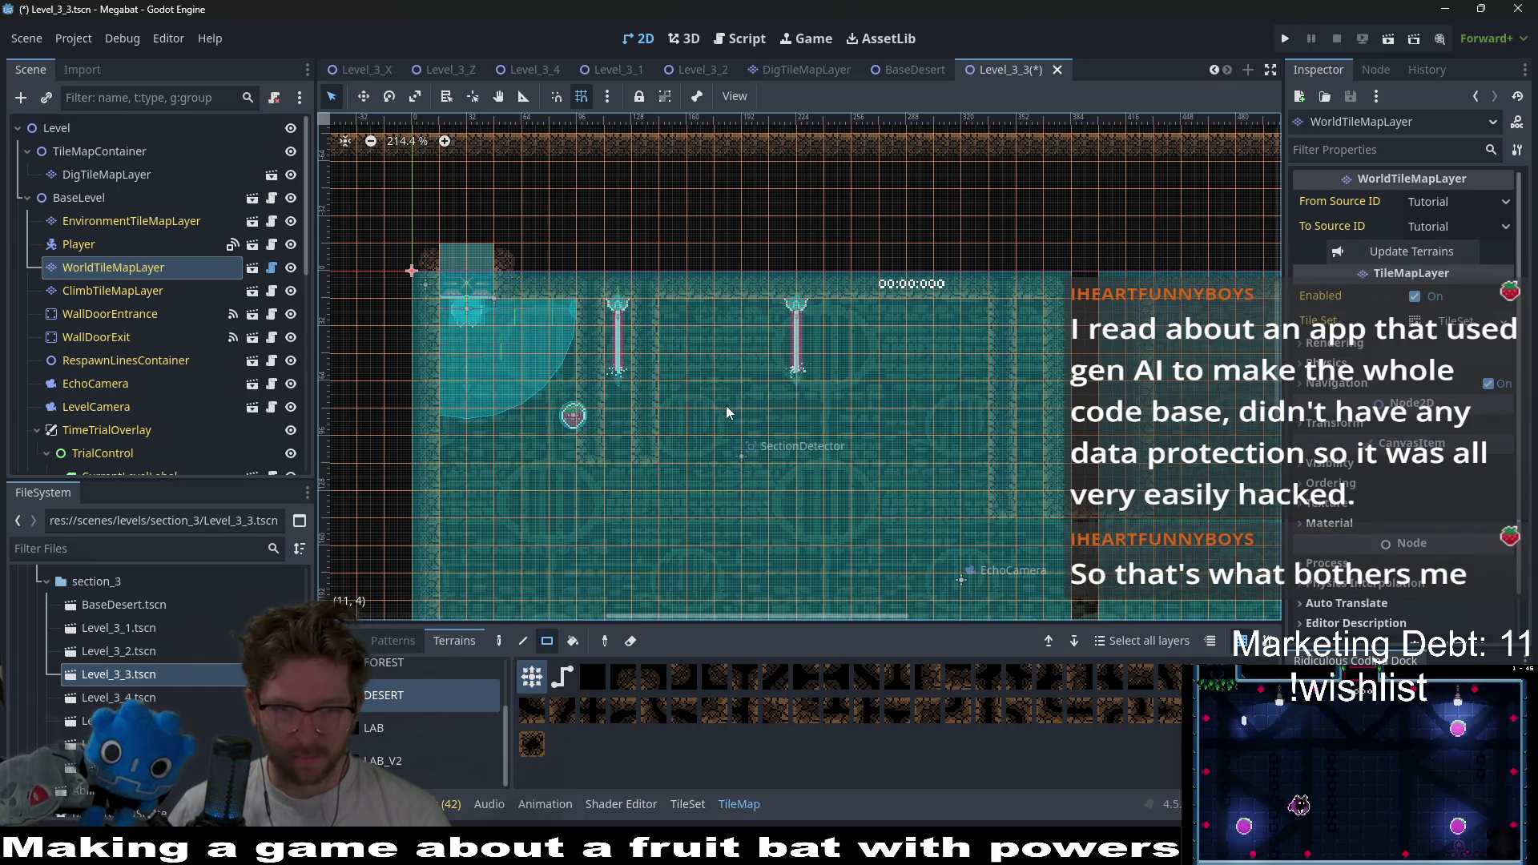
{"action": "left_click_drag", "start_coordinate": [762, 436], "coordinate": [762, 436]}
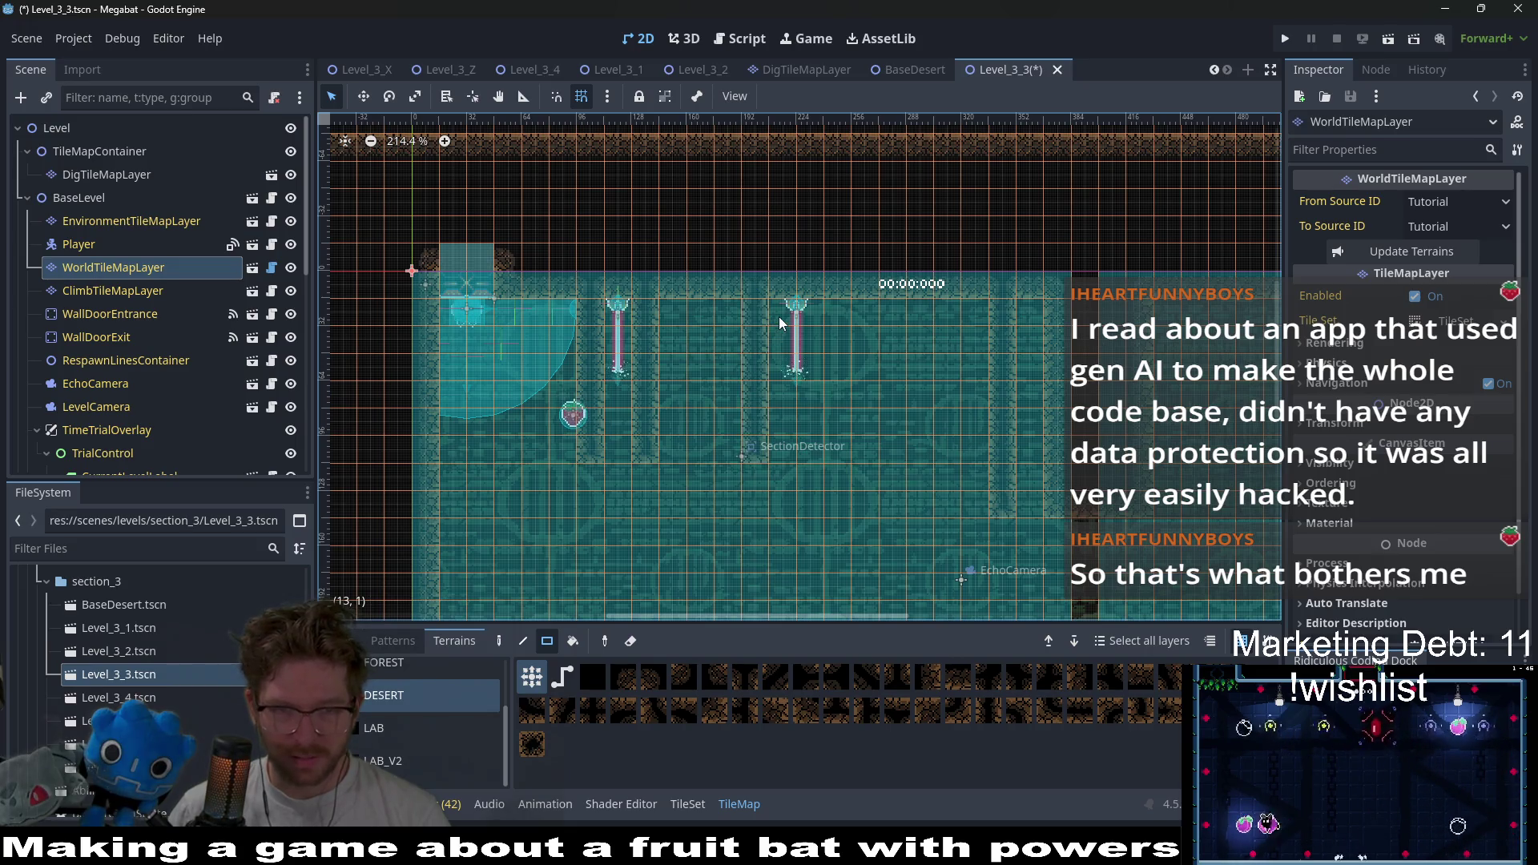
- Erase the extra wall tiles, including the tile at (13,1) and two columns
{"action": "right_click", "coordinate": [755, 307]}
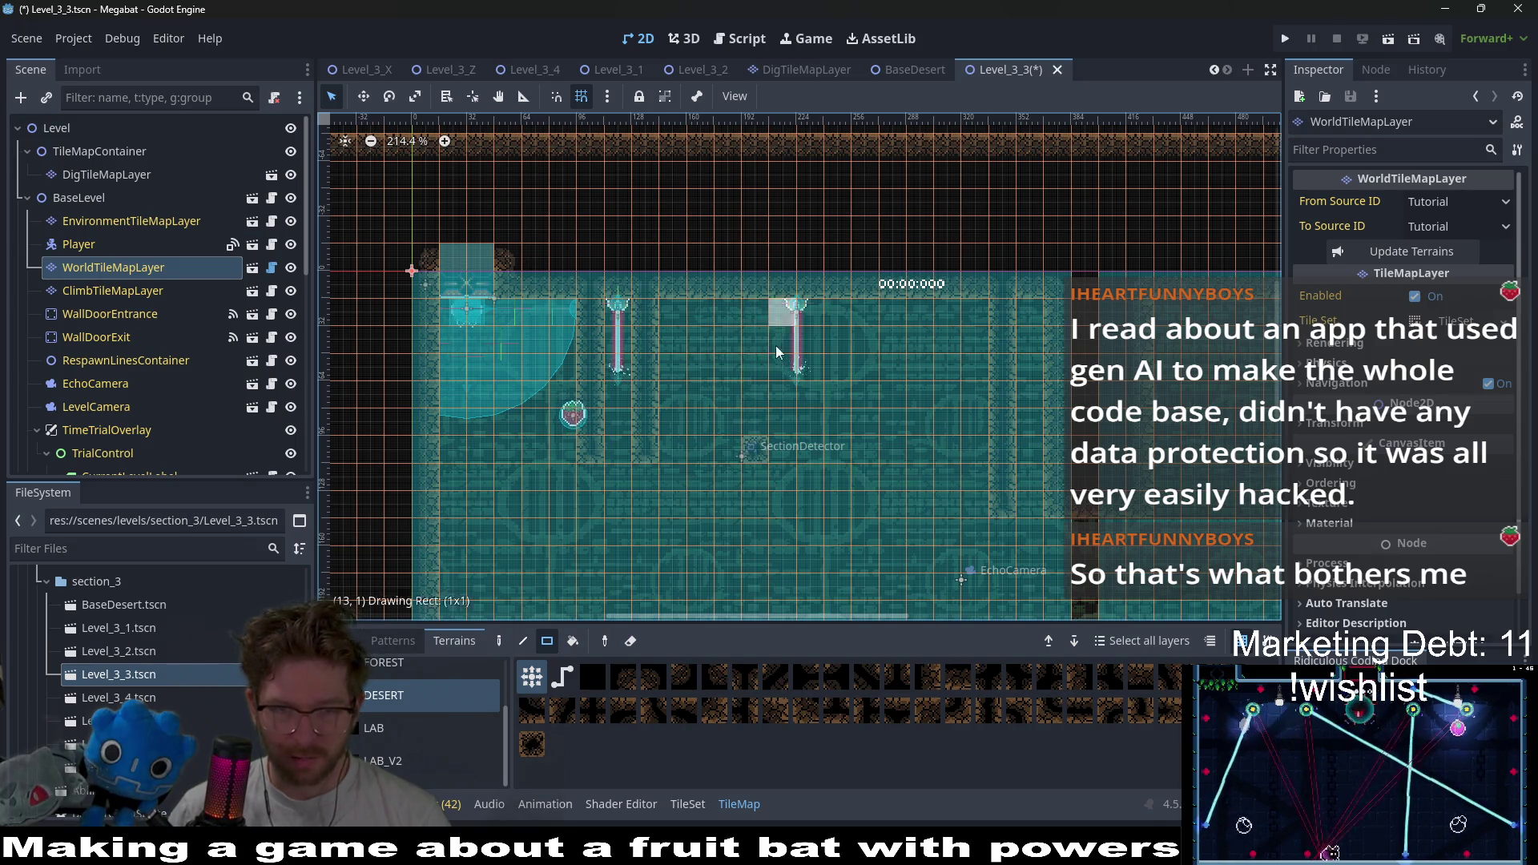
{"action": "right_click", "coordinate": [781, 340]}
{"action": "right_click", "coordinate": [785, 452]}
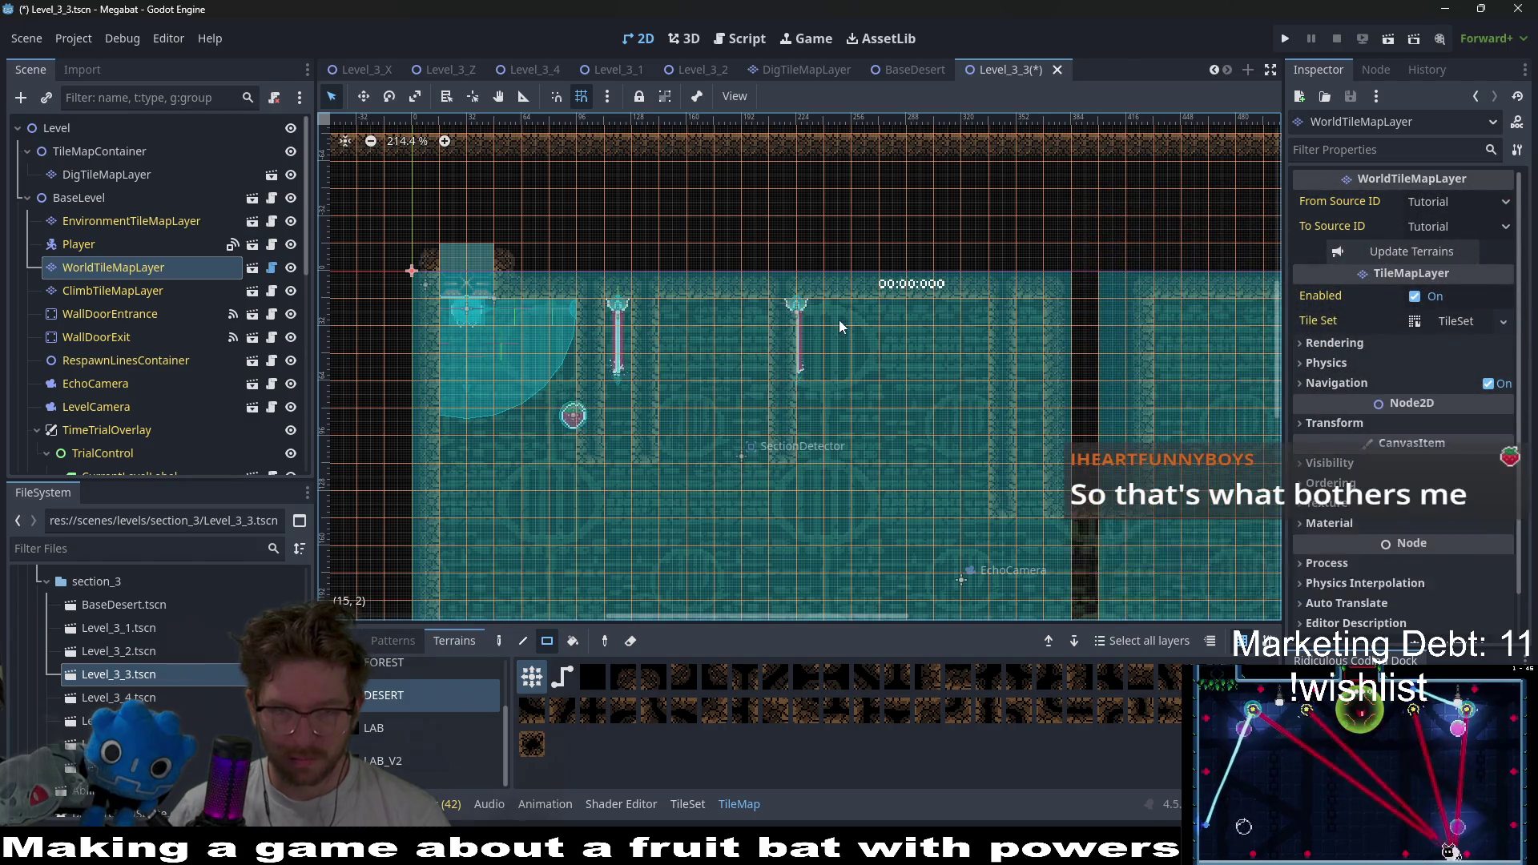
{"action": "right_click", "coordinate": [844, 450]}
{"action": "scroll", "coordinate": [160, 344], "scroll_direction": "down", "scroll_amount": 5}
- Nudge LaserWall2 two grid steps to the right
{"action": "double_click", "coordinate": [110, 390]}
{"action": "scroll", "coordinate": [860, 325], "scroll_direction": "up", "scroll_amount": 4}
{"action": "key", "text": "w"}
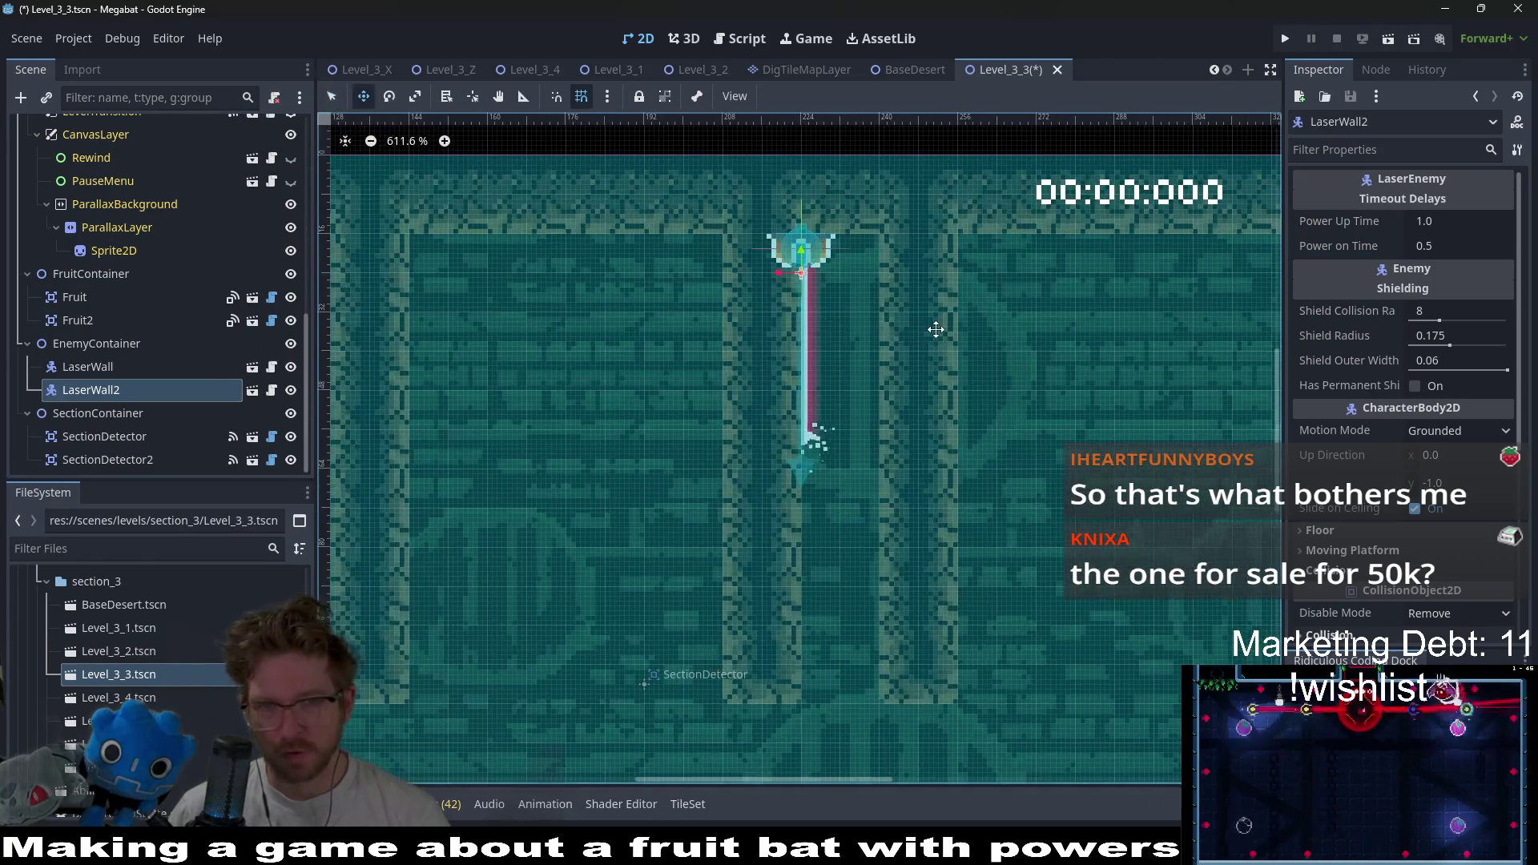
{"action": "key", "text": "Right"}
{"action": "key", "text": "Right"}
{"action": "key", "text": "Right"}
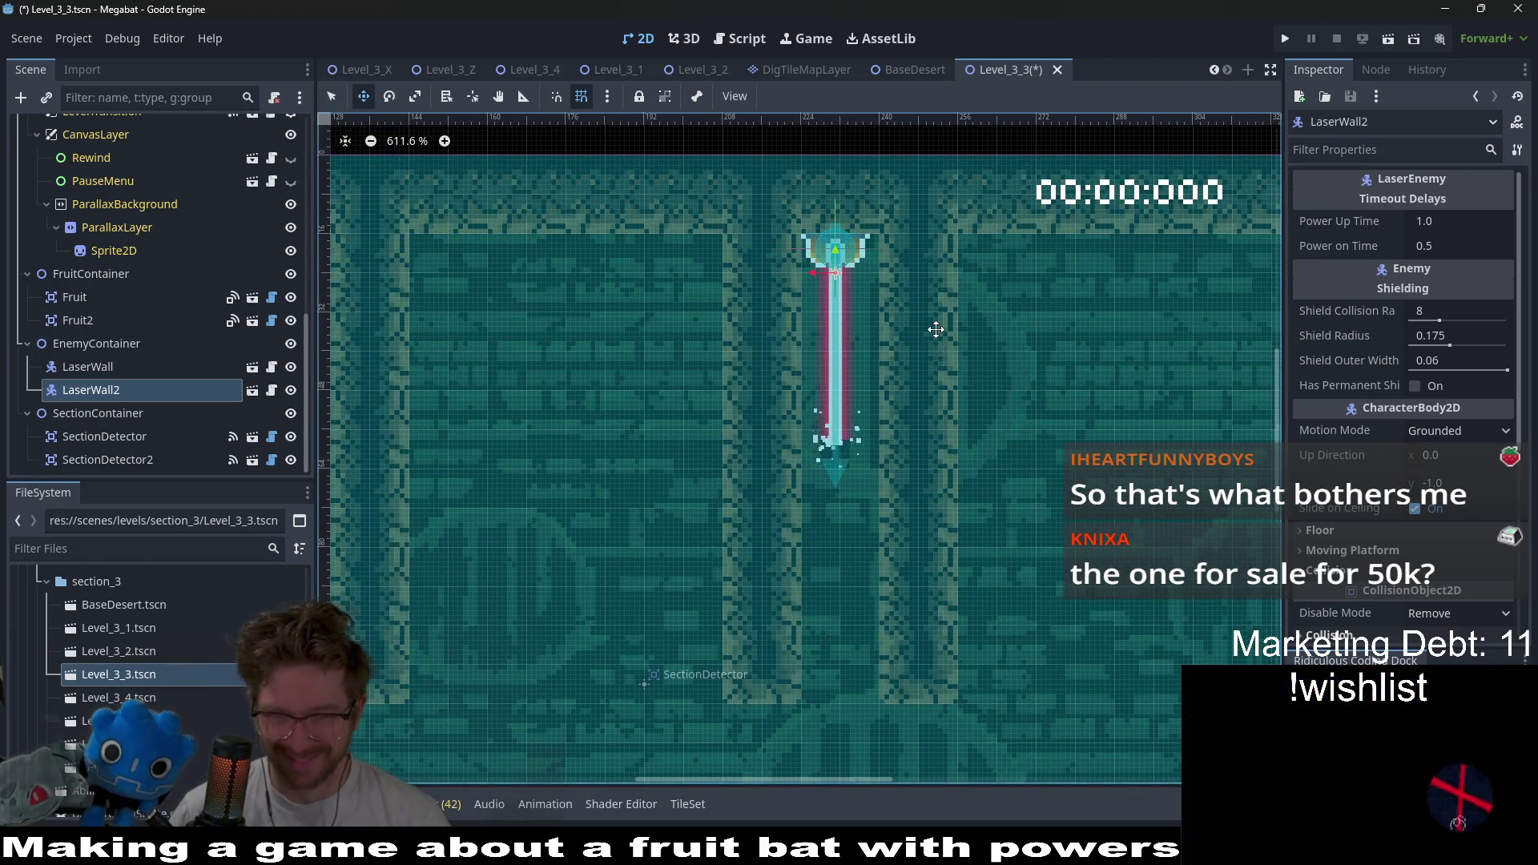
{"action": "key", "text": "Right"}
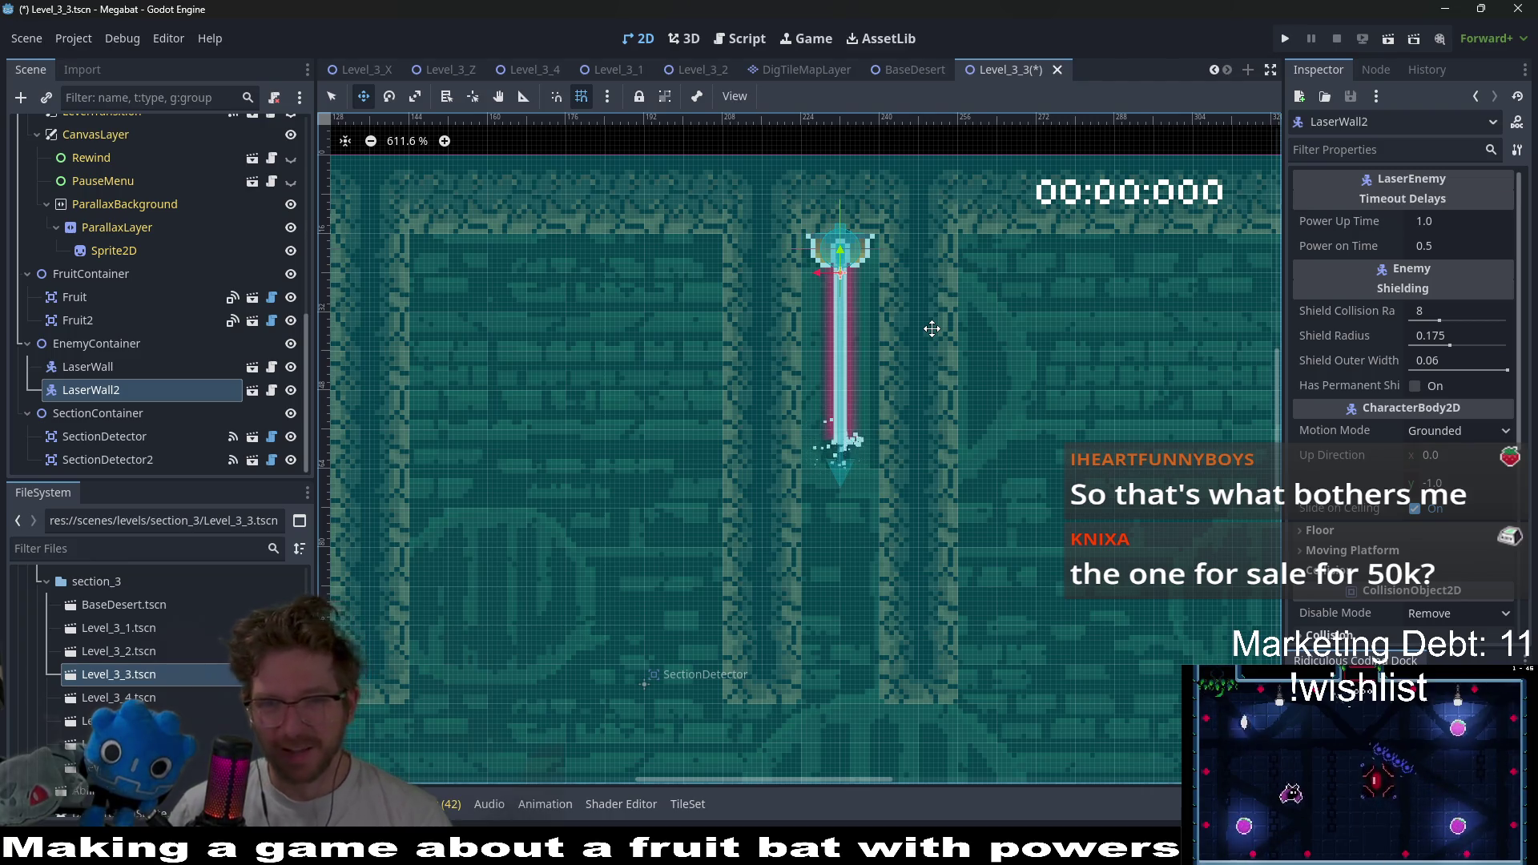
{"action": "scroll", "coordinate": [931, 328], "scroll_direction": "down", "scroll_amount": 5}
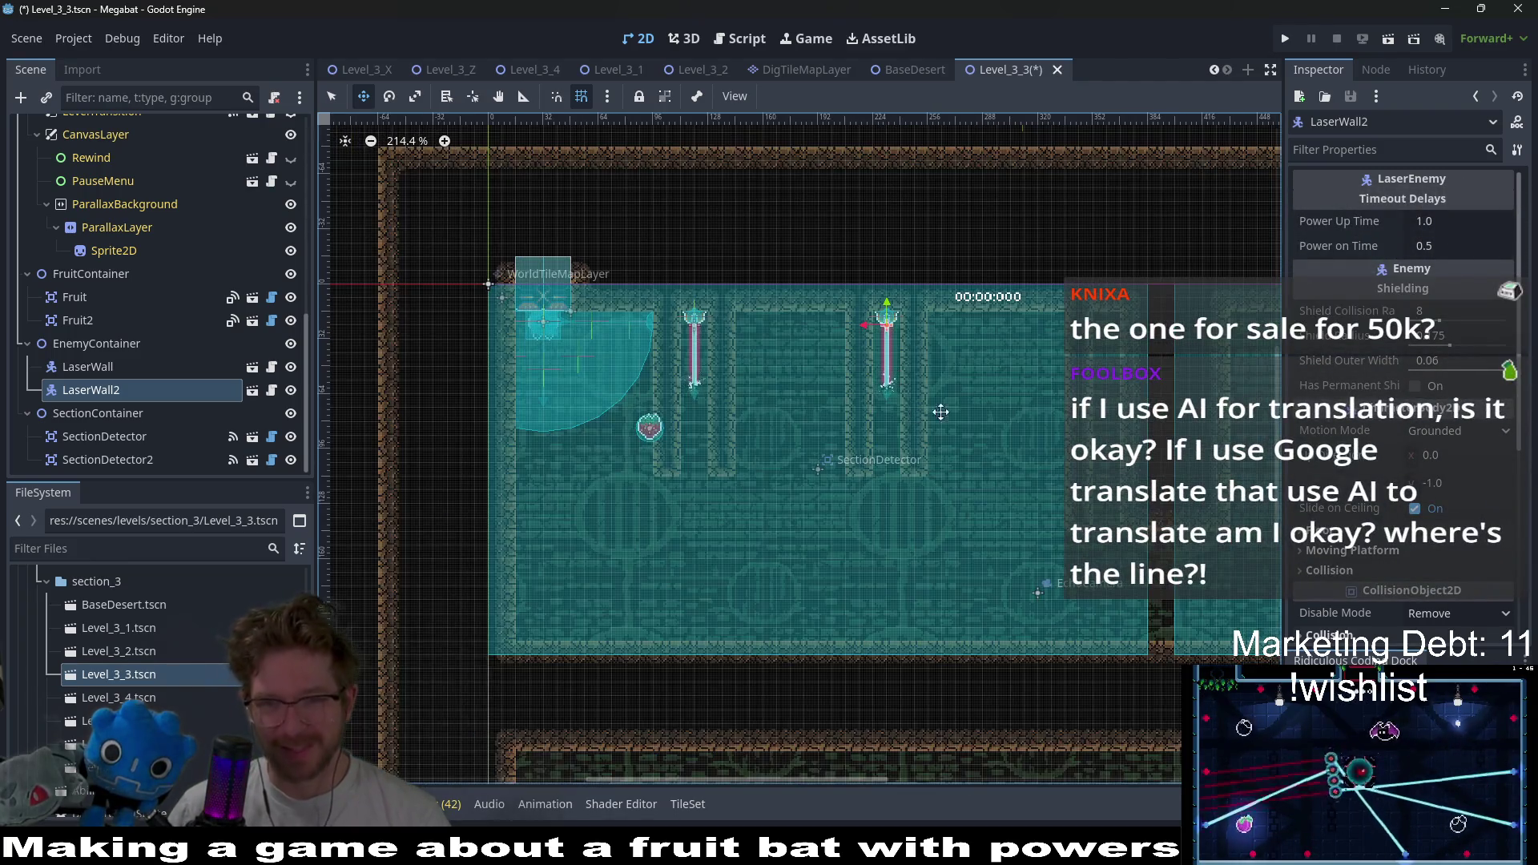
{"action": "scroll", "coordinate": [881, 411], "scroll_direction": "right", "scroll_amount": 3}
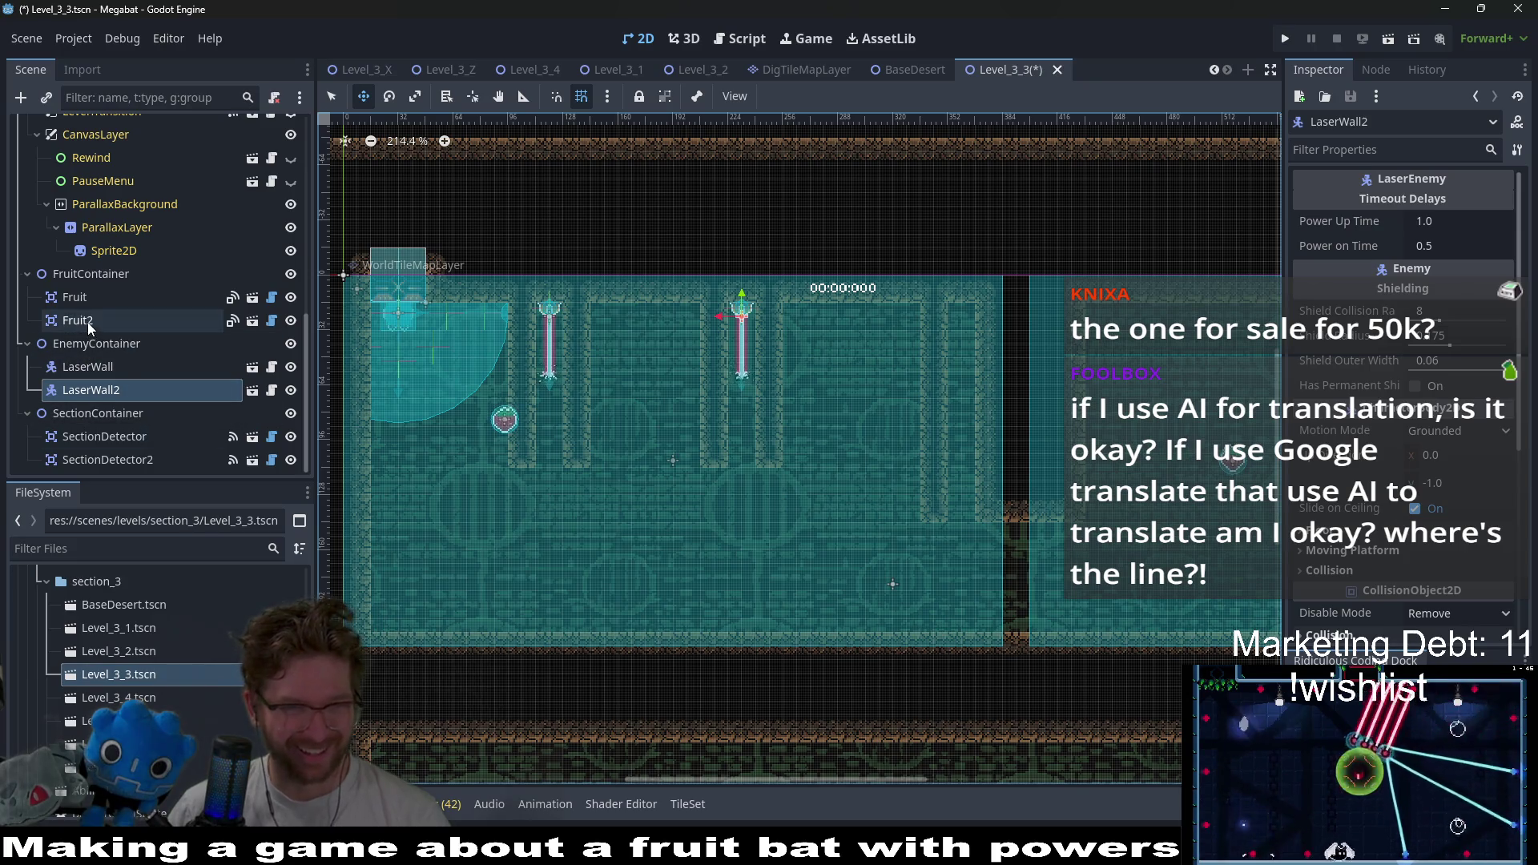
- Move the Fruit up and left, then shift both laser walls one step right
{"action": "left_click", "coordinate": [76, 298]}
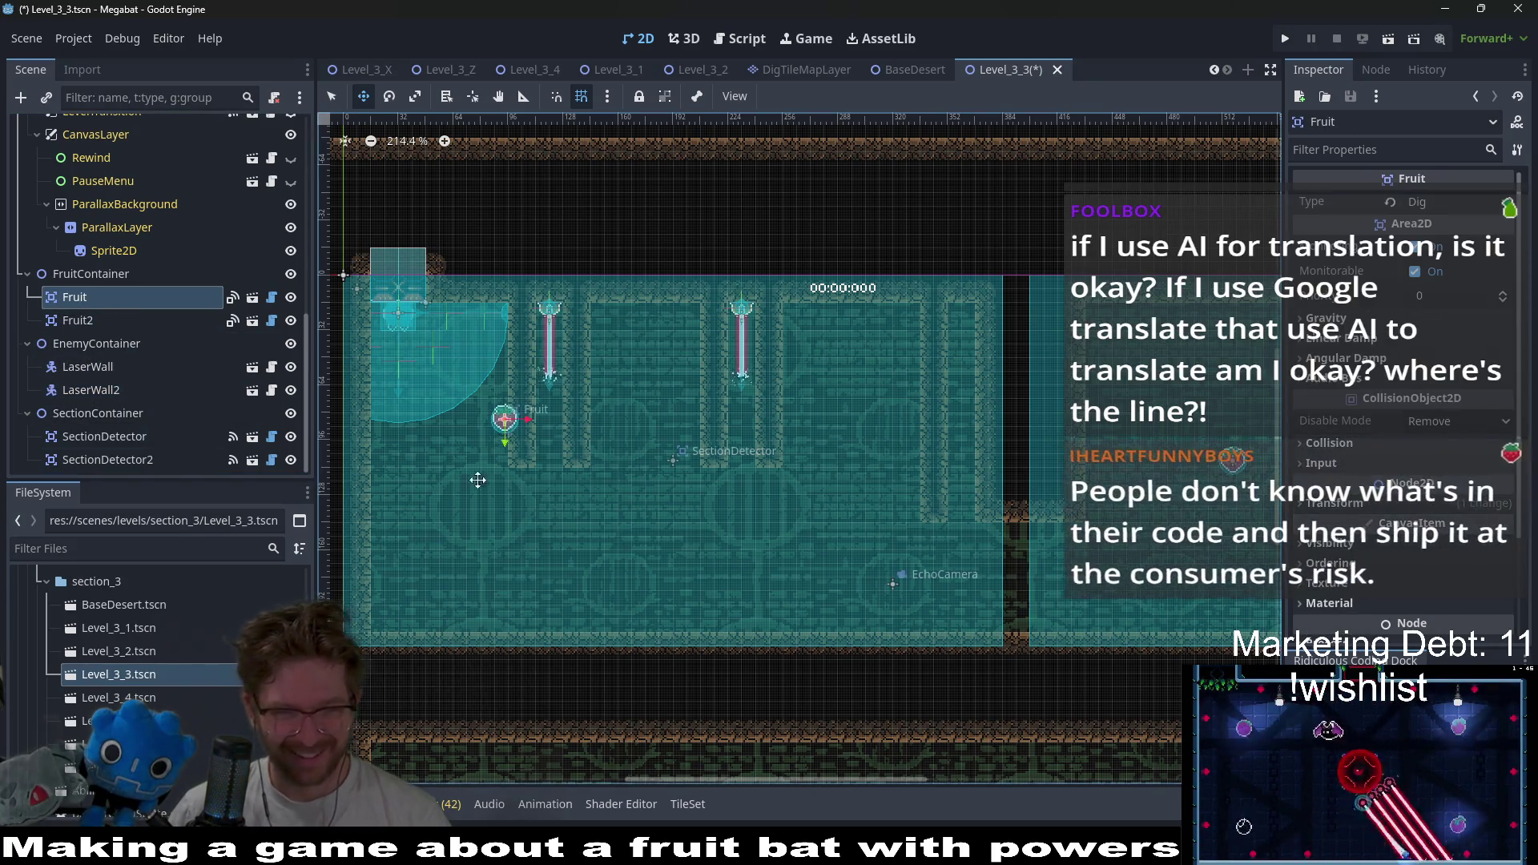
{"action": "left_click_drag", "start_coordinate": [507, 435], "coordinate": [438, 565]}
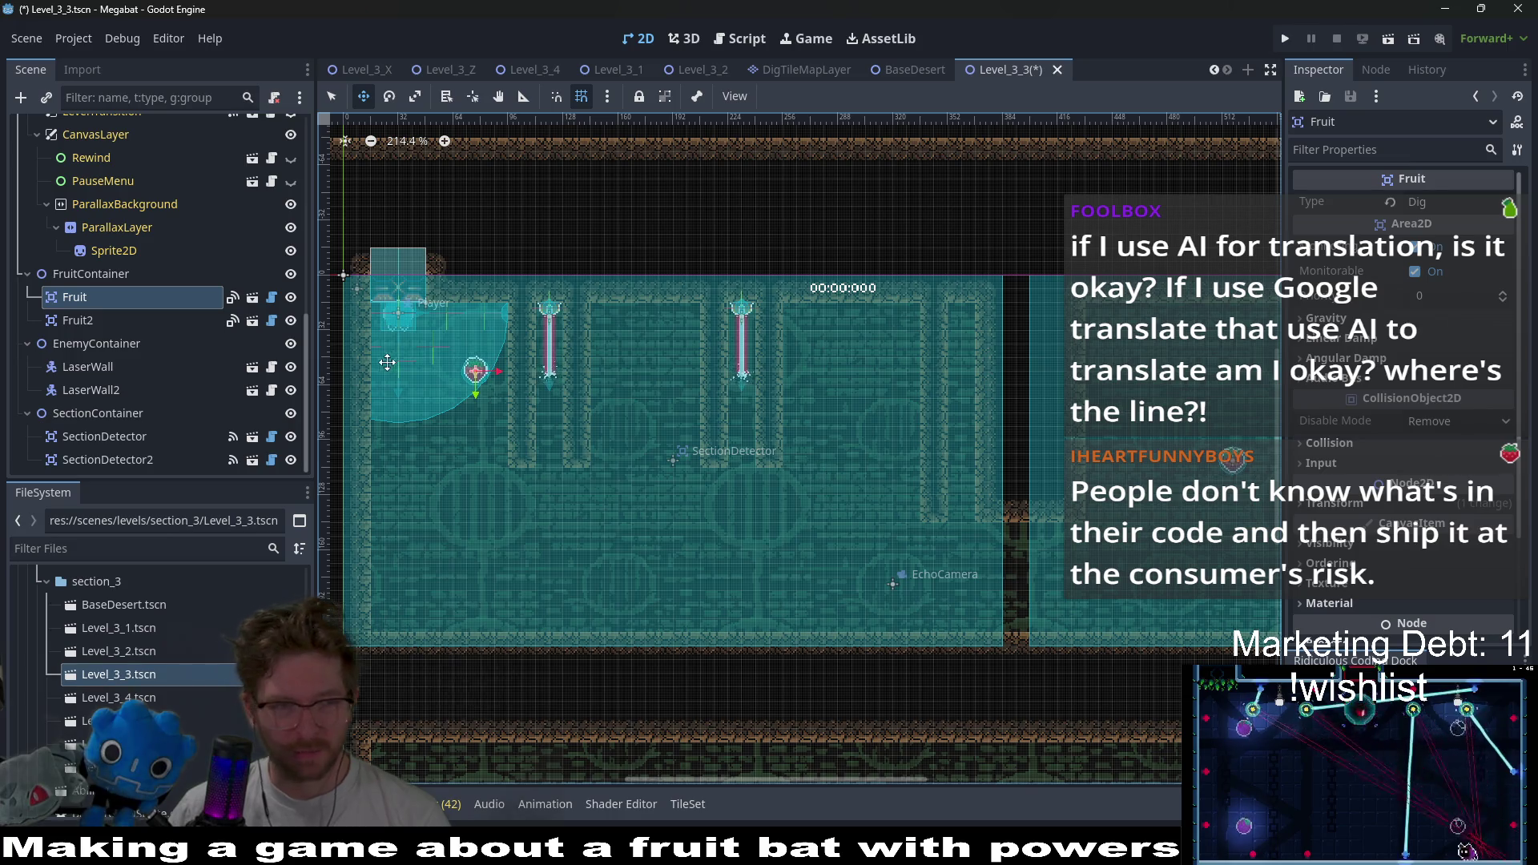
{"action": "left_click", "coordinate": [168, 367]}
{"action": "left_click", "coordinate": [167, 391], "text": "shift"}
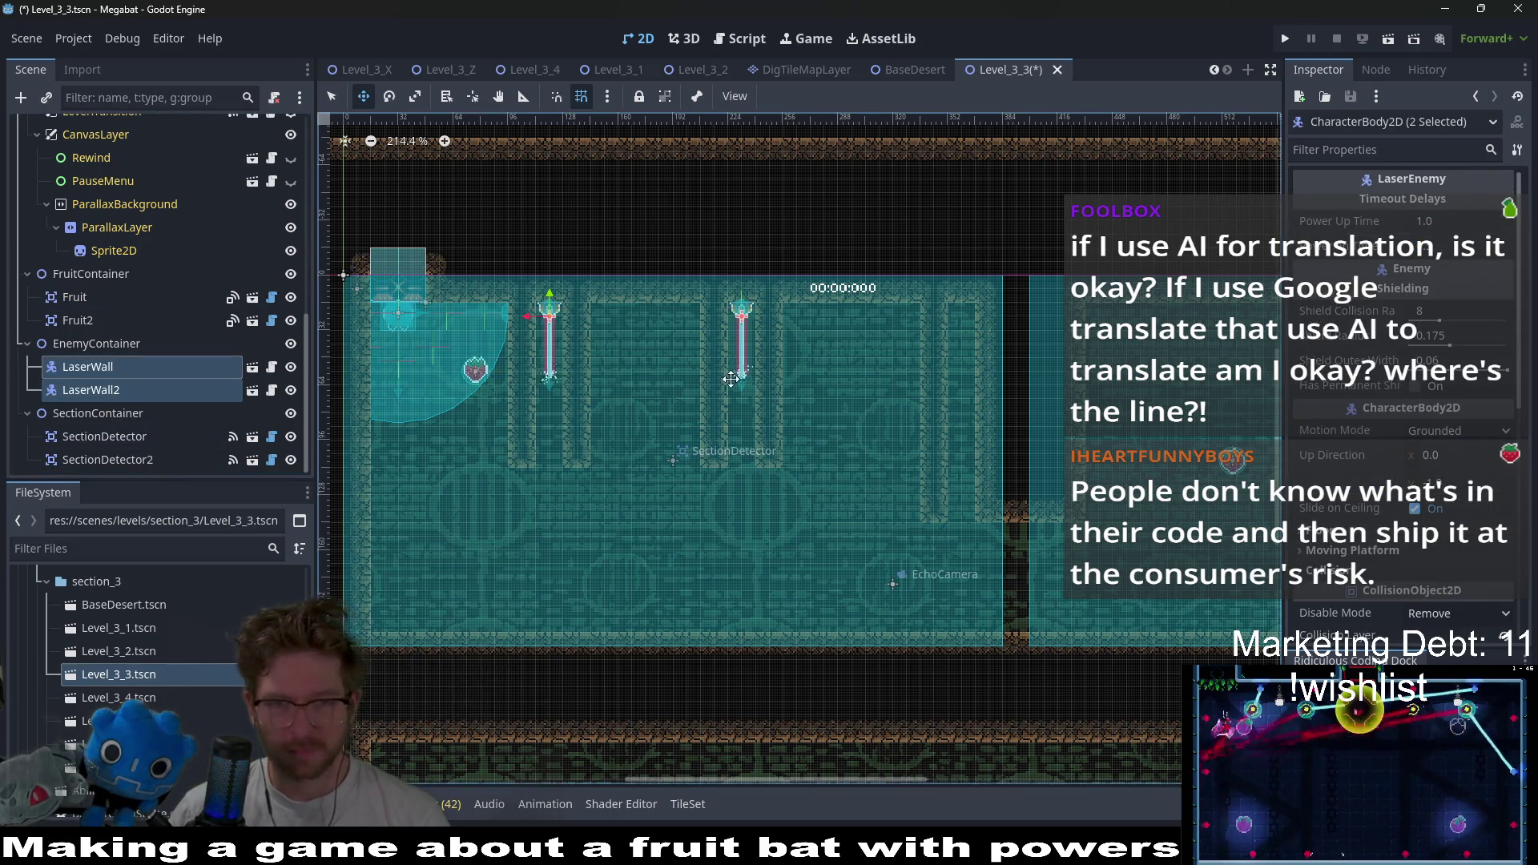
{"action": "key", "text": "Right"}
{"action": "key", "text": "Right"}
{"action": "key", "text": "Right"}
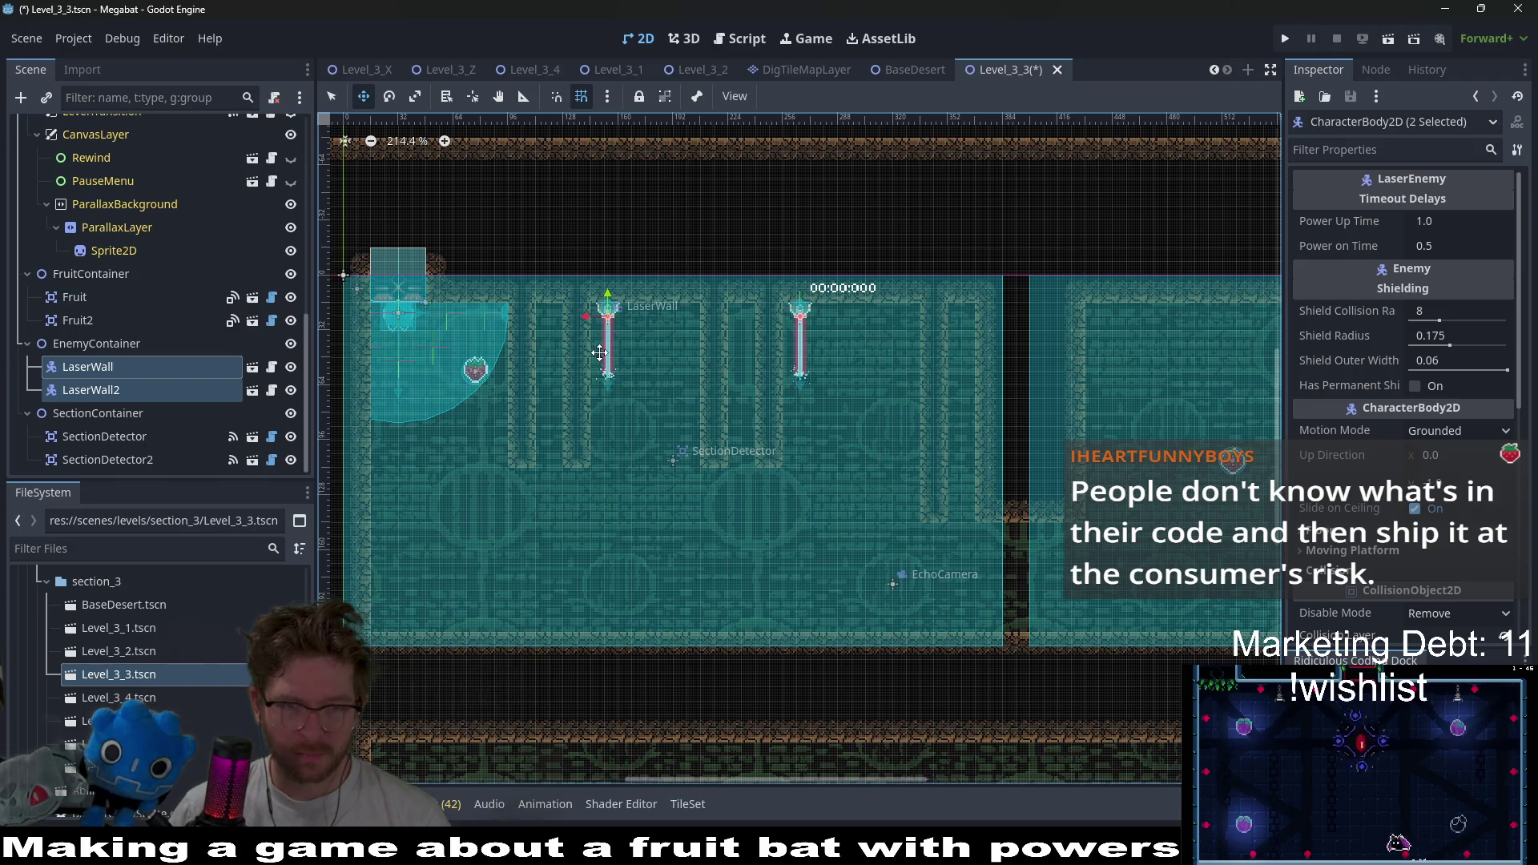
{"action": "scroll", "coordinate": [189, 345], "scroll_direction": "up", "scroll_amount": 10}
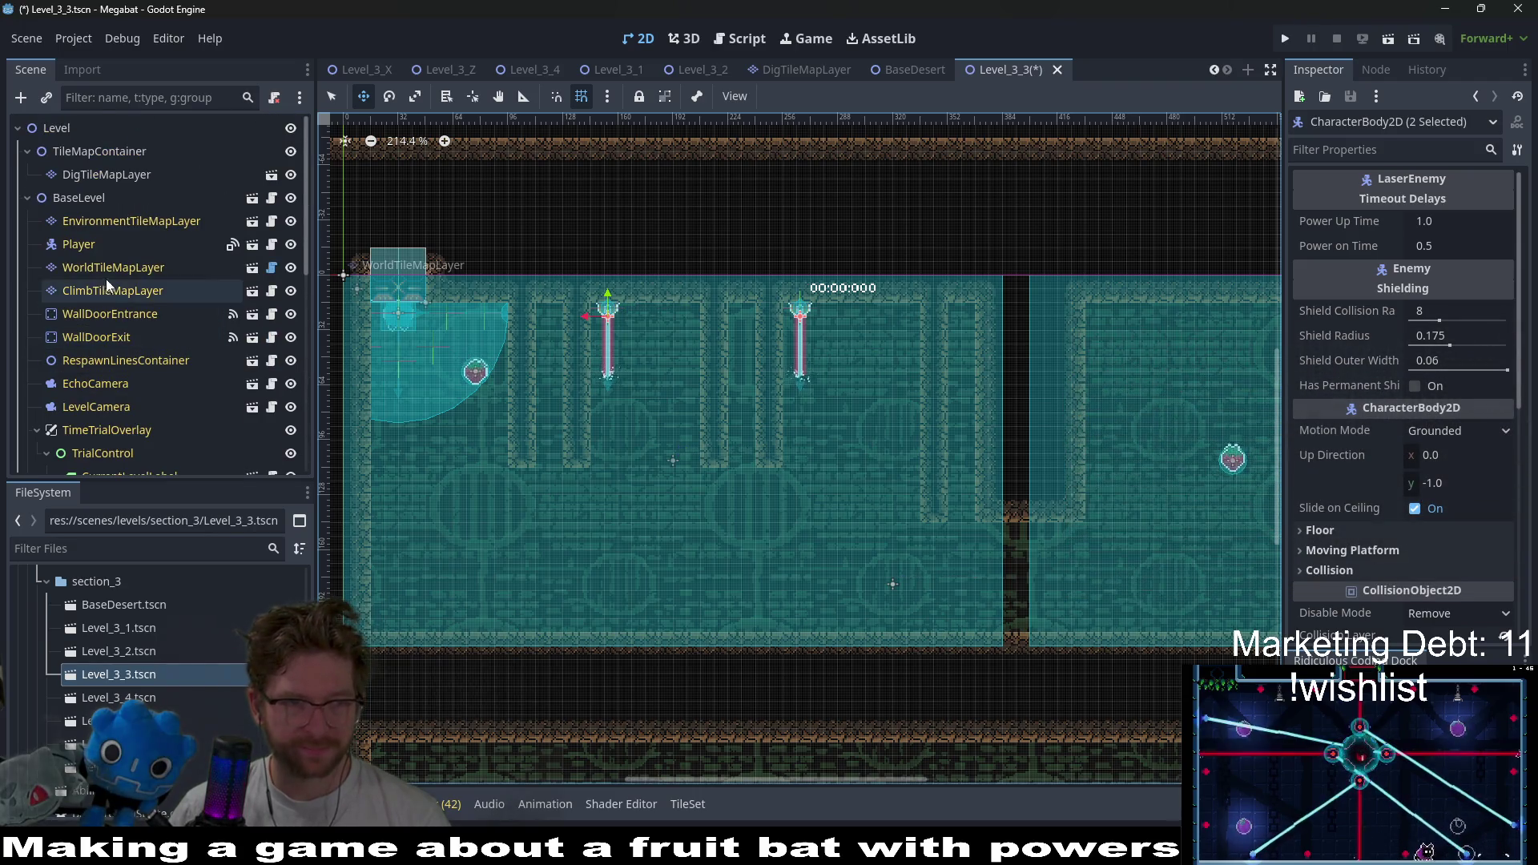
{"action": "left_click", "coordinate": [108, 268]}
{"action": "left_click", "coordinate": [408, 694]}
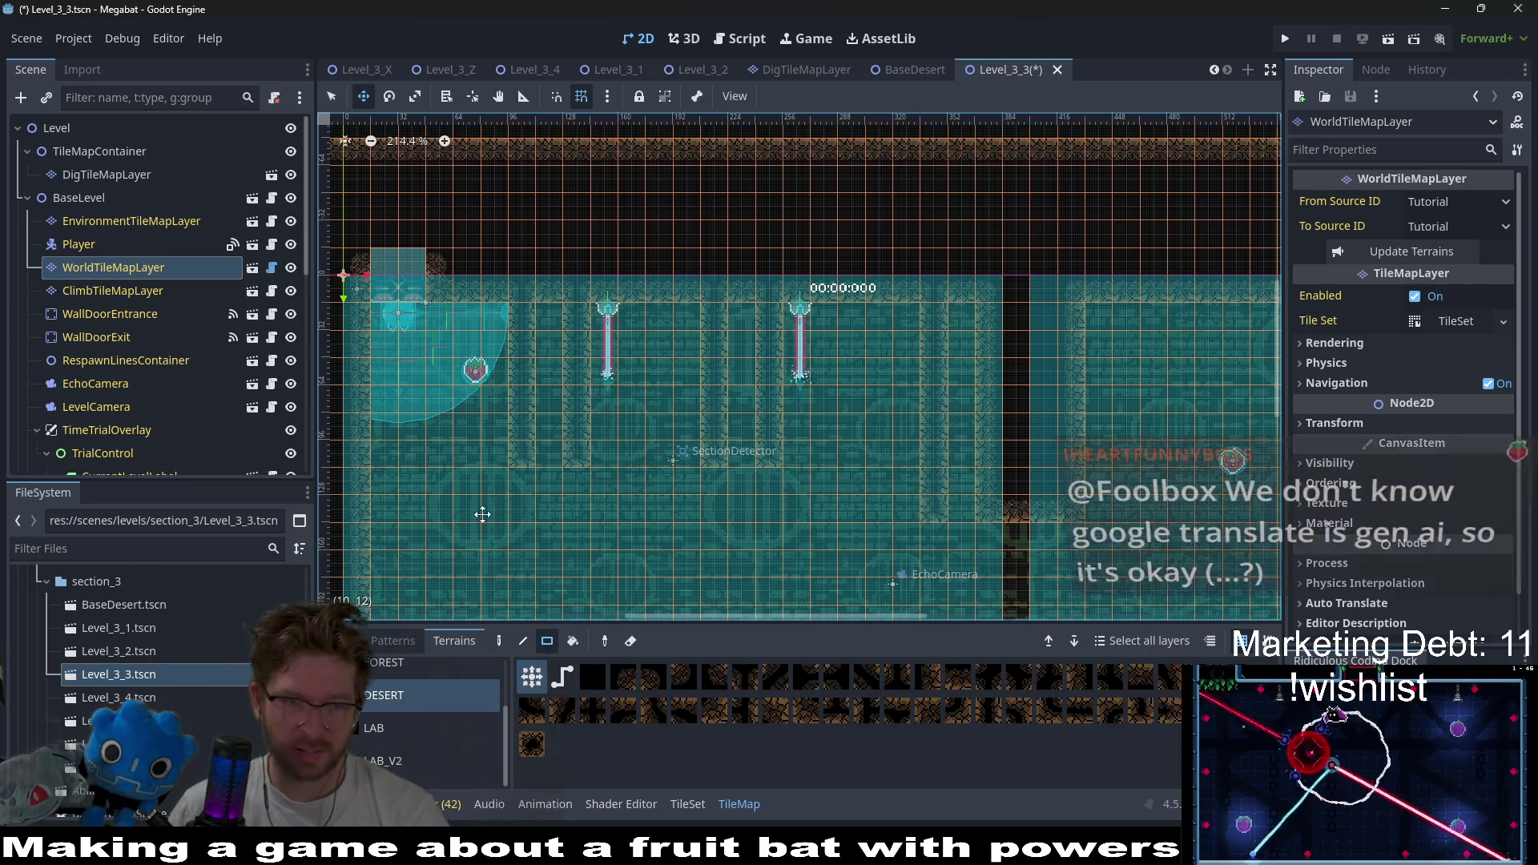
- Paint two vertical desert wall columns on the tilemap, the right one six tiles tall
{"action": "key", "text": "q"}
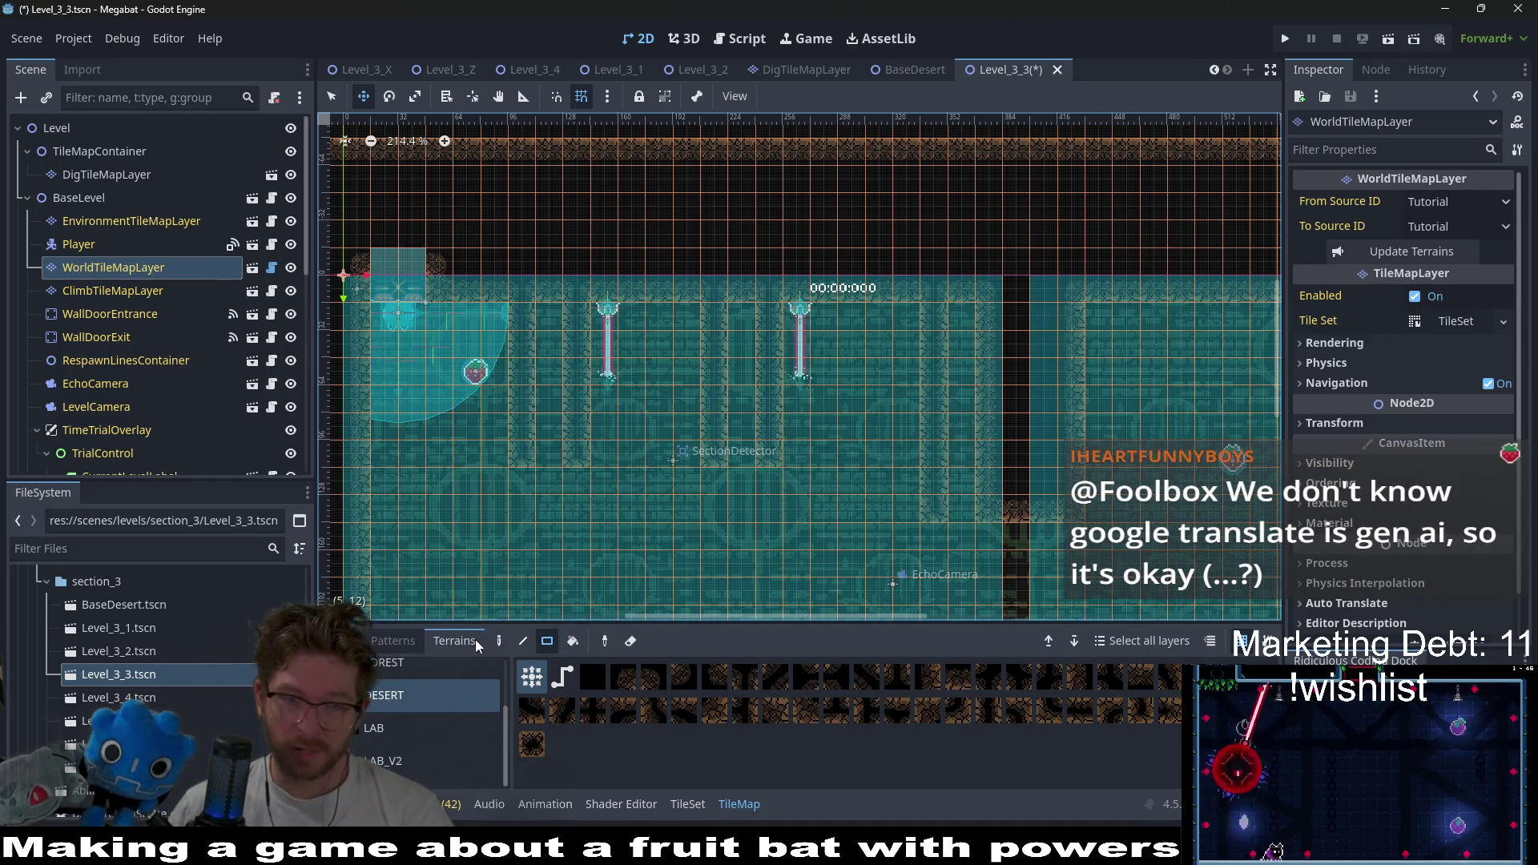
{"action": "mouse_move", "coordinate": [629, 312]}
{"action": "left_mouse_down"}
{"action": "mouse_move", "coordinate": [646, 468]}
{"action": "mouse_move", "coordinate": [633, 463]}
{"action": "left_mouse_up"}
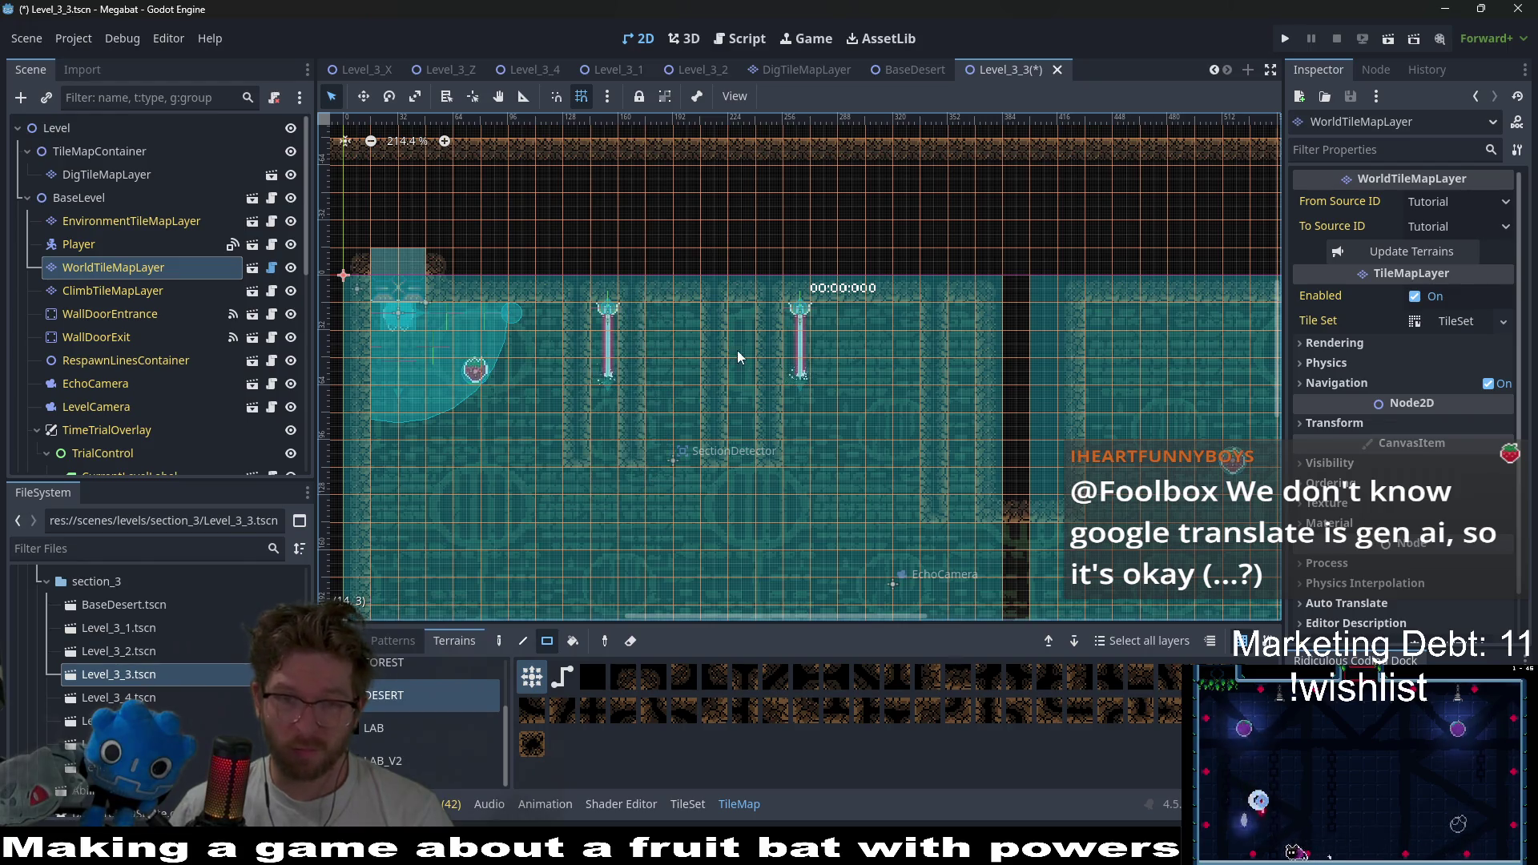
{"action": "left_click_drag", "start_coordinate": [723, 314], "coordinate": [716, 459]}
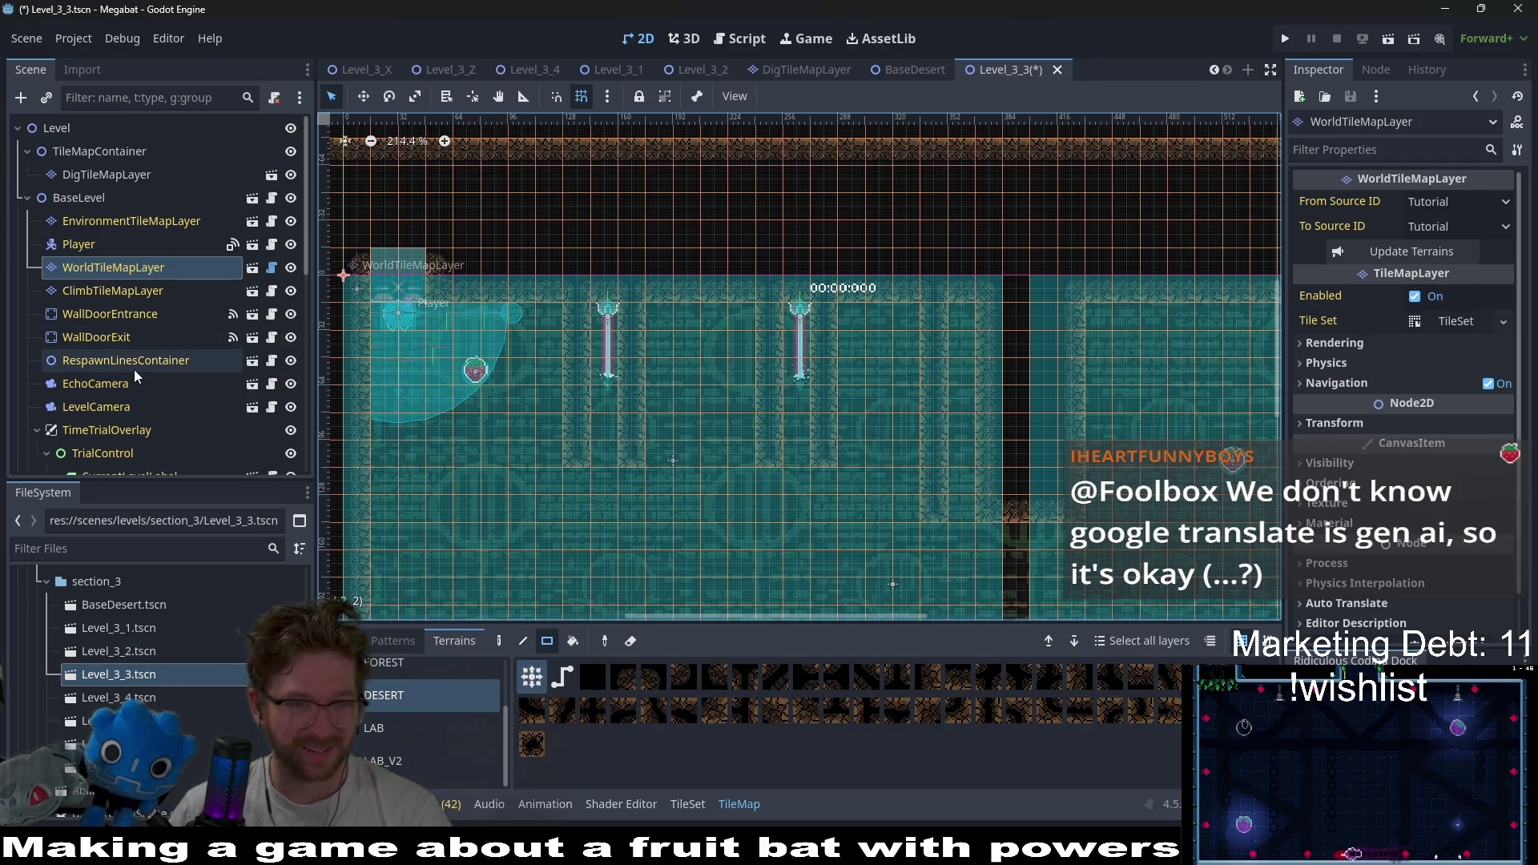
- Select LaserWall and LaserWall2 together and nudge both slightly left
{"action": "scroll", "coordinate": [134, 431], "scroll_direction": "down", "scroll_amount": 5}
{"action": "left_click", "coordinate": [91, 367]}
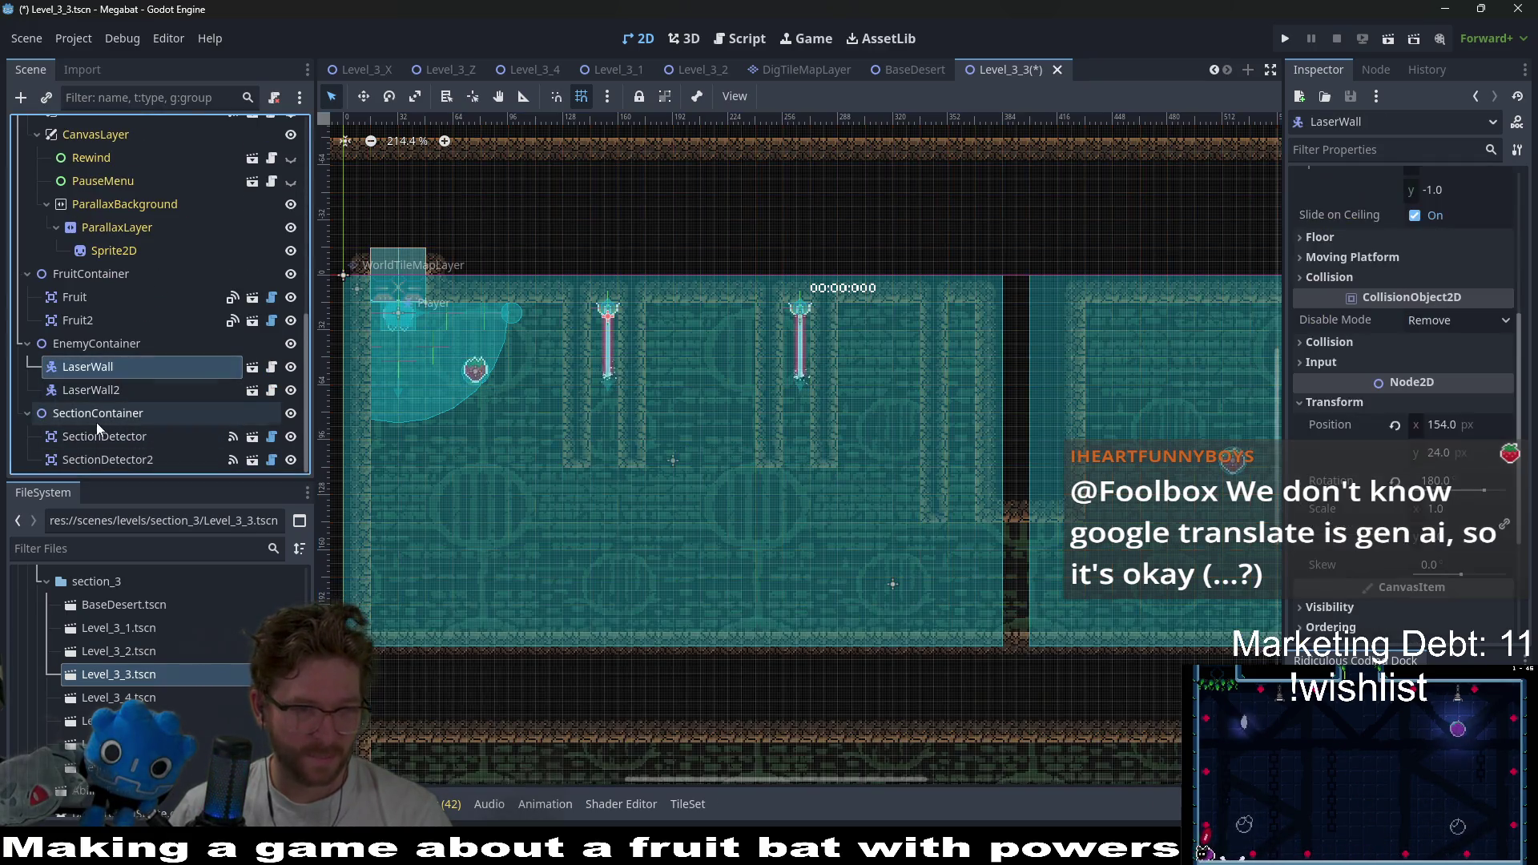
{"action": "left_click", "coordinate": [137, 387], "text": "shift"}
{"action": "scroll", "coordinate": [753, 337], "scroll_direction": "up", "scroll_amount": 5}
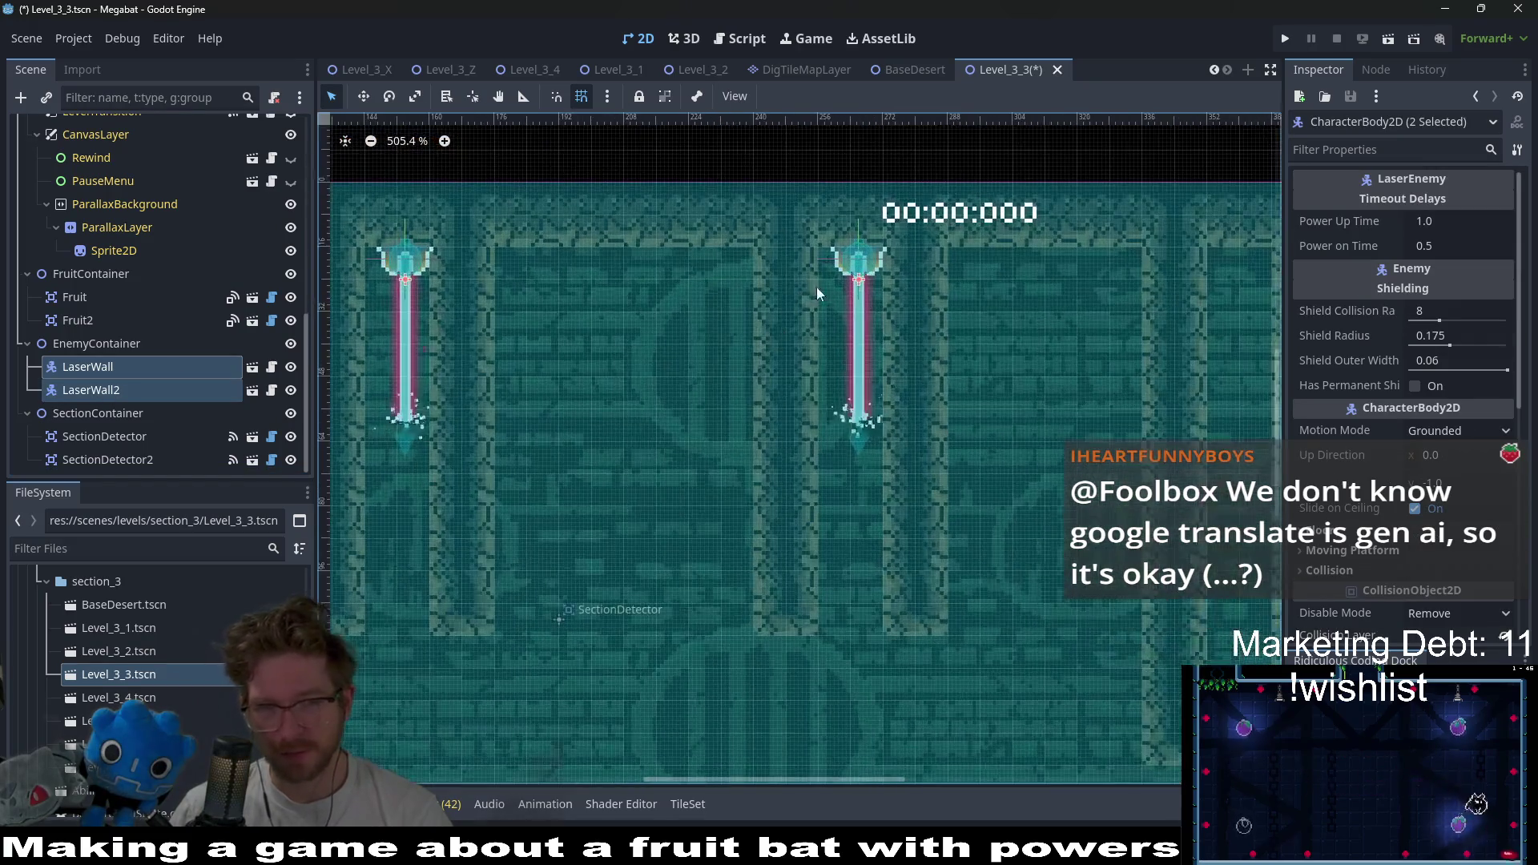
{"action": "key", "text": "w"}
{"action": "key", "text": "Left"}
{"action": "key", "text": "Left"}
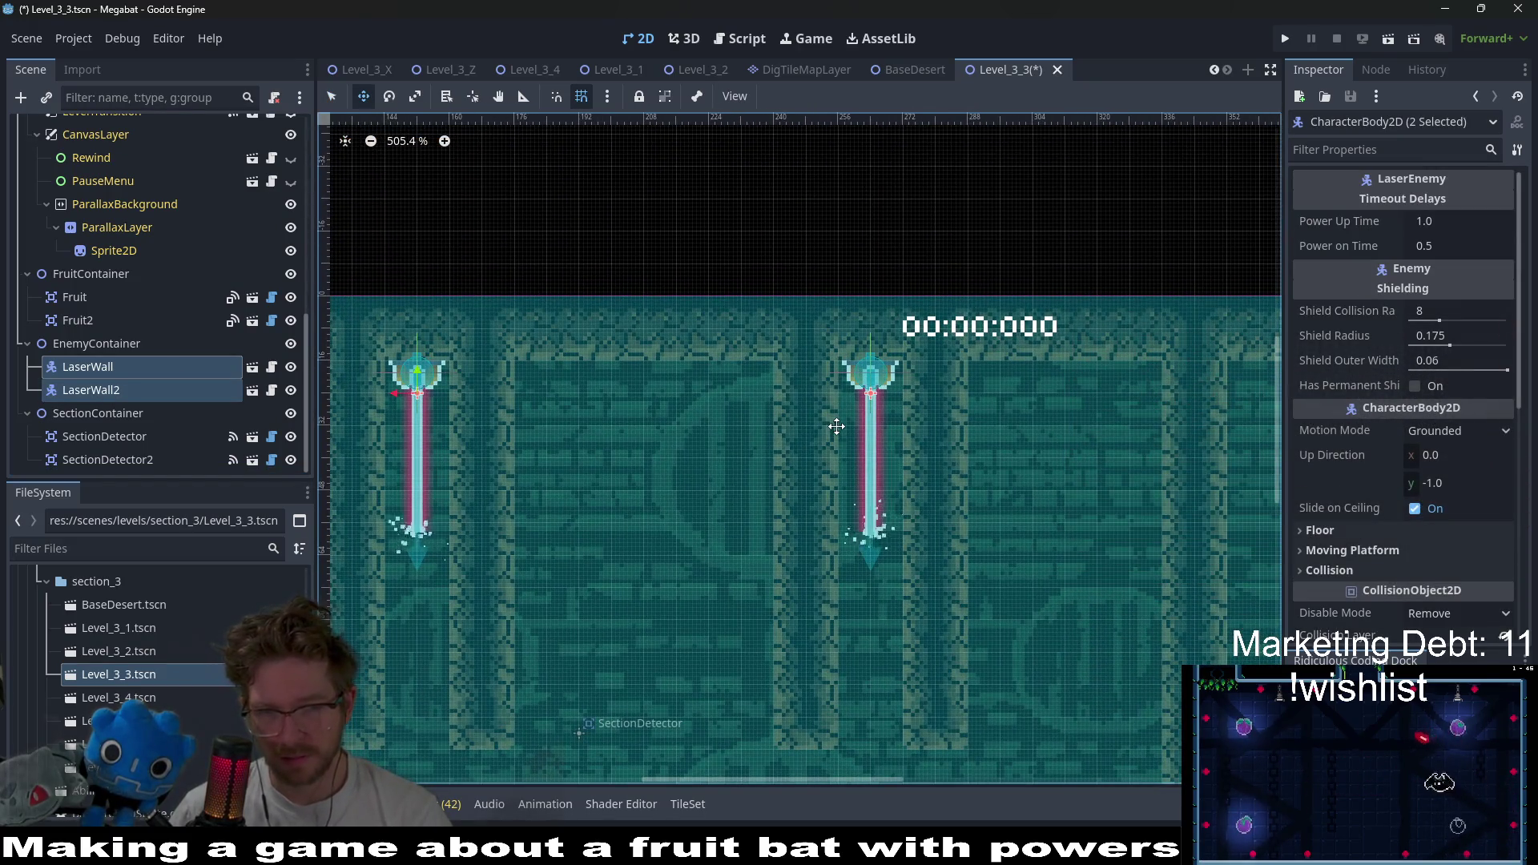
- On WorldTileMapLayer with the DESERT terrain, paint a seven-tile-tall desert wall column
{"action": "scroll", "coordinate": [825, 441], "scroll_direction": "down", "scroll_amount": 10}
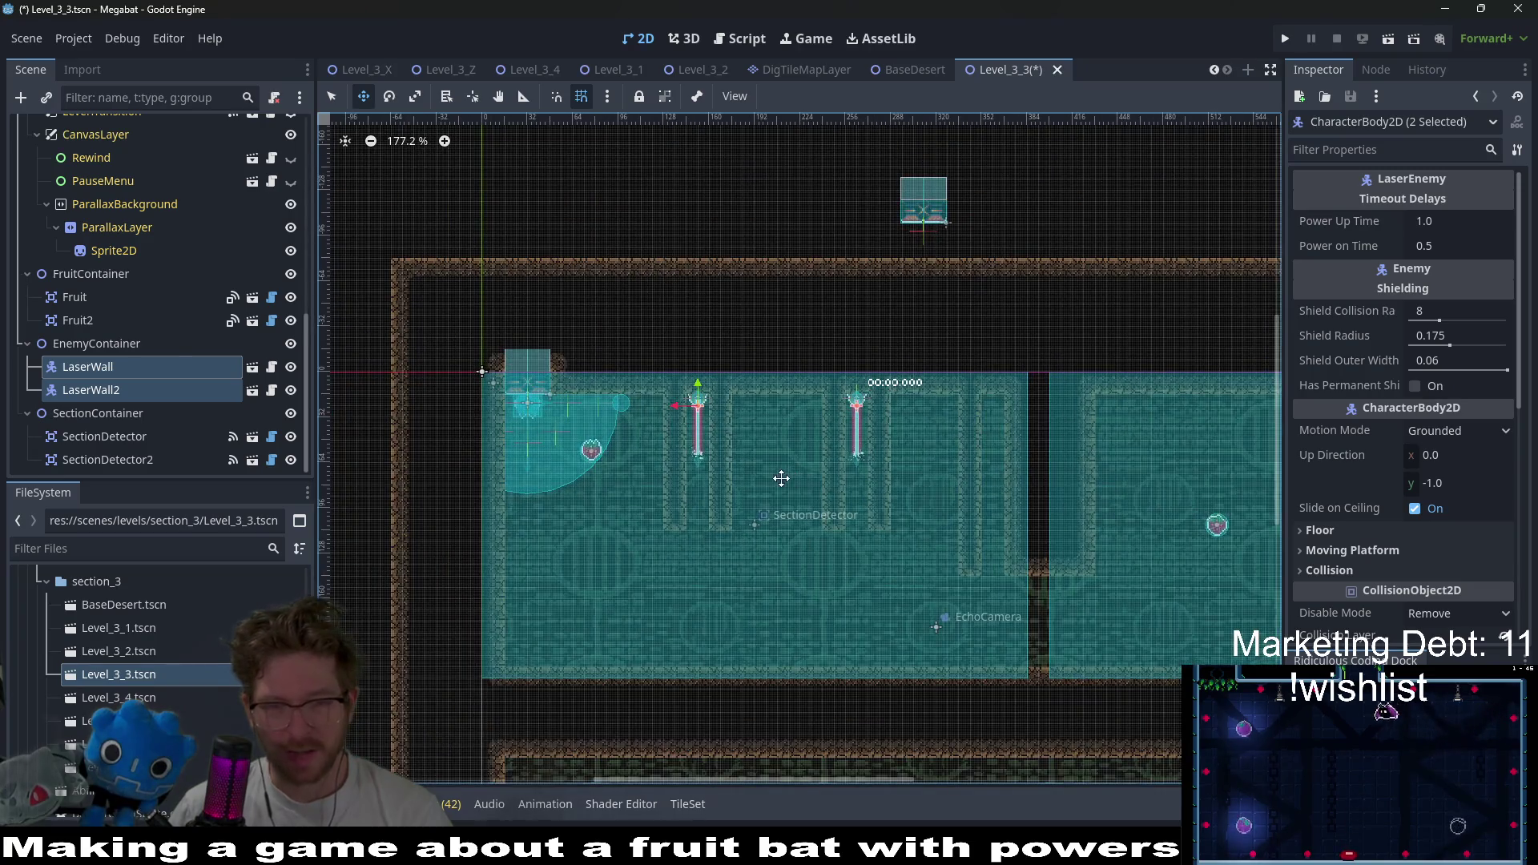
{"action": "scroll", "coordinate": [200, 386], "scroll_direction": "up", "scroll_amount": 5}
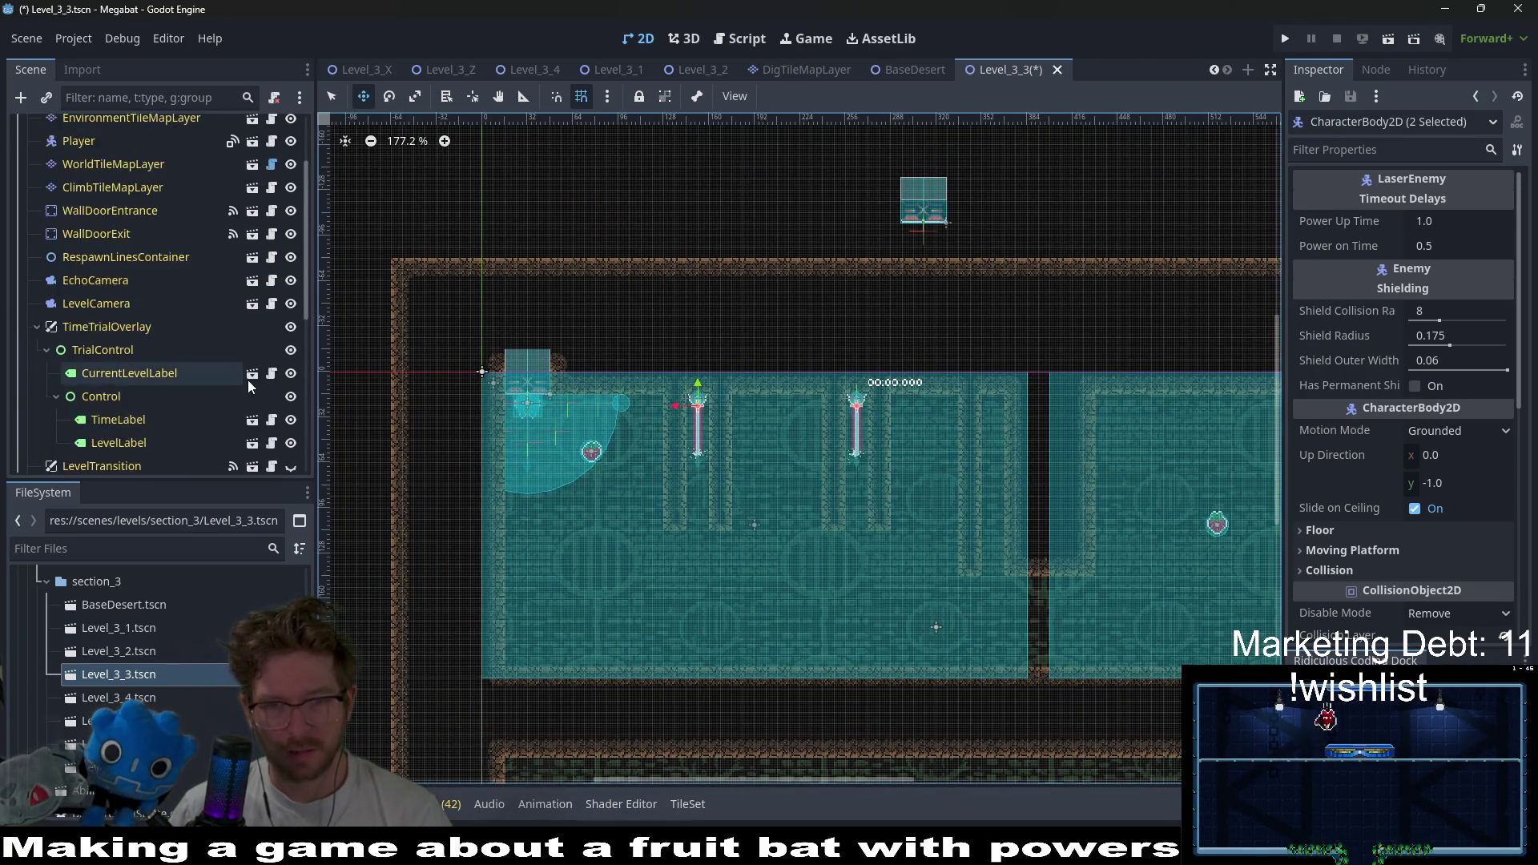
{"action": "scroll", "coordinate": [201, 321], "scroll_direction": "up", "scroll_amount": 3}
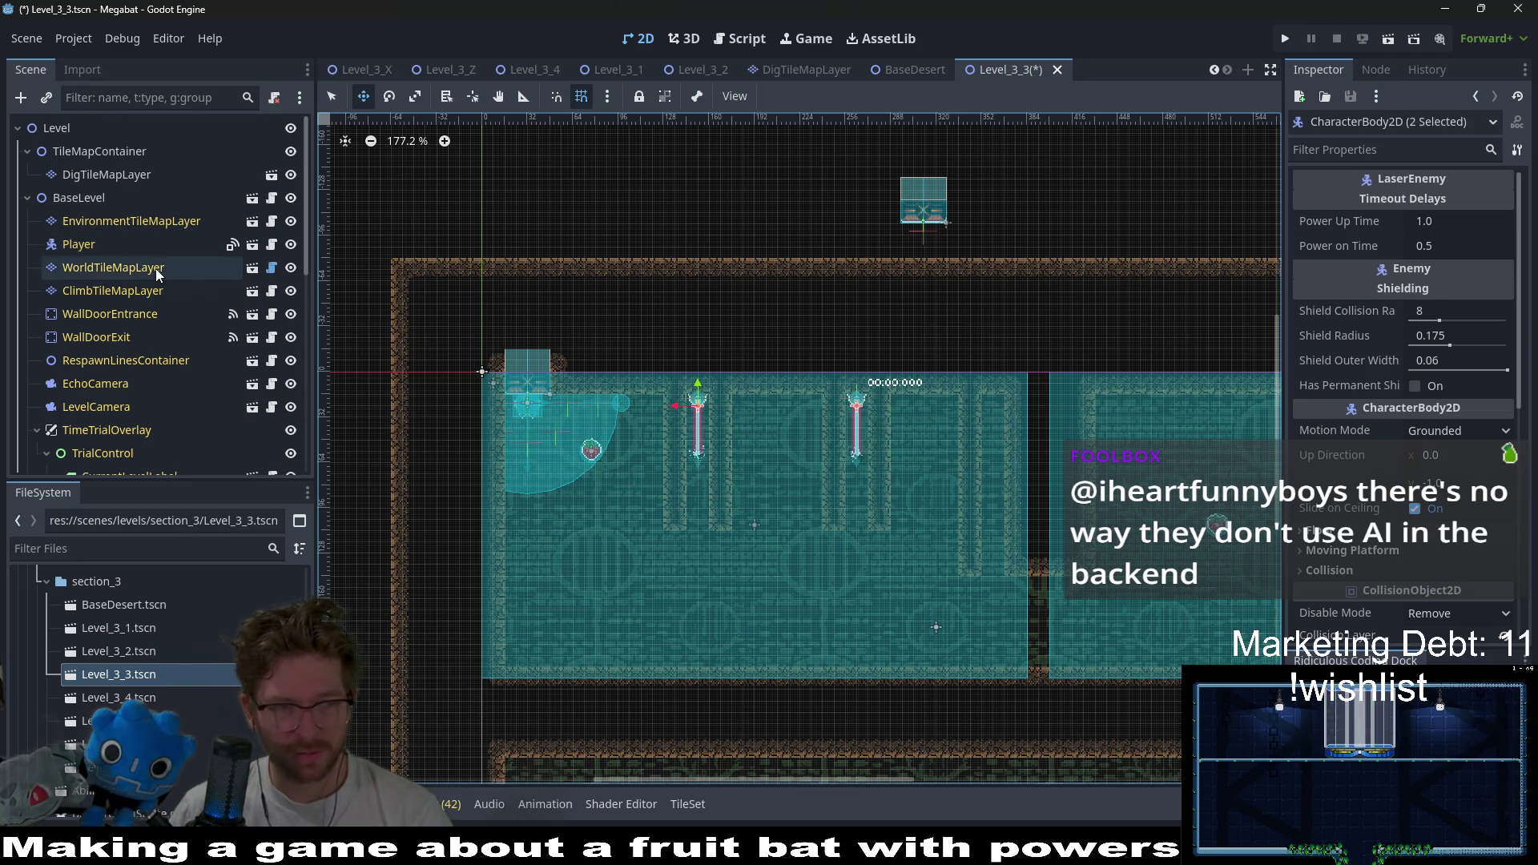
{"action": "left_click", "coordinate": [158, 271]}
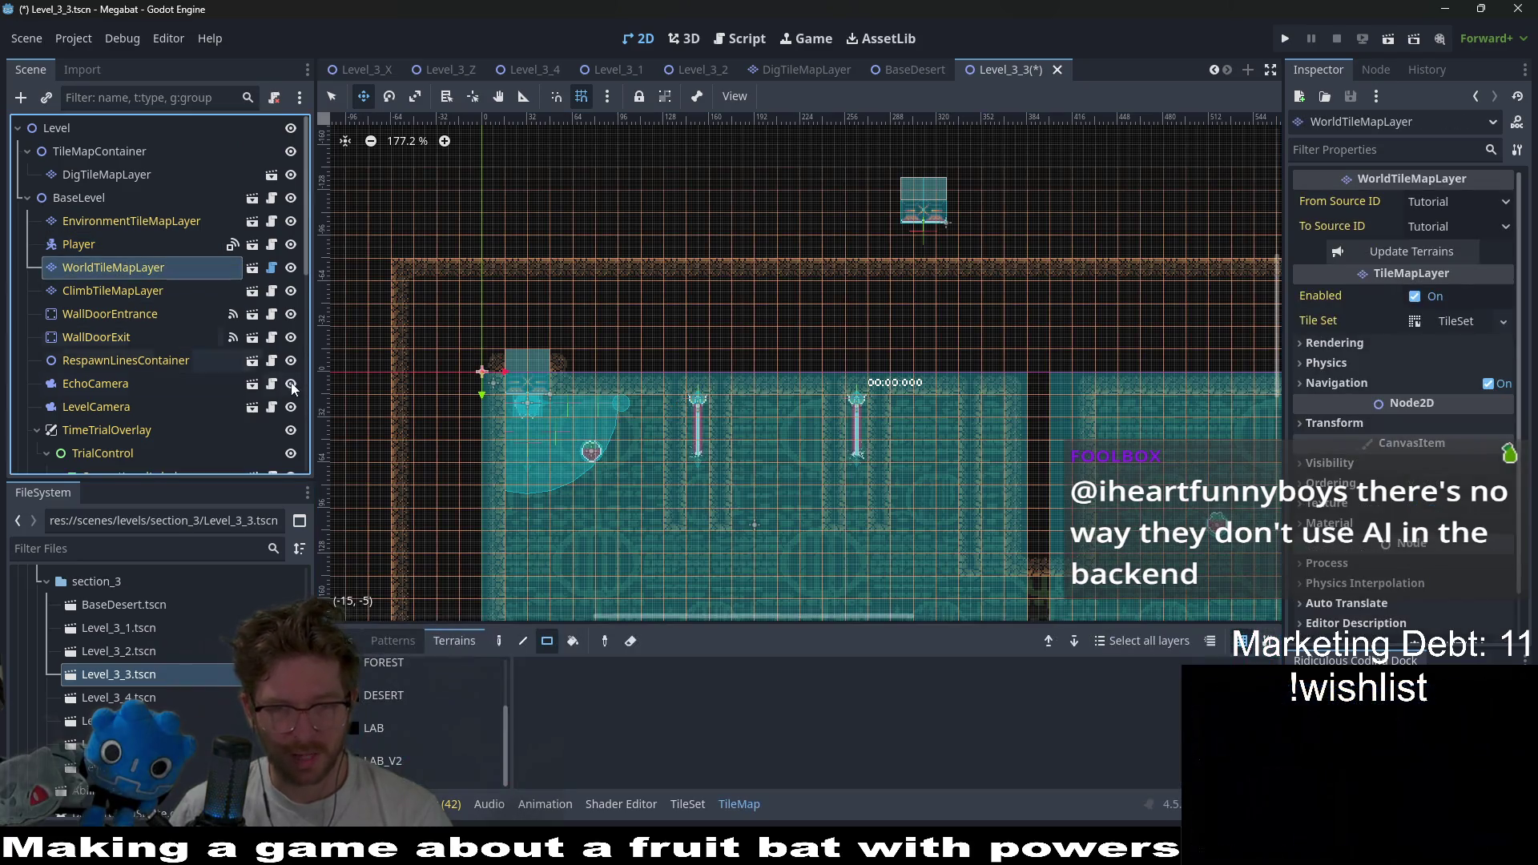
{"action": "left_click", "coordinate": [426, 727]}
{"action": "left_click", "coordinate": [425, 697]}
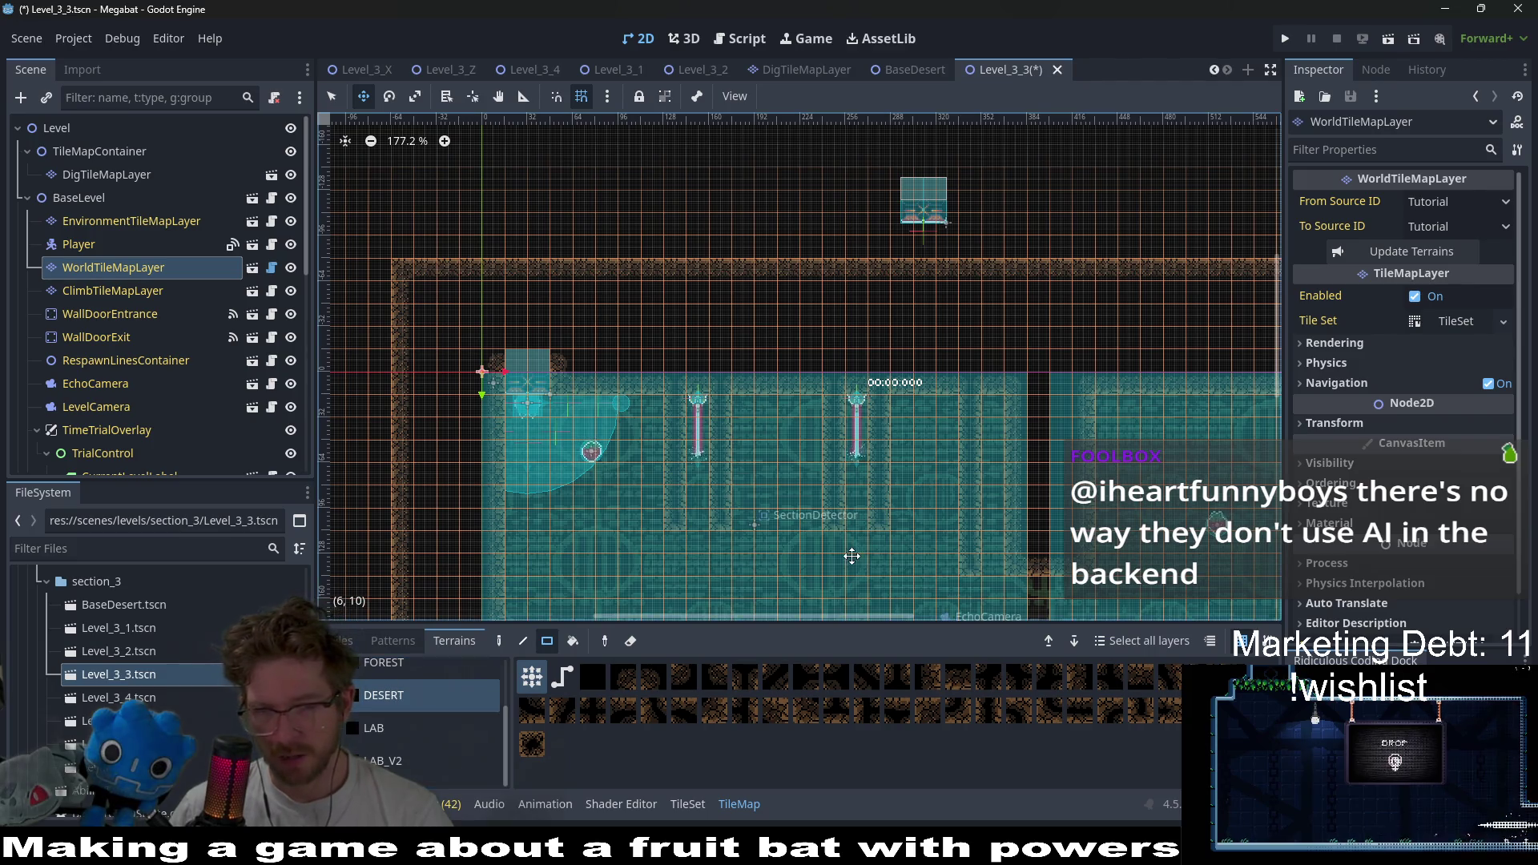
{"action": "scroll", "coordinate": [951, 449], "scroll_direction": "down", "scroll_amount": 2}
{"action": "left_click_drag", "start_coordinate": [971, 507], "coordinate": [973, 343]}
- Extend the wall column two tiles downward and paint a single desert wall tile
{"action": "scroll", "coordinate": [919, 390], "scroll_direction": "down", "scroll_amount": 2}
{"action": "scroll", "coordinate": [963, 410], "scroll_direction": "left", "scroll_amount": 1}
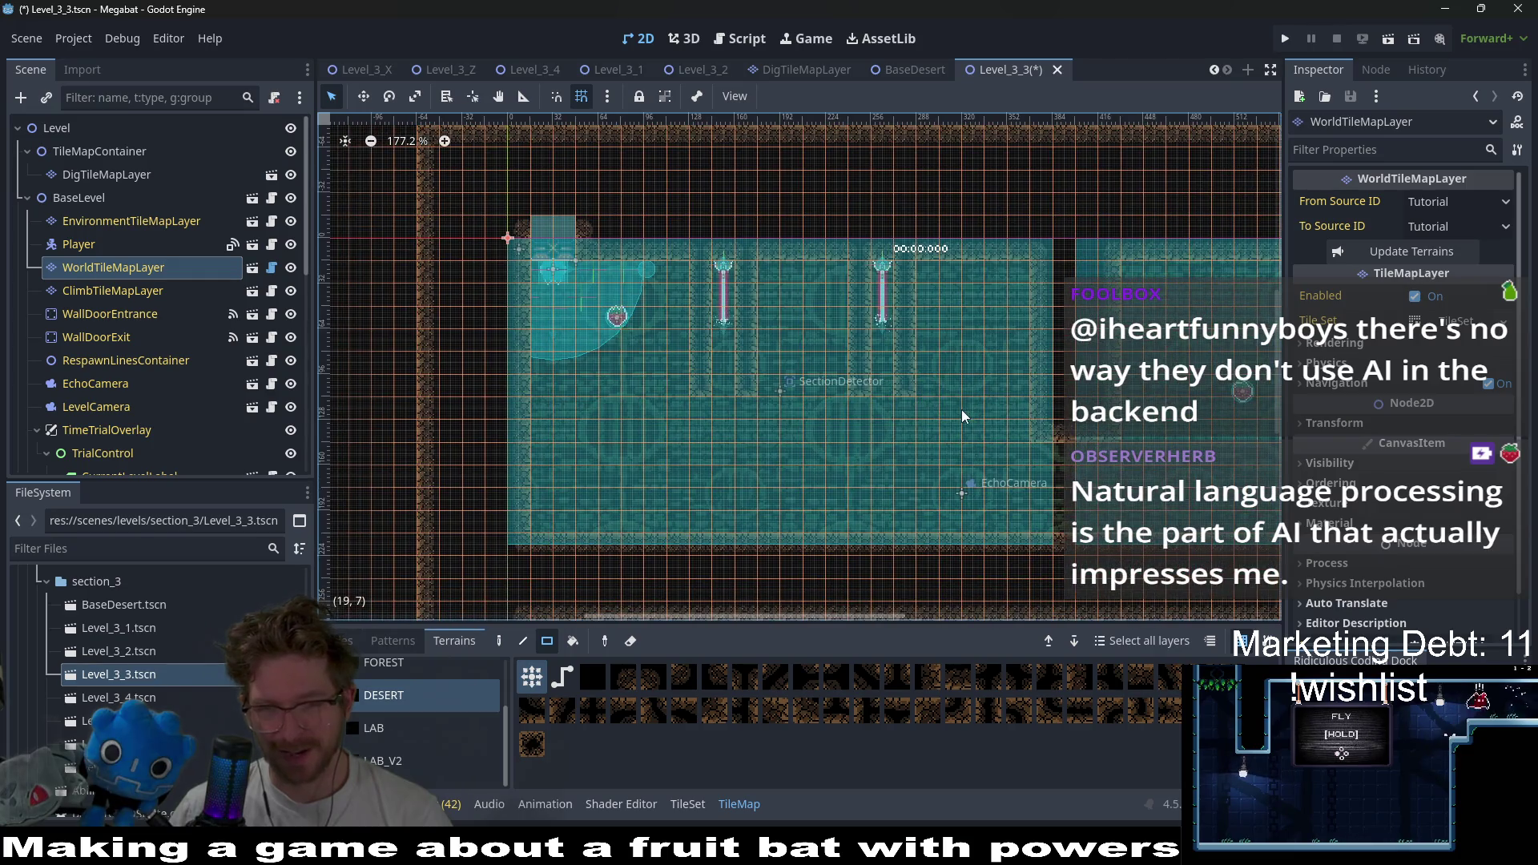
{"action": "scroll", "coordinate": [963, 410], "scroll_direction": "up", "scroll_amount": 4}
{"action": "scroll", "coordinate": [858, 425], "scroll_direction": "up", "scroll_amount": 2}
{"action": "scroll", "coordinate": [858, 425], "scroll_direction": "left", "scroll_amount": 2}
{"action": "scroll", "coordinate": [811, 425], "scroll_direction": "down", "scroll_amount": 3}
{"action": "left_click_drag", "start_coordinate": [801, 442], "coordinate": [800, 442]}
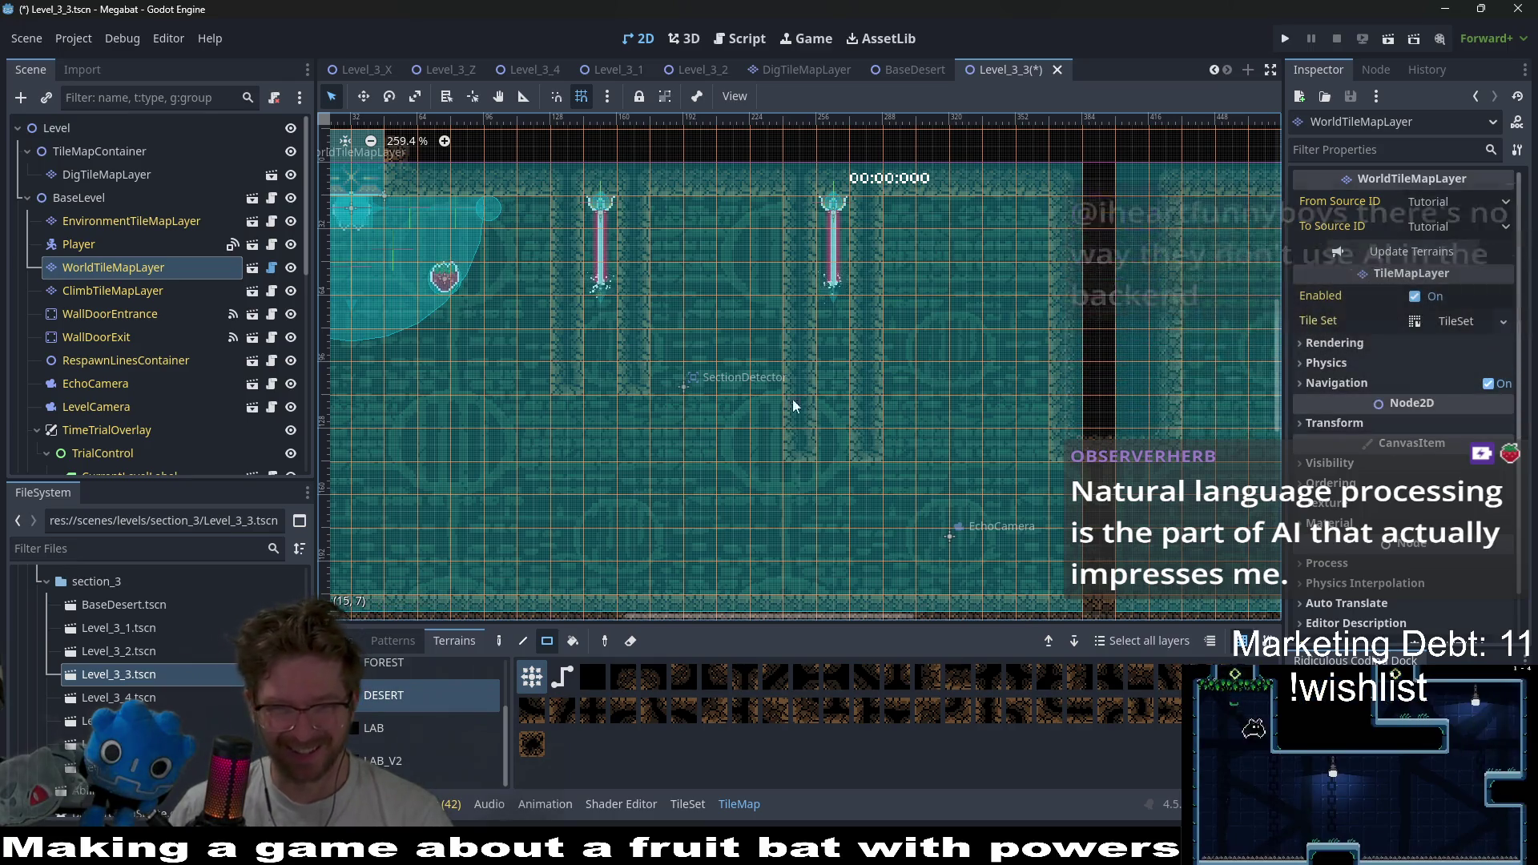
{"action": "left_click_drag", "start_coordinate": [572, 451], "coordinate": [572, 451]}
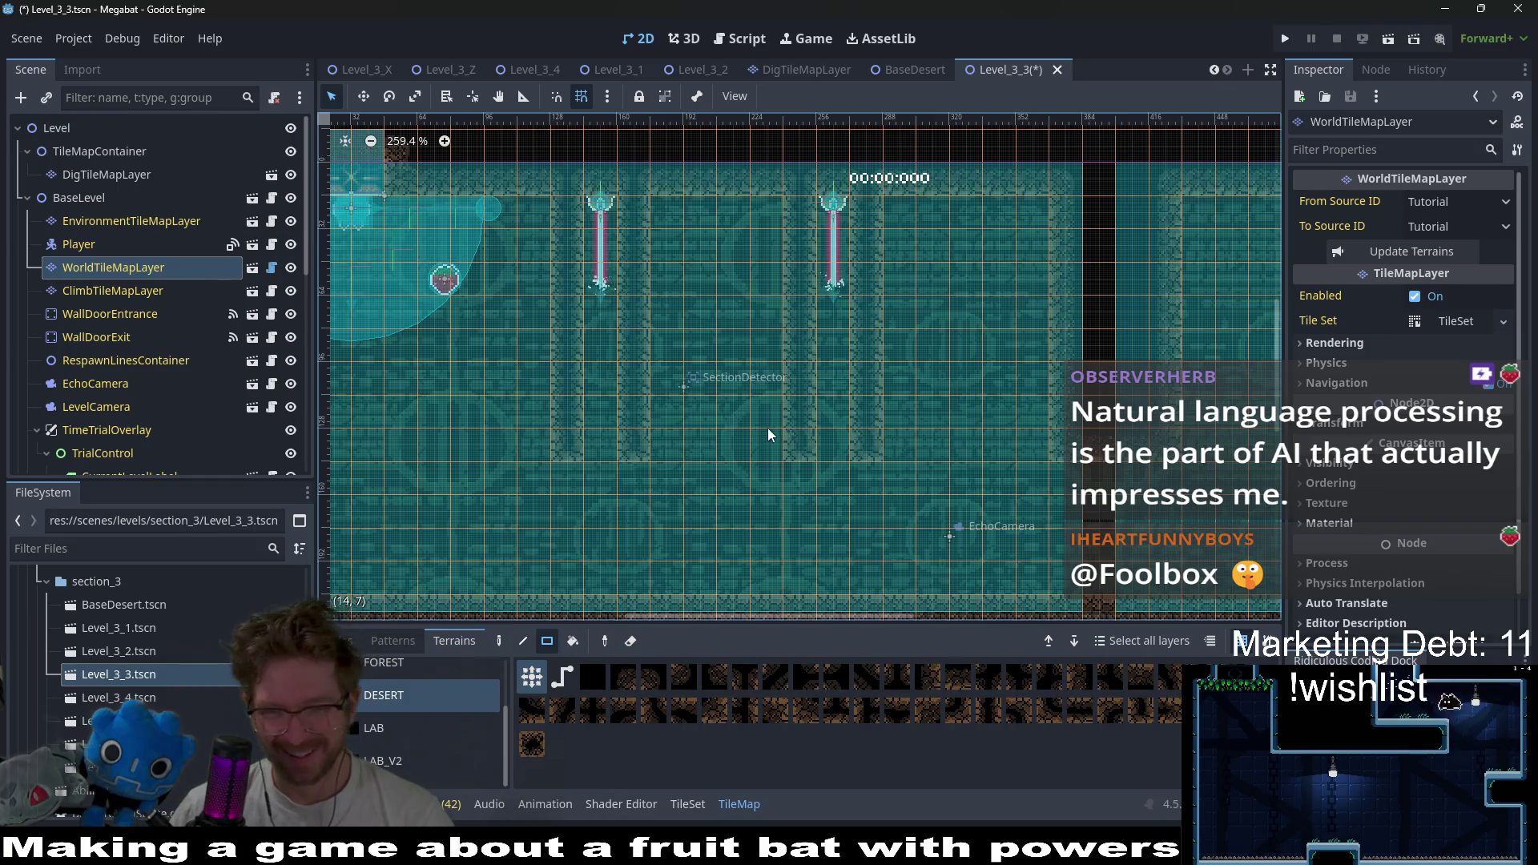
- Repaint a narrow wall column and add a new one-tile-wide vertical desert wall column
{"action": "scroll", "coordinate": [777, 429], "scroll_direction": "down", "scroll_amount": 4}
{"action": "scroll", "coordinate": [788, 433], "scroll_direction": "up", "scroll_amount": 4}
{"action": "scroll", "coordinate": [720, 392], "scroll_direction": "down", "scroll_amount": 1}
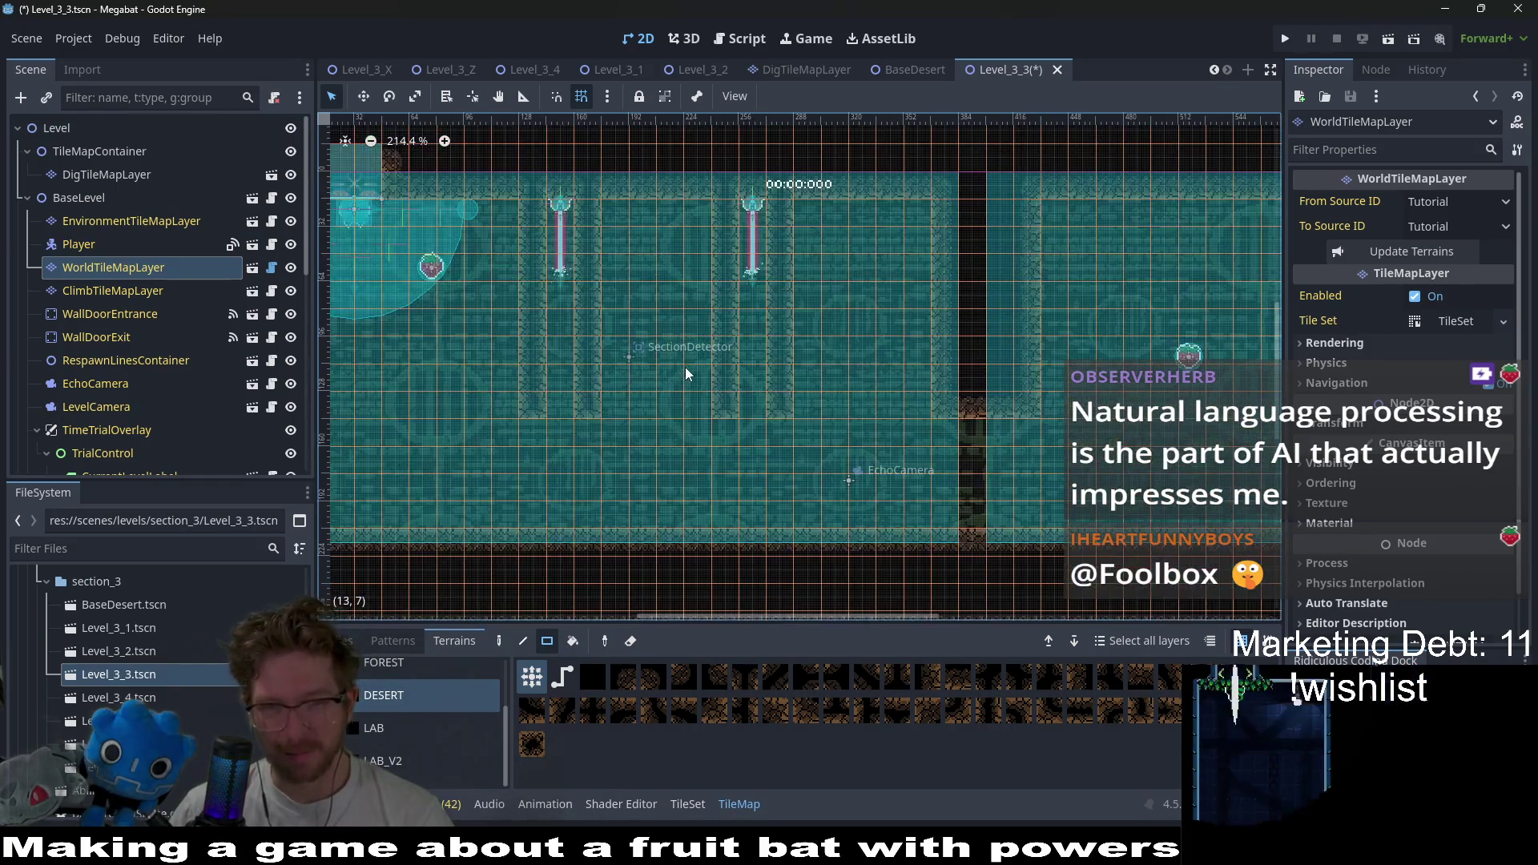
{"action": "scroll", "coordinate": [719, 373], "scroll_direction": "left", "scroll_amount": 3}
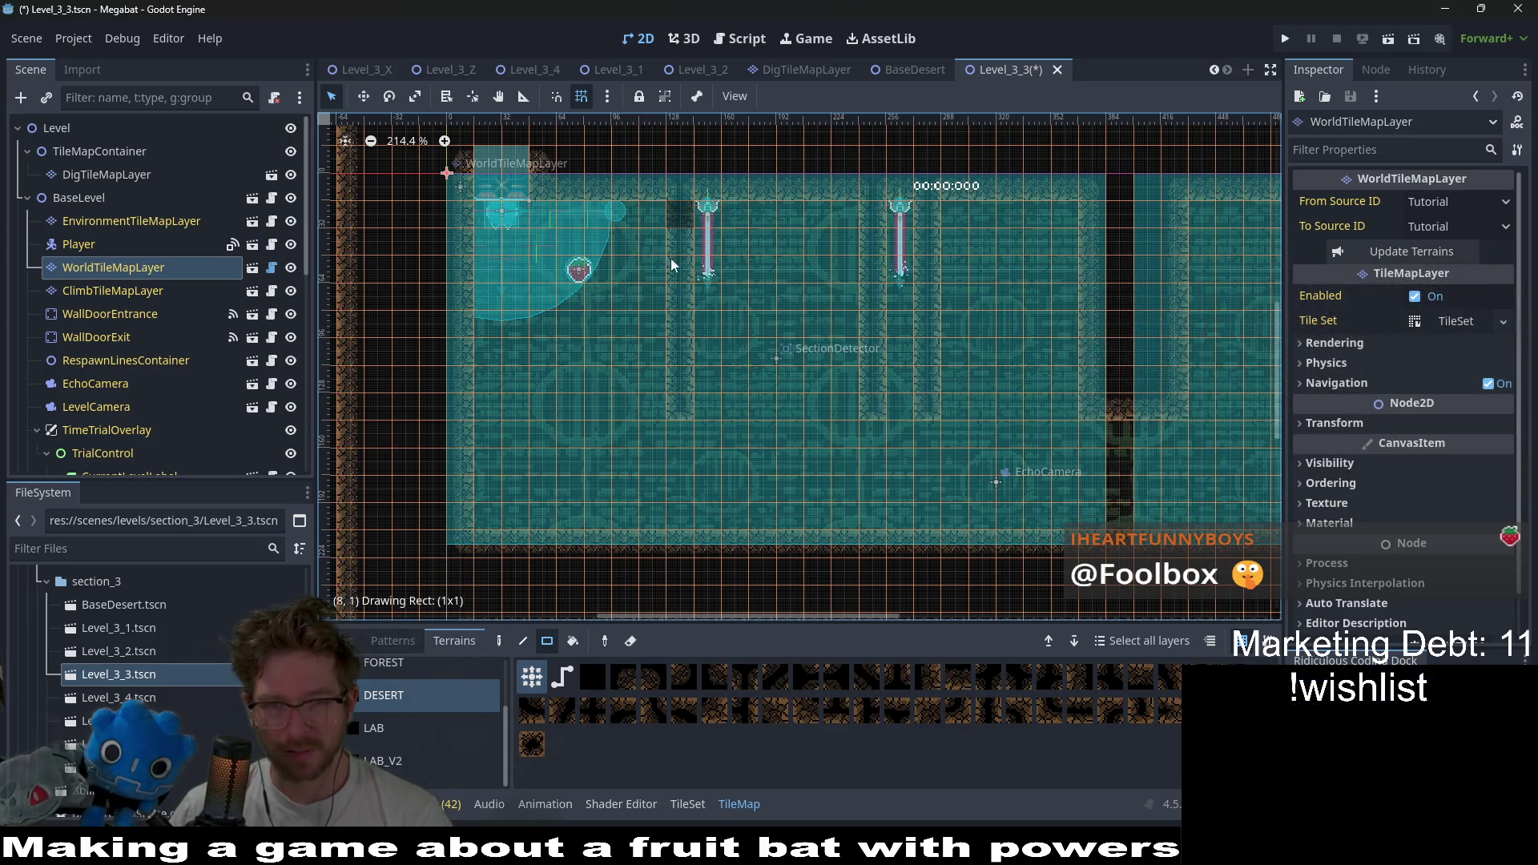
{"action": "left_click_drag", "start_coordinate": [867, 237], "coordinate": [866, 426]}
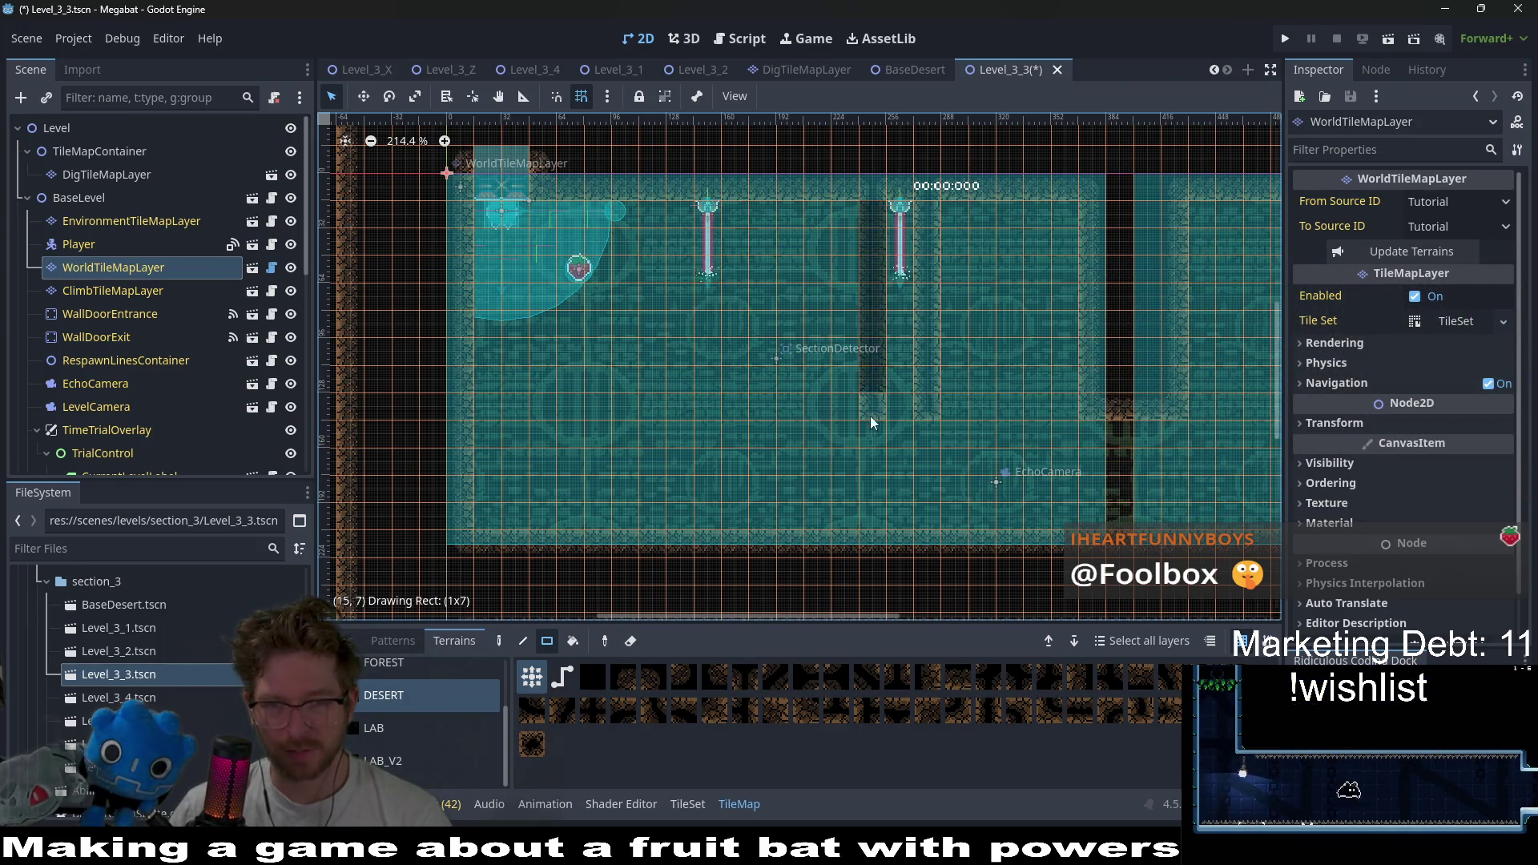
{"action": "mouse_move", "coordinate": [775, 217]}
{"action": "left_mouse_down"}
{"action": "mouse_move", "coordinate": [767, 386]}
{"action": "mouse_move", "coordinate": [827, 387]}
{"action": "left_mouse_up"}
{"action": "scroll", "coordinate": [120, 337], "scroll_direction": "down", "scroll_amount": 5}
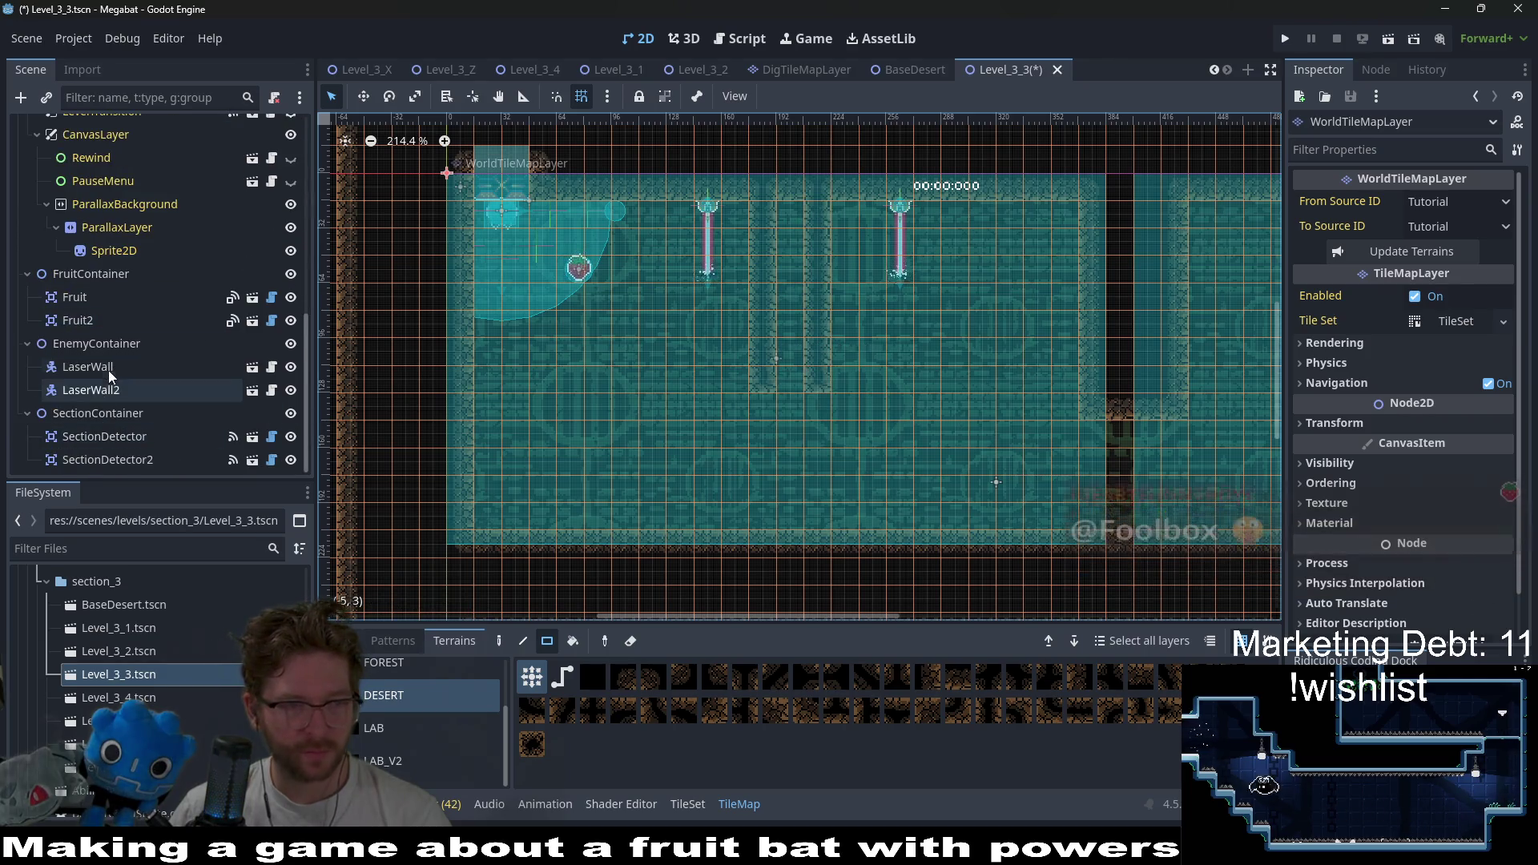
- Nudge the first LaserWall right to x 200
{"action": "left_click", "coordinate": [88, 367]}
{"action": "key", "text": "w"}
{"action": "scroll", "coordinate": [734, 276], "scroll_direction": "up", "scroll_amount": 2}
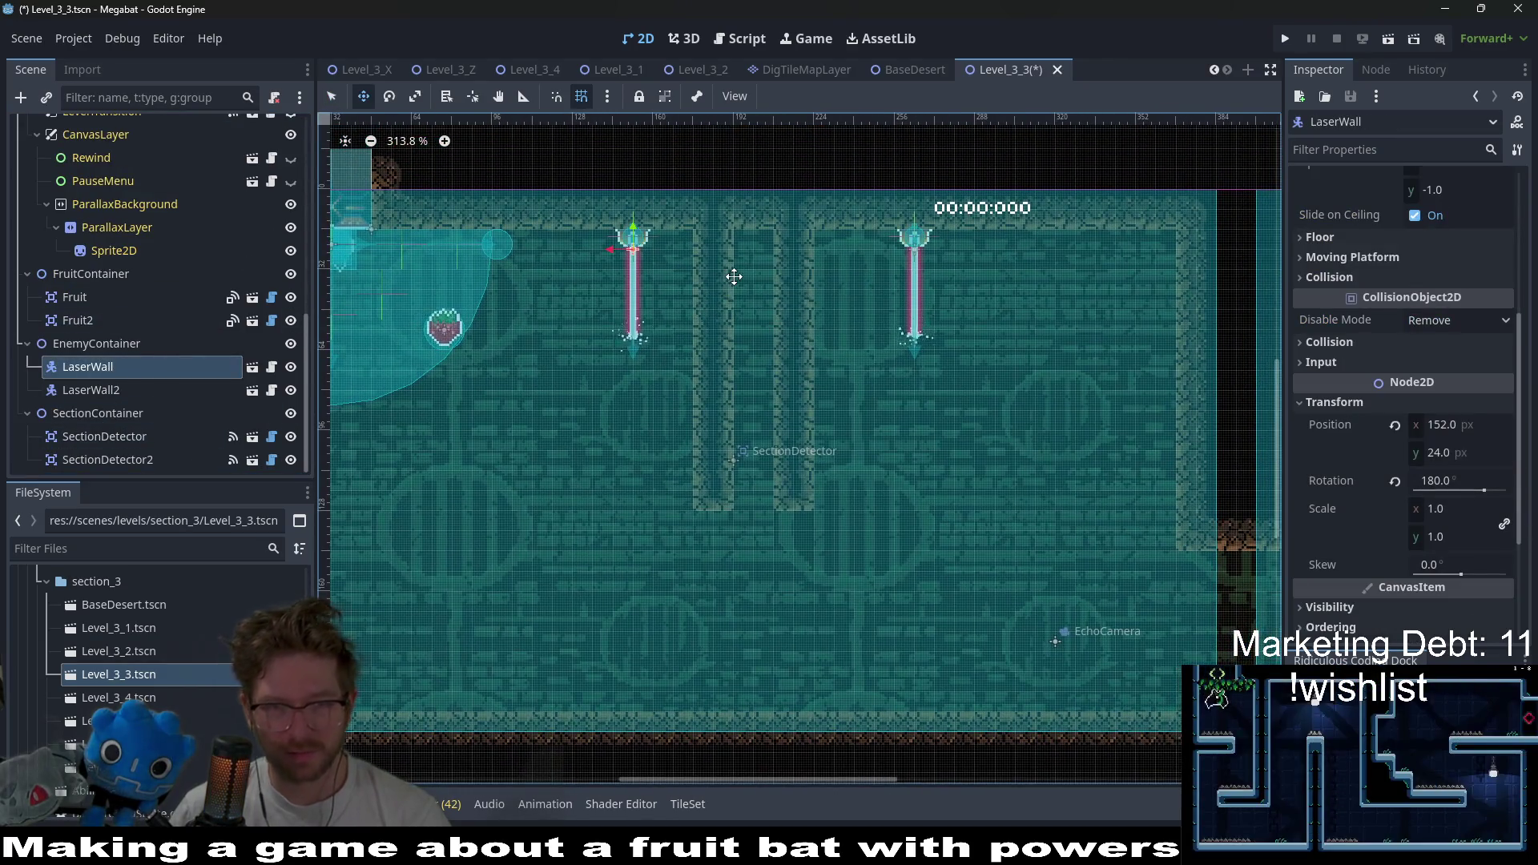
{"action": "key", "text": "Right"}
{"action": "key", "text": "Right"}
{"action": "key", "text": "Right"}
{"action": "key", "text": "Right"}
{"action": "key", "text": "Right"}
{"action": "key", "text": "Right"}
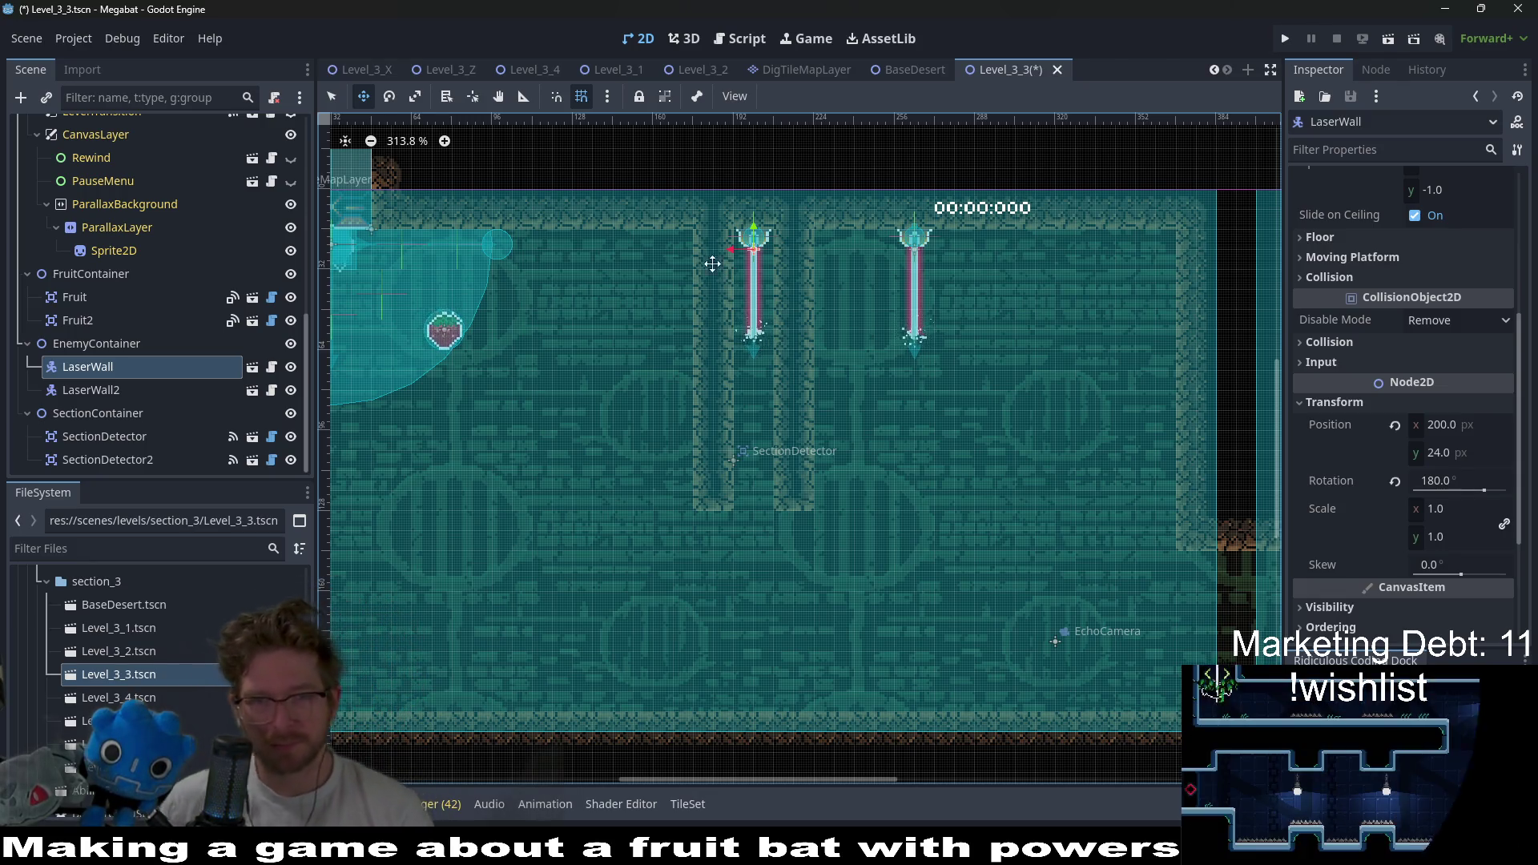
- Delete LaserWall2, leaving a single ceiling laser
{"action": "left_click", "coordinate": [138, 391]}
{"action": "key", "text": "Delete"}
{"action": "key", "text": "Return"}
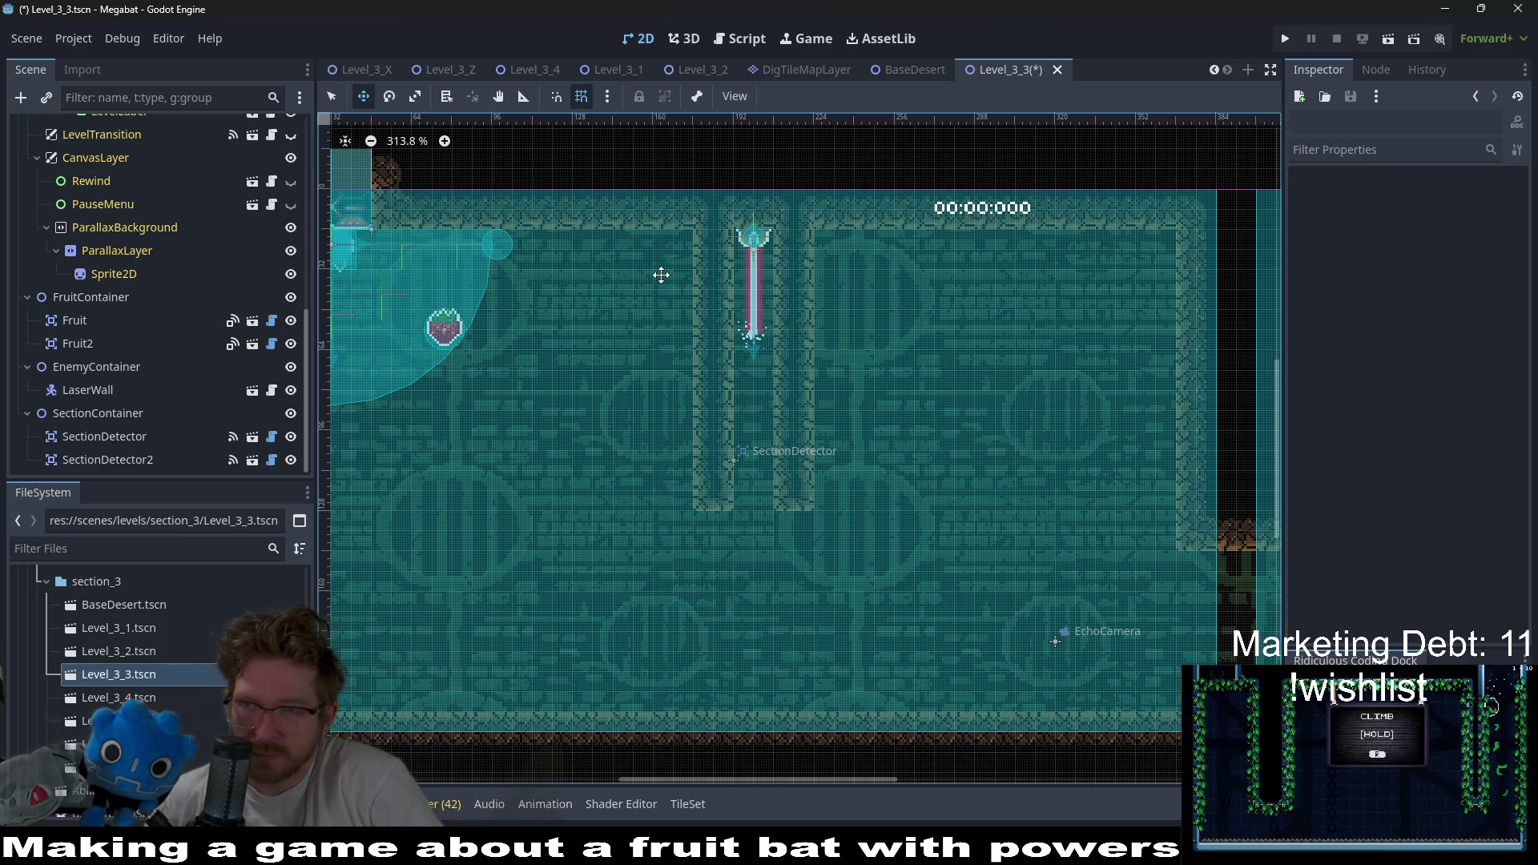
{"action": "scroll", "coordinate": [923, 304], "scroll_direction": "down", "scroll_amount": 2}
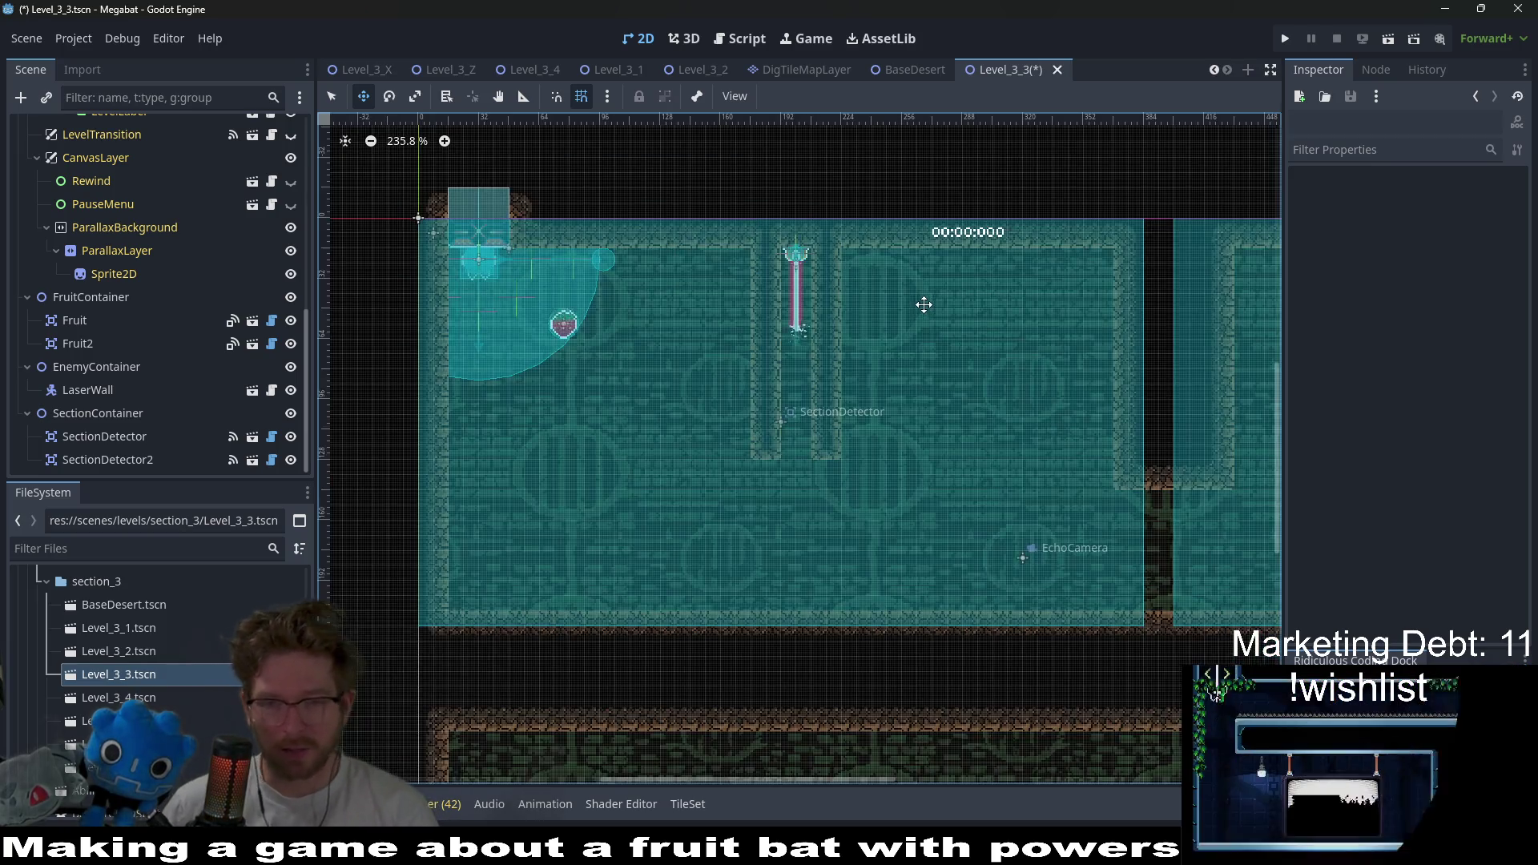
{"action": "scroll", "coordinate": [176, 296], "scroll_direction": "up", "scroll_amount": 5}
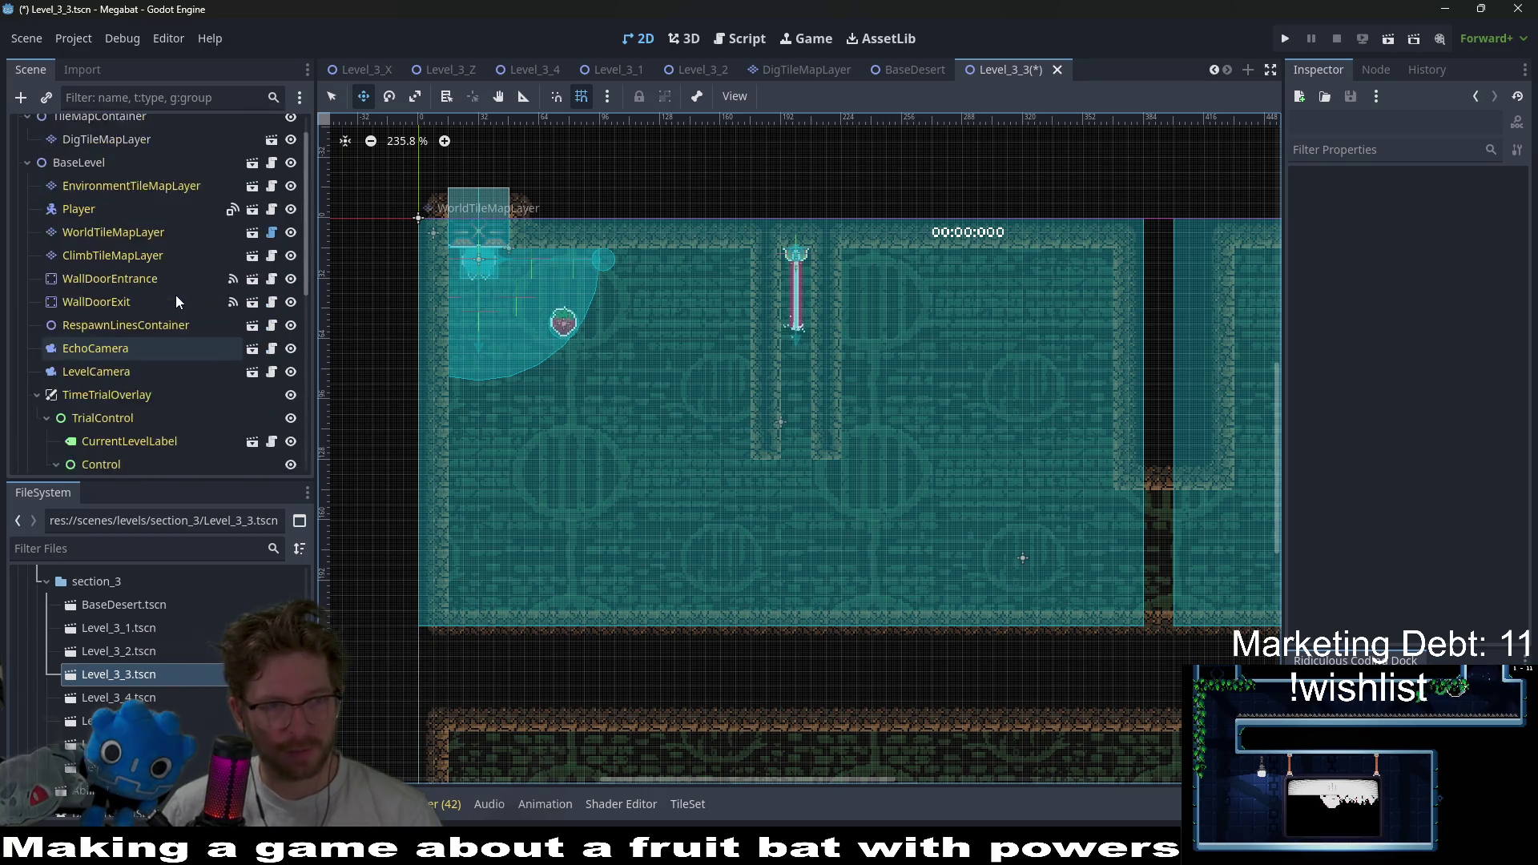
- With DESERT terrain on WorldTileMapLayer, extend the dark column below the left pillar
{"action": "scroll", "coordinate": [176, 296], "scroll_direction": "up", "scroll_amount": 1}
{"action": "left_click", "coordinate": [141, 271]}
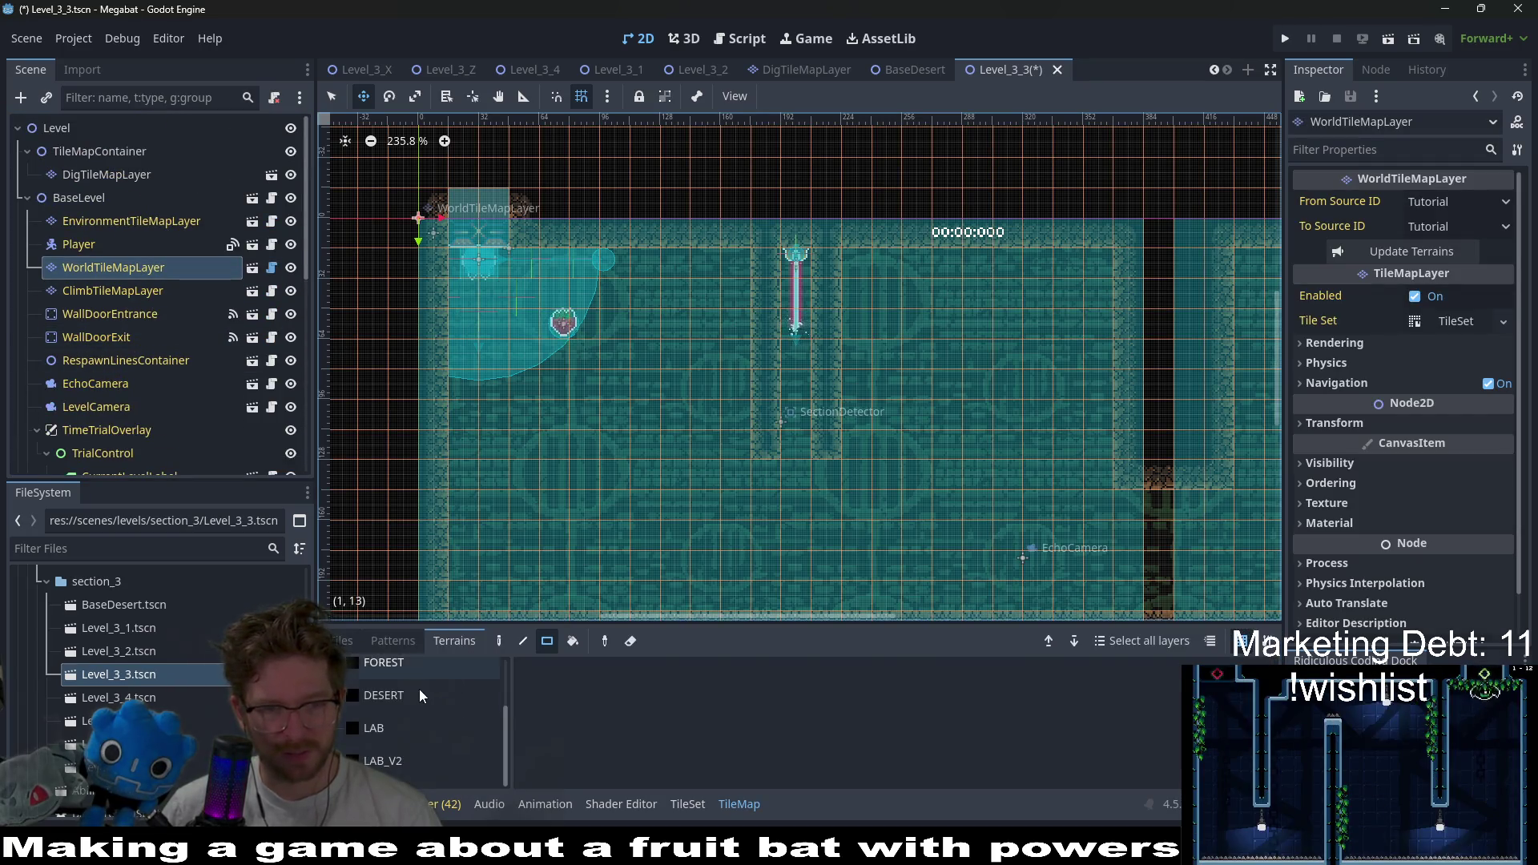
{"action": "left_click", "coordinate": [421, 694]}
{"action": "key", "text": "q"}
{"action": "left_click_drag", "start_coordinate": [767, 473], "coordinate": [833, 473]}
{"action": "left_click_drag", "start_coordinate": [871, 559], "coordinate": [720, 407]}
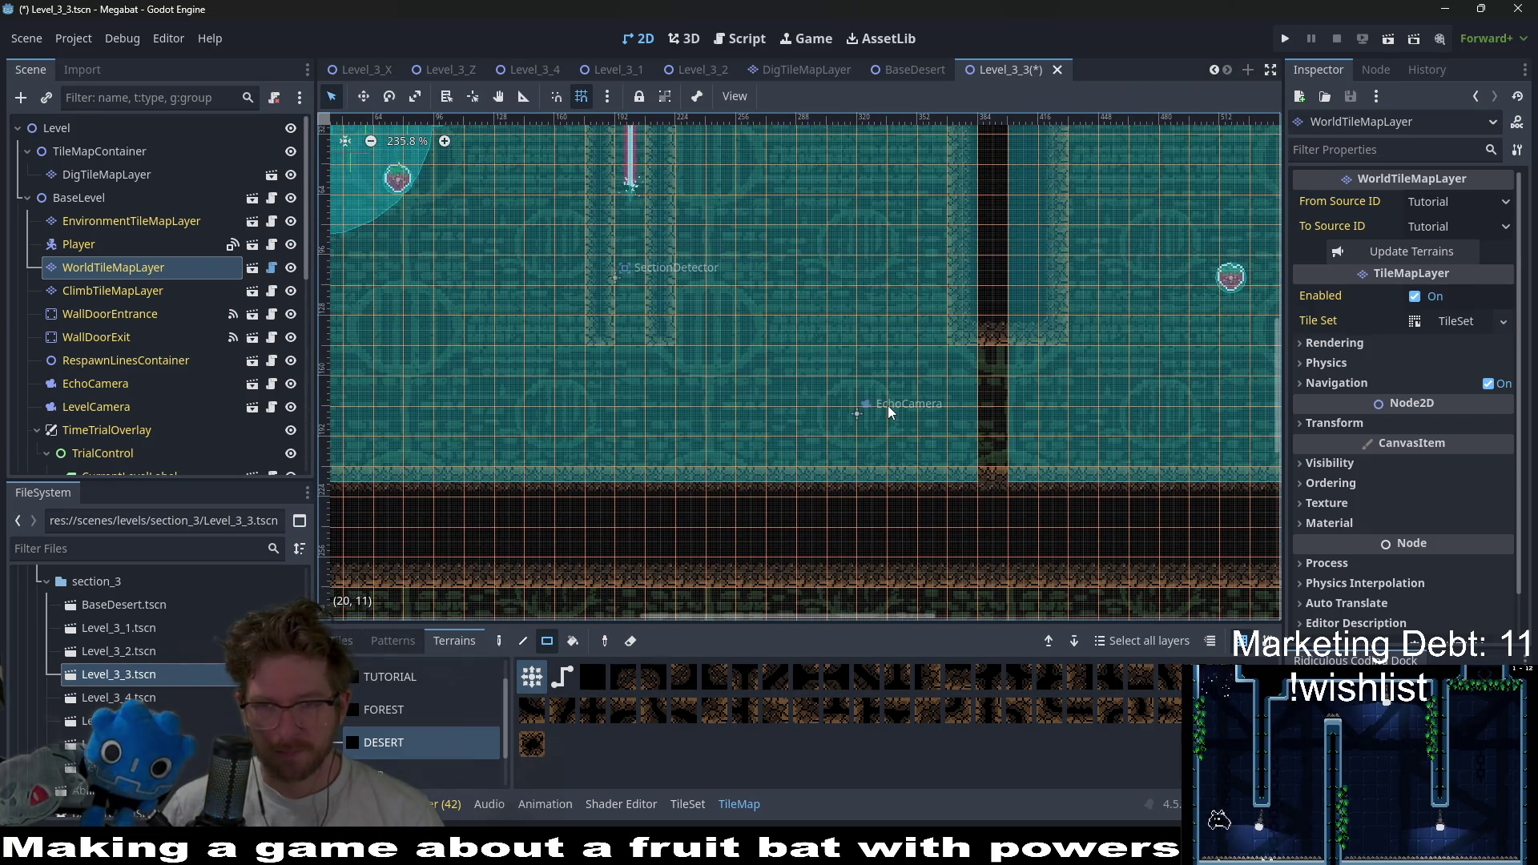
{"action": "scroll", "coordinate": [888, 405], "scroll_direction": "down", "scroll_amount": 3}
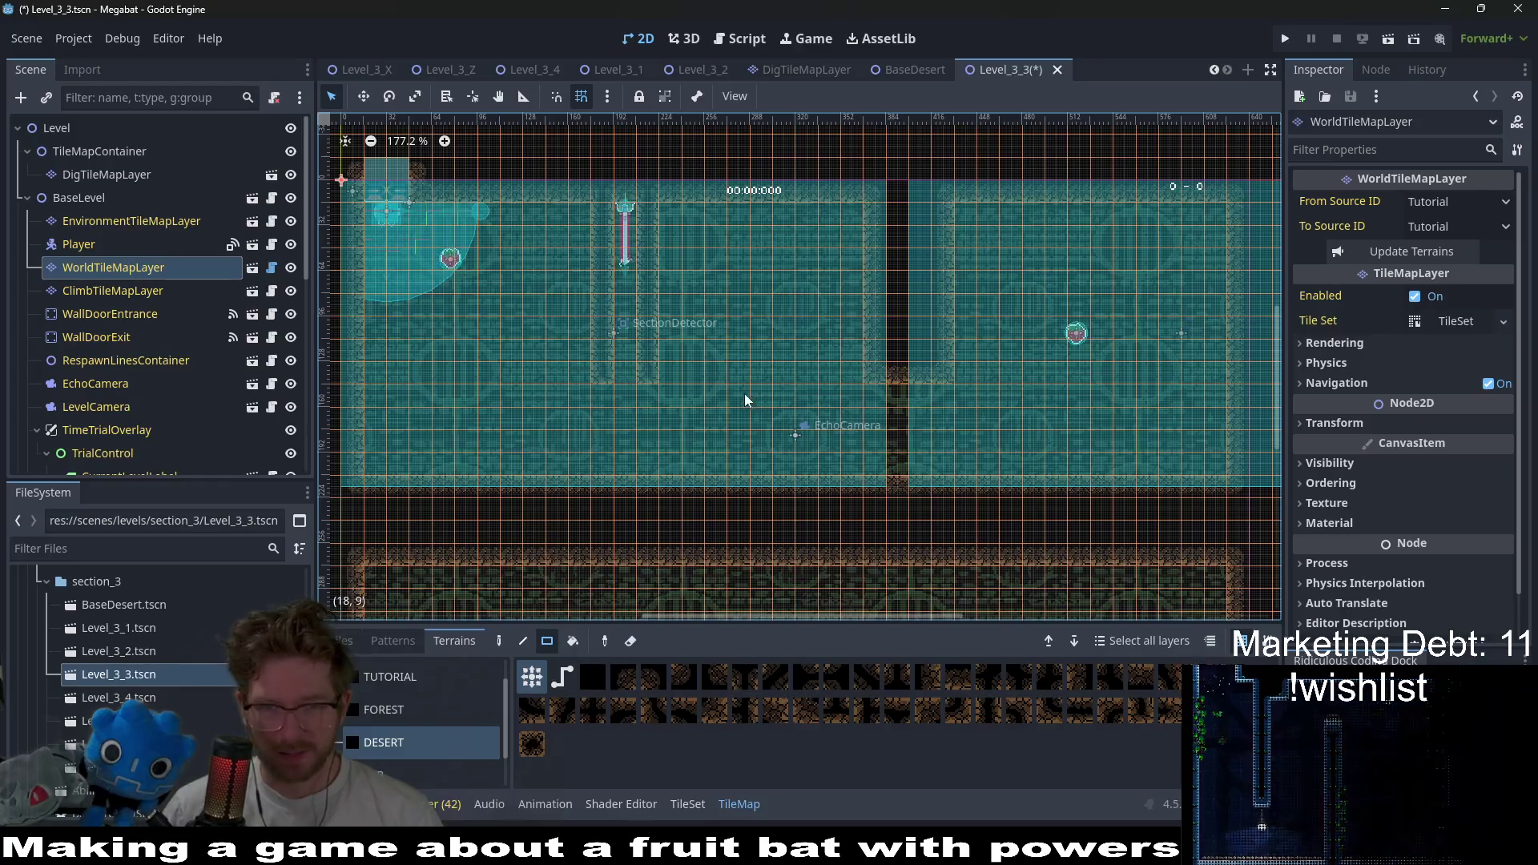
{"action": "scroll", "coordinate": [800, 334], "scroll_direction": "right", "scroll_amount": 3}
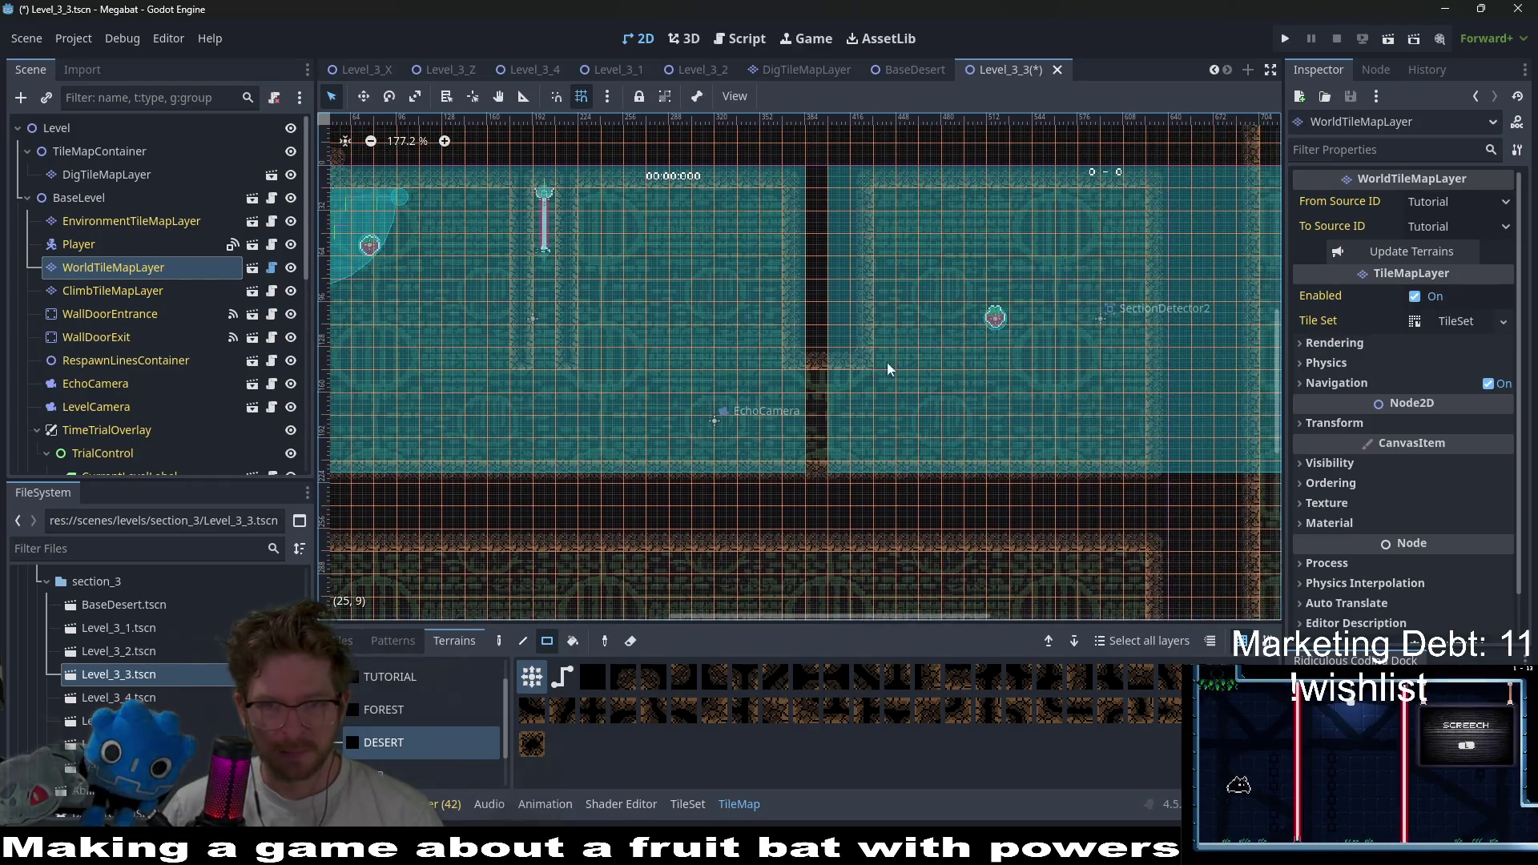
{"action": "scroll", "coordinate": [953, 364], "scroll_direction": "right", "scroll_amount": 5}
- Paint two-tile desert wall pieces near the ceiling and open the right wall onto the dark column
{"action": "left_click_drag", "start_coordinate": [618, 213], "coordinate": [617, 358]}
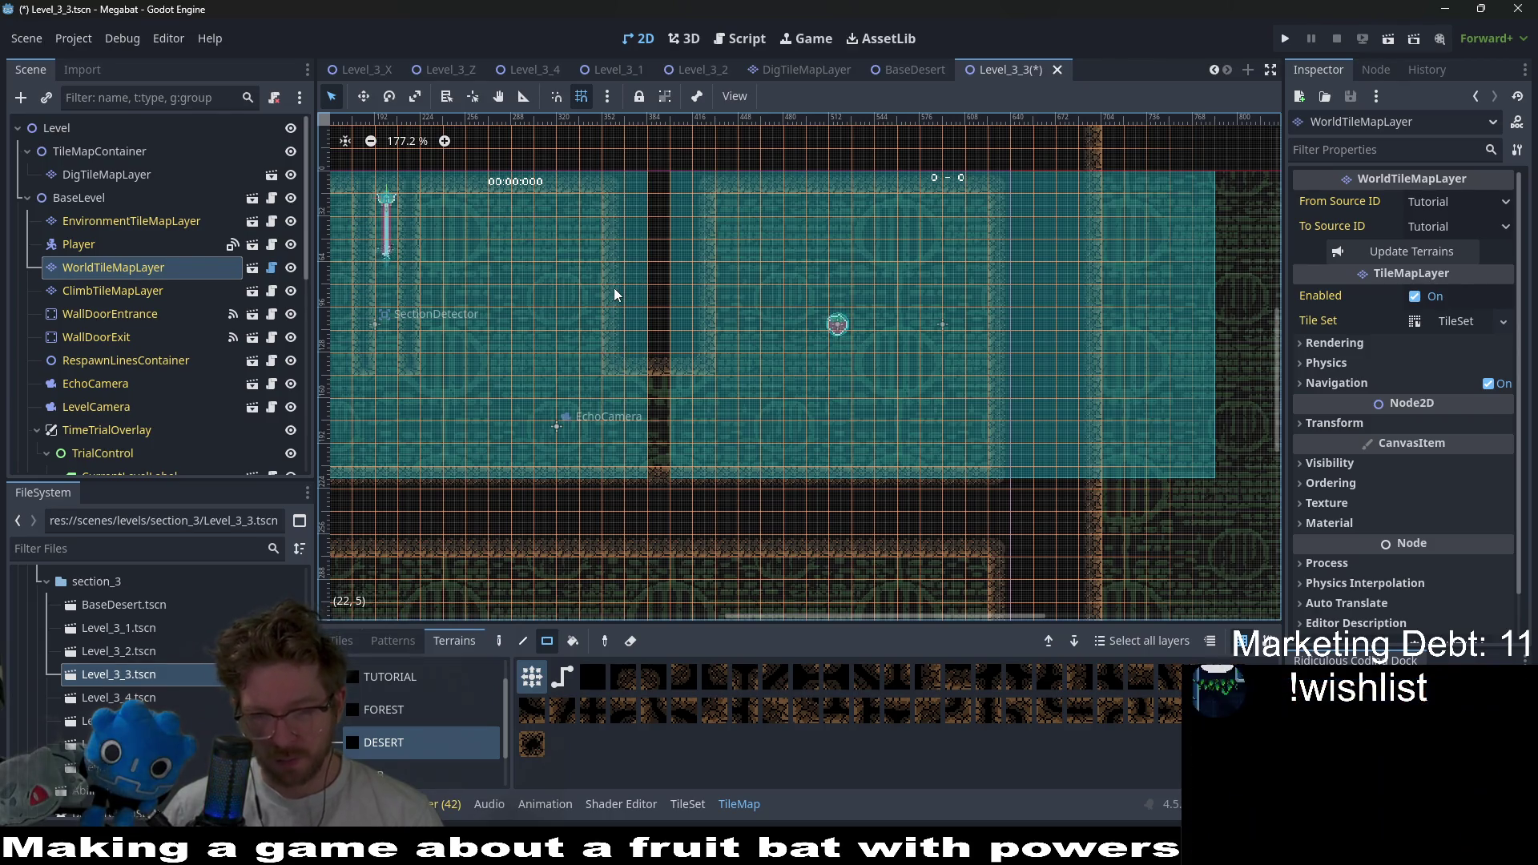
{"action": "scroll", "coordinate": [641, 344], "scroll_direction": "left", "scroll_amount": 5}
{"action": "scroll", "coordinate": [843, 361], "scroll_direction": "left", "scroll_amount": 5}
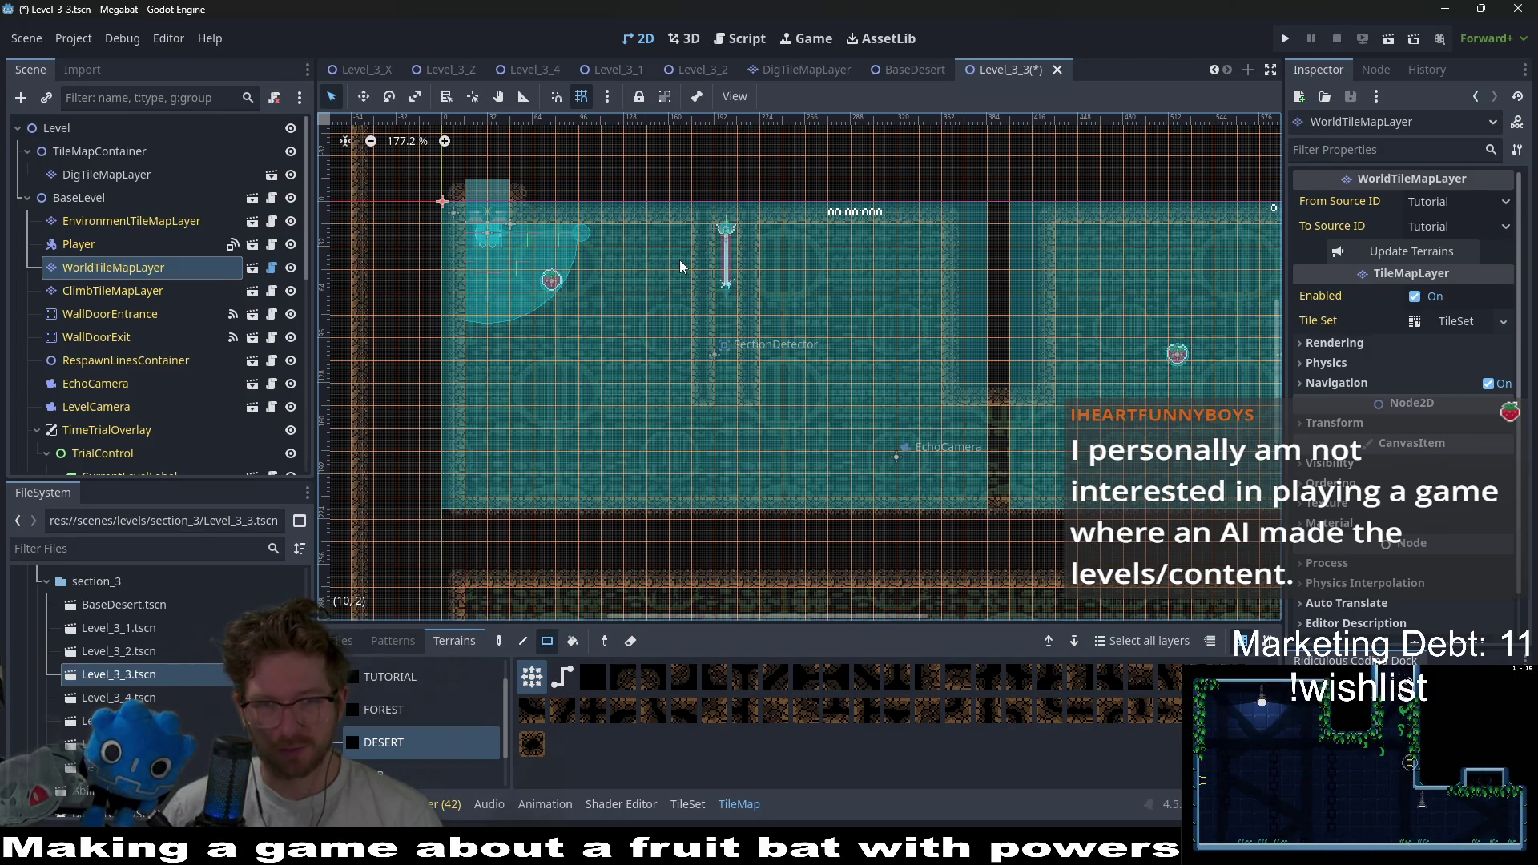
{"action": "left_click_drag", "start_coordinate": [679, 259], "coordinate": [689, 272]}
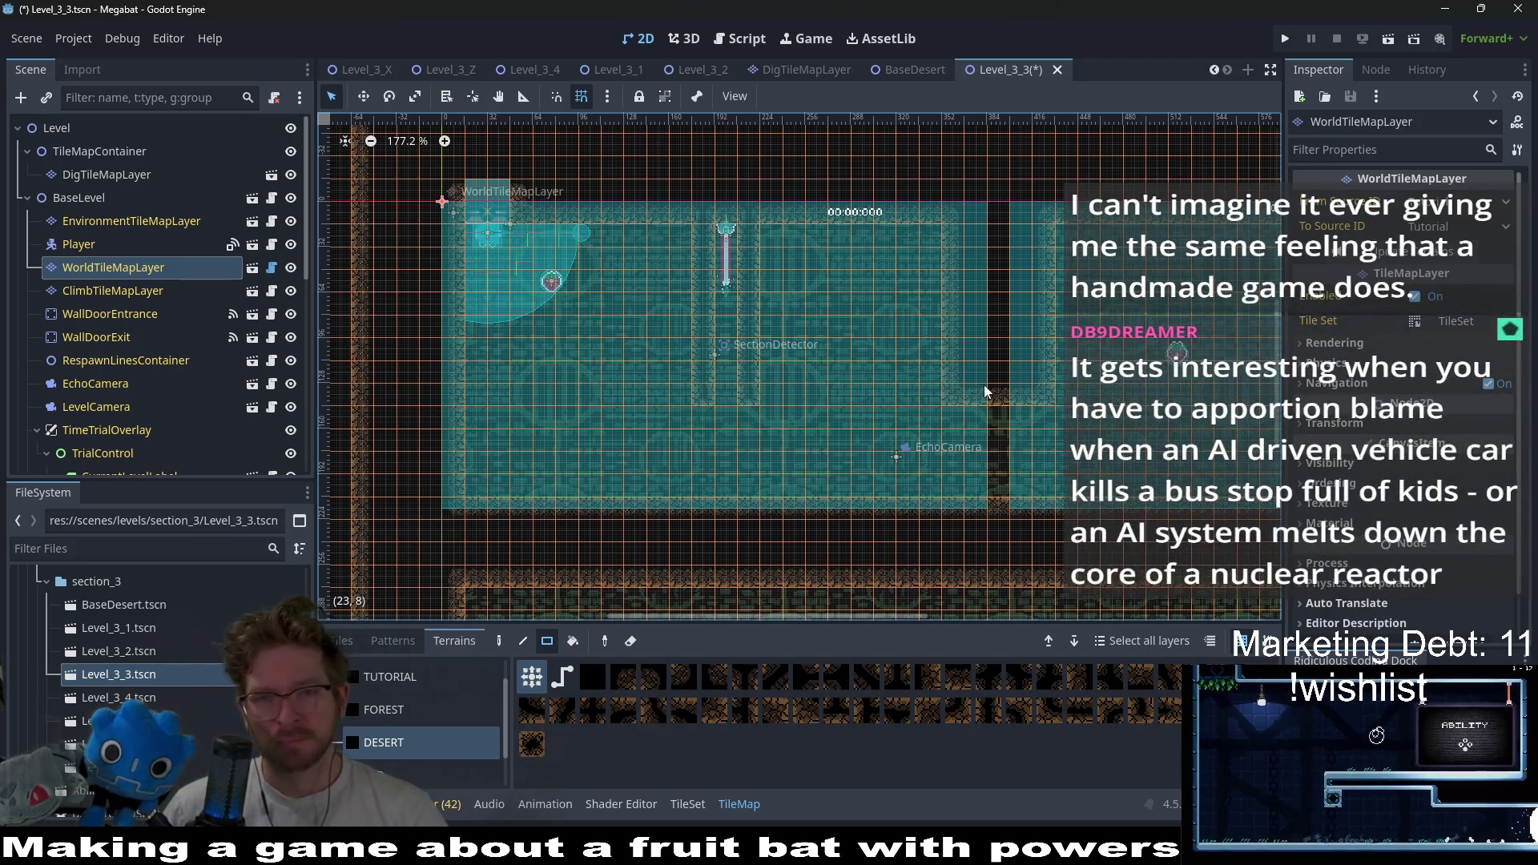
{"action": "scroll", "coordinate": [984, 385], "scroll_direction": "down", "scroll_amount": 2}
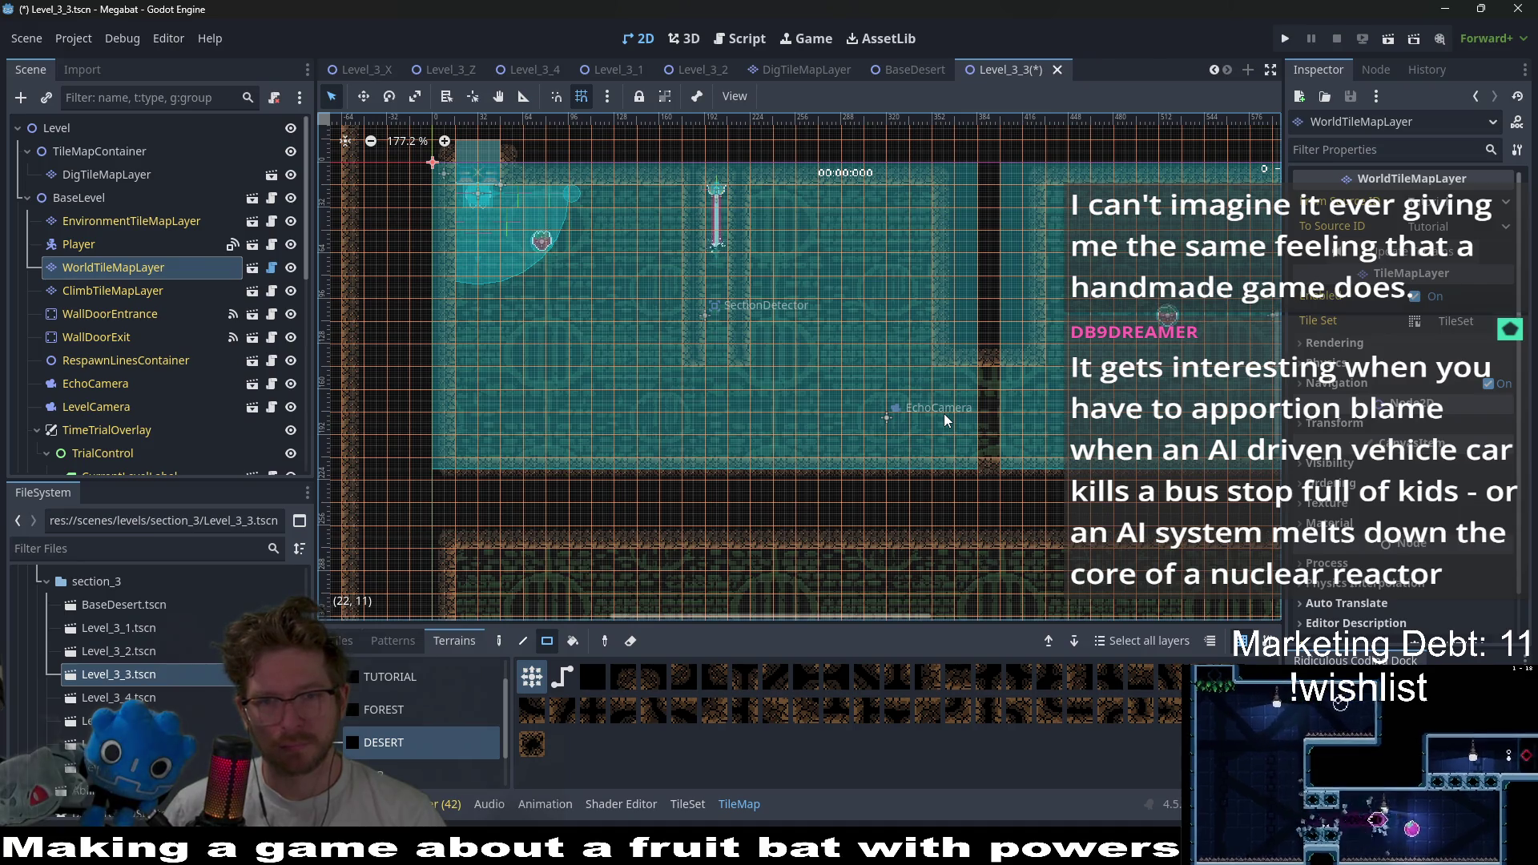
{"action": "left_click_drag", "start_coordinate": [935, 204], "coordinate": [1012, 378]}
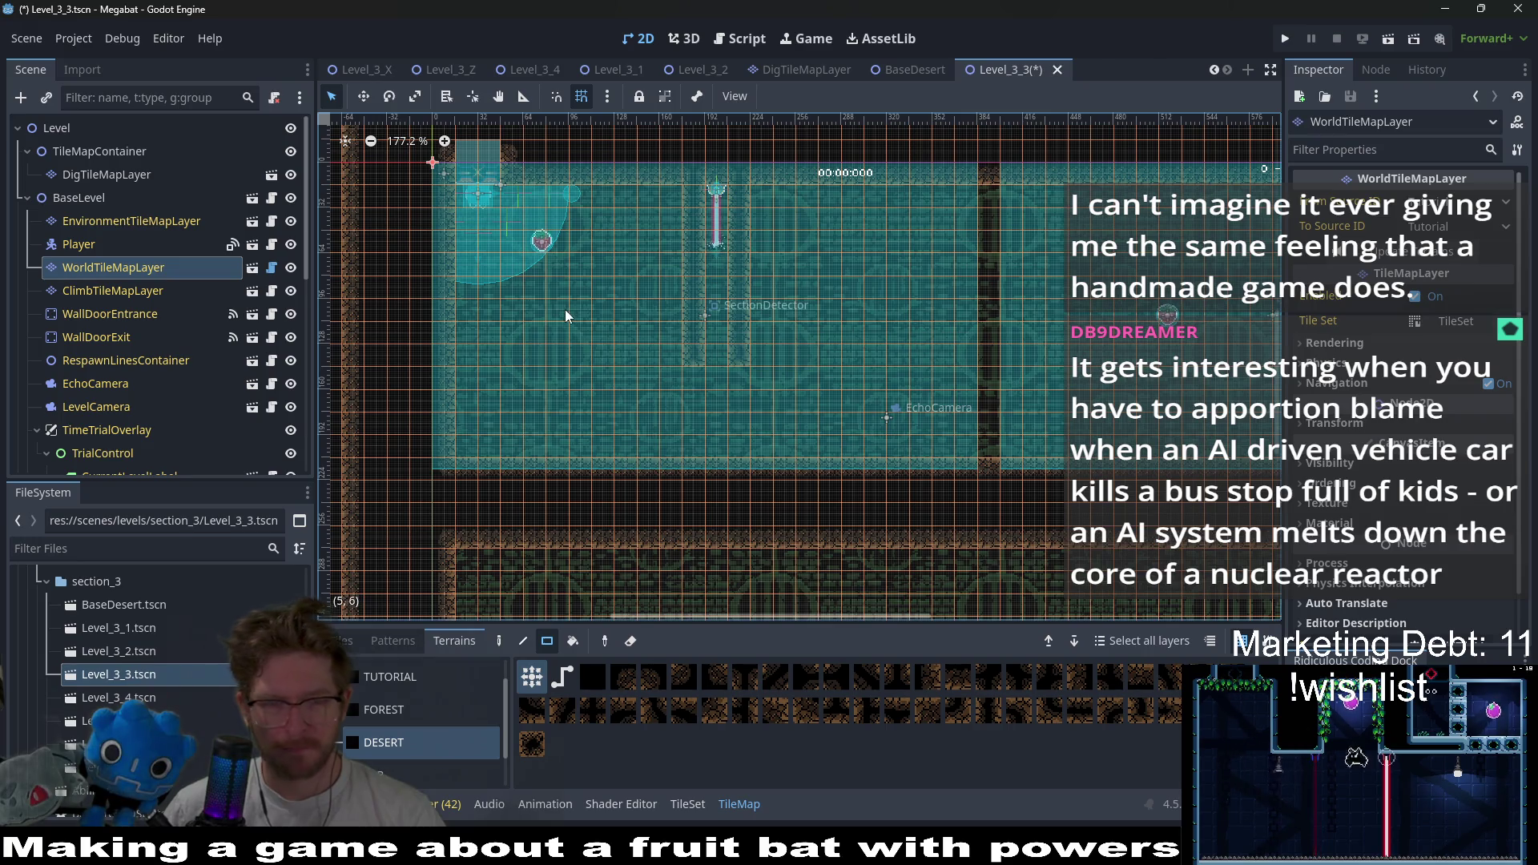
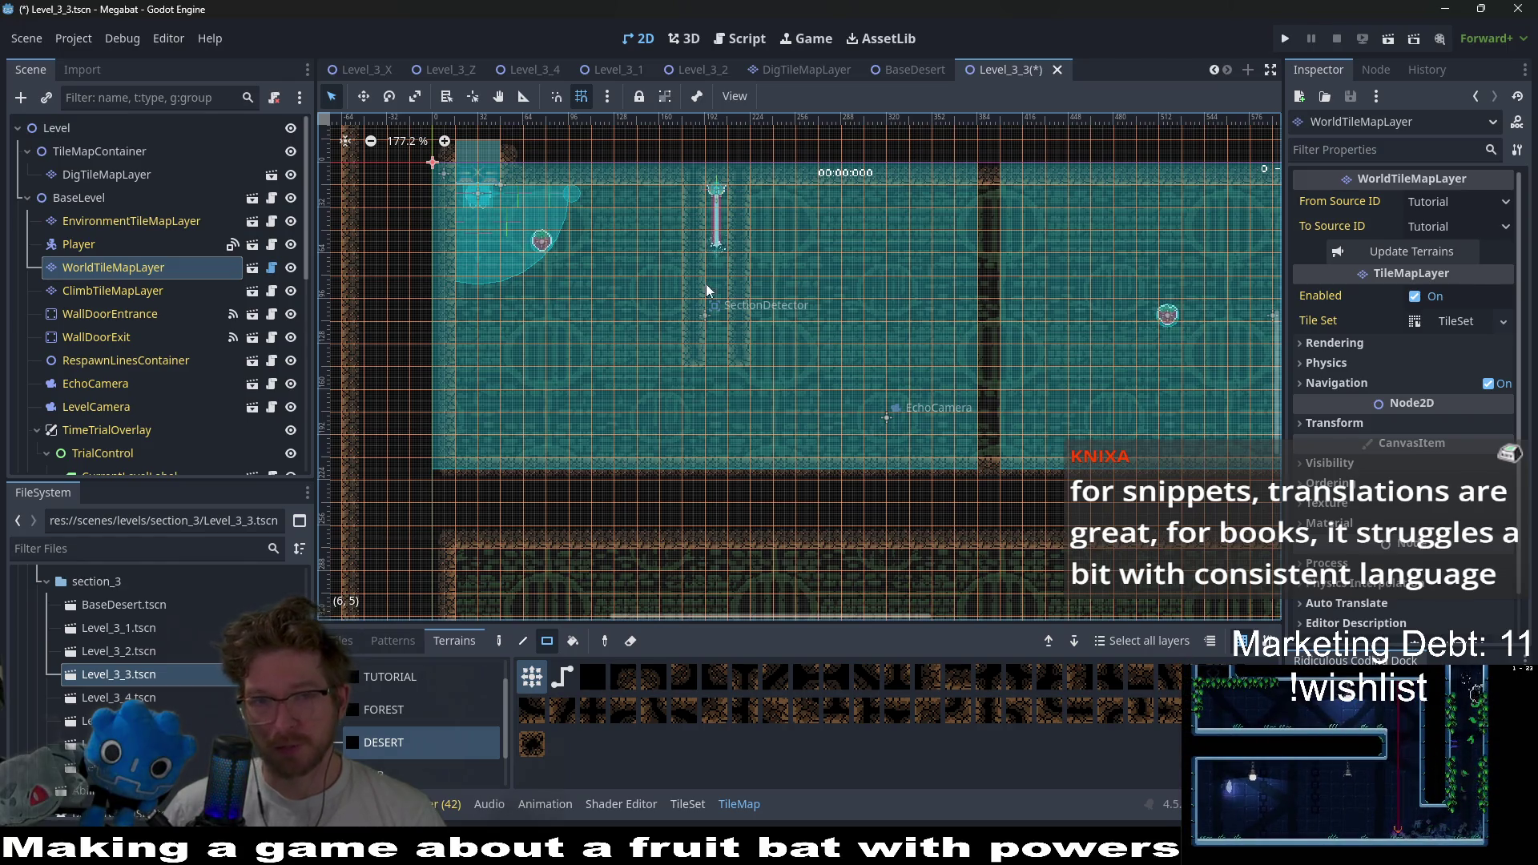
- Paint a short DESERT wall ledge on the room's left side on WorldTileMapLayer
{"action": "scroll", "coordinate": [647, 242], "scroll_direction": "up", "scroll_amount": 1}
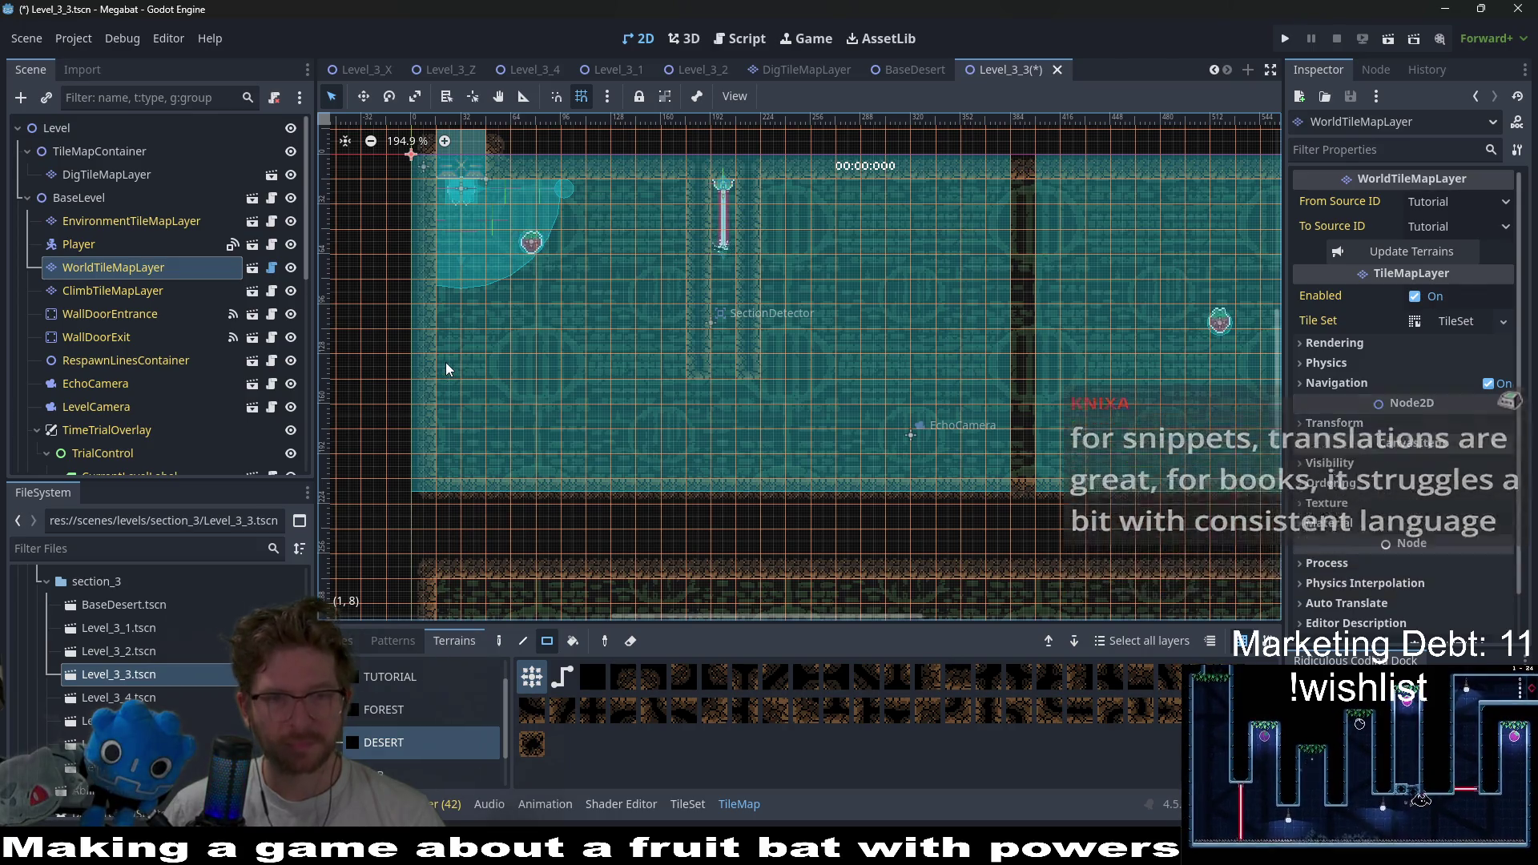
{"action": "left_click_drag", "start_coordinate": [446, 364], "coordinate": [533, 361]}
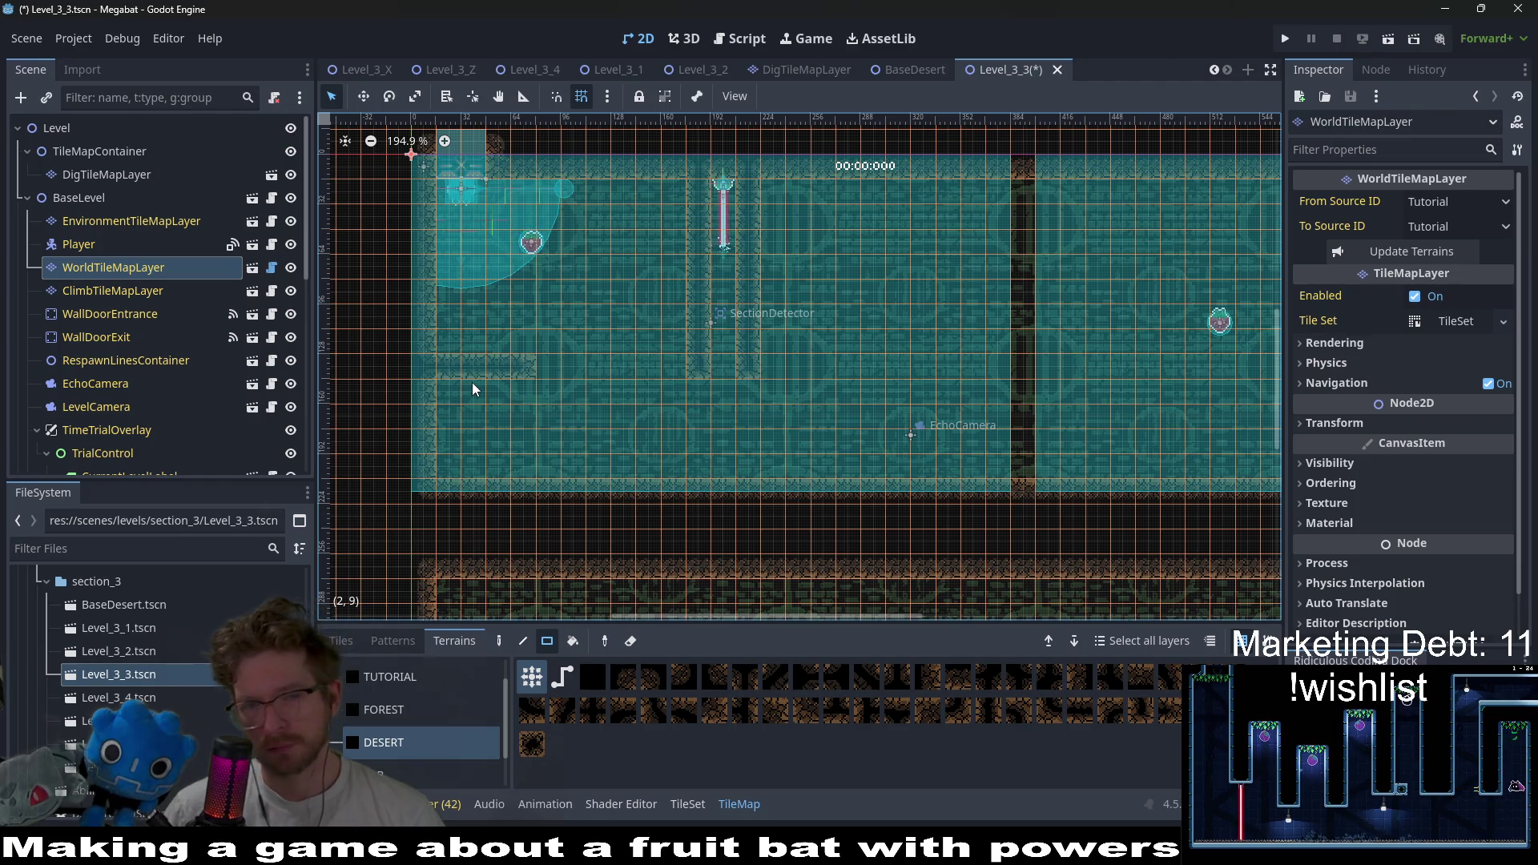
{"action": "scroll", "coordinate": [171, 320], "scroll_direction": "down", "scroll_amount": 5}
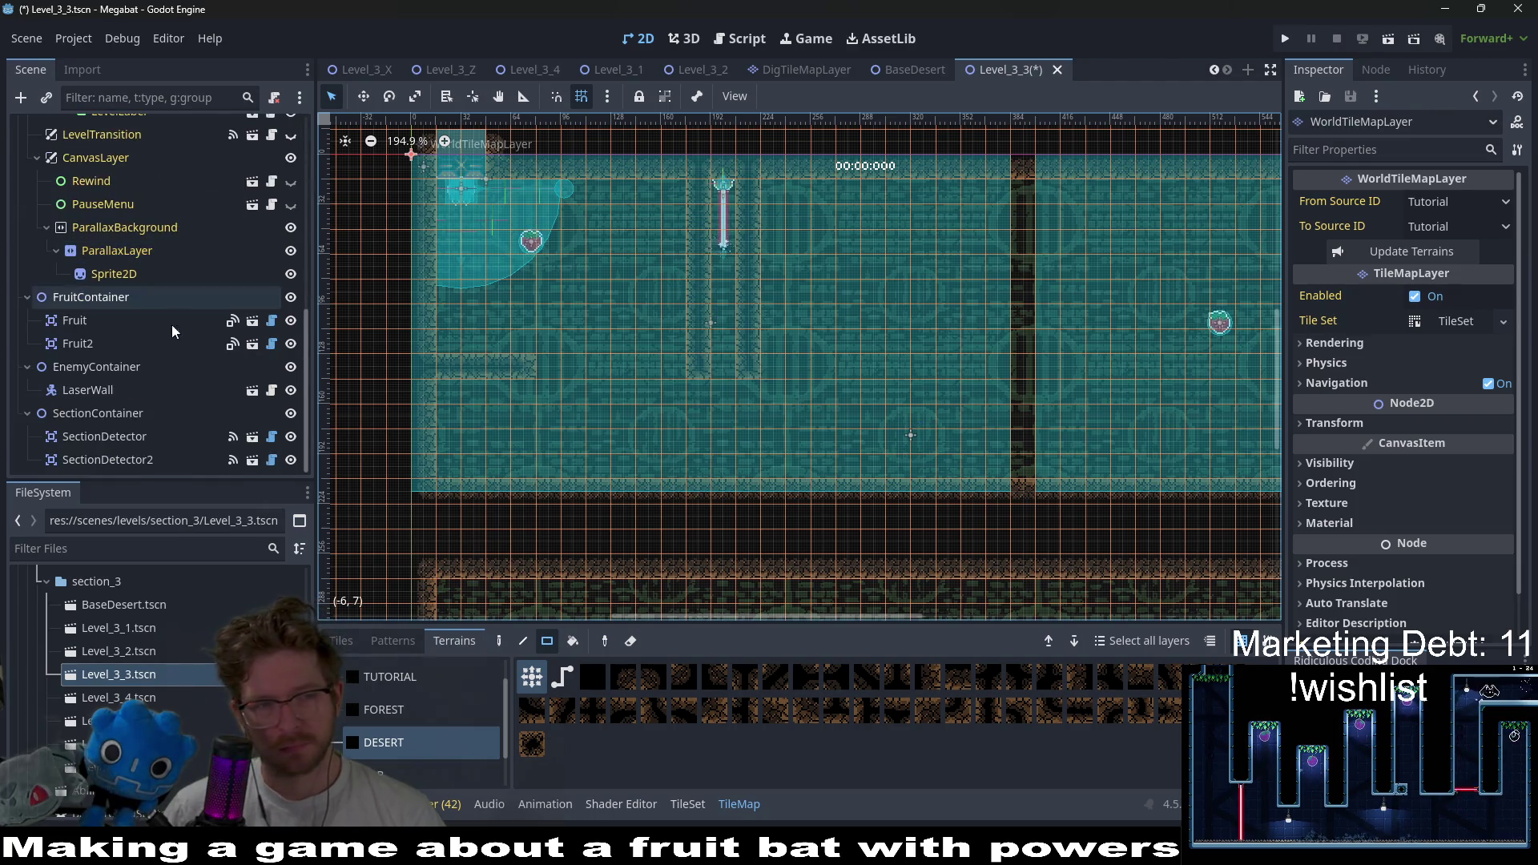
{"action": "left_click", "coordinate": [102, 396]}
- Duplicate the laser wall as LaserWall2 and set its rotation to 90°
{"action": "key", "text": "ctrl+d"}
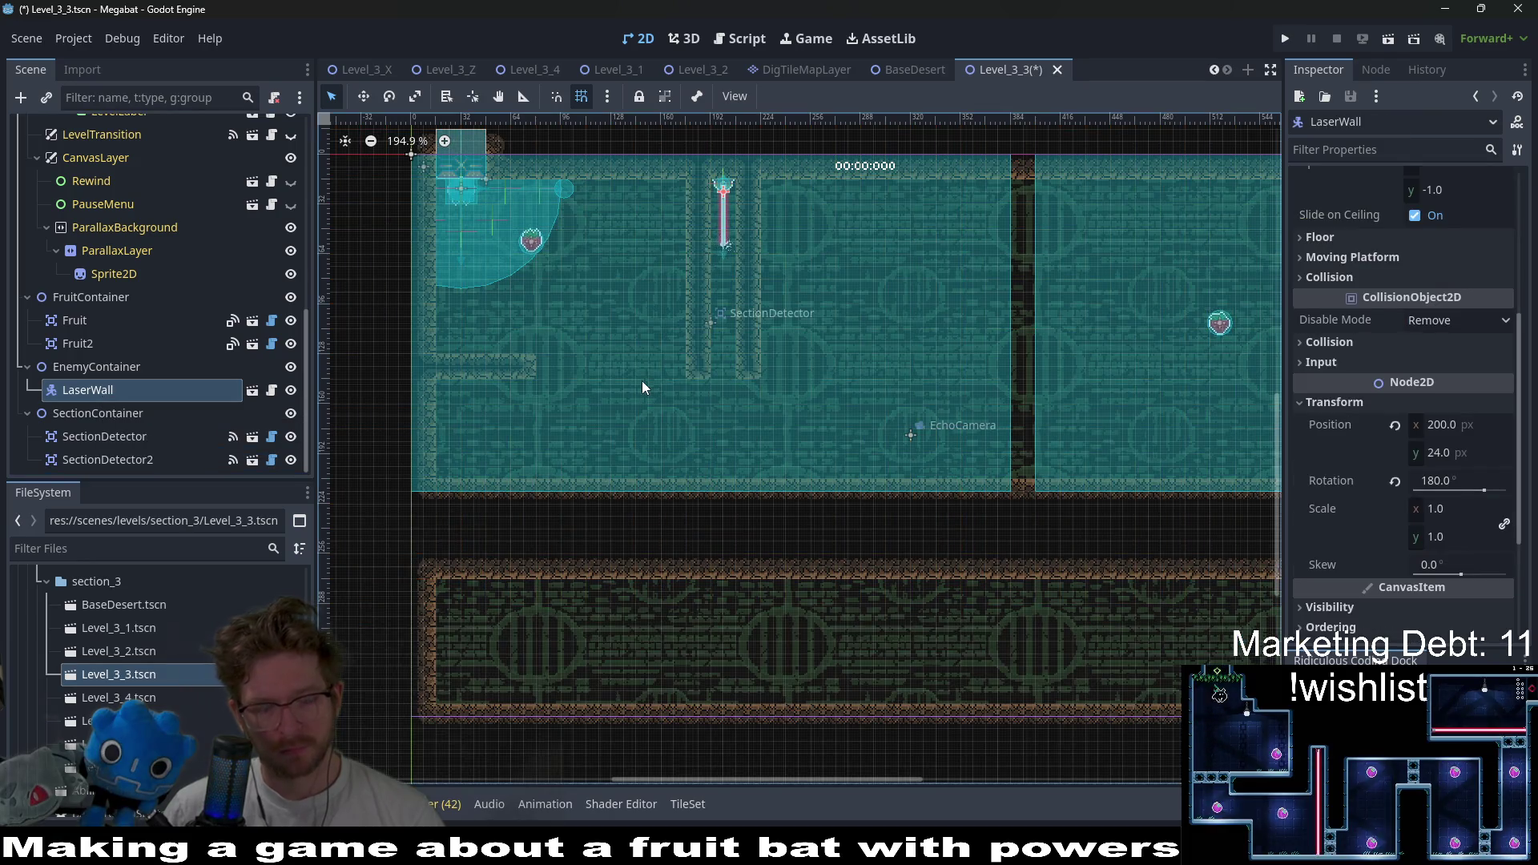
{"action": "key", "text": "w"}
{"action": "left_click_drag", "start_coordinate": [695, 251], "coordinate": [594, 438]}
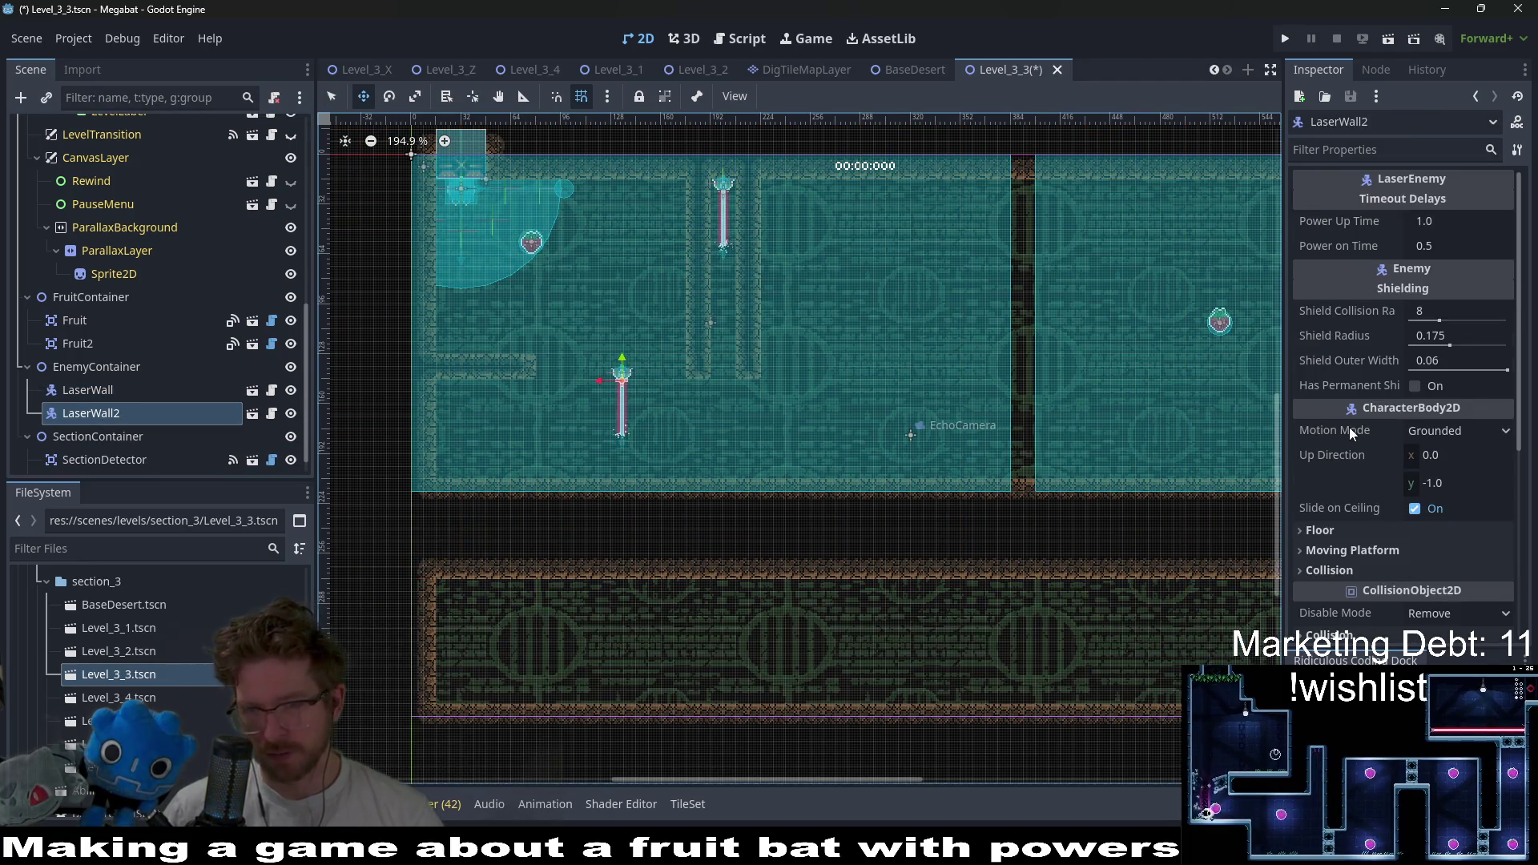
{"action": "scroll", "coordinate": [1400, 448], "scroll_direction": "down", "scroll_amount": 5}
{"action": "left_click", "coordinate": [1331, 375]}
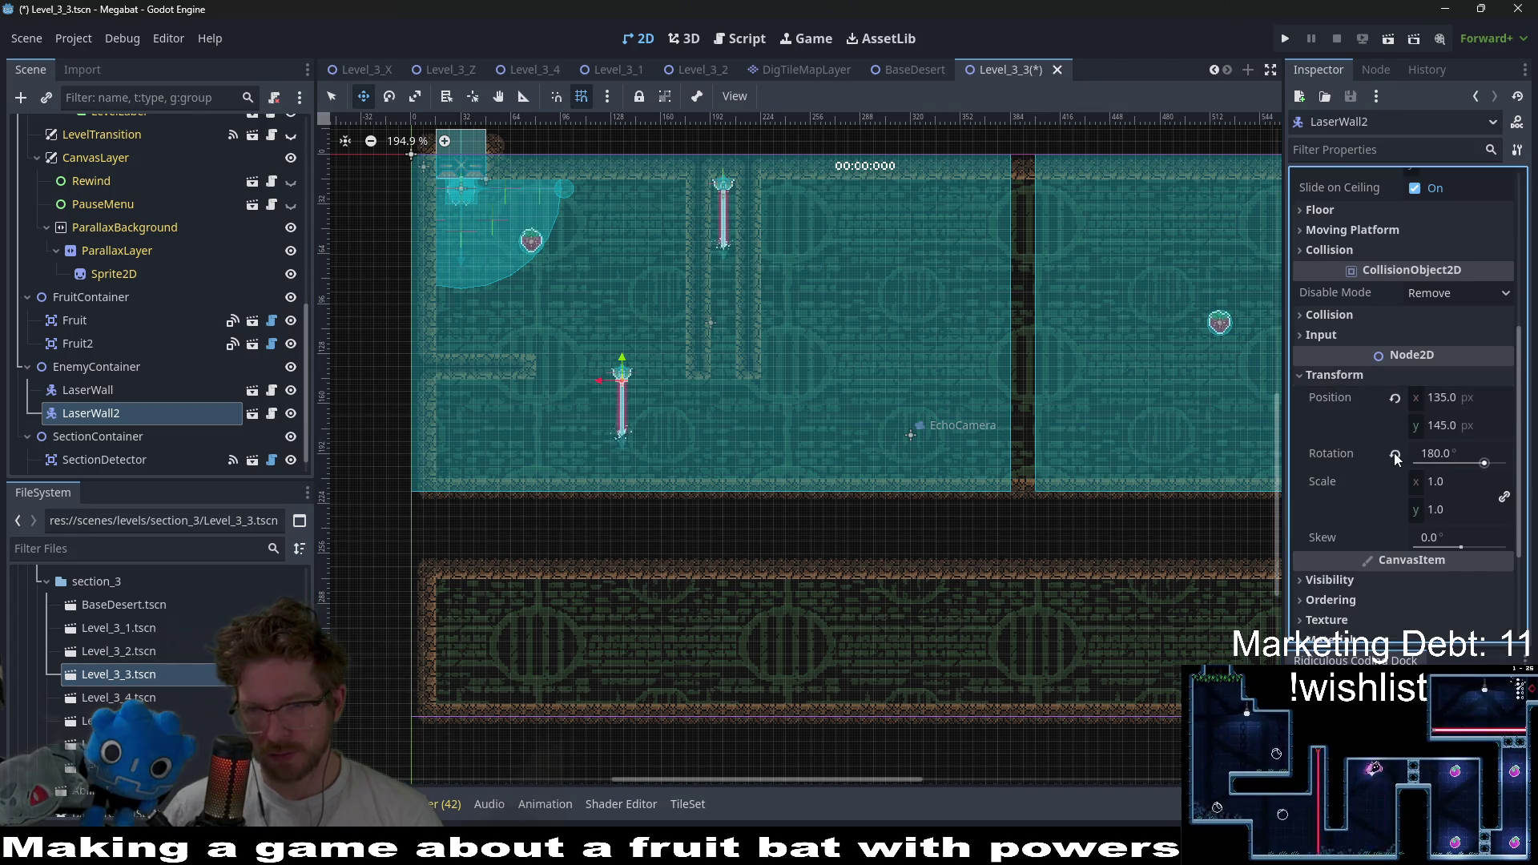
{"action": "left_click", "coordinate": [1395, 454]}
{"action": "left_click", "coordinate": [1466, 450]}
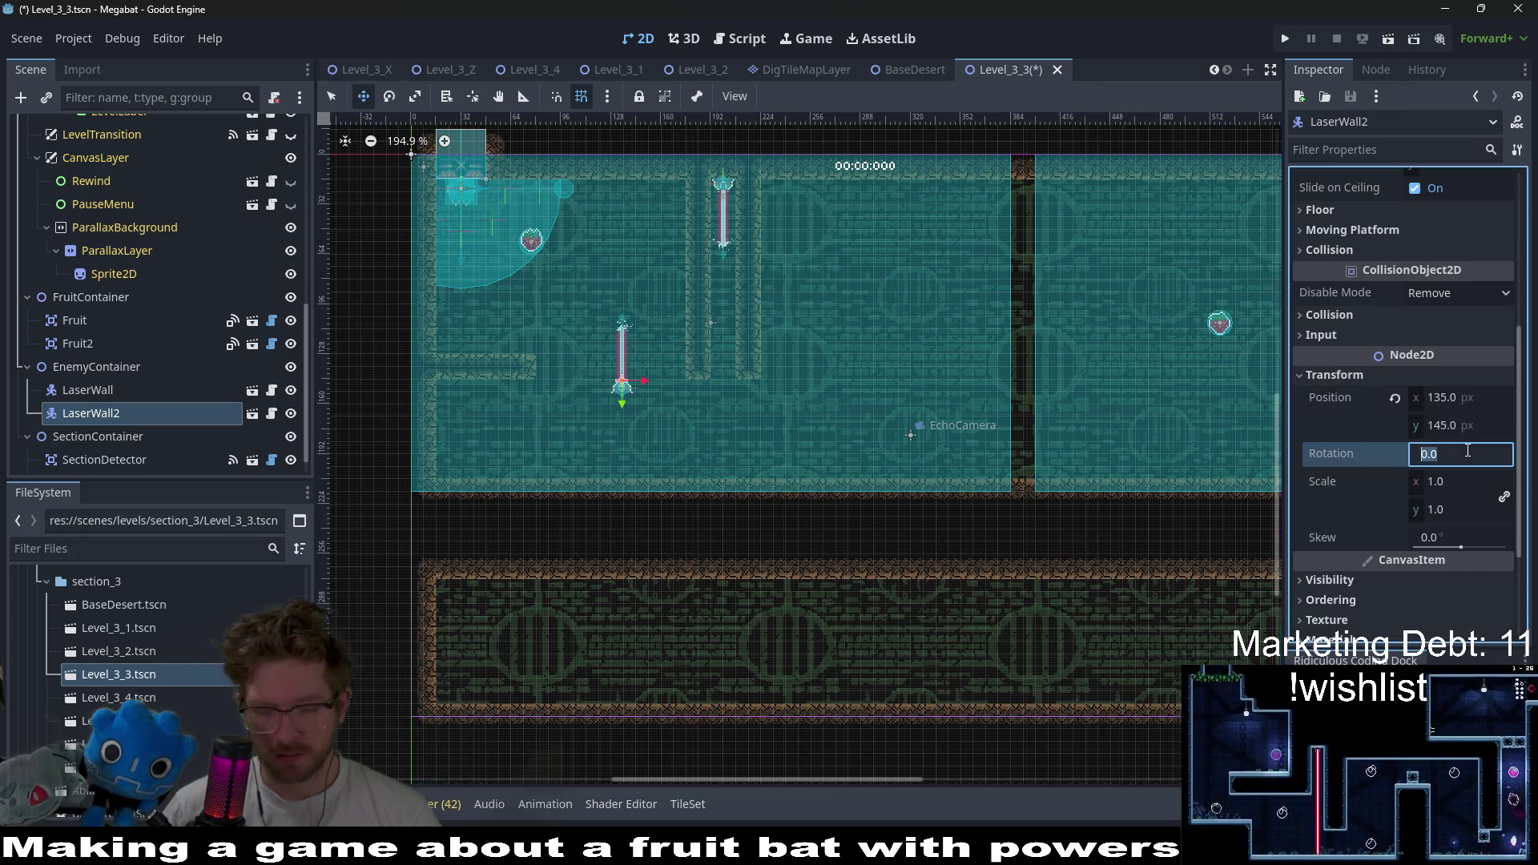
{"action": "type", "text": "90"}
{"action": "key", "text": "Return"}
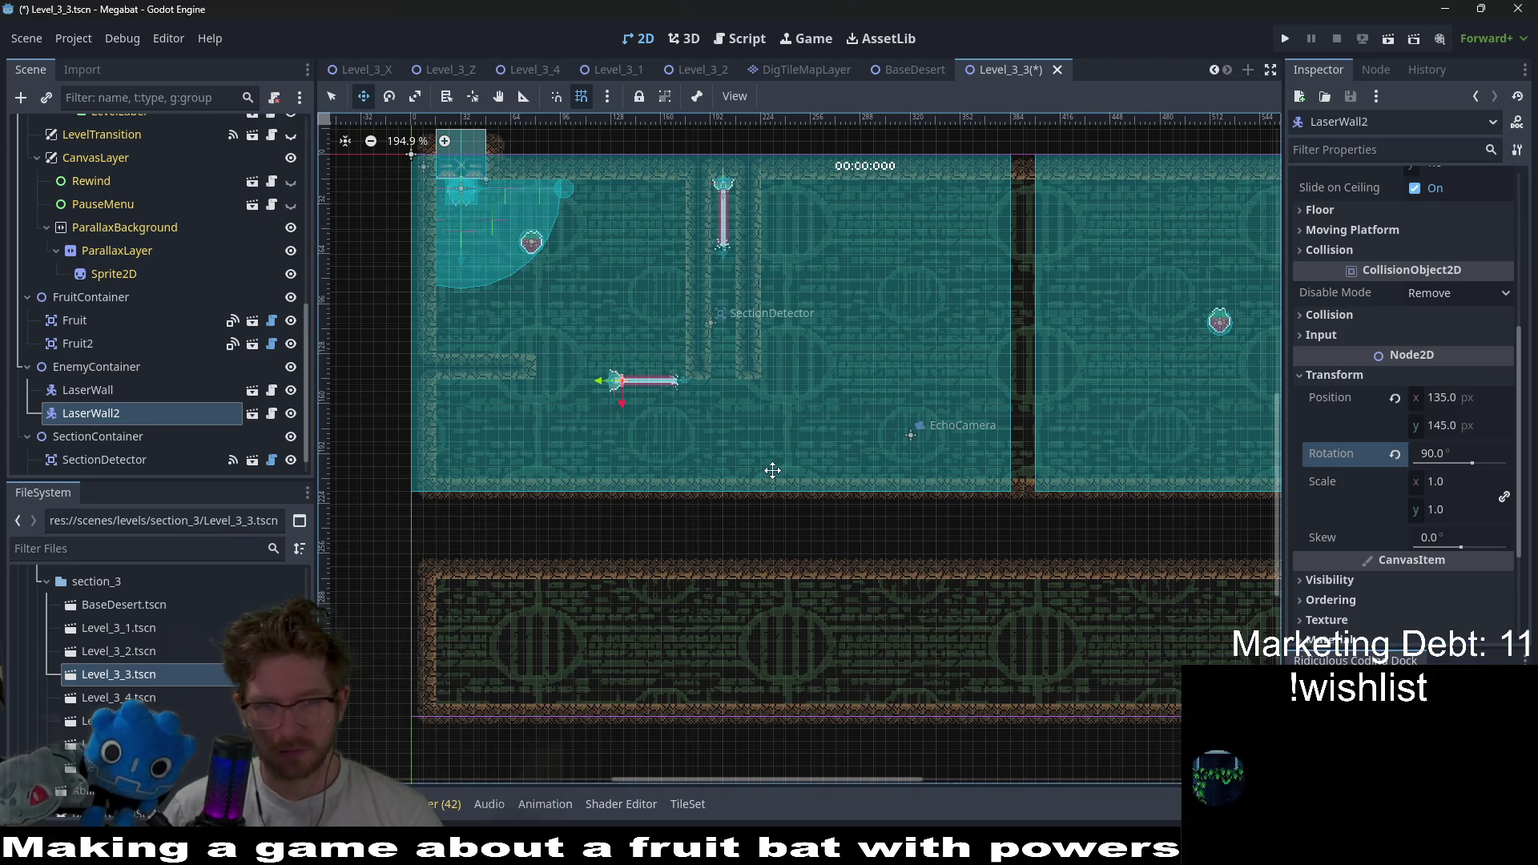
- Move LaserWall2 onto the left ledge, nudging it to about position 24, 152
{"action": "scroll", "coordinate": [611, 436], "scroll_direction": "up", "scroll_amount": 3}
{"action": "mouse_move", "coordinate": [721, 337]}
{"action": "left_mouse_down"}
{"action": "mouse_move", "coordinate": [725, 422]}
{"action": "mouse_move", "coordinate": [532, 395]}
{"action": "mouse_move", "coordinate": [567, 390]}
{"action": "left_mouse_up"}
{"action": "scroll", "coordinate": [725, 422], "scroll_direction": "left", "scroll_amount": 5}
{"action": "key", "text": "Left"}
{"action": "key", "text": "Left"}
{"action": "key", "text": "Left"}
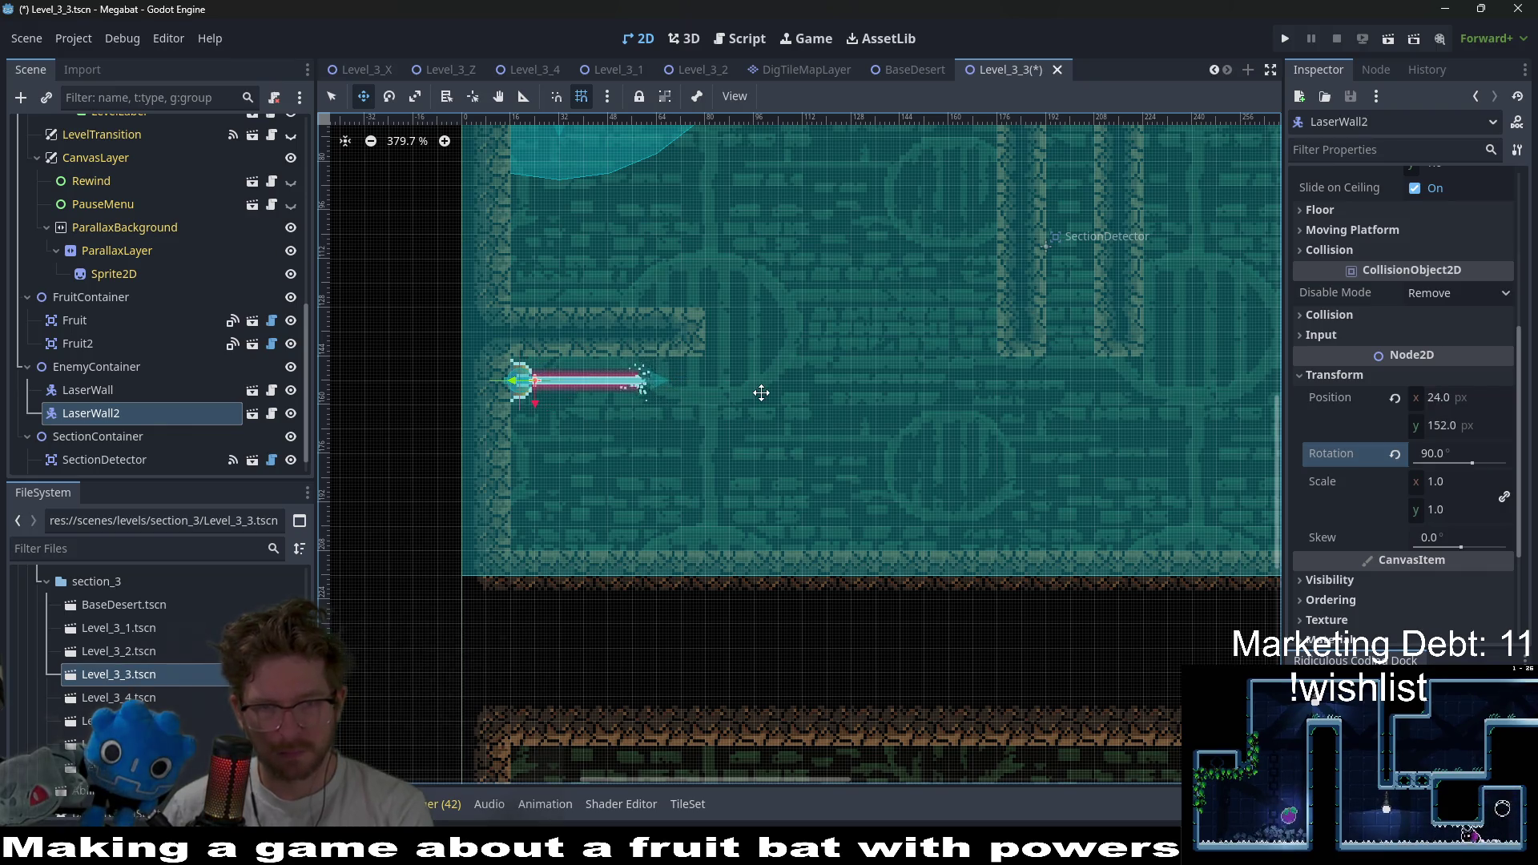
{"action": "scroll", "coordinate": [761, 393], "scroll_direction": "down", "scroll_amount": 3}
{"action": "scroll", "coordinate": [920, 267], "scroll_direction": "right", "scroll_amount": 2}
{"action": "scroll", "coordinate": [920, 267], "scroll_direction": "up", "scroll_amount": 1}
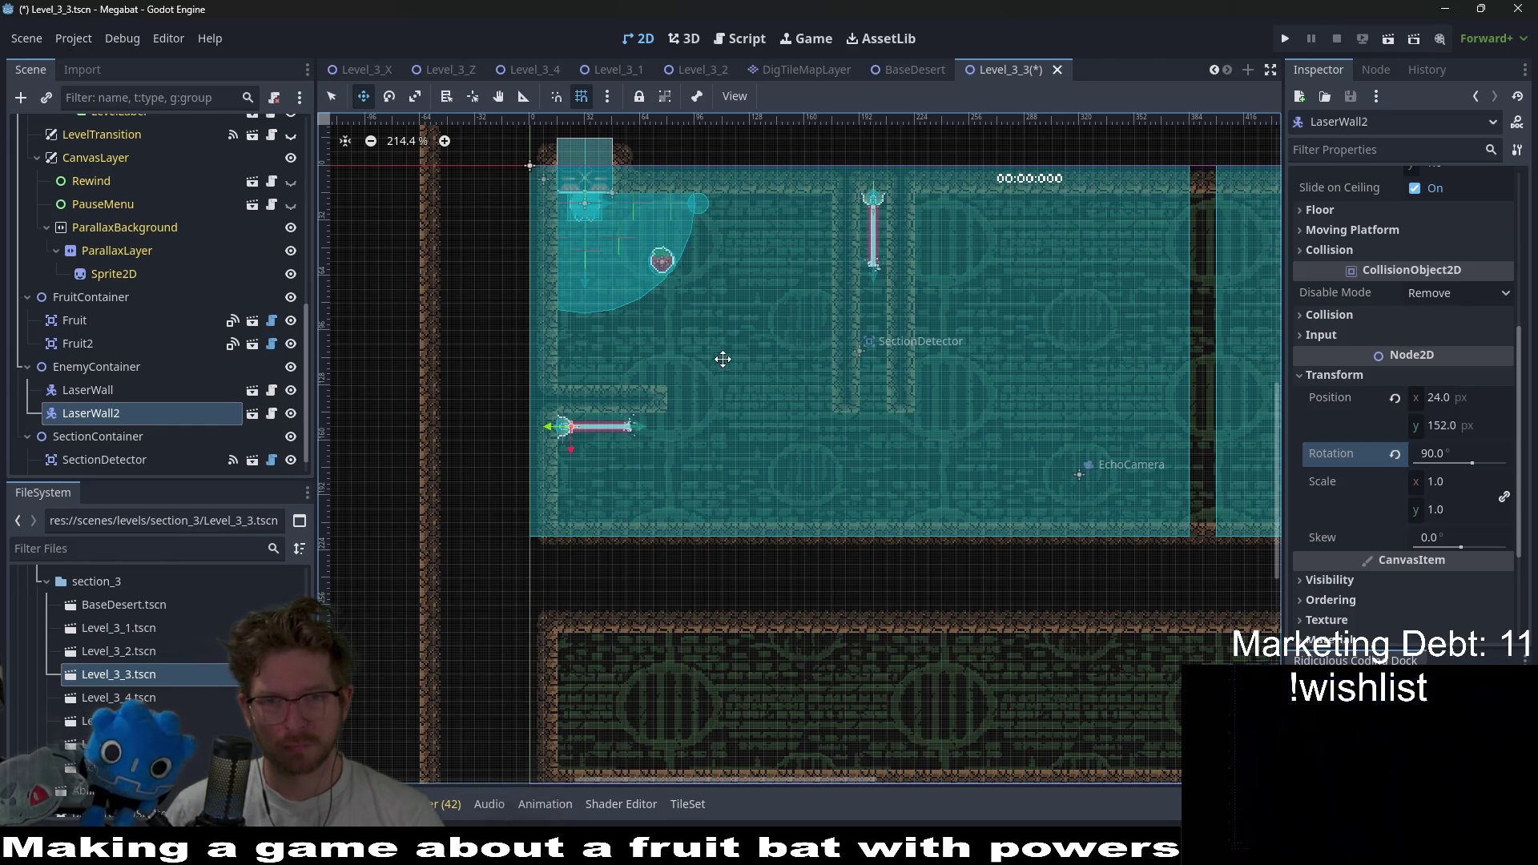
{"action": "scroll", "coordinate": [782, 367], "scroll_direction": "down", "scroll_amount": 2}
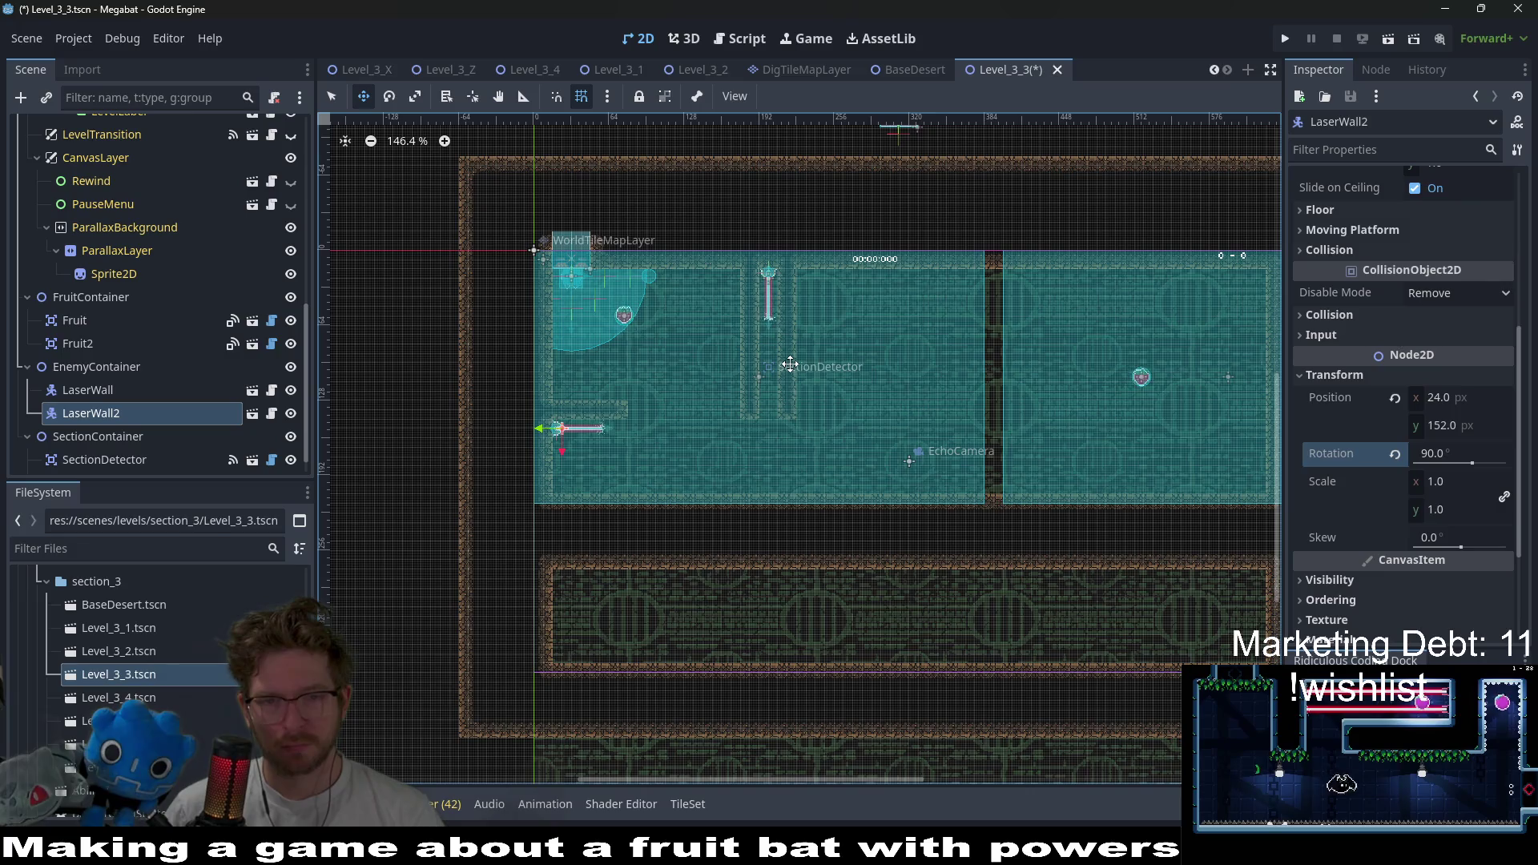
{"action": "scroll", "coordinate": [842, 369], "scroll_direction": "down", "scroll_amount": 2}
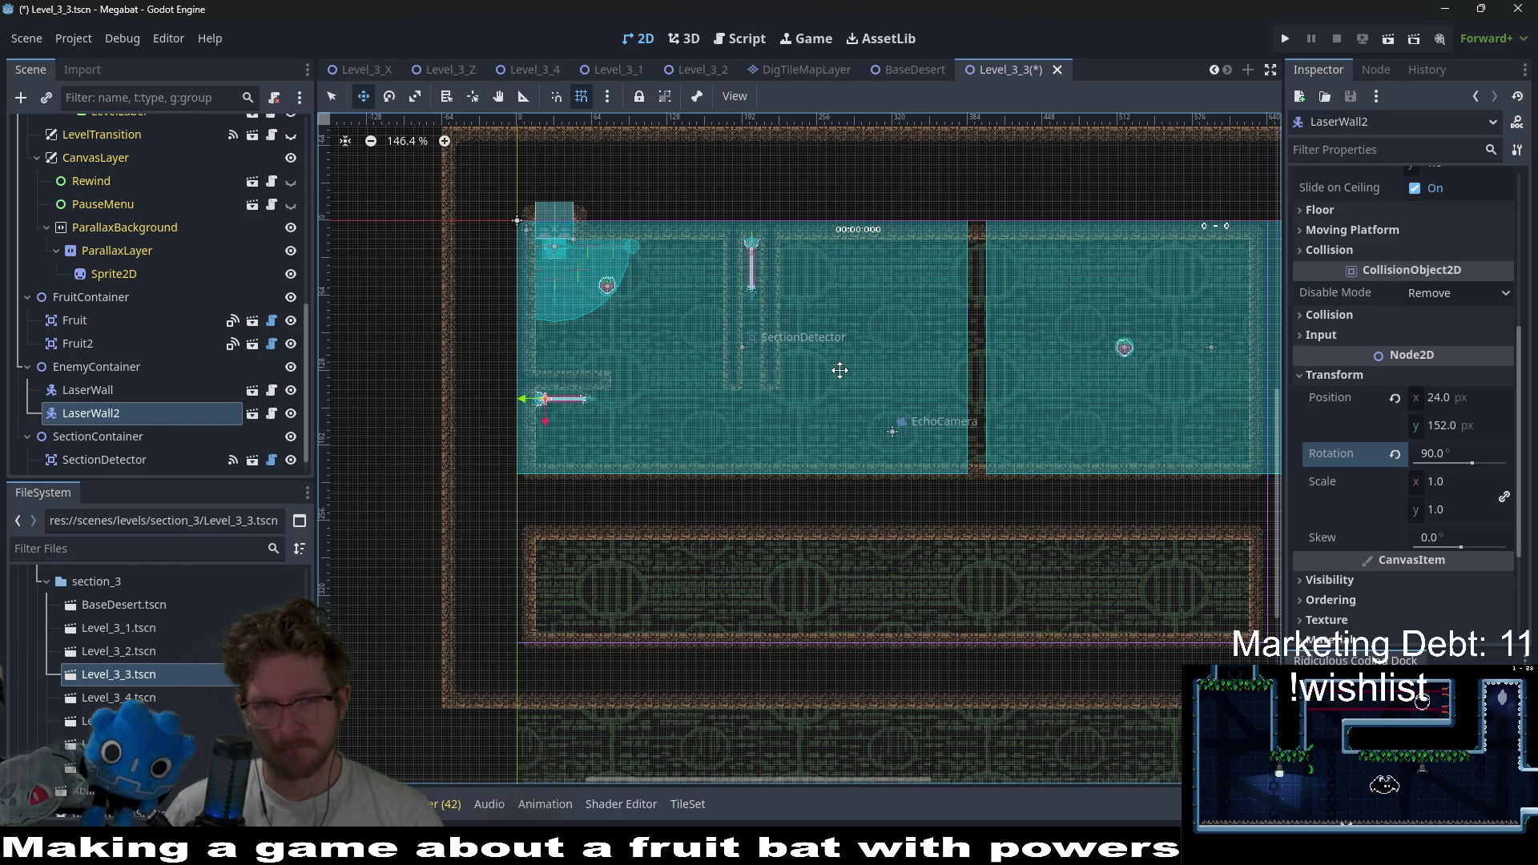
{"action": "key", "text": "Right"}
{"action": "key", "text": "Right"}
{"action": "key", "text": "Right"}
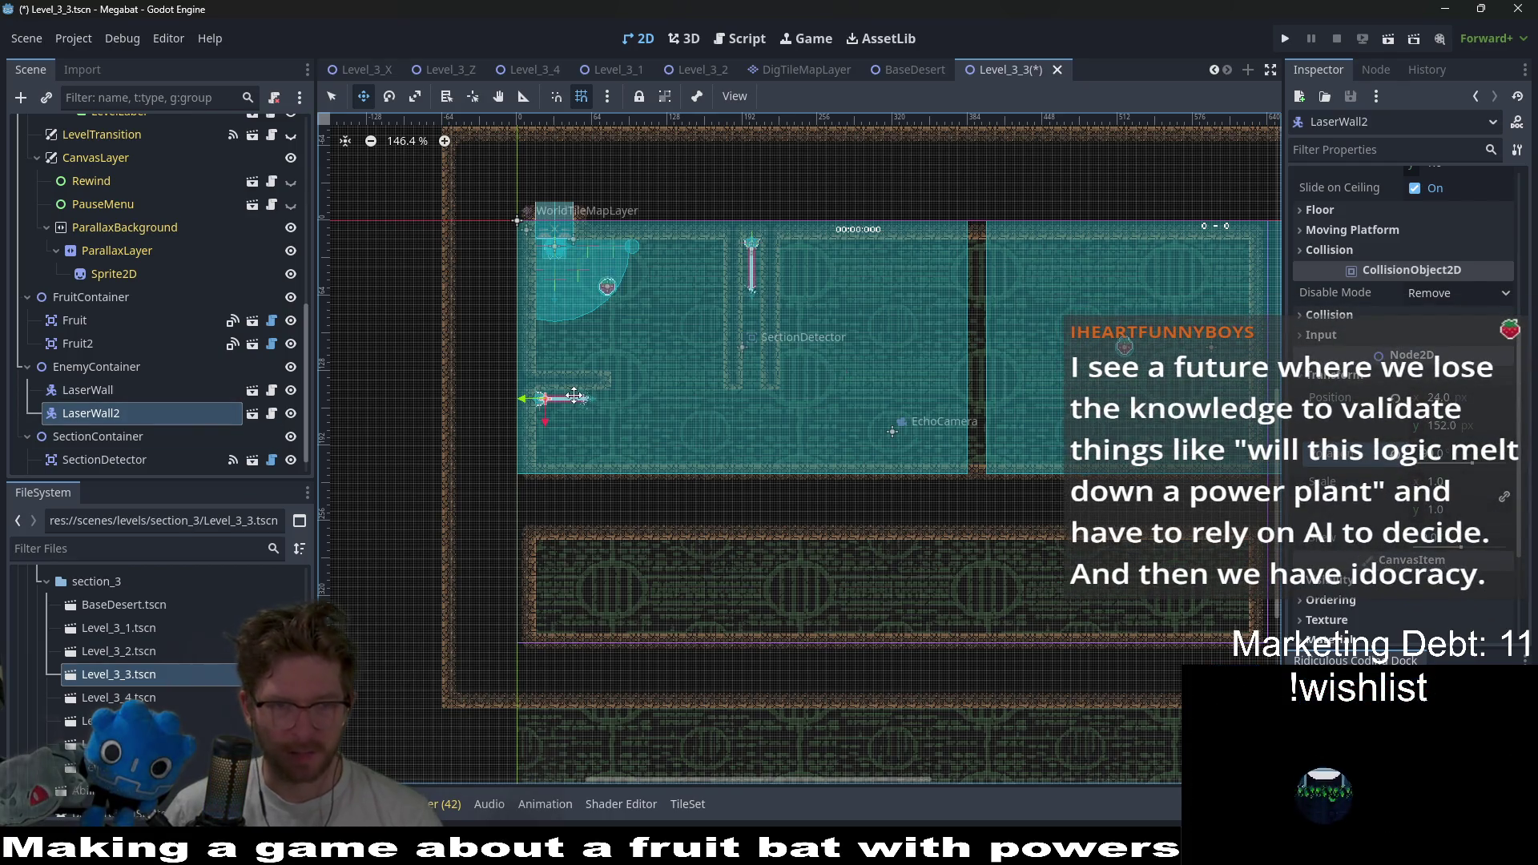
- Delete LaserWall2 after a final nudge, confirming the removal via undo and redo
{"action": "key", "text": "Right"}
{"action": "key", "text": "Up"}
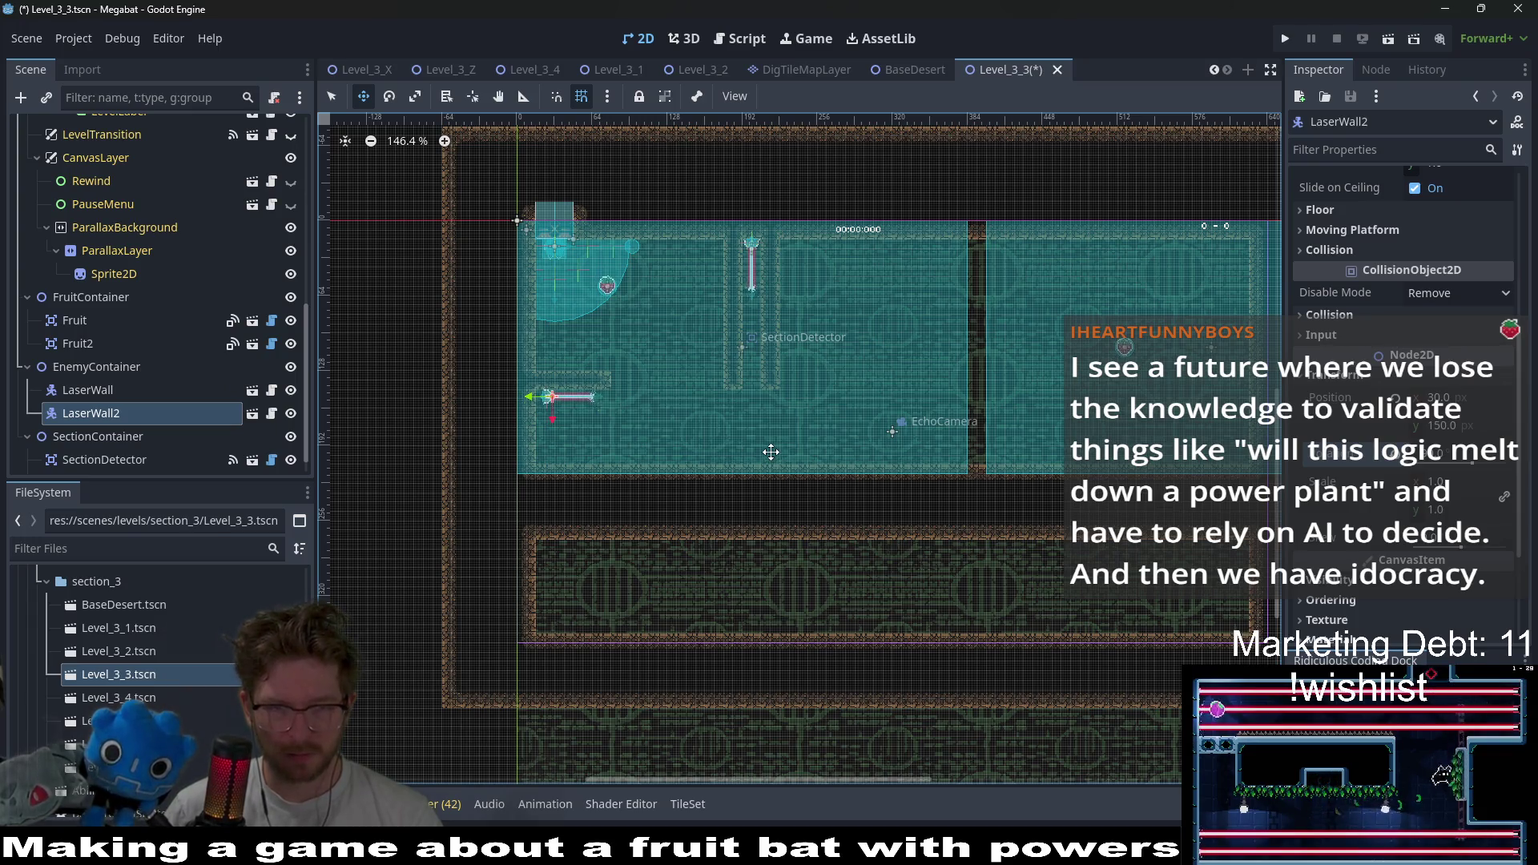
{"action": "key", "text": "Delete"}
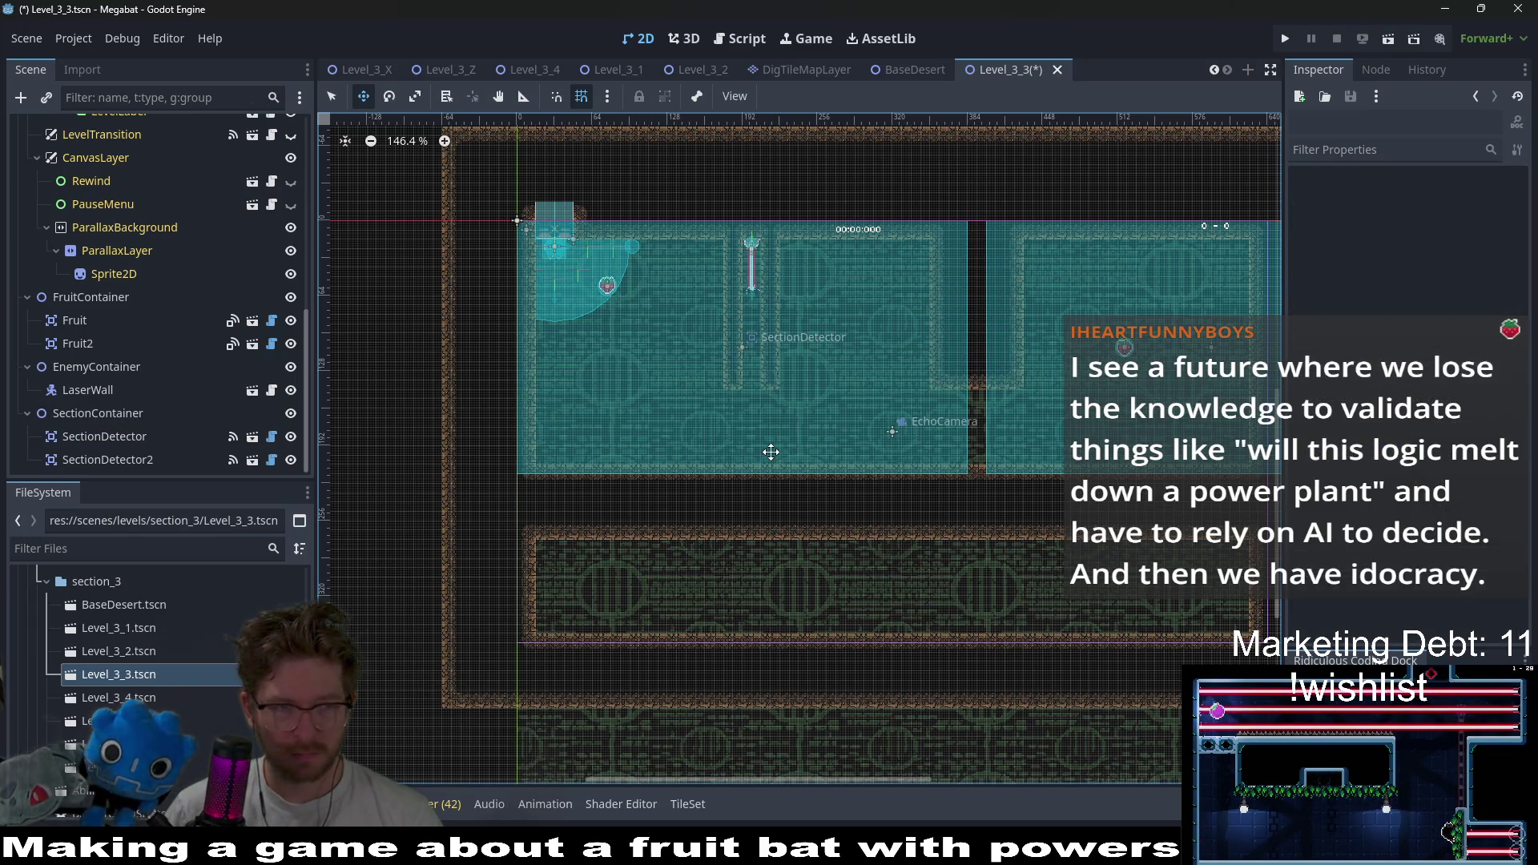
{"action": "key", "text": "ctrl+z"}
{"action": "key", "text": "ctrl+shift+z"}
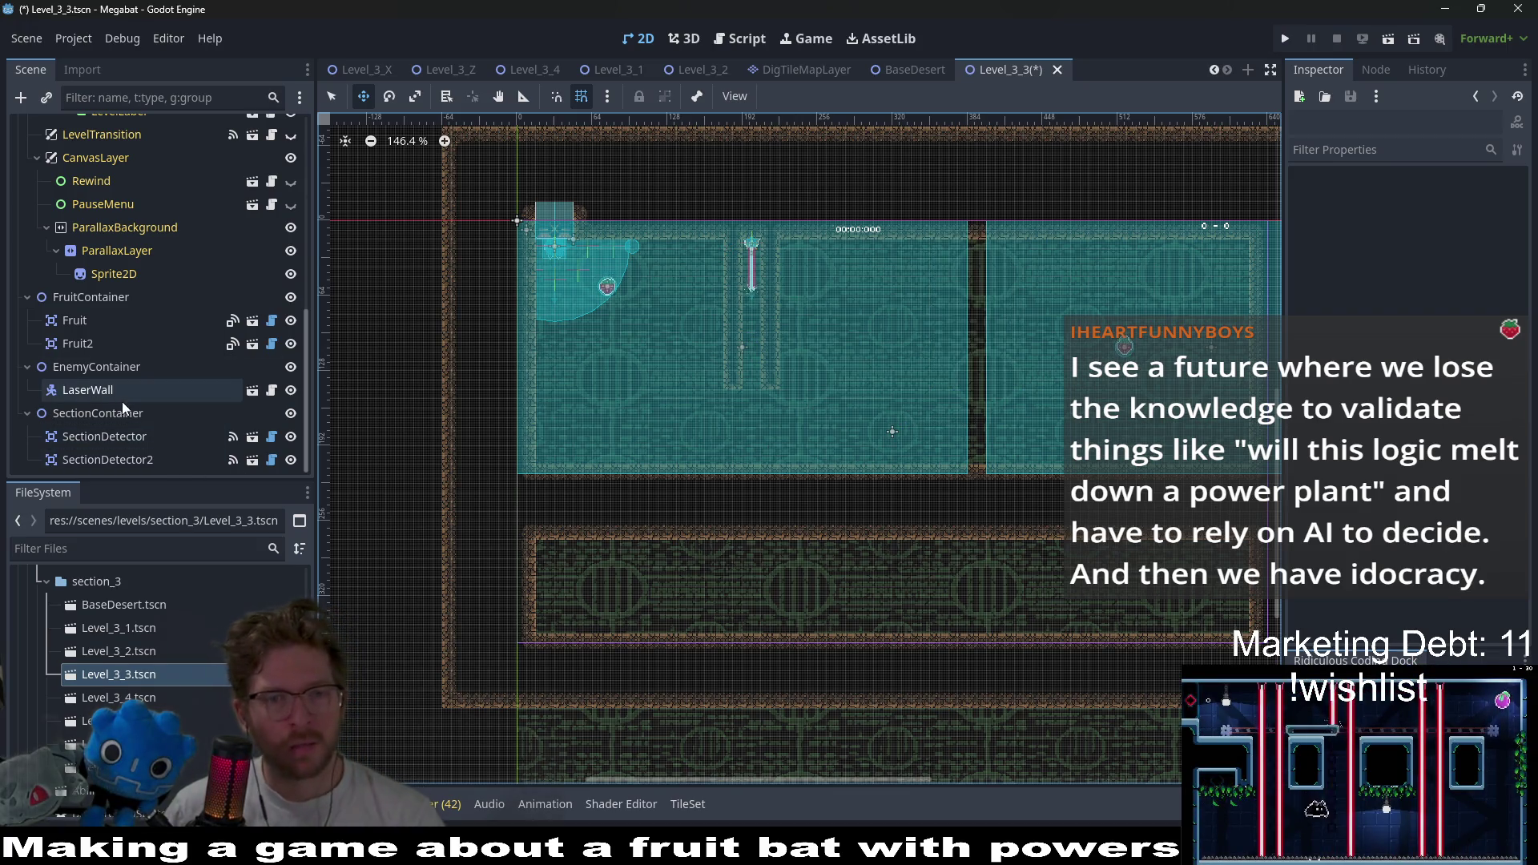
- Move the first Fruit down to the room's lower-left floor
{"action": "left_click", "coordinate": [129, 342]}
{"action": "left_click", "coordinate": [132, 322]}
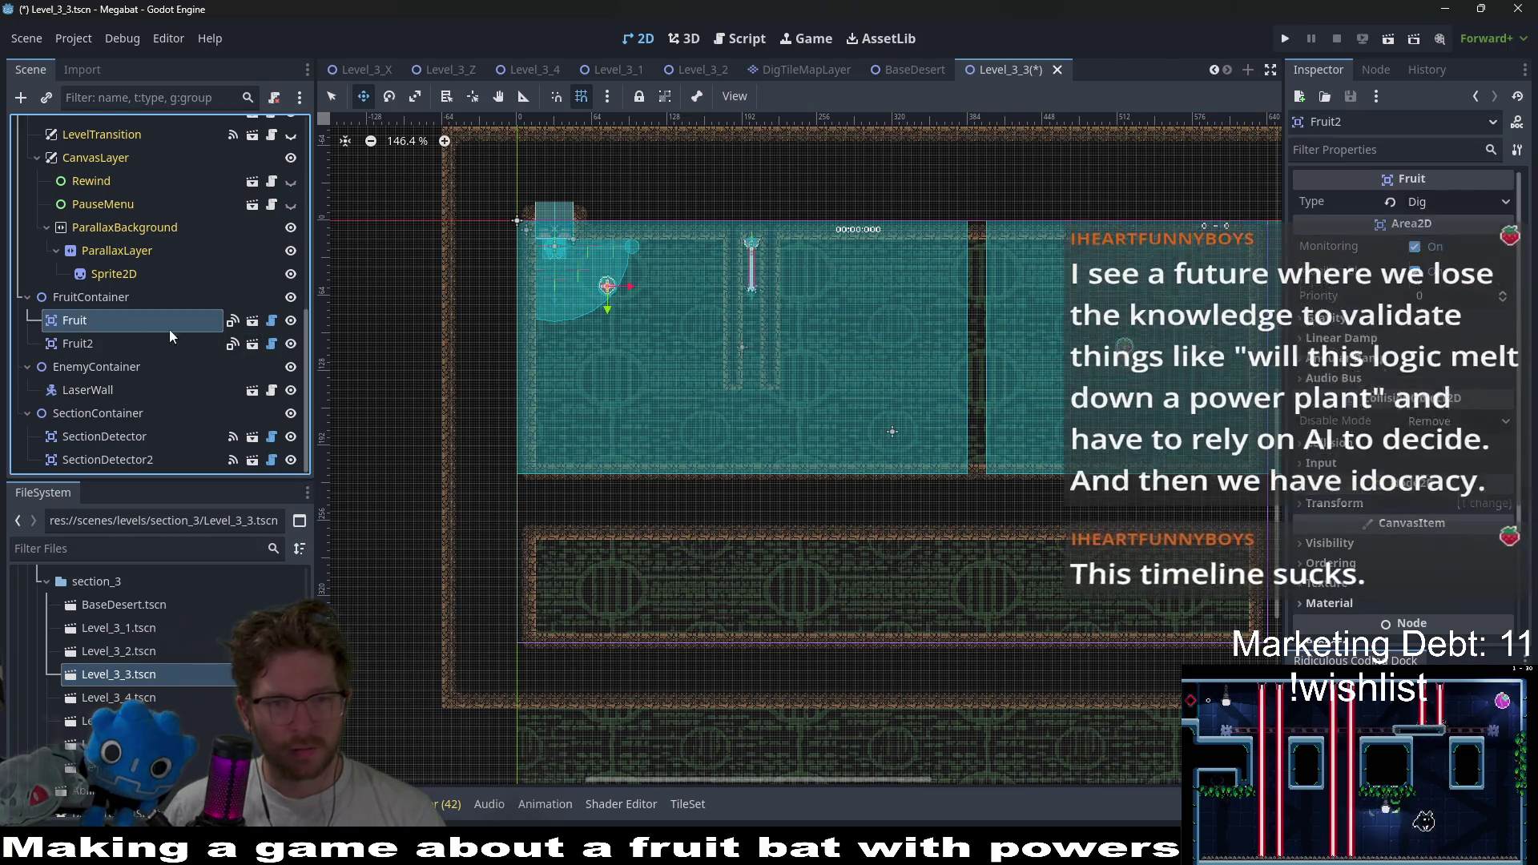
{"action": "left_click_drag", "start_coordinate": [608, 290], "coordinate": [570, 446]}
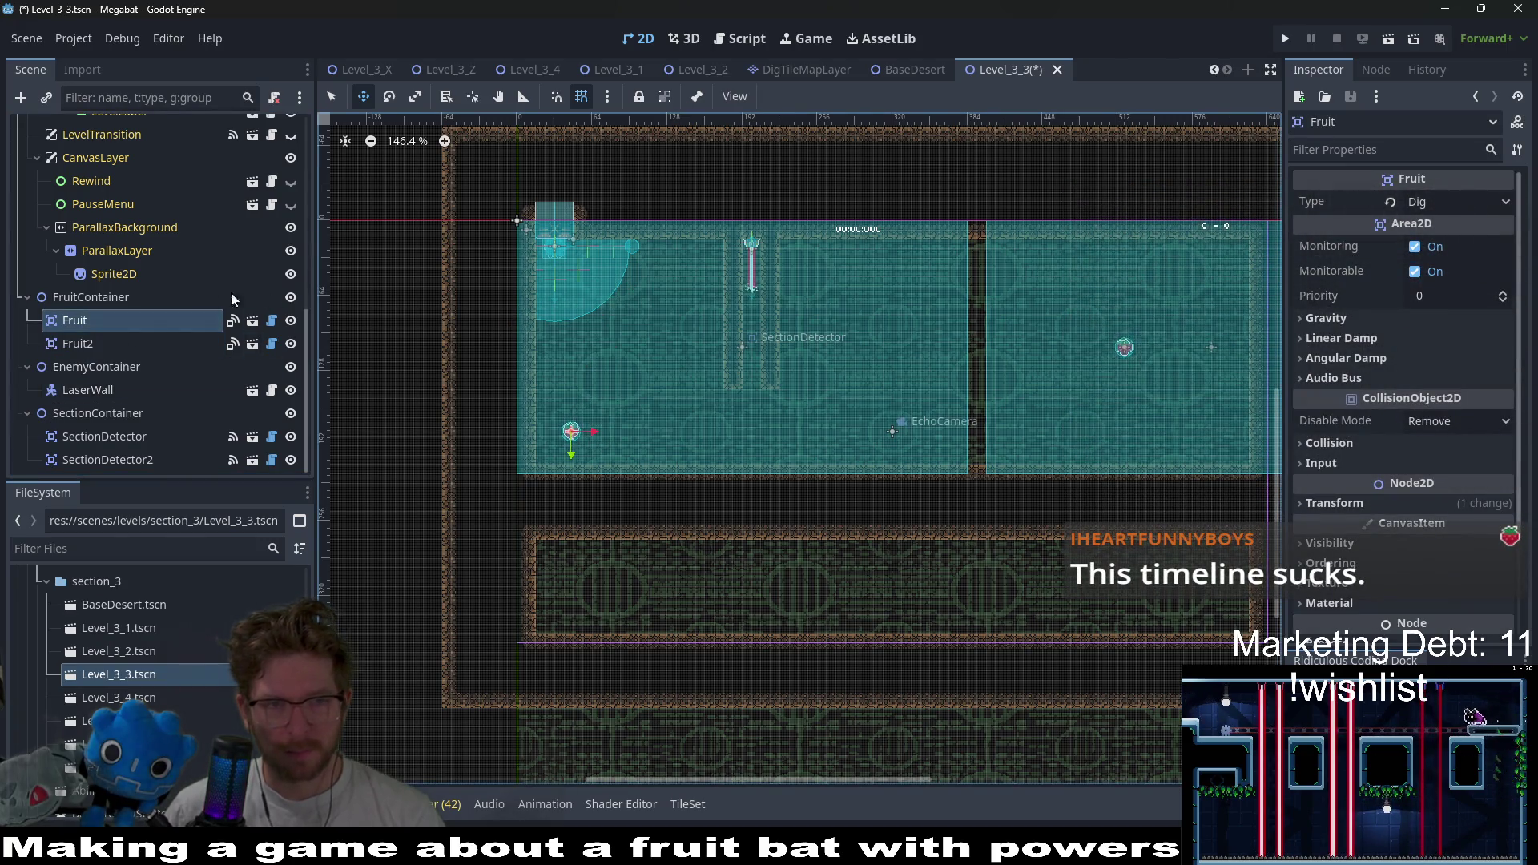
{"action": "scroll", "coordinate": [195, 280], "scroll_direction": "up", "scroll_amount": 10}
{"action": "left_click", "coordinate": [102, 177]}
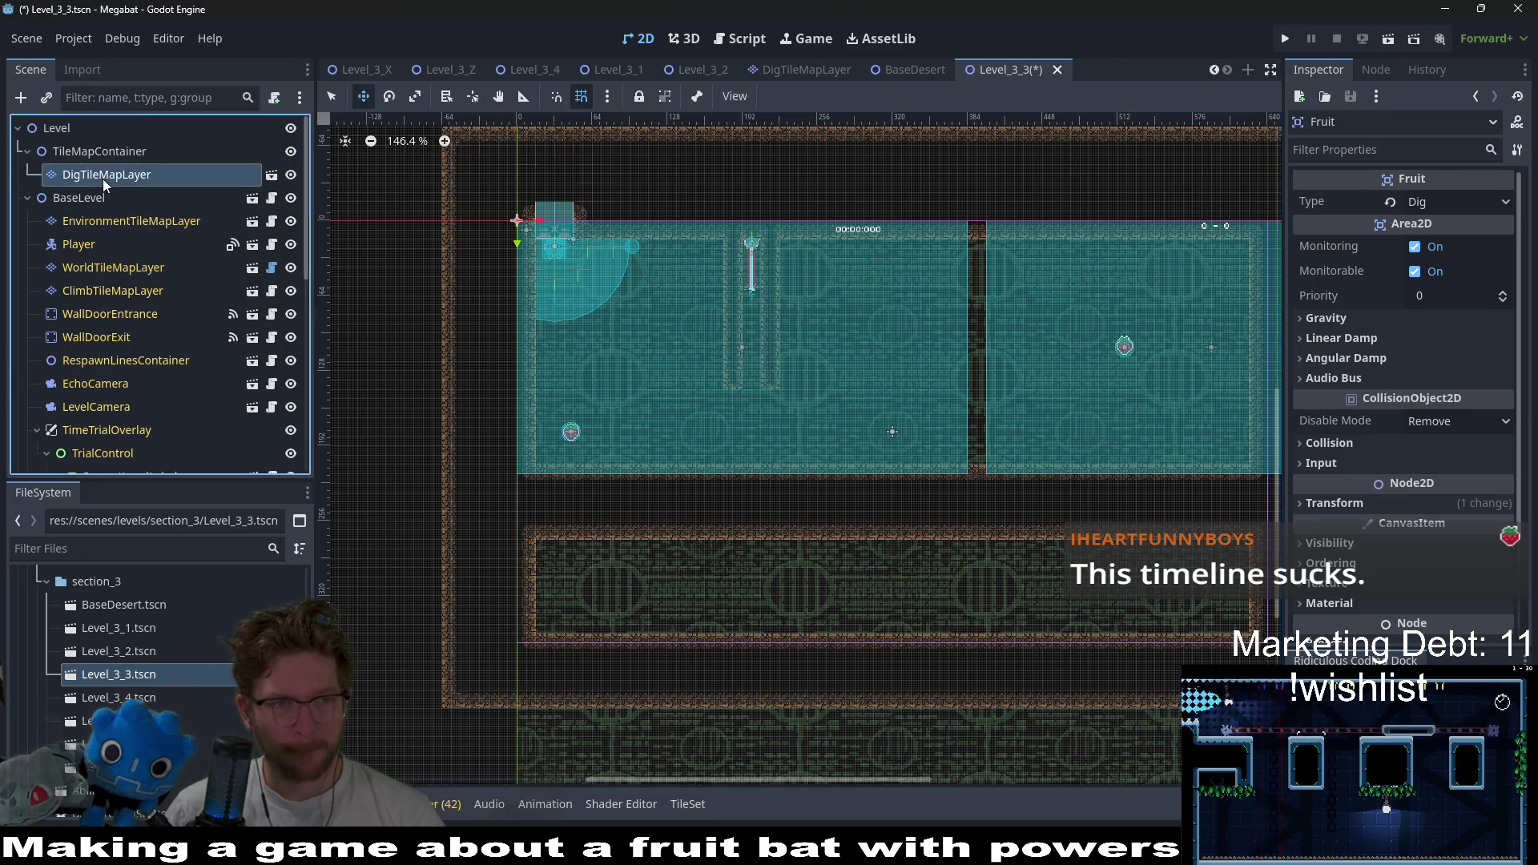
- Paint a Desert dig block left of the laser, extending it down to the floor
{"action": "left_click", "coordinate": [386, 710]}
{"action": "scroll", "coordinate": [723, 282], "scroll_direction": "up", "scroll_amount": 3}
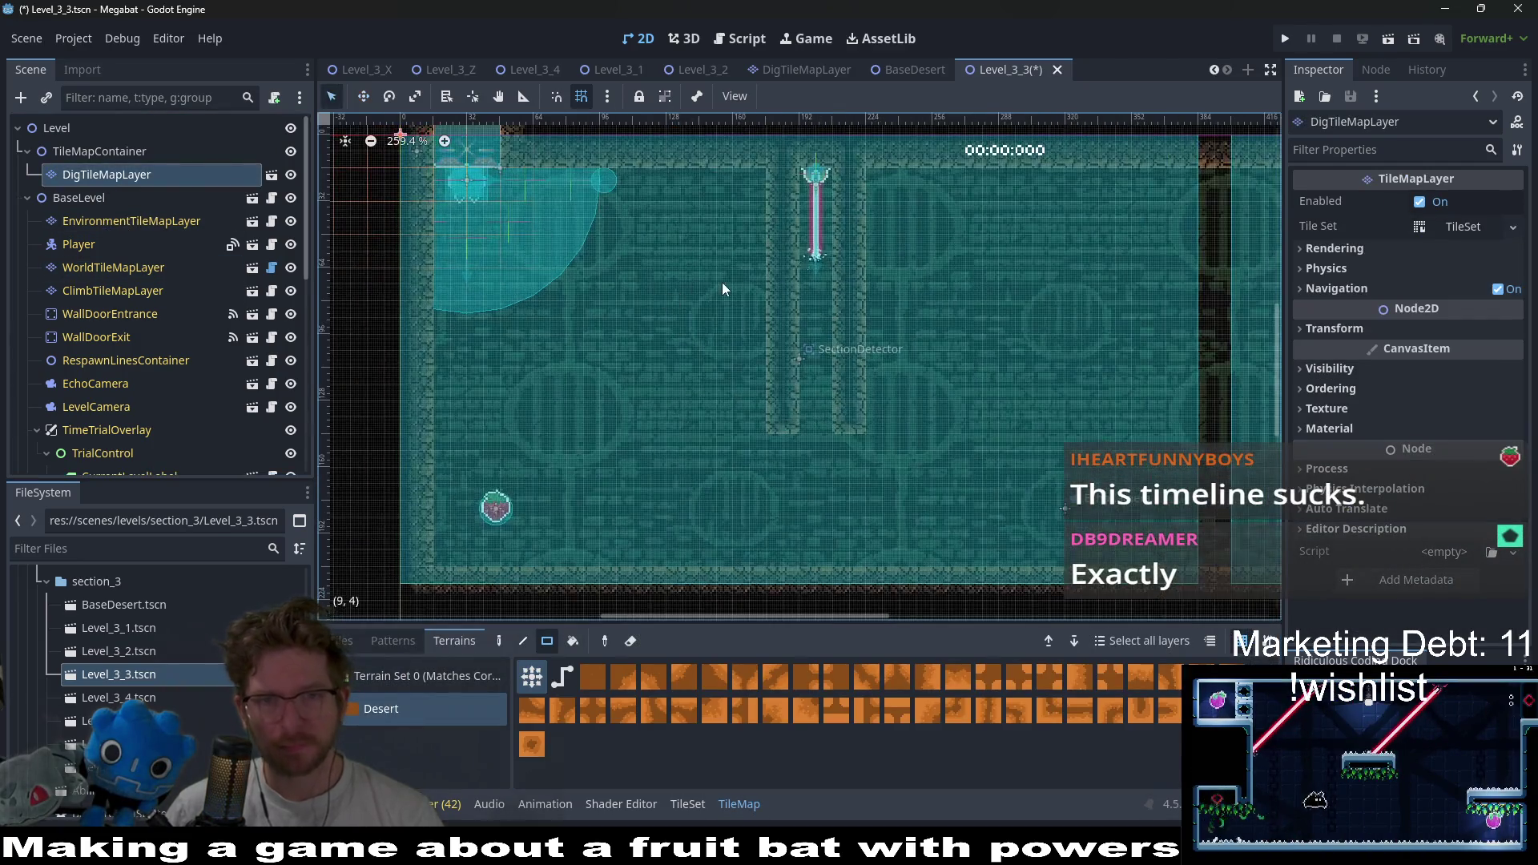
{"action": "left_click_drag", "start_coordinate": [673, 185], "coordinate": [745, 325]}
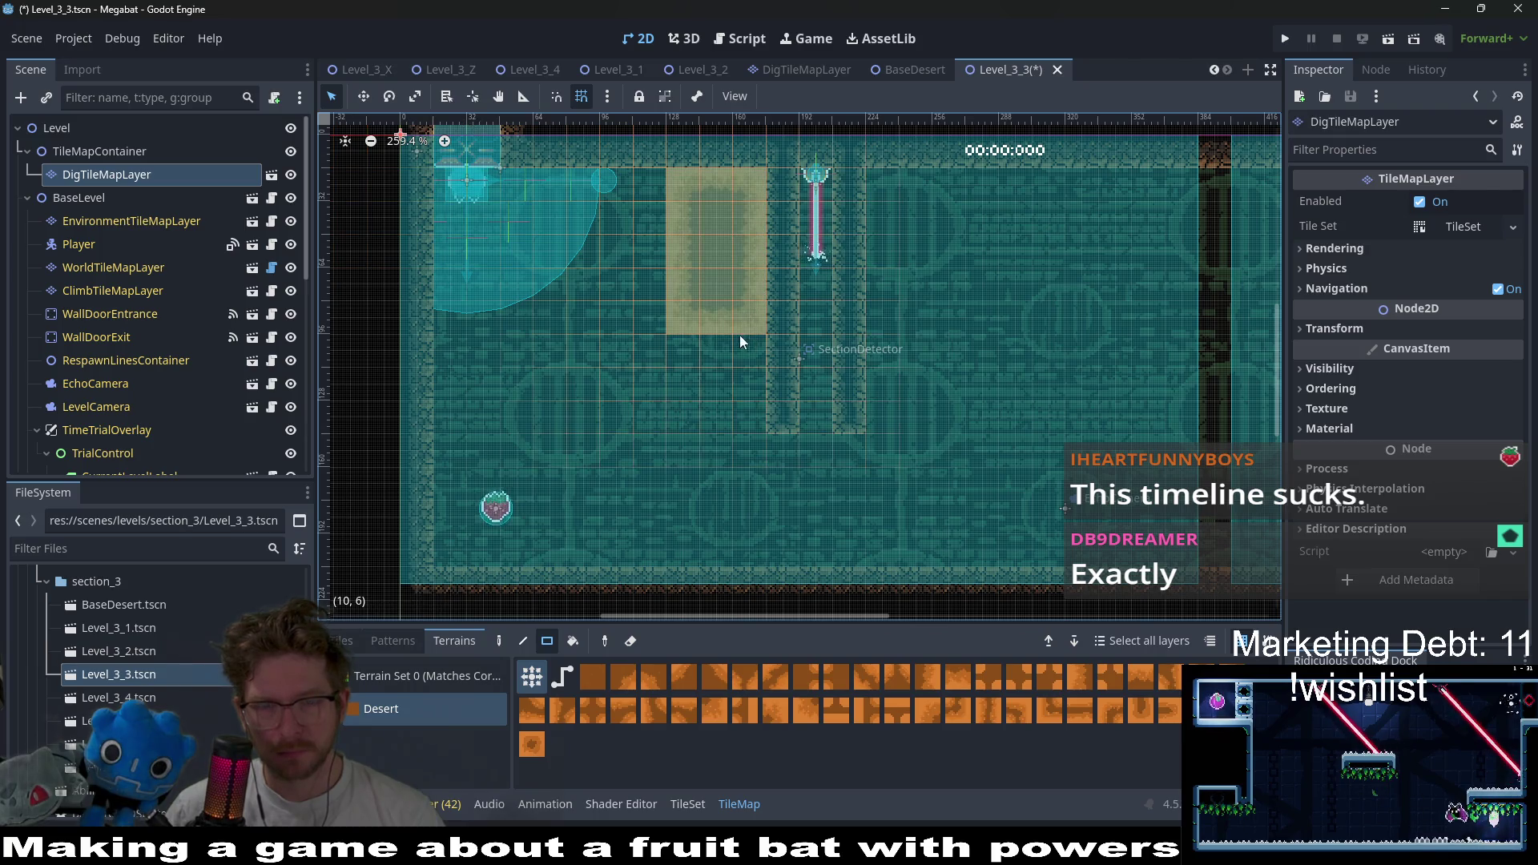
{"action": "scroll", "coordinate": [741, 305], "scroll_direction": "up", "scroll_amount": 1}
{"action": "left_click_drag", "start_coordinate": [592, 206], "coordinate": [690, 343]}
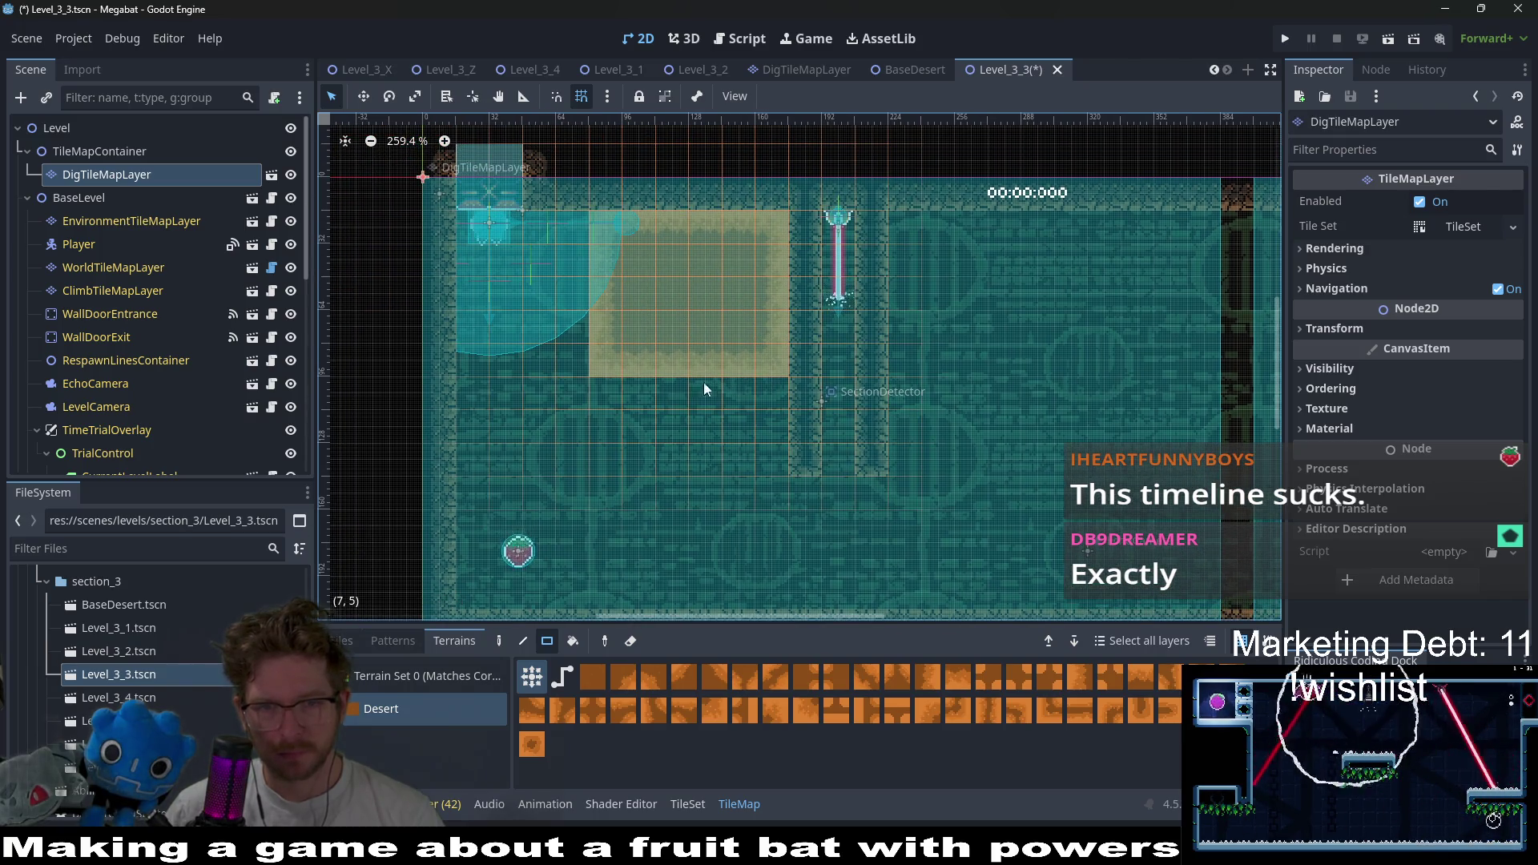
{"action": "scroll", "coordinate": [748, 300], "scroll_direction": "down", "scroll_amount": 2}
{"action": "mouse_move", "coordinate": [623, 306]}
{"action": "left_mouse_down"}
{"action": "mouse_move", "coordinate": [716, 512]}
{"action": "mouse_move", "coordinate": [771, 527]}
{"action": "left_mouse_up"}
- Paint a large Desert dig block filling the room right of the laser
{"action": "mouse_move", "coordinate": [920, 414]}
{"action": "left_mouse_down"}
{"action": "mouse_move", "coordinate": [766, 476]}
{"action": "mouse_move", "coordinate": [729, 525]}
{"action": "left_mouse_up"}
{"action": "mouse_move", "coordinate": [747, 181]}
{"action": "left_mouse_down"}
{"action": "mouse_move", "coordinate": [791, 474]}
{"action": "mouse_move", "coordinate": [1042, 543]}
{"action": "mouse_move", "coordinate": [1131, 545]}
{"action": "left_mouse_up"}
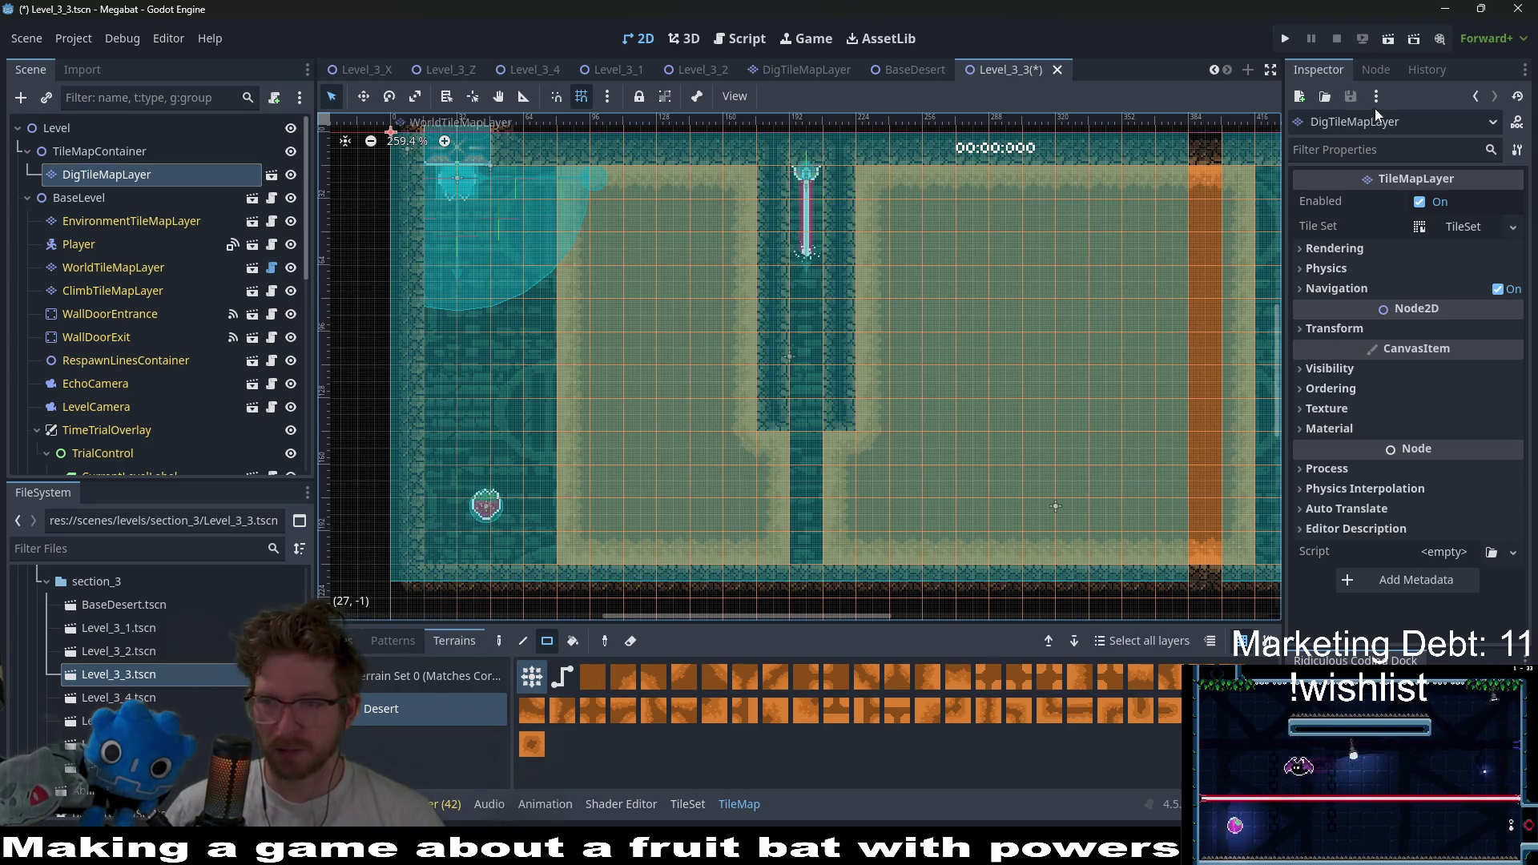
{"action": "left_click", "coordinate": [1395, 37]}
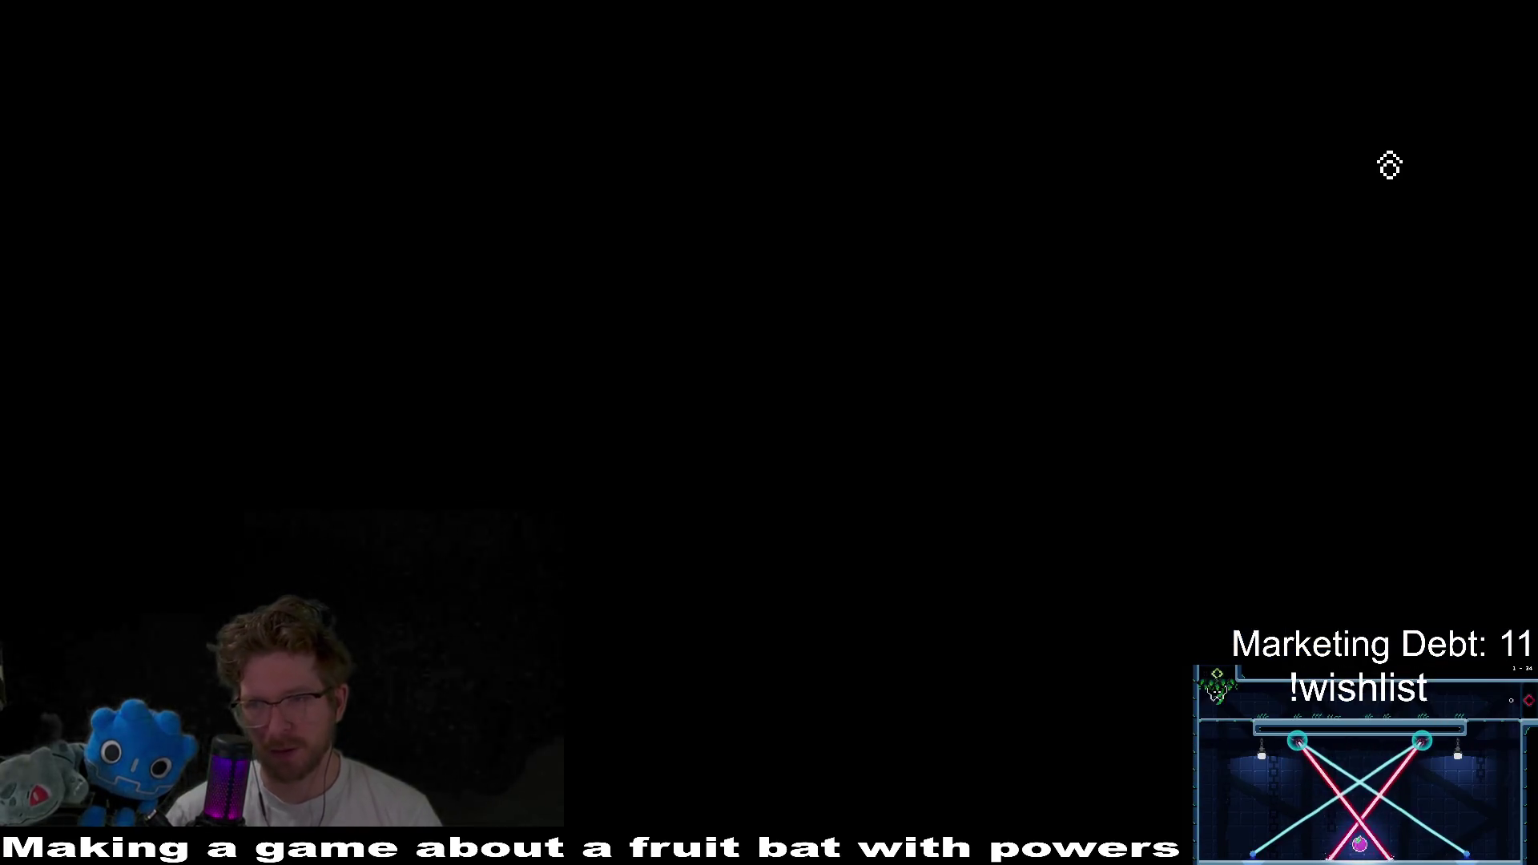
- Steer the bat through the left dirt, under the laser, and in loops through the right block, then quit
{"action": "key", "text": "Down"}
{"action": "key", "text": "Right"}
{"action": "key", "text": "Up"}
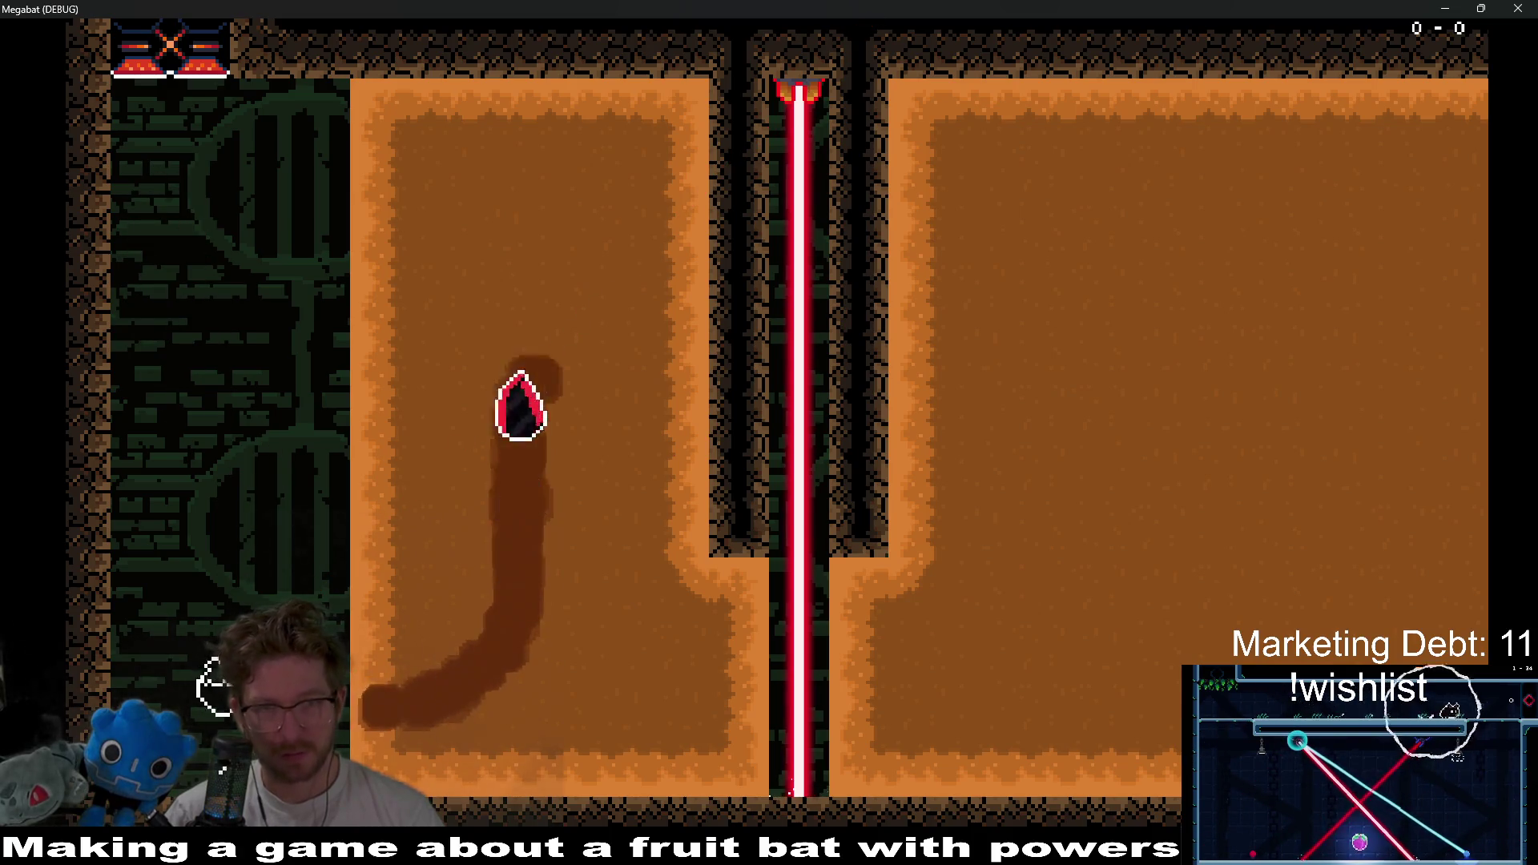
{"action": "key", "text": "Down"}
{"action": "key", "text": "Right"}
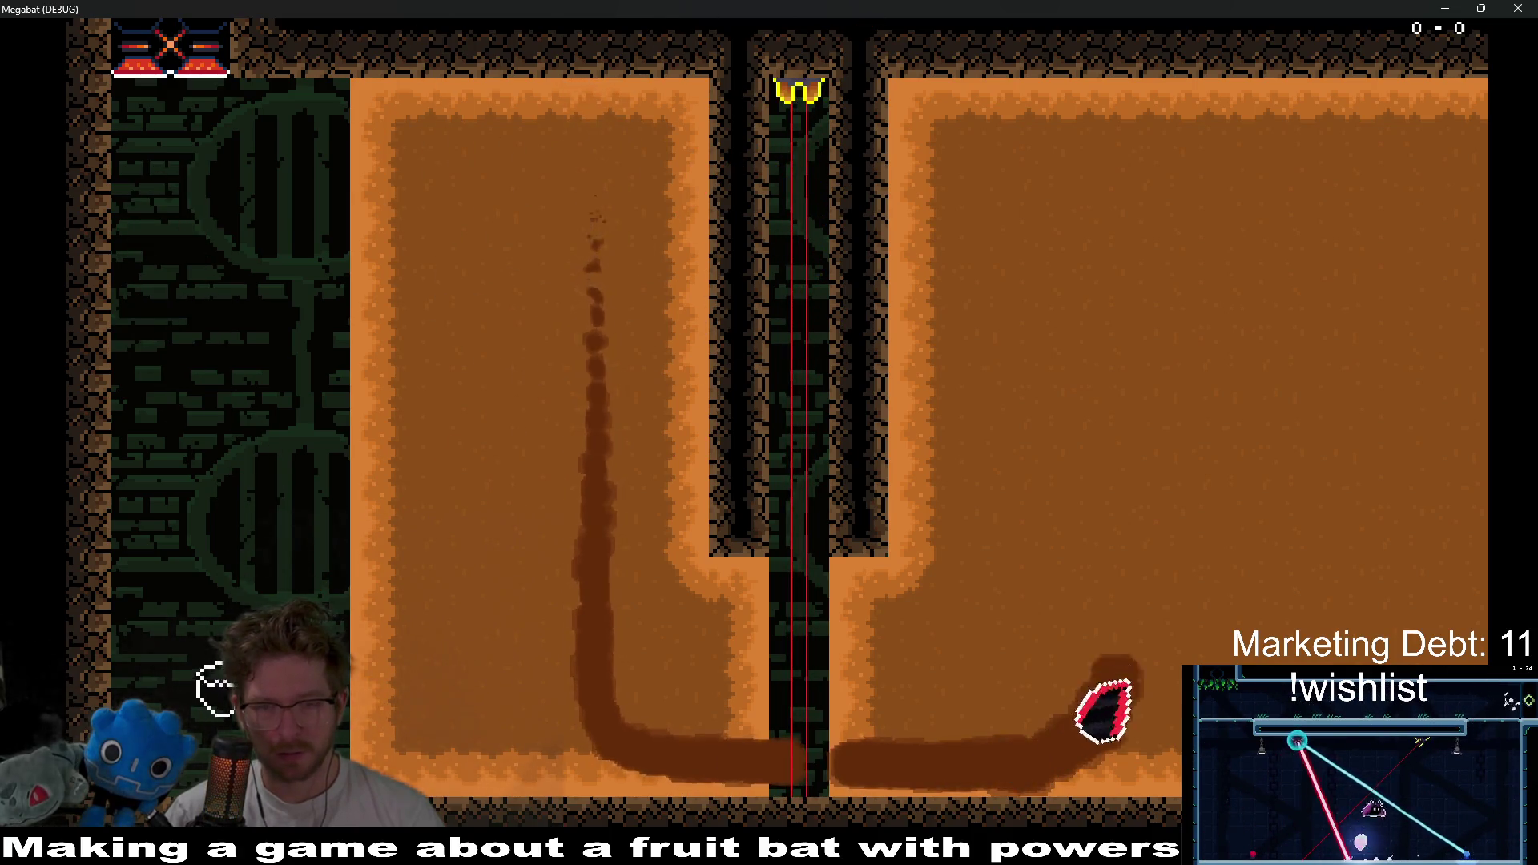
{"action": "key", "text": "Up"}
{"action": "key", "text": "Right"}
{"action": "key", "text": "Down"}
{"action": "key", "text": "Left"}
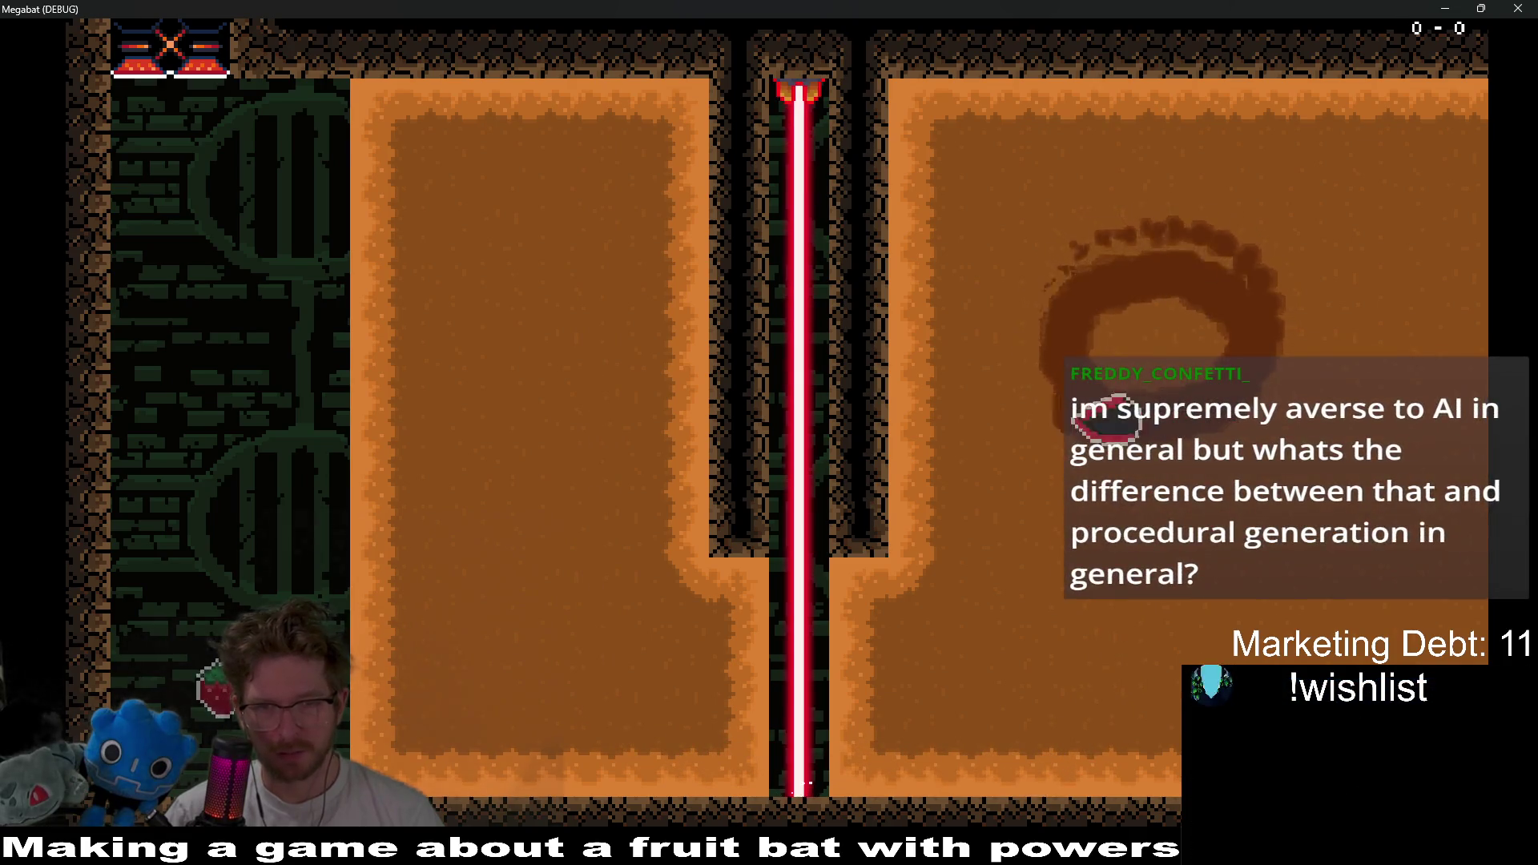
{"action": "key", "text": "Left"}
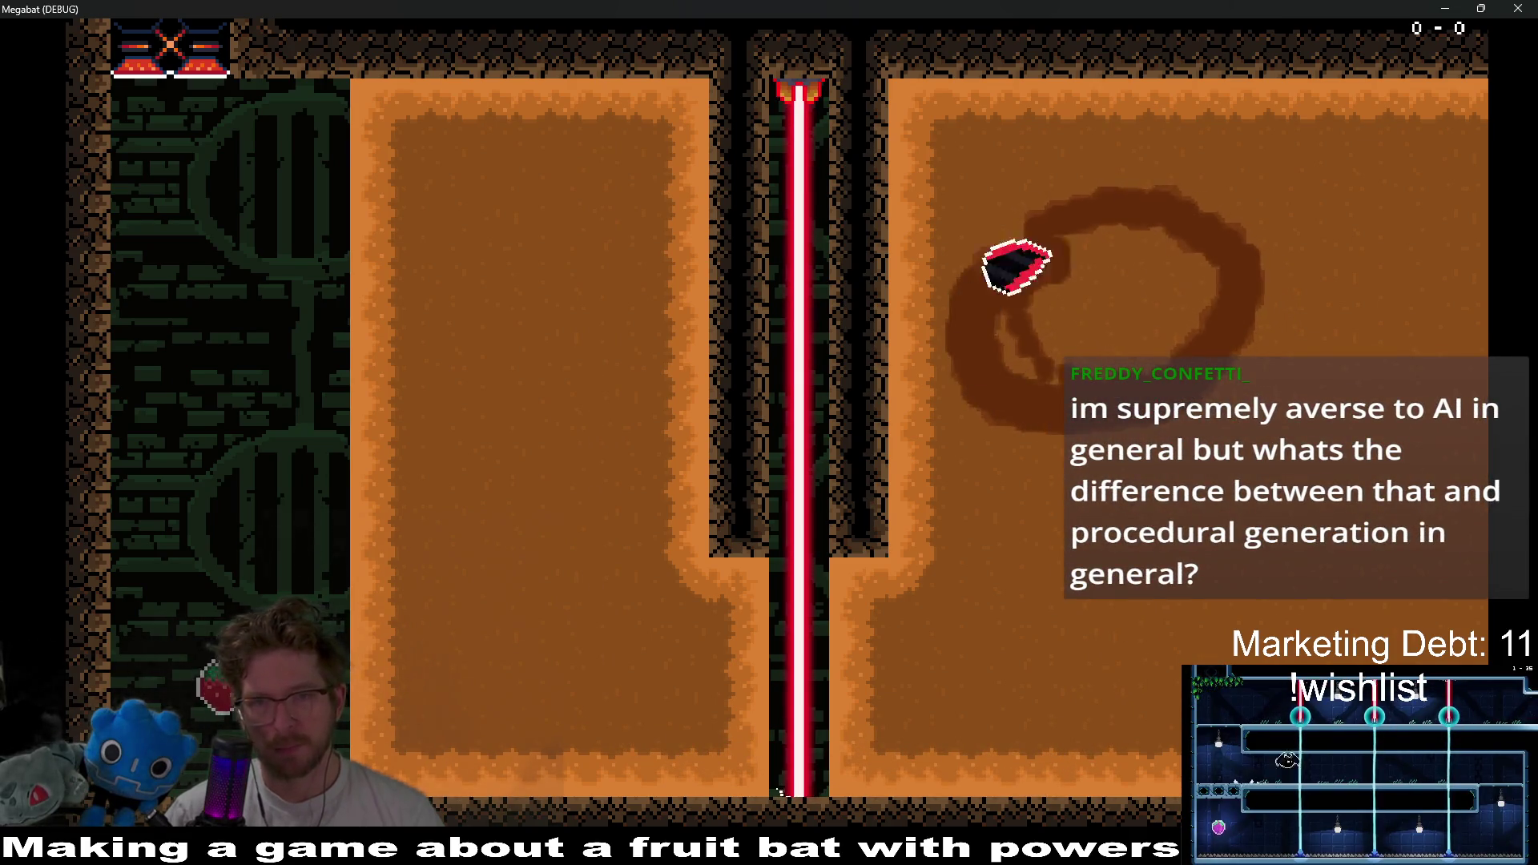
{"action": "key", "text": "F8"}
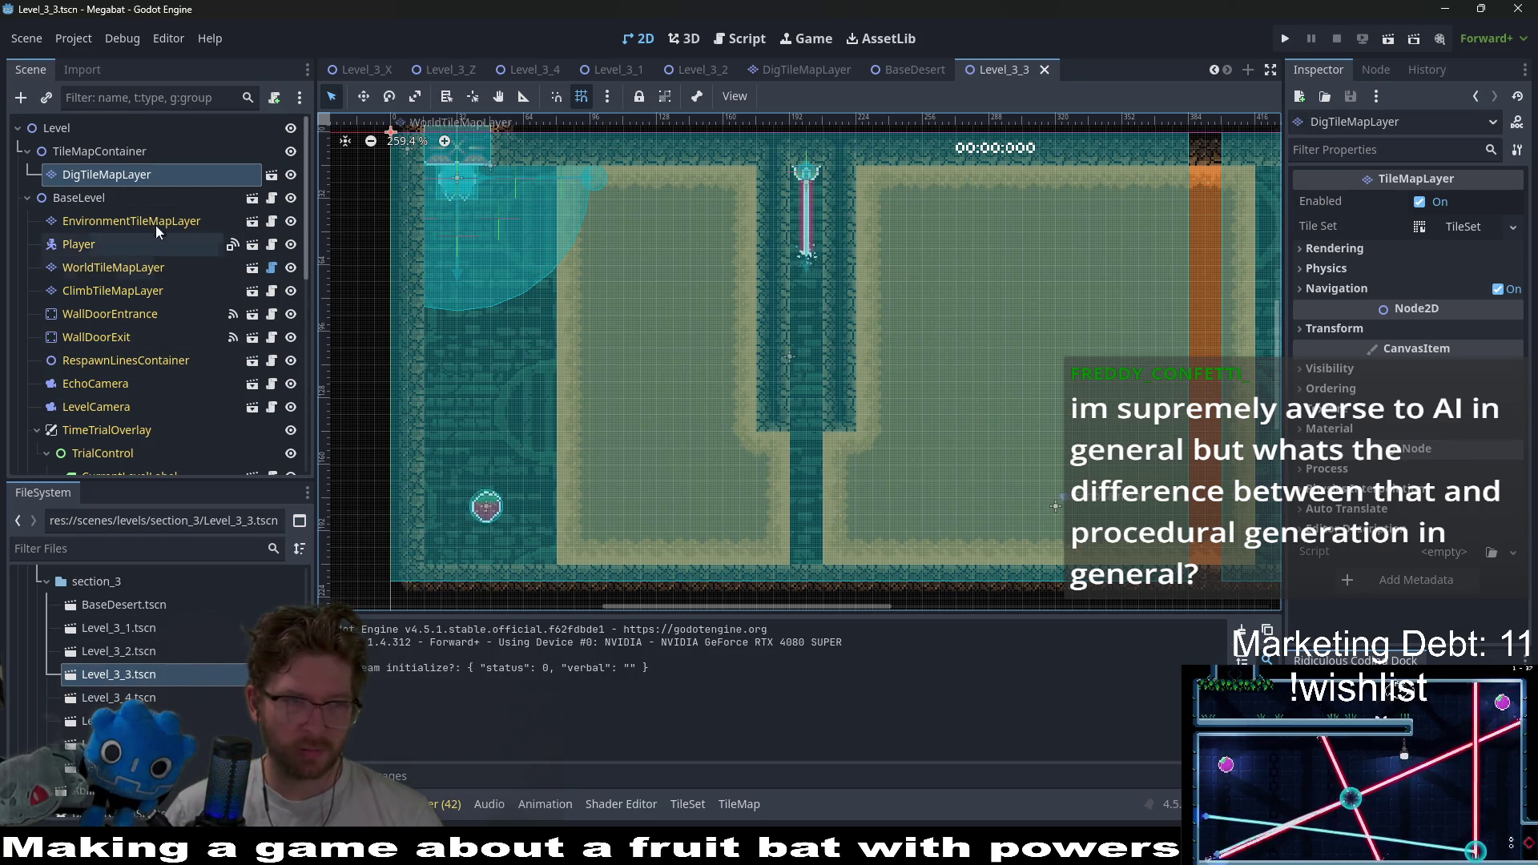
- Paint a tall dig rectangle beside the laser and two DESERT wall columns next to it
{"action": "left_click", "coordinate": [112, 198]}
{"action": "left_click", "coordinate": [98, 176]}
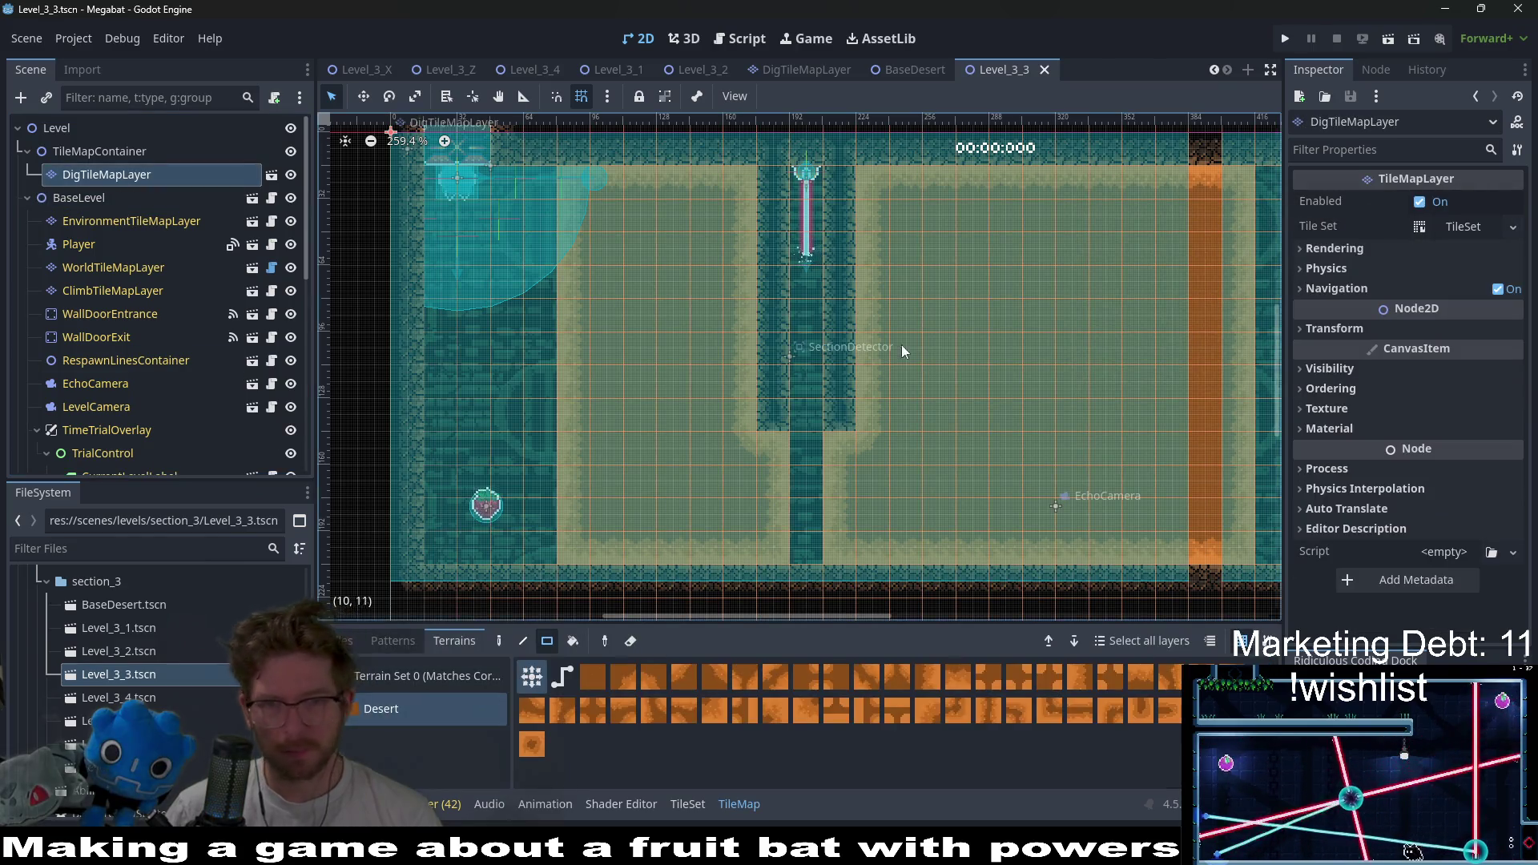
{"action": "mouse_move", "coordinate": [870, 178]}
{"action": "left_mouse_down"}
{"action": "mouse_move", "coordinate": [958, 545]}
{"action": "mouse_move", "coordinate": [989, 545]}
{"action": "left_mouse_up"}
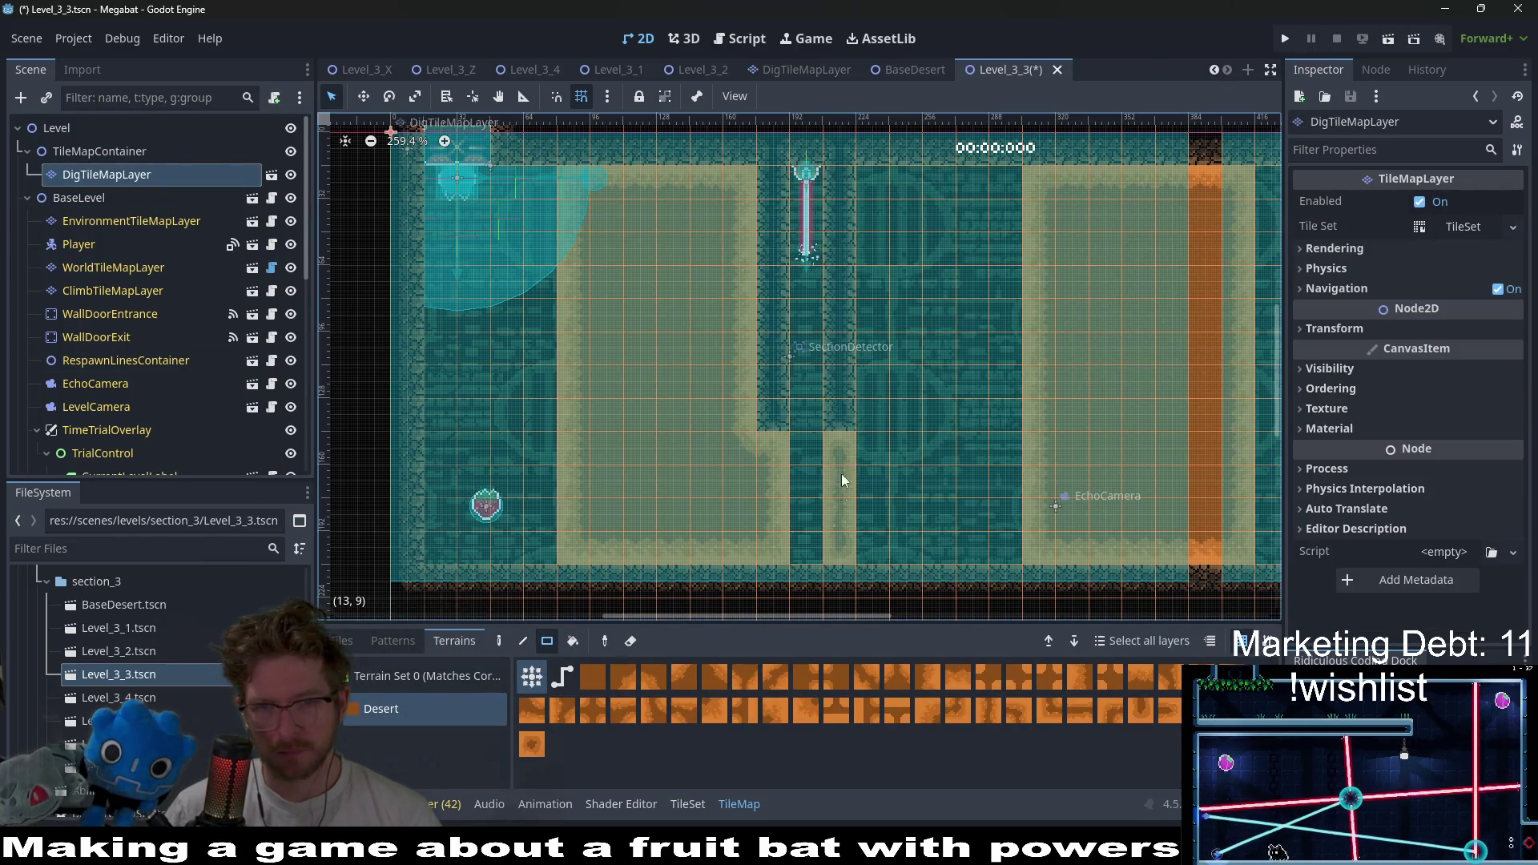
{"action": "left_click", "coordinate": [113, 267]}
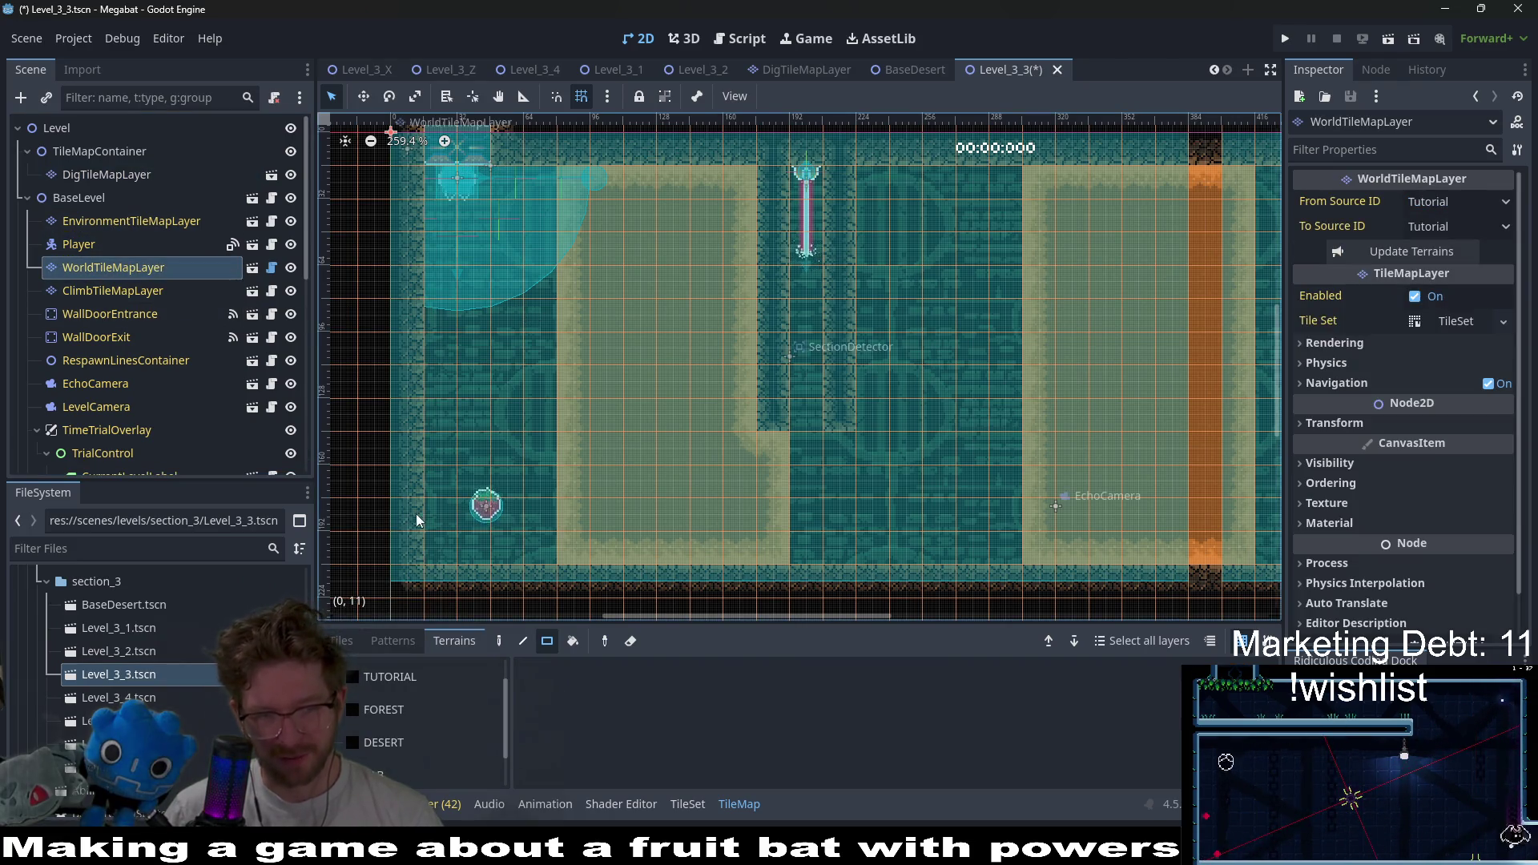
{"action": "left_click", "coordinate": [393, 710]}
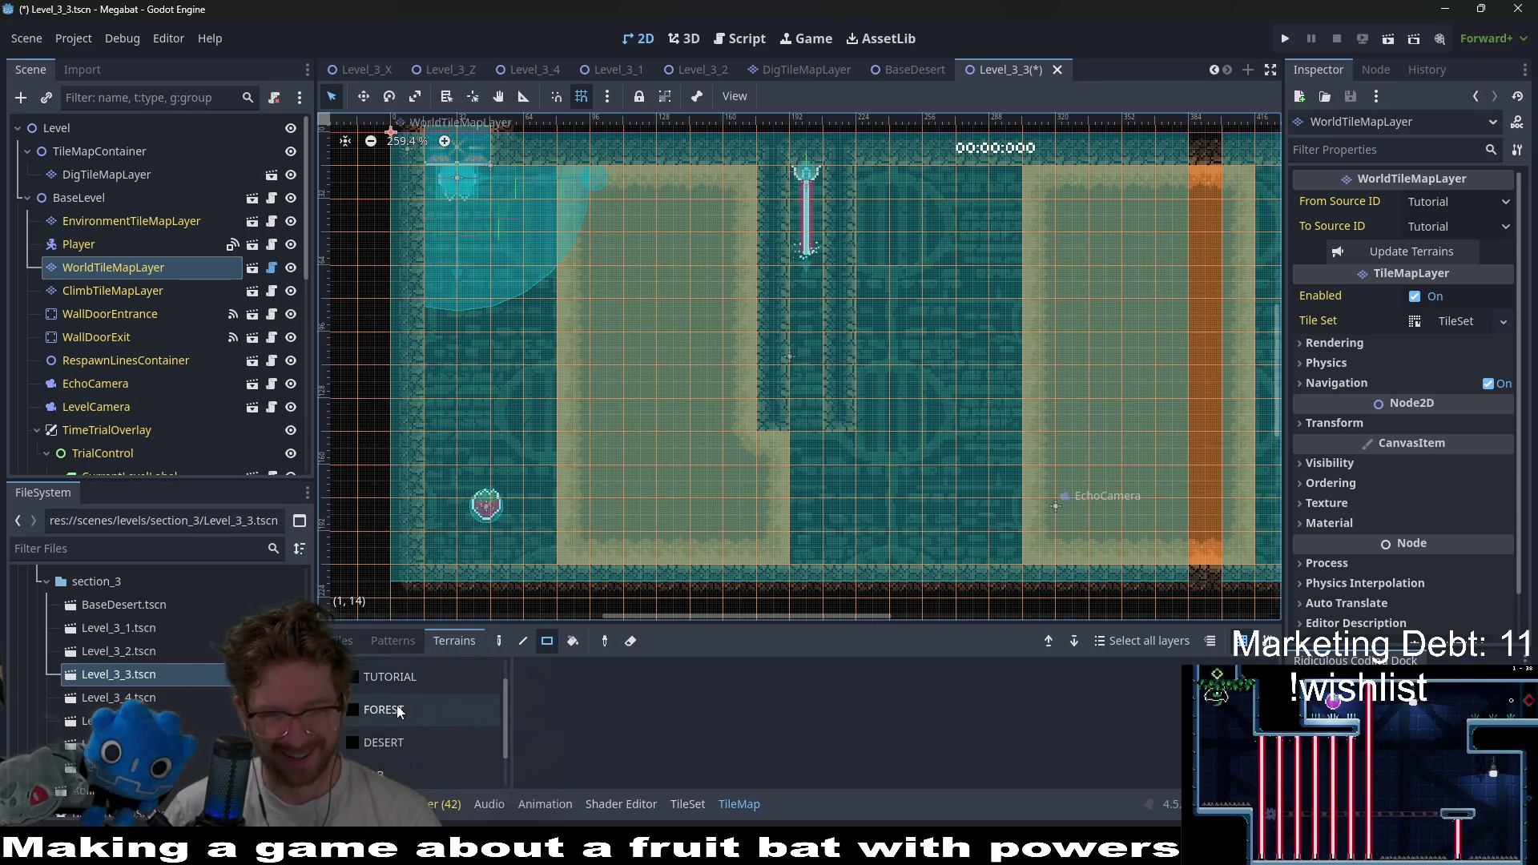
{"action": "left_click", "coordinate": [384, 743]}
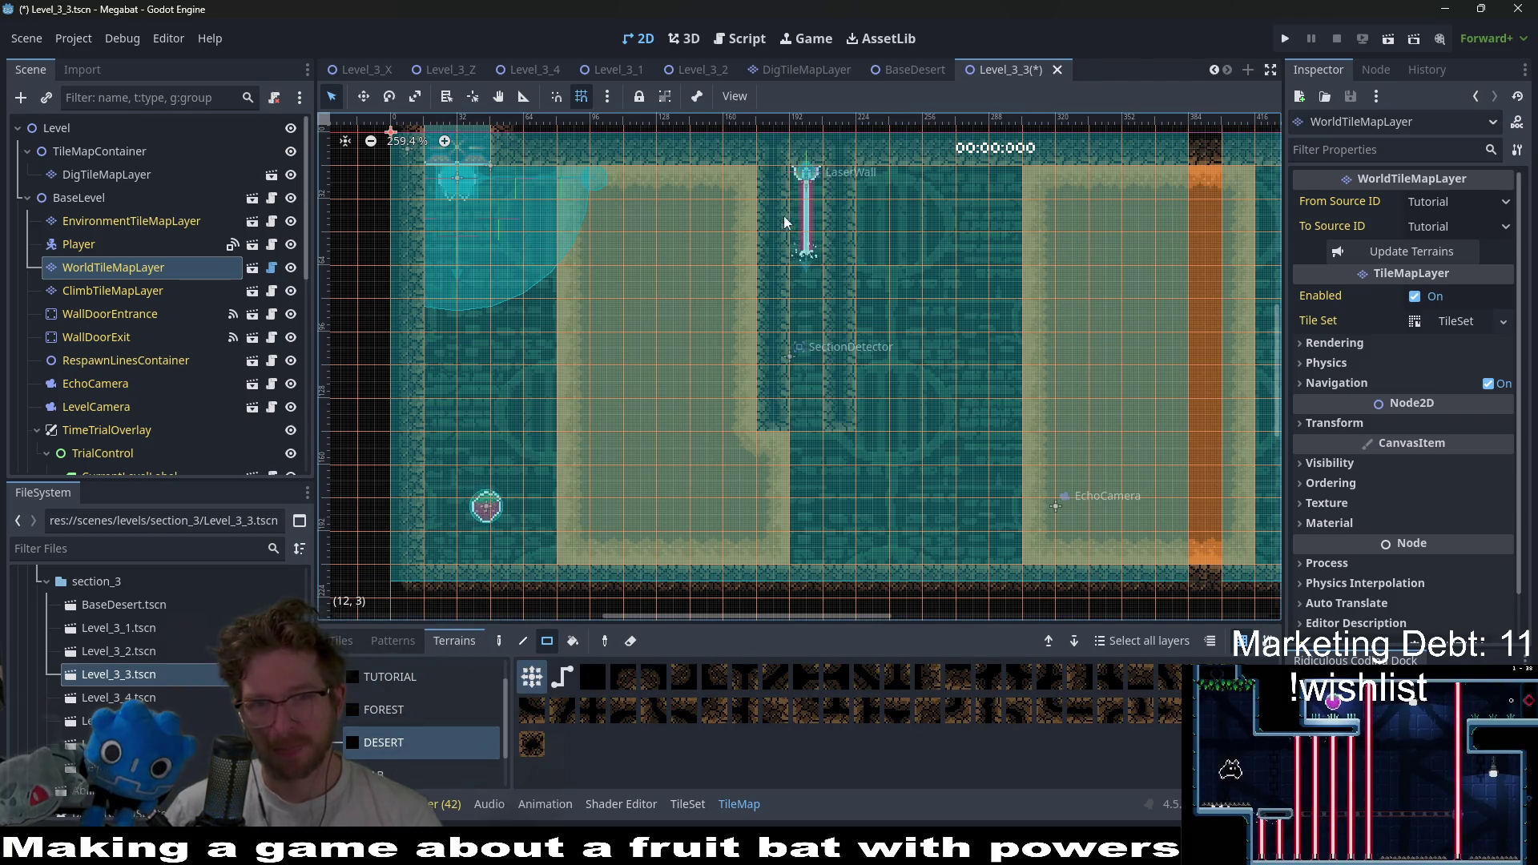
{"action": "left_click_drag", "start_coordinate": [772, 268], "coordinate": [762, 405]}
{"action": "left_click_drag", "start_coordinate": [839, 196], "coordinate": [843, 297]}
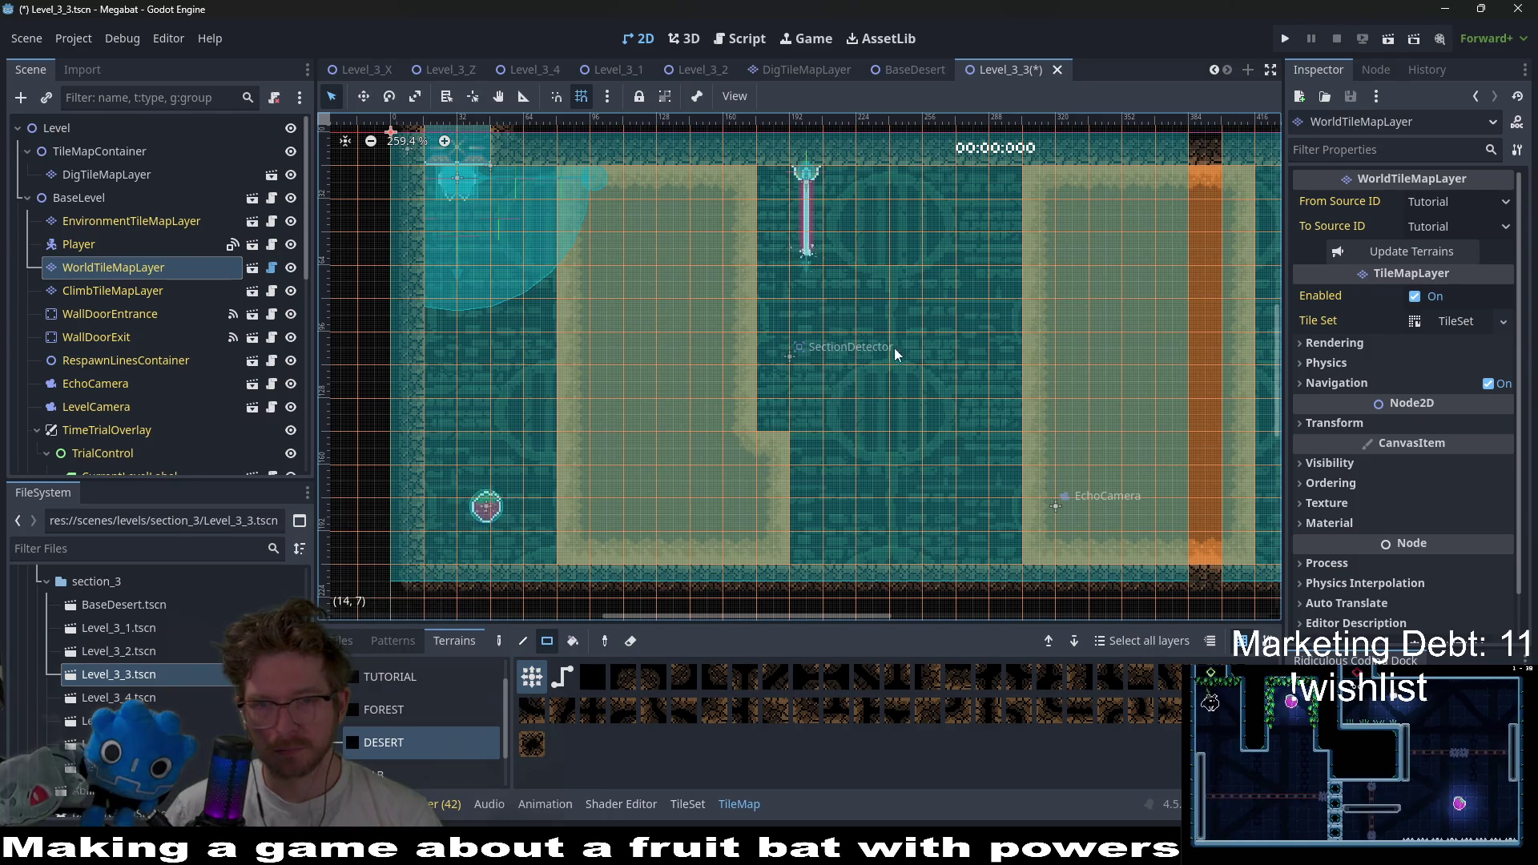
- Shift LaserWall right by one tile plus one pixel
{"action": "scroll", "coordinate": [145, 337], "scroll_direction": "down", "scroll_amount": 5}
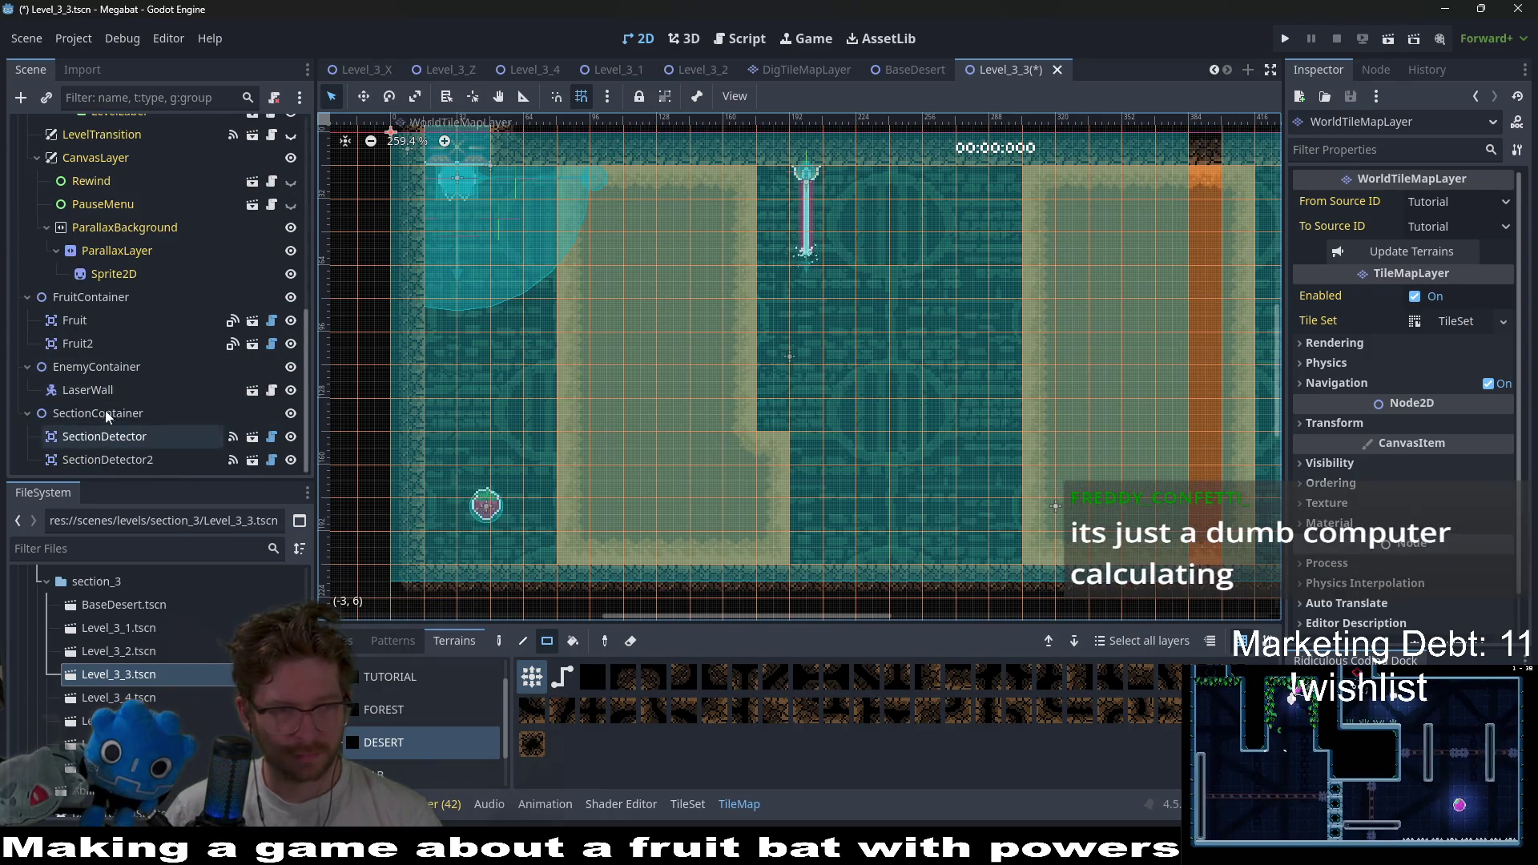
{"action": "left_click", "coordinate": [88, 390]}
{"action": "key", "text": "w"}
{"action": "key", "text": "Right"}
{"action": "key", "text": "Right"}
{"action": "key", "text": "Right"}
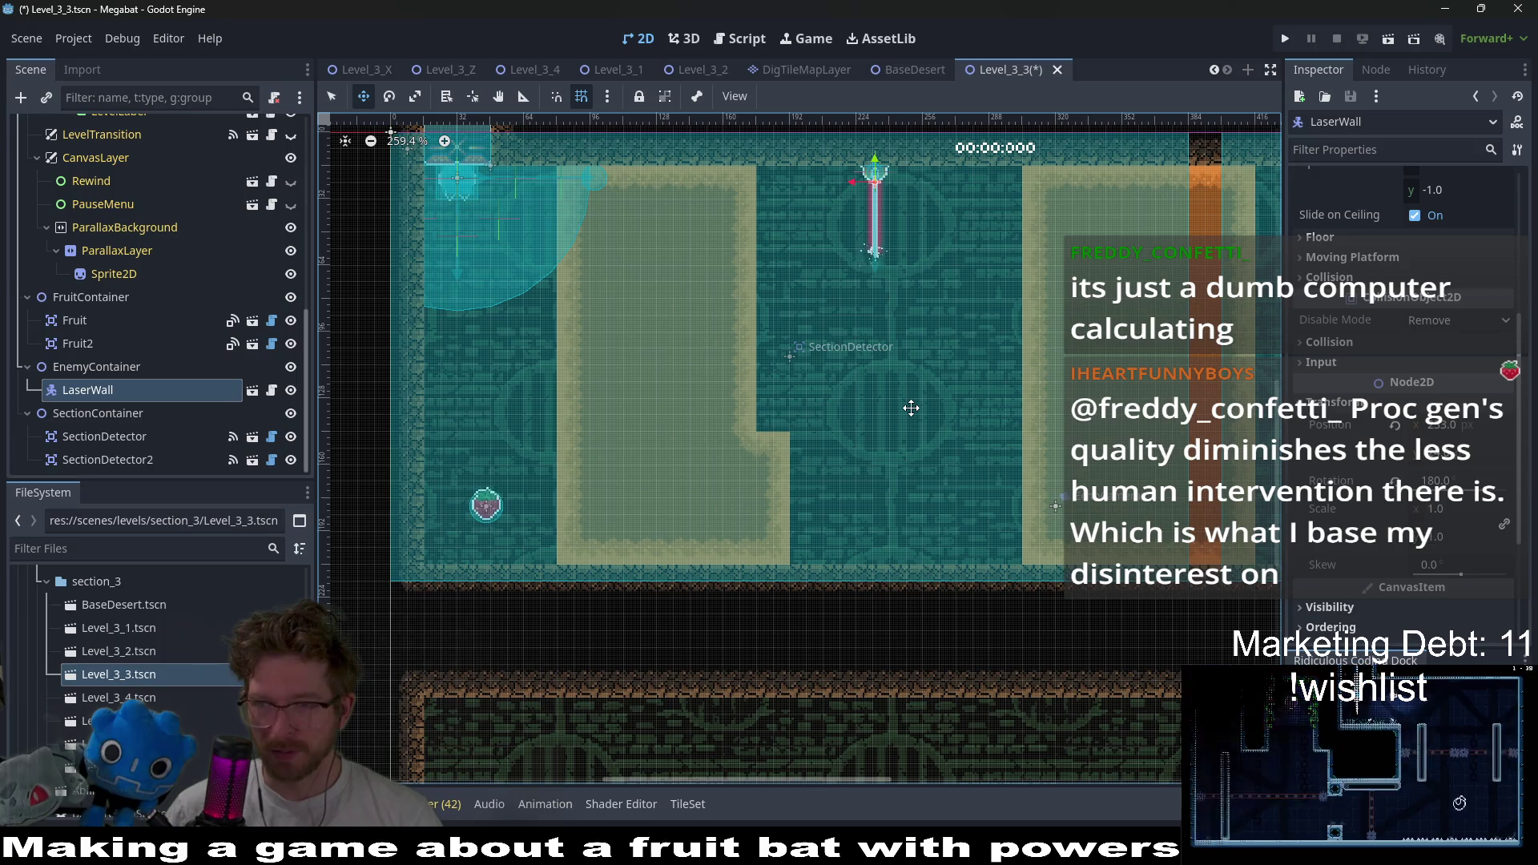
{"action": "key", "text": "Right"}
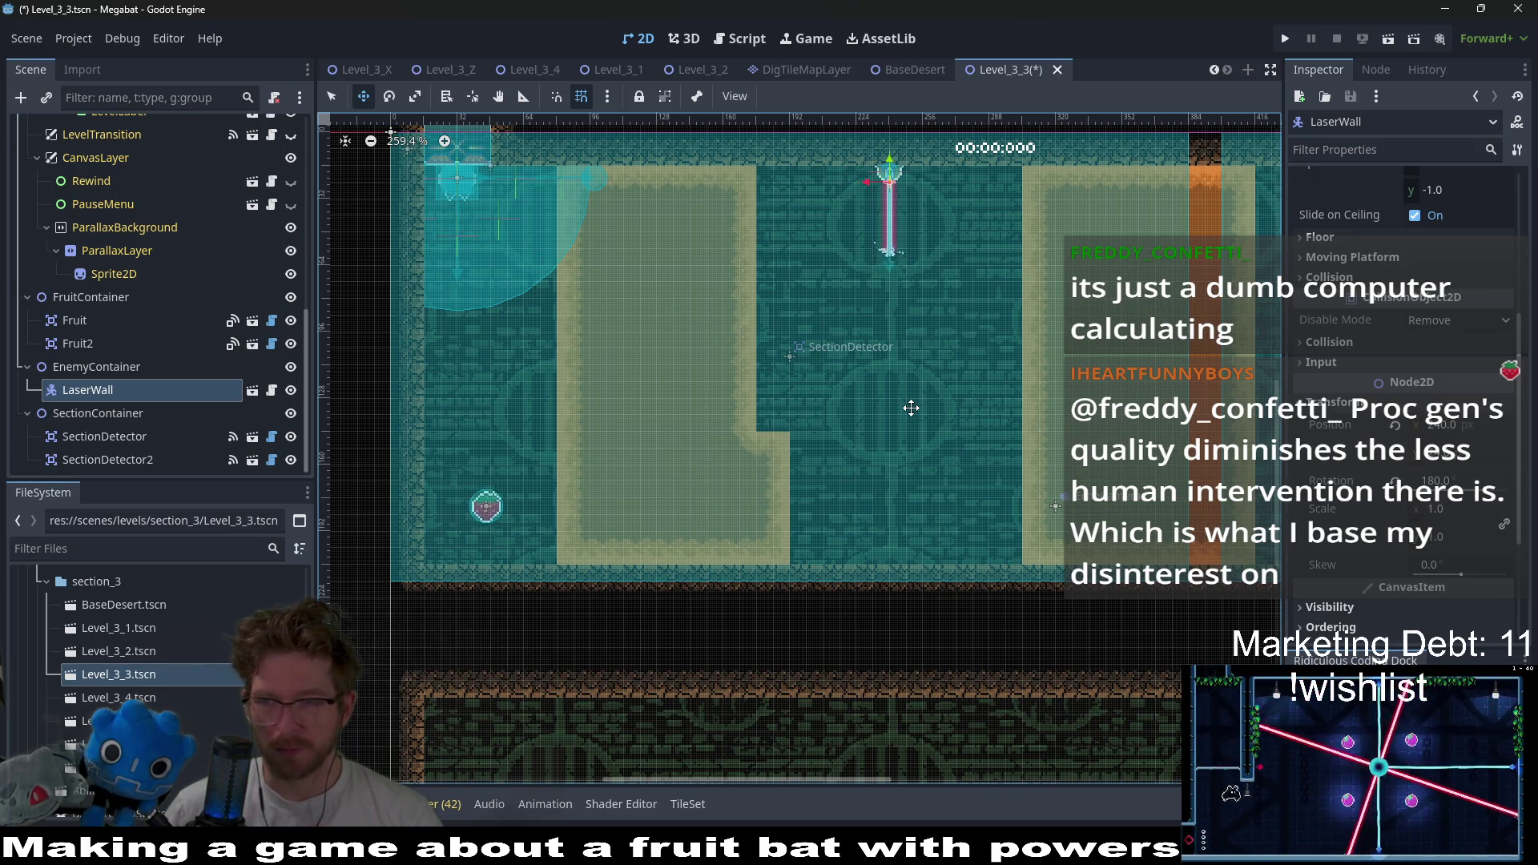
{"action": "scroll", "coordinate": [889, 360], "scroll_direction": "up", "scroll_amount": 5}
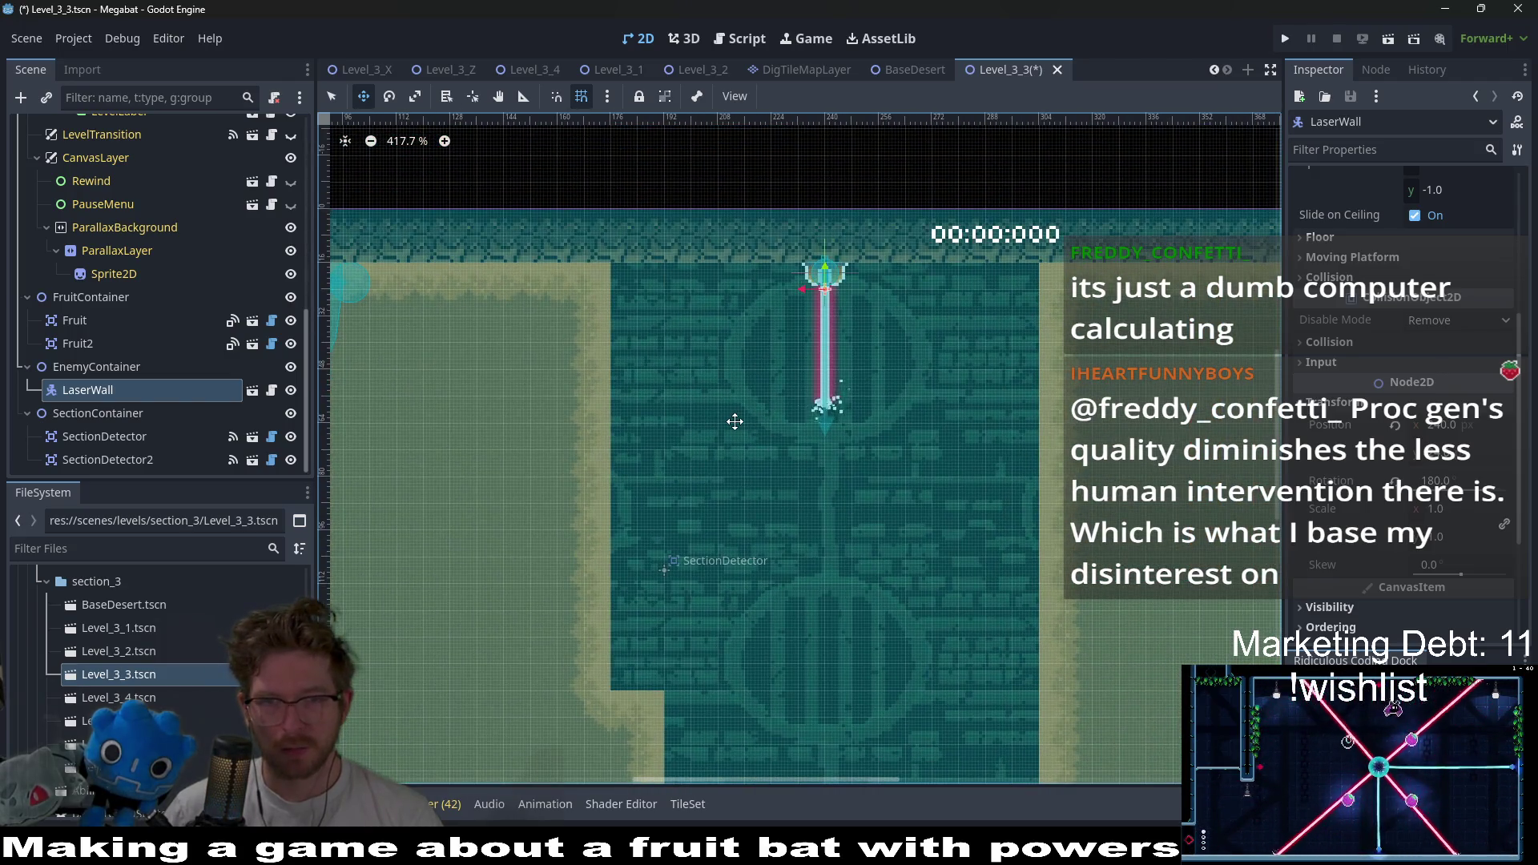
{"action": "scroll", "coordinate": [109, 363], "scroll_direction": "up", "scroll_amount": 6}
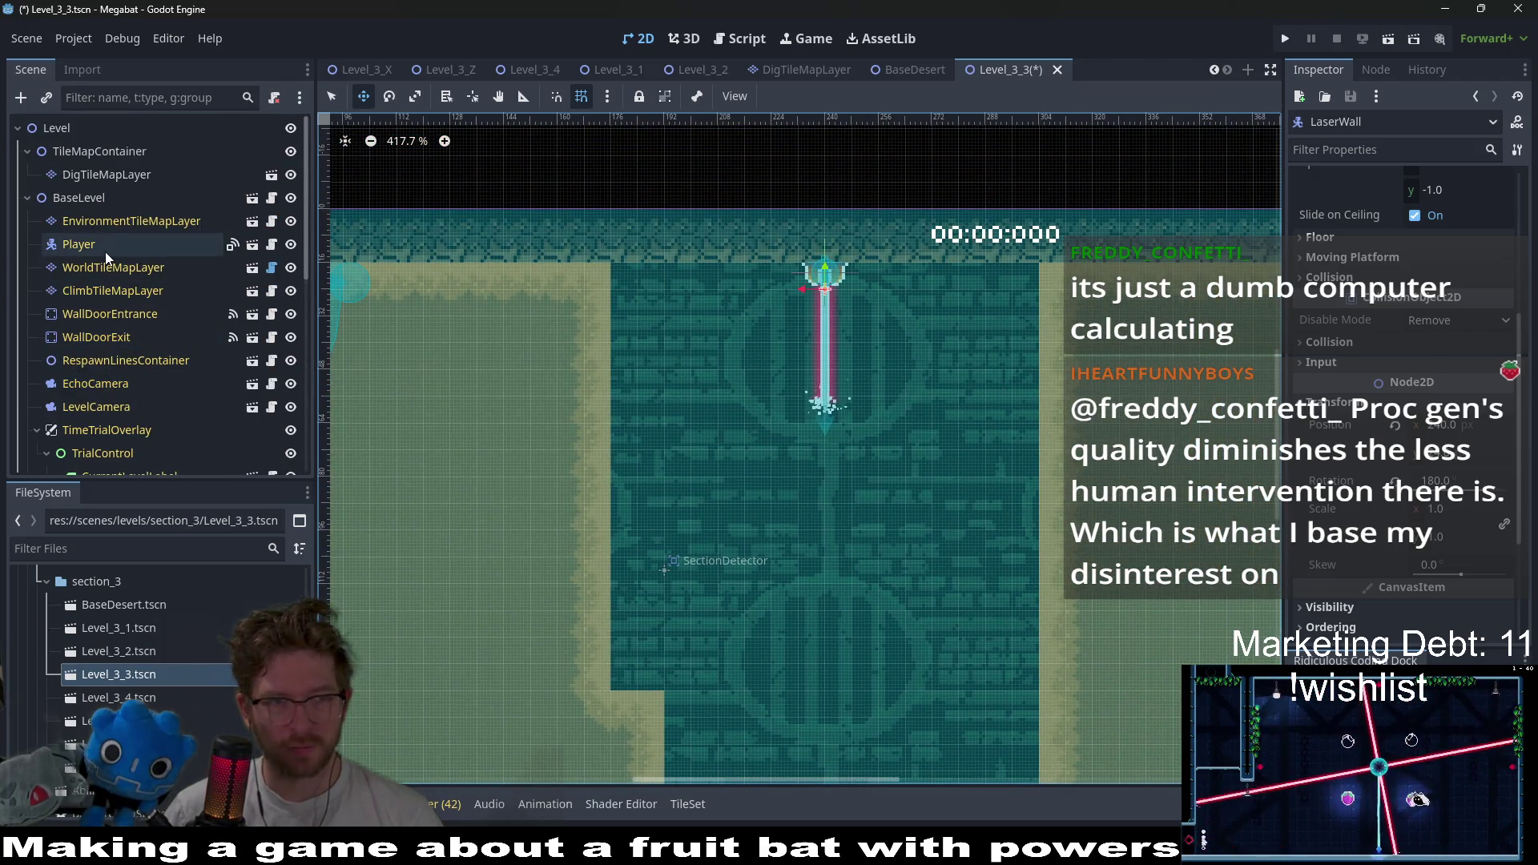
- Try a Desert dig rectangle right of the laser, erase it, and recheck LaserWall at 240, 24
{"action": "left_click", "coordinate": [110, 176]}
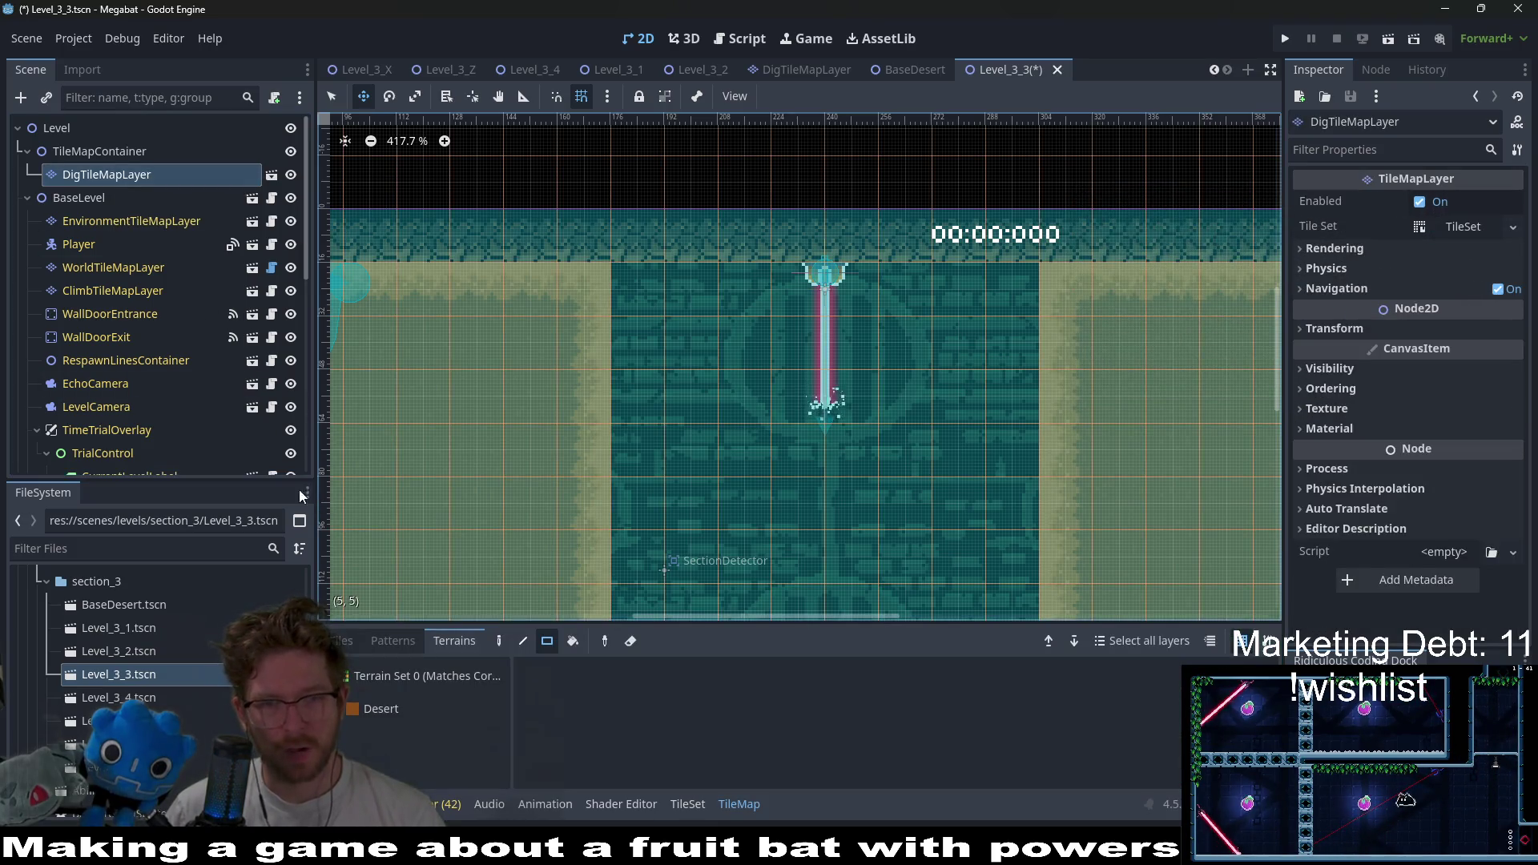
{"action": "left_click", "coordinate": [434, 719]}
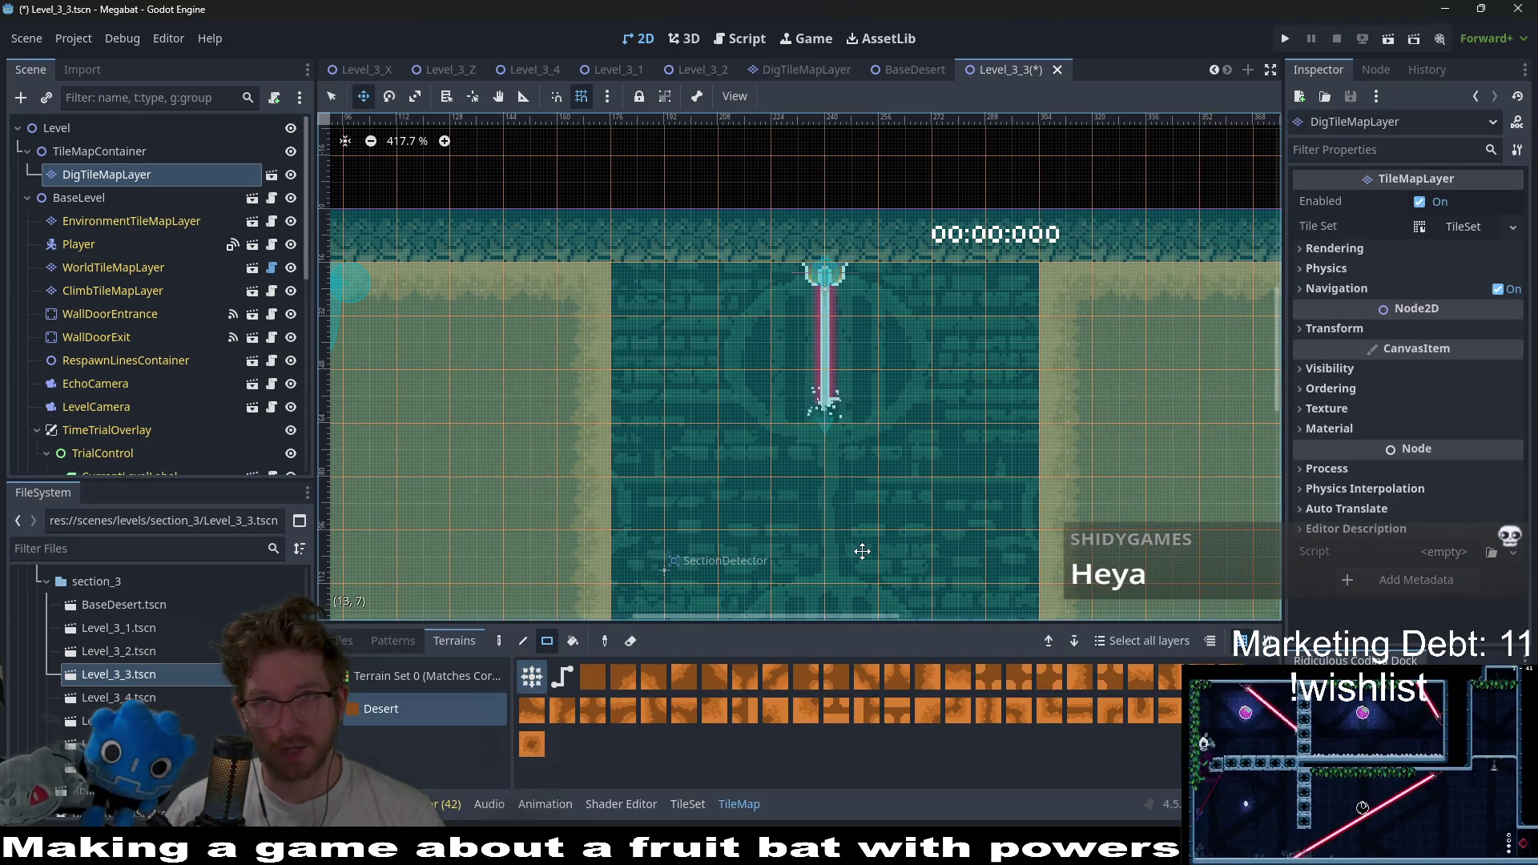
{"action": "mouse_move", "coordinate": [905, 295]}
{"action": "left_mouse_down"}
{"action": "mouse_move", "coordinate": [910, 394]}
{"action": "mouse_move", "coordinate": [1016, 482]}
{"action": "left_mouse_up"}
{"action": "mouse_move", "coordinate": [904, 290]}
{"action": "left_mouse_down"}
{"action": "mouse_move", "coordinate": [997, 493]}
{"action": "mouse_move", "coordinate": [1023, 515]}
{"action": "left_mouse_up"}
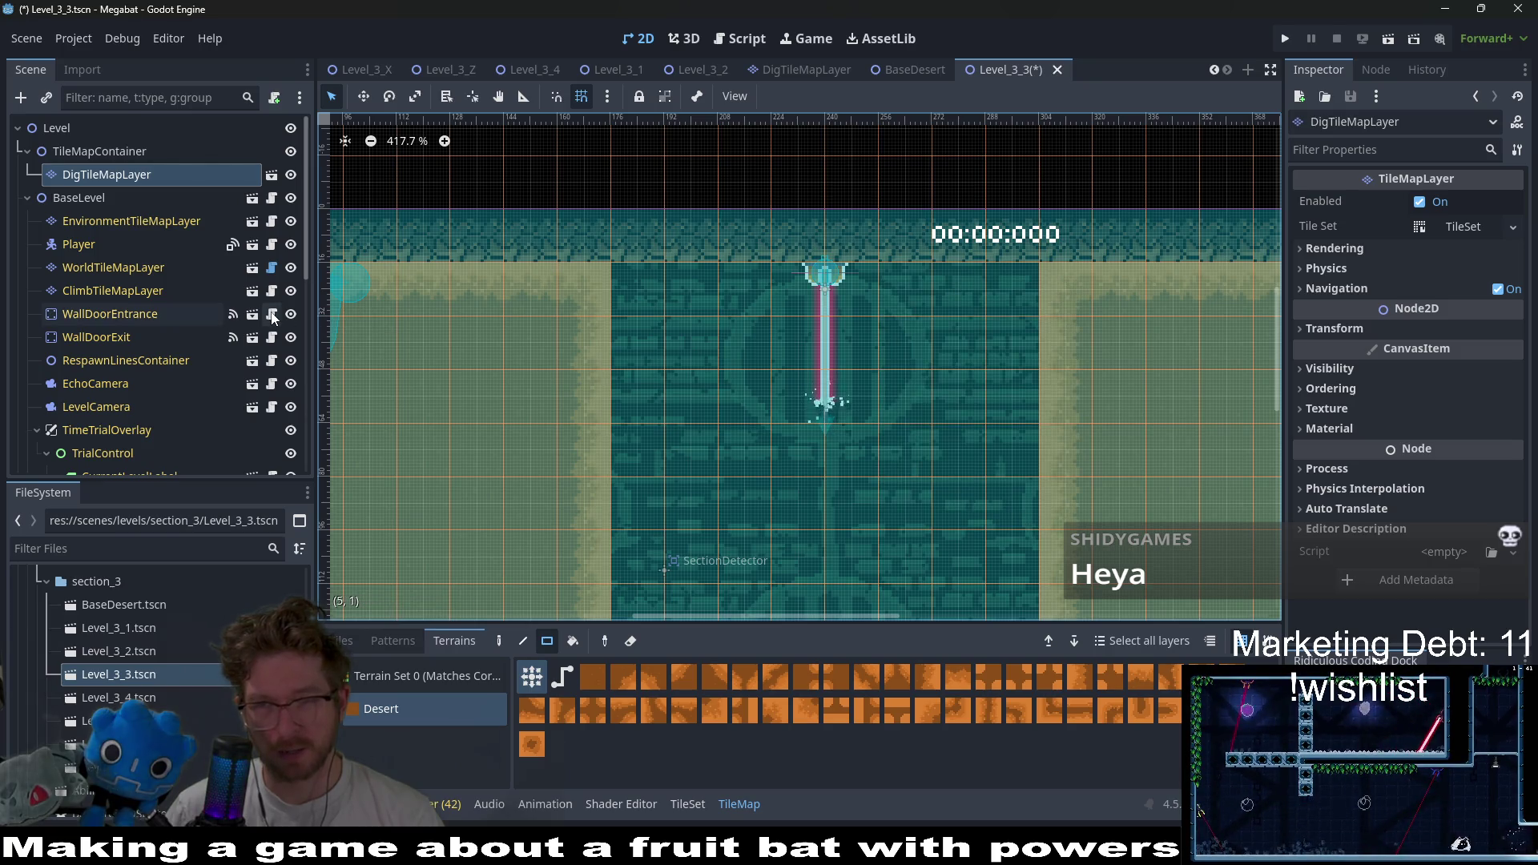
{"action": "scroll", "coordinate": [185, 357], "scroll_direction": "down", "scroll_amount": 5}
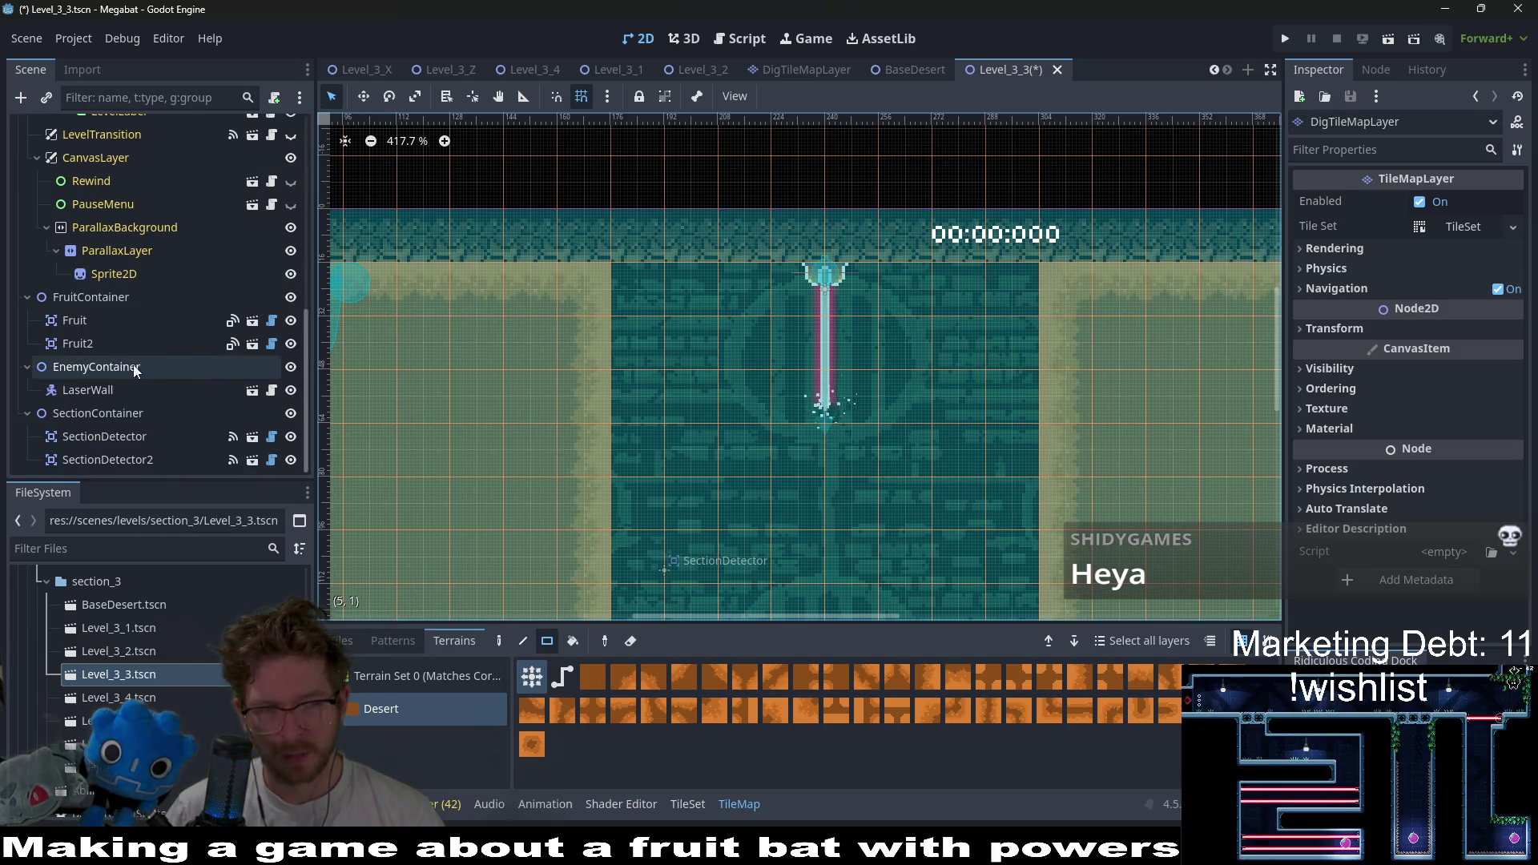
{"action": "left_click", "coordinate": [116, 385]}
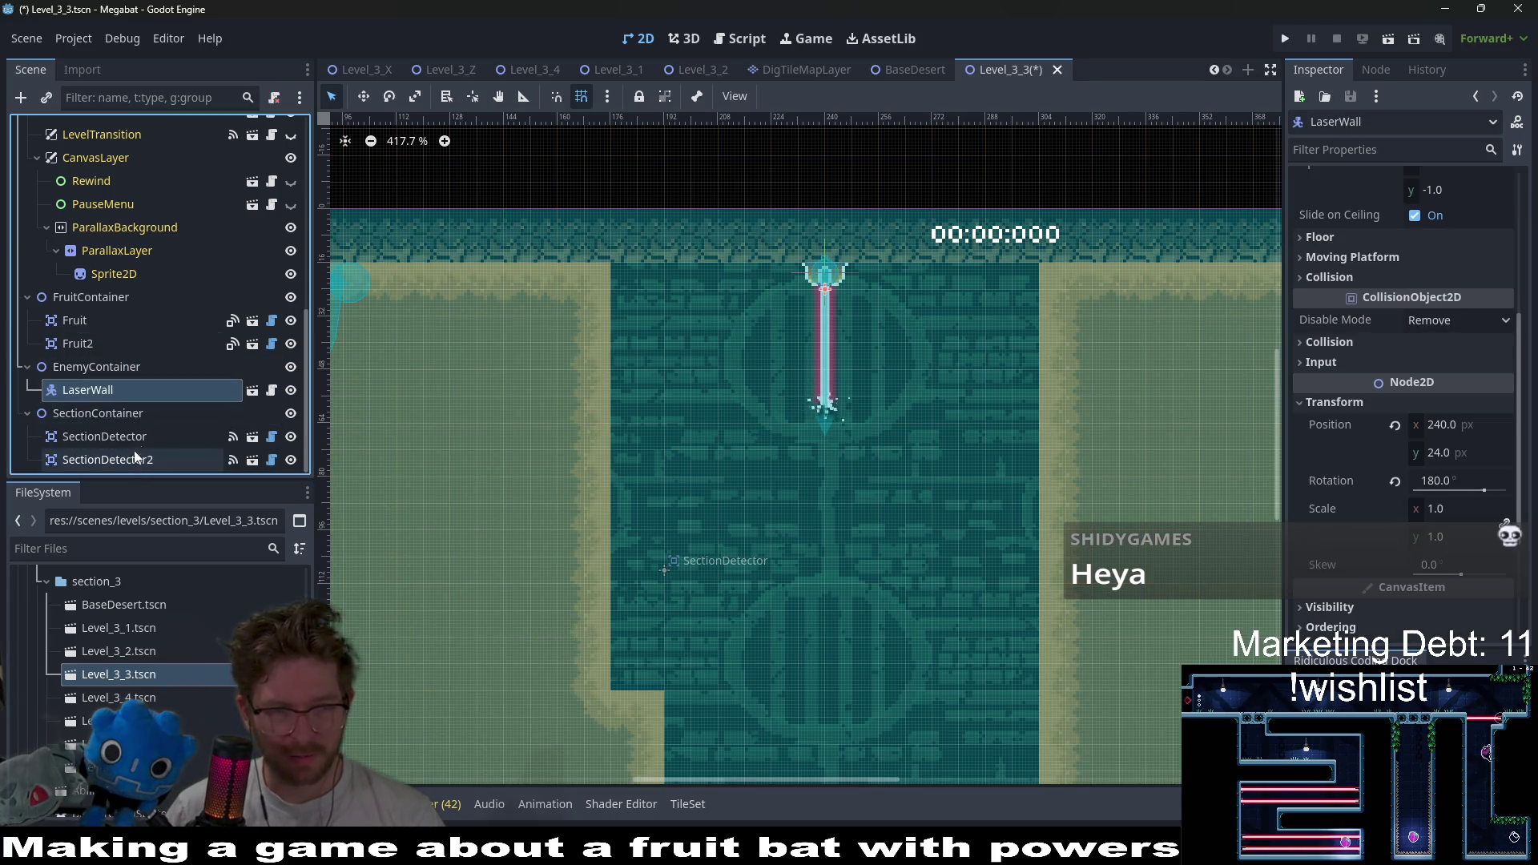
{"action": "scroll", "coordinate": [98, 428], "scroll_direction": "up", "scroll_amount": 5}
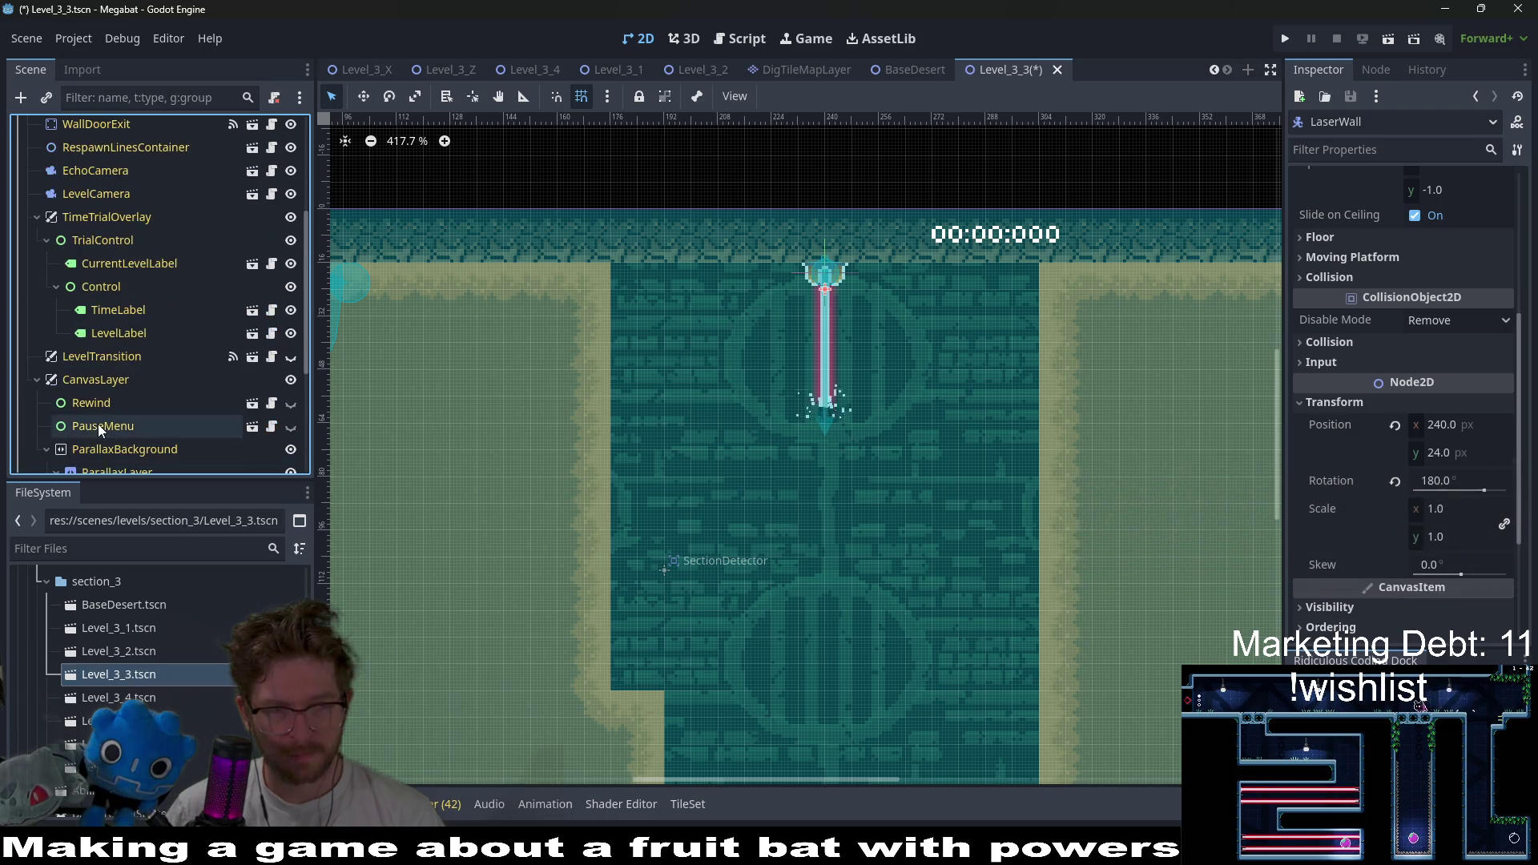
{"action": "scroll", "coordinate": [98, 425], "scroll_direction": "down", "scroll_amount": 5}
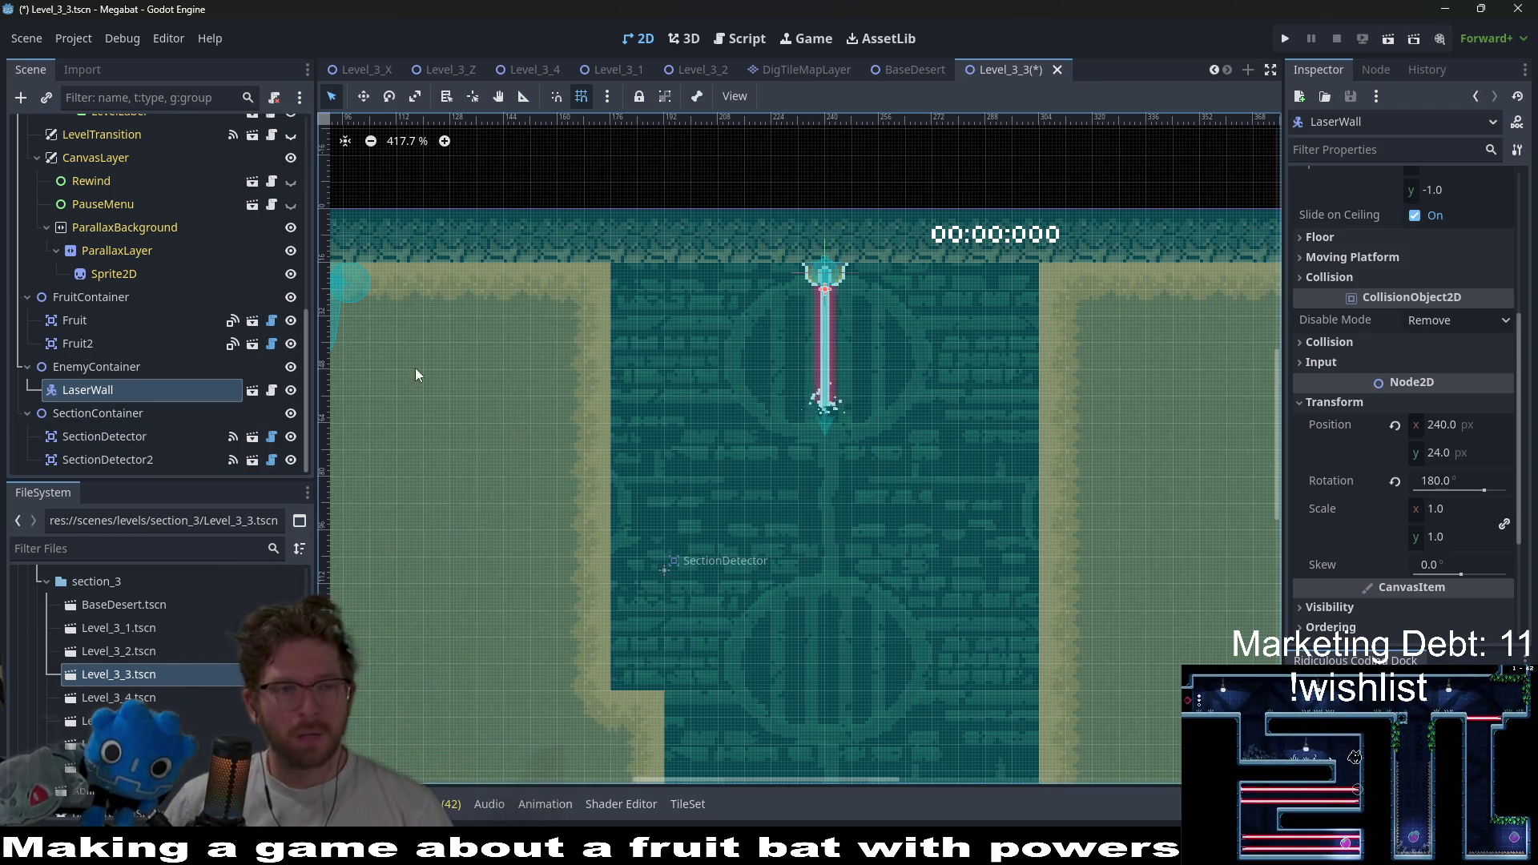
{"action": "scroll", "coordinate": [242, 264], "scroll_direction": "up", "scroll_amount": 8}
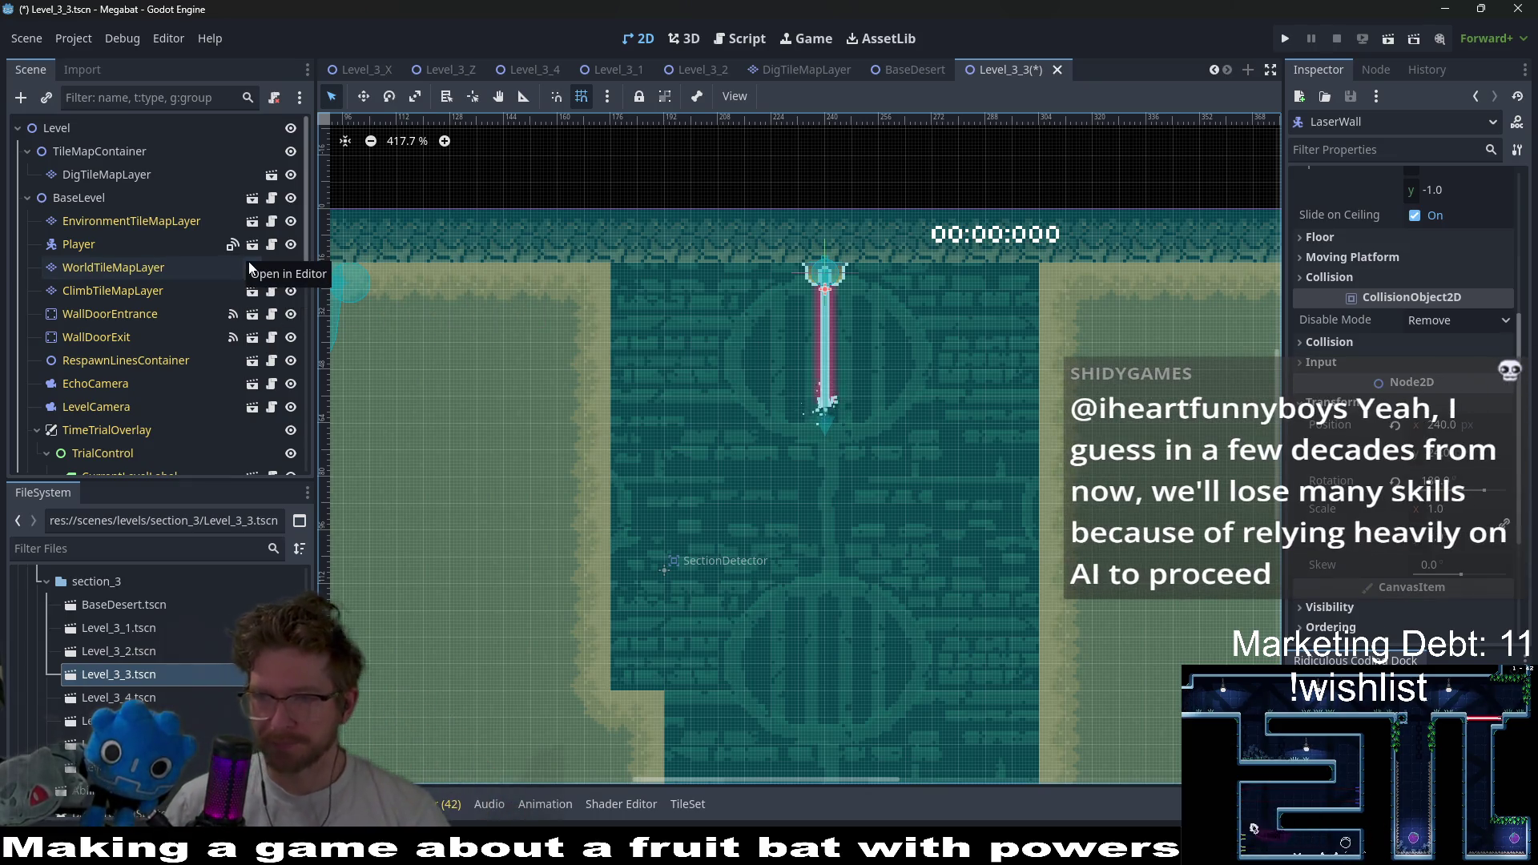
- Paint DESERT wall columns beside the laser shaft plus a 4x3 block and a wide block branching left
{"action": "left_click", "coordinate": [95, 266]}
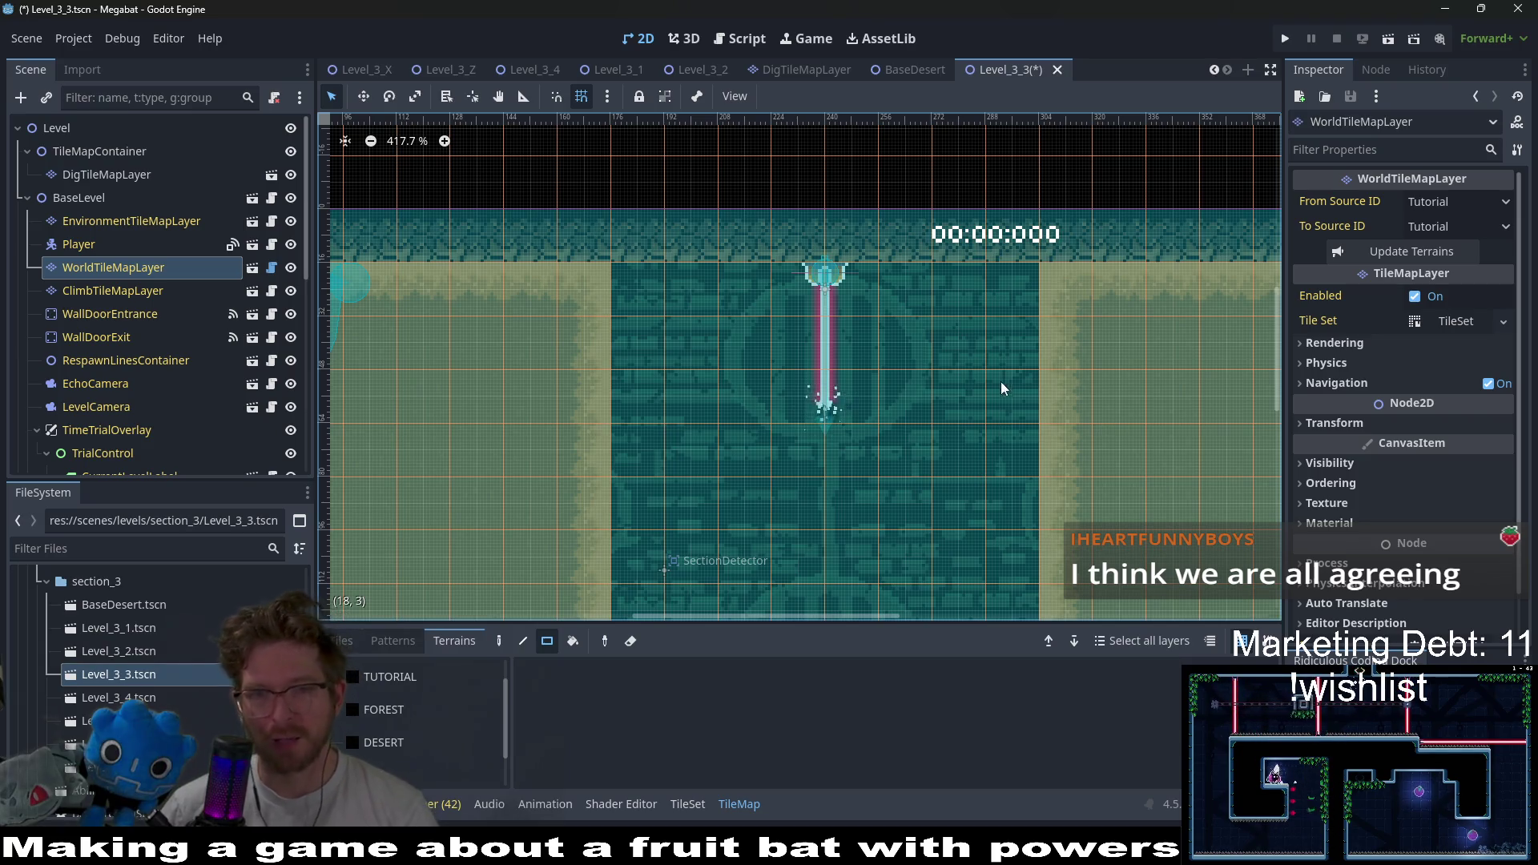
{"action": "scroll", "coordinate": [906, 280], "scroll_direction": "down", "scroll_amount": 3}
{"action": "scroll", "coordinate": [867, 321], "scroll_direction": "up", "scroll_amount": 1}
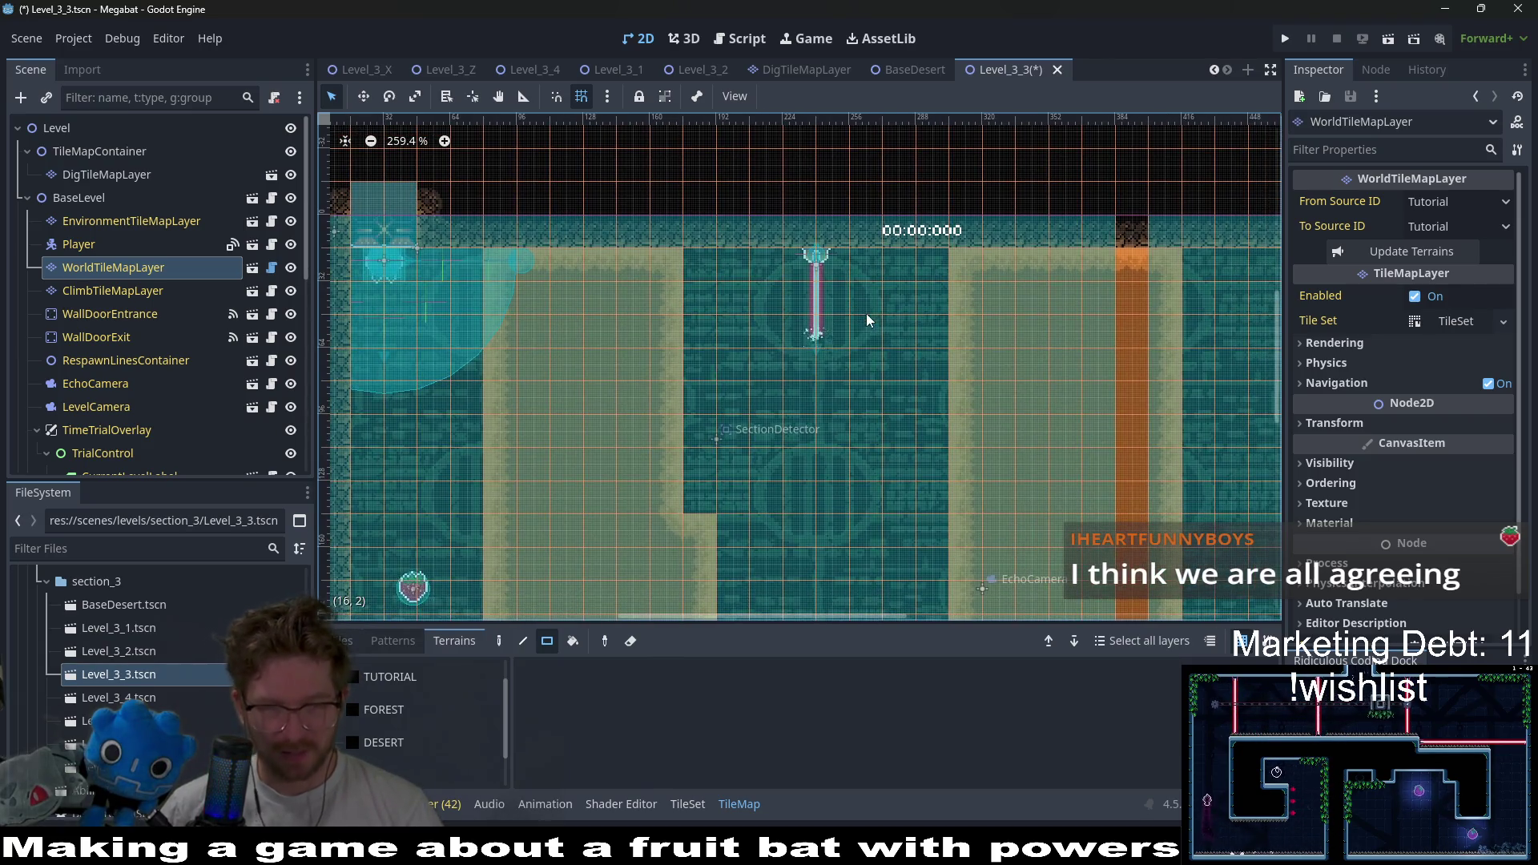
{"action": "left_click", "coordinate": [388, 743]}
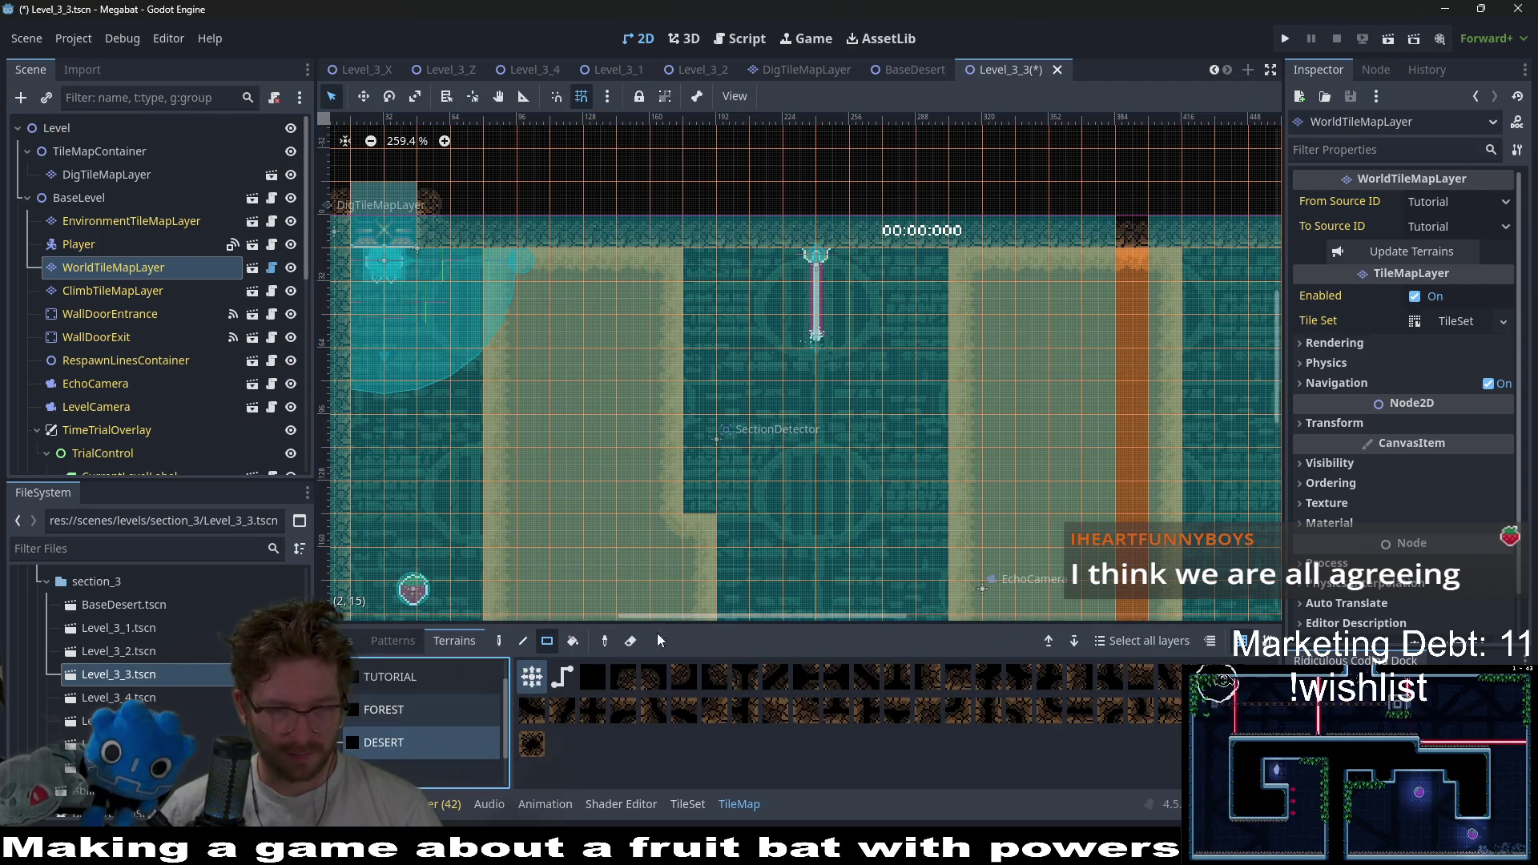
{"action": "left_click_drag", "start_coordinate": [855, 352], "coordinate": [857, 349]}
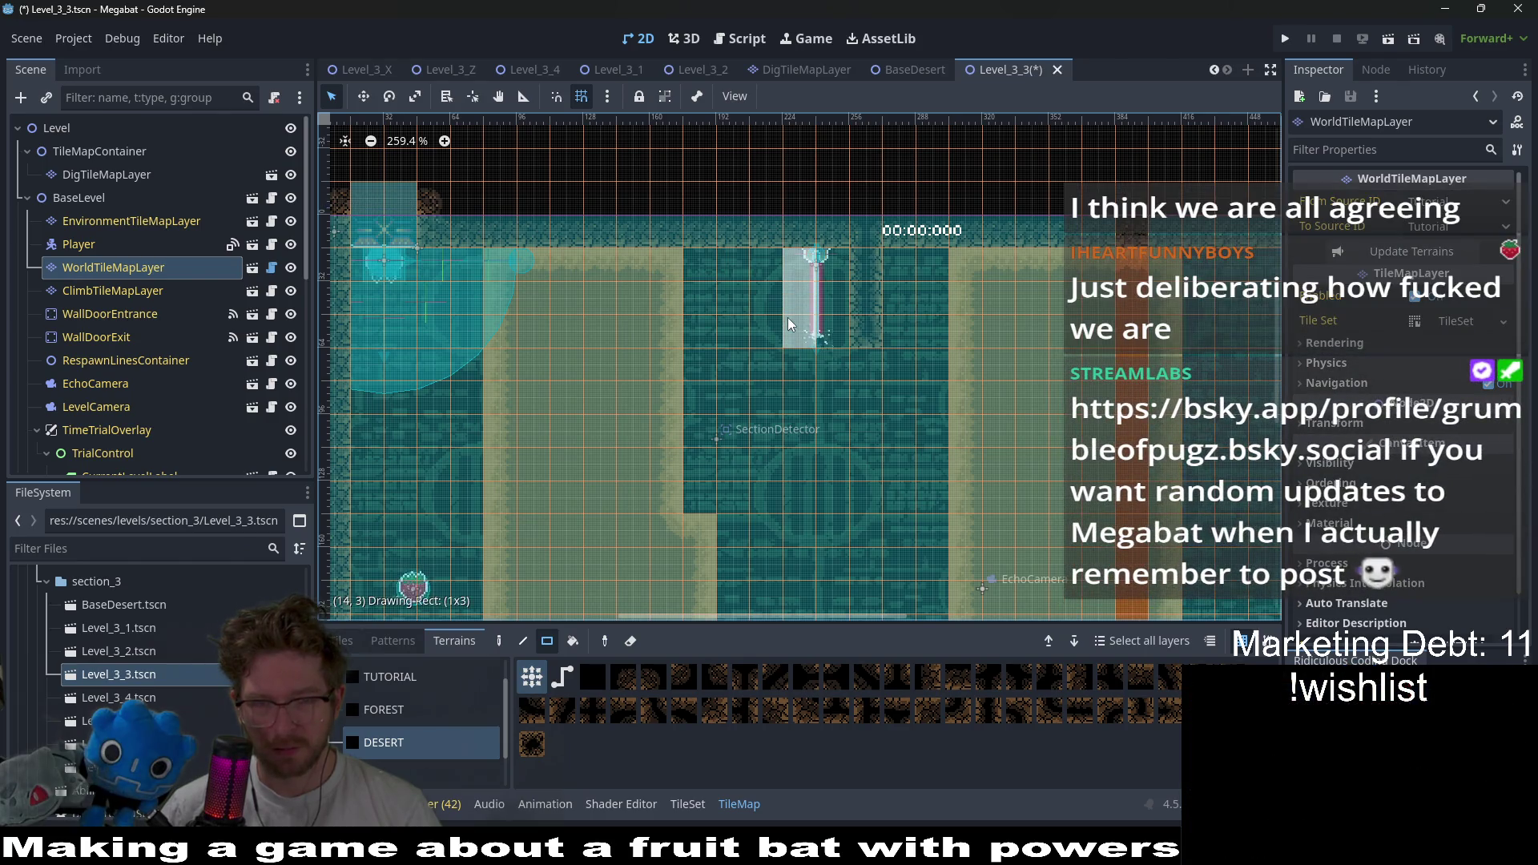
{"action": "left_click_drag", "start_coordinate": [800, 363], "coordinate": [708, 423]}
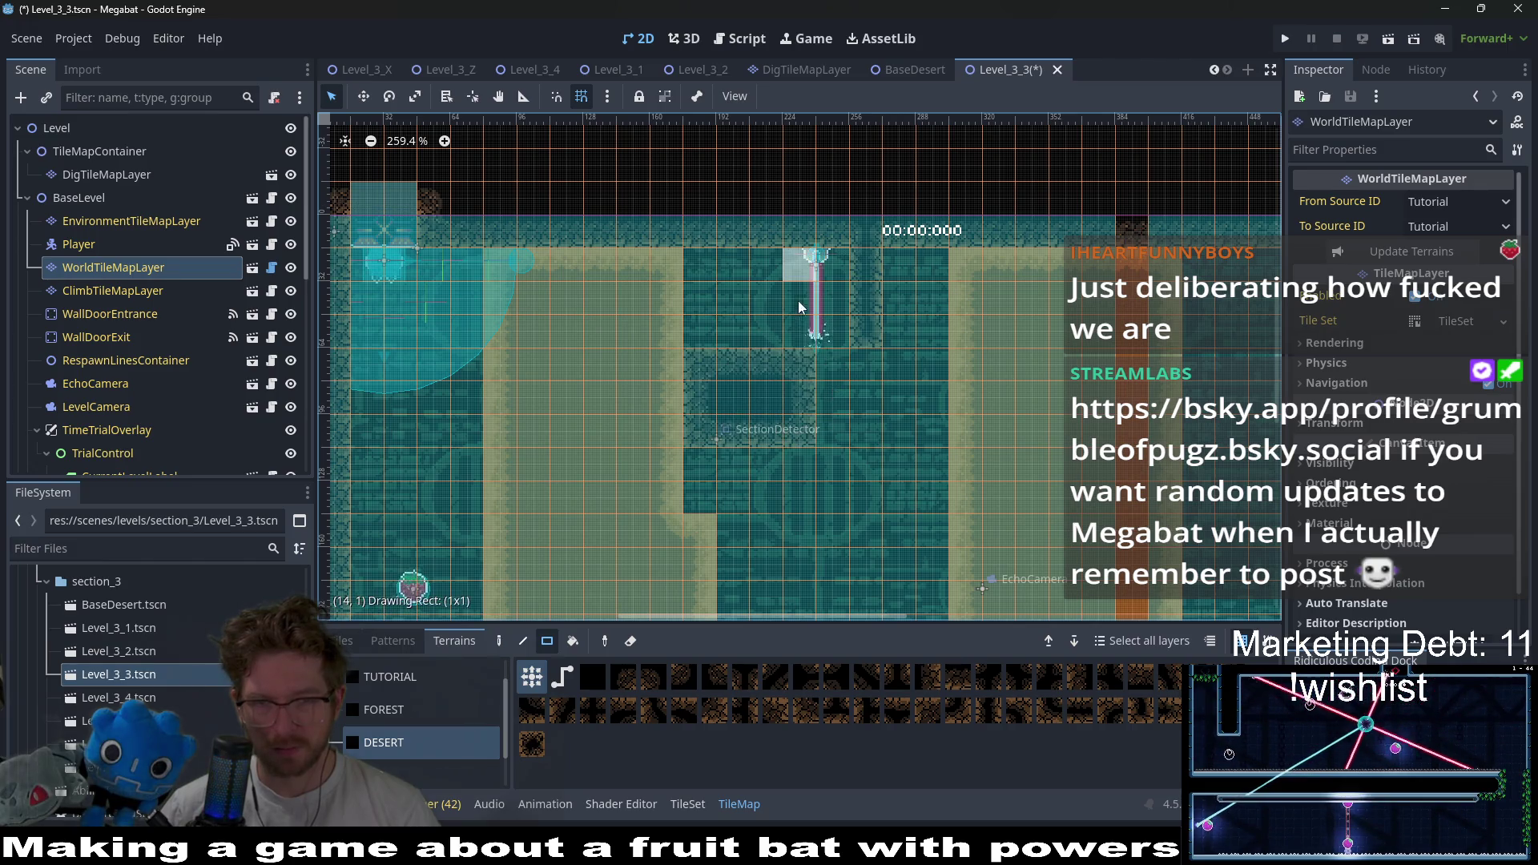
{"action": "mouse_move", "coordinate": [876, 363]}
{"action": "left_mouse_down"}
{"action": "mouse_move", "coordinate": [868, 426]}
{"action": "mouse_move", "coordinate": [891, 340]}
{"action": "left_mouse_up"}
{"action": "scroll", "coordinate": [891, 339], "scroll_direction": "right", "scroll_amount": 2}
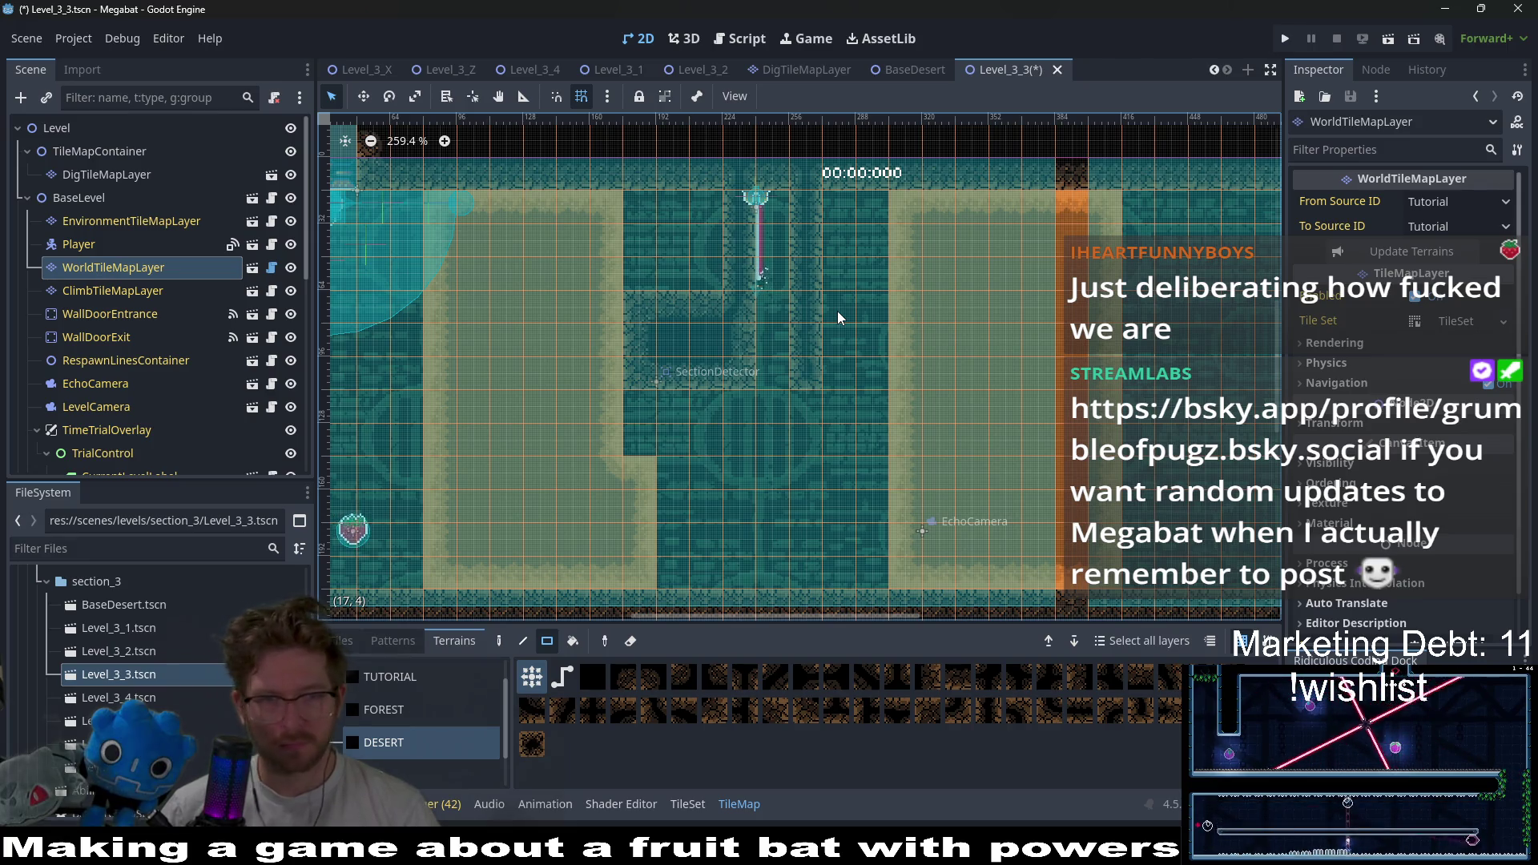
{"action": "left_click_drag", "start_coordinate": [540, 308], "coordinate": [654, 370]}
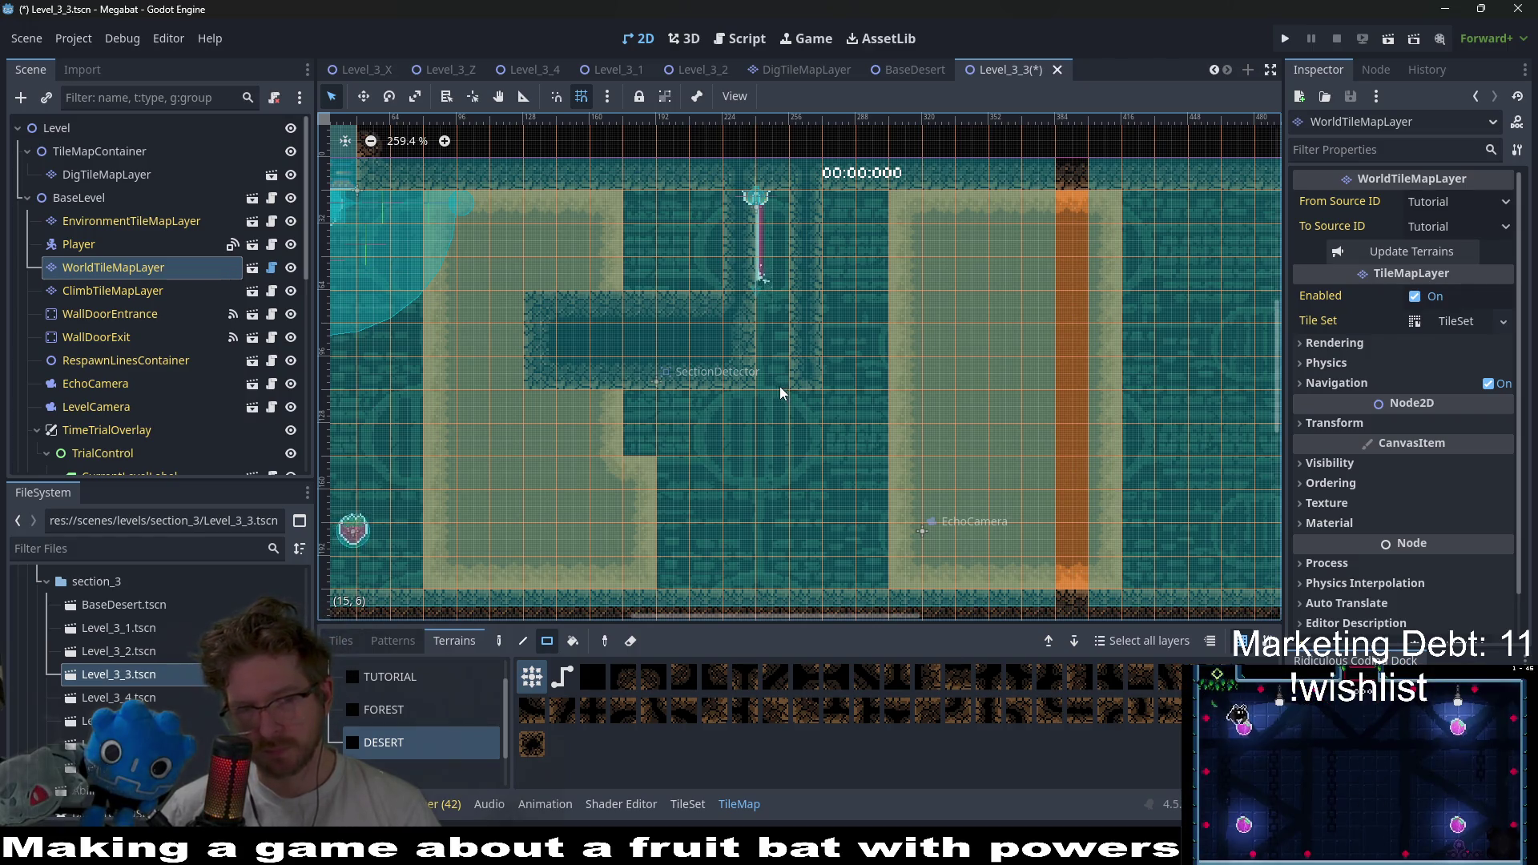
{"action": "left_click", "coordinate": [118, 175]}
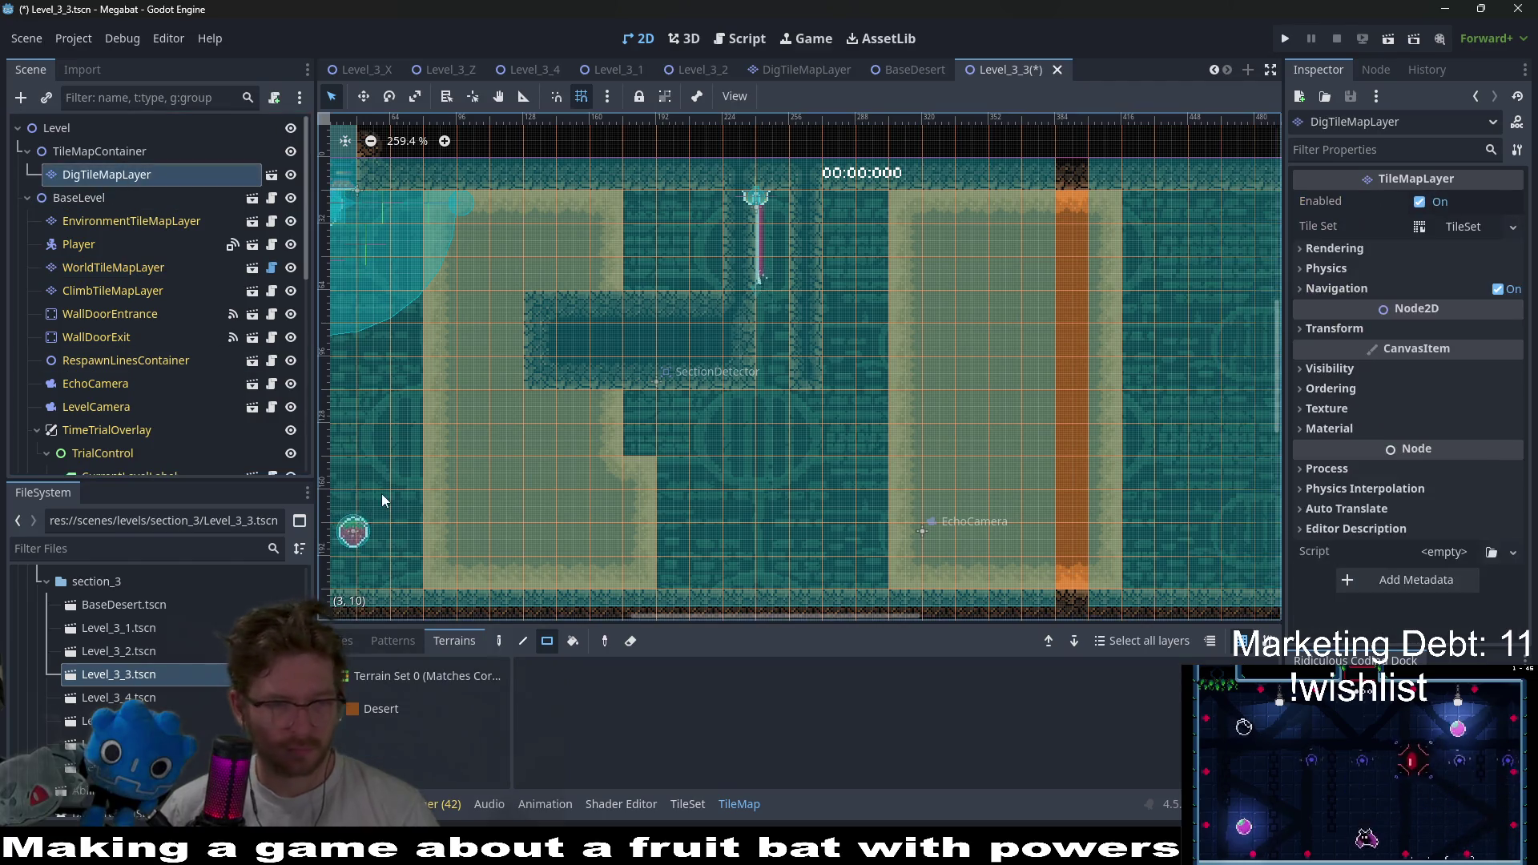
- Paint Desert sand over the new wall block, the dark column, and 1x6 and 4x6 areas
{"action": "left_click", "coordinate": [405, 709]}
{"action": "left_click_drag", "start_coordinate": [543, 328], "coordinate": [745, 372]}
{"action": "left_click_drag", "start_coordinate": [698, 253], "coordinate": [709, 293]}
{"action": "left_click_drag", "start_coordinate": [839, 213], "coordinate": [891, 579]}
{"action": "left_click_drag", "start_coordinate": [812, 415], "coordinate": [810, 568]}
{"action": "mouse_move", "coordinate": [650, 413]}
{"action": "left_mouse_down"}
{"action": "mouse_move", "coordinate": [702, 564]}
{"action": "mouse_move", "coordinate": [729, 566]}
{"action": "left_mouse_up"}
- Place LaserWall at x 248, then save Level_3_3 and start a test run
{"action": "scroll", "coordinate": [189, 261], "scroll_direction": "down", "scroll_amount": 5}
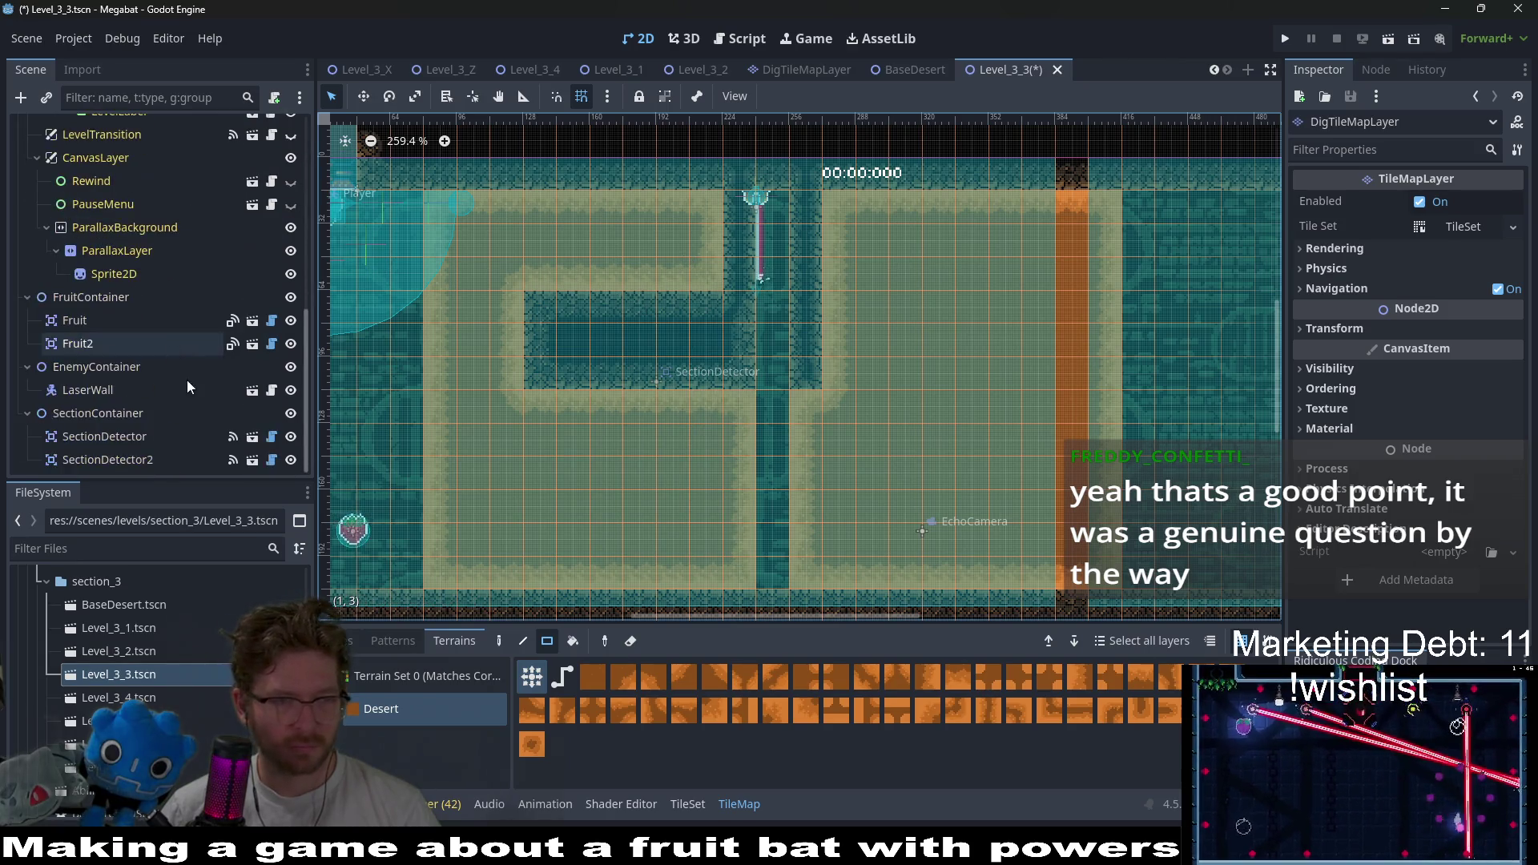
{"action": "left_click", "coordinate": [89, 390]}
{"action": "key", "text": "w"}
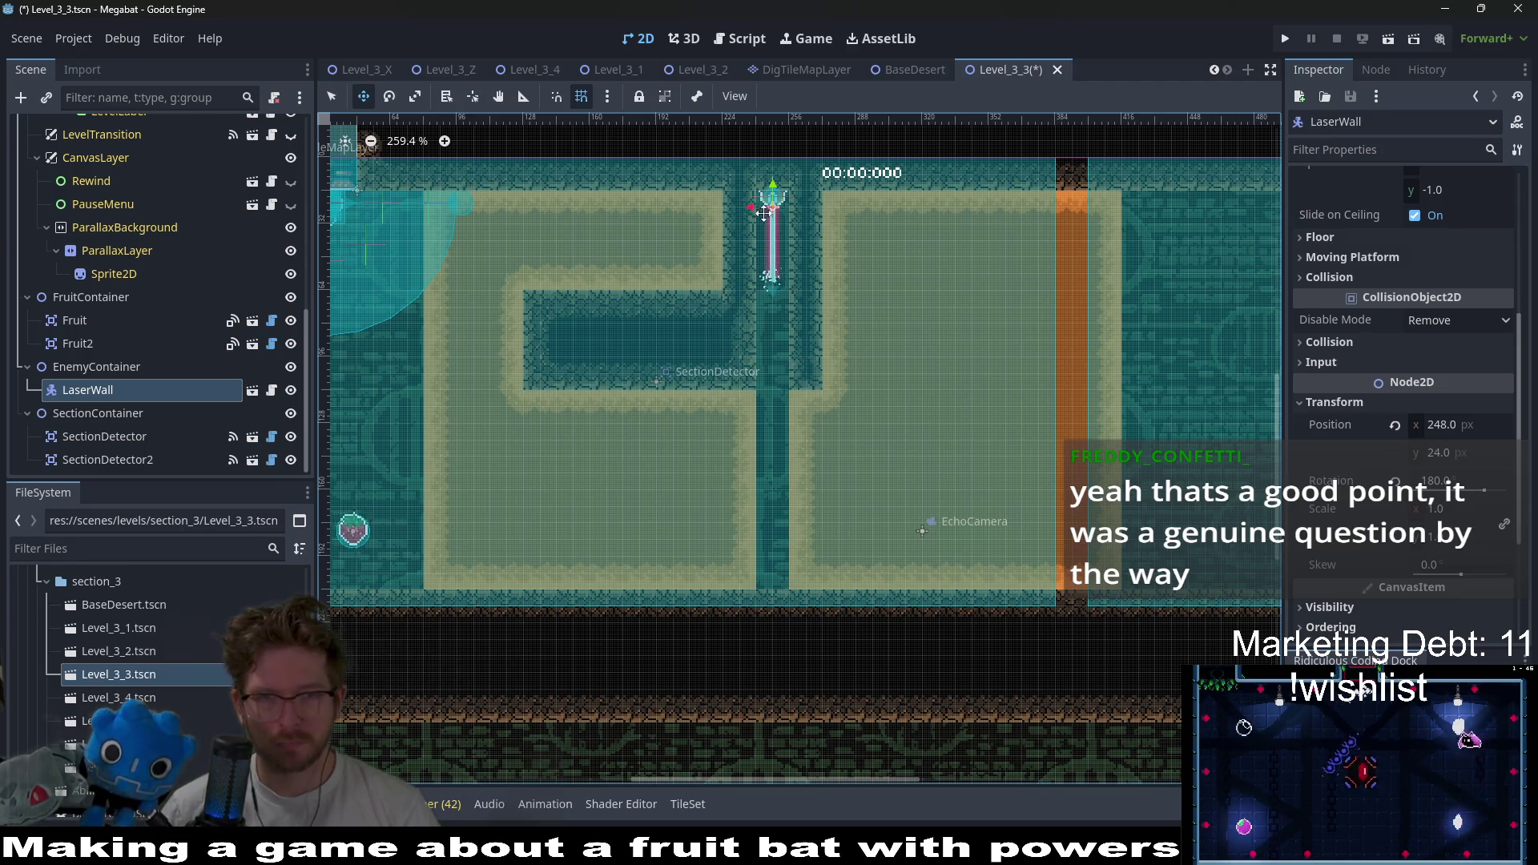
{"action": "scroll", "coordinate": [771, 228], "scroll_direction": "up", "scroll_amount": 8}
{"action": "scroll", "coordinate": [712, 362], "scroll_direction": "down", "scroll_amount": 9}
{"action": "left_click", "coordinate": [1388, 38]}
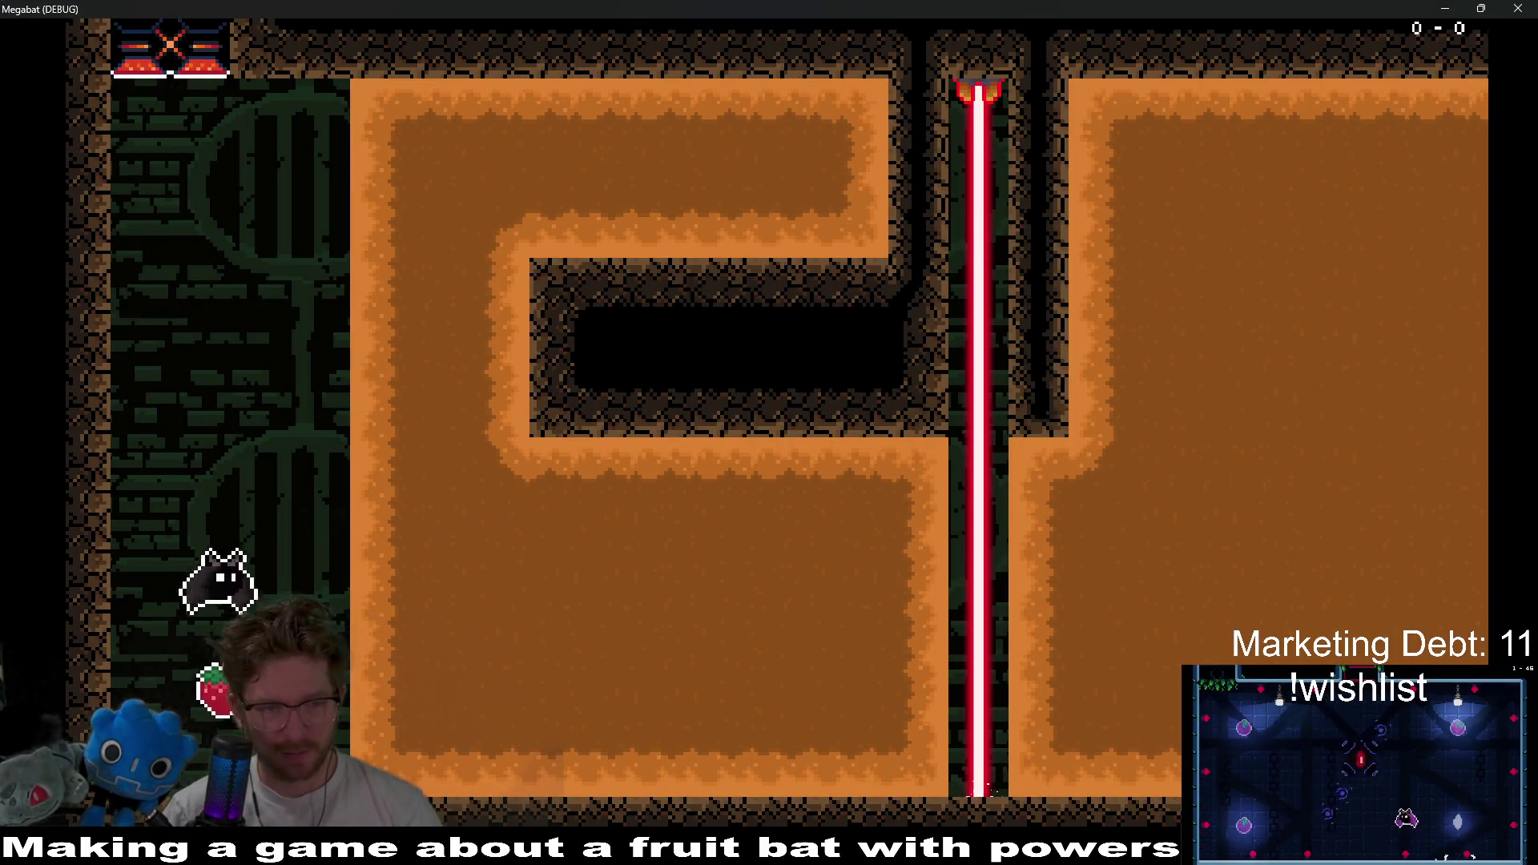
- Burrow the bat up and right through the sand beside the laser, then close the game
{"action": "key", "text": "space"}
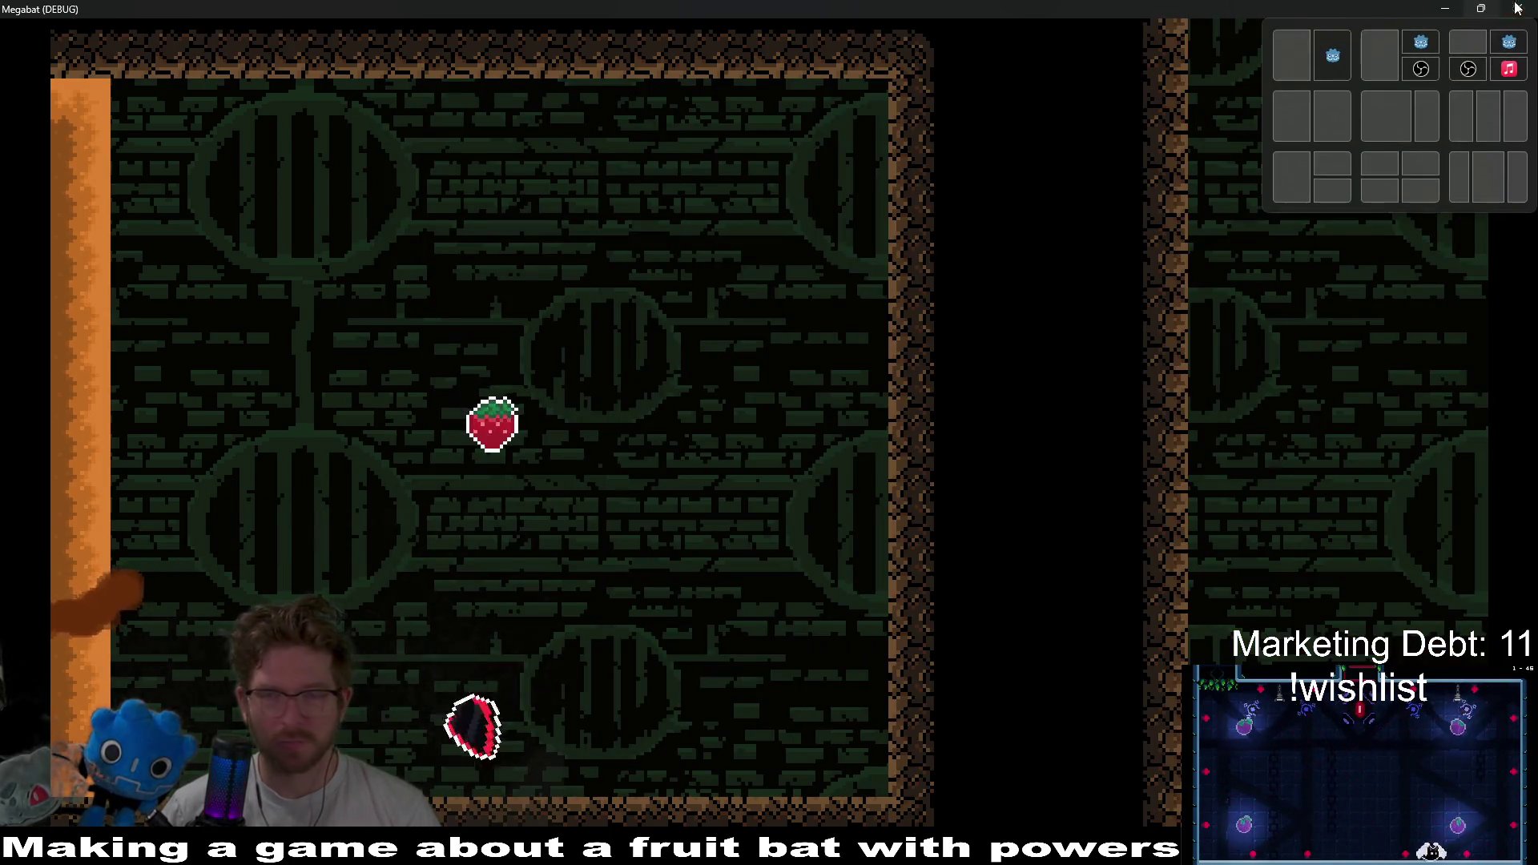
{"action": "left_click", "coordinate": [1516, 8]}
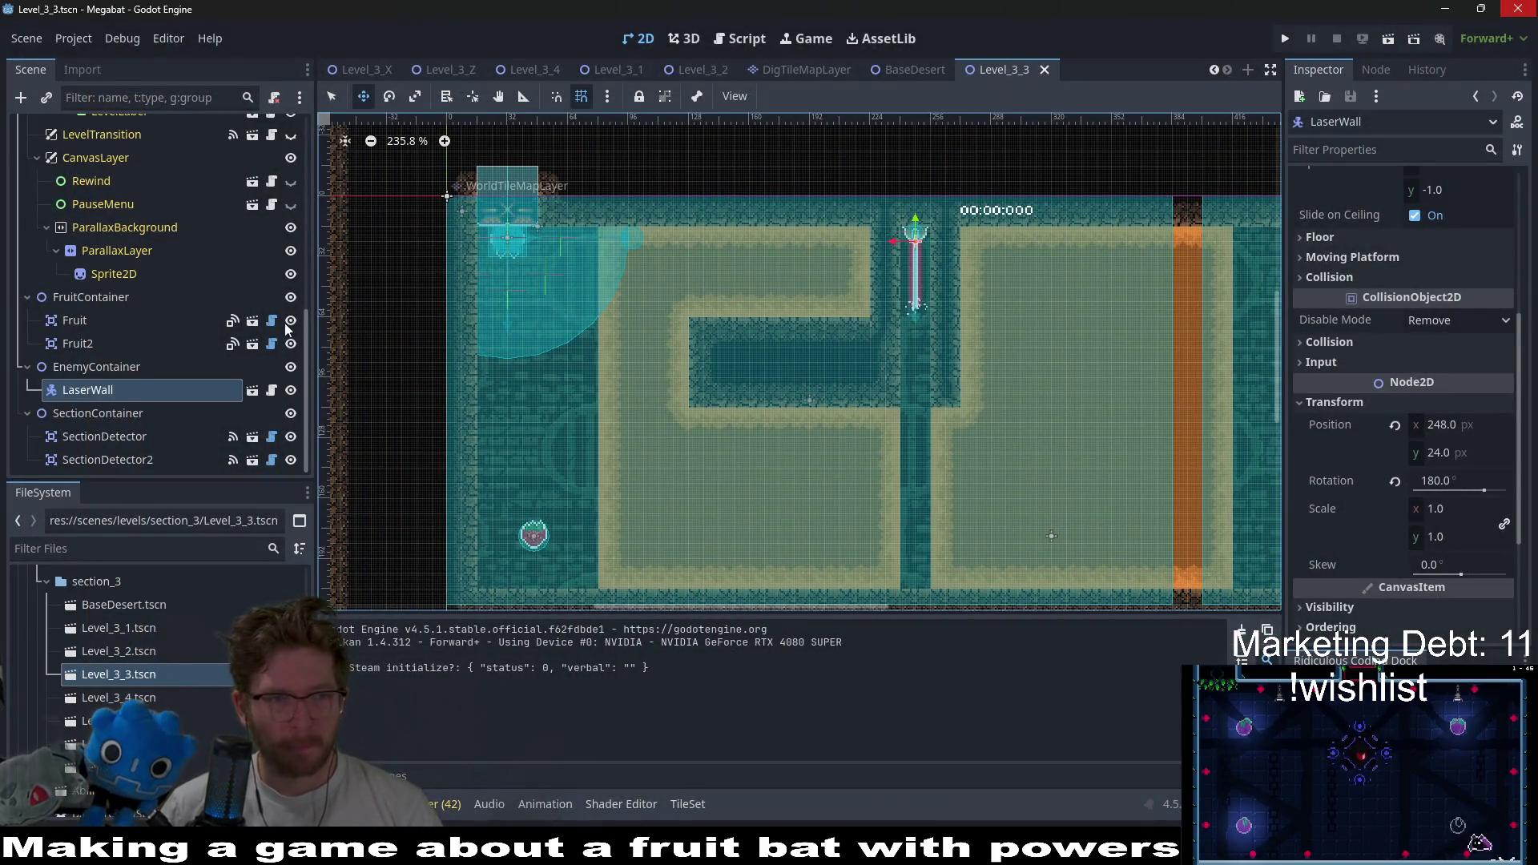
- Fill the left corridor with Desert dirt on DigTileMapLayer and carve a small open pocket beside it
{"action": "scroll", "coordinate": [199, 268], "scroll_direction": "up", "scroll_amount": 10}
{"action": "left_click", "coordinate": [137, 267]}
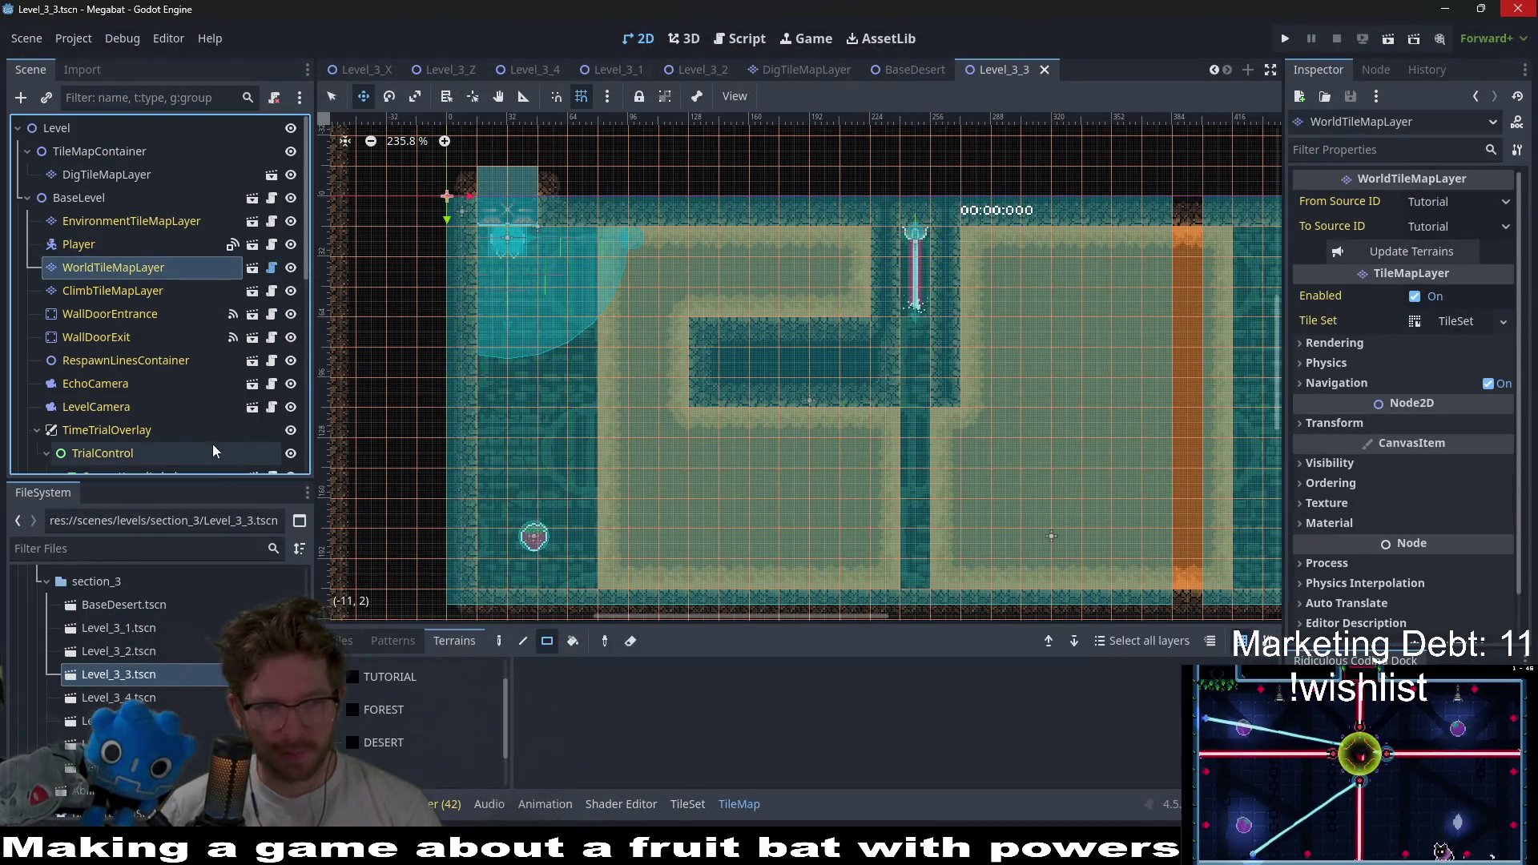
{"action": "scroll", "coordinate": [117, 344], "scroll_direction": "down", "scroll_amount": 10}
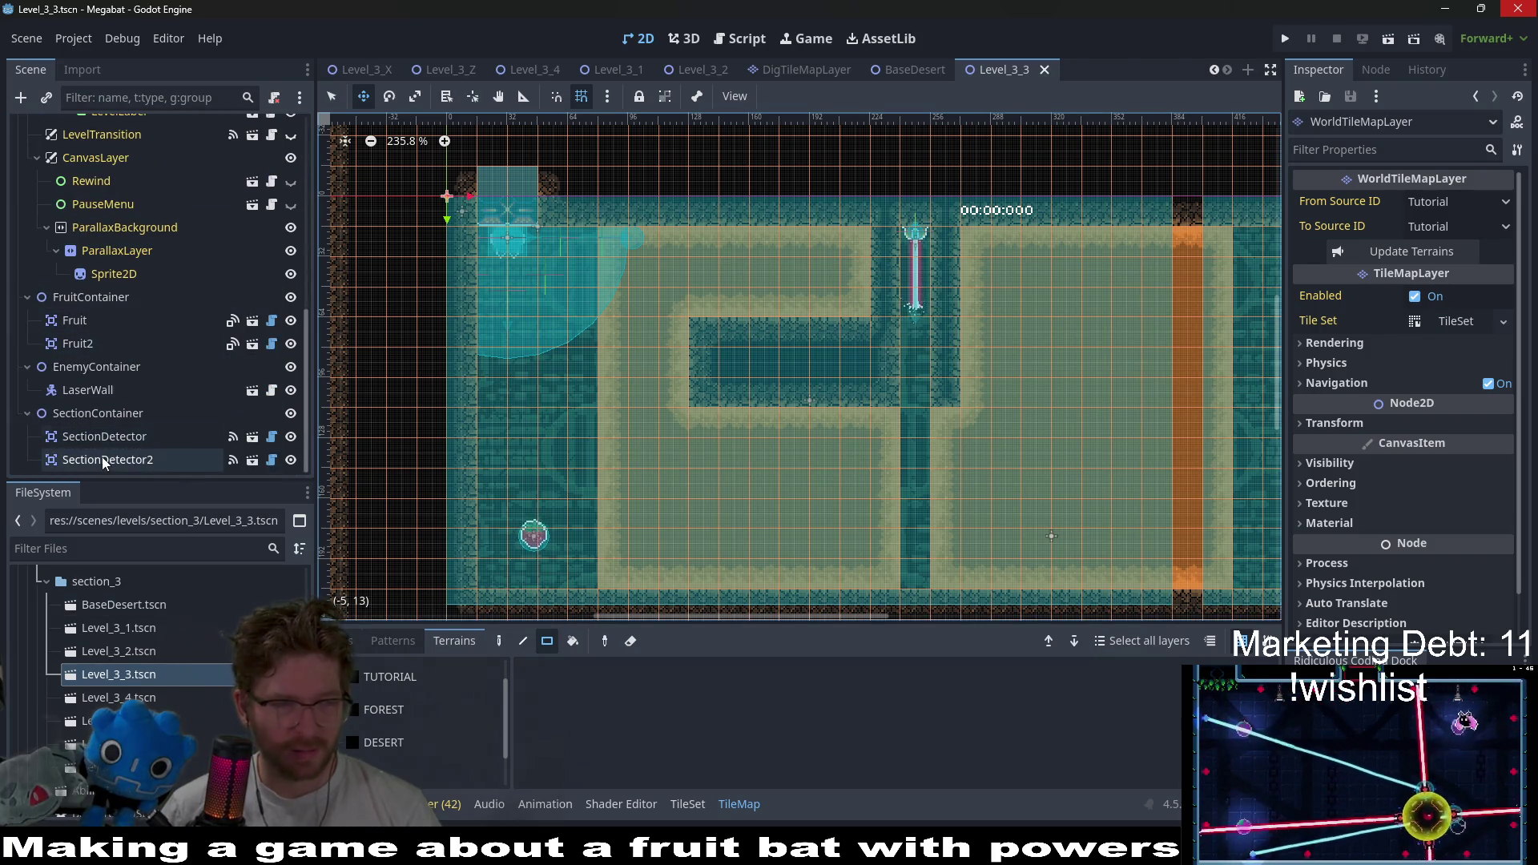
{"action": "left_click", "coordinate": [95, 393]}
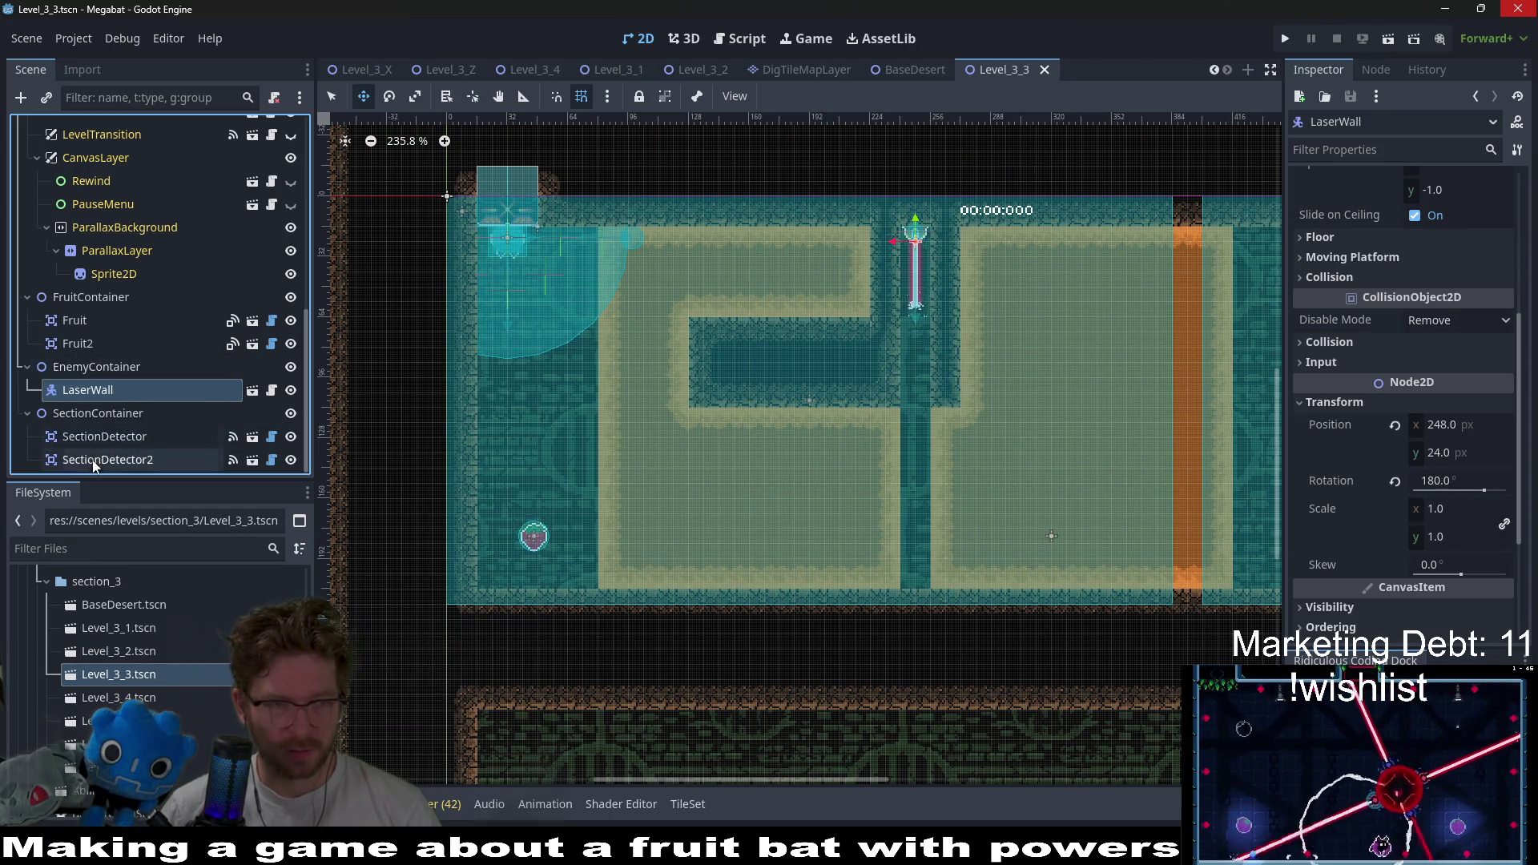
{"action": "scroll", "coordinate": [114, 387], "scroll_direction": "up", "scroll_amount": 10}
{"action": "left_click", "coordinate": [98, 177]}
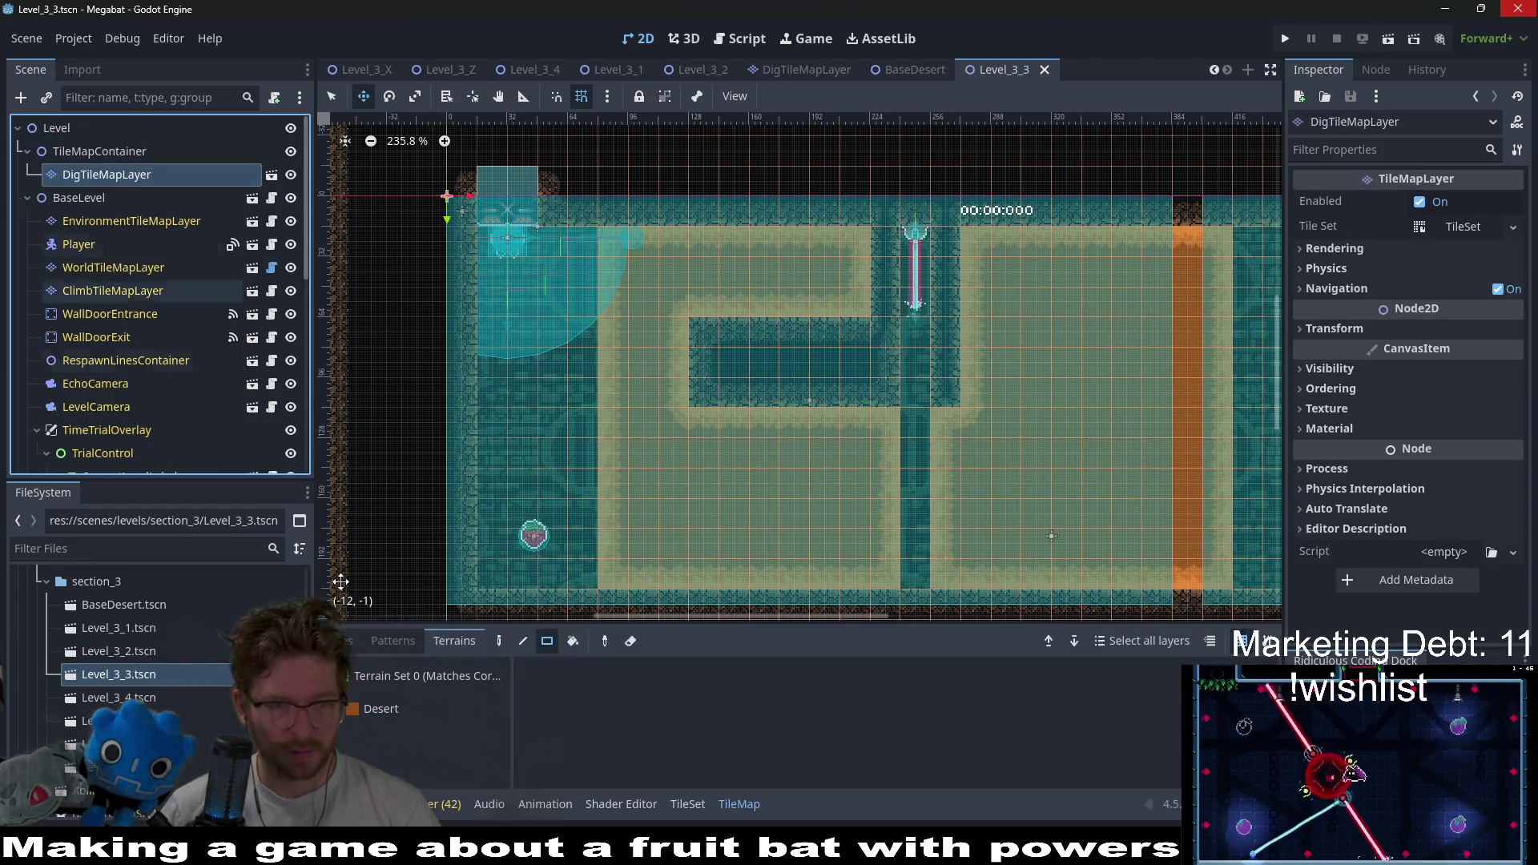
{"action": "left_click", "coordinate": [388, 713]}
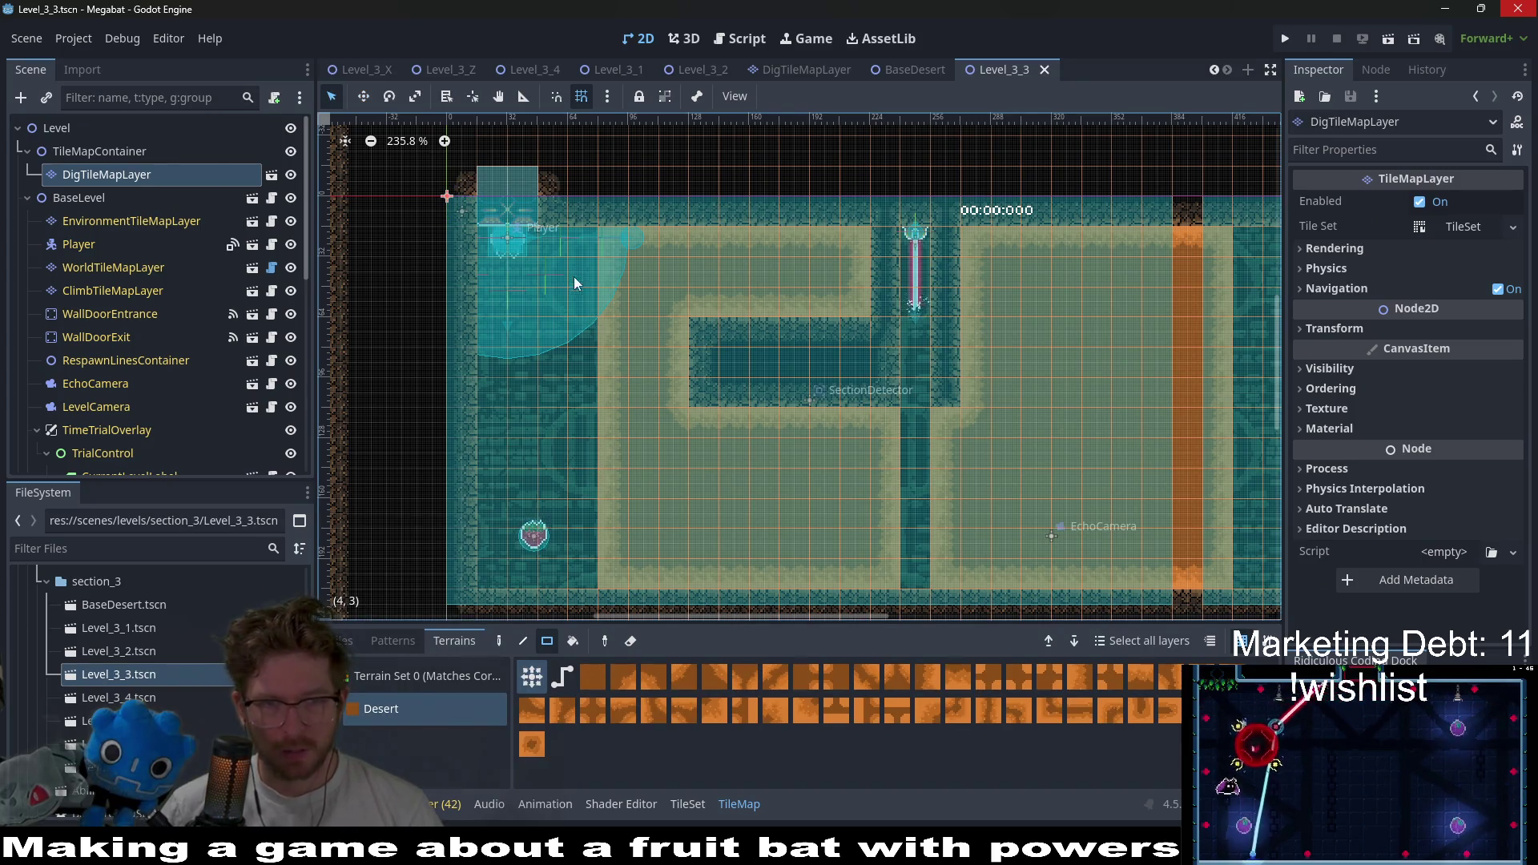
{"action": "mouse_move", "coordinate": [580, 261]}
{"action": "left_mouse_down"}
{"action": "mouse_move", "coordinate": [628, 564]}
{"action": "mouse_move", "coordinate": [649, 559]}
{"action": "left_mouse_up"}
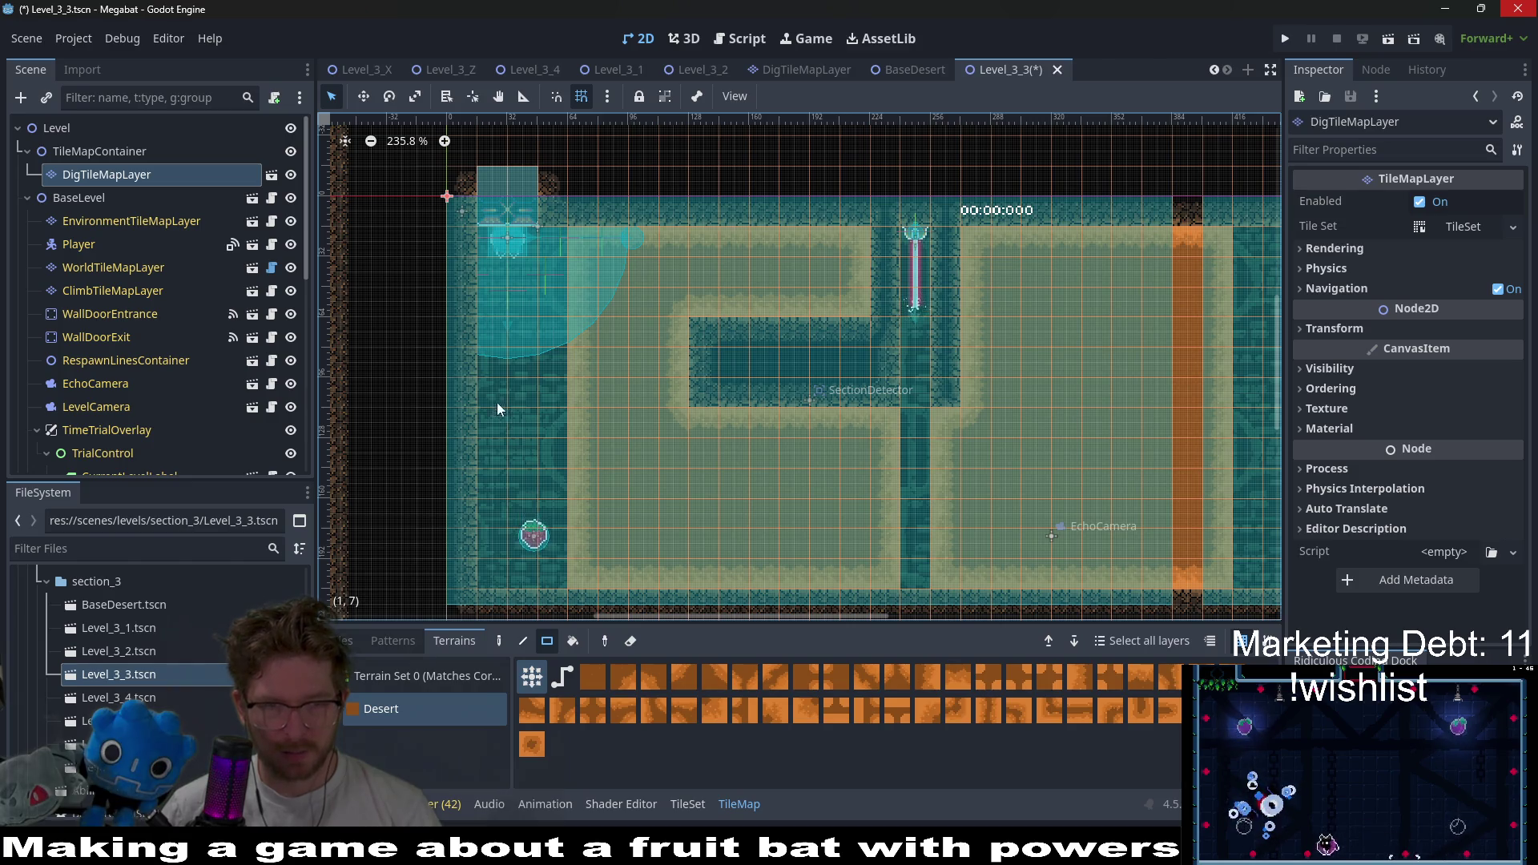
{"action": "left_click_drag", "start_coordinate": [488, 467], "coordinate": [567, 573]}
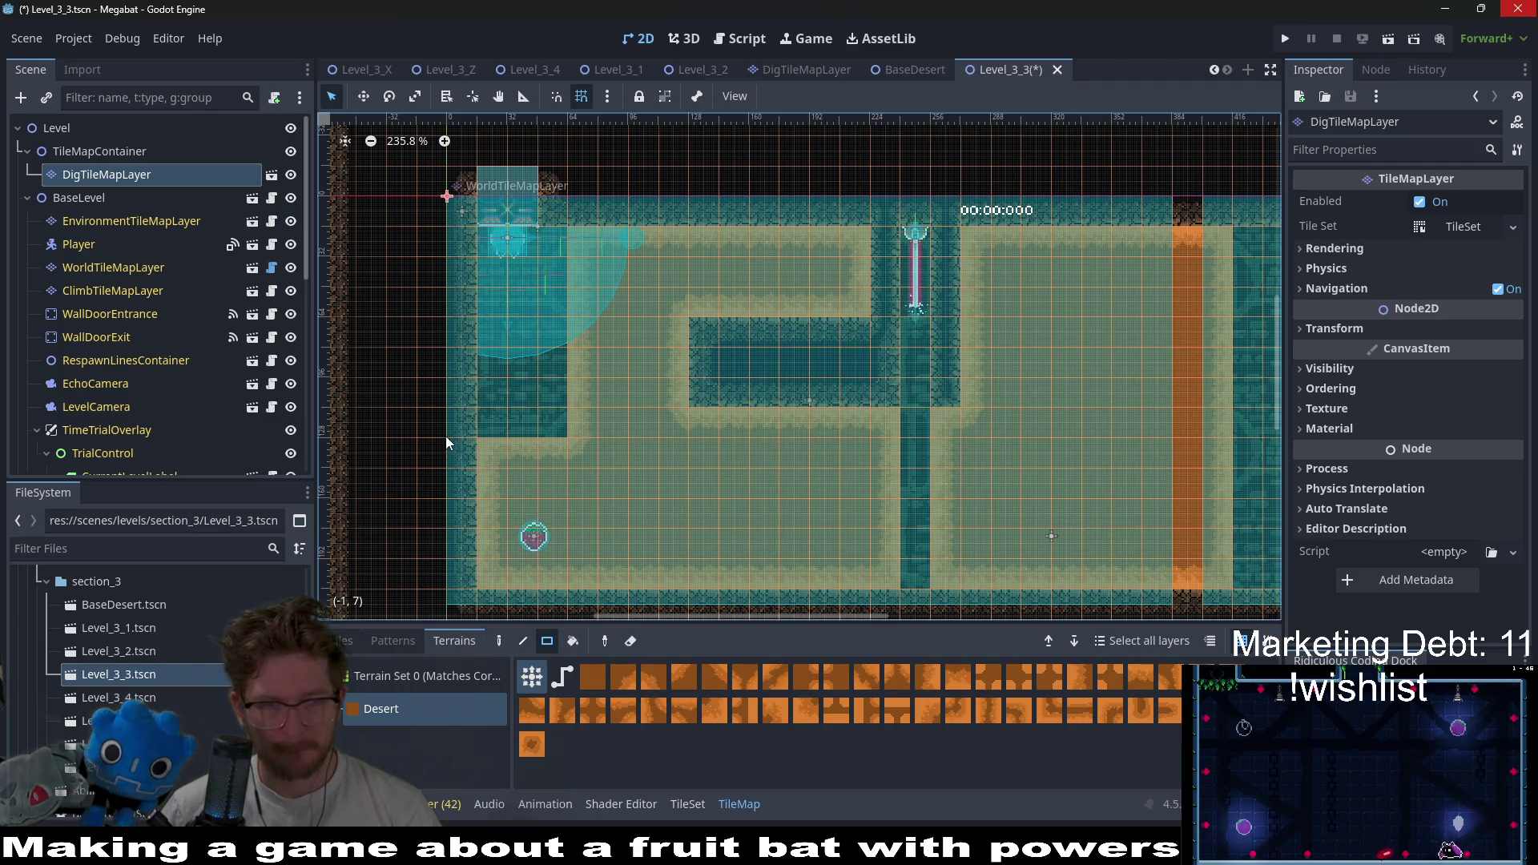
{"action": "scroll", "coordinate": [136, 380], "scroll_direction": "down", "scroll_amount": 5}
{"action": "left_click", "coordinate": [90, 320]}
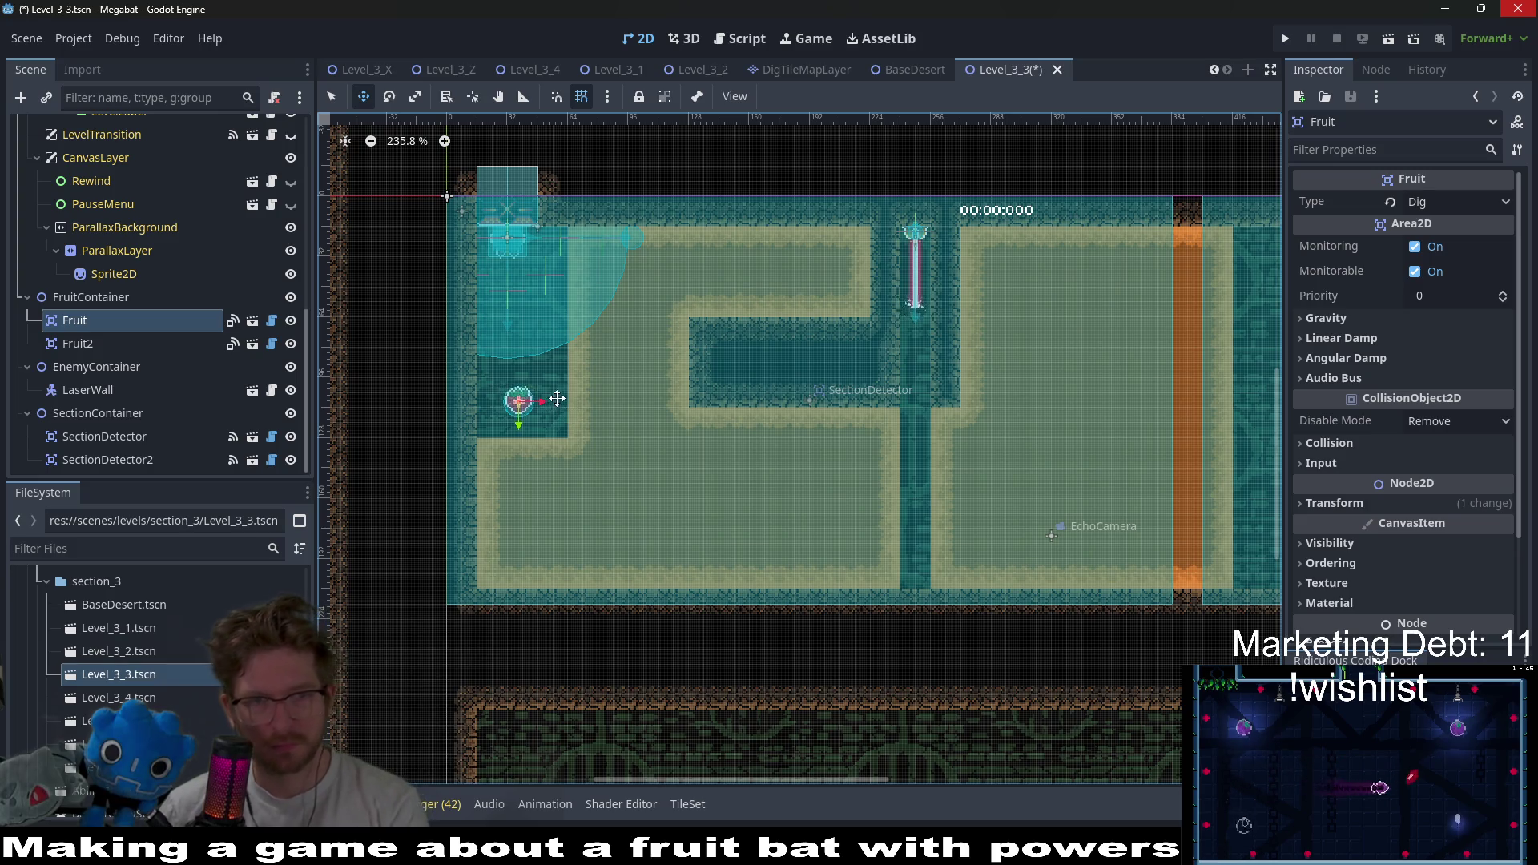
- Move the Level_3_3 scene tab after Level_3_2 and scroll around the level's left pocket
{"action": "scroll", "coordinate": [552, 404], "scroll_direction": "up", "scroll_amount": 3}
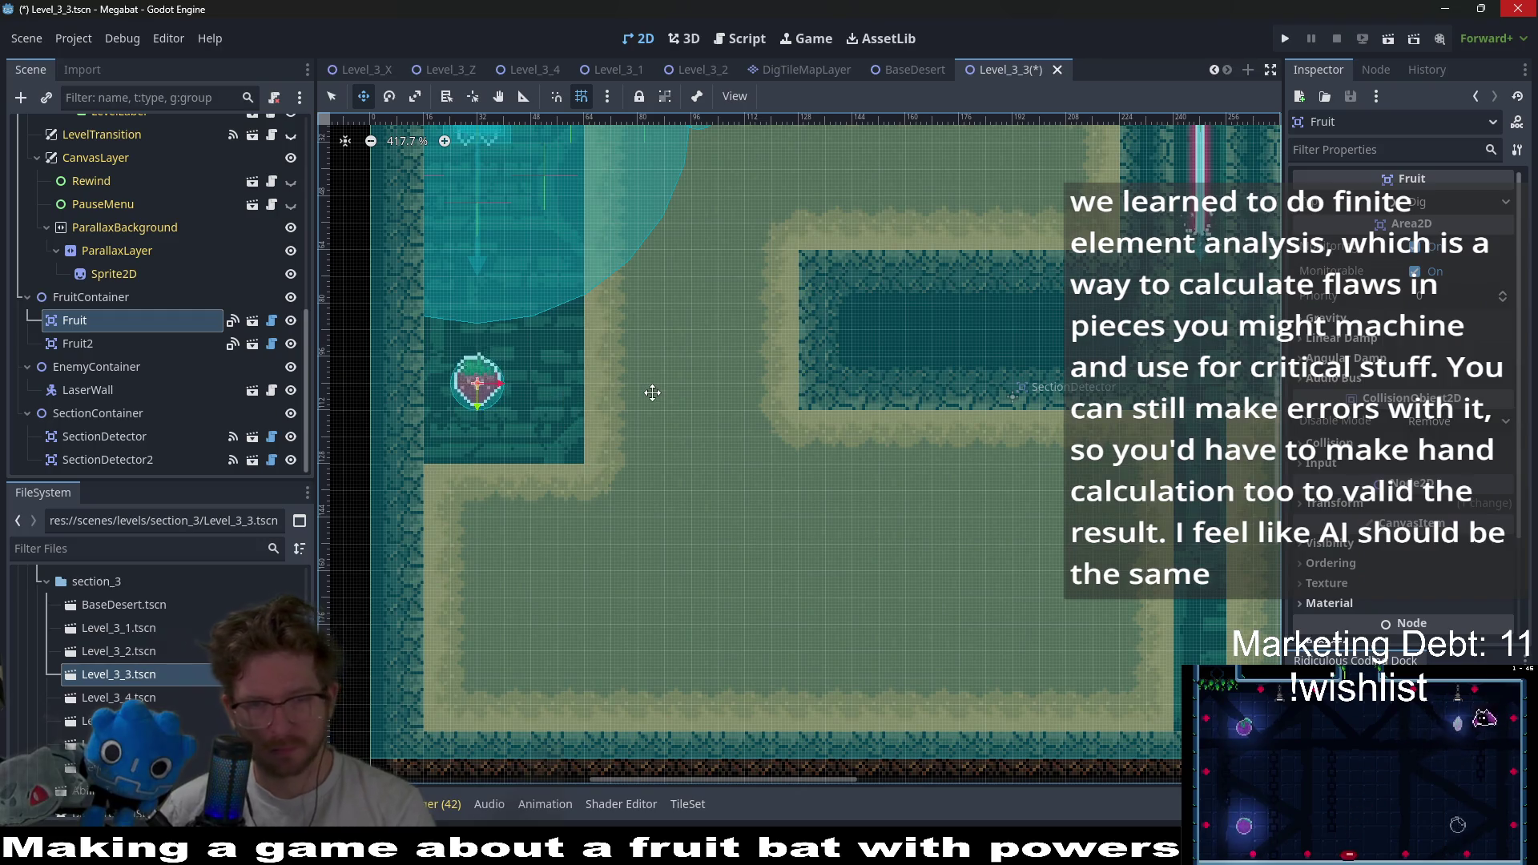
{"action": "scroll", "coordinate": [657, 393], "scroll_direction": "down", "scroll_amount": 5}
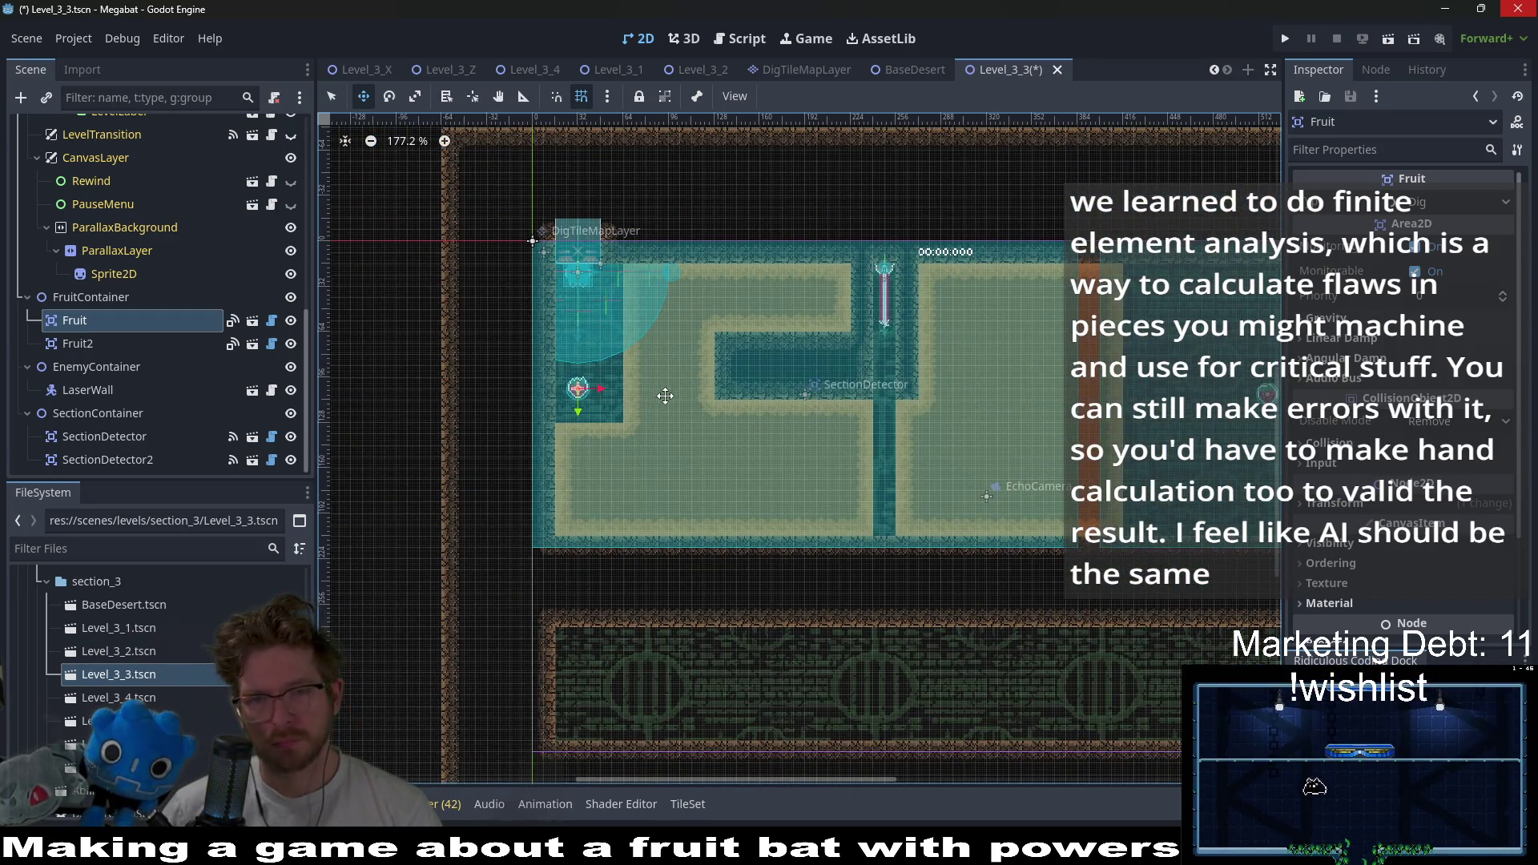
{"action": "scroll", "coordinate": [689, 403], "scroll_direction": "right", "scroll_amount": 3}
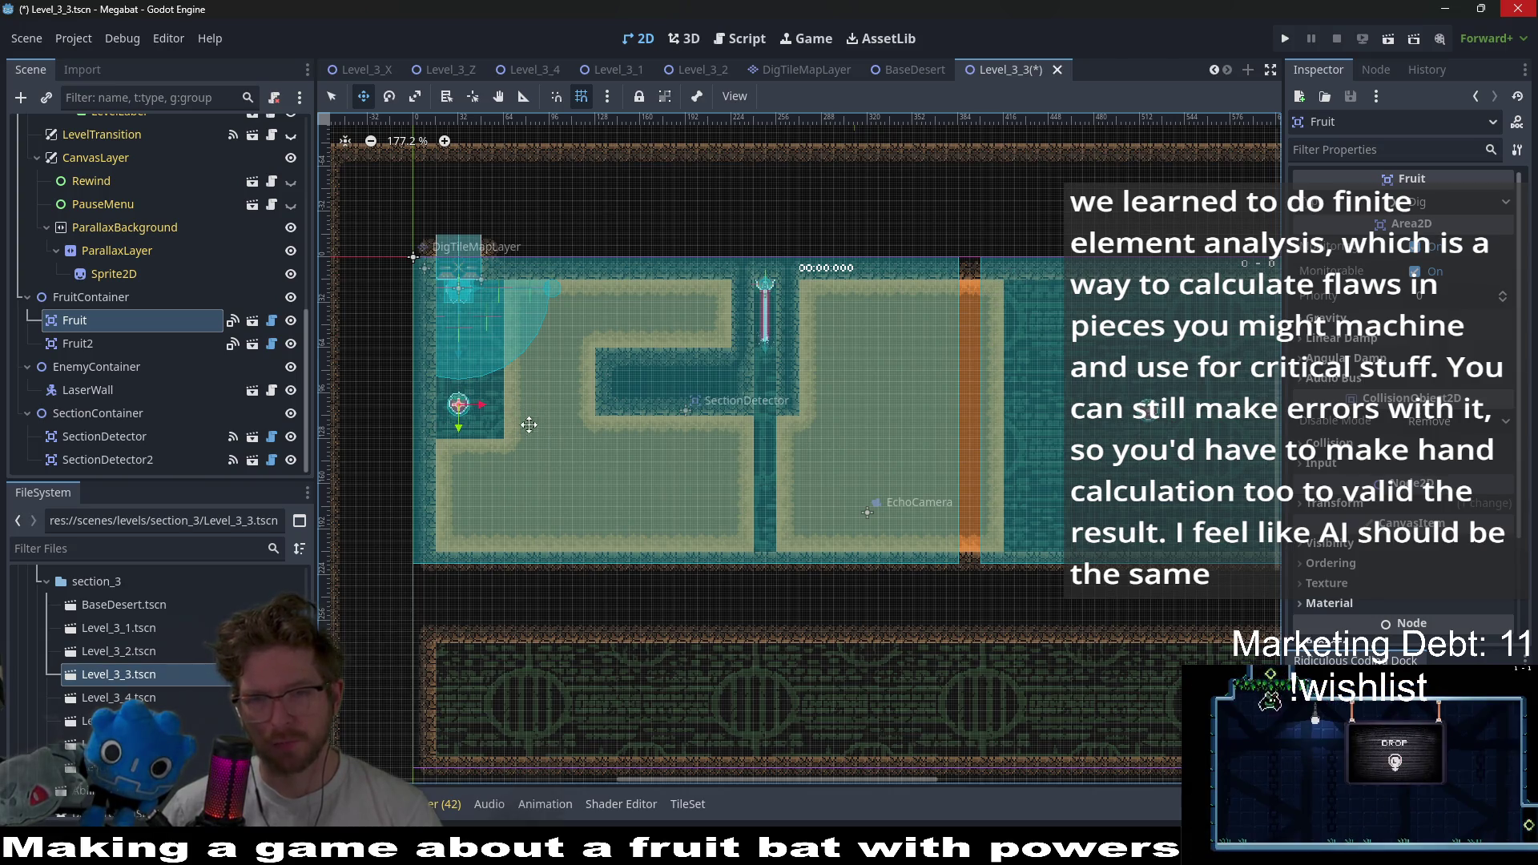
{"action": "scroll", "coordinate": [947, 365], "scroll_direction": "up", "scroll_amount": 2}
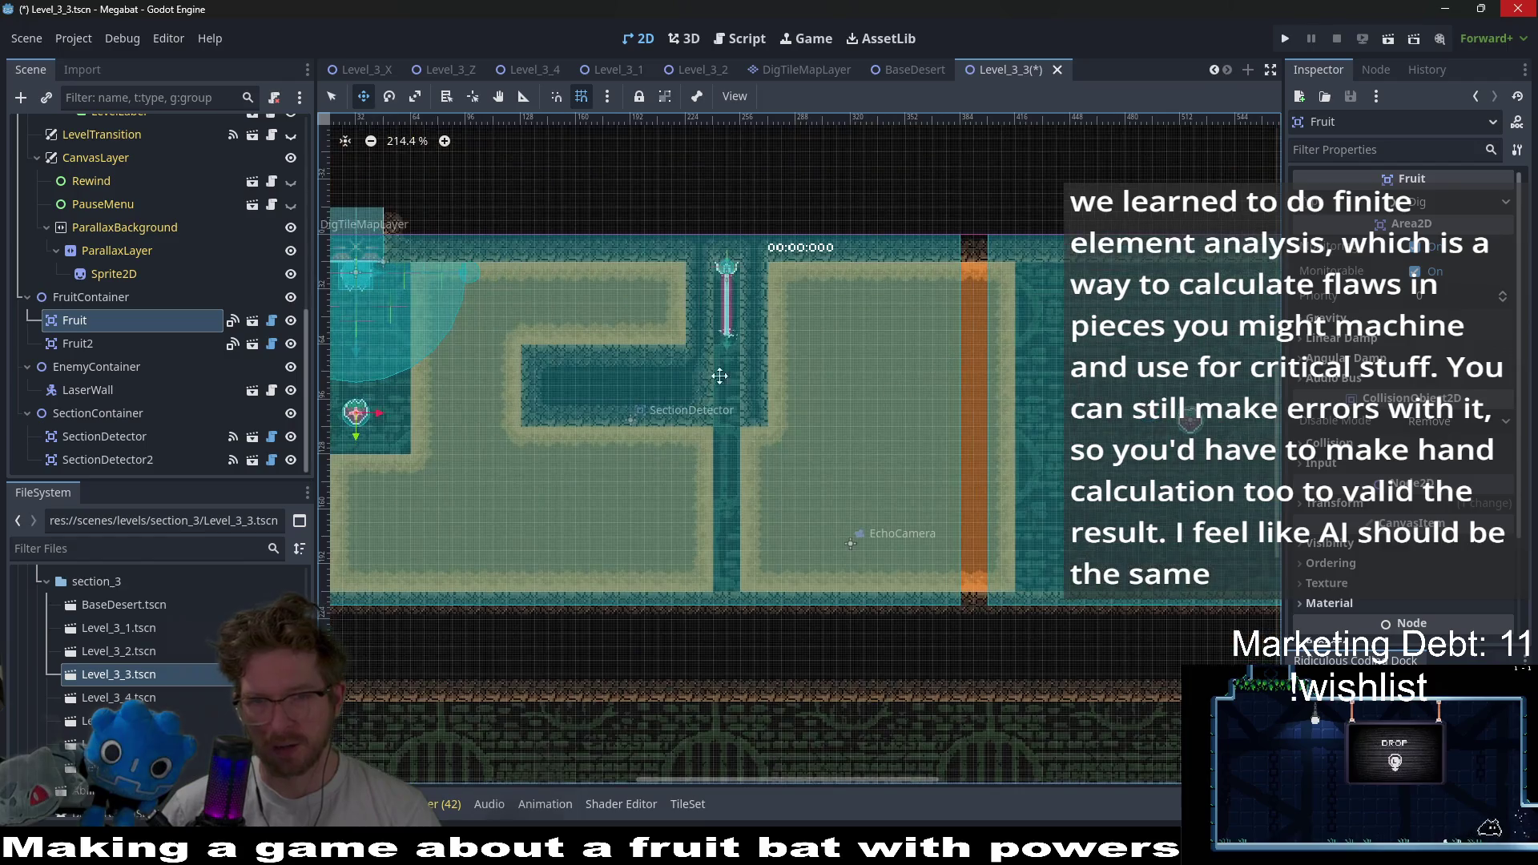
{"action": "left_click_drag", "start_coordinate": [988, 74], "coordinate": [793, 71]}
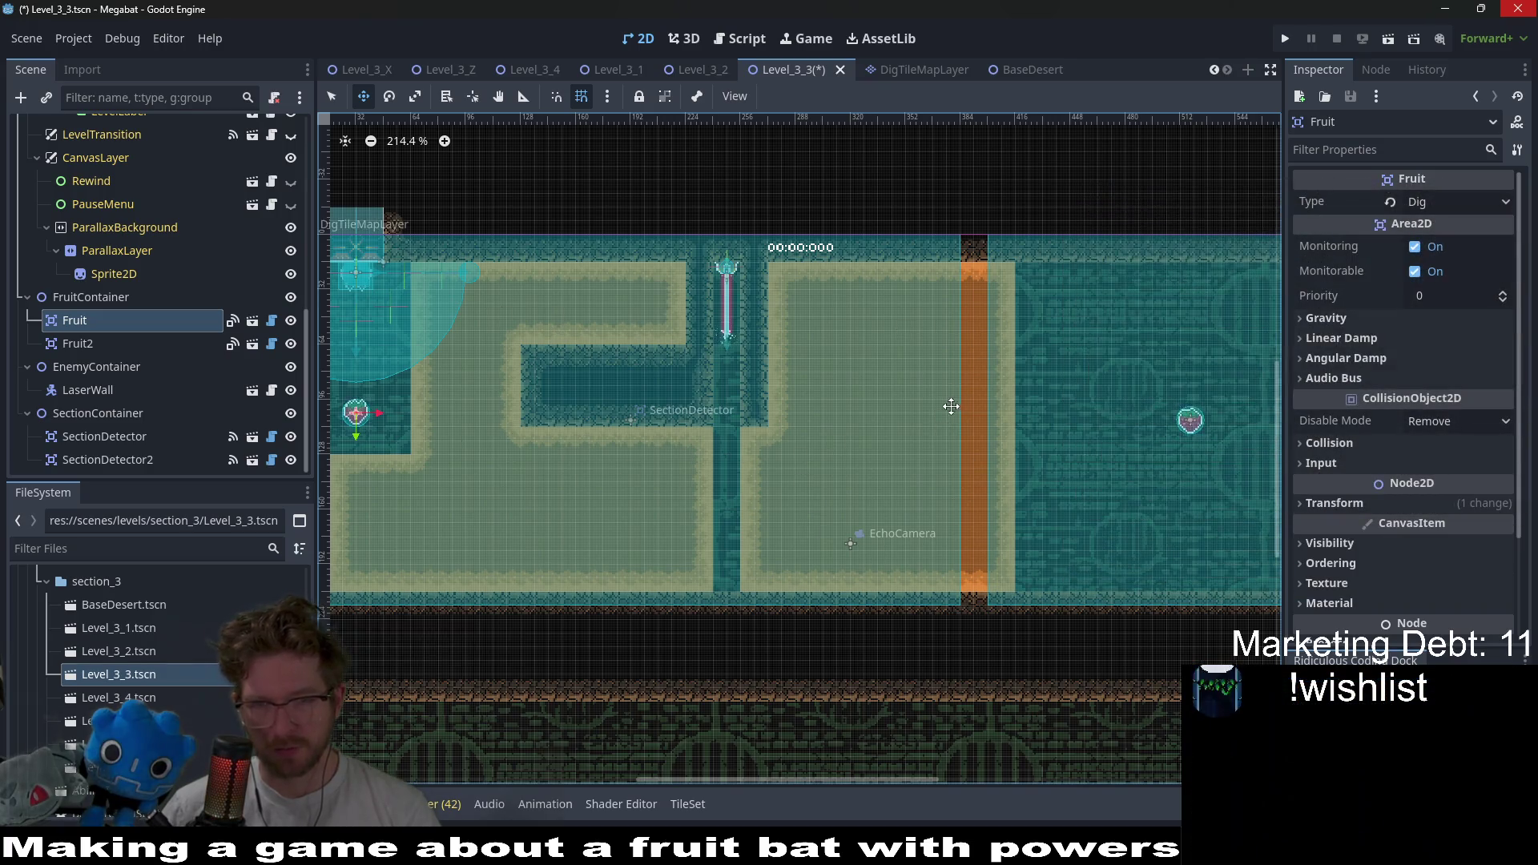
{"action": "scroll", "coordinate": [869, 351], "scroll_direction": "right", "scroll_amount": 4}
{"action": "scroll", "coordinate": [869, 351], "scroll_direction": "down", "scroll_amount": 2}
{"action": "scroll", "coordinate": [911, 369], "scroll_direction": "right", "scroll_amount": 3}
{"action": "scroll", "coordinate": [910, 369], "scroll_direction": "up", "scroll_amount": 2}
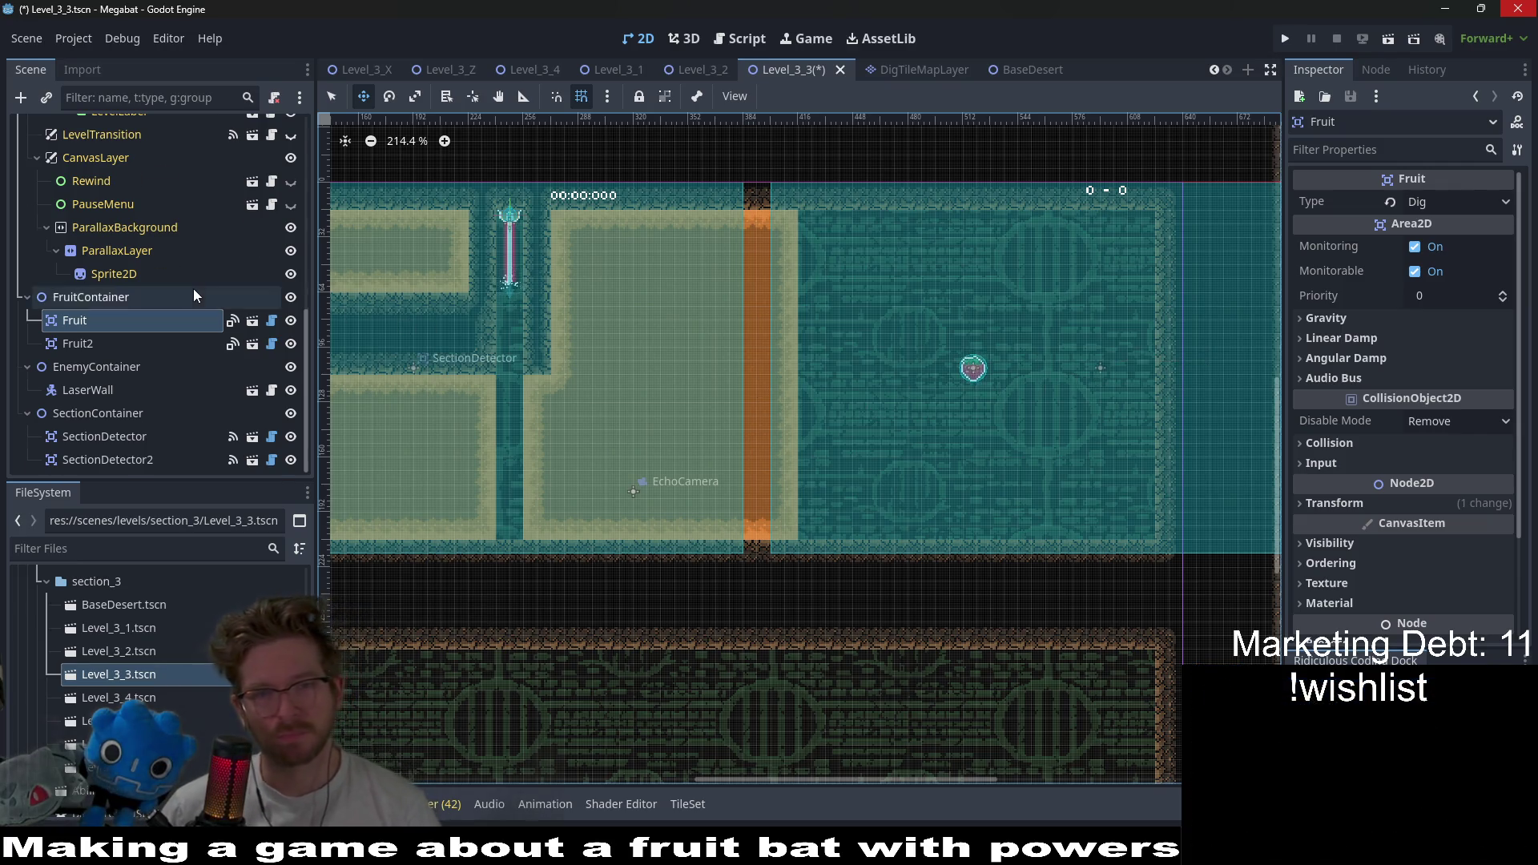
{"action": "scroll", "coordinate": [194, 293], "scroll_direction": "up", "scroll_amount": 10}
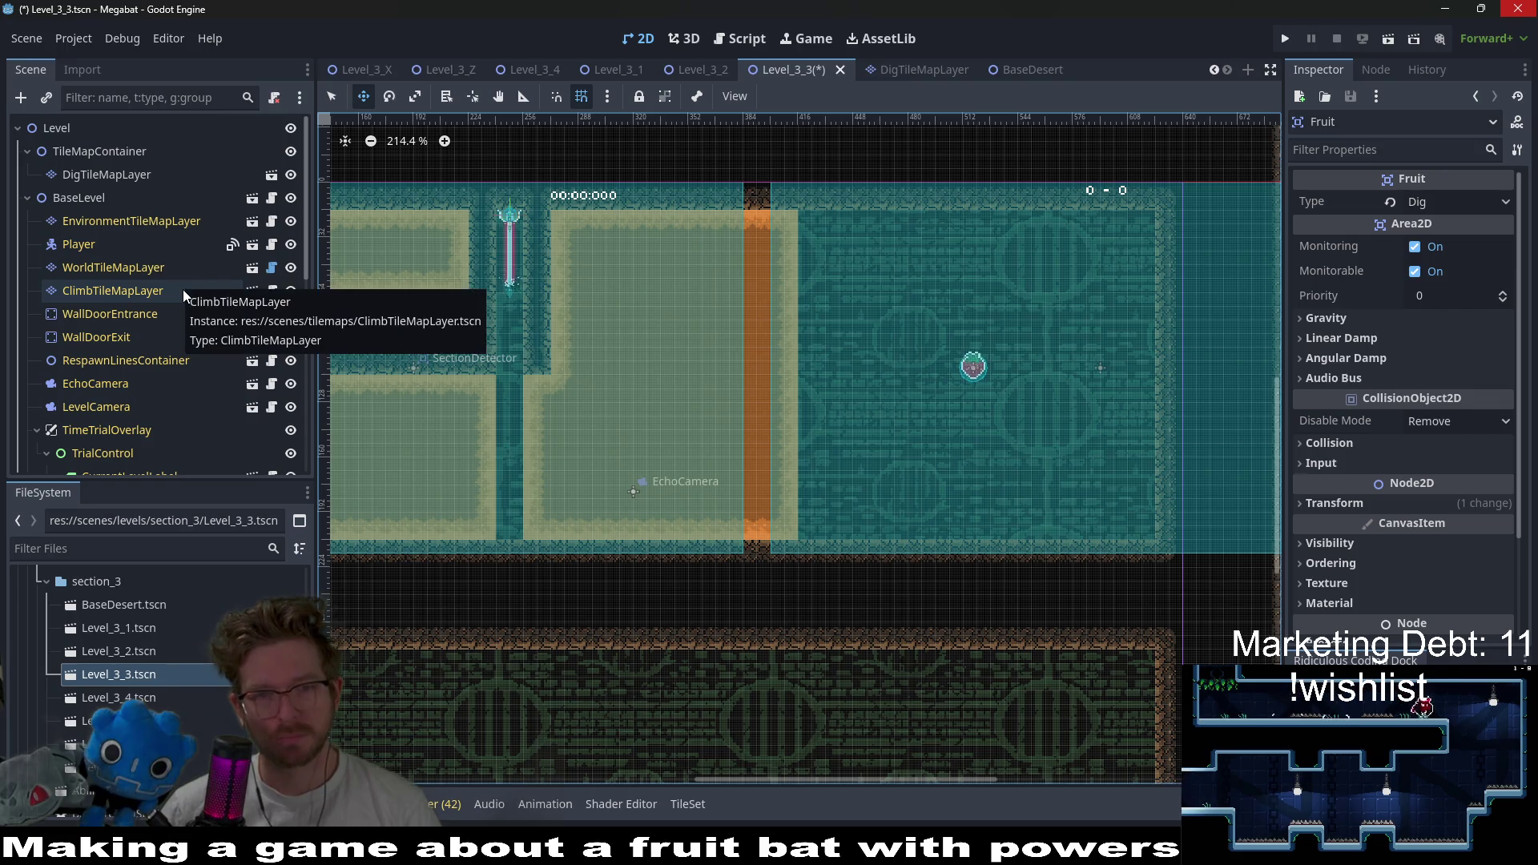
- On DigTileMapLayer, paint a desert dirt column just right of the orange barrier
{"action": "left_click", "coordinate": [123, 264]}
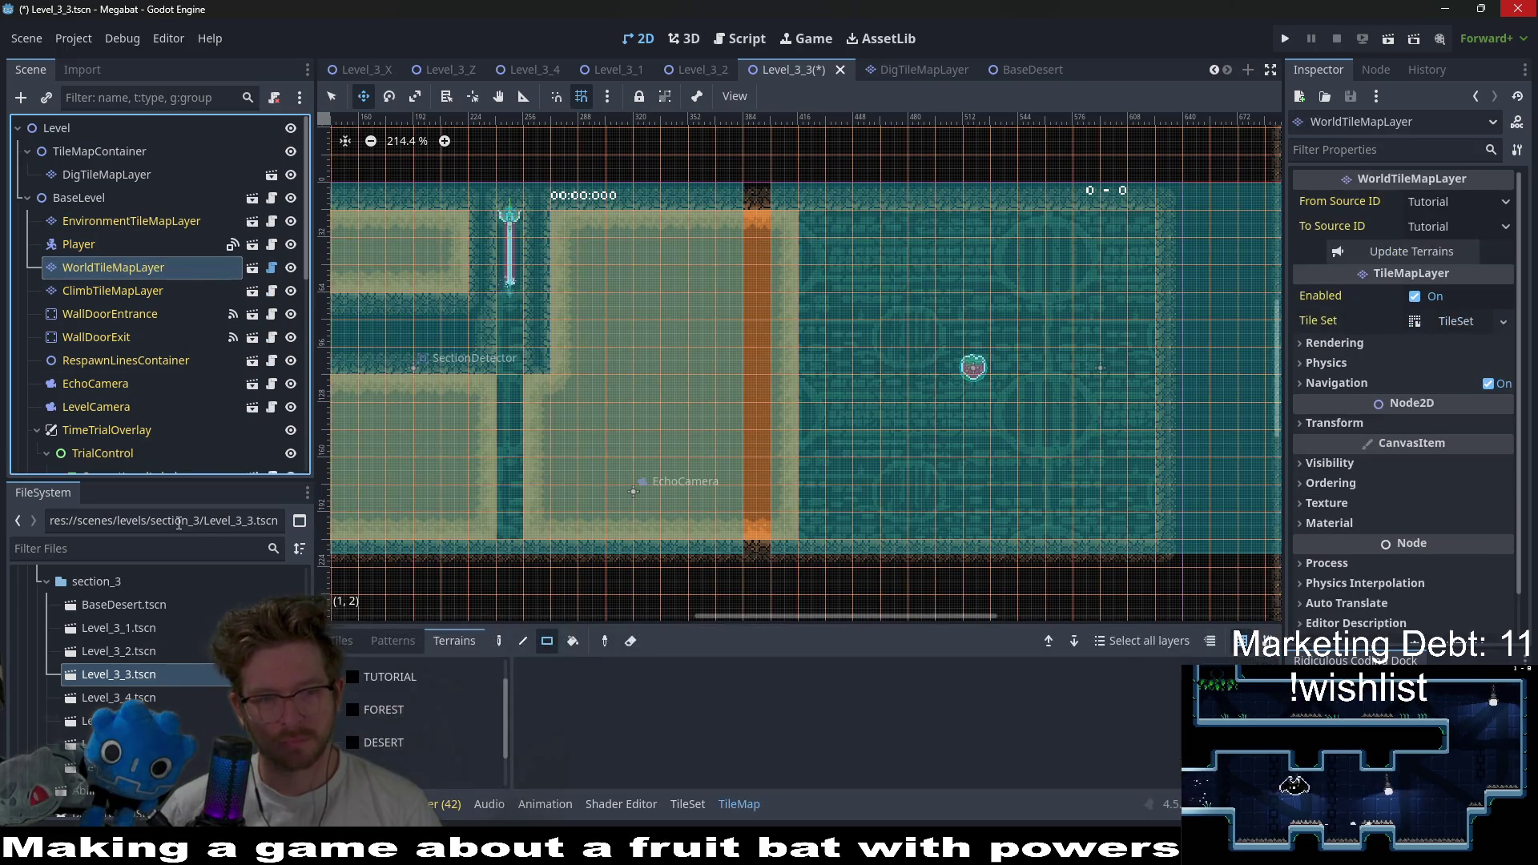
{"action": "left_click", "coordinate": [112, 174]}
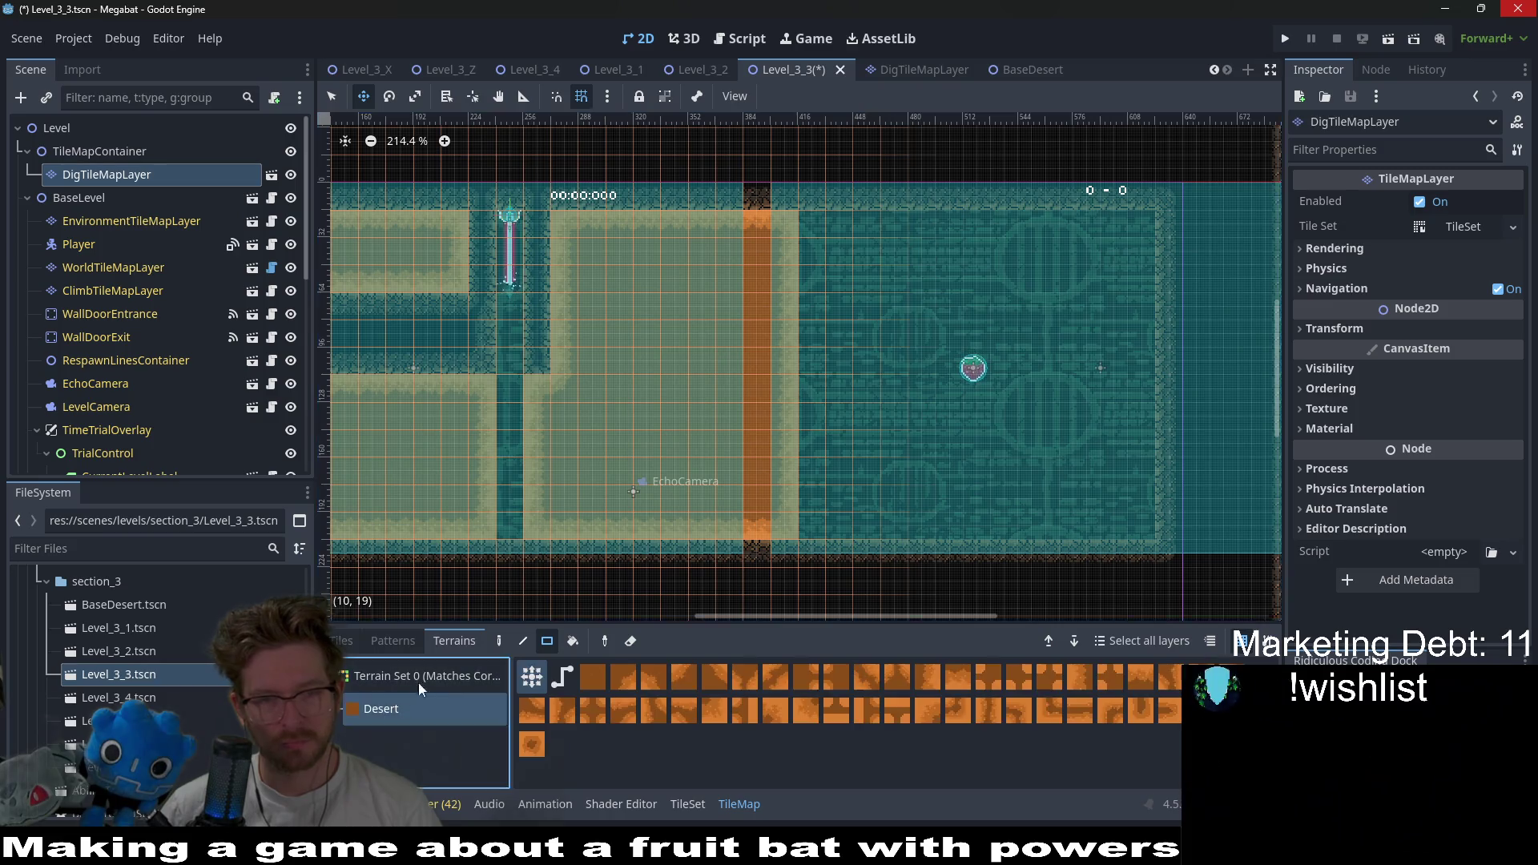
{"action": "left_click_drag", "start_coordinate": [814, 240], "coordinate": [872, 521]}
- Frame the level's right end and select WorldTileMapLayer with a terrain from the list
{"action": "left_click_drag", "start_coordinate": [602, 330], "coordinate": [715, 314]}
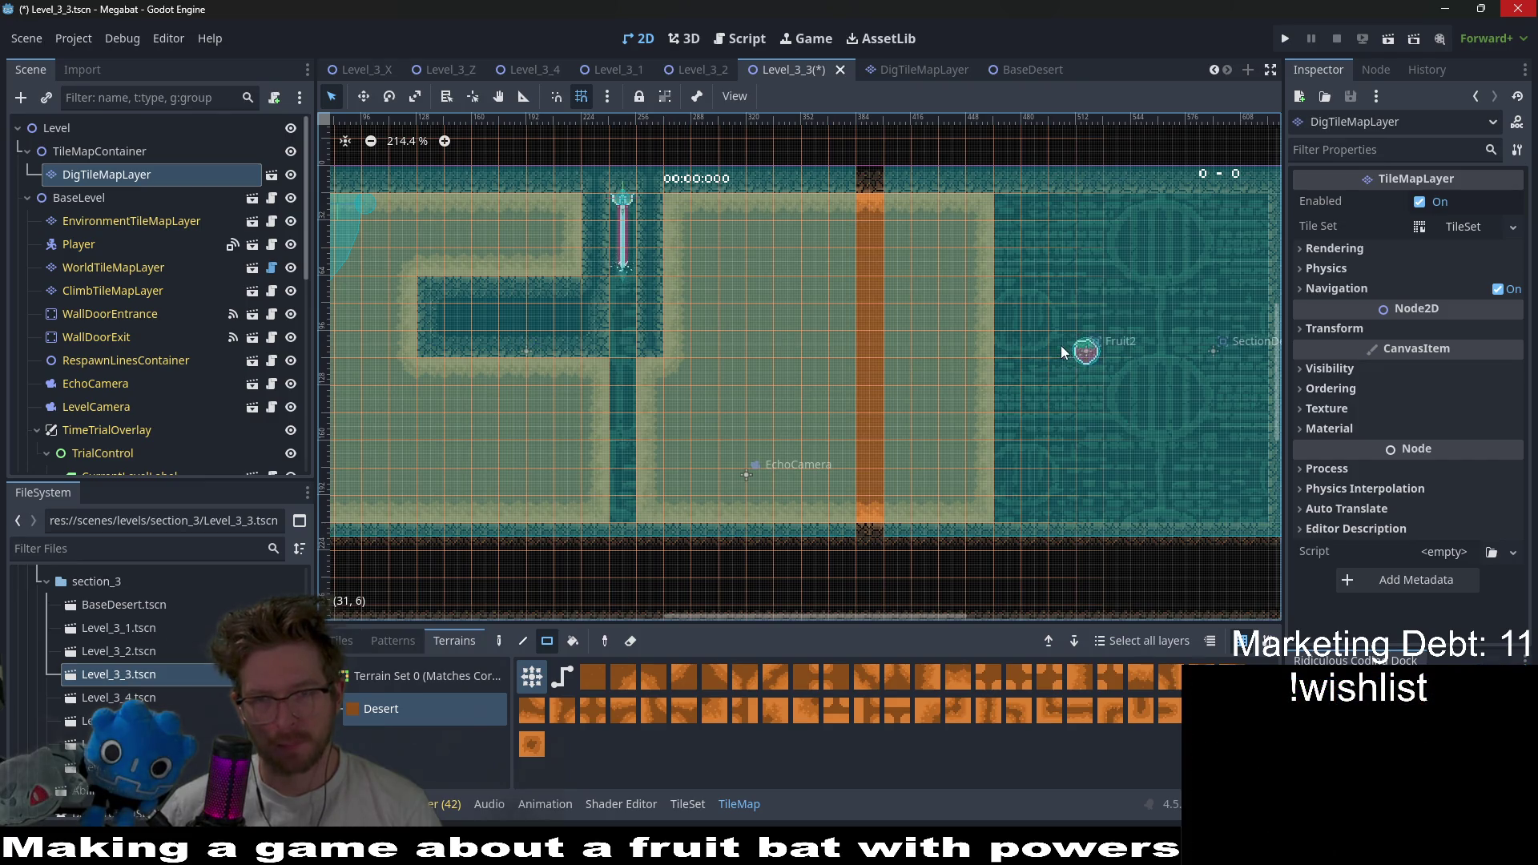
{"action": "left_click_drag", "start_coordinate": [1060, 345], "coordinate": [955, 333]}
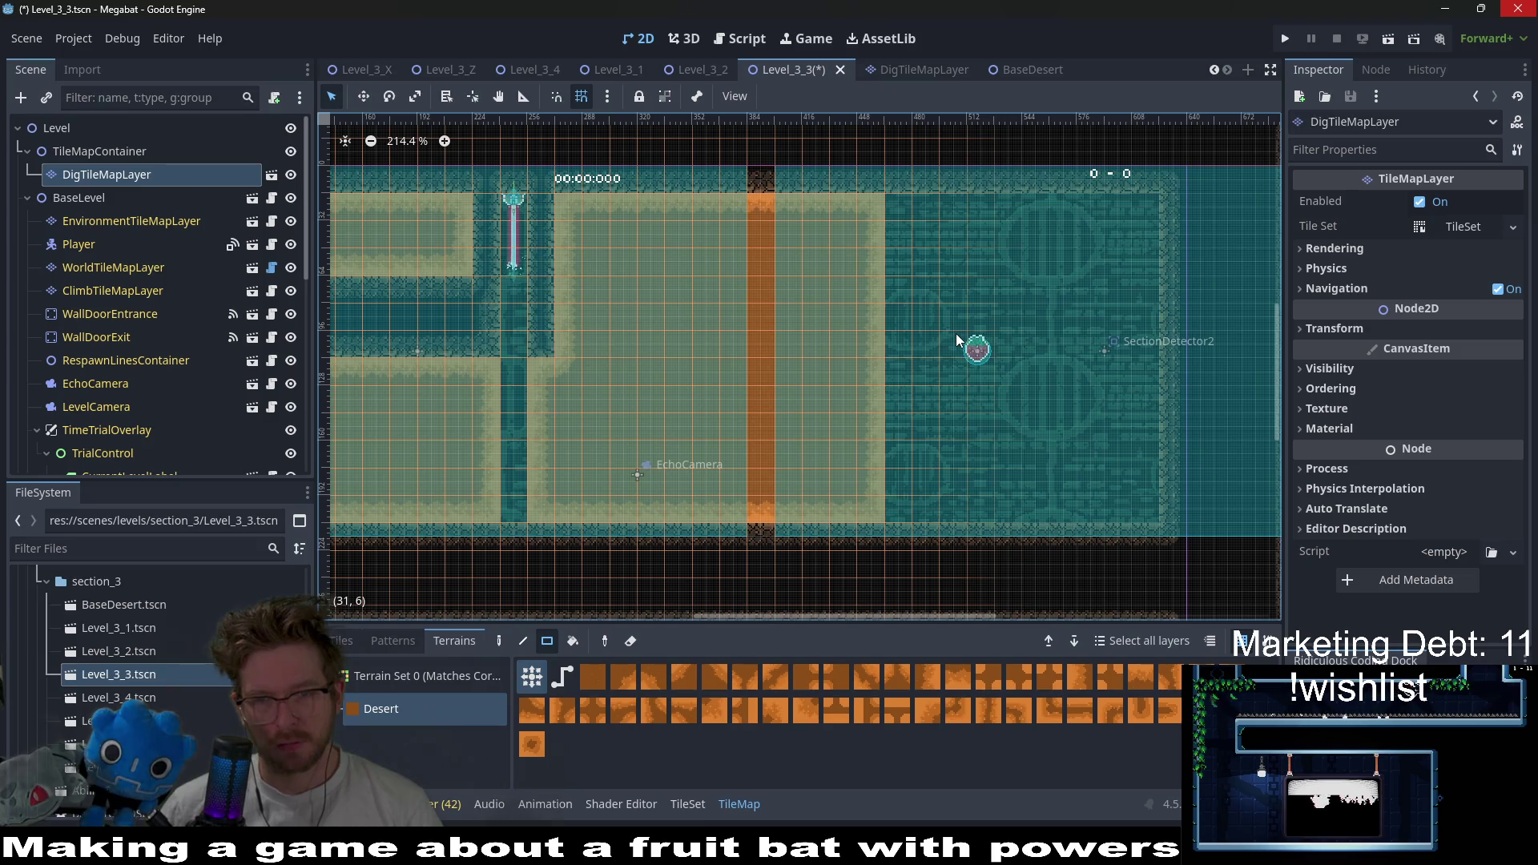
{"action": "scroll", "coordinate": [955, 334], "scroll_direction": "down", "scroll_amount": 3}
{"action": "mouse_move", "coordinate": [1034, 335]}
{"action": "left_mouse_down"}
{"action": "mouse_move", "coordinate": [1011, 349]}
{"action": "mouse_move", "coordinate": [1039, 382]}
{"action": "mouse_move", "coordinate": [970, 378]}
{"action": "left_mouse_up"}
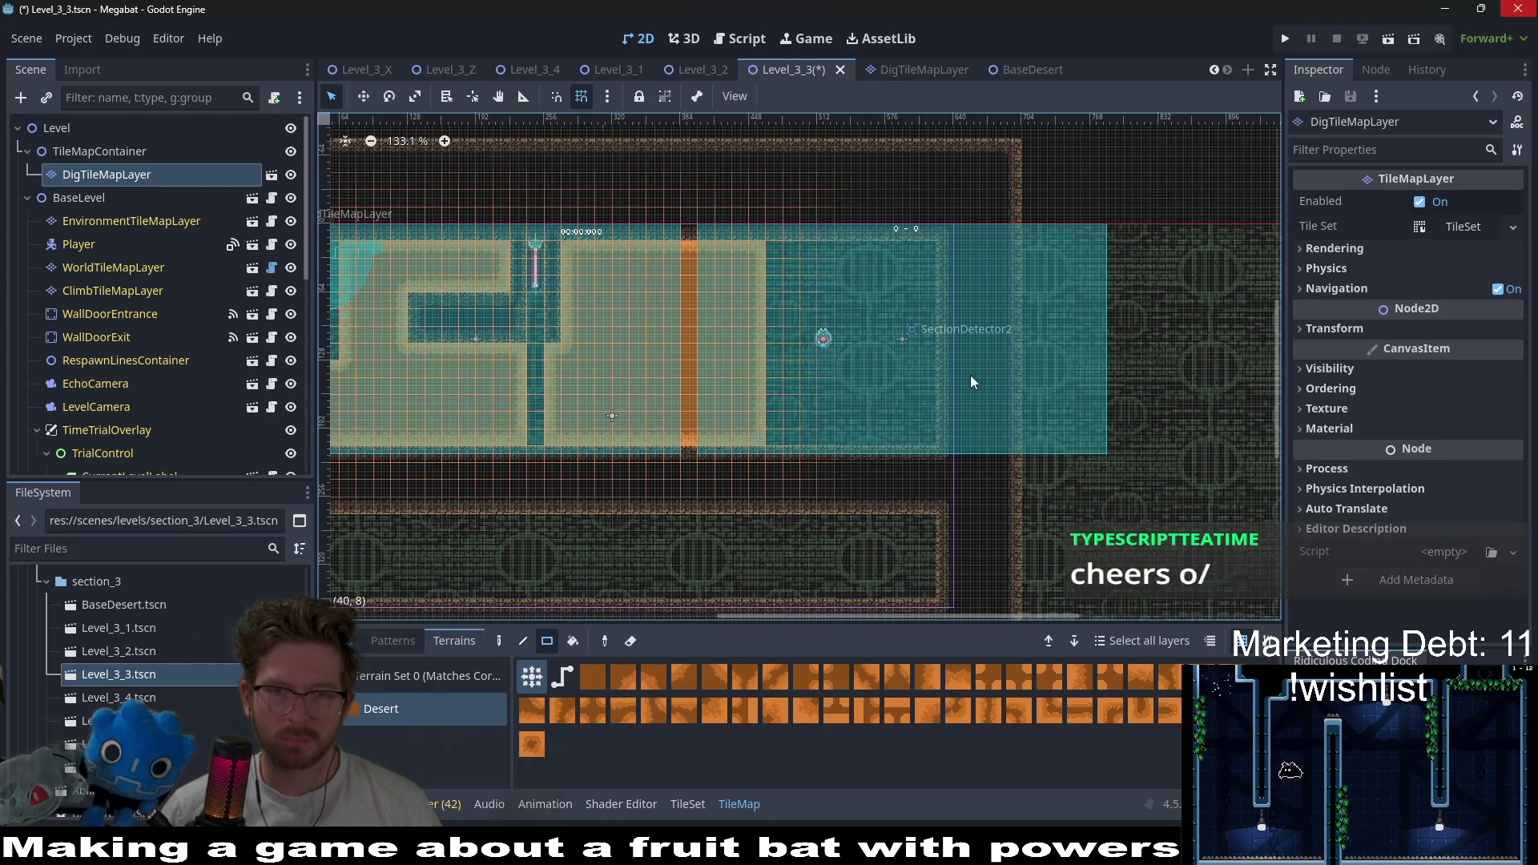
{"action": "scroll", "coordinate": [852, 349], "scroll_direction": "up", "scroll_amount": 3}
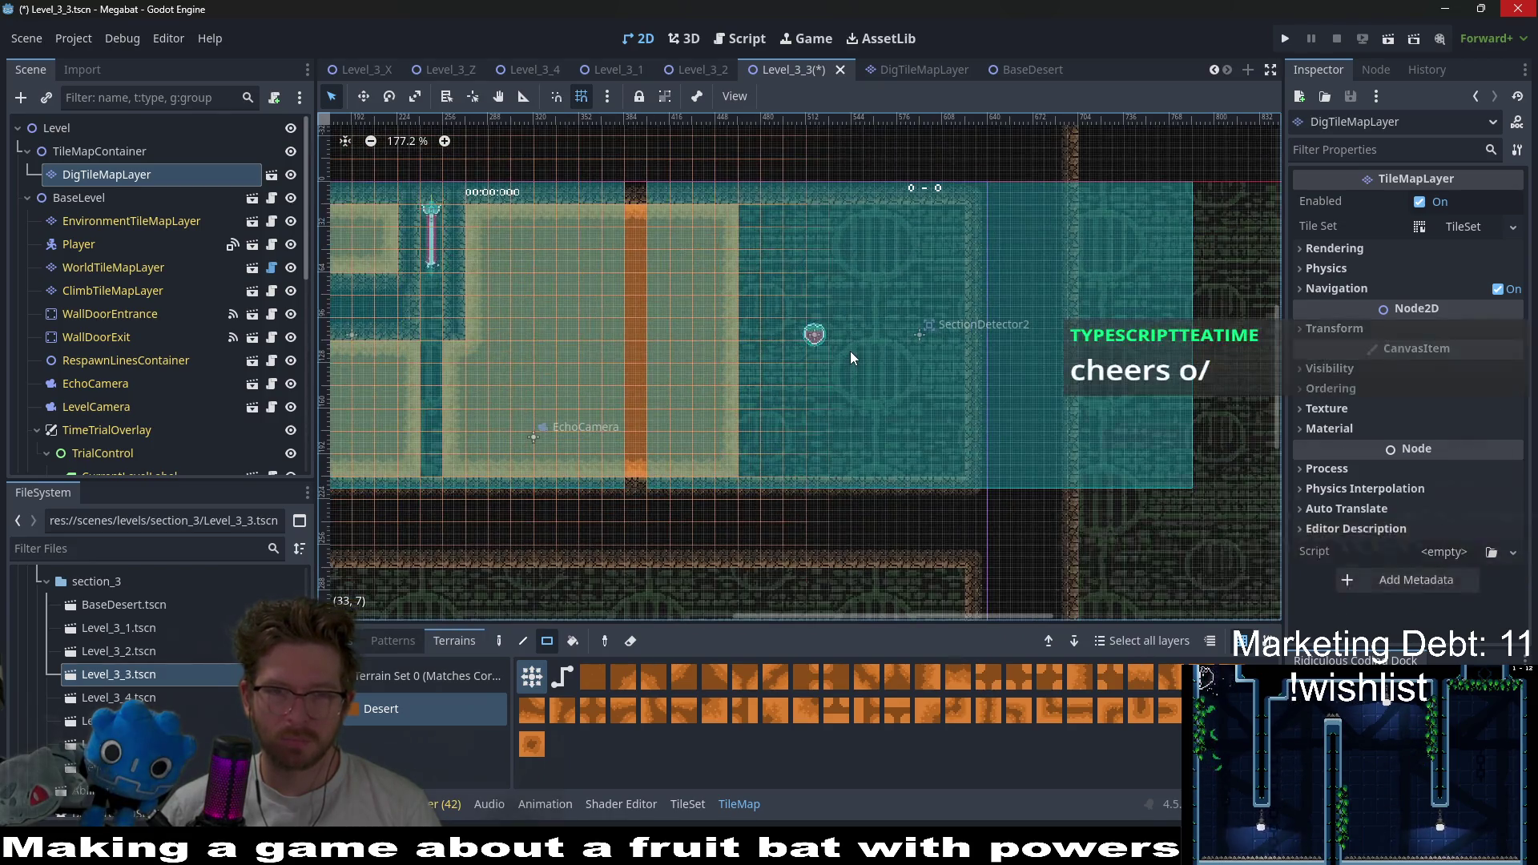
{"action": "left_click_drag", "start_coordinate": [951, 362], "coordinate": [832, 358]}
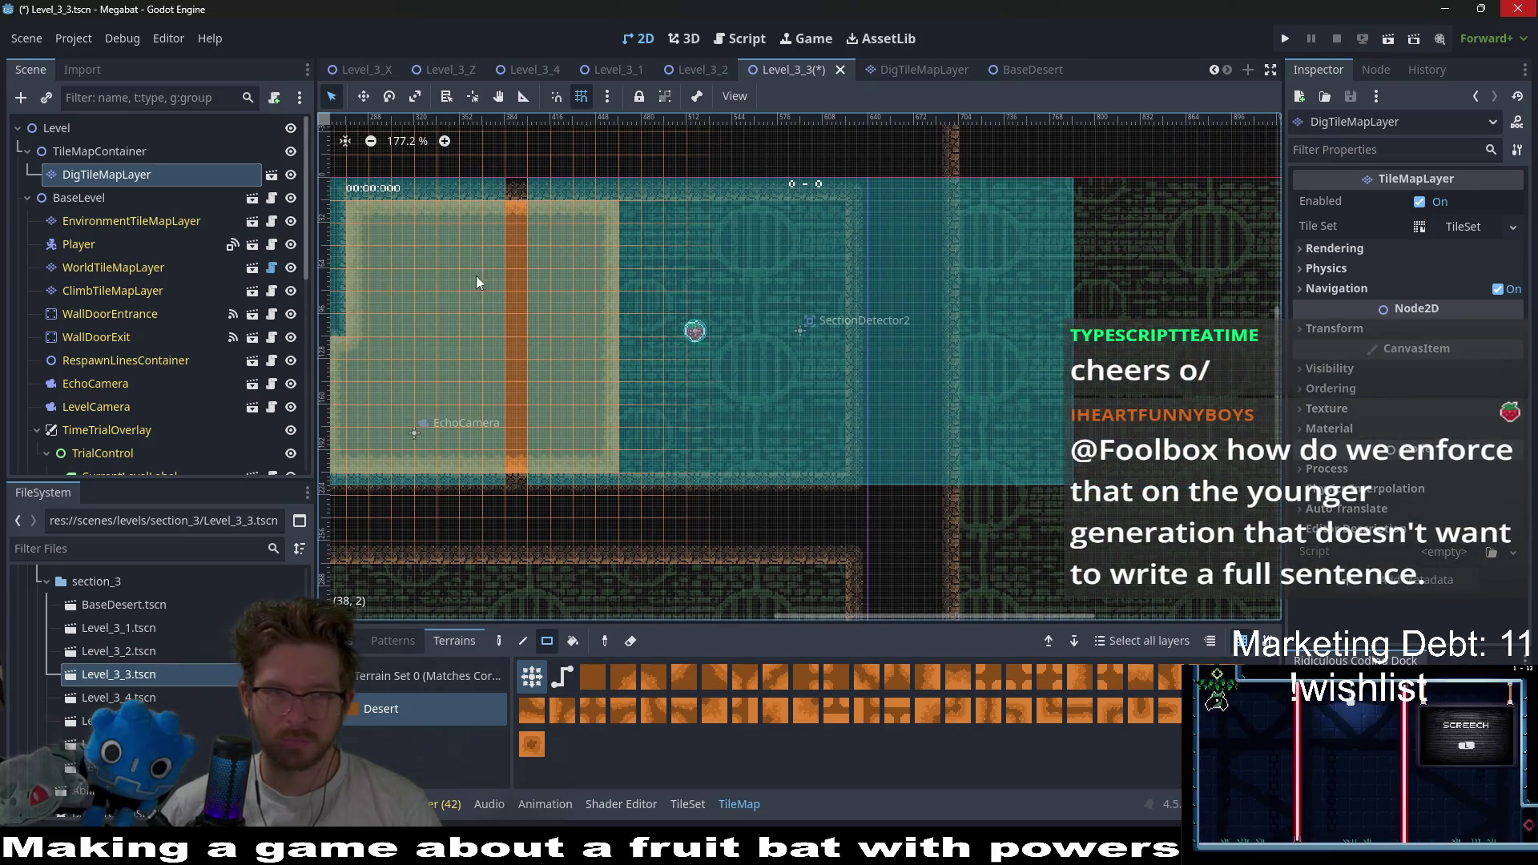
{"action": "left_click", "coordinate": [173, 267]}
{"action": "scroll", "coordinate": [395, 732], "scroll_direction": "down", "scroll_amount": 2}
{"action": "left_click", "coordinate": [387, 738]}
- Paint DESERT world terrain: a 6x12 block, an 8x6 top block, and a tall right-edge strip
{"action": "left_click", "coordinate": [392, 695]}
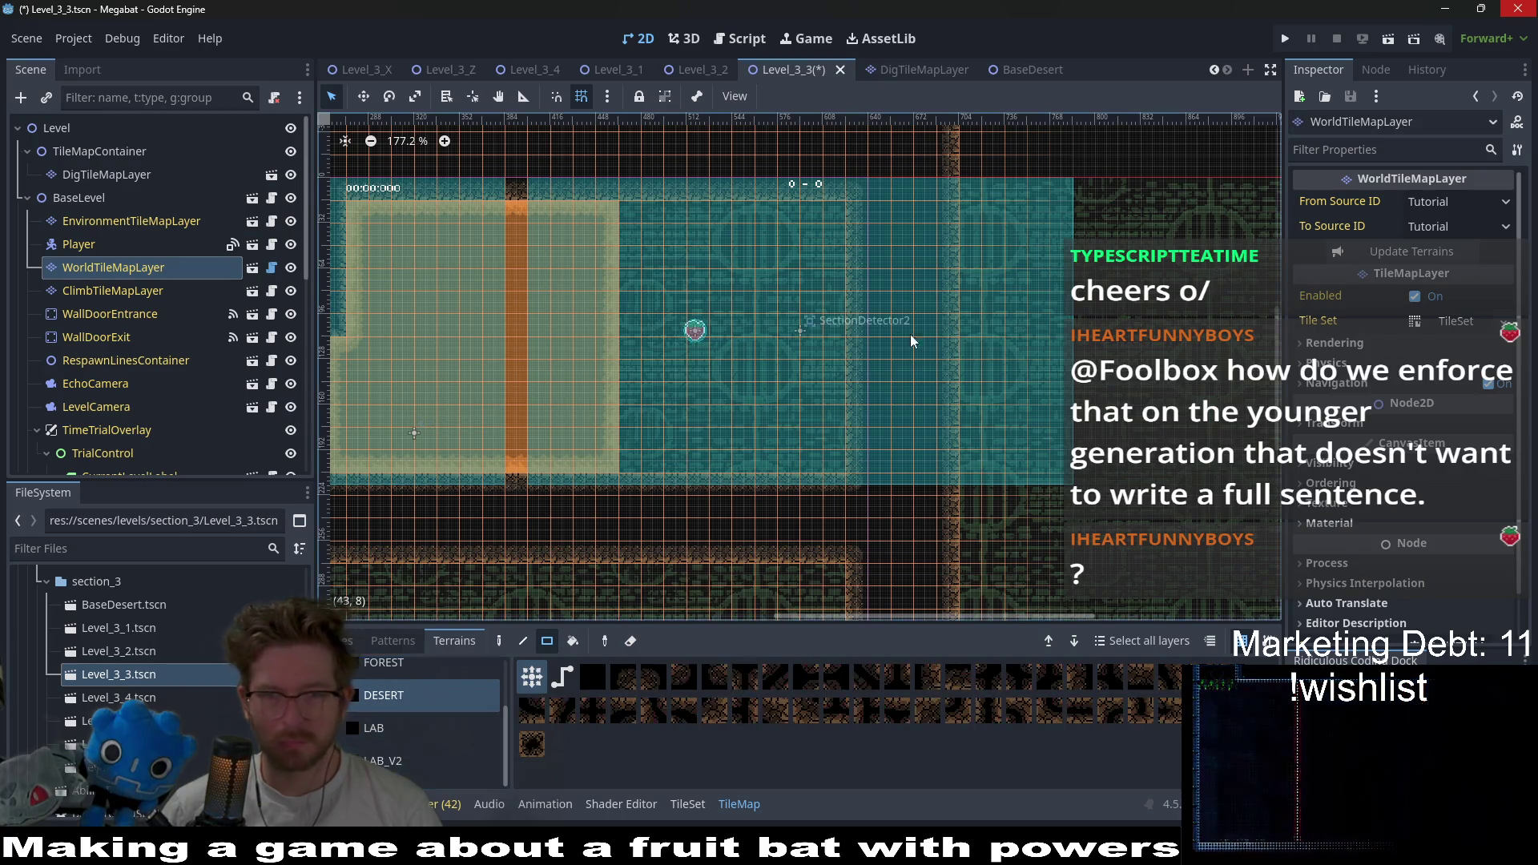
{"action": "left_click_drag", "start_coordinate": [856, 210], "coordinate": [966, 458]}
{"action": "scroll", "coordinate": [966, 458], "scroll_direction": "down", "scroll_amount": 3}
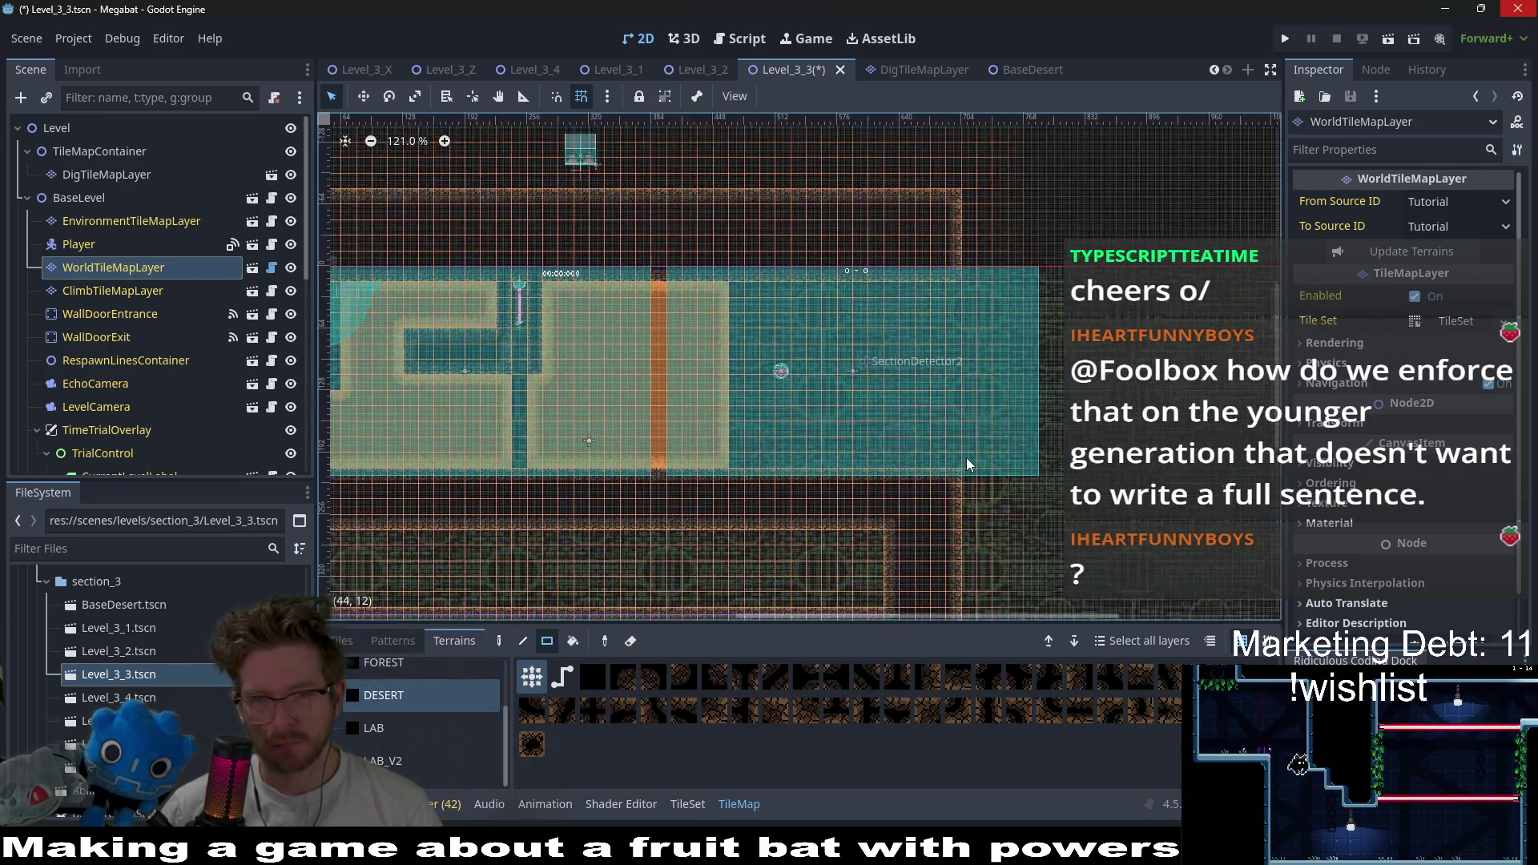
{"action": "left_click_drag", "start_coordinate": [960, 194], "coordinate": [1056, 276]}
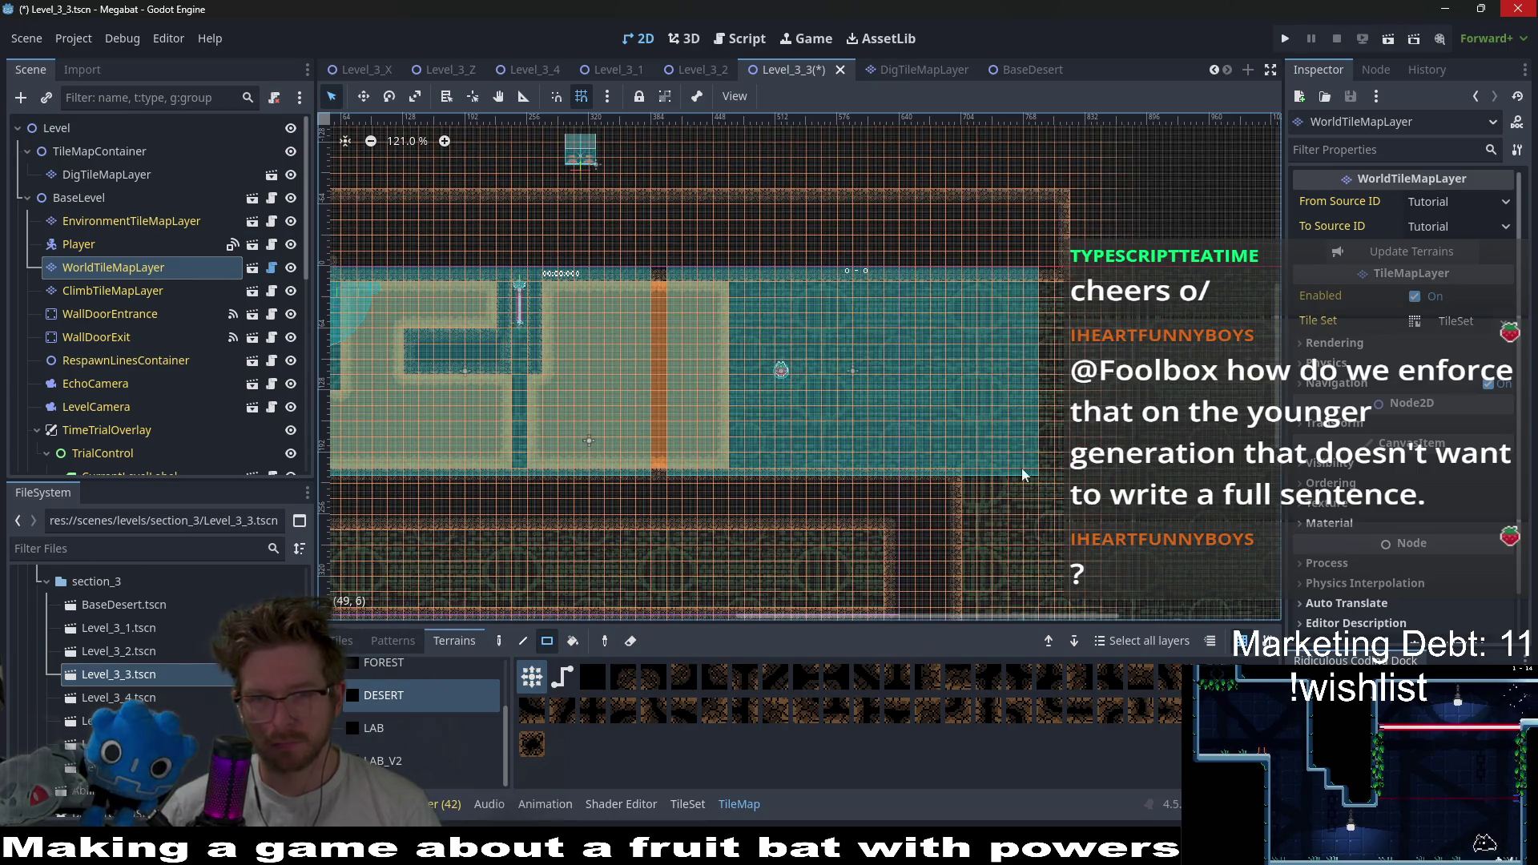
{"action": "mouse_move", "coordinate": [959, 477]}
{"action": "left_mouse_down"}
{"action": "mouse_move", "coordinate": [1066, 548]}
{"action": "mouse_move", "coordinate": [1056, 533]}
{"action": "left_mouse_up"}
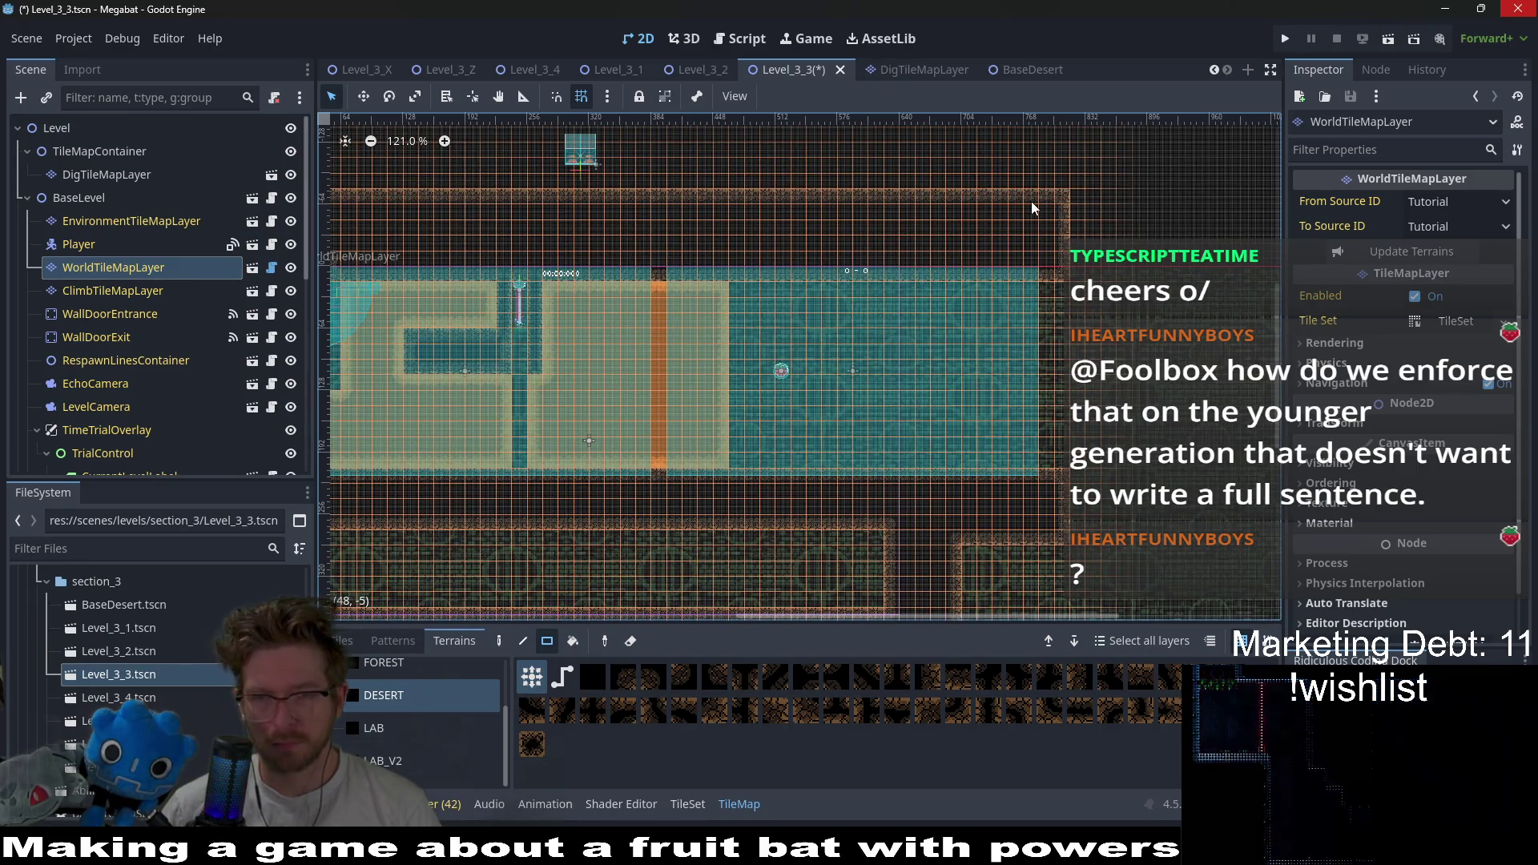
{"action": "mouse_move", "coordinate": [1031, 201]}
{"action": "left_mouse_down"}
{"action": "mouse_move", "coordinate": [1081, 513]}
{"action": "mouse_move", "coordinate": [1102, 547]}
{"action": "mouse_move", "coordinate": [1089, 542]}
{"action": "left_mouse_up"}
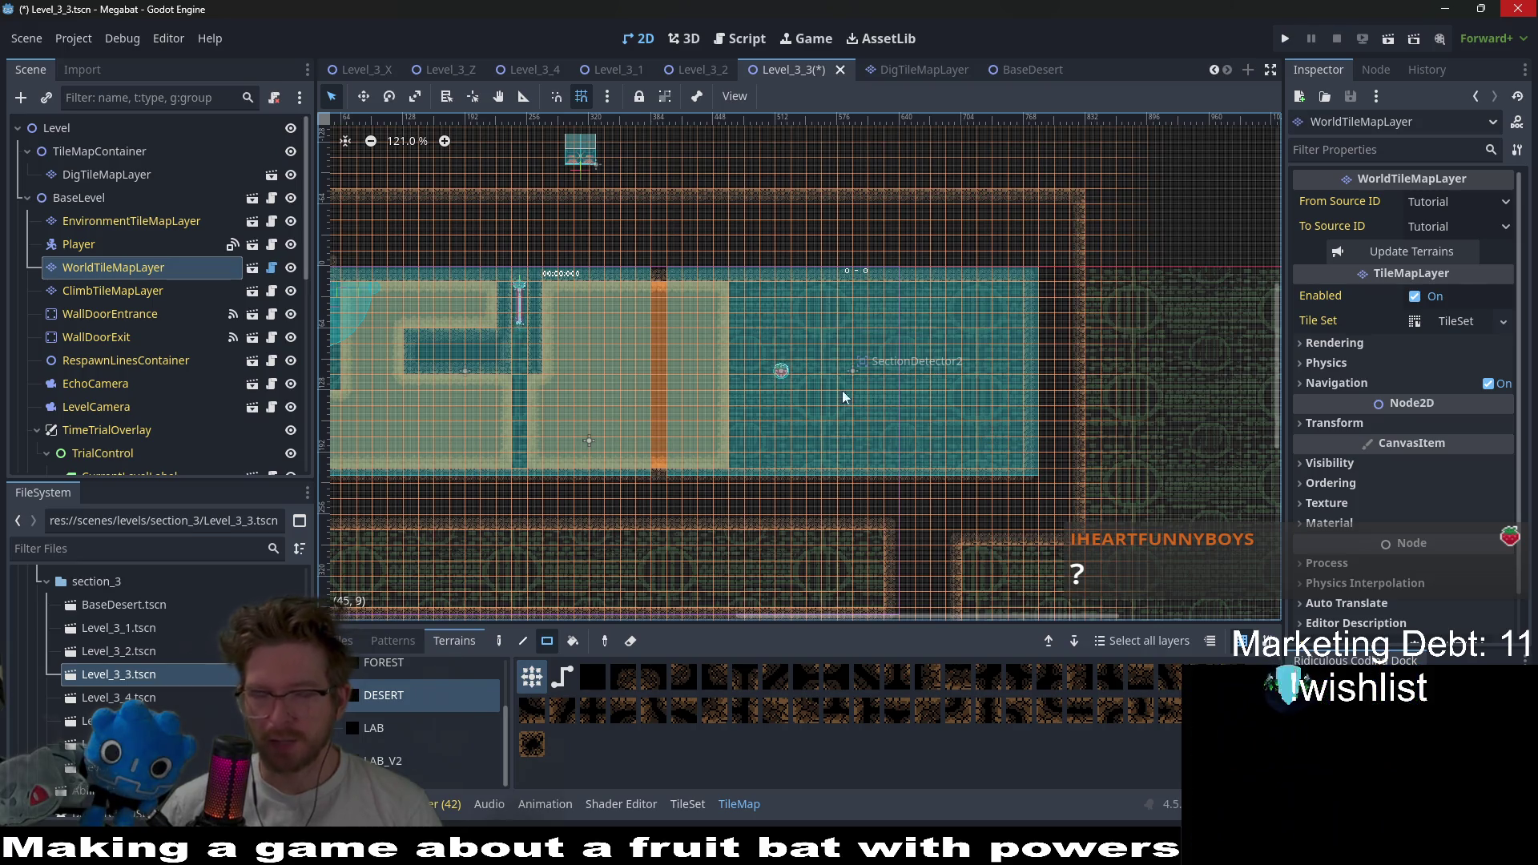
- Zoom in and pan over to inspect the left dig corridors
{"action": "scroll", "coordinate": [705, 354], "scroll_direction": "up", "scroll_amount": 3}
{"action": "scroll", "coordinate": [838, 376], "scroll_direction": "up", "scroll_amount": 1}
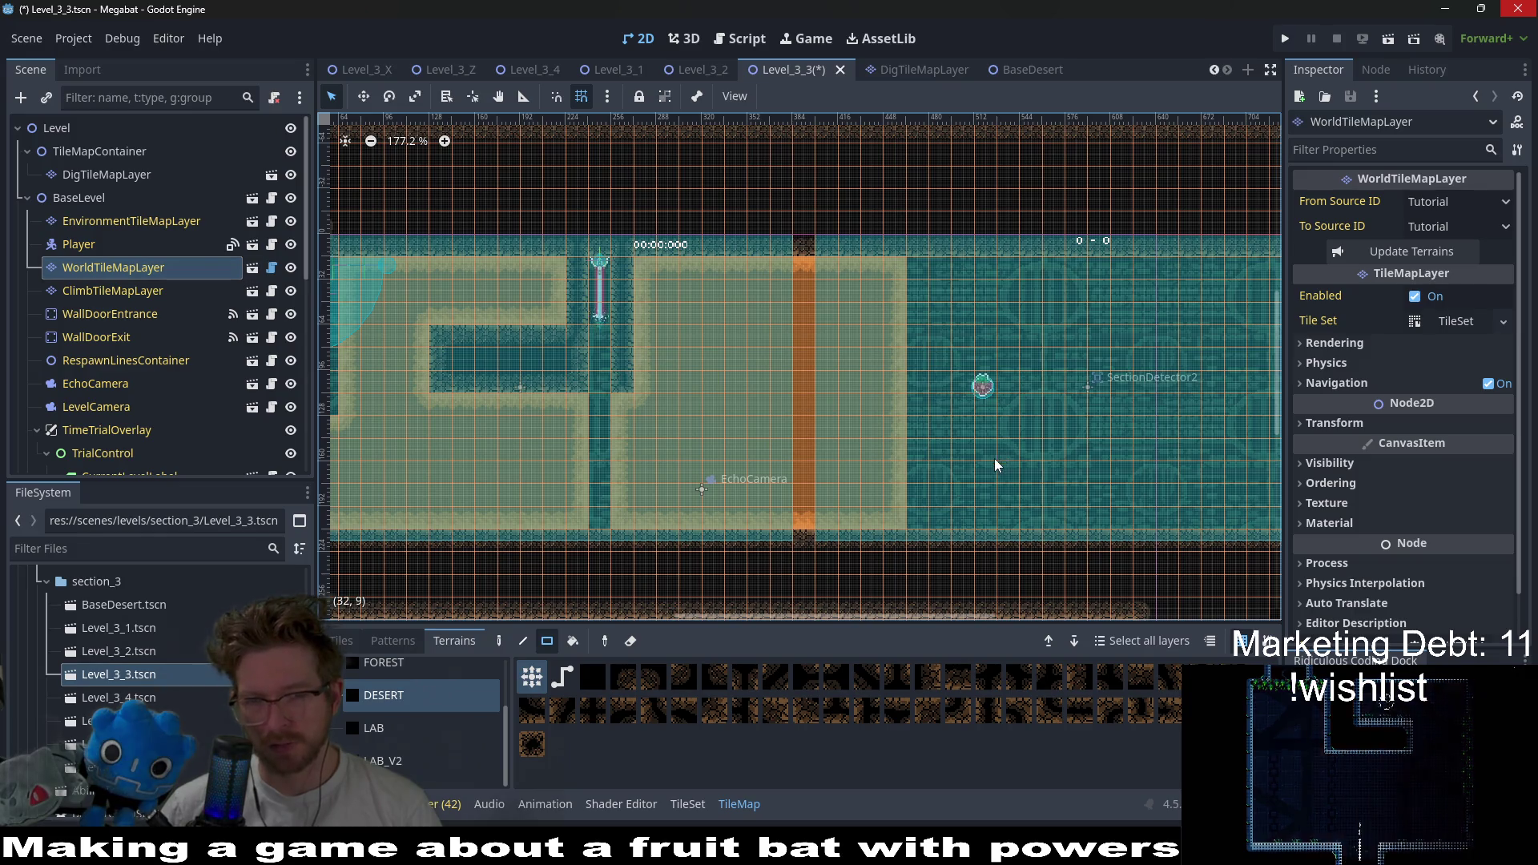
{"action": "left_click_drag", "start_coordinate": [994, 455], "coordinate": [964, 372]}
{"action": "left_click_drag", "start_coordinate": [872, 384], "coordinate": [1054, 435]}
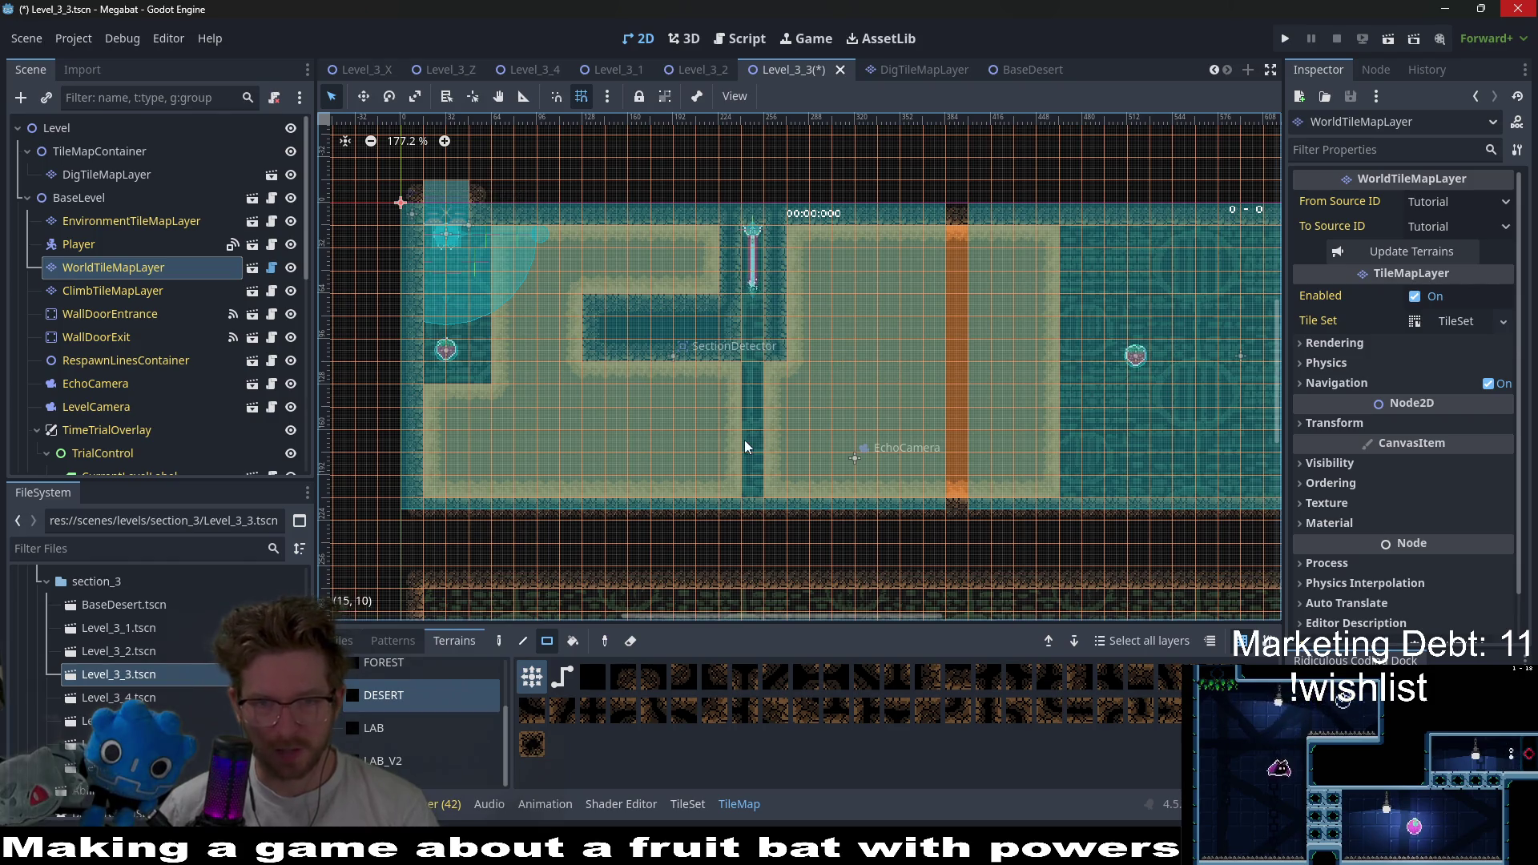
{"action": "scroll", "coordinate": [745, 437], "scroll_direction": "up", "scroll_amount": 2}
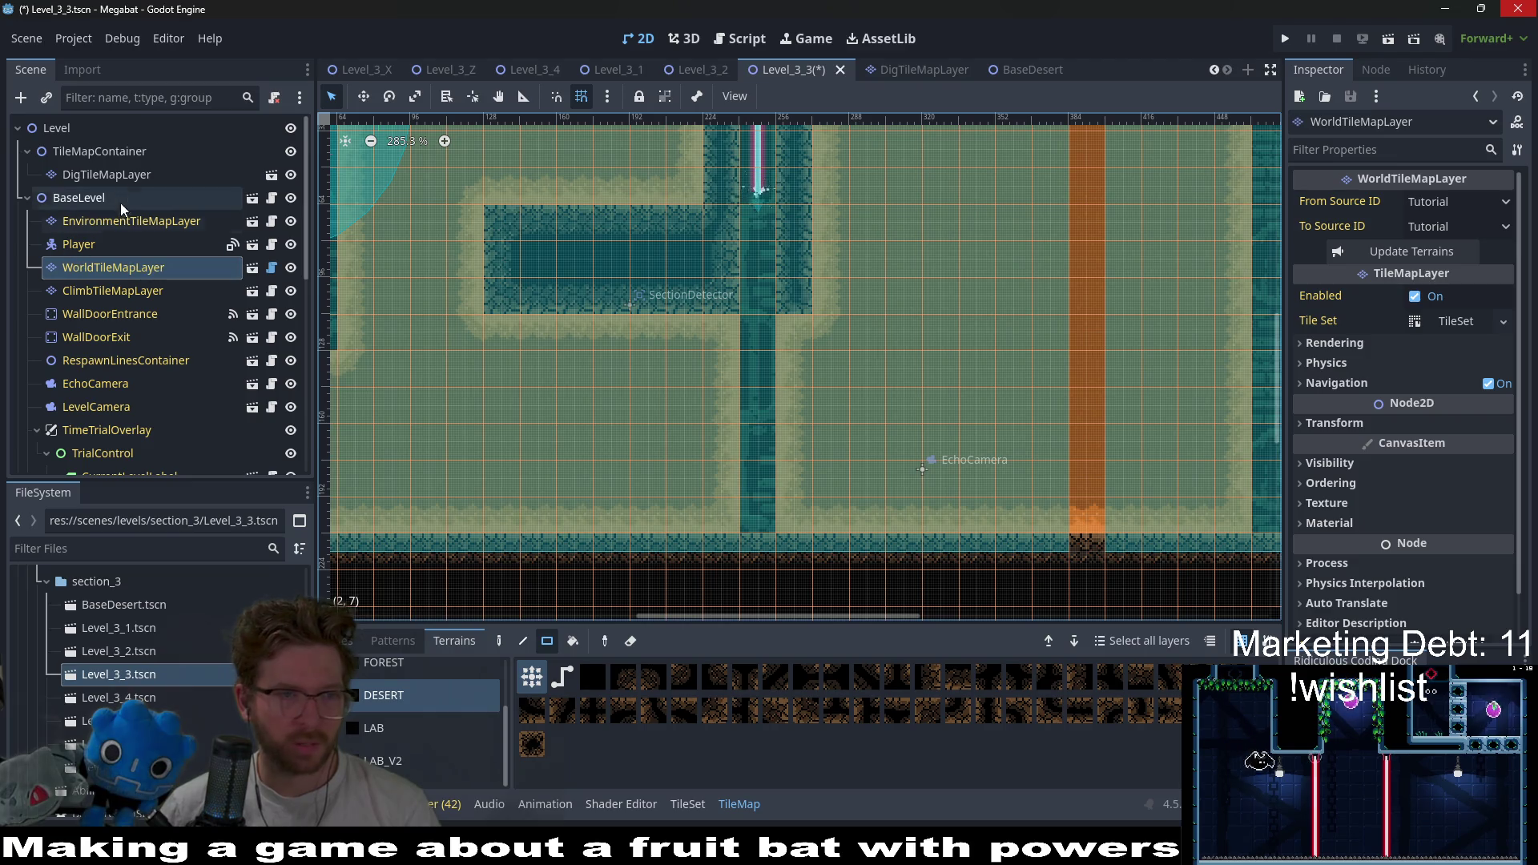
- Dig a Desert row on DigTileMapLayer extending along the left side of the laser shaft
{"action": "left_click", "coordinate": [106, 174]}
{"action": "left_click", "coordinate": [384, 708]}
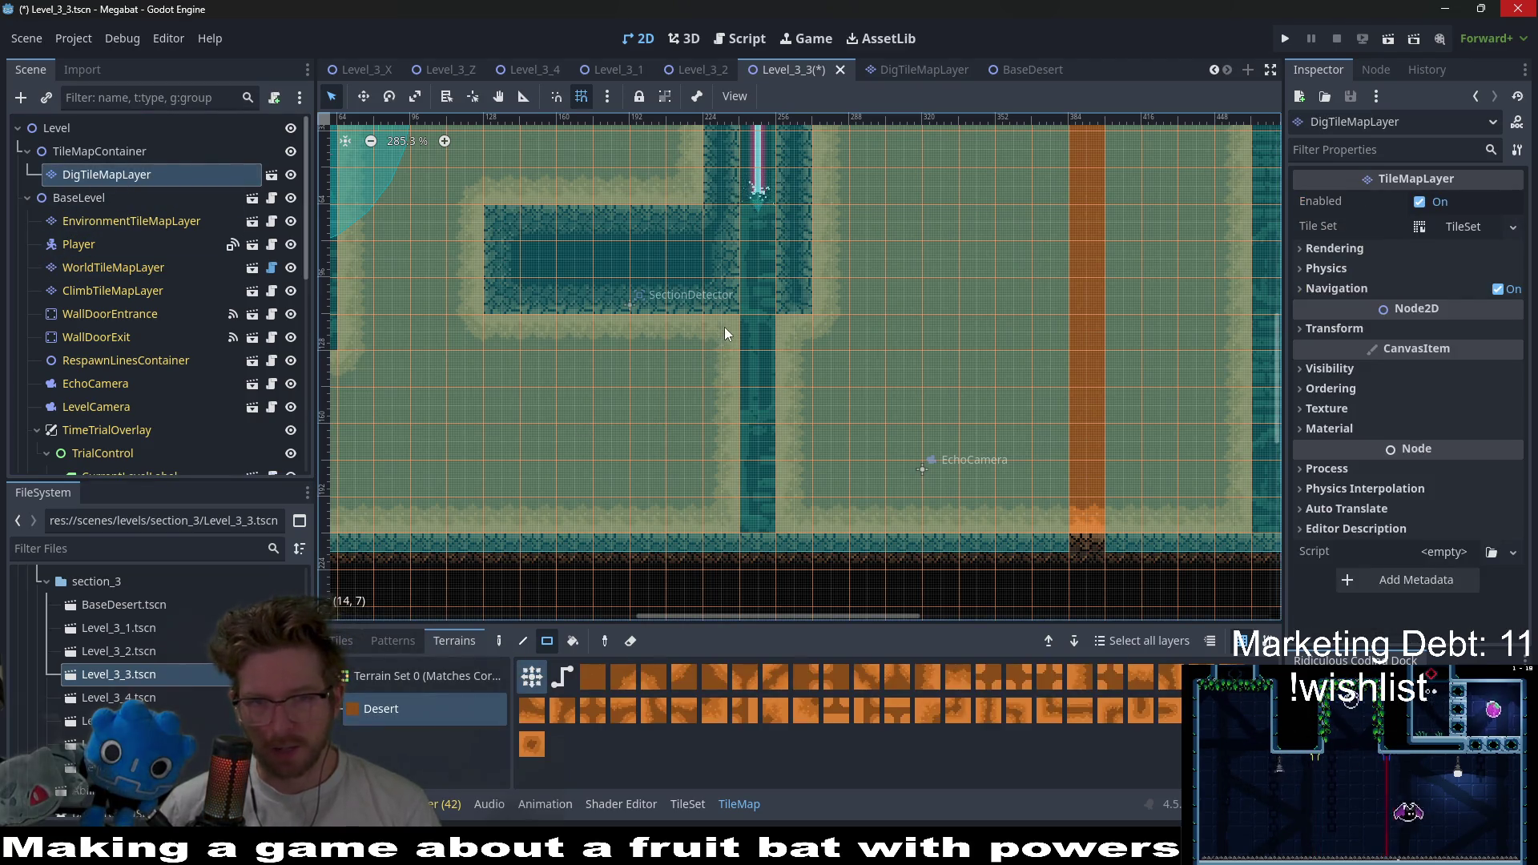
{"action": "left_click_drag", "start_coordinate": [527, 320], "coordinate": [527, 320]}
{"action": "mouse_move", "coordinate": [803, 319]}
{"action": "left_mouse_down"}
{"action": "mouse_move", "coordinate": [807, 368]}
{"action": "mouse_move", "coordinate": [504, 362]}
{"action": "left_mouse_up"}
{"action": "scroll", "coordinate": [604, 338], "scroll_direction": "down", "scroll_amount": 1}
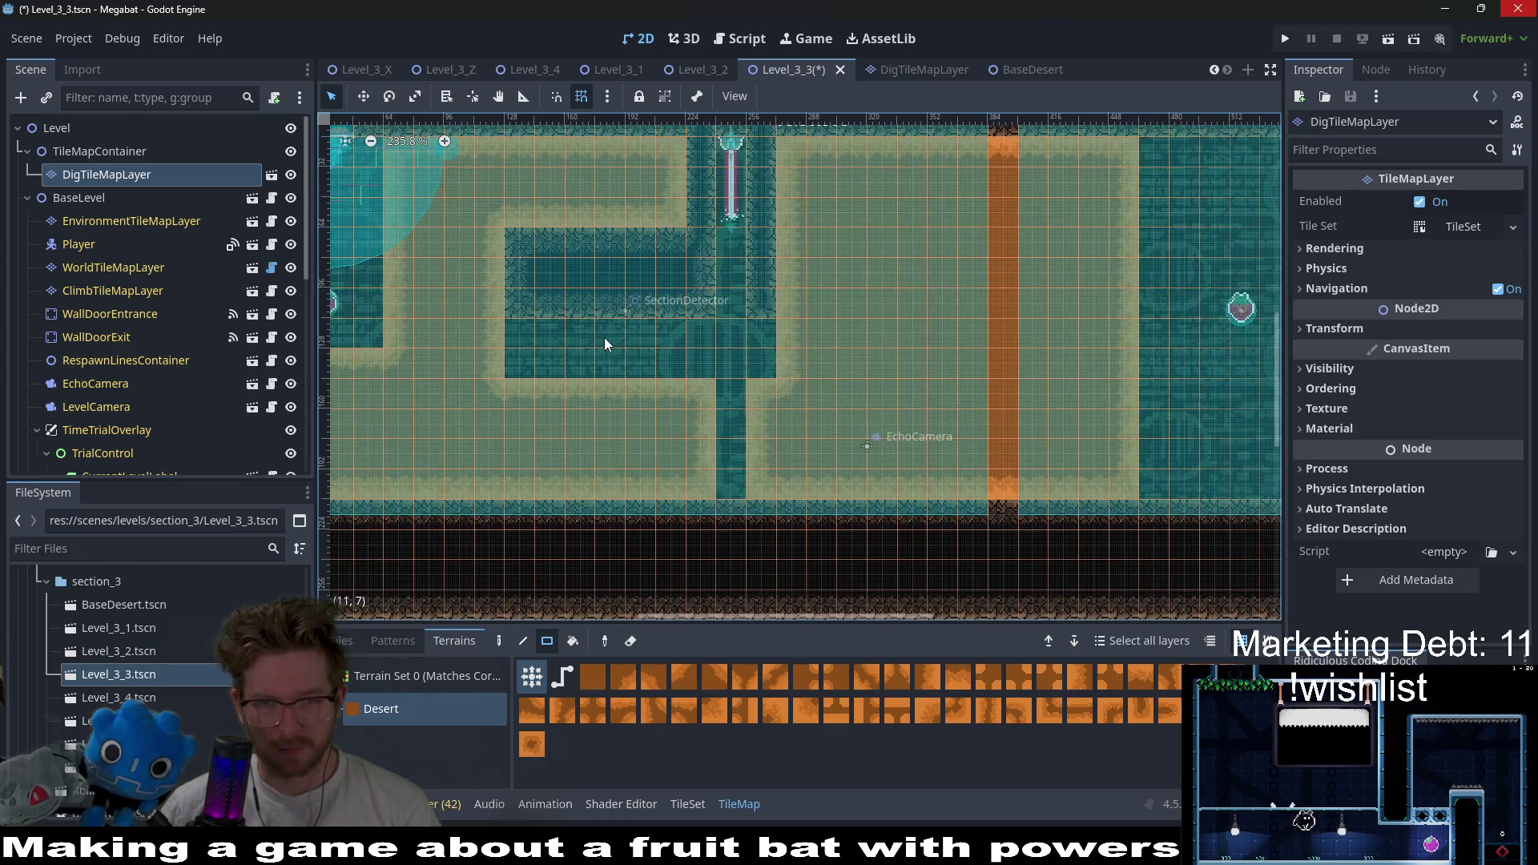
- Fill the area left of the shaft with DESERT world tiles, then save and launch the playtest
{"action": "left_click", "coordinate": [114, 270]}
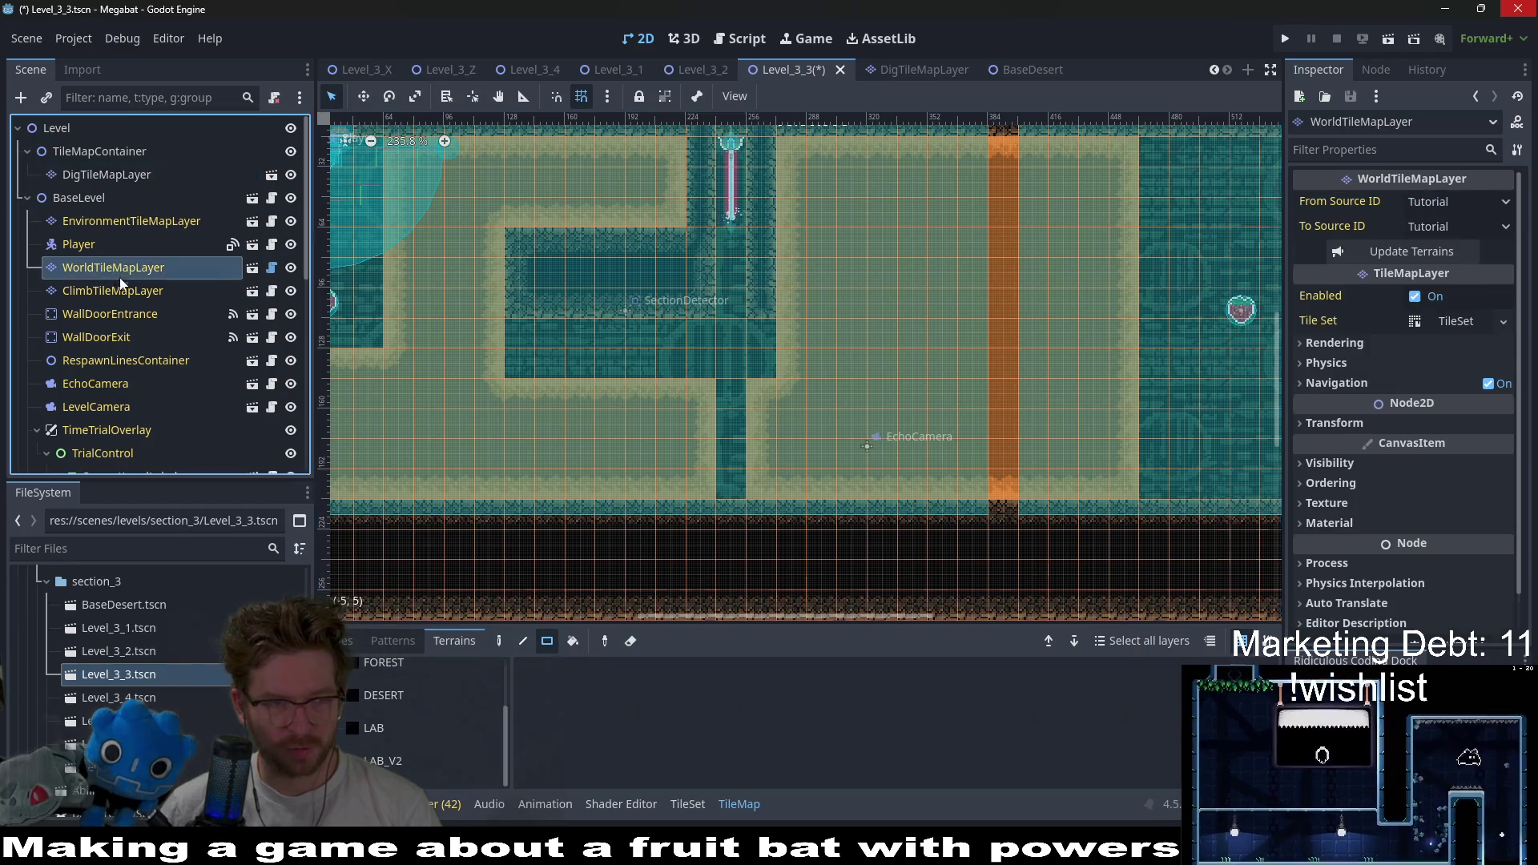
{"action": "left_click", "coordinate": [391, 697]}
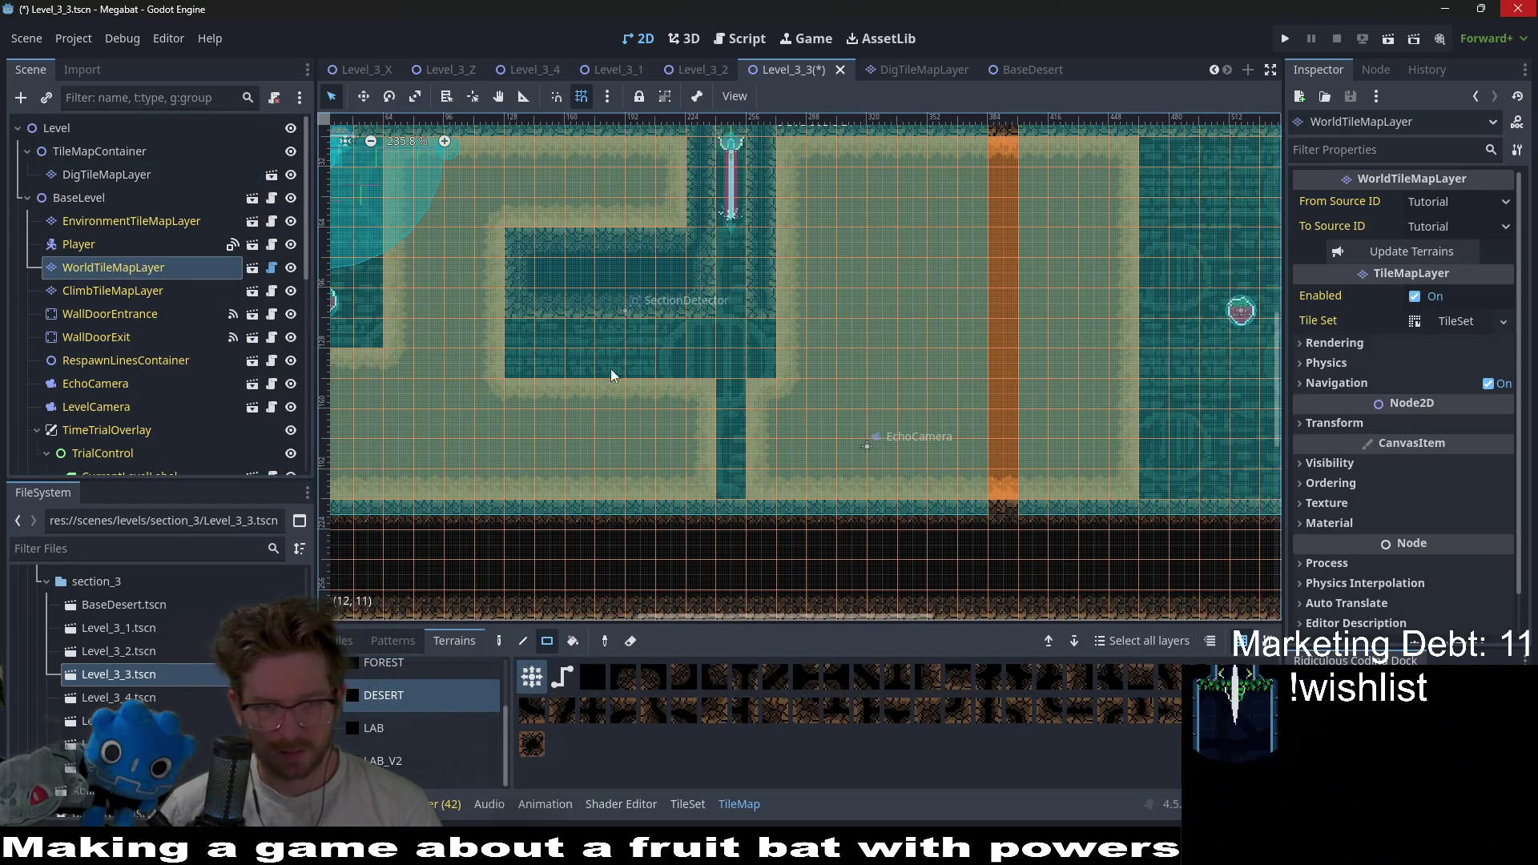
{"action": "left_click_drag", "start_coordinate": [683, 370], "coordinate": [691, 363]}
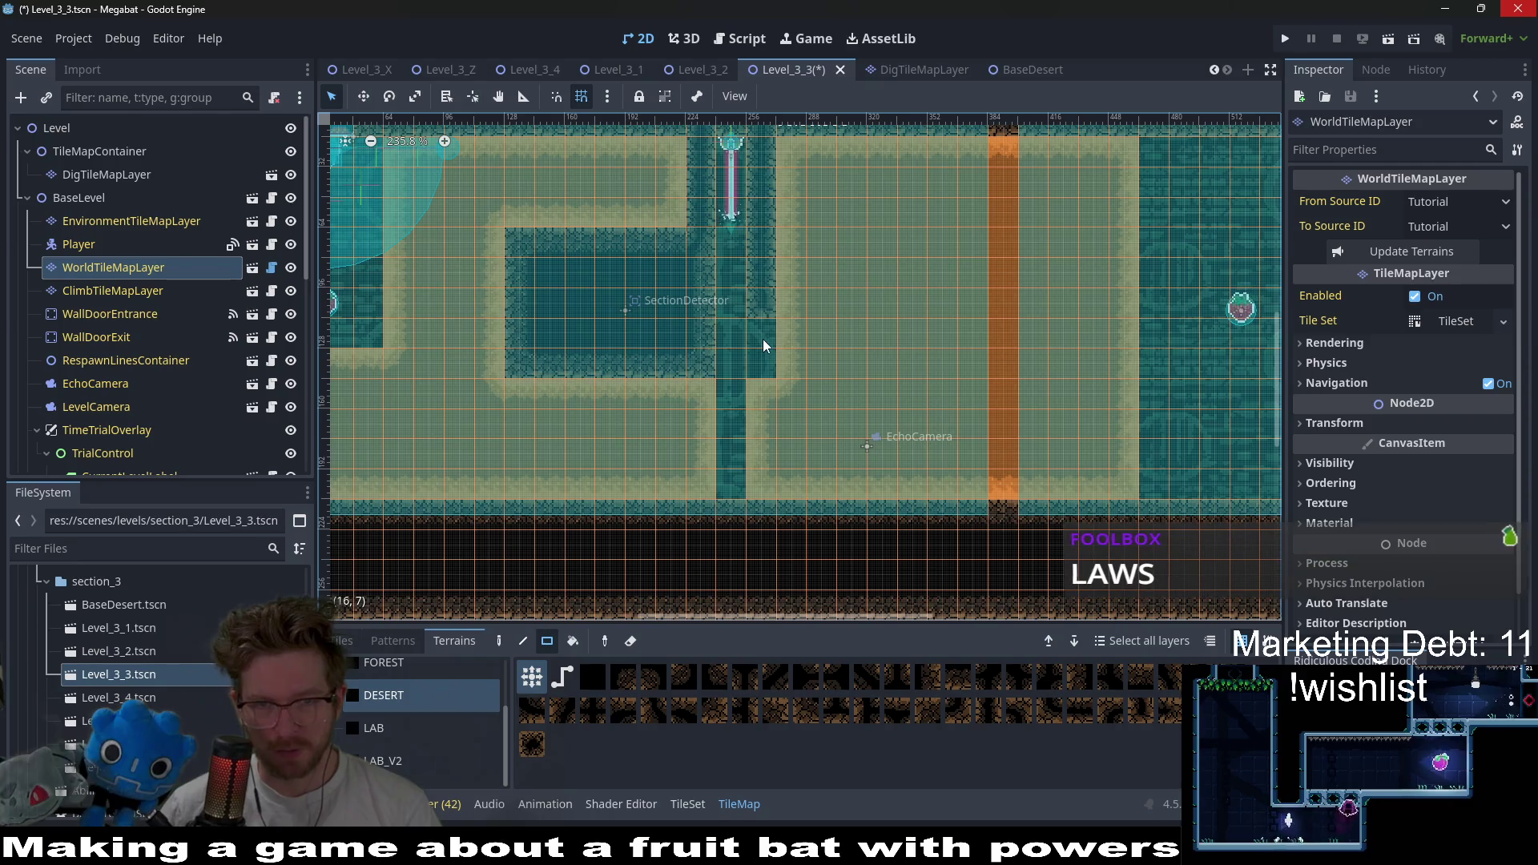
{"action": "left_click", "coordinate": [1388, 42]}
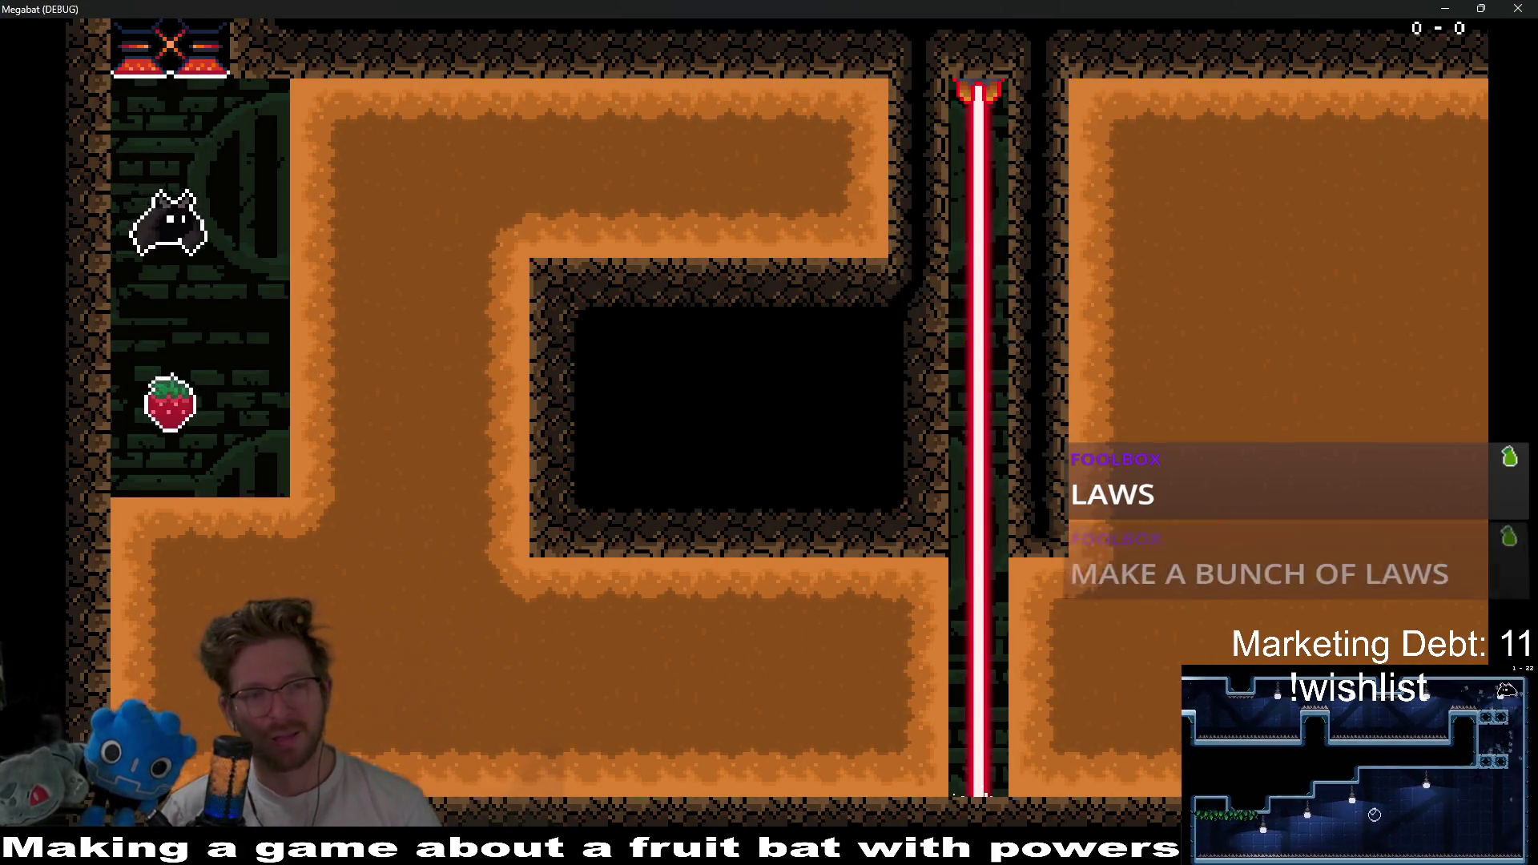
- Fly the bat through the top, left and bottom corridors into the right chamber and back to the laser
{"action": "key", "text": "Up"}
{"action": "key", "text": "Right"}
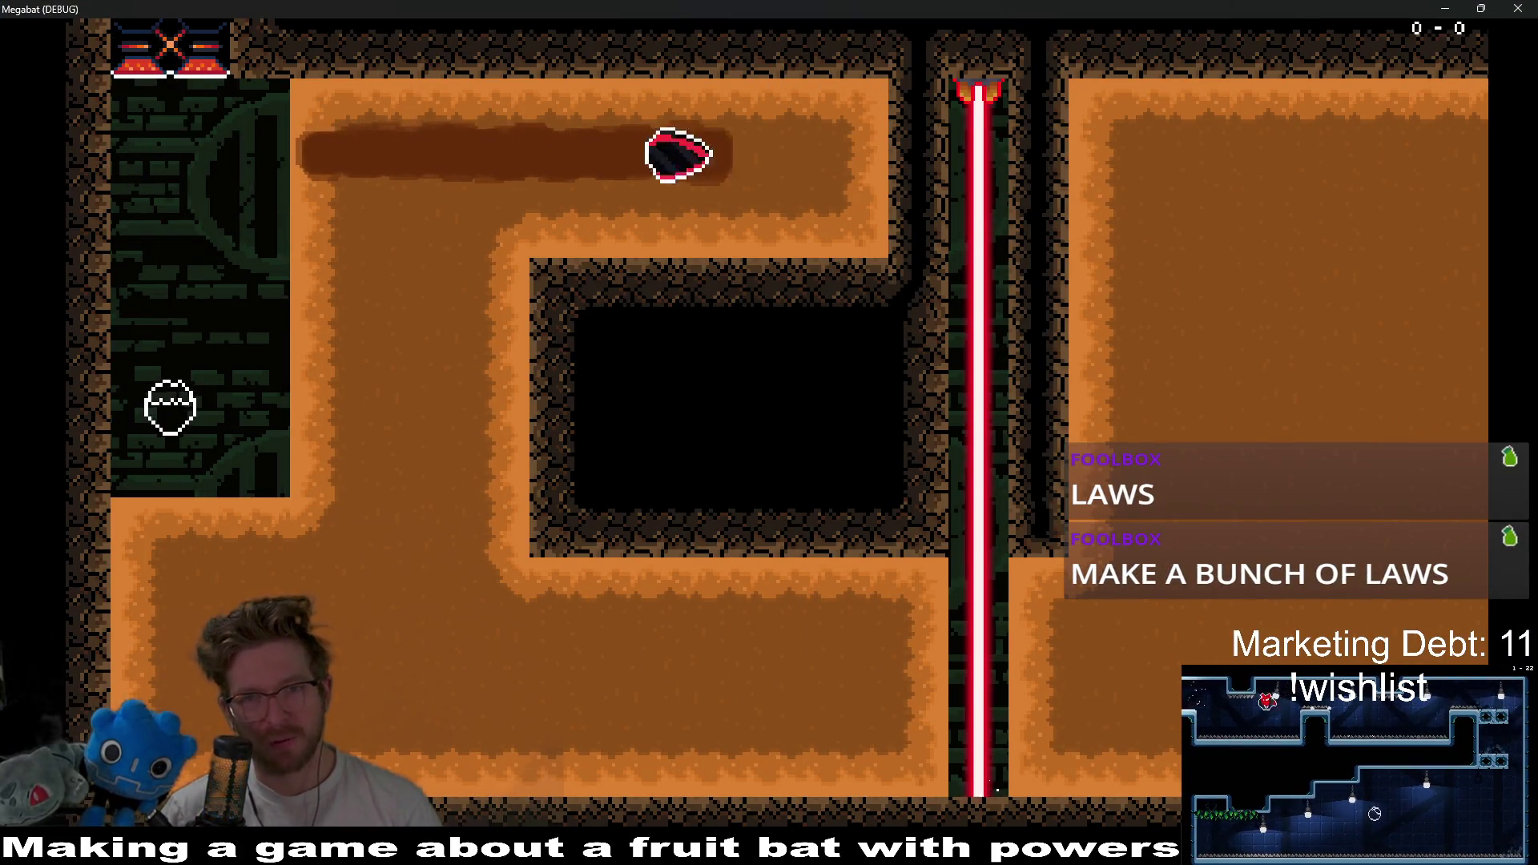
{"action": "key", "text": "Left"}
{"action": "key", "text": "Down"}
{"action": "key", "text": "Right"}
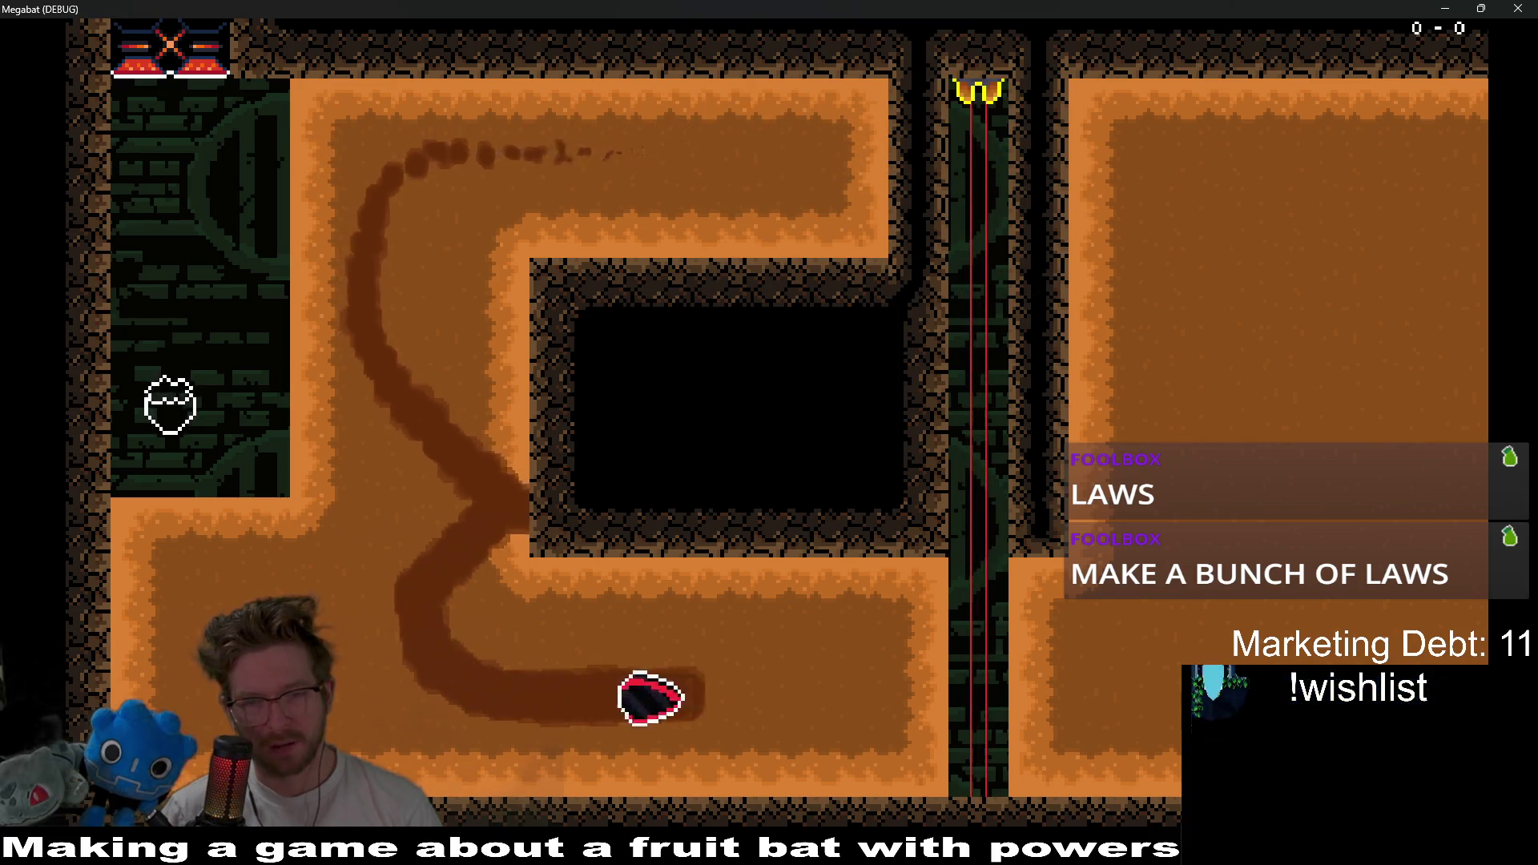
{"action": "key", "text": "Up"}
{"action": "key", "text": "Down"}
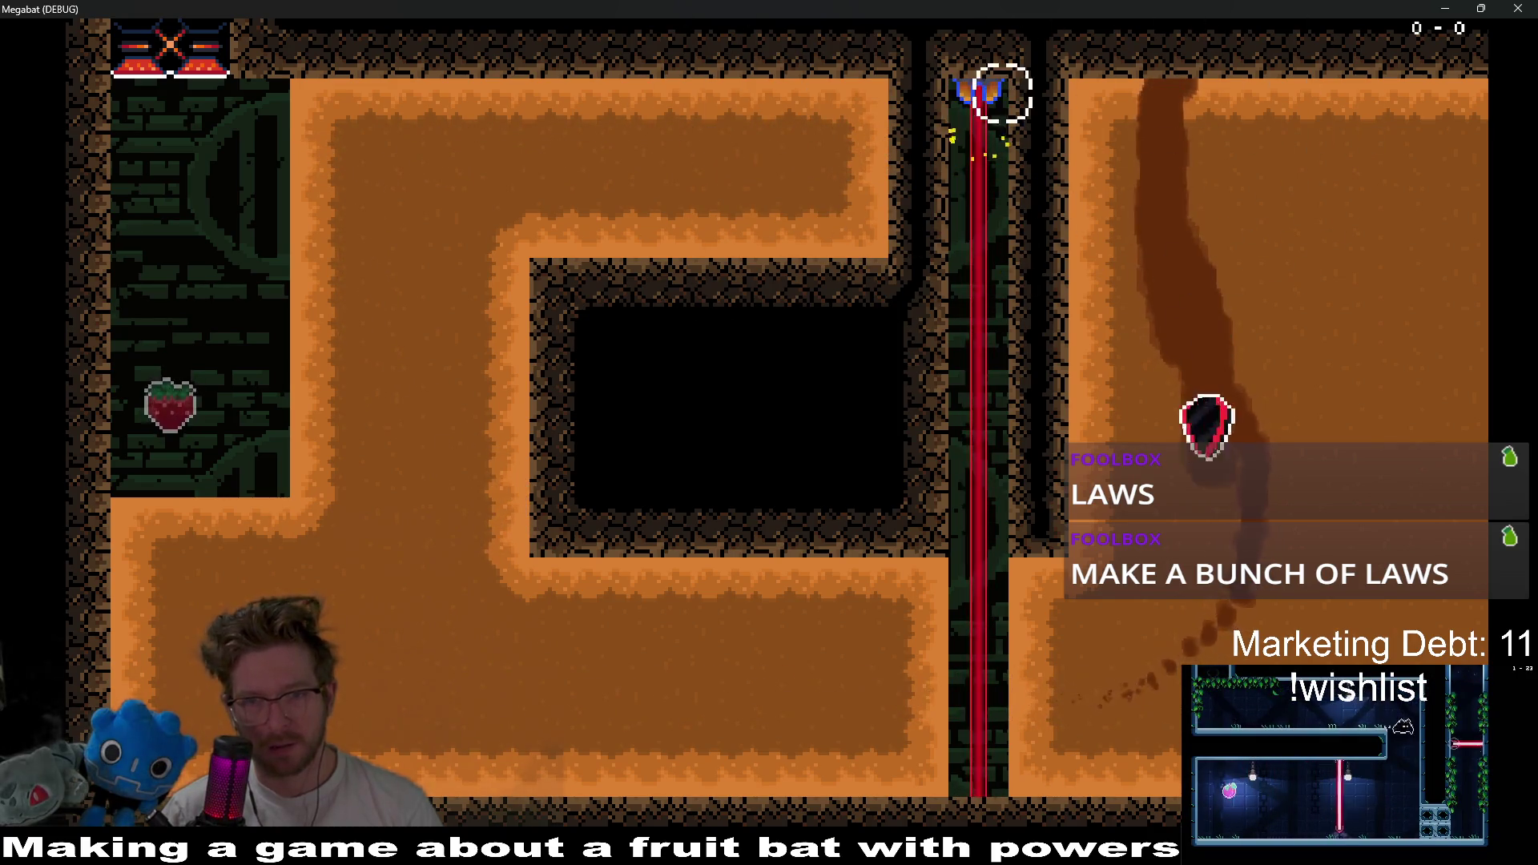
{"action": "key", "text": "Left"}
{"action": "key", "text": "Up"}
{"action": "key", "text": "Right"}
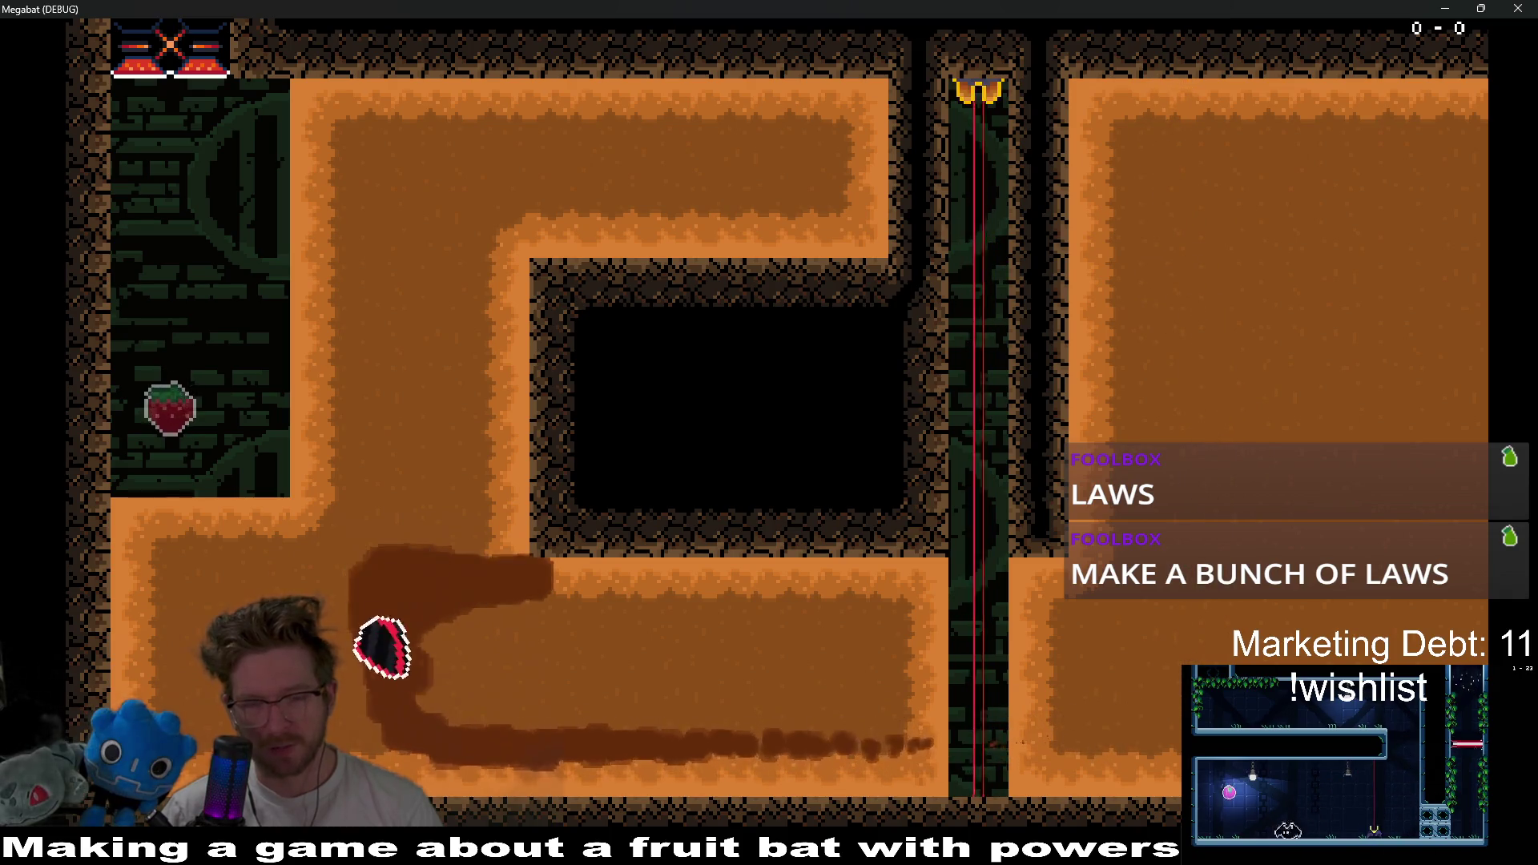
{"action": "key", "text": "Down"}
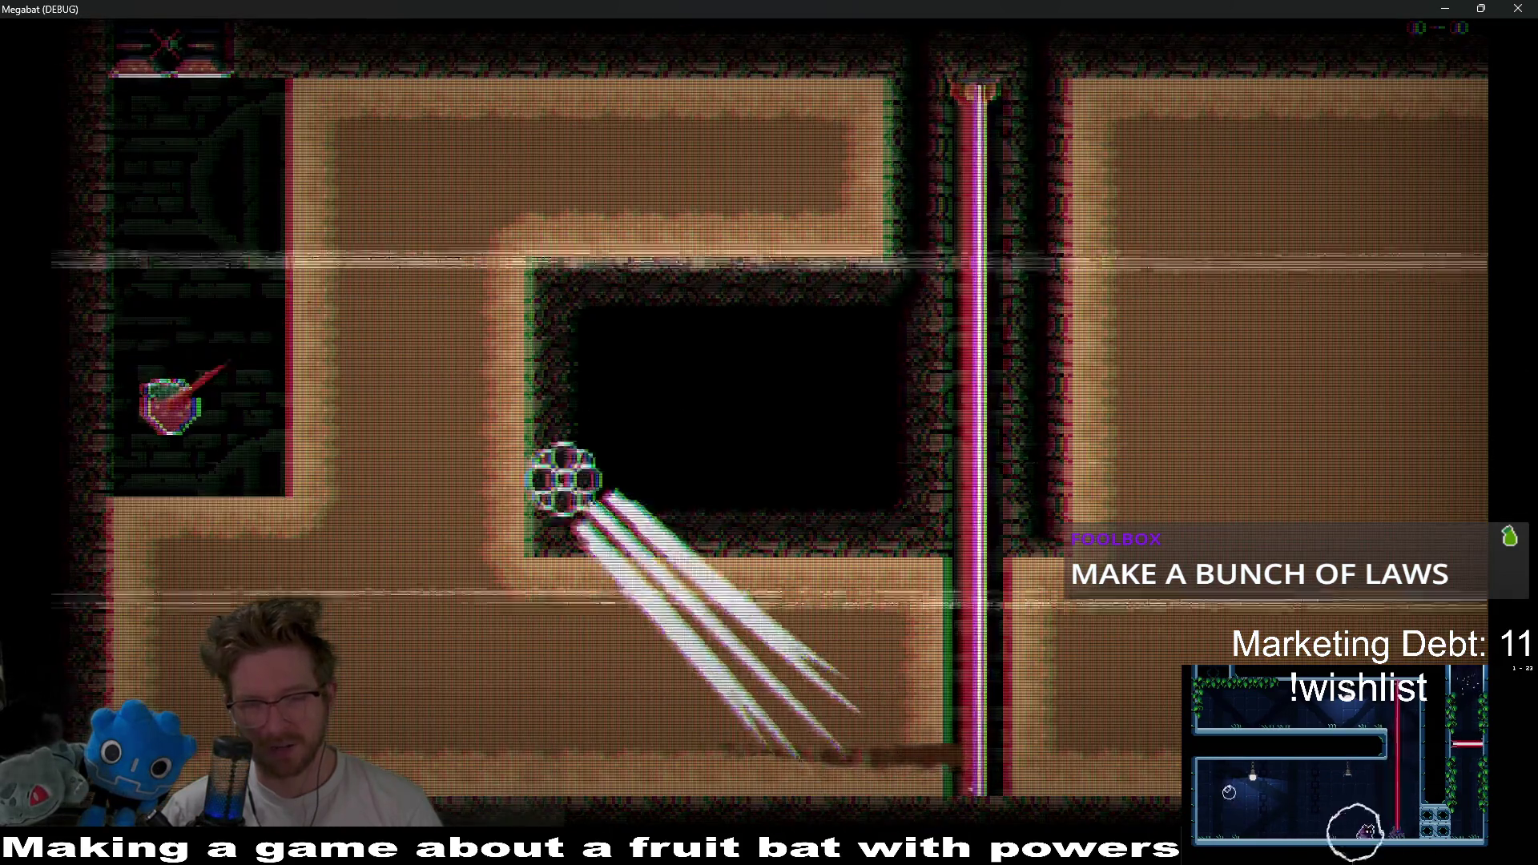
- After respawning, run the corridors again and cross the laser into the right chamber
{"action": "key", "text": "Down"}
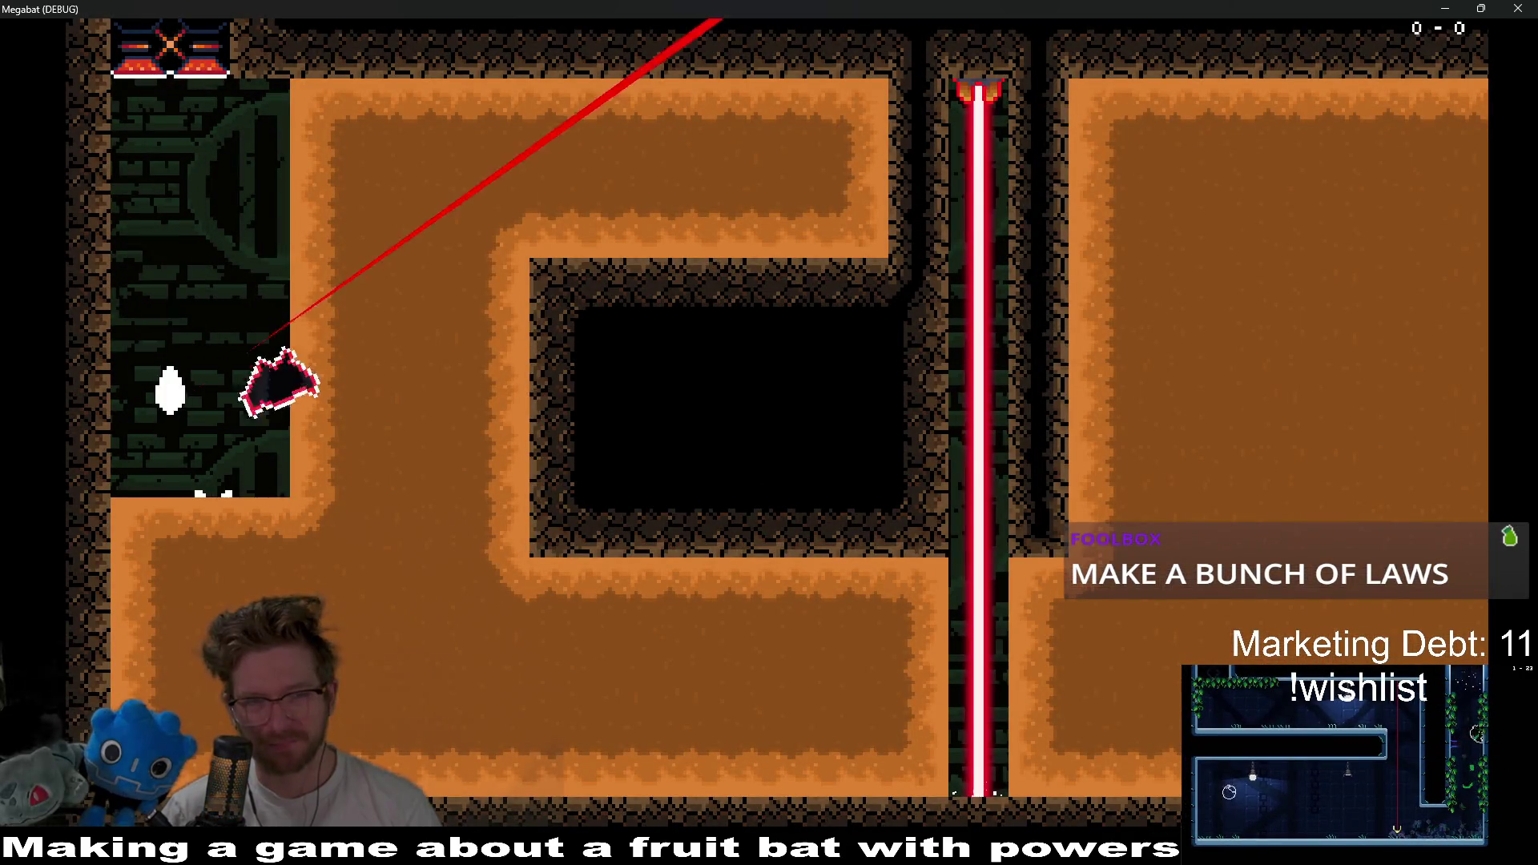
{"action": "key", "text": "Up"}
{"action": "key", "text": "Right"}
{"action": "key", "text": "Left"}
{"action": "key", "text": "Down"}
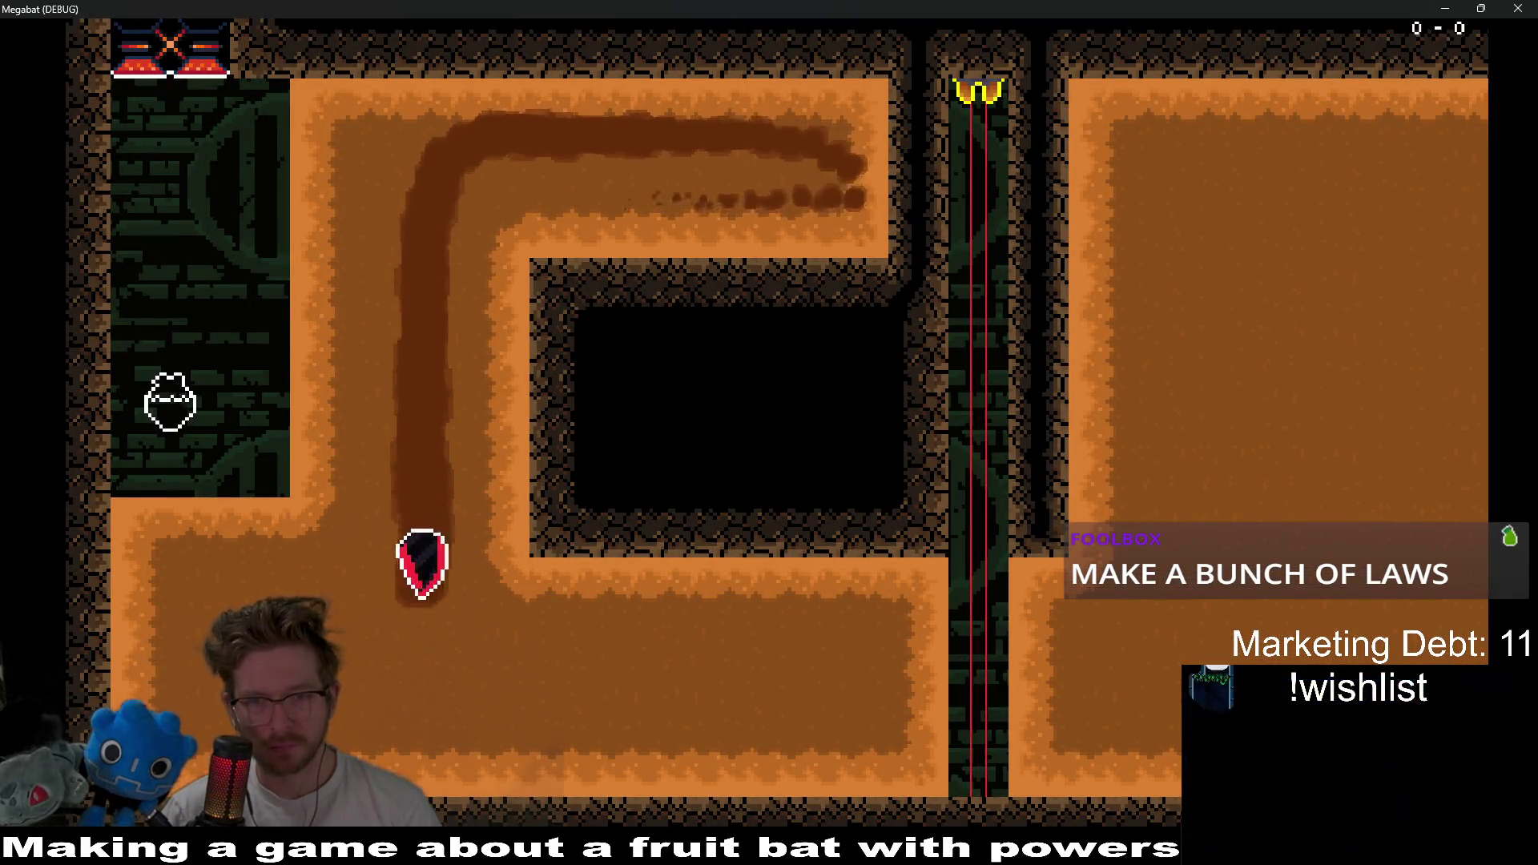
{"action": "key", "text": "Right"}
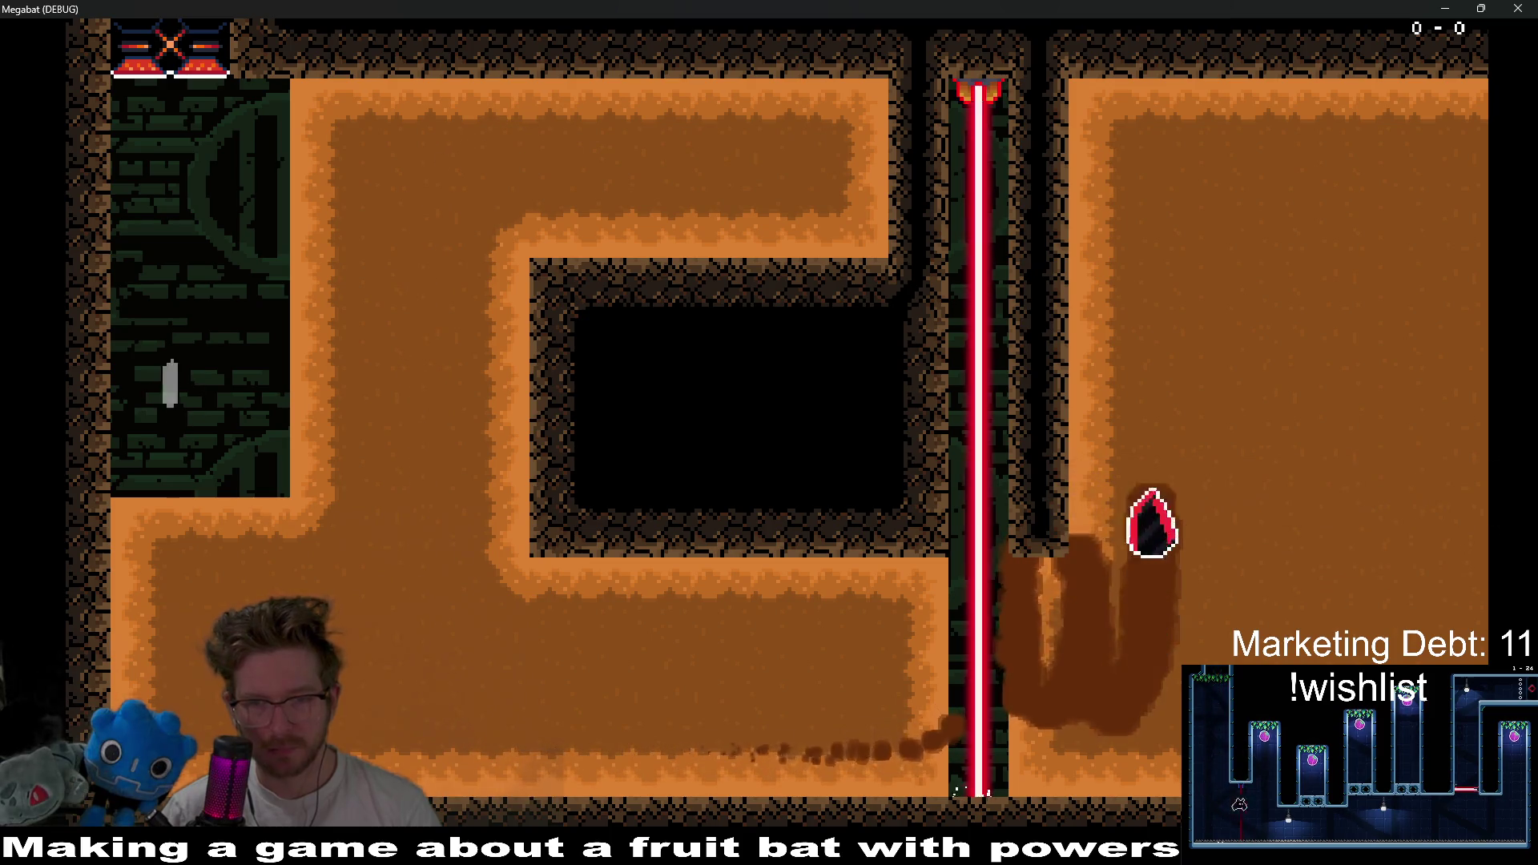
{"action": "key", "text": "Down"}
{"action": "key", "text": "Left"}
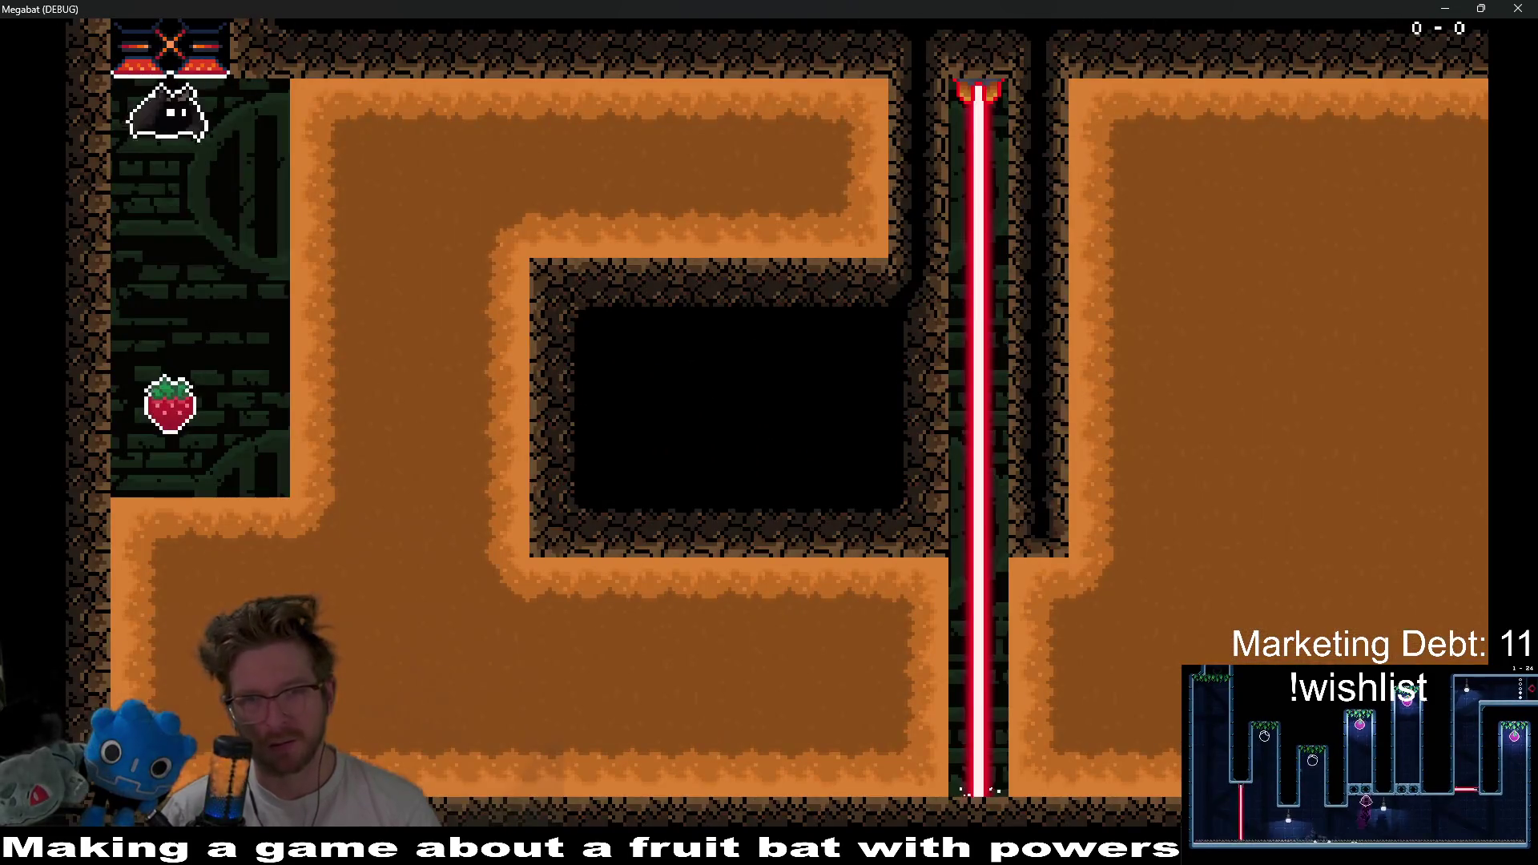
- Run the corridors a third time past the laser and loop around the right chamber
{"action": "key", "text": "Right"}
{"action": "key", "text": "Up"}
{"action": "key", "text": "Right"}
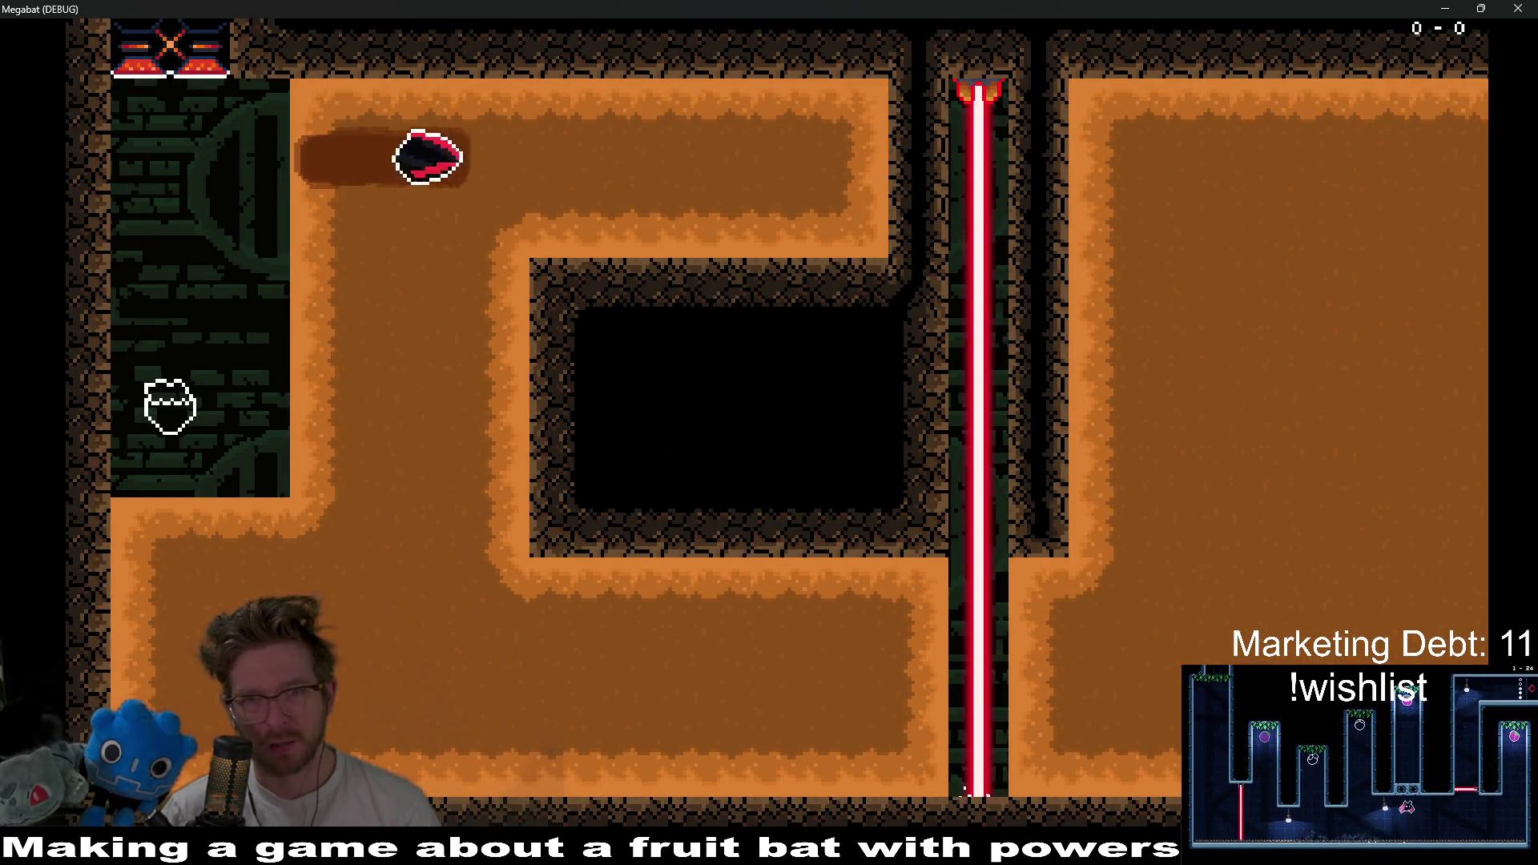
{"action": "key", "text": "Left"}
{"action": "key", "text": "Down"}
{"action": "key", "text": "Right"}
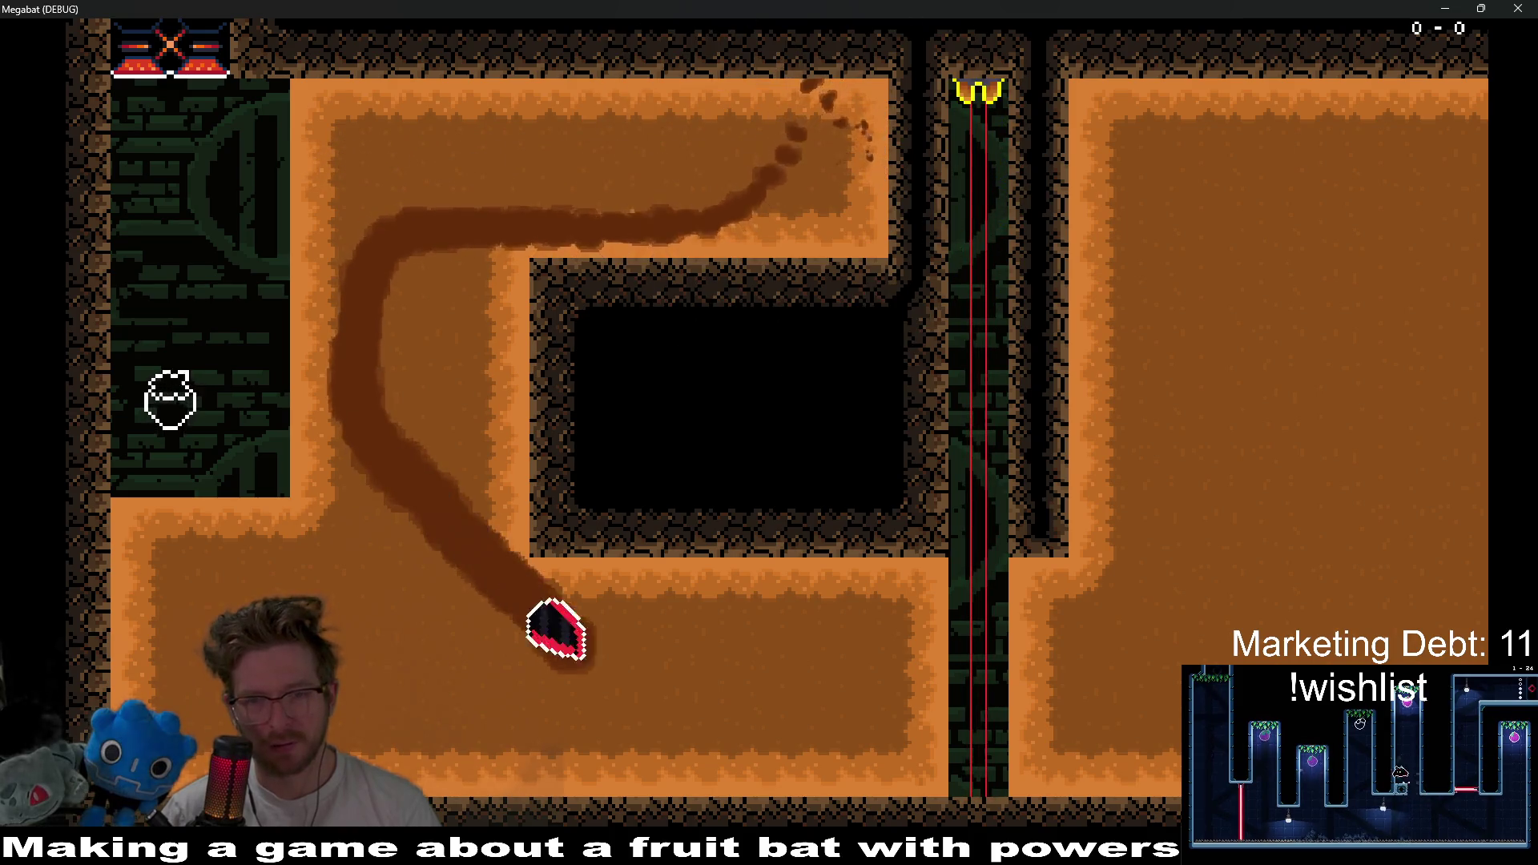
{"action": "key", "text": "Up"}
{"action": "key", "text": "Right"}
{"action": "key", "text": "Down"}
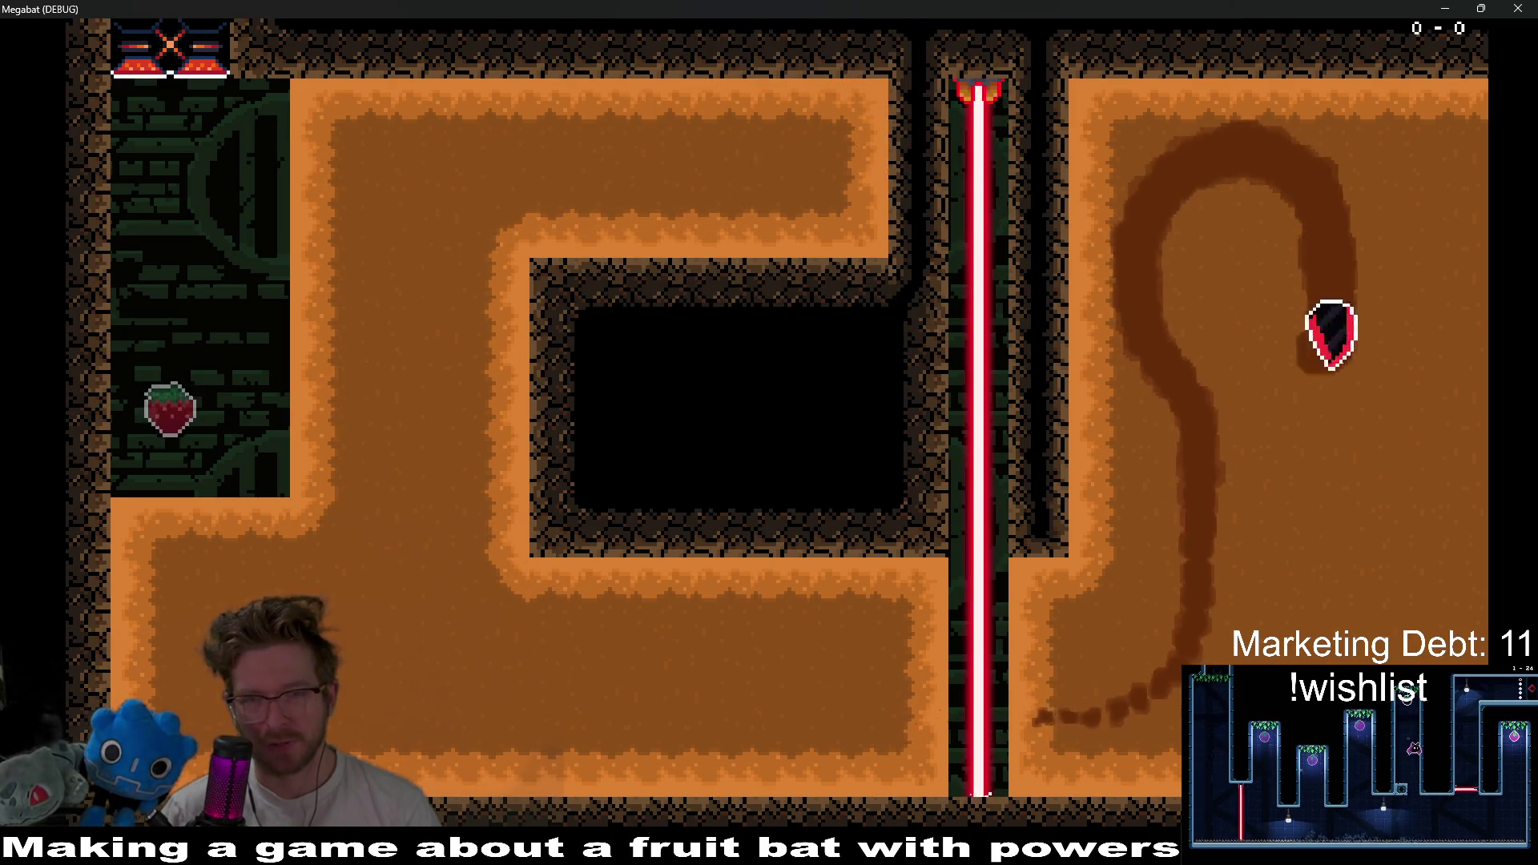
{"action": "key", "text": "Left"}
{"action": "key", "text": "Right"}
{"action": "key", "text": "Left"}
{"action": "key", "text": "Right"}
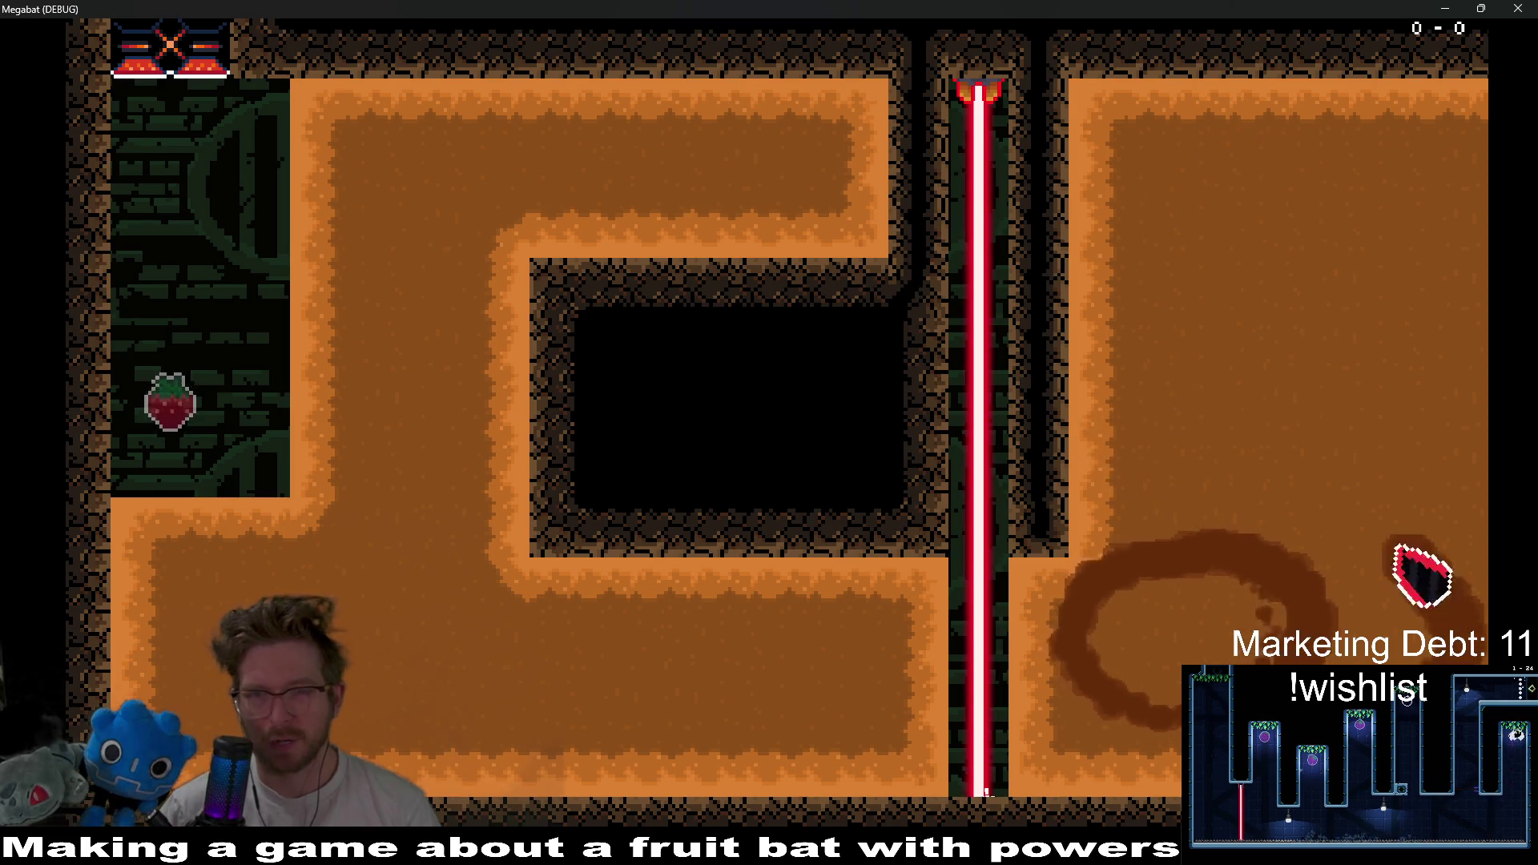
{"action": "key", "text": "Up"}
{"action": "key", "text": "Down"}
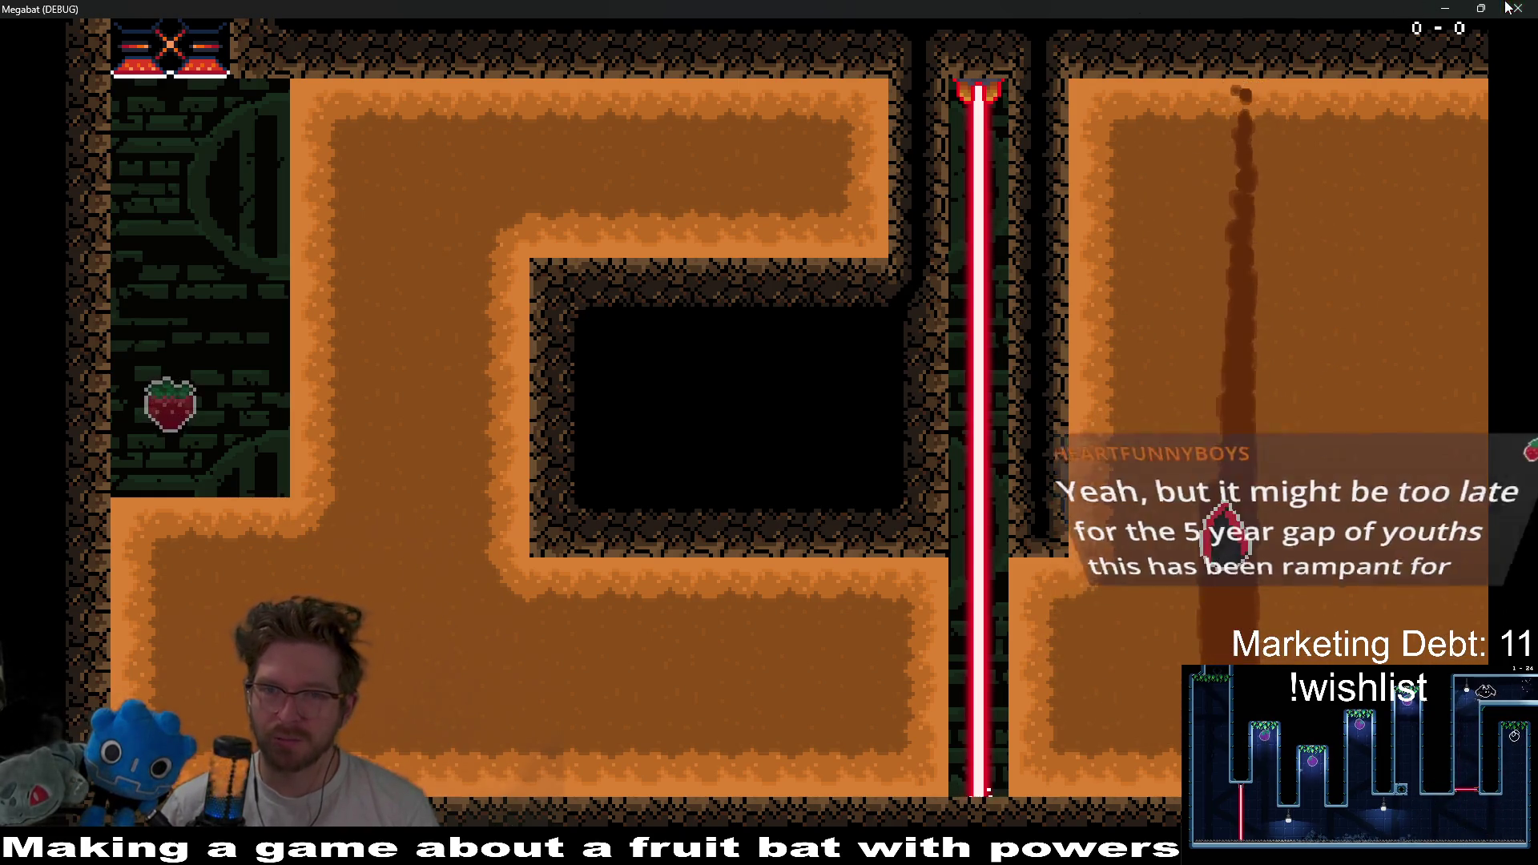
- Close the running game with F8 and return to the Level_3_3 editor view
{"action": "key", "text": "F8"}
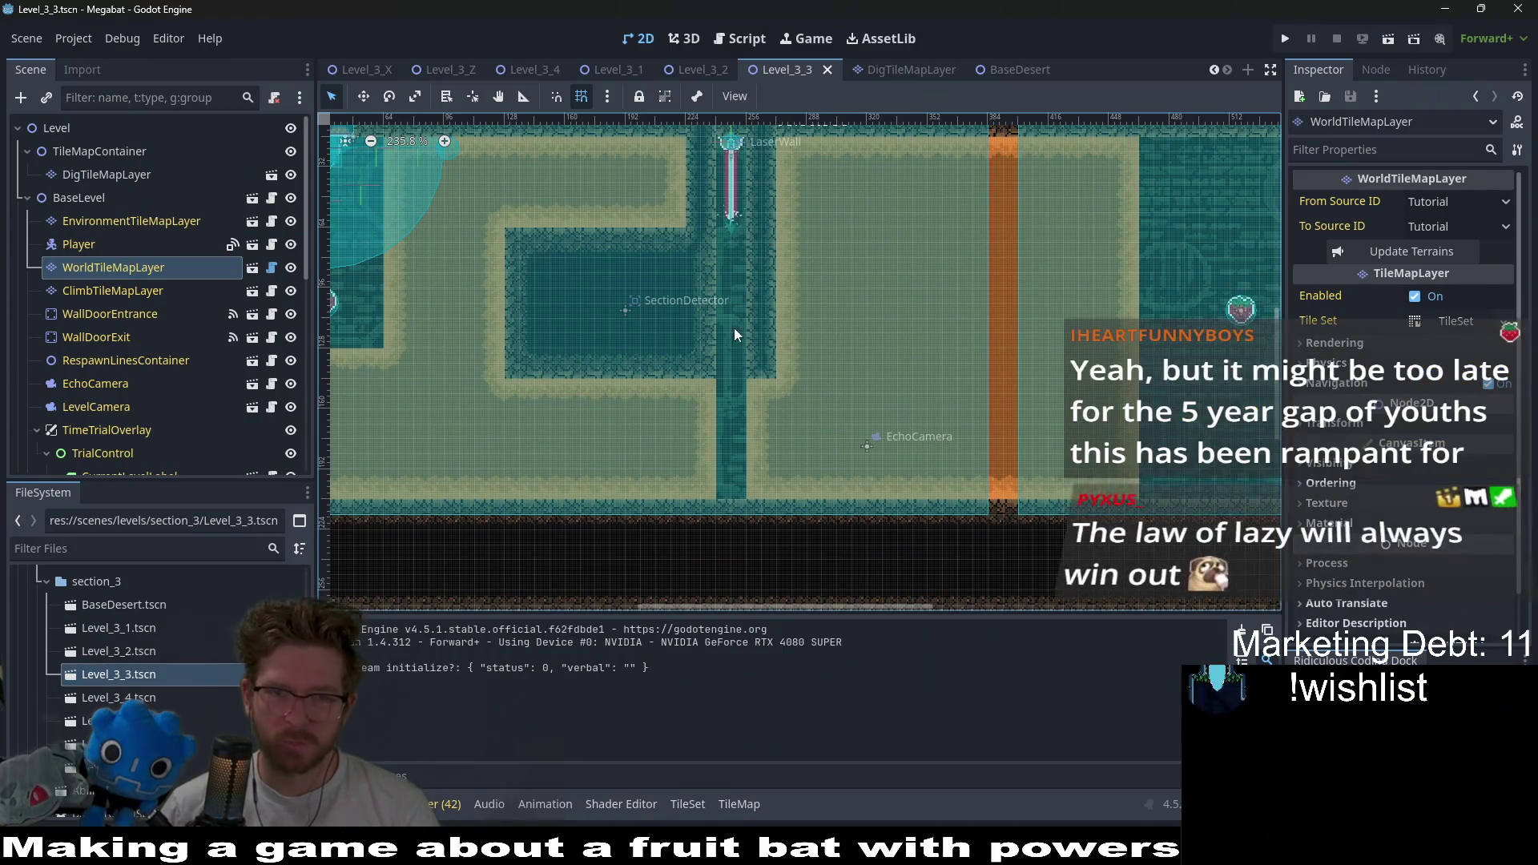
{"action": "scroll", "coordinate": [769, 308], "scroll_direction": "right", "scroll_amount": 3}
{"action": "scroll", "coordinate": [785, 309], "scroll_direction": "down", "scroll_amount": 3}
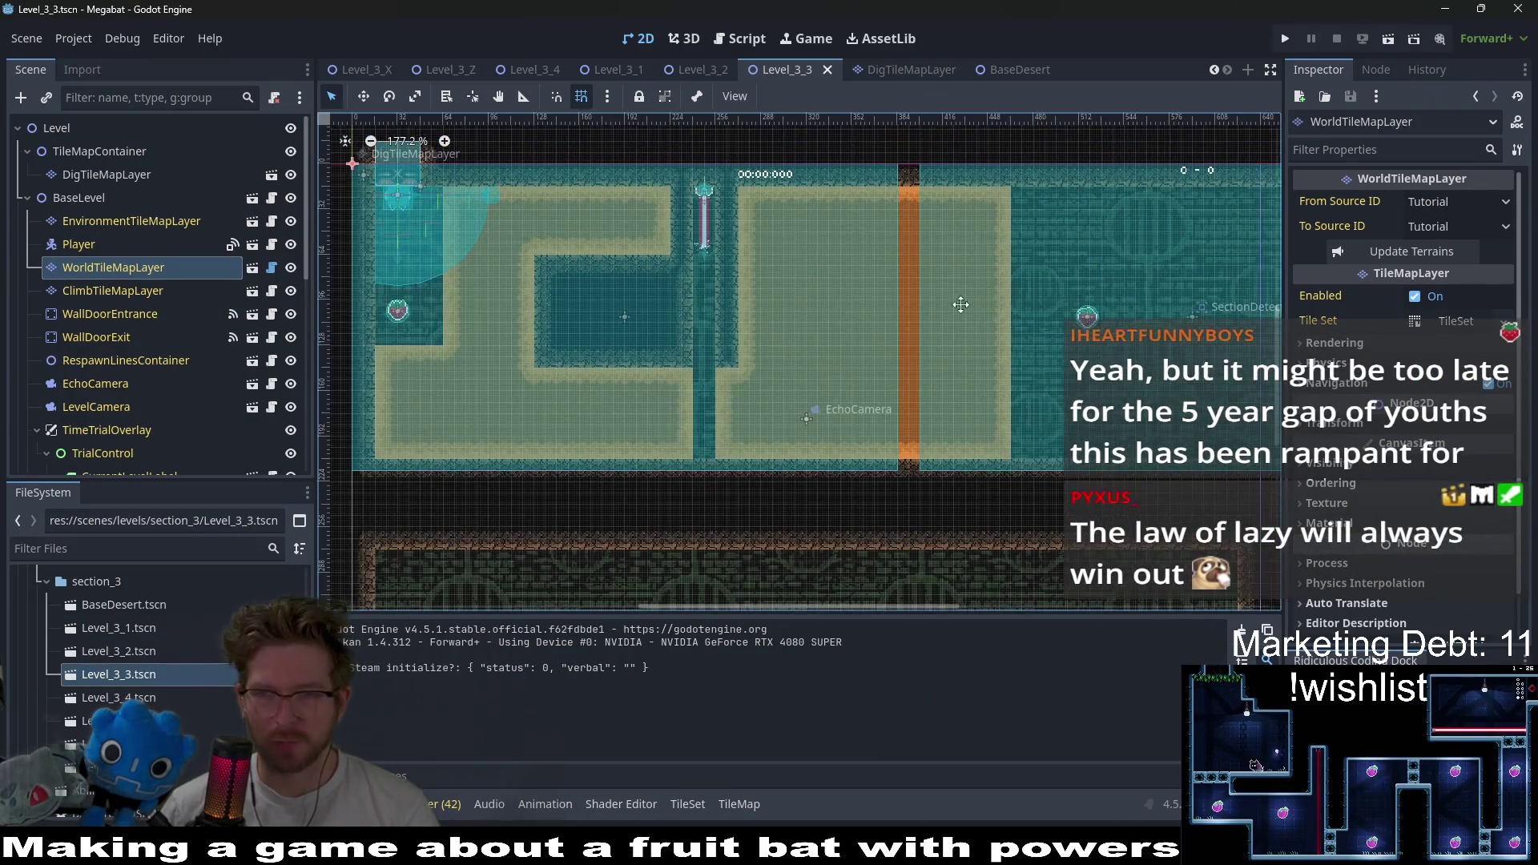